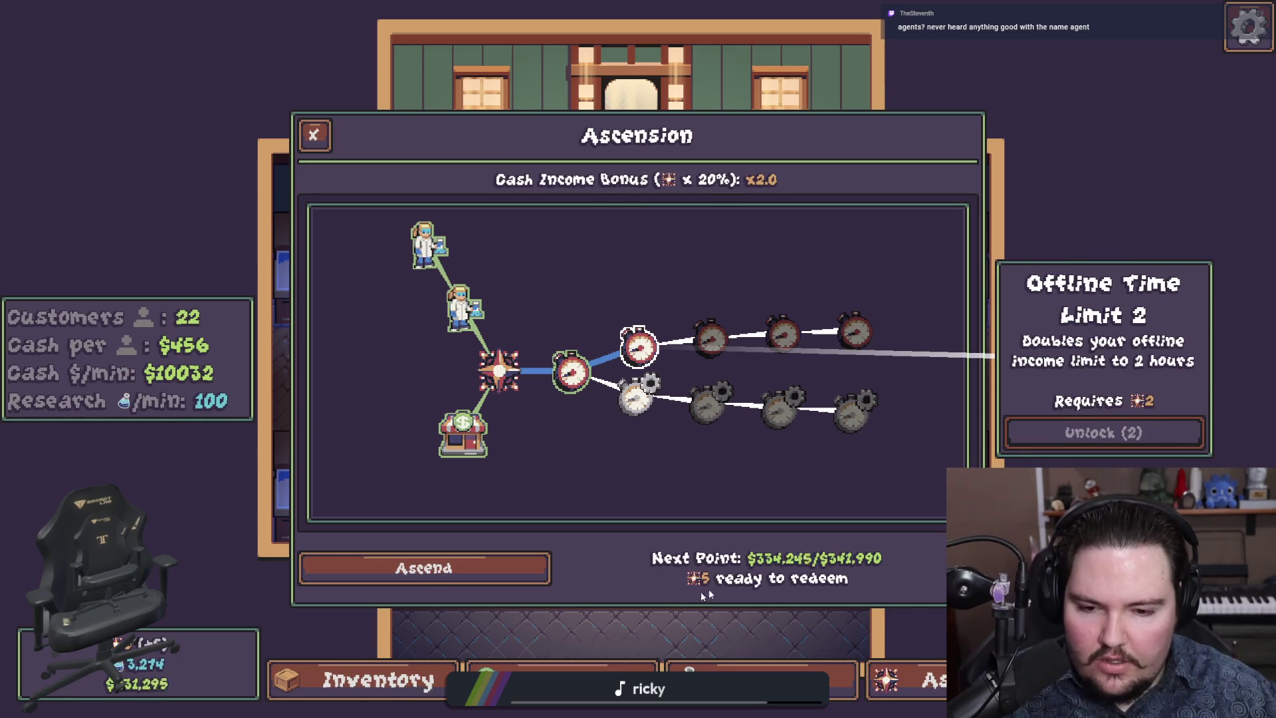
Step: Close the Ascension upgrade tree and return to the shop floor
scroll(616, 472, left, 4)
key(Escape)
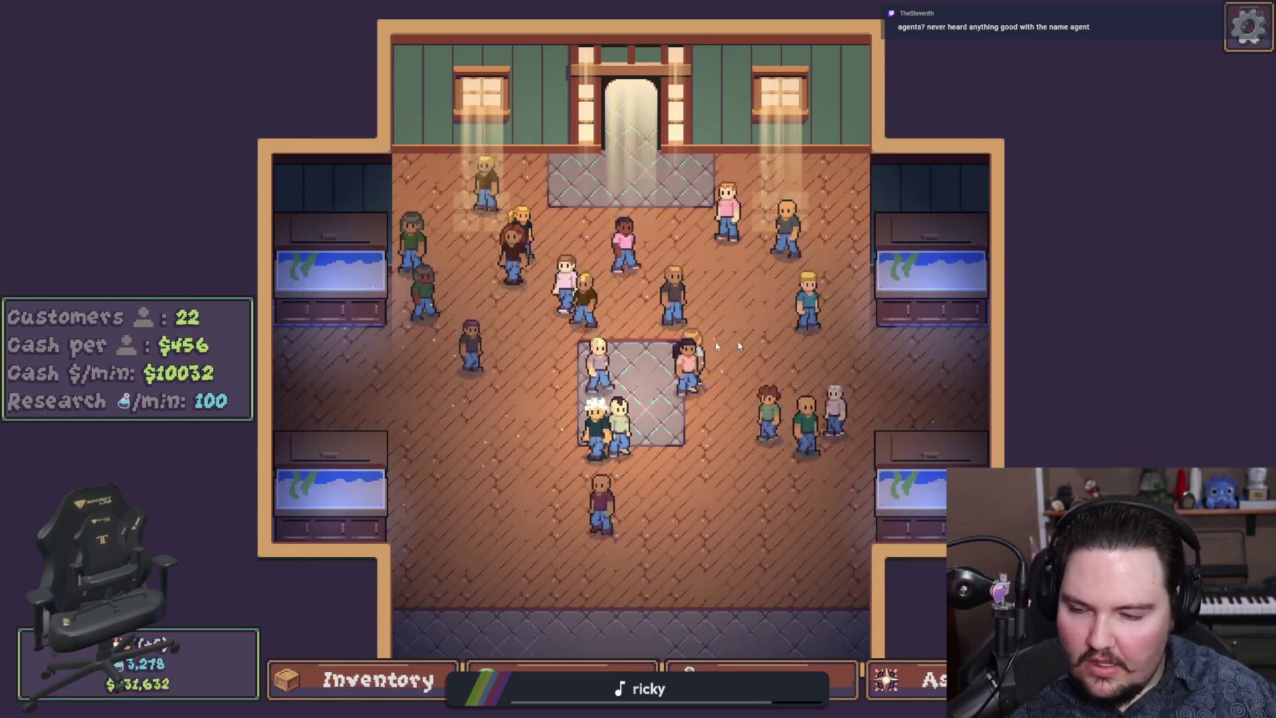
scroll(617, 404, up, 4)
scroll(616, 404, down, 5)
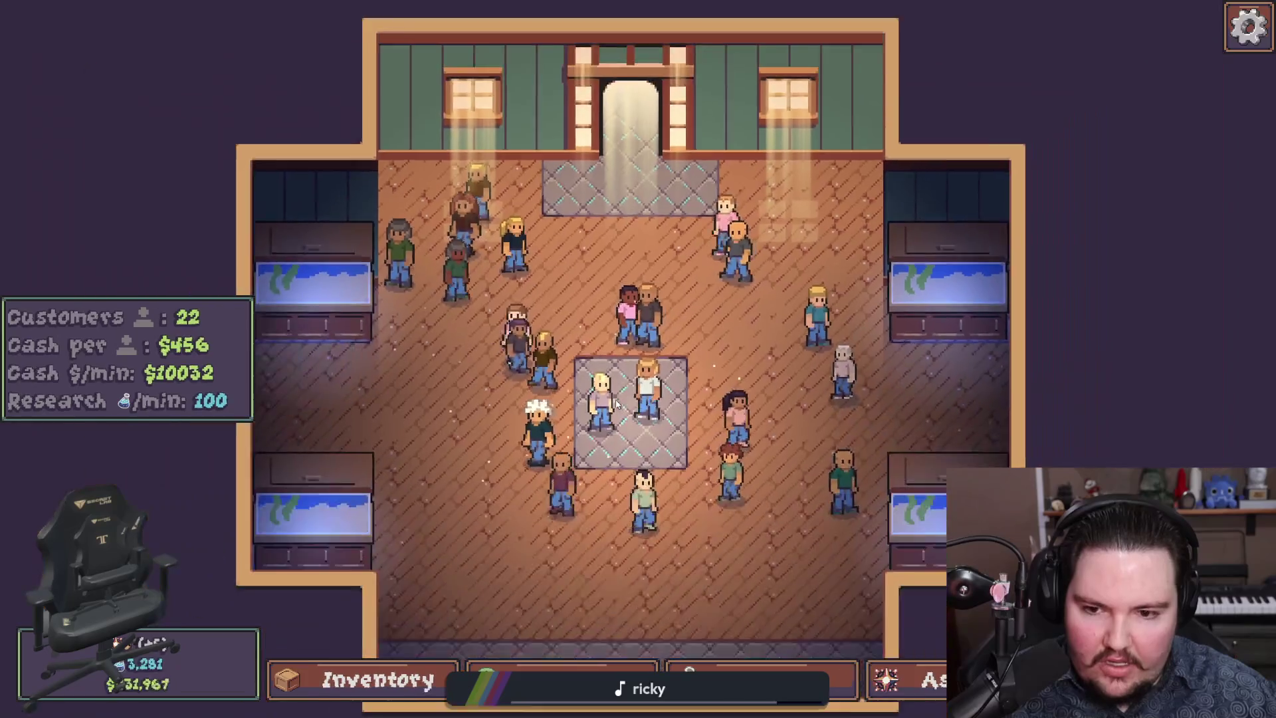
scroll(651, 403, up, 3)
scroll(651, 403, down, 2)
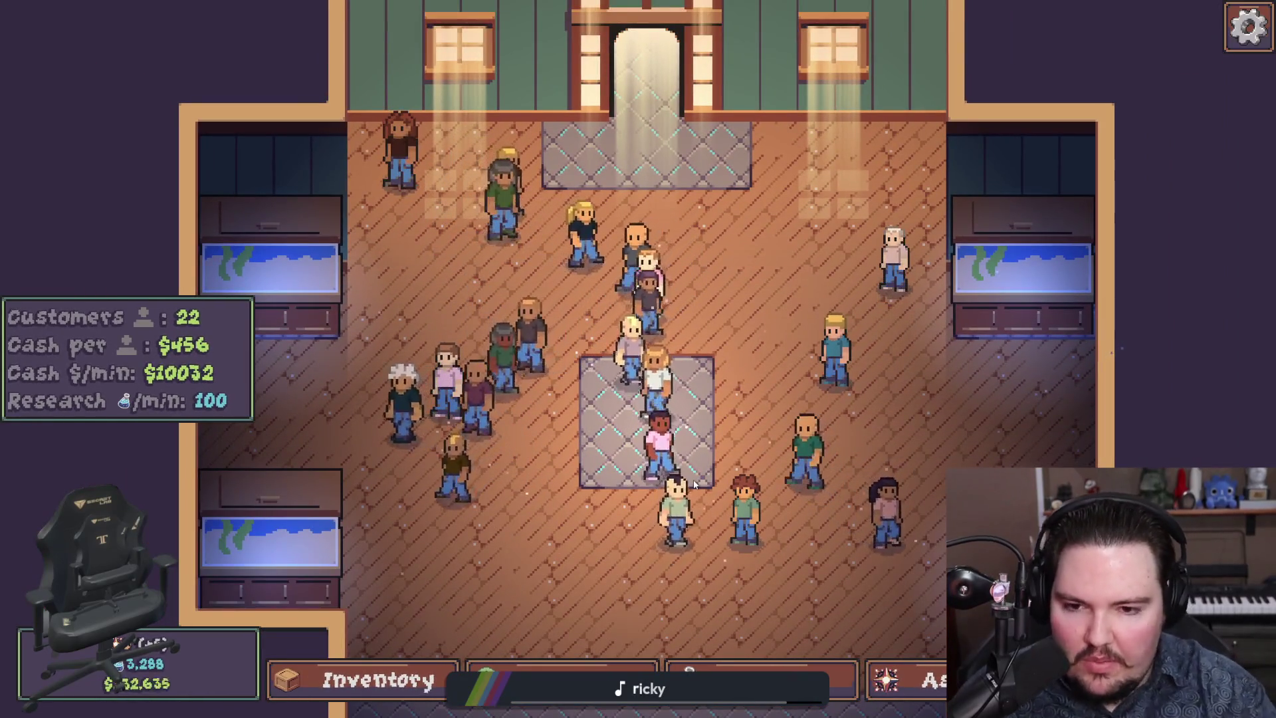
Step: Snip a screenshot of the shop, then open the Inventory Menu of caught fish
key(super+shift+s)
key(Escape)
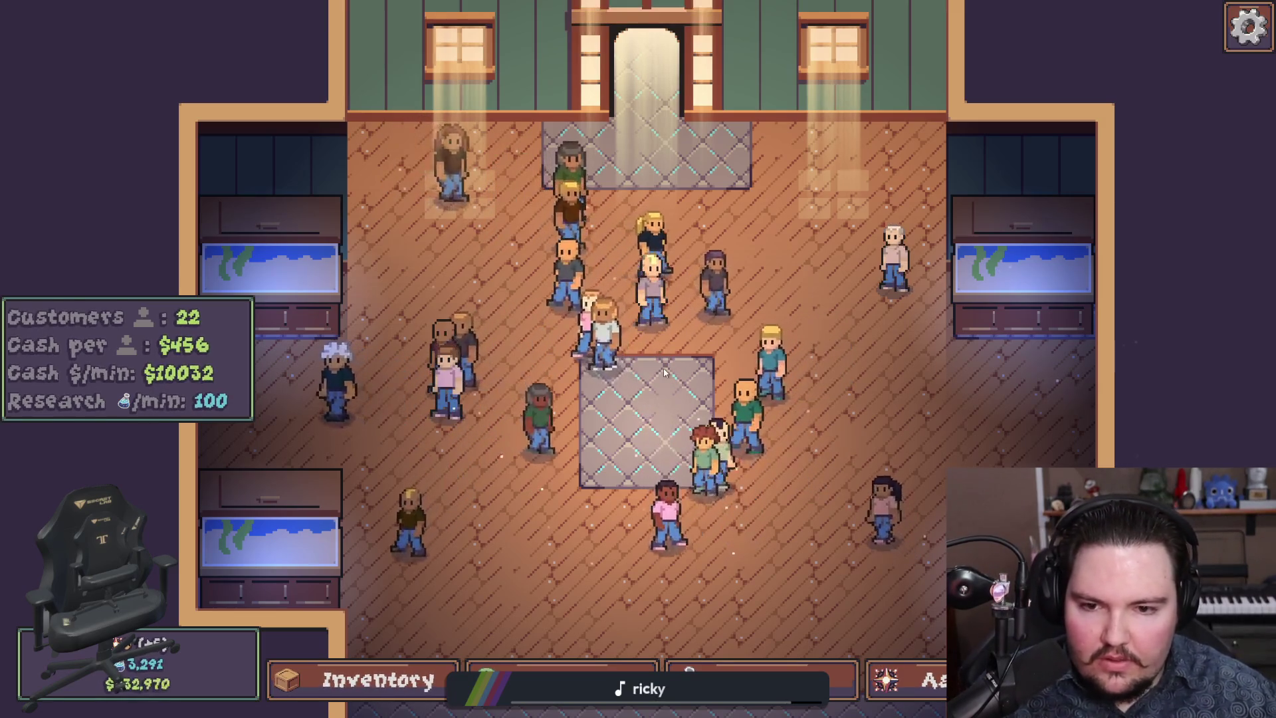
key(d)
key(s)
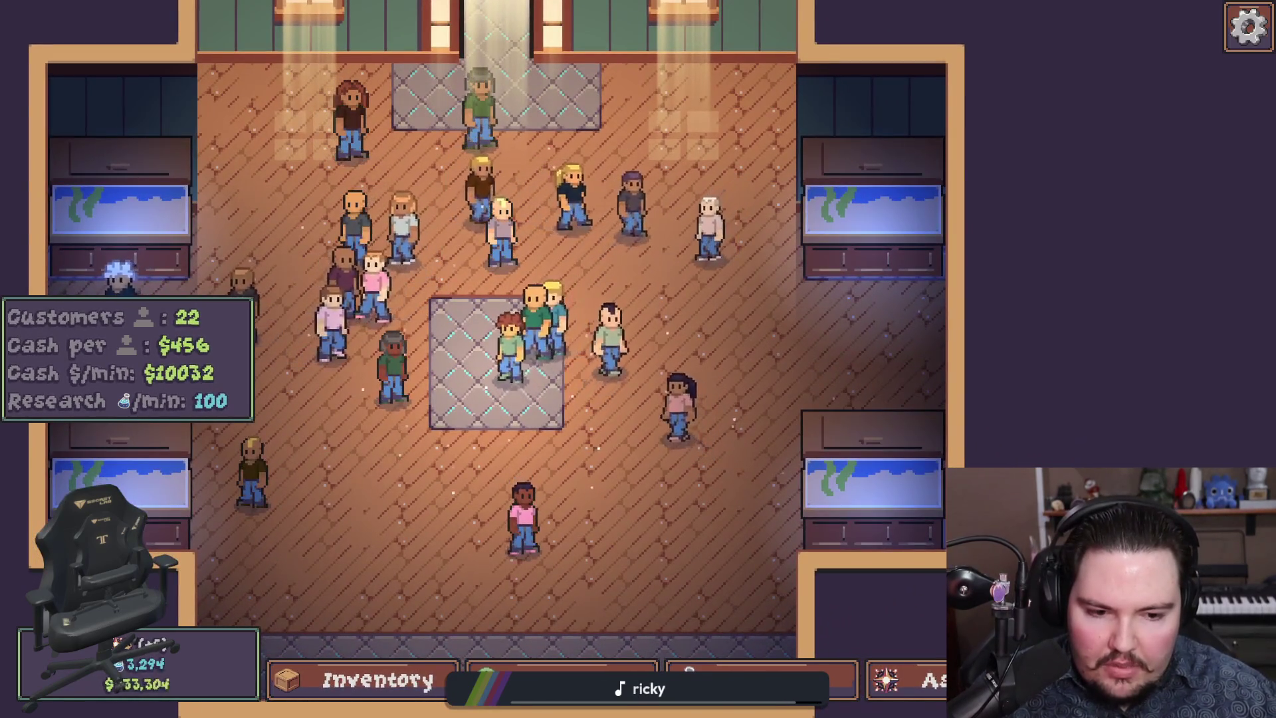
key(t)
key(i)
scroll(464, 488, down, 3)
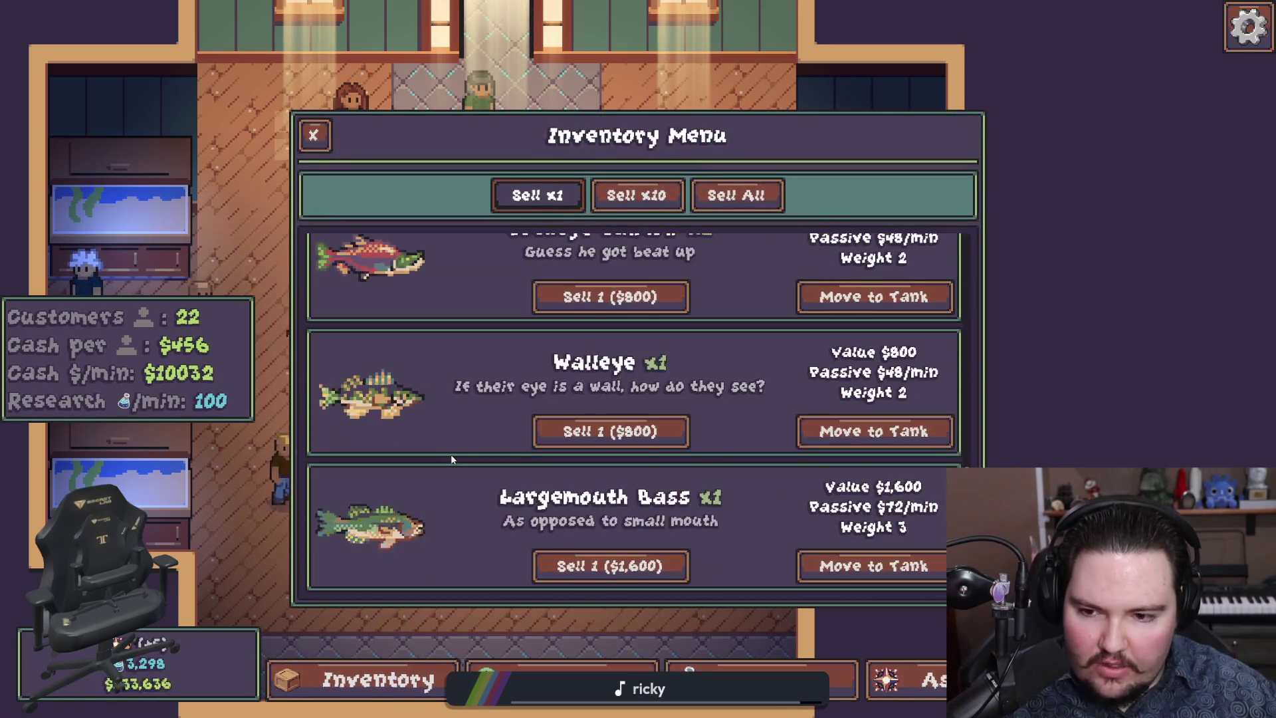
Step: Sell one Goldfish for $16 and snip a screenshot of the inventory
scroll(451, 455, up, 5)
scroll(450, 455, down, 5)
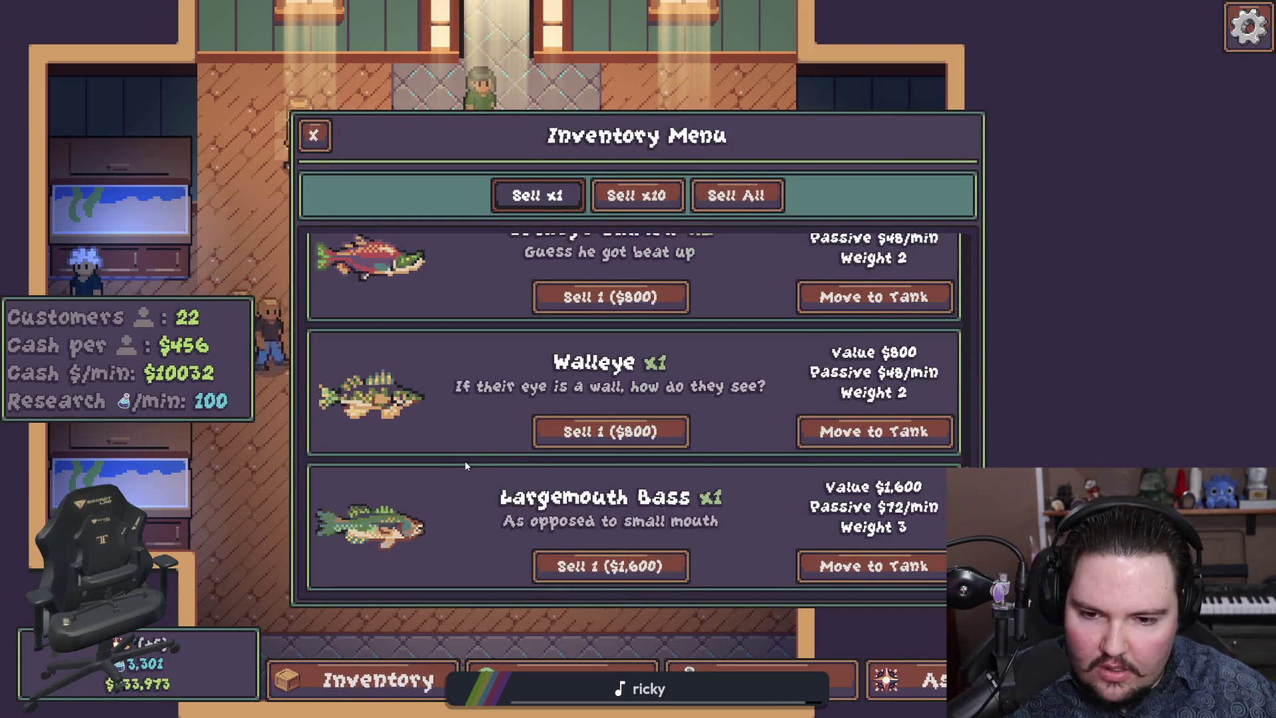
scroll(464, 460, up, 4)
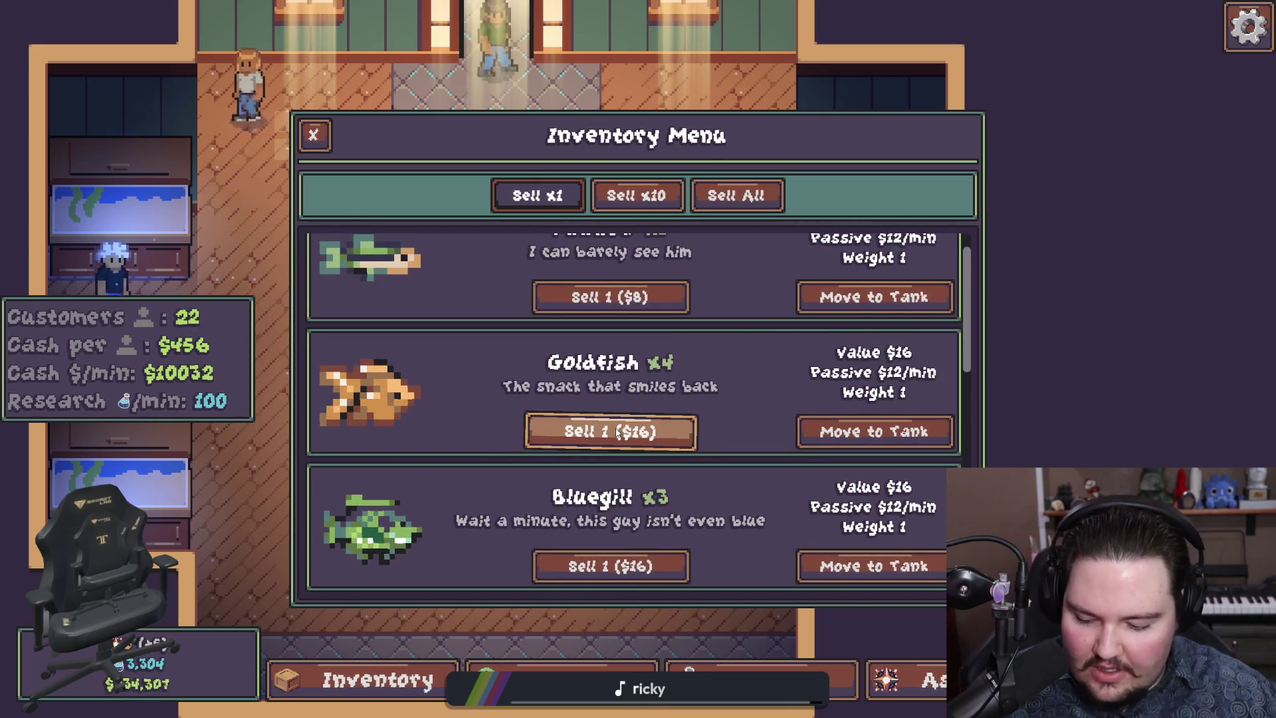
click(617, 432)
key(super+shift+s)
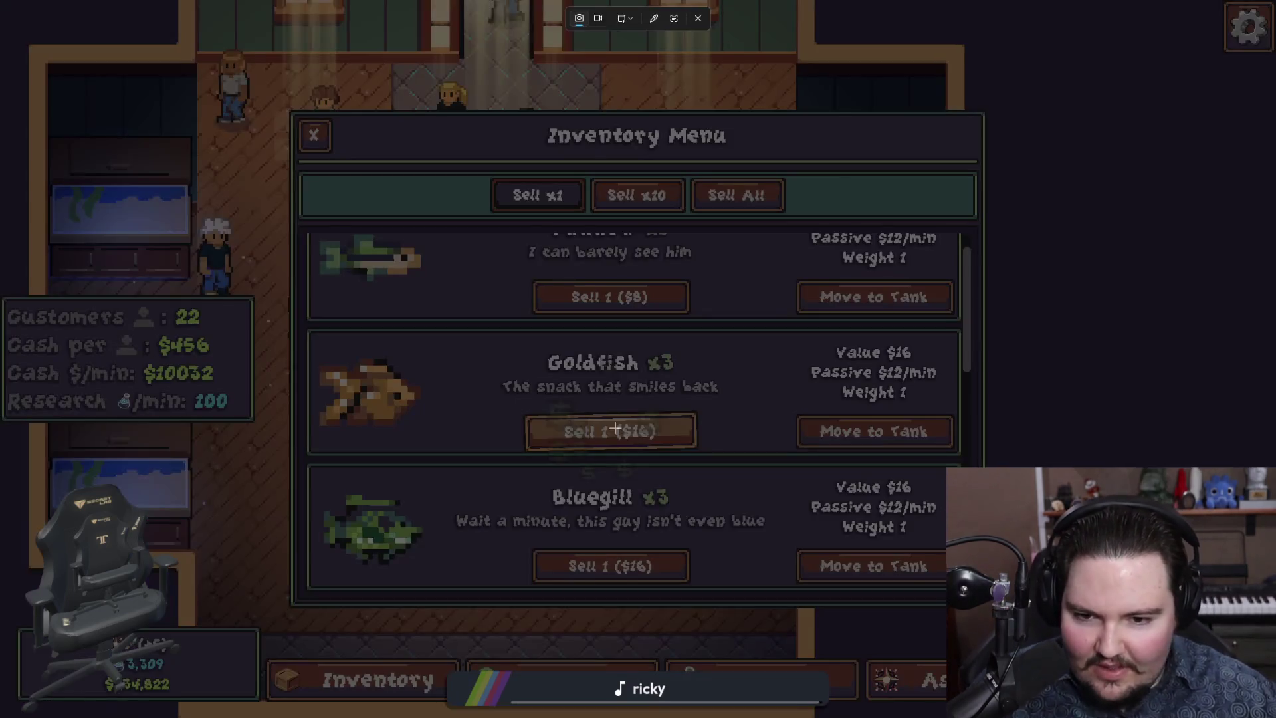
key(Escape)
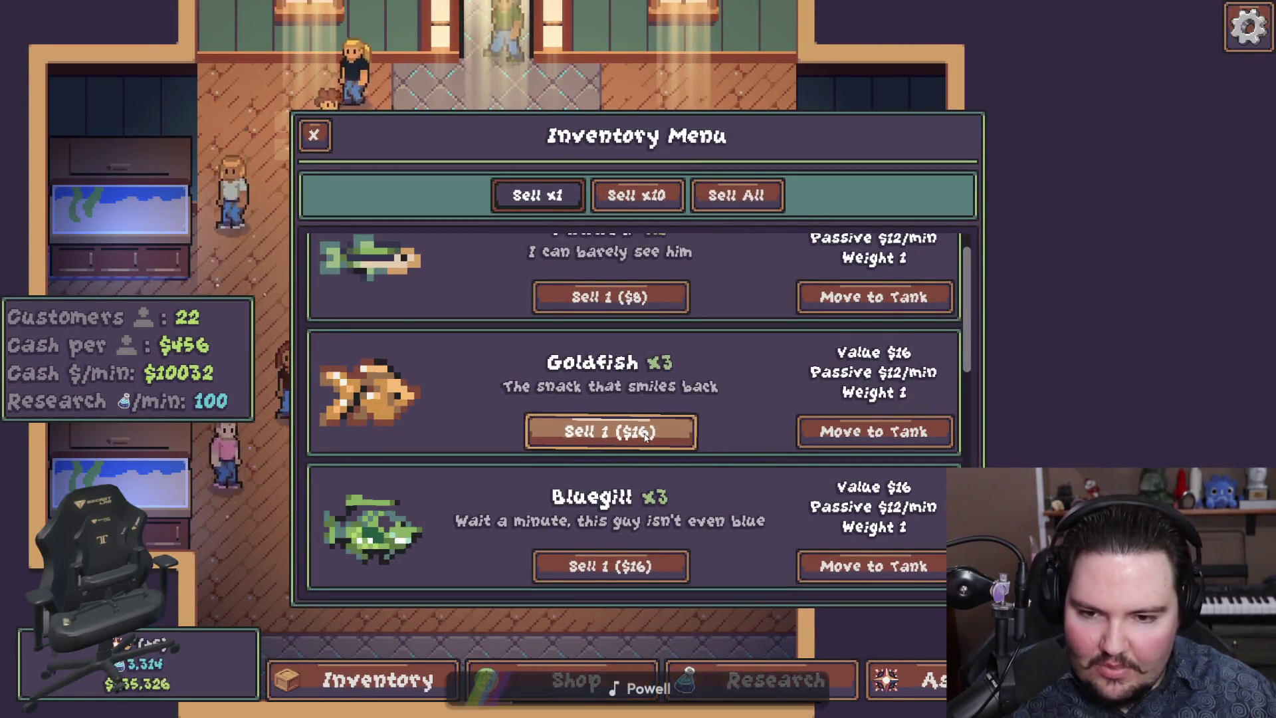
Step: Sell a second Goldfish, leaving x2, snip a screenshot, and close the inventory
scroll(644, 436, up, 1)
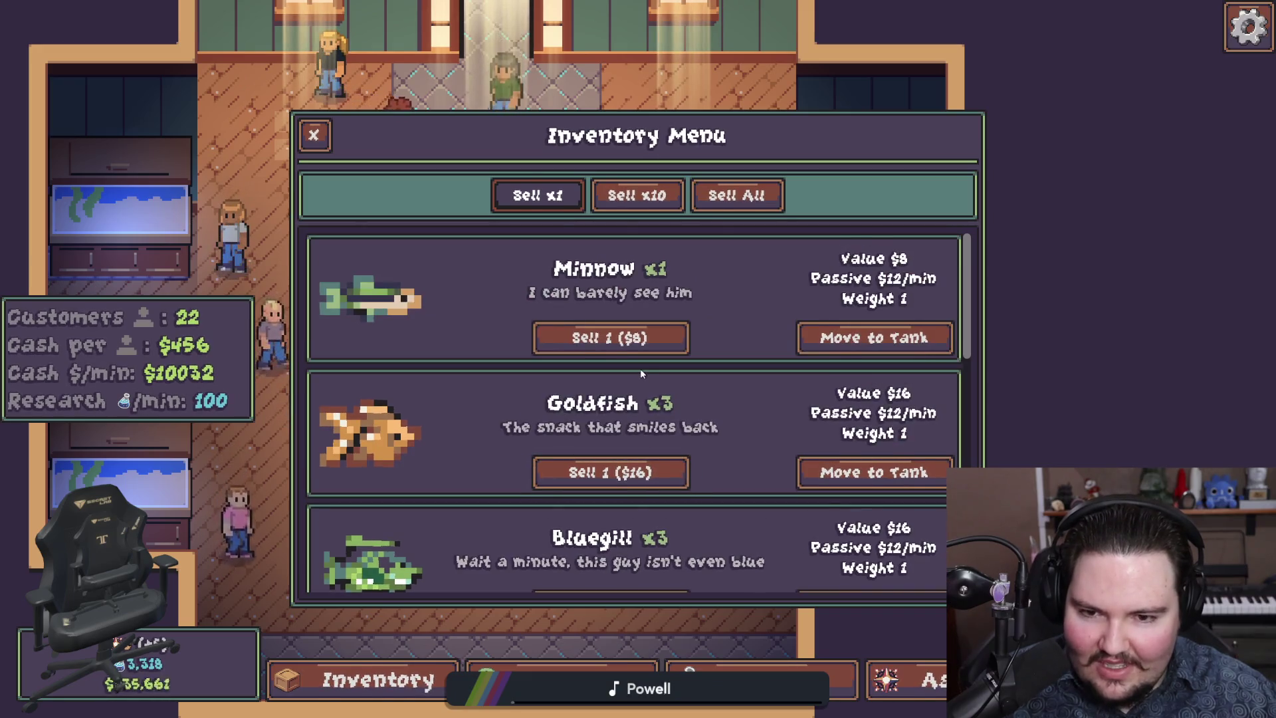
scroll(650, 436, down, 2)
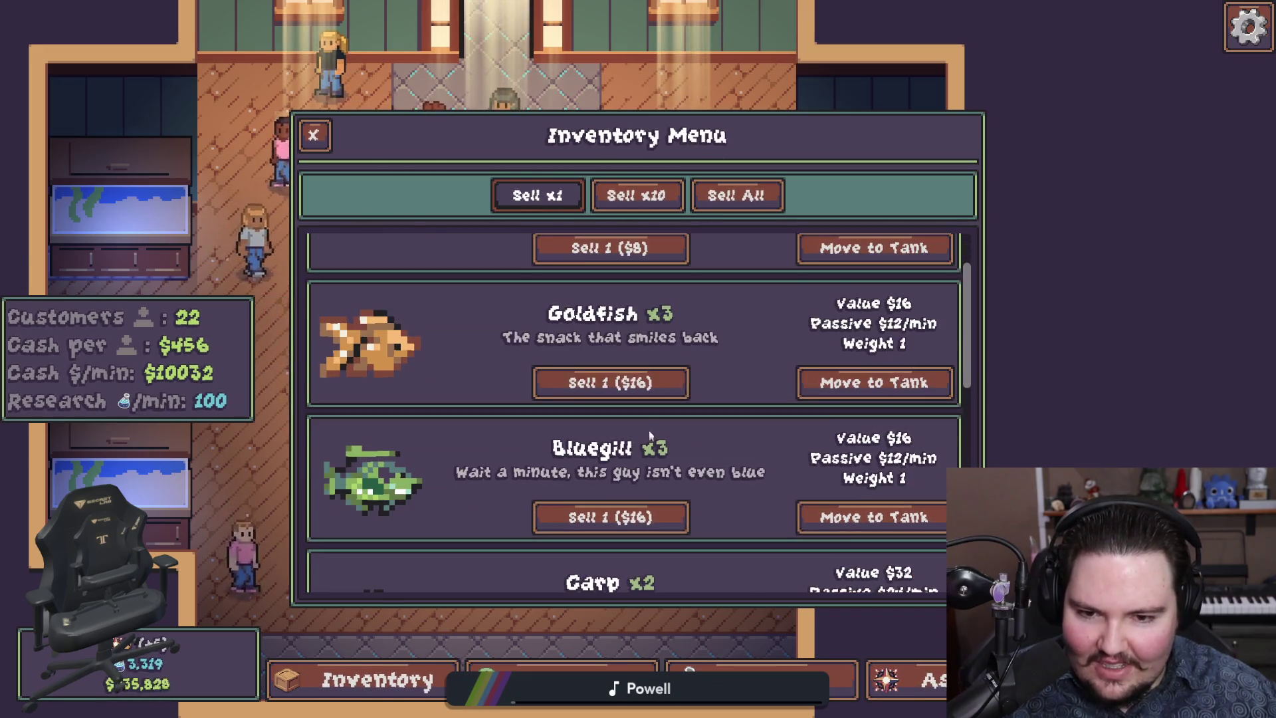
click(643, 384)
key(super+shift+s)
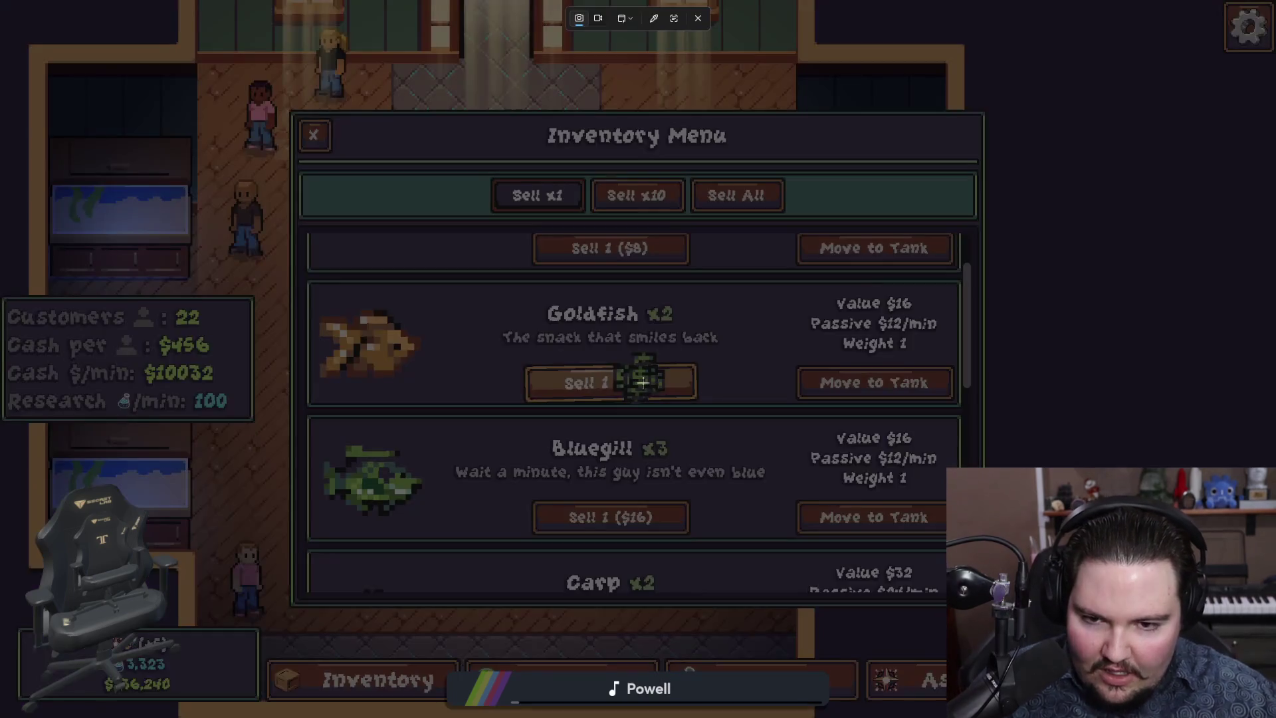
key(Escape)
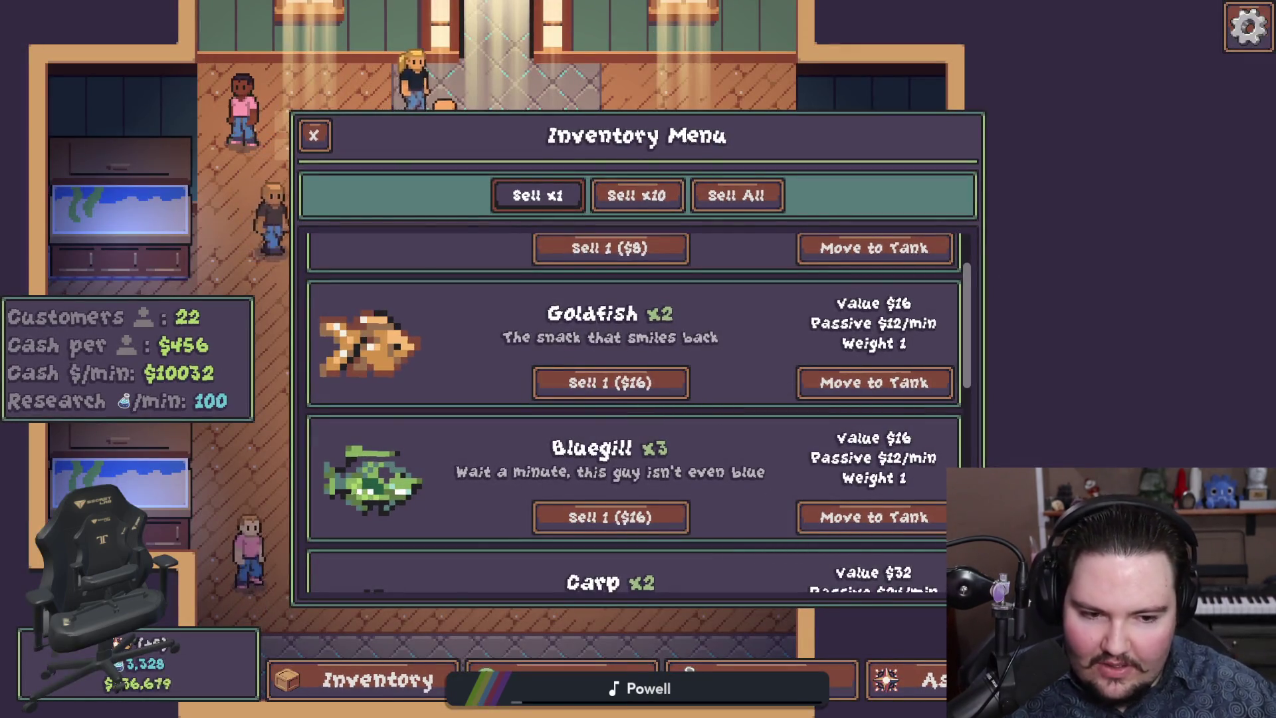
key(Escape)
Step: Travel free to the rainy Pond, cast the line, and snip a screenshot
key(t)
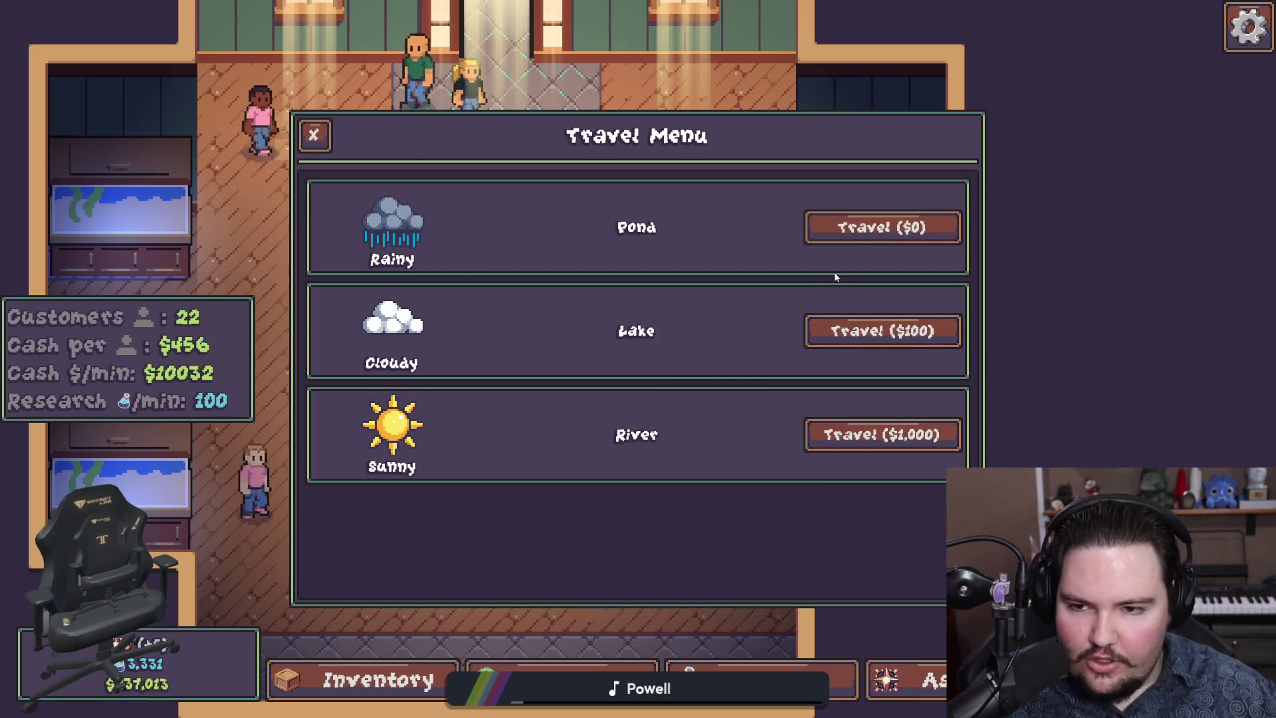
click(884, 234)
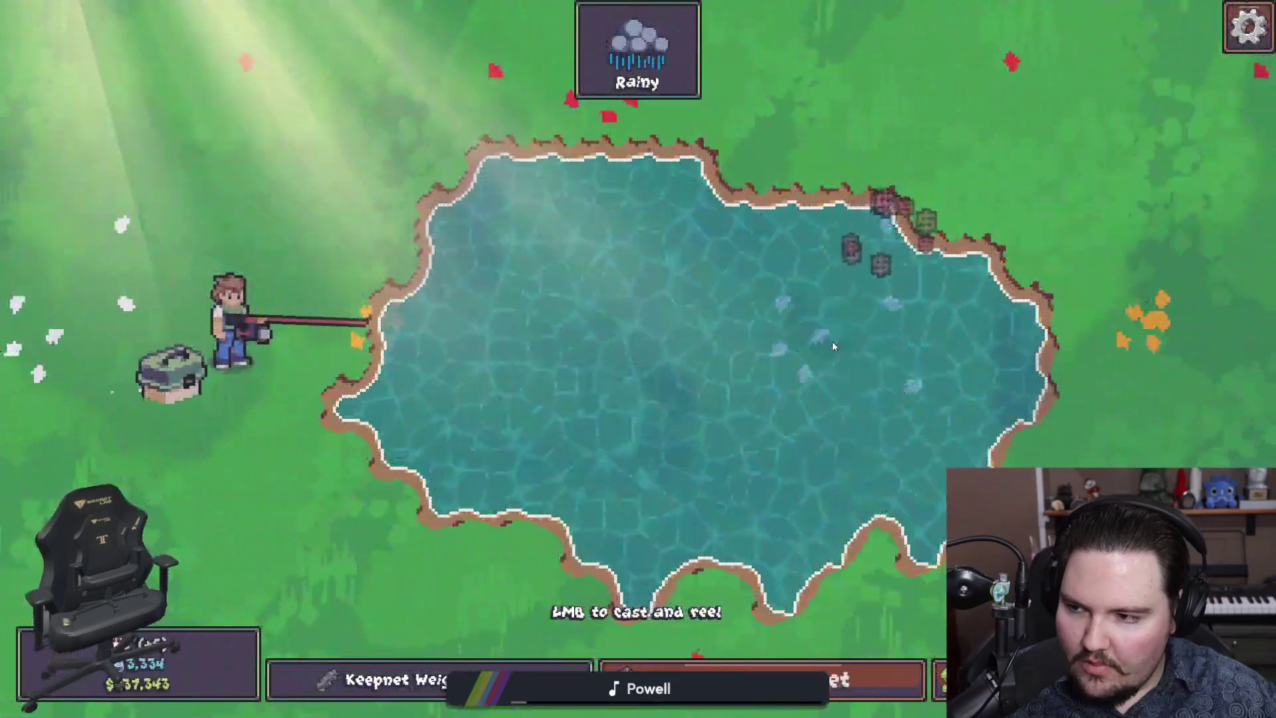
mouse_move(676, 325)
mouse_down()
mouse_move(652, 233)
mouse_move(731, 245)
mouse_up()
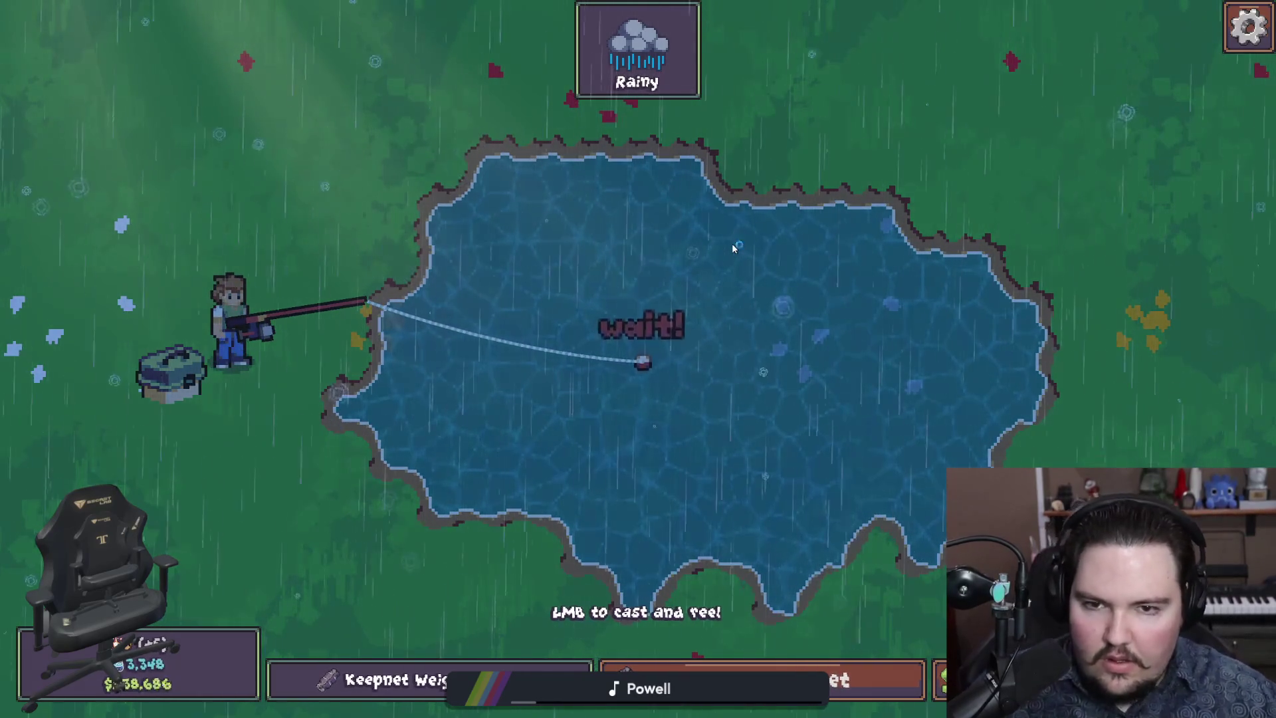
key(super+shift+s)
key(Escape)
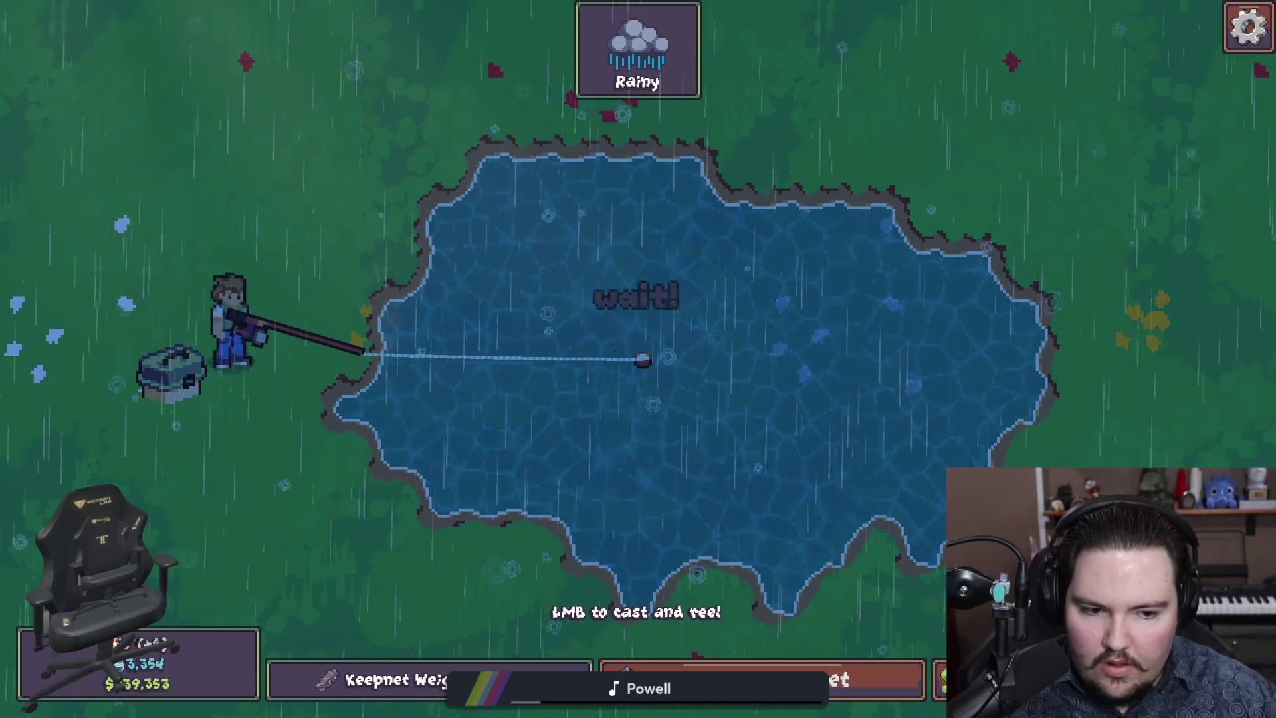
Step: Hook the fish and hit all three reel-ring targets to land it
click(738, 352)
click(759, 349)
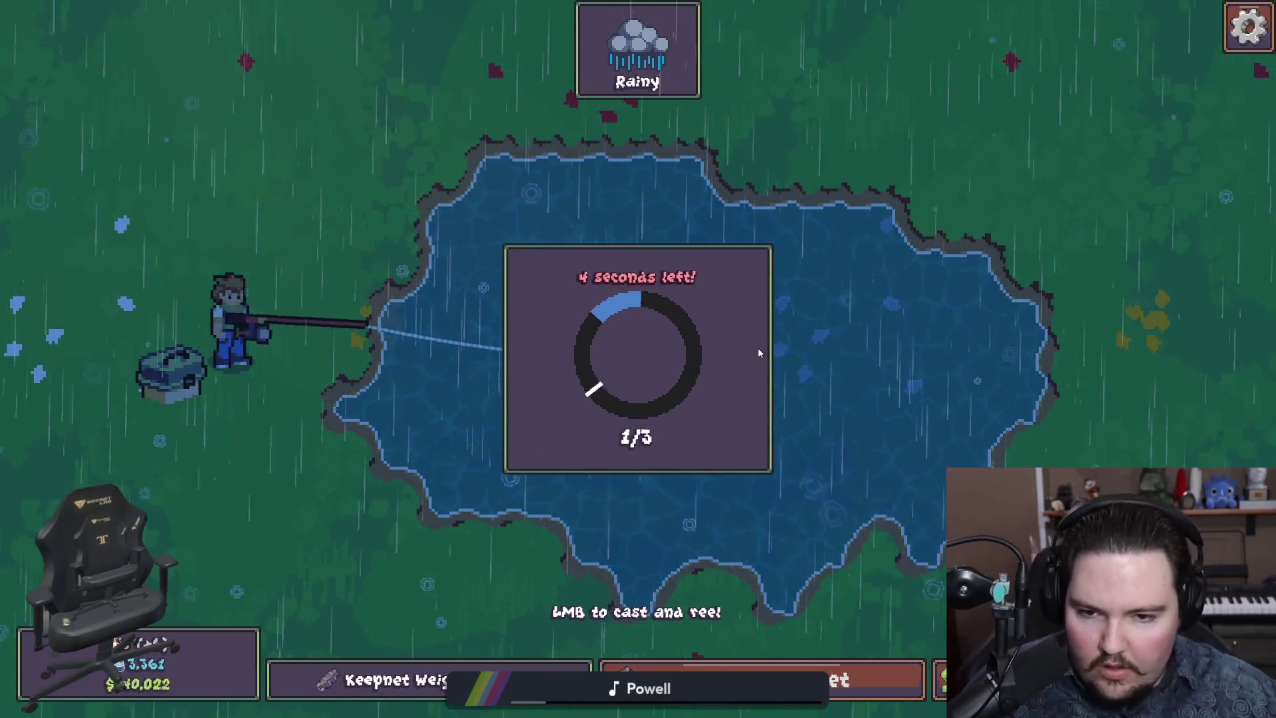
key(super+shift+s)
key(Escape)
click(721, 308)
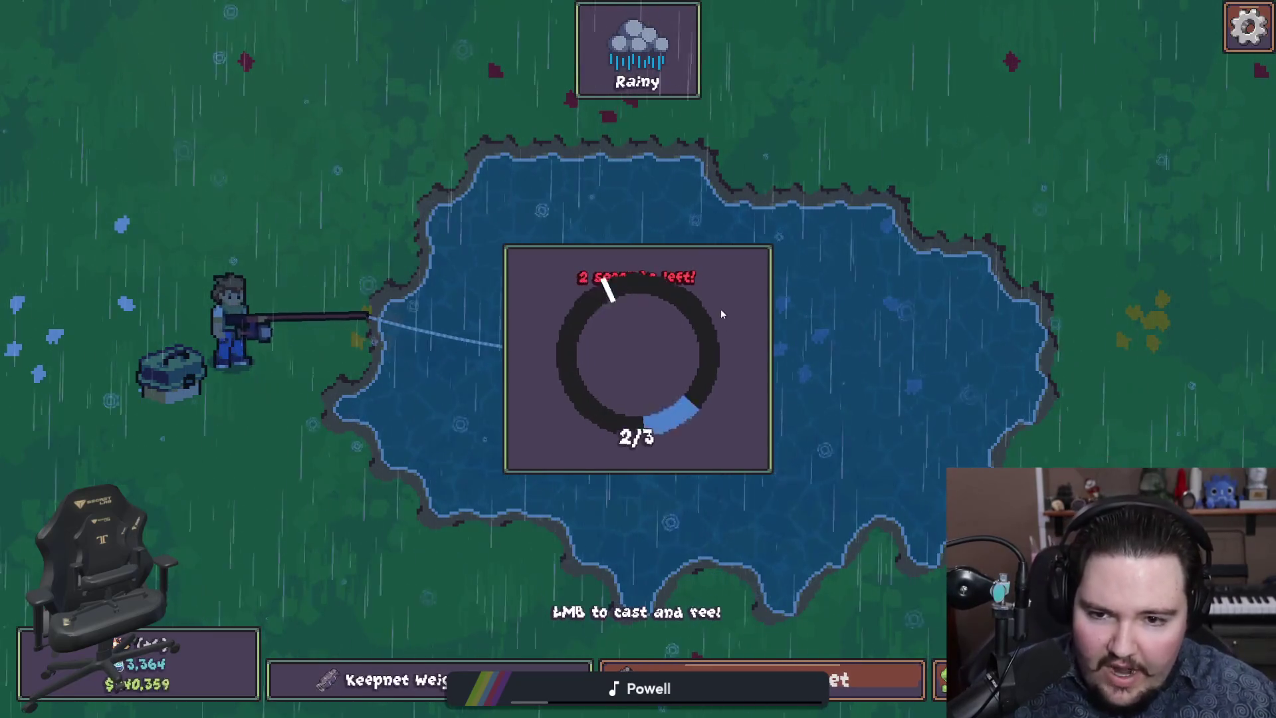
click(697, 313)
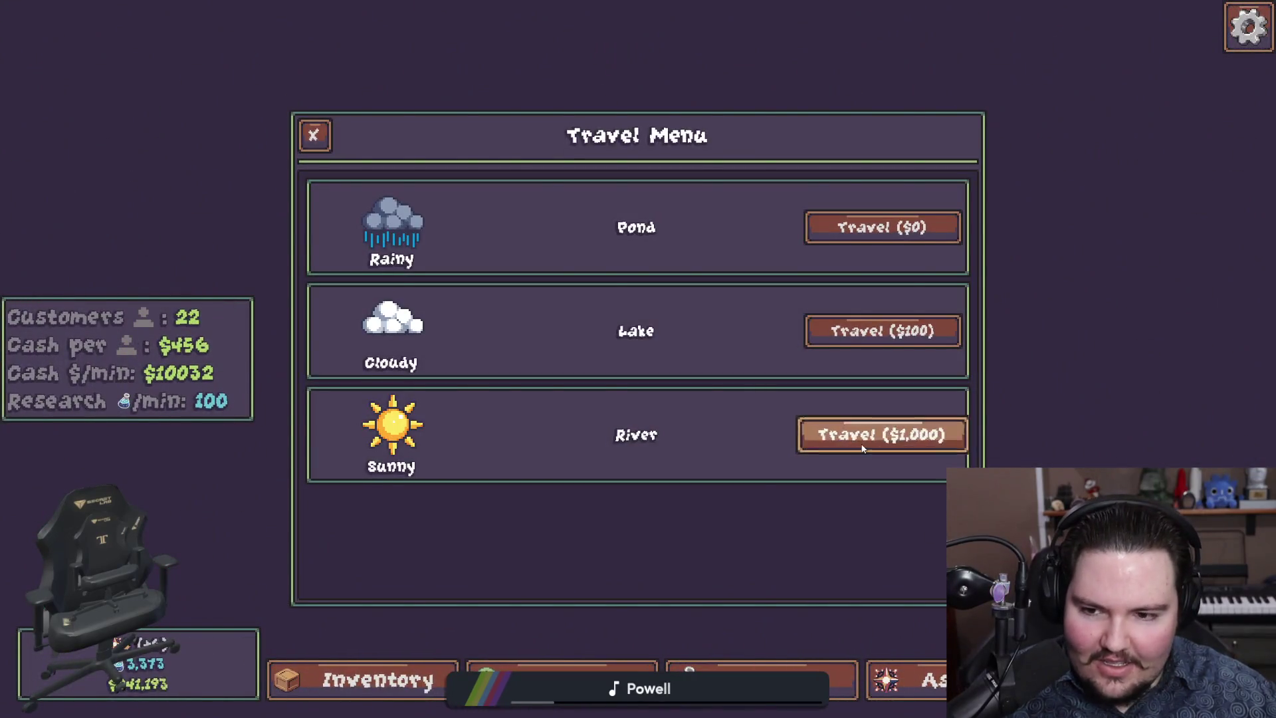
Step: Travel to the River for $1,000, cast the line, and snip a screenshot
click(862, 448)
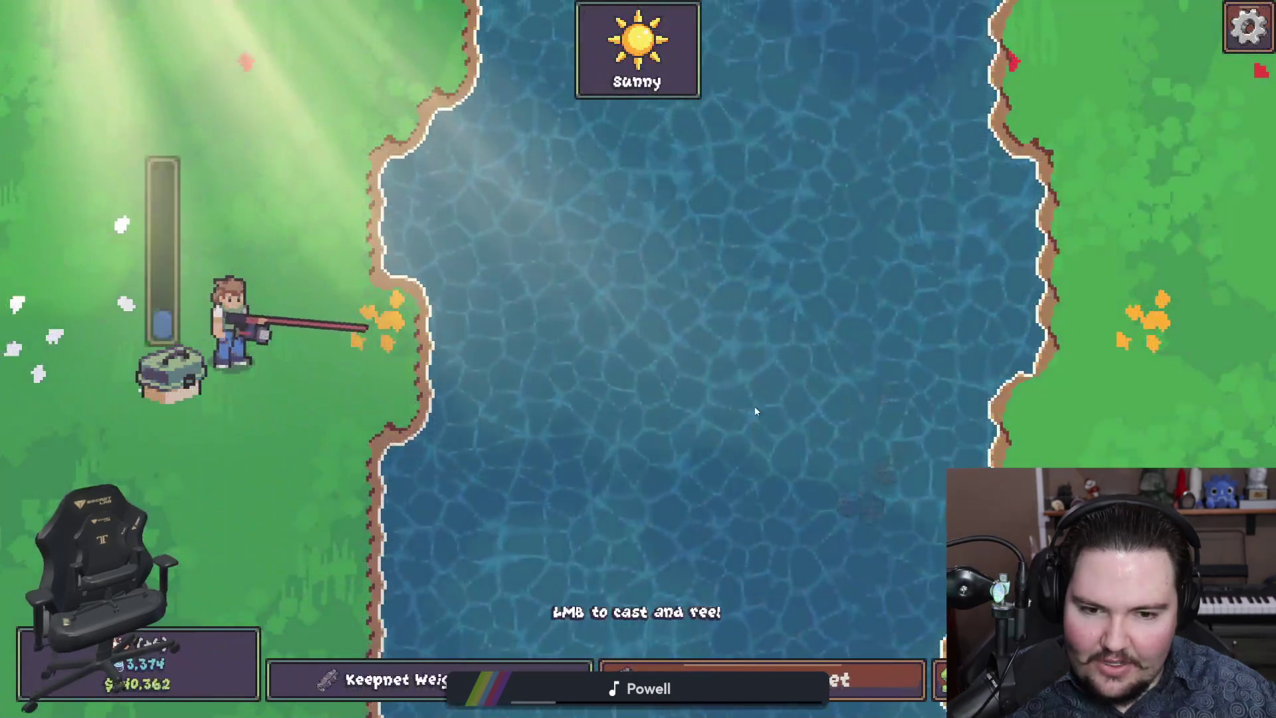
click(675, 266)
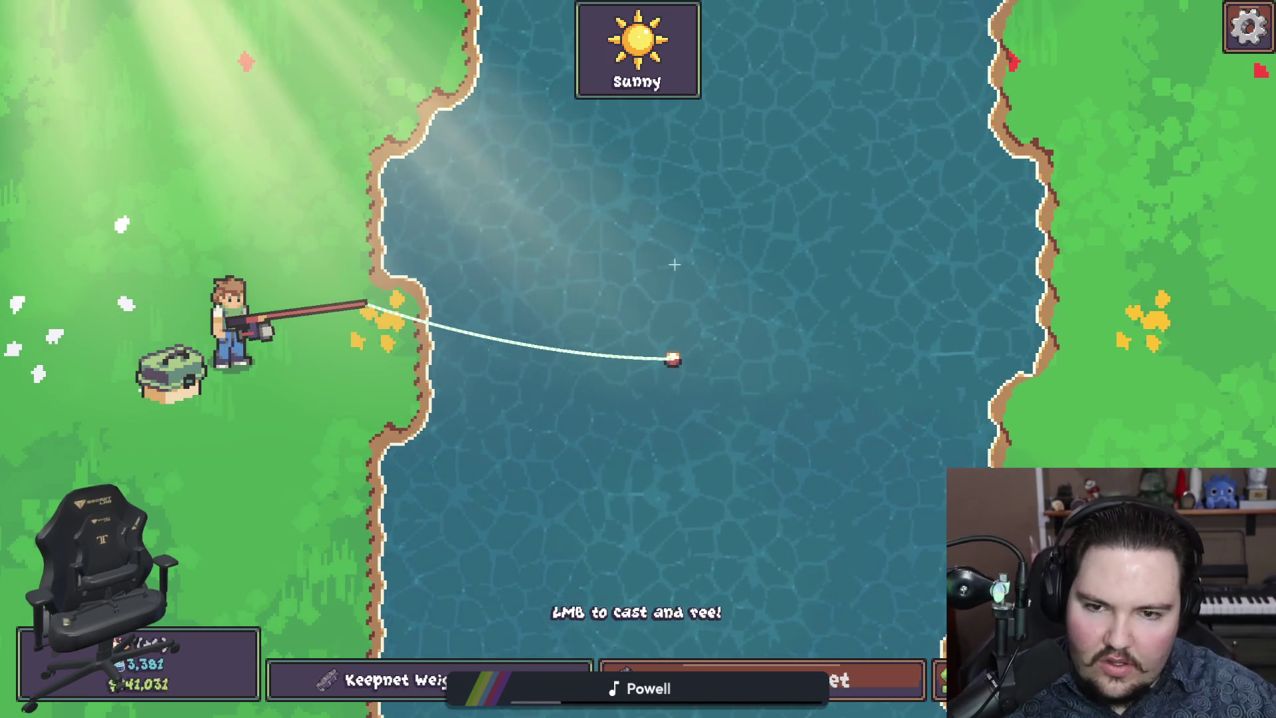
key(super+shift+s)
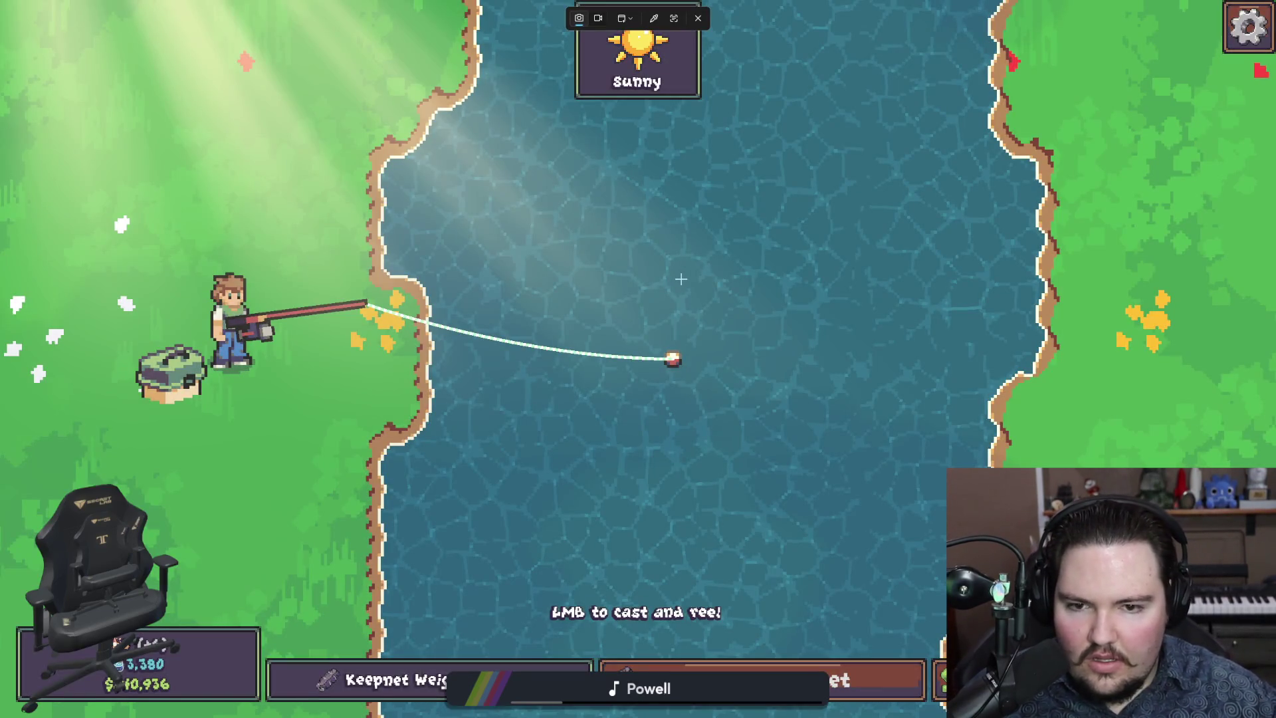
key(Escape)
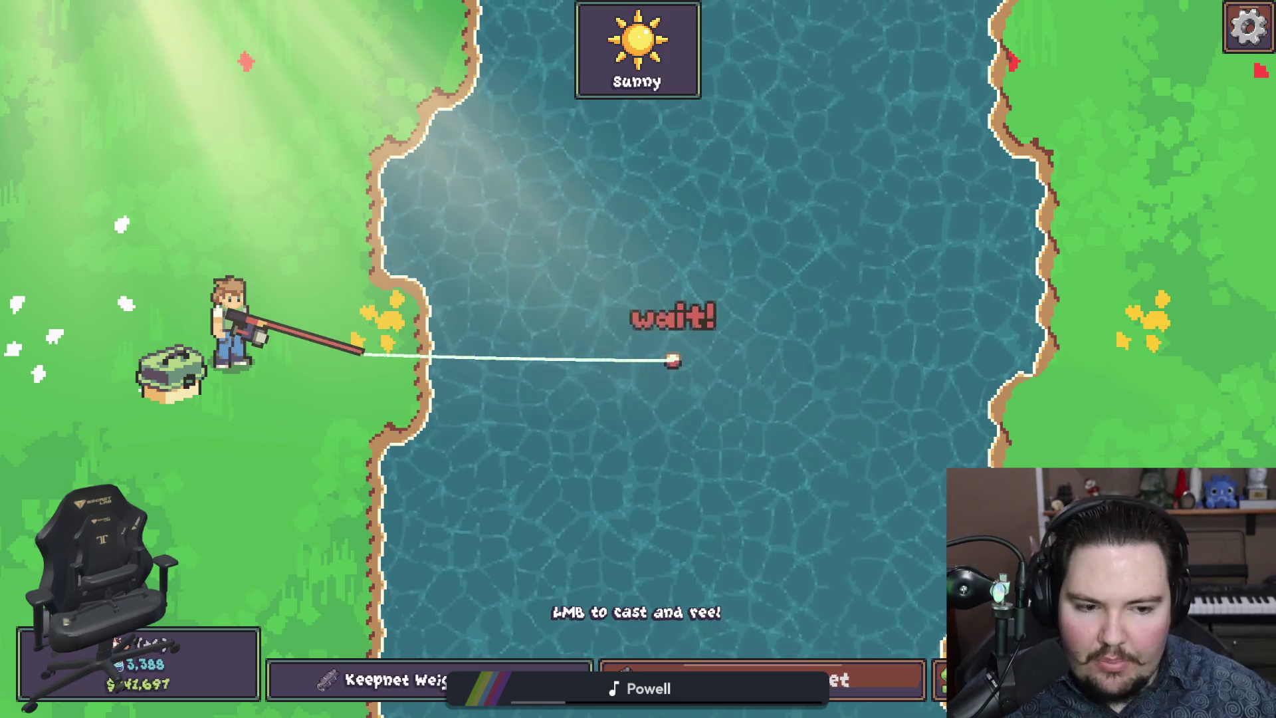
Step: Hook the fish and try to keep the bobber in the catch zone, then reopen travel destinations
click(830, 312)
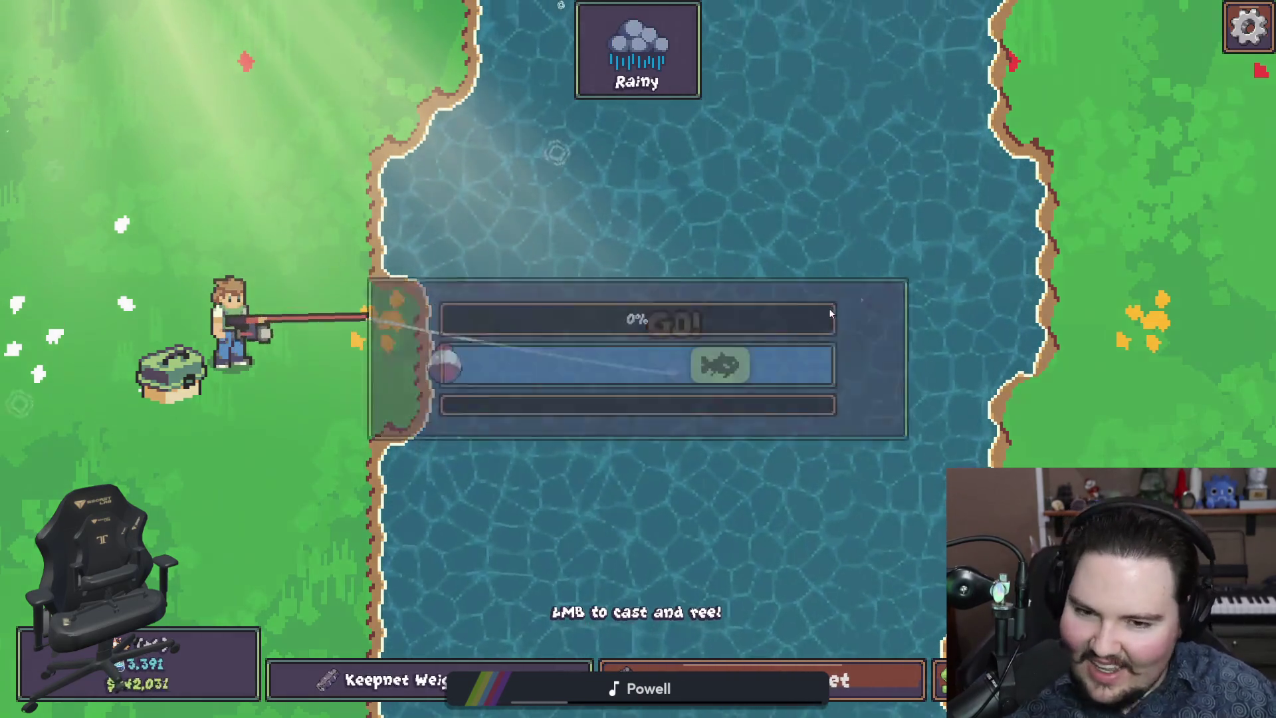
drag(798, 304, 771, 297)
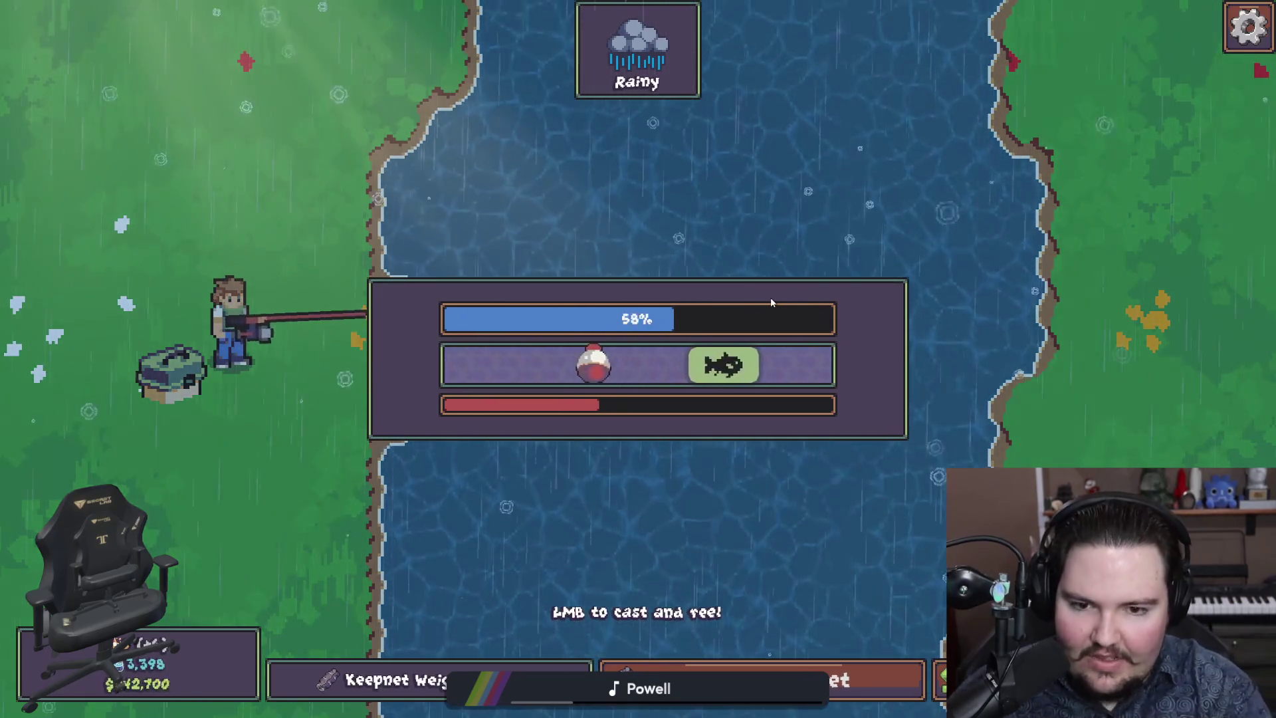
key(super+shift+s)
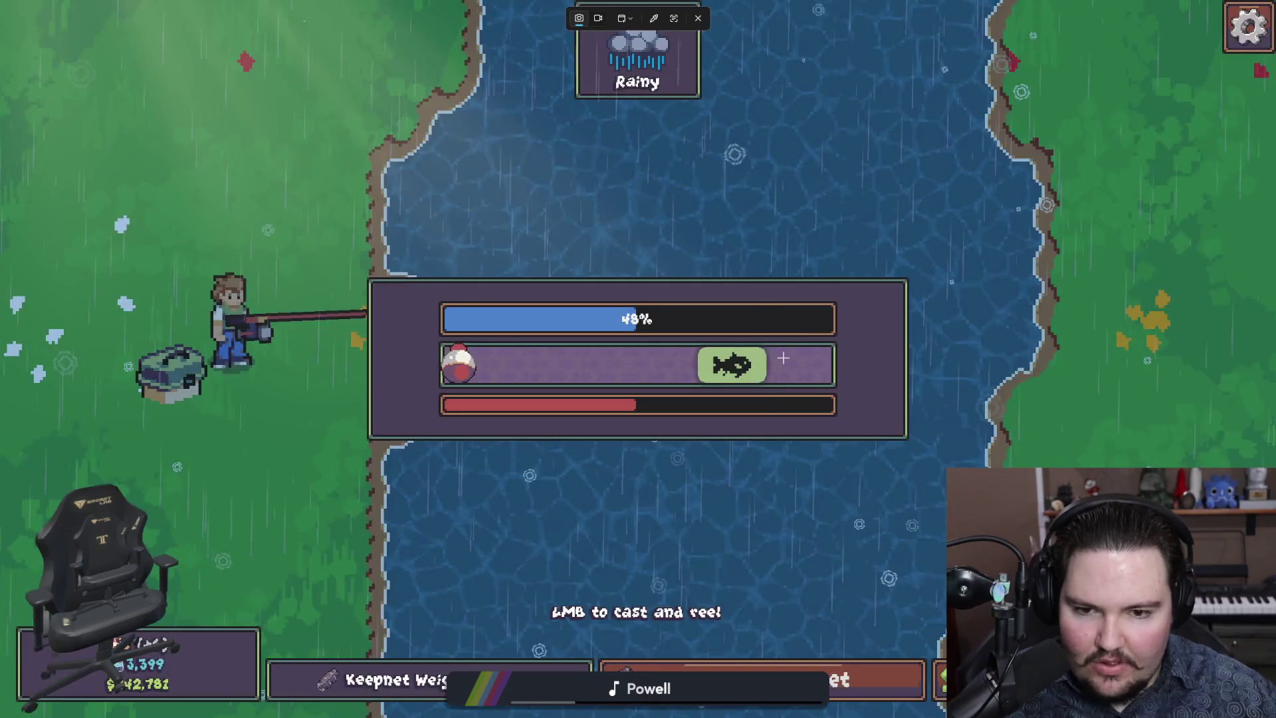
key(Escape)
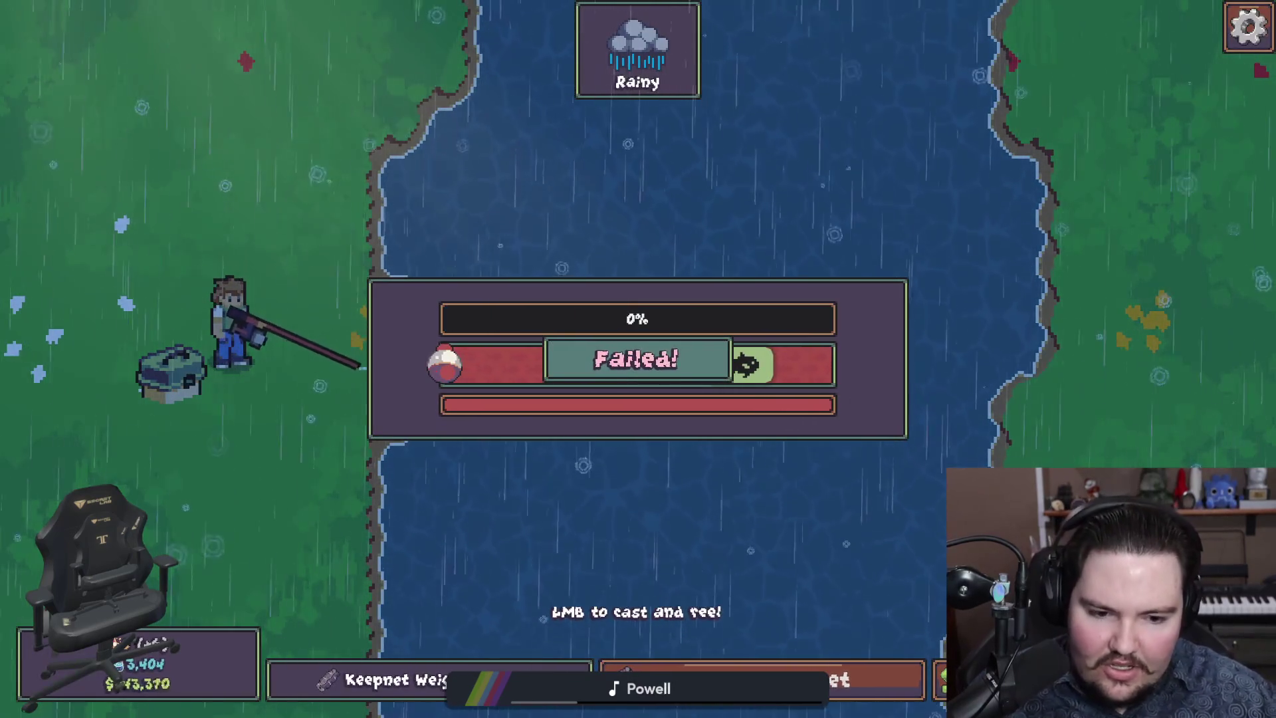
key(t)
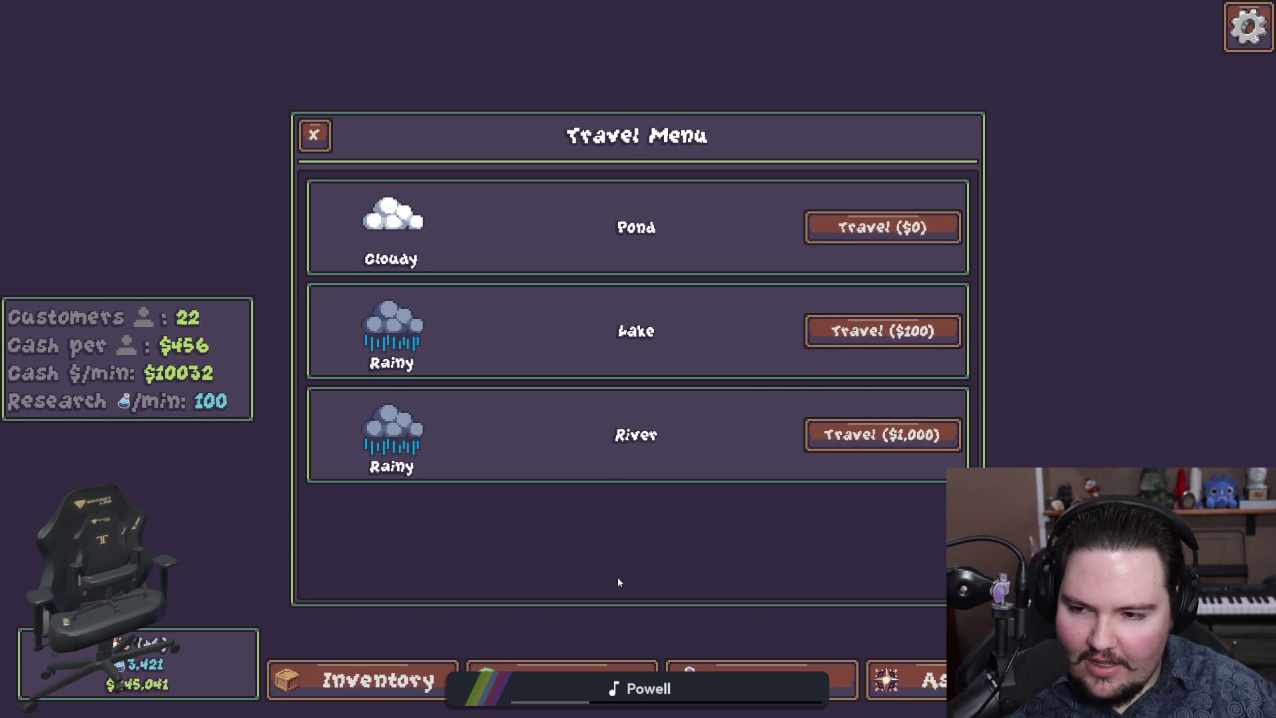
Step: Look through the Research, Shop and Inventory panels, then reopen the travel destinations
click(761, 679)
click(562, 679)
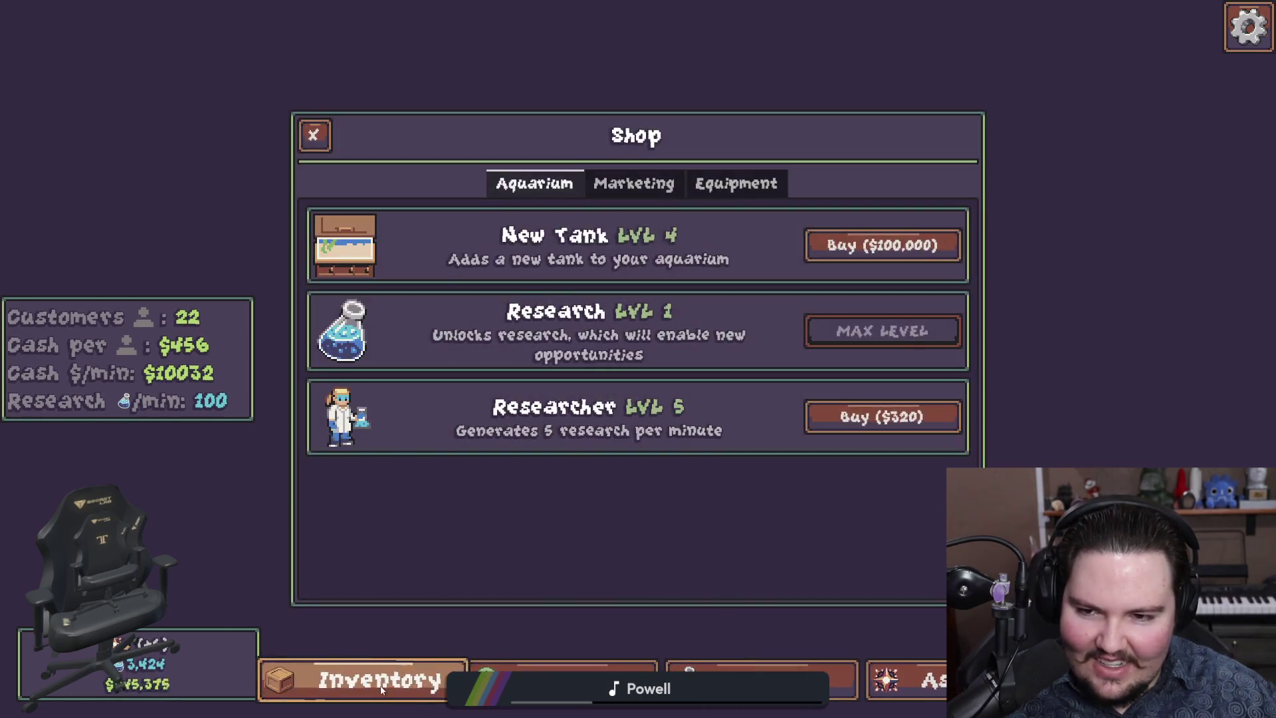
click(381, 689)
click(381, 690)
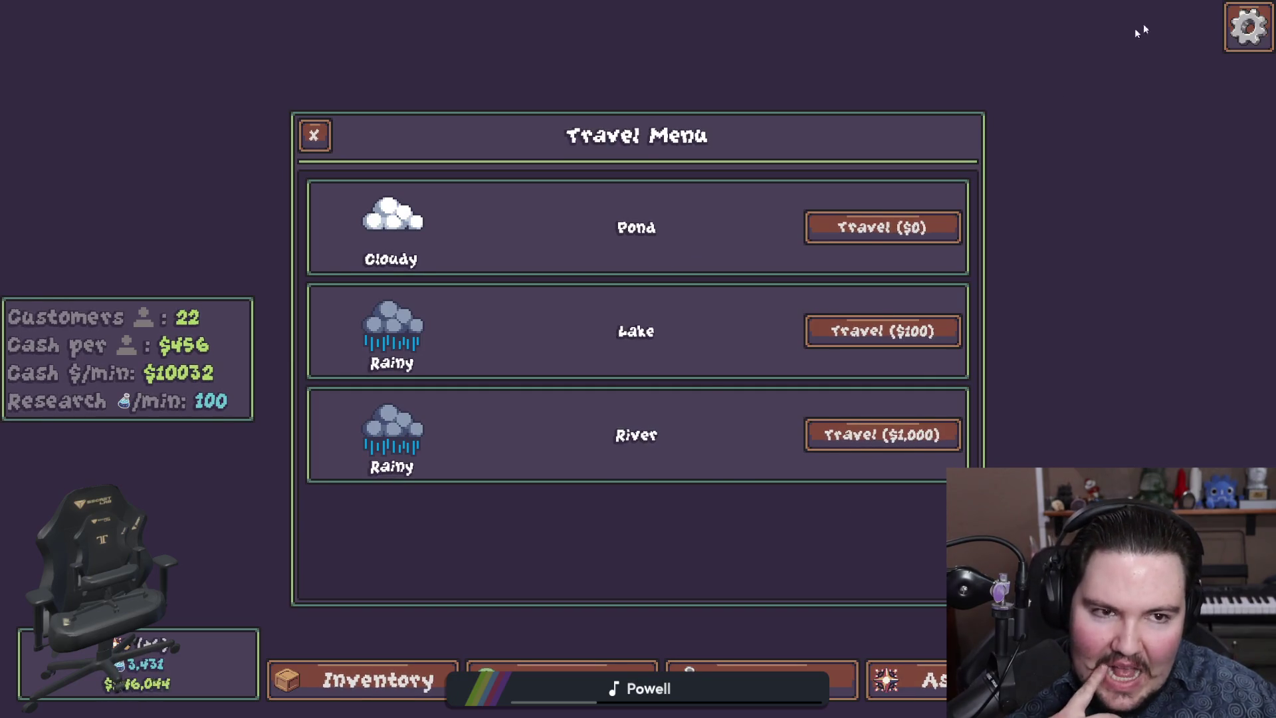
key(Escape)
key(Escape)
key(Escape)
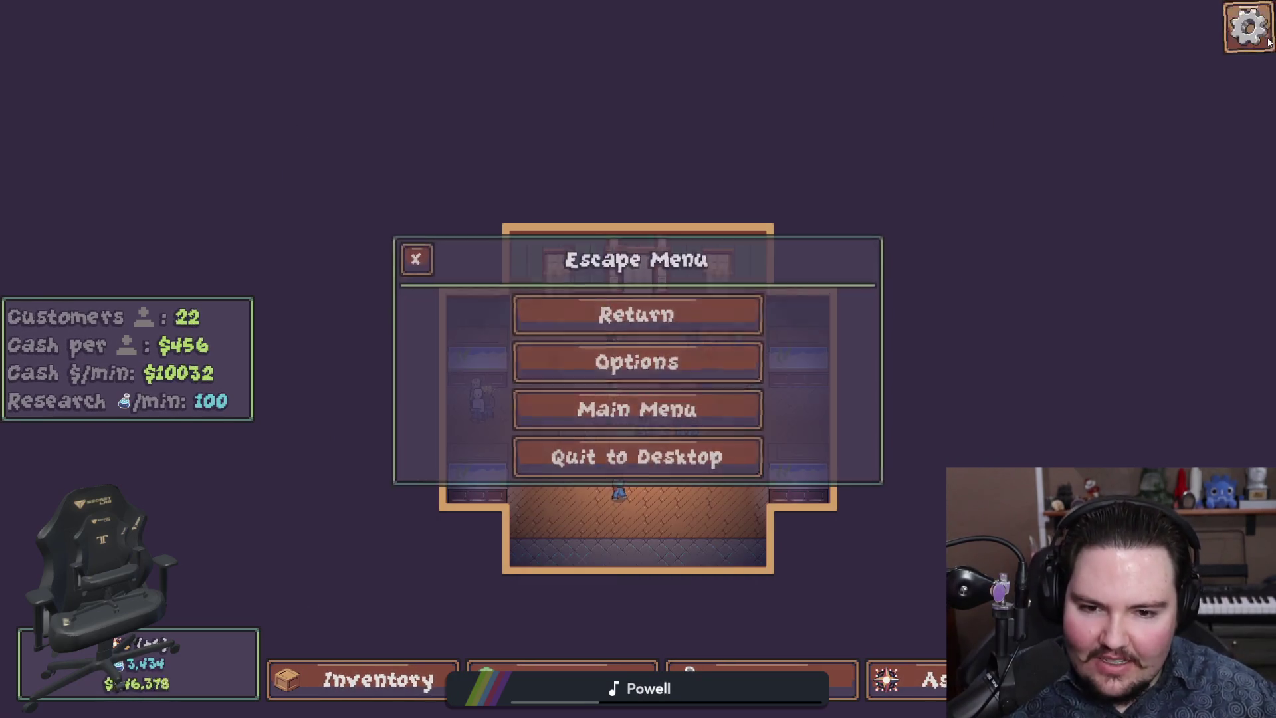
key(t)
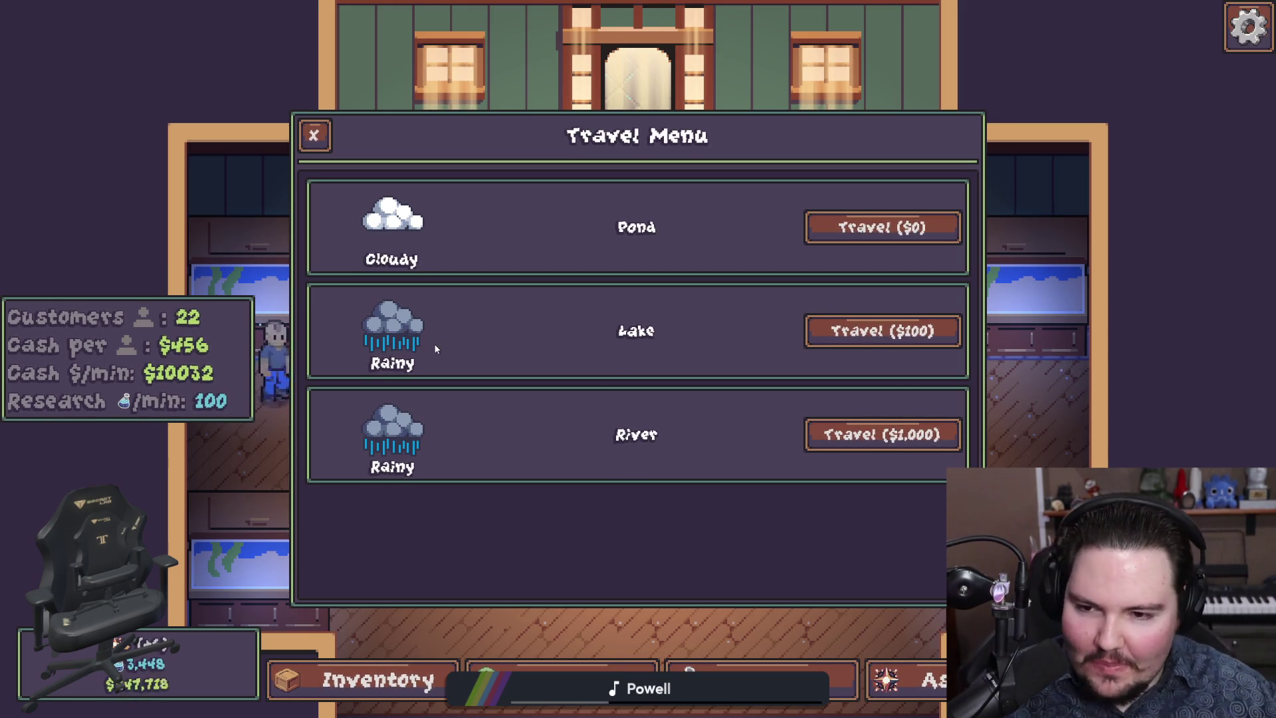
Step: Lower Master Volume from 52 to 32 in Audio options, then travel to the Lake for $100
key(Escape)
key(Escape)
click(631, 359)
click(678, 233)
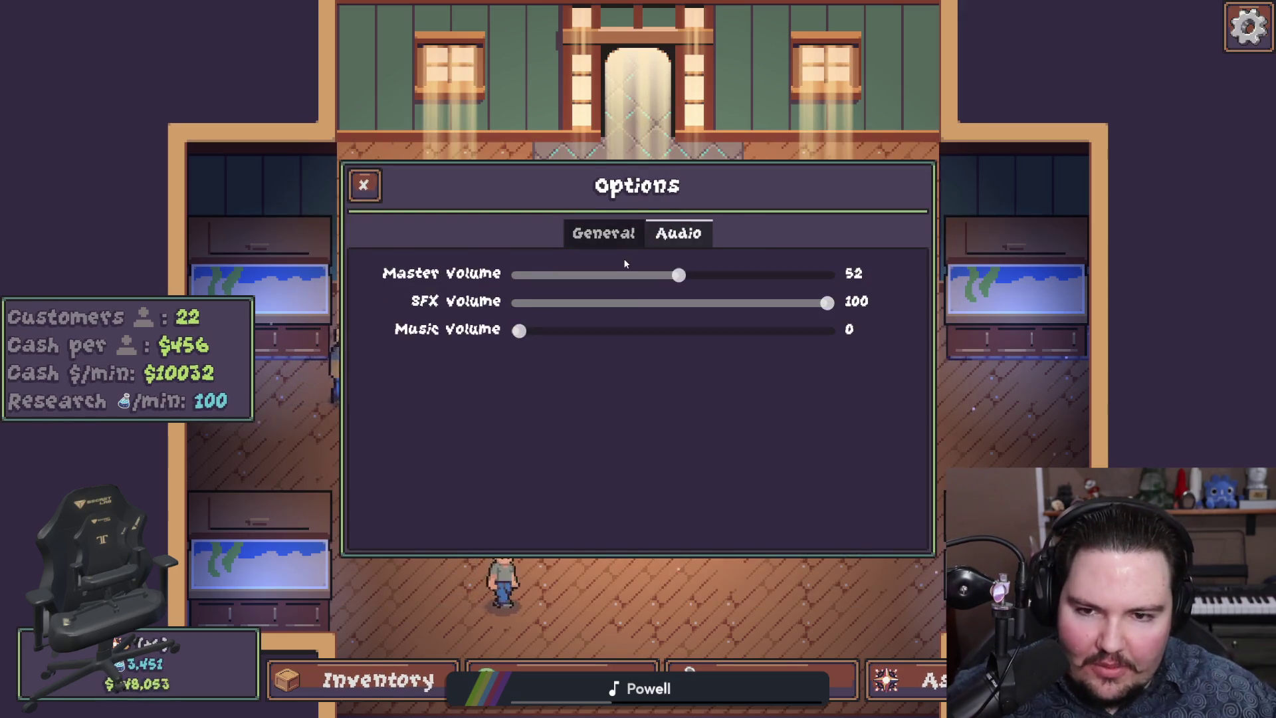
click(617, 275)
key(Escape)
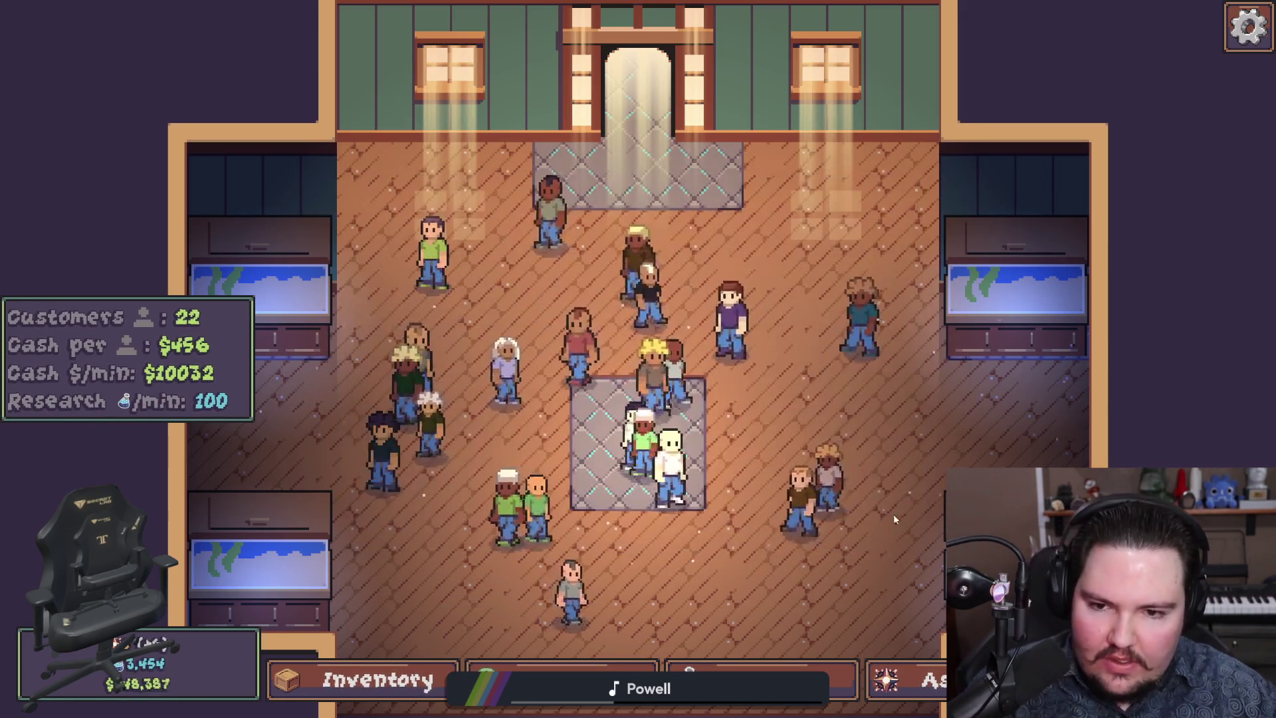
scroll(714, 465, down, 5)
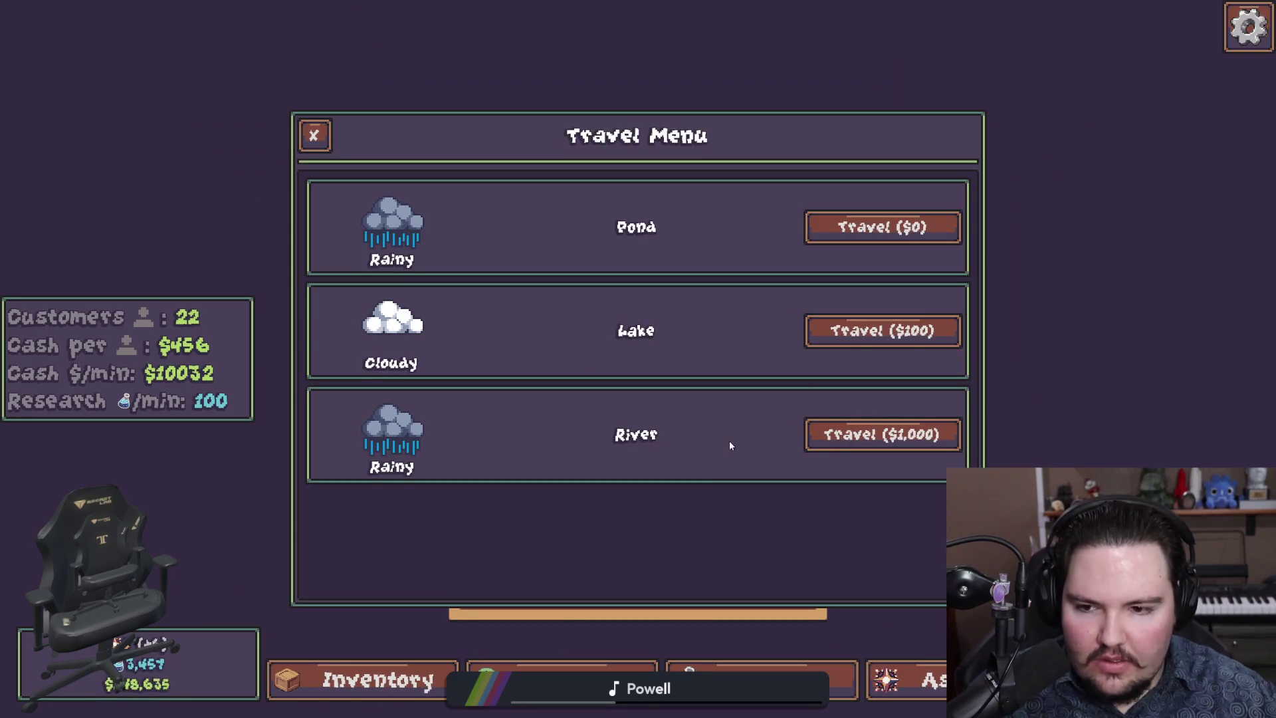
click(847, 331)
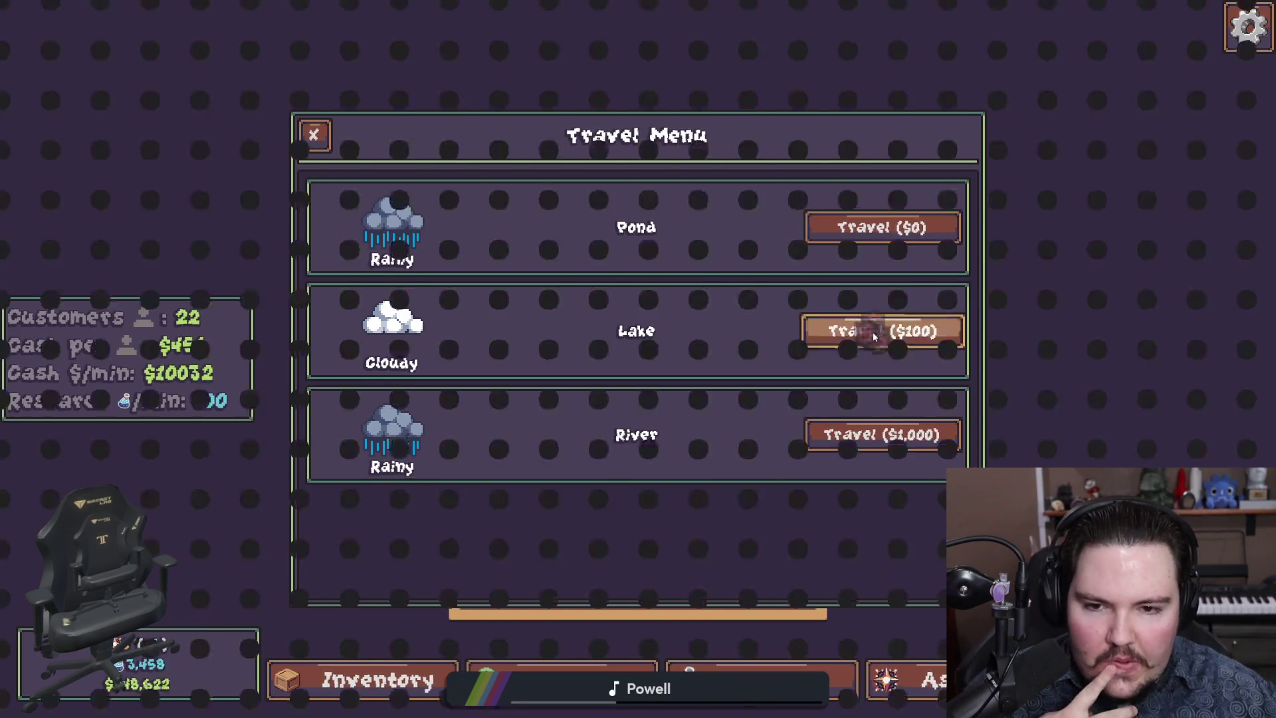
Step: Cast at the cloudy Lake, hook a fish, and work the catch bar in the reel minigame
drag(697, 305, 697, 305)
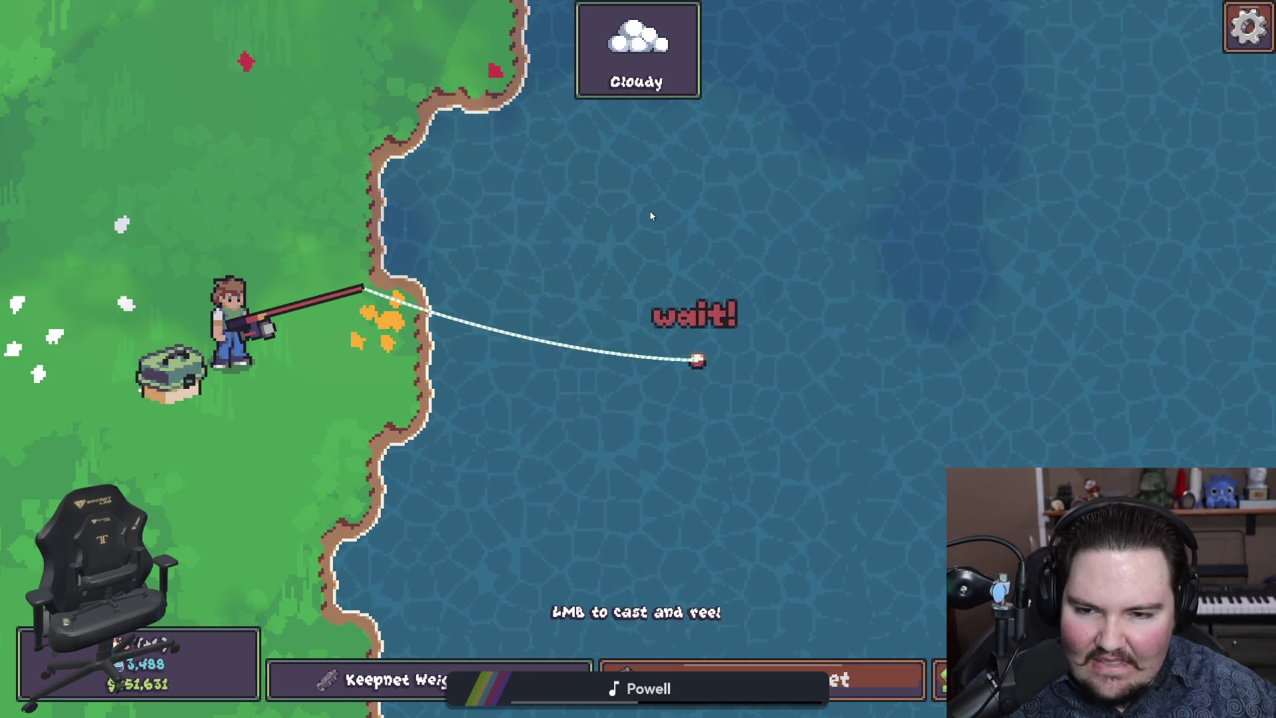
click(662, 204)
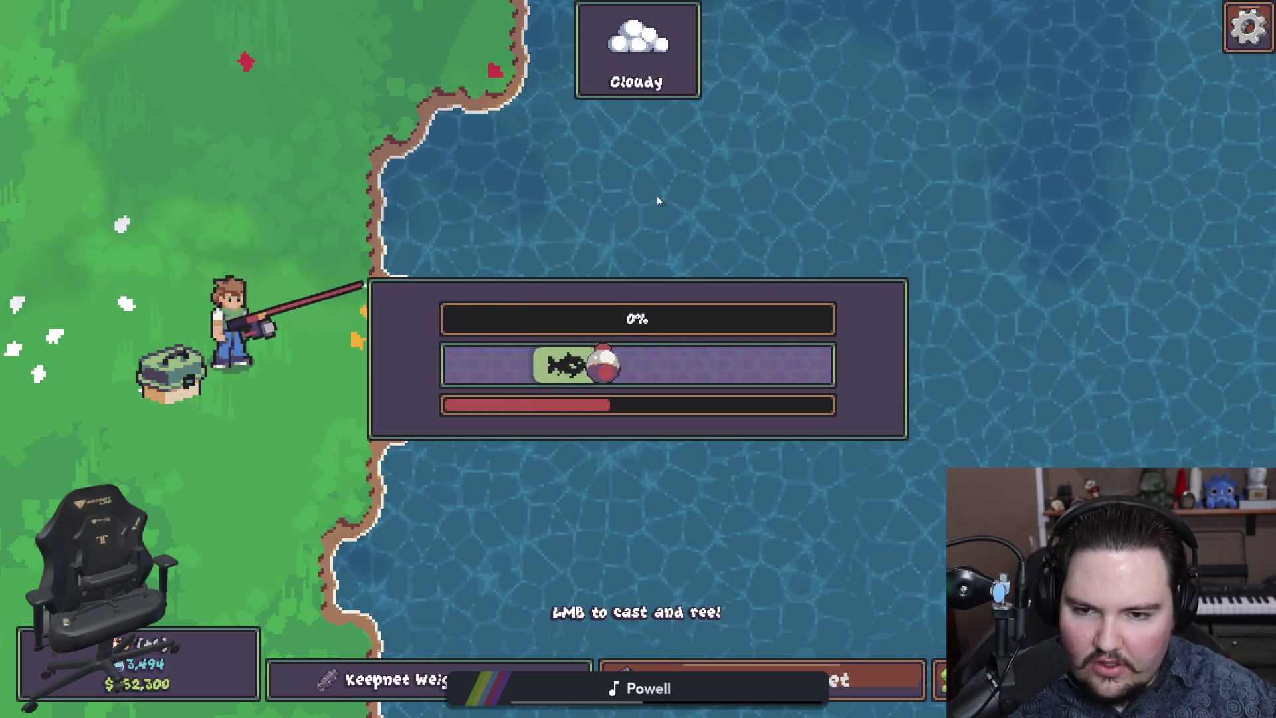
click(662, 207)
click(660, 219)
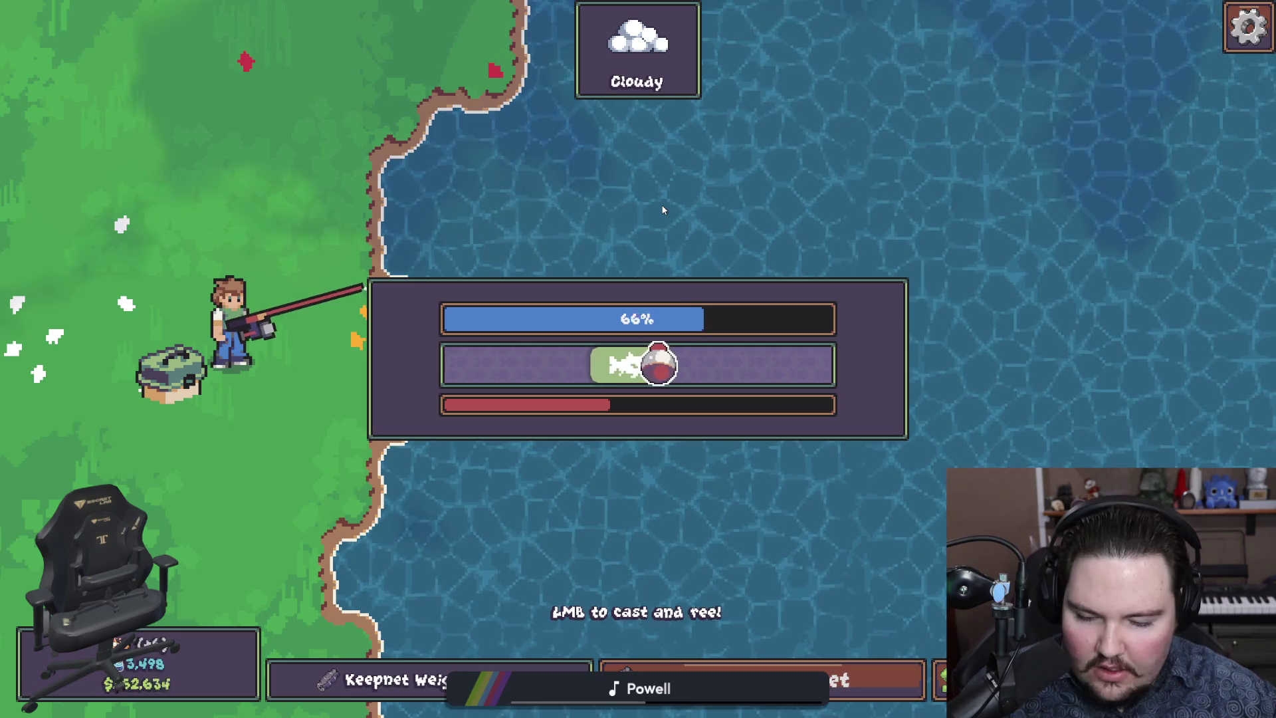
click(667, 299)
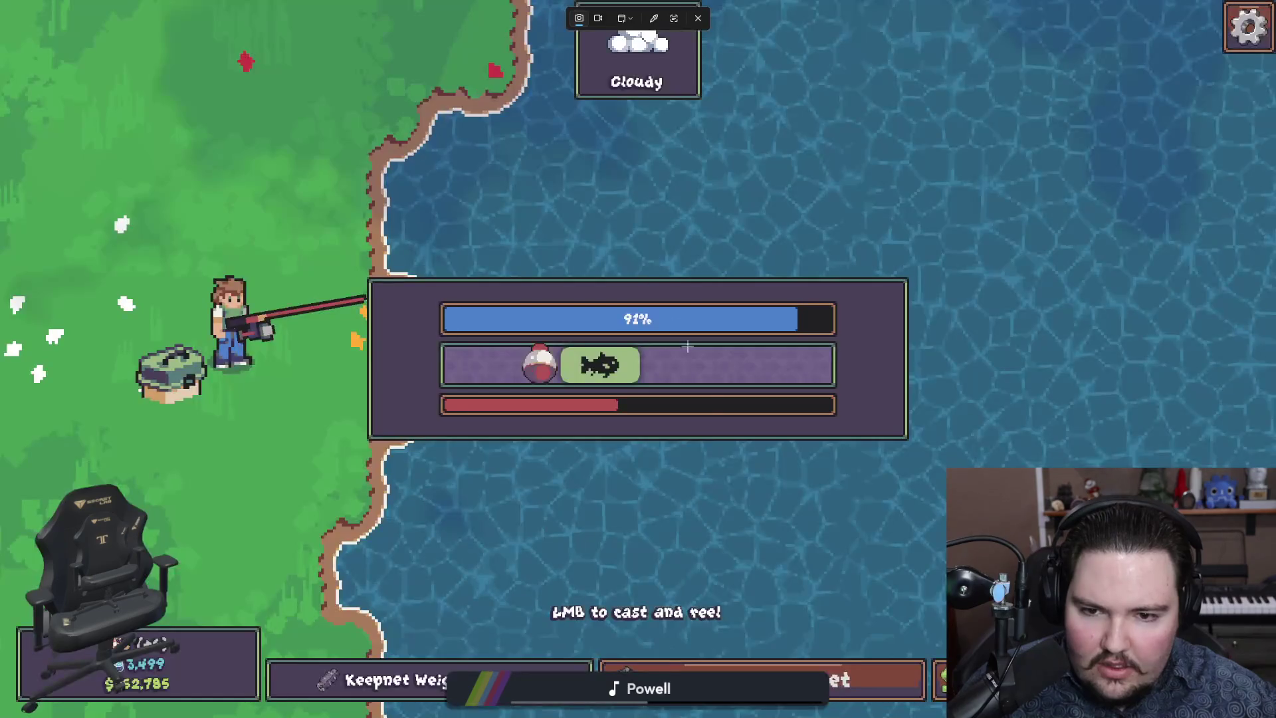
click(687, 359)
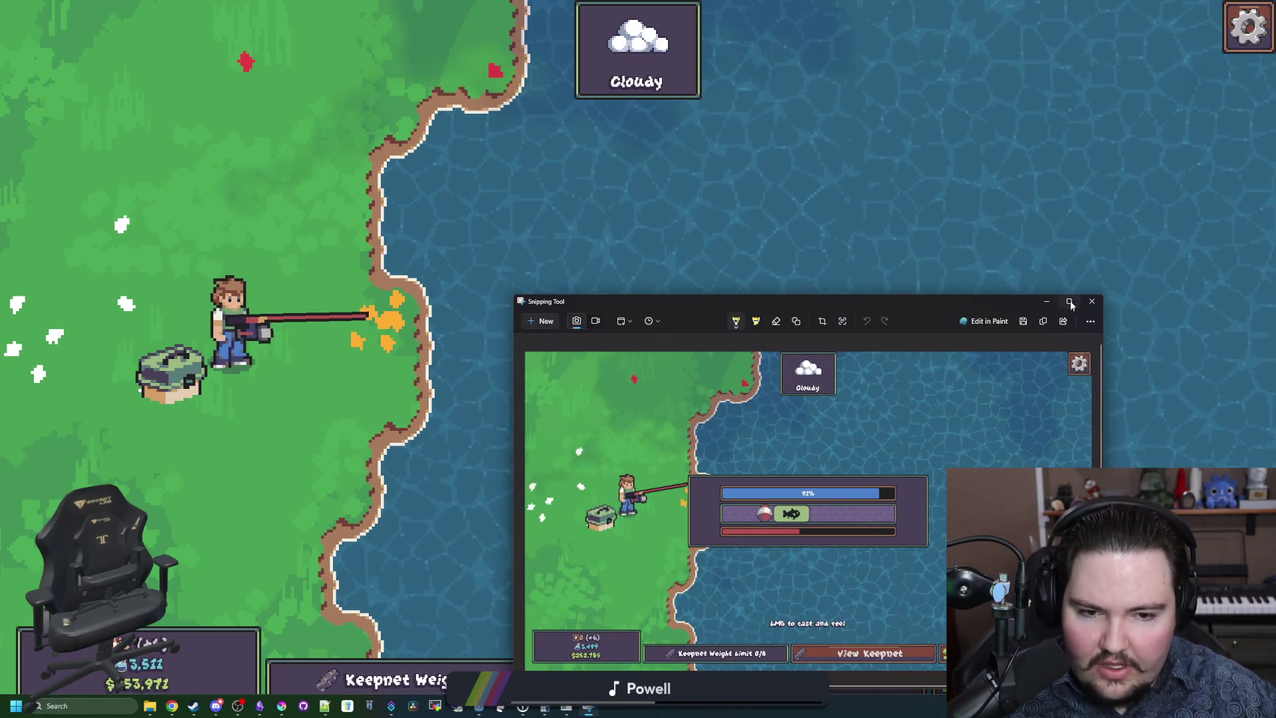
Step: Close the screenshot tool, recast, and bring up the Escape Menu
click(1092, 301)
click(818, 288)
key(Escape)
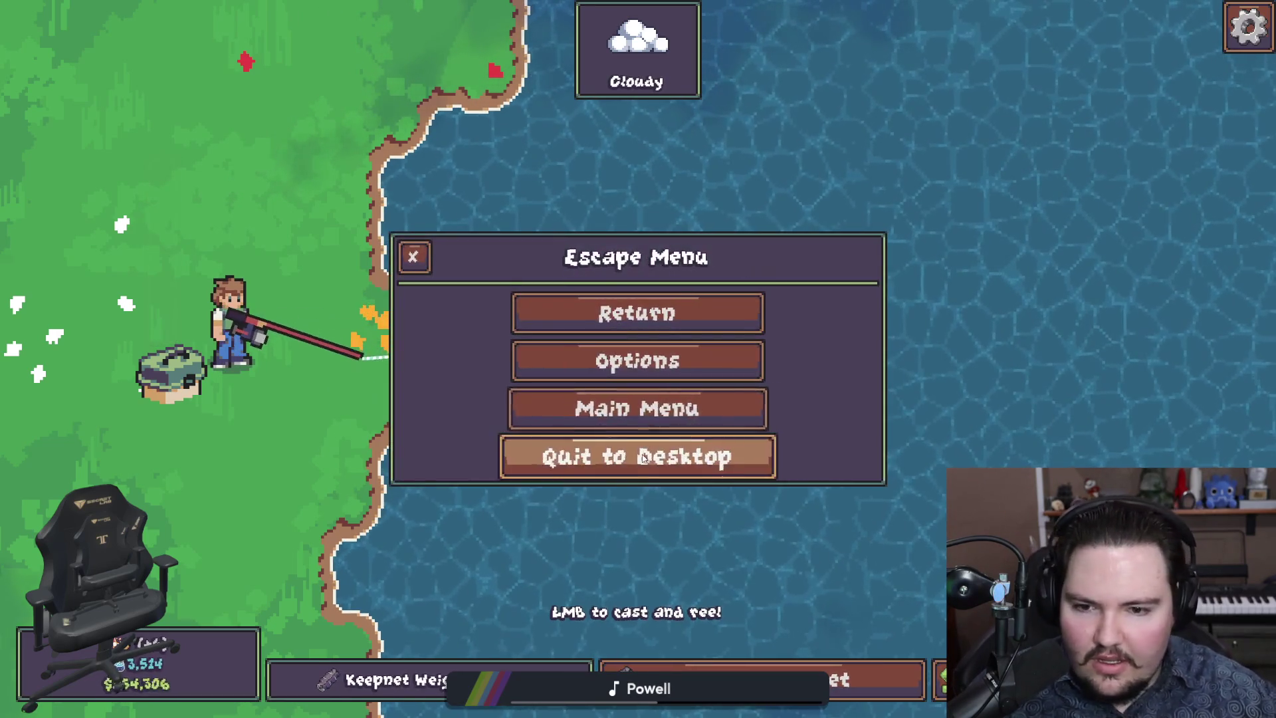
Step: Go to Lured In's title screen, quit the game, and minimize the Godot editor
click(638, 408)
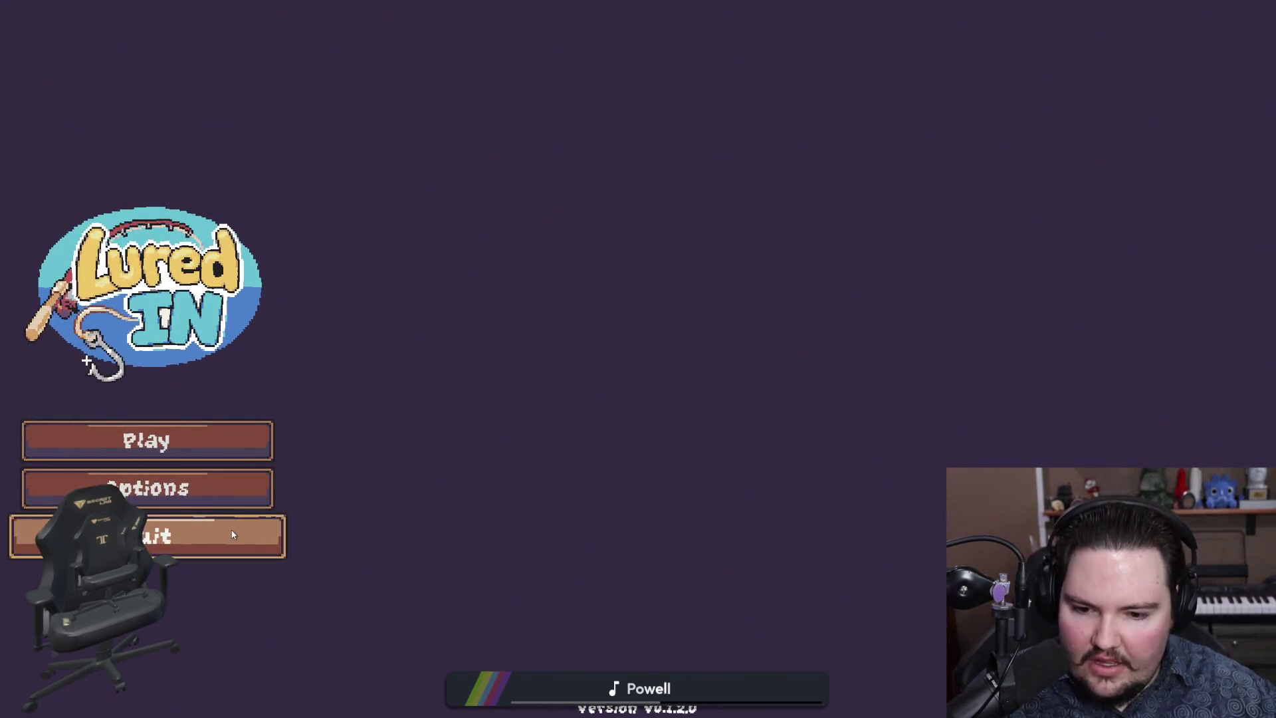
click(232, 534)
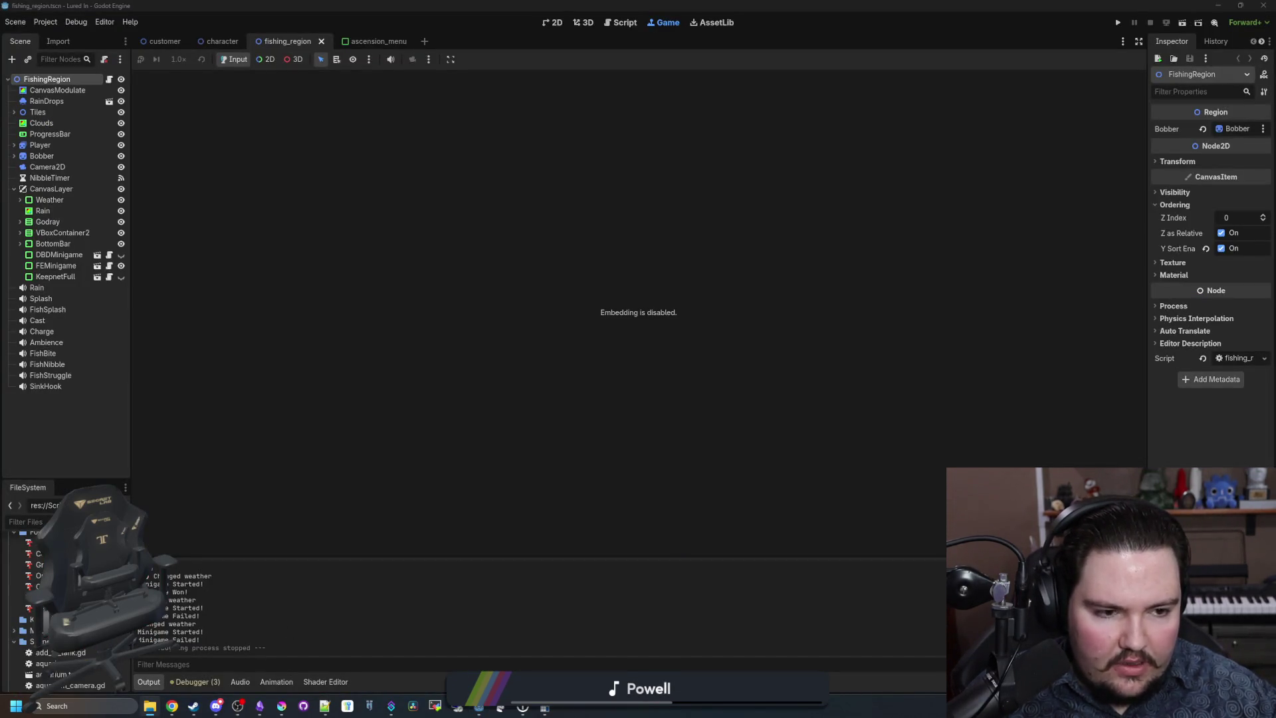
click(1218, 5)
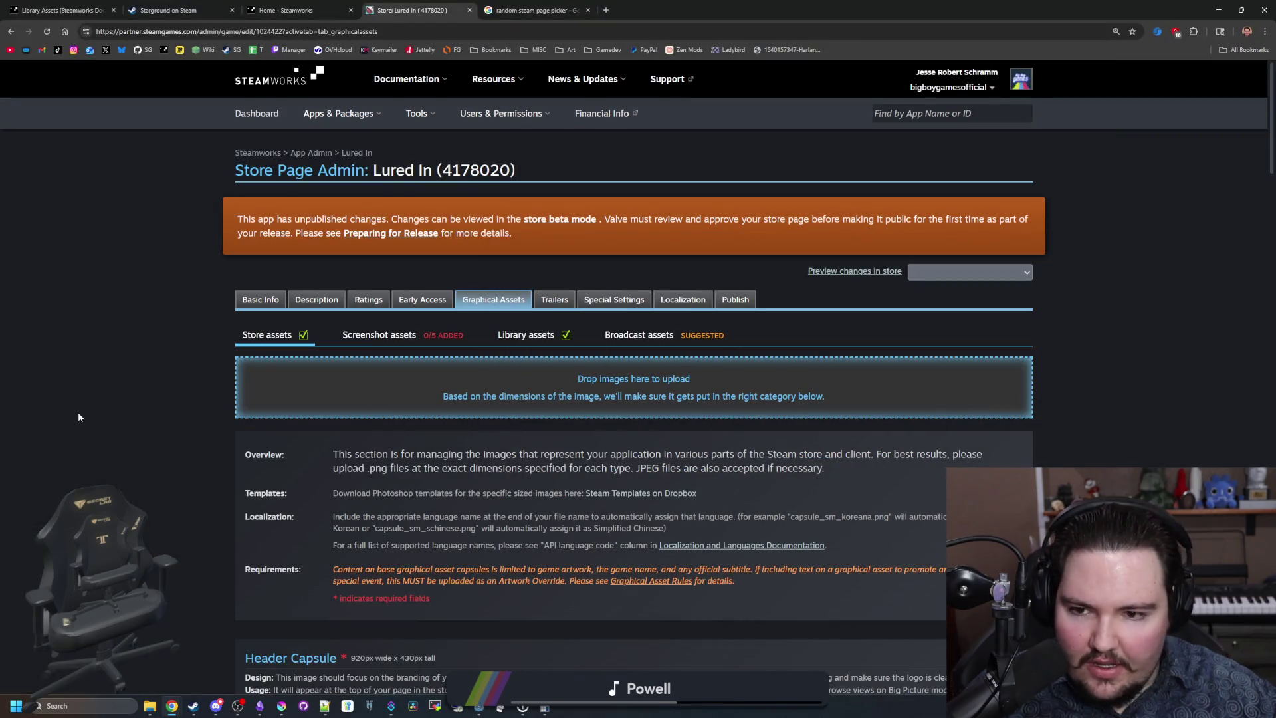
Step: Open the Screenshot assets section (0/5 added) and open File Explorer to locate the saved screenshots
click(388, 335)
scroll(227, 447, down, 2)
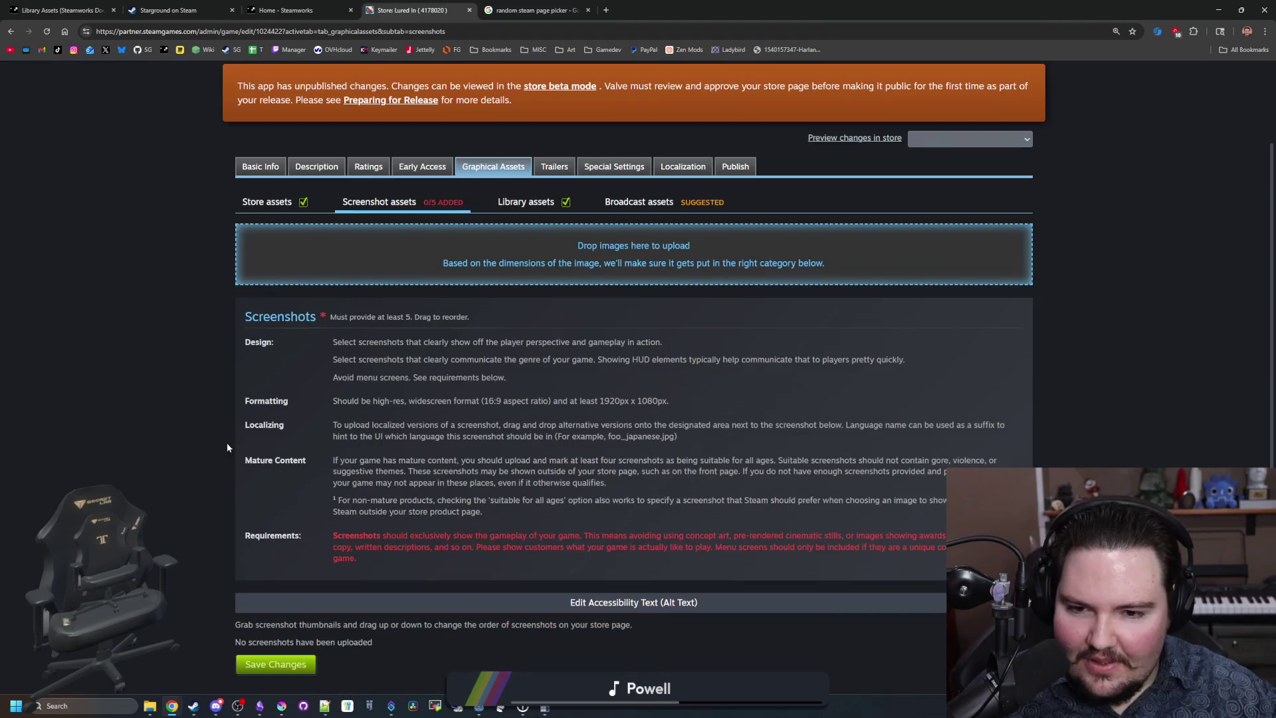
key(super+e)
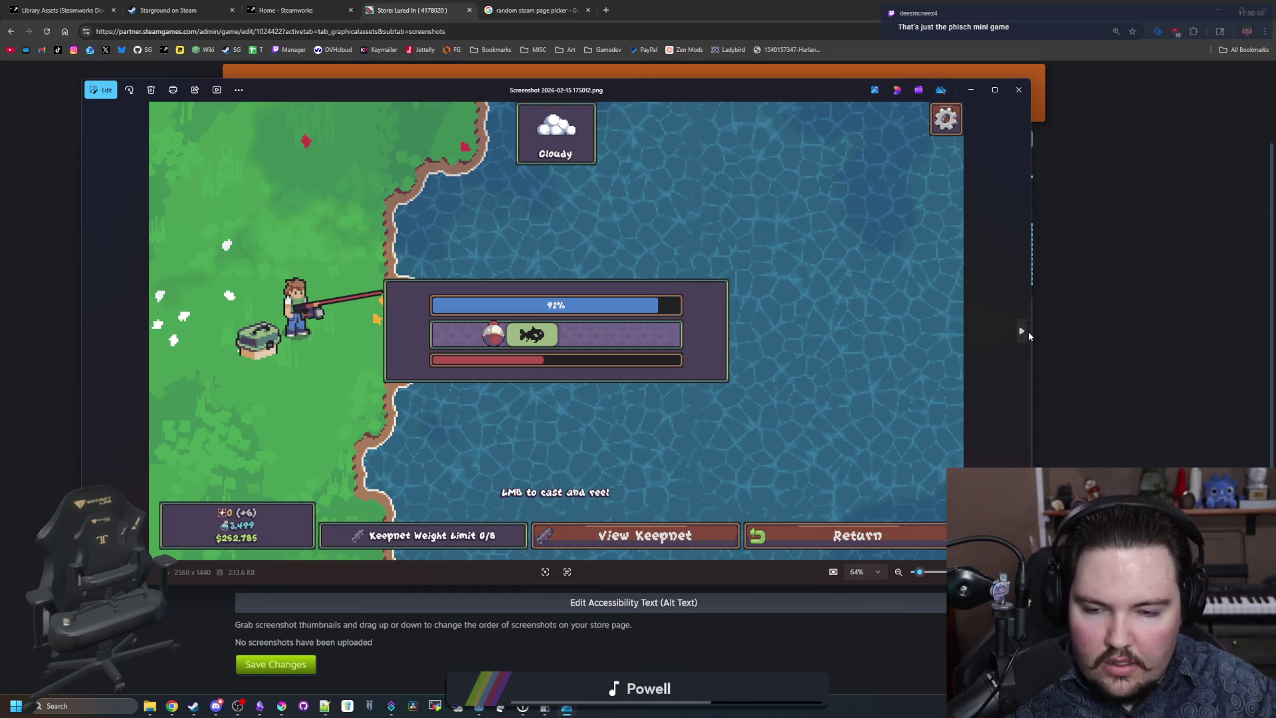
Step: Page through the saved screenshots up to Fish Tank 2, then drag the Photos viewer off screen
click(1022, 333)
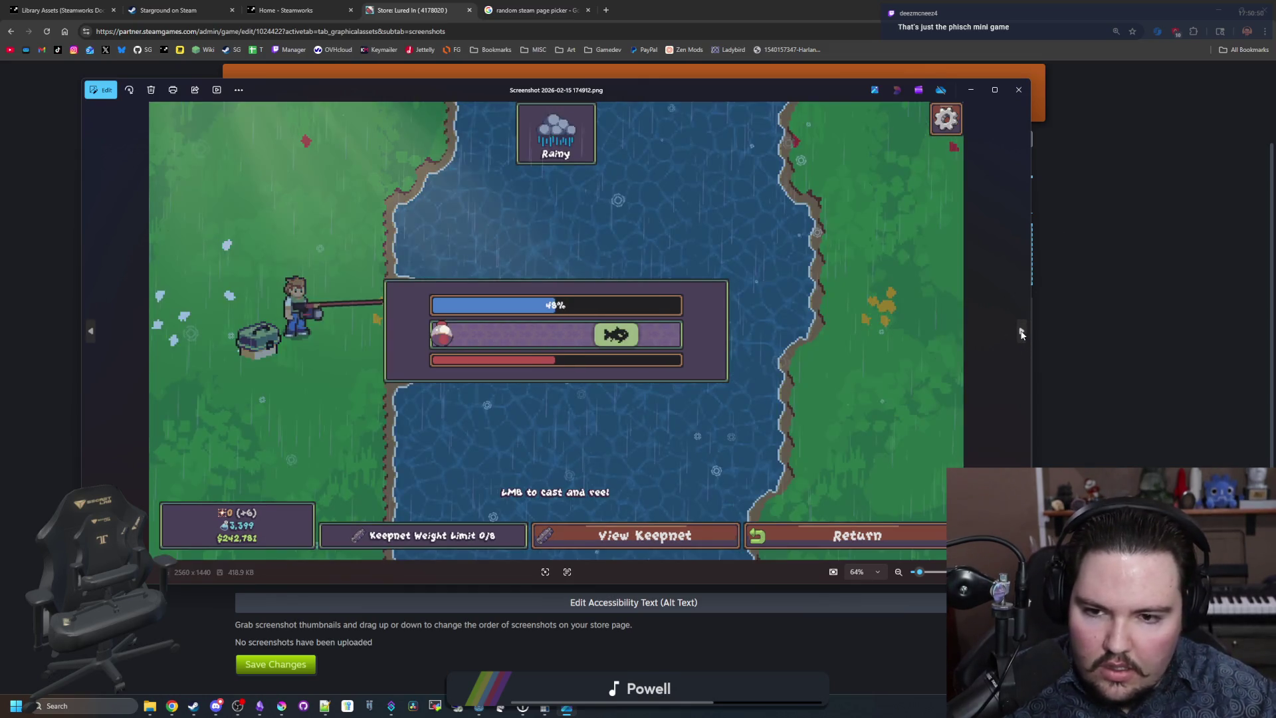
click(1022, 333)
click(1022, 333)
click(1022, 332)
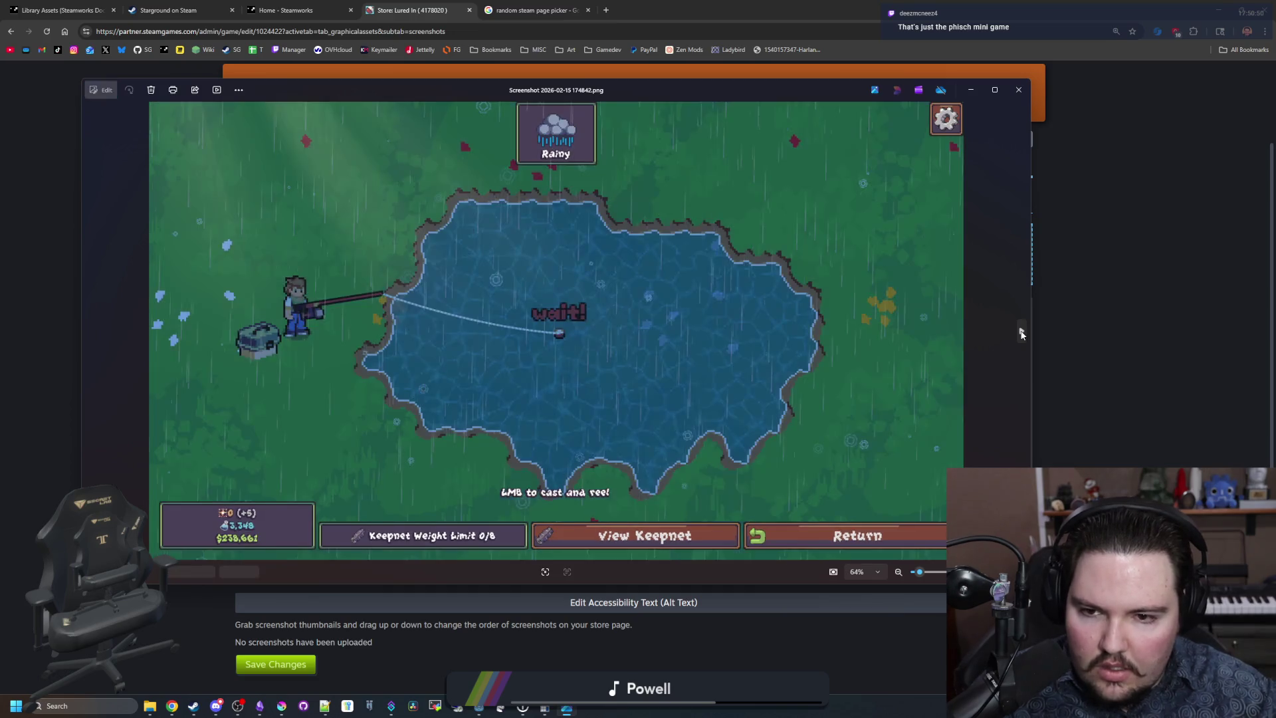
click(1022, 332)
click(1022, 332)
click(1022, 332)
click(1022, 332)
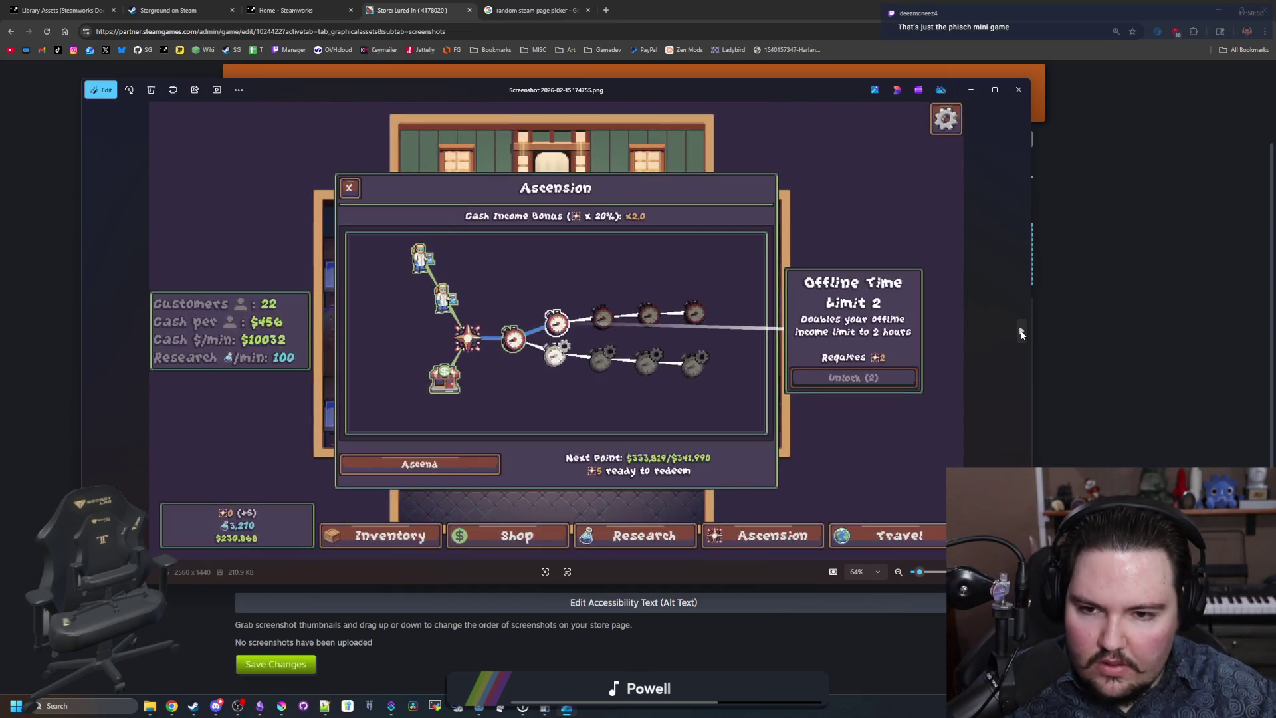
click(1022, 332)
click(1022, 332)
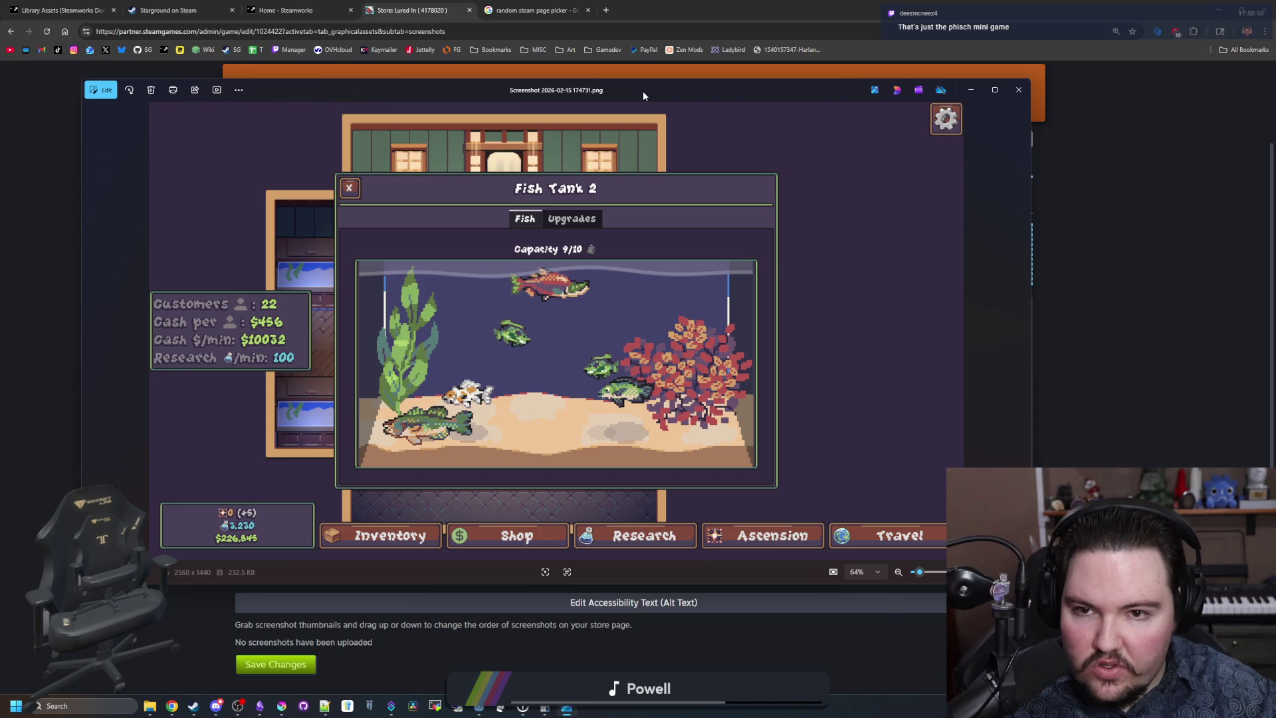
drag(643, 91, 0, 299)
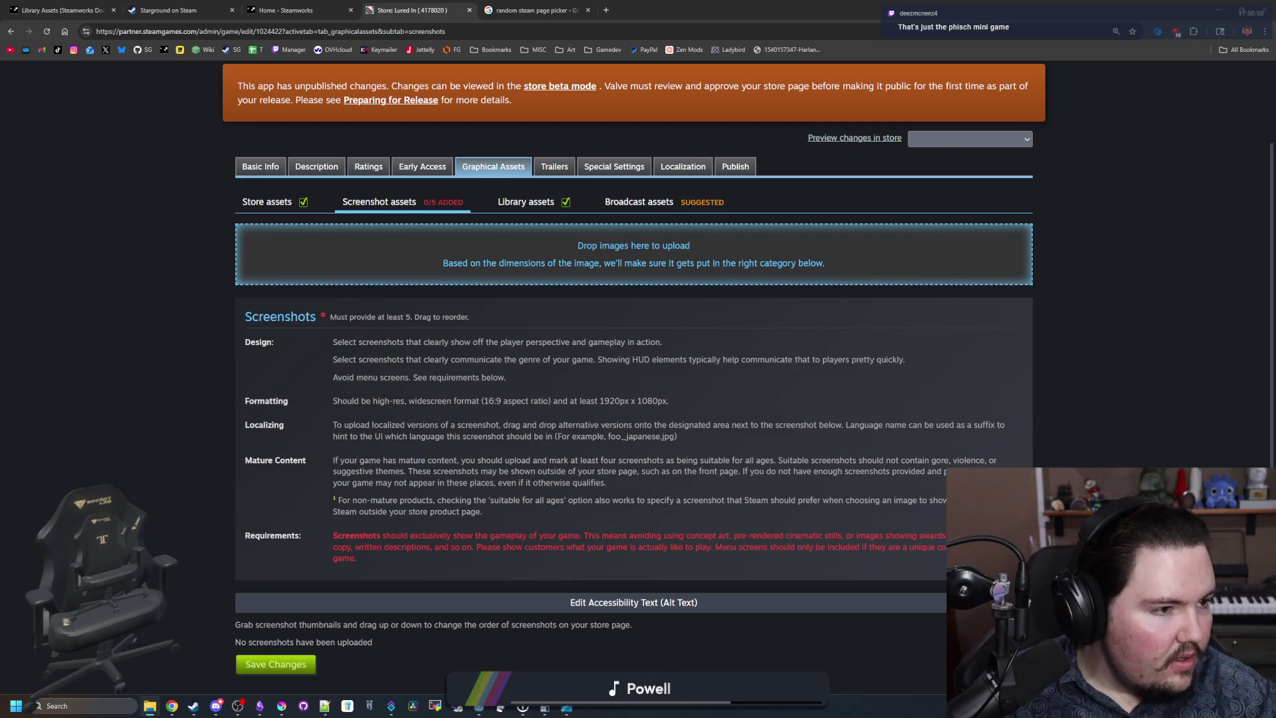
Step: Drop five screenshots, including Fish Tank 2, 174616 and 175012, into the upload zone and mark the third suitable for all ages
drag(694, 250, 585, 263)
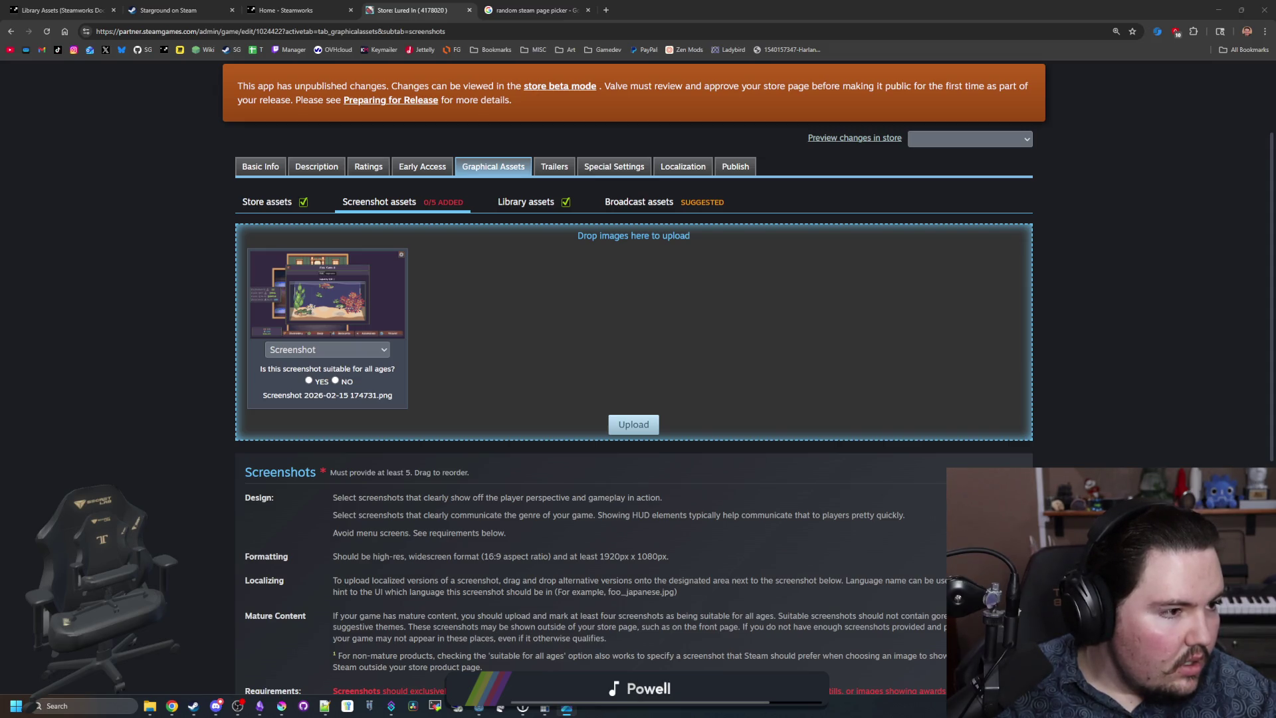
drag(489, 289, 492, 299)
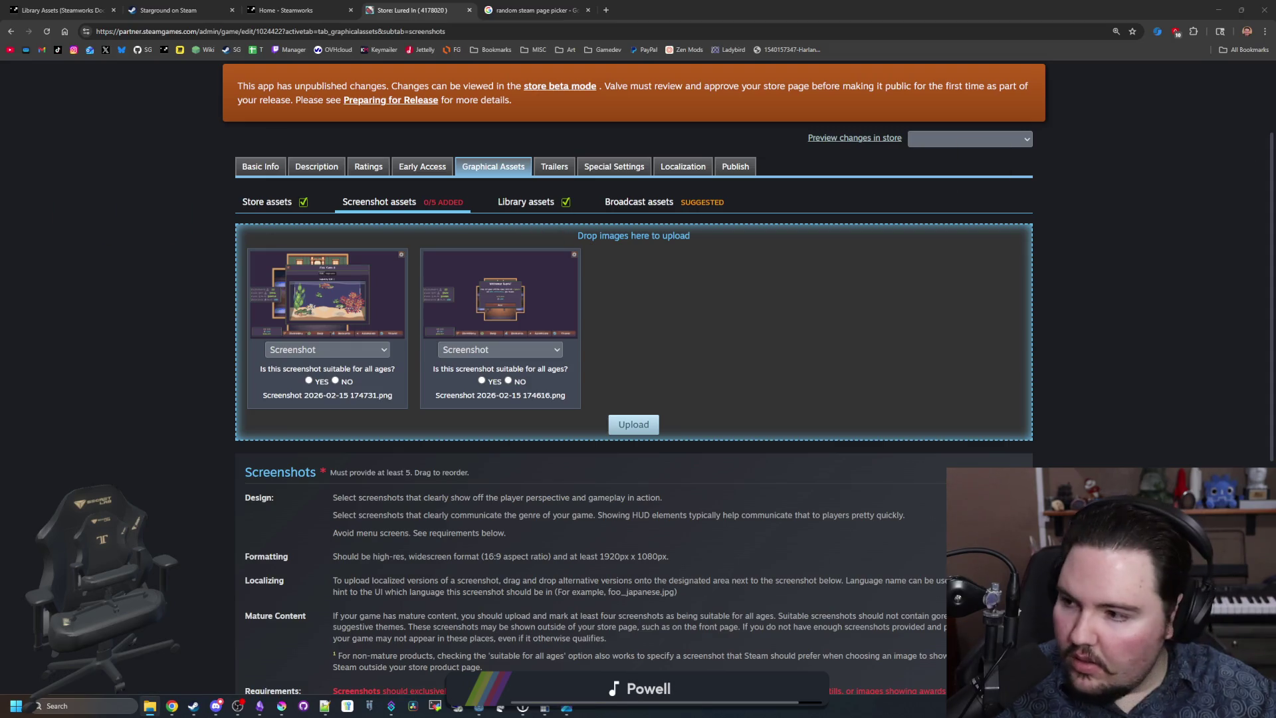
mouse_move(703, 319)
mouse_down()
mouse_move(761, 333)
mouse_move(782, 240)
mouse_move(809, 327)
mouse_up()
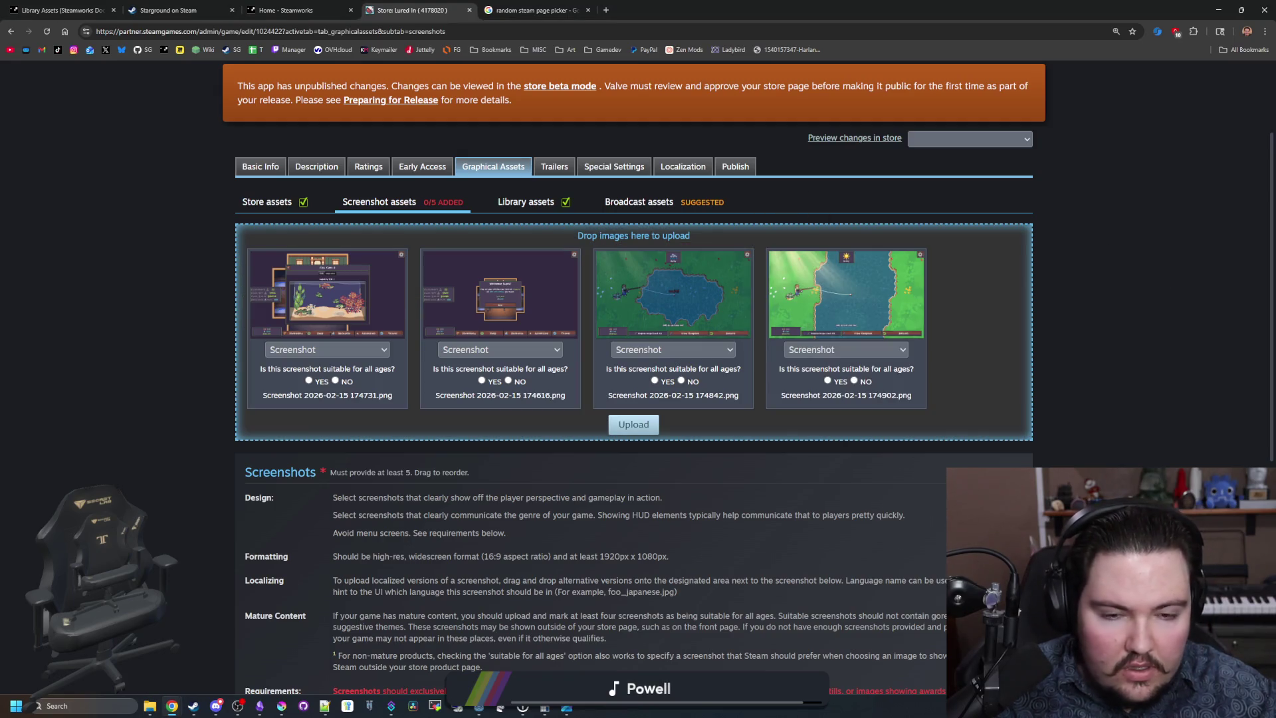
mouse_move(1168, 145)
mouse_down()
mouse_move(912, 242)
mouse_move(960, 396)
mouse_up()
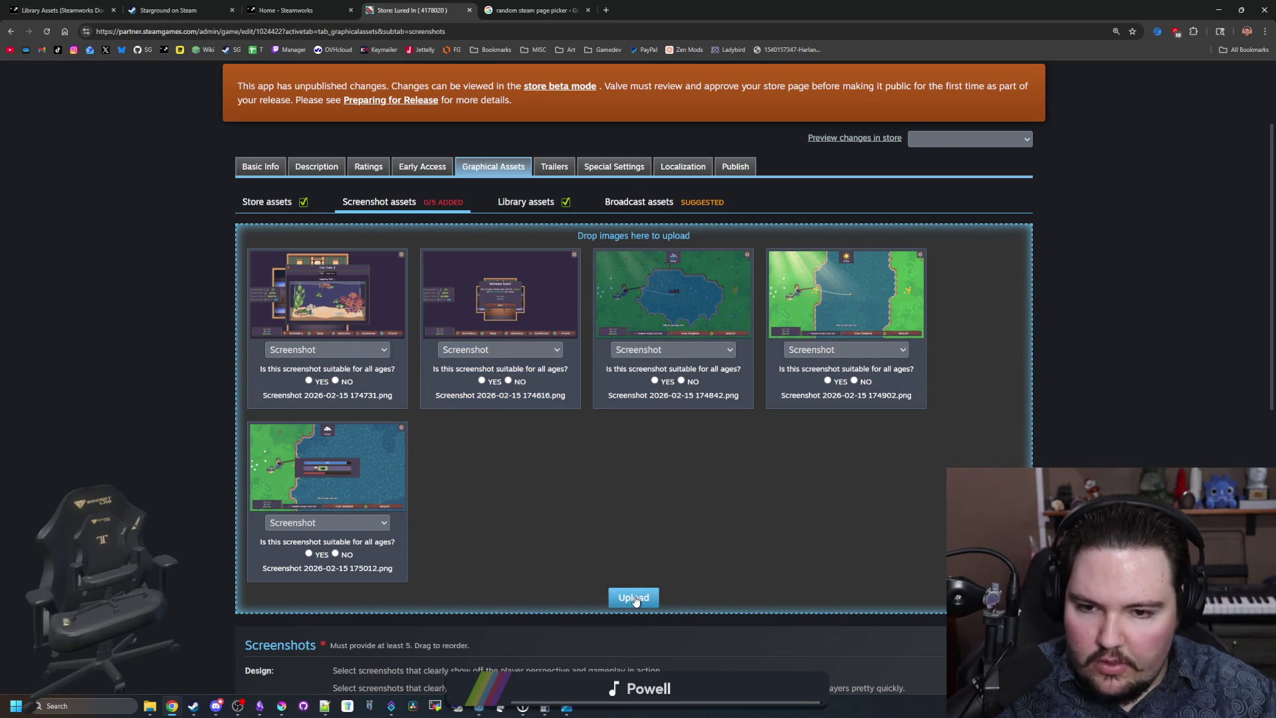
click(656, 381)
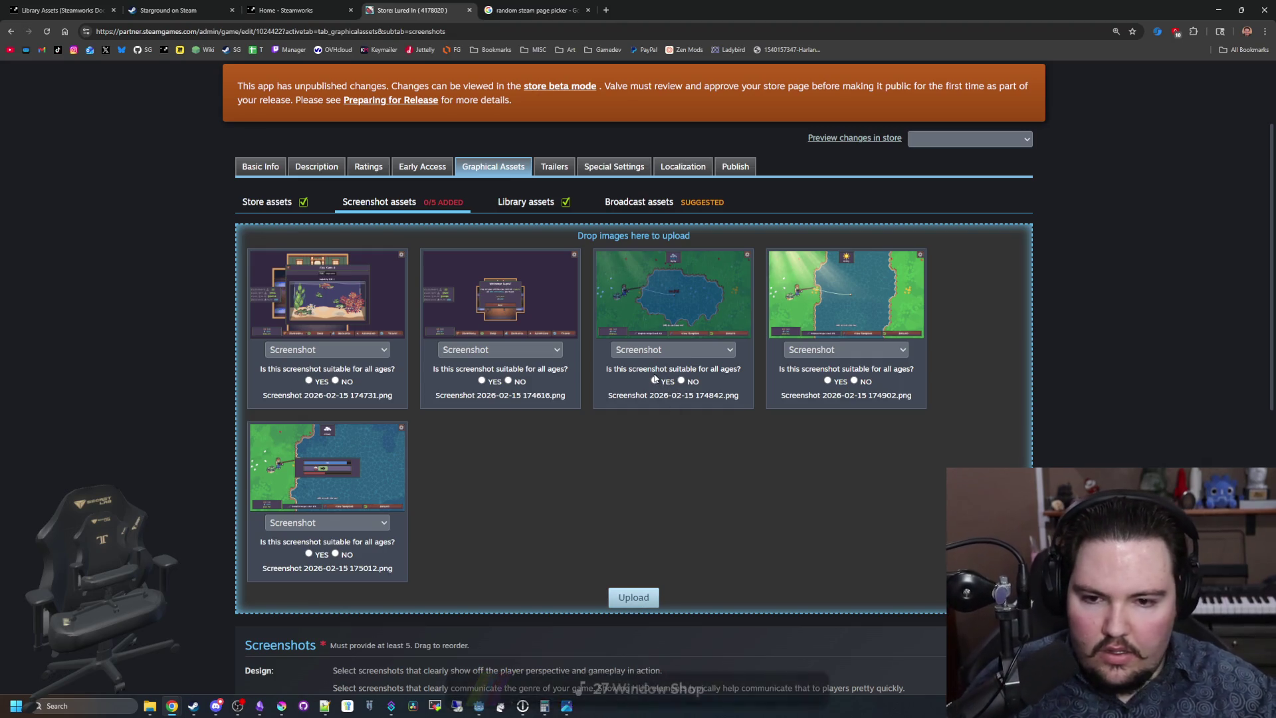
Step: Mark the first, fourth and fifth Lured In screenshots as suitable for all ages
click(827, 380)
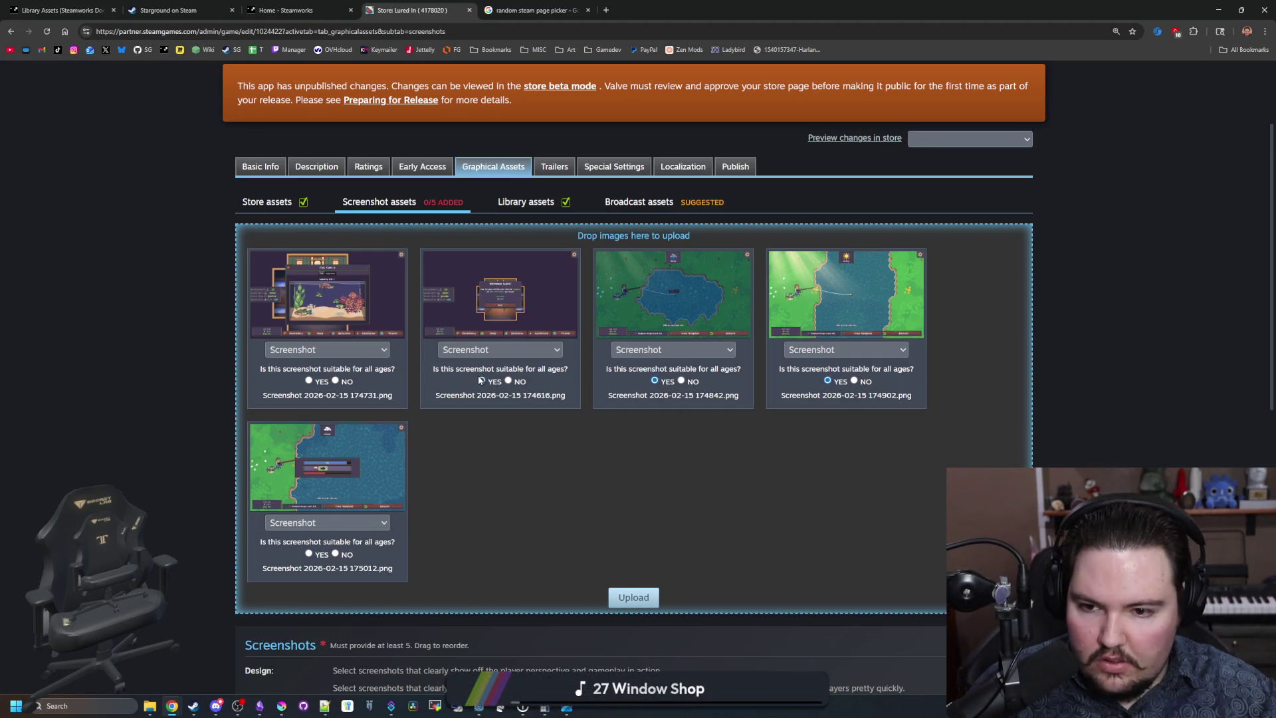
click(308, 380)
click(308, 553)
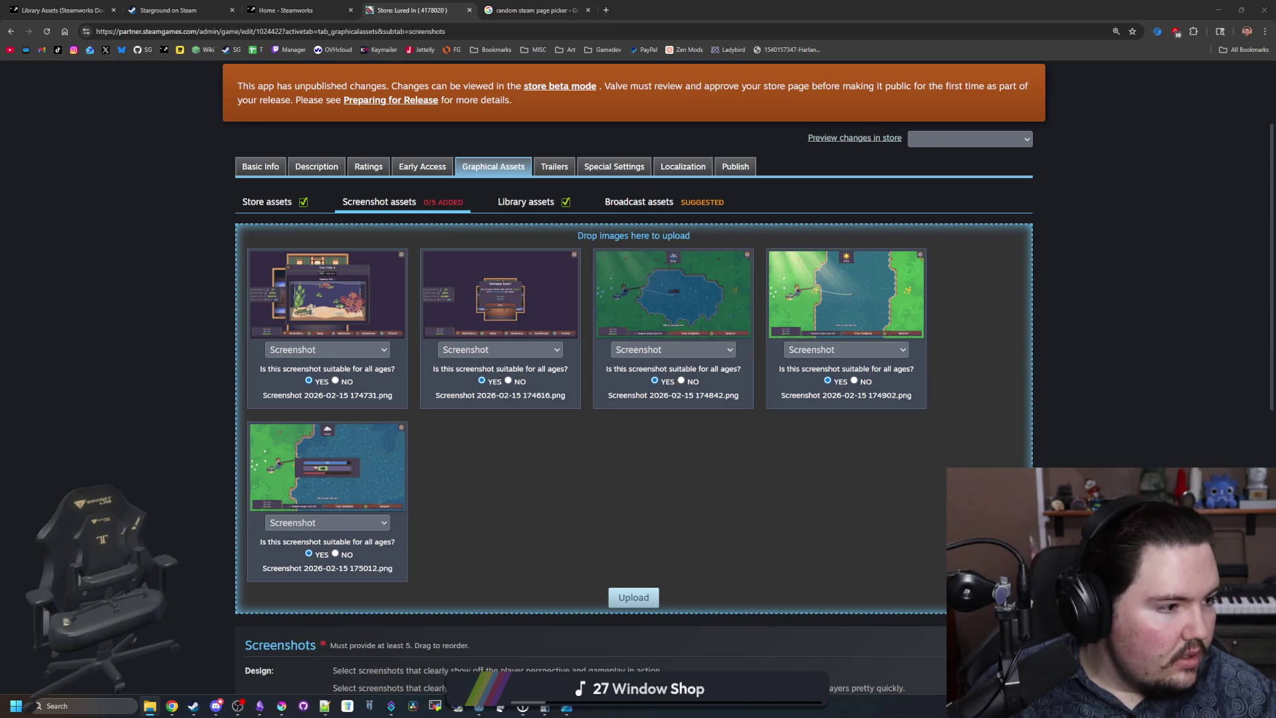
Step: Add the 174755 screenshot, mark it all-ages, and upload the staged screenshots
mouse_move(1275, 425)
mouse_down()
mouse_move(712, 418)
mouse_move(735, 489)
mouse_up()
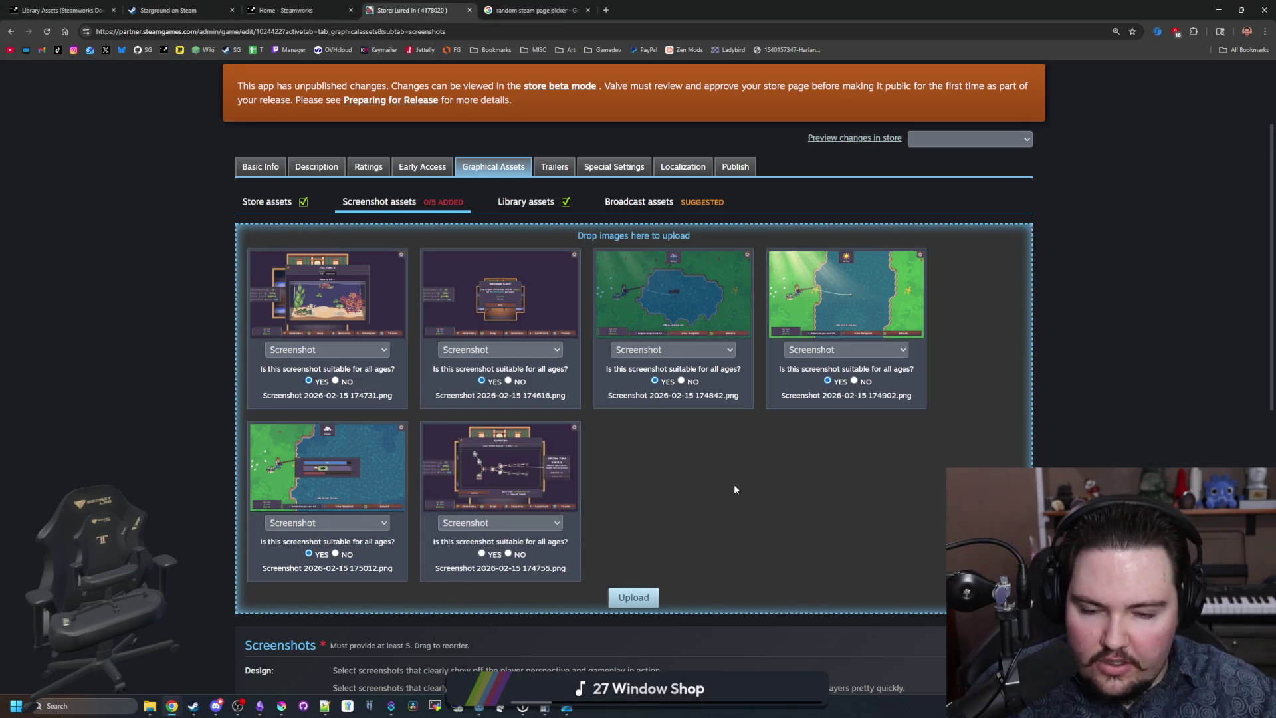
click(481, 553)
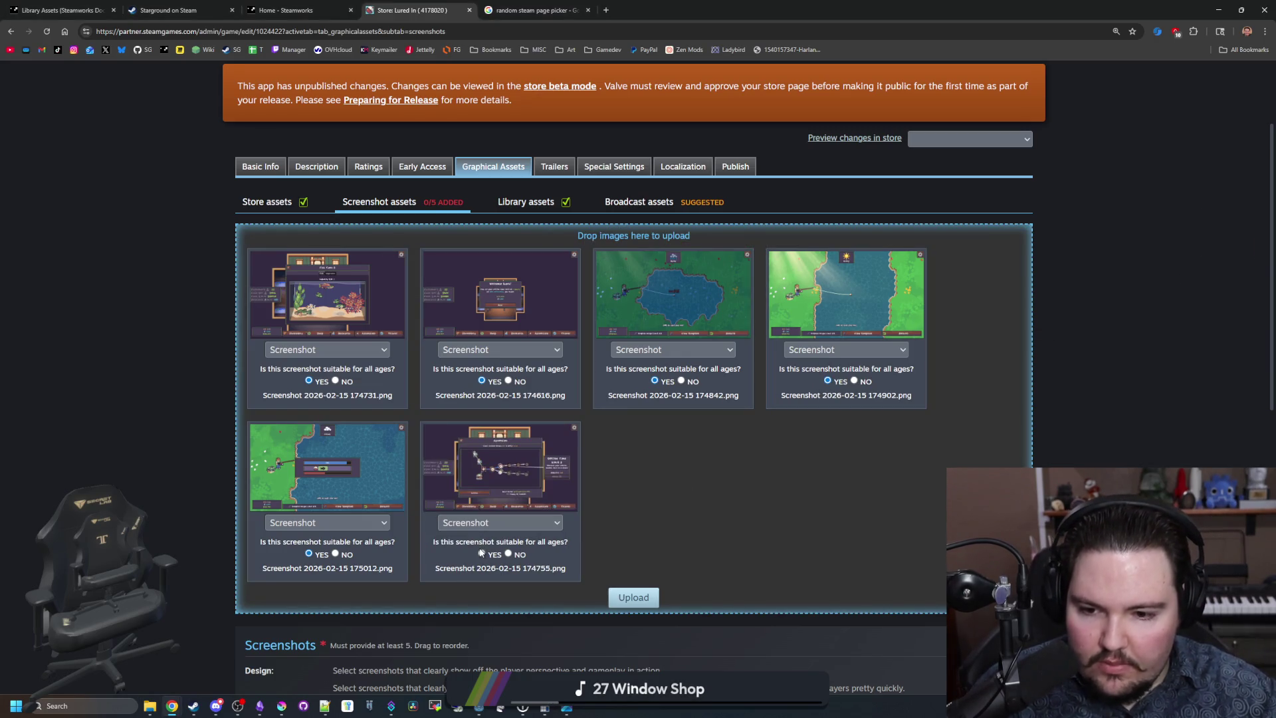
click(635, 595)
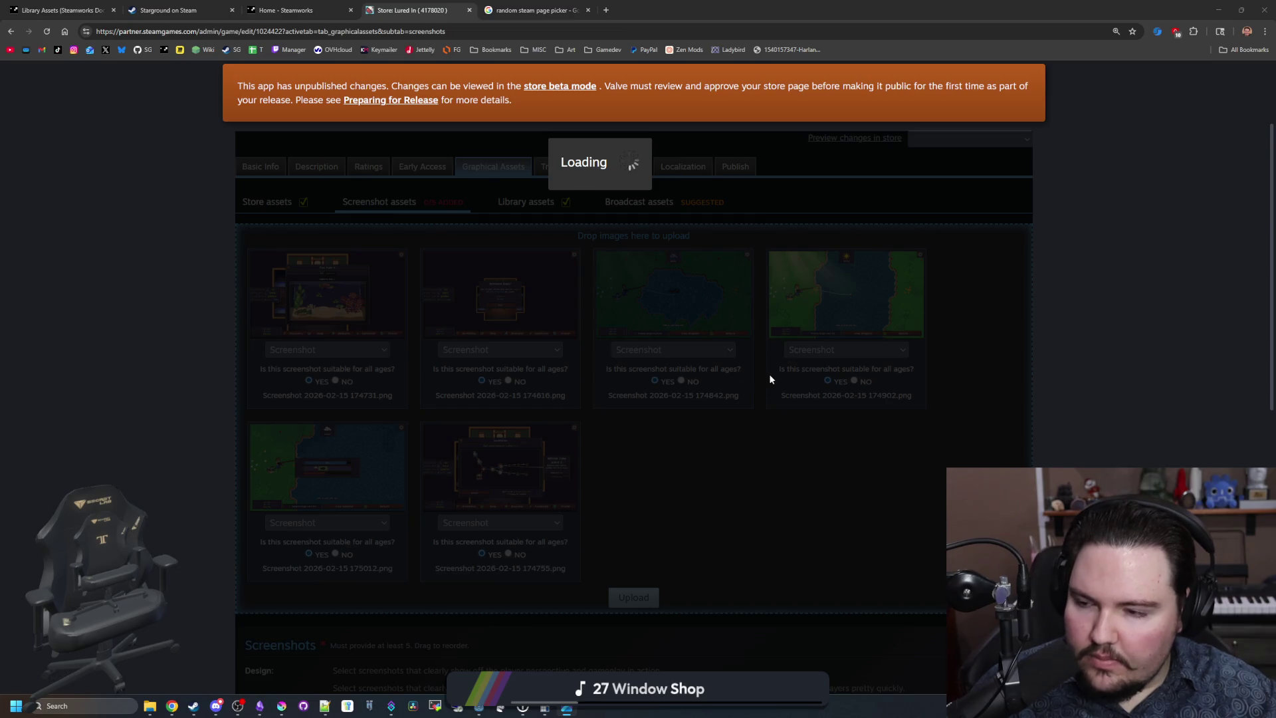
click(1015, 5)
scroll(693, 234, down, 4)
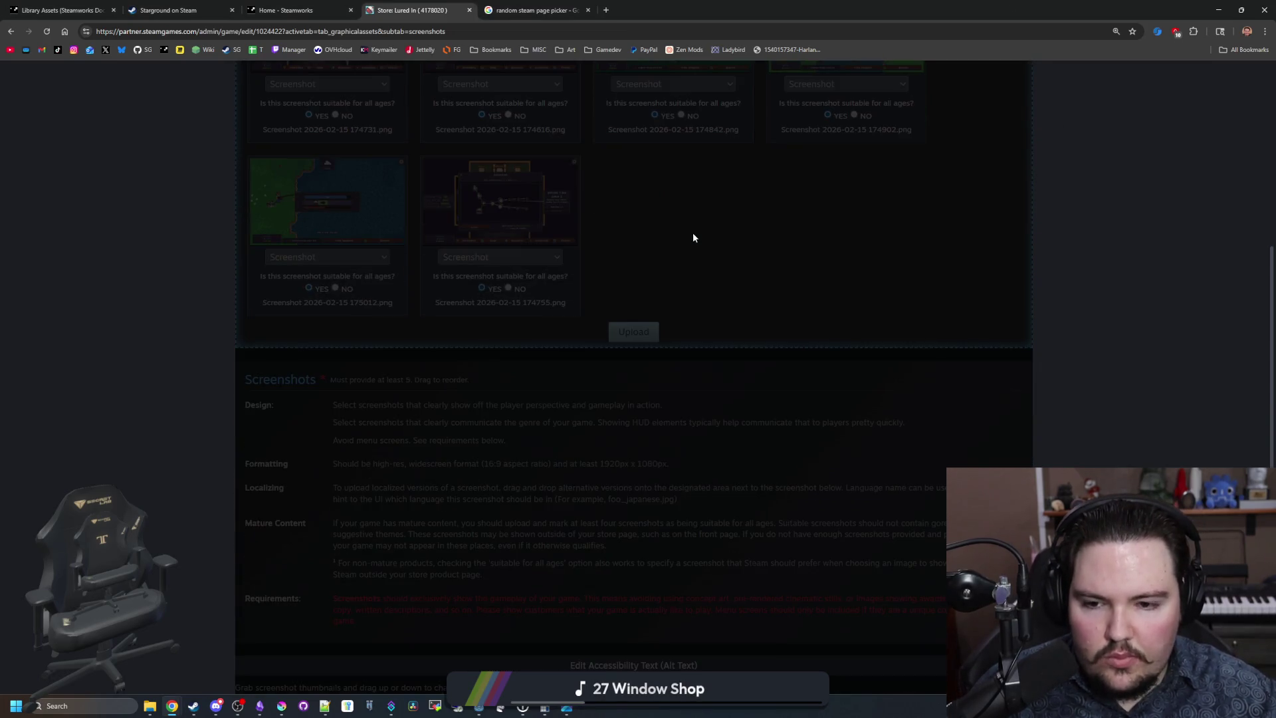
scroll(693, 234, up, 6)
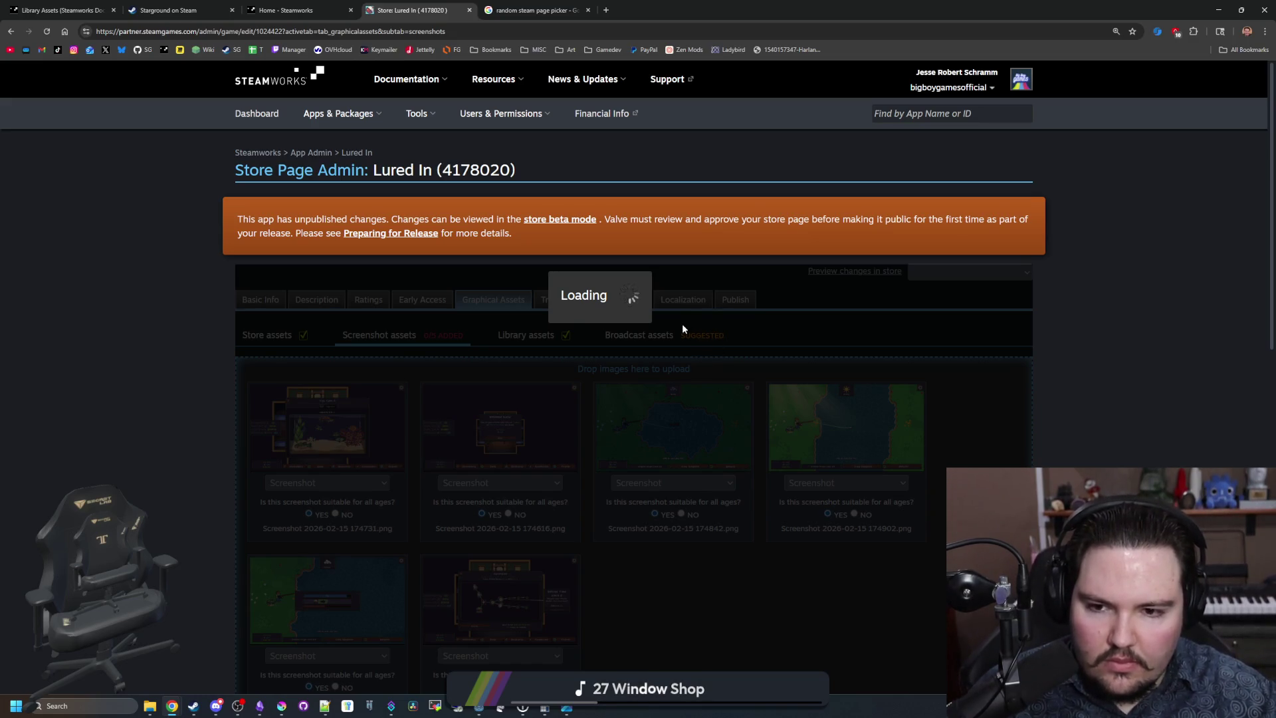
scroll(592, 288, down, 1)
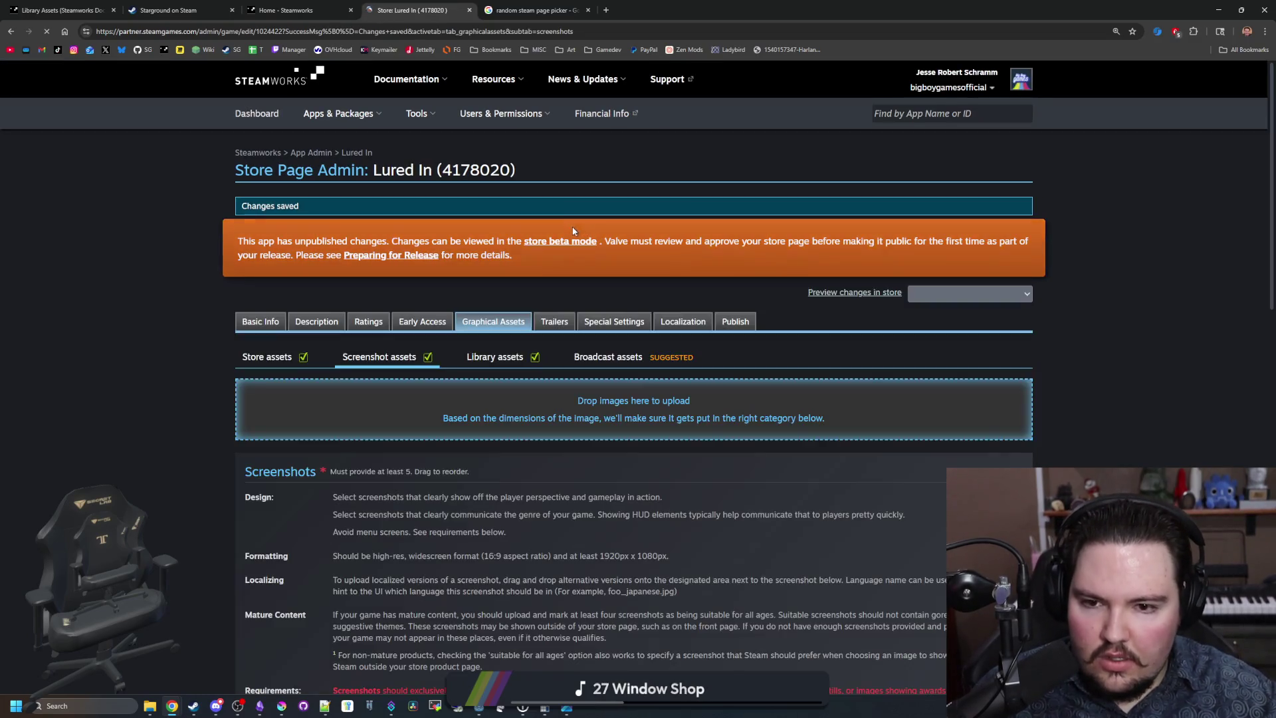
Step: Move the fifth screenshot thumbnail up to second place
scroll(575, 369, down, 5)
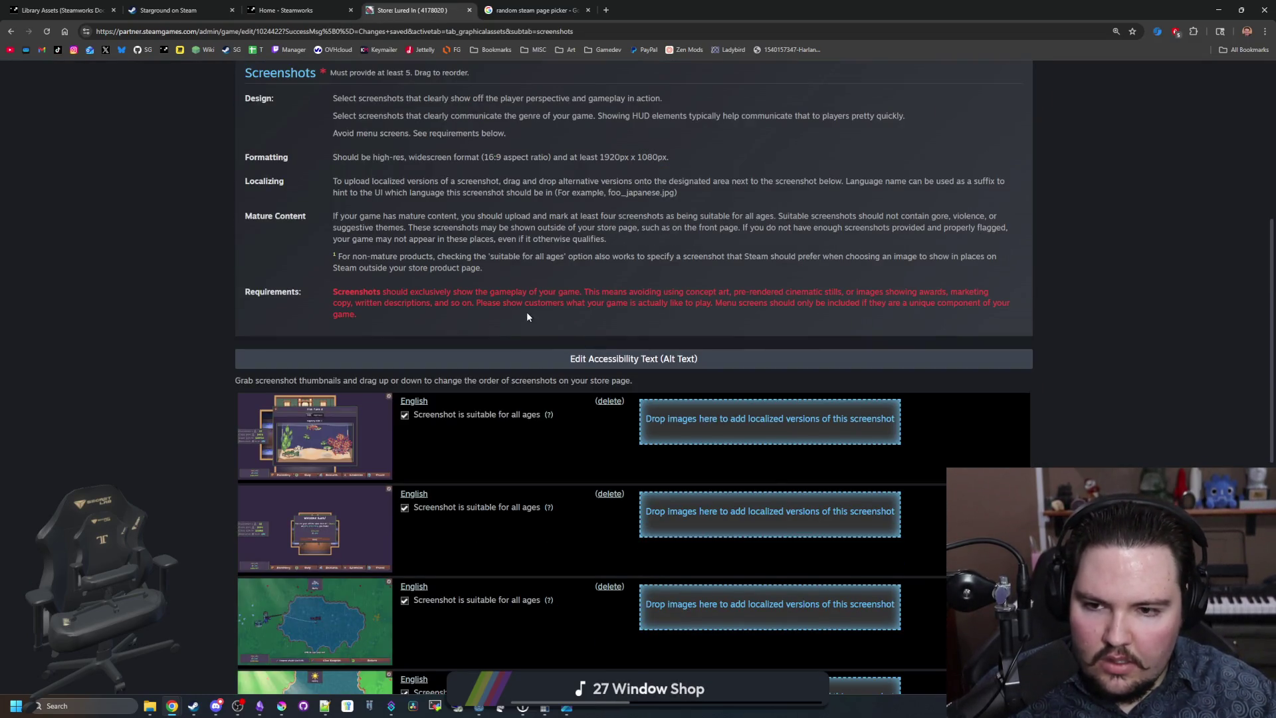
scroll(506, 302, down, 3)
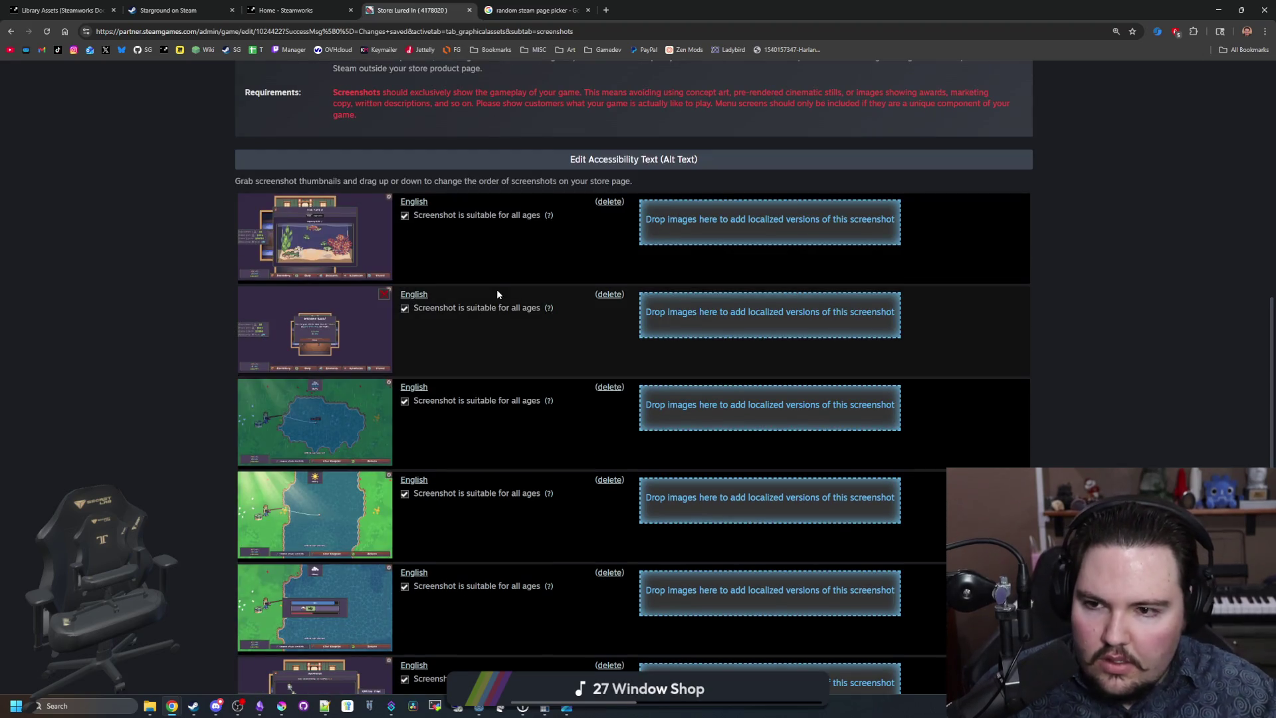
scroll(365, 319, down, 1)
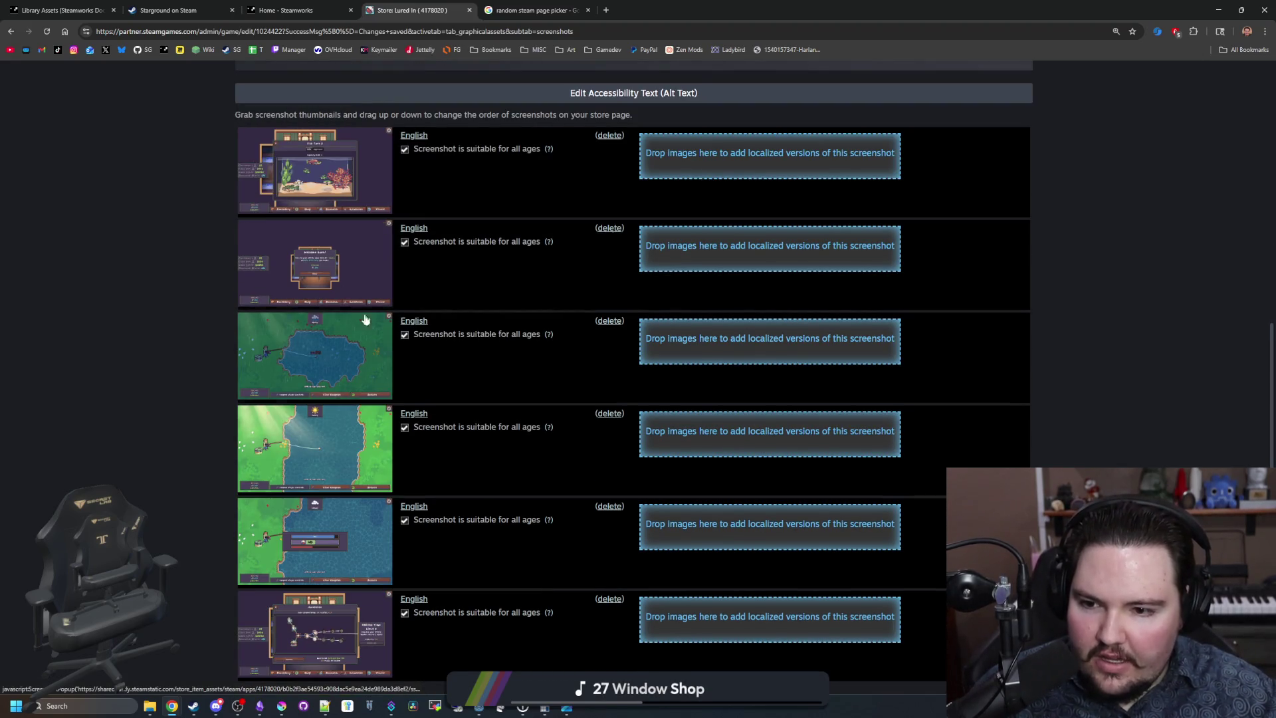
drag(327, 530, 354, 253)
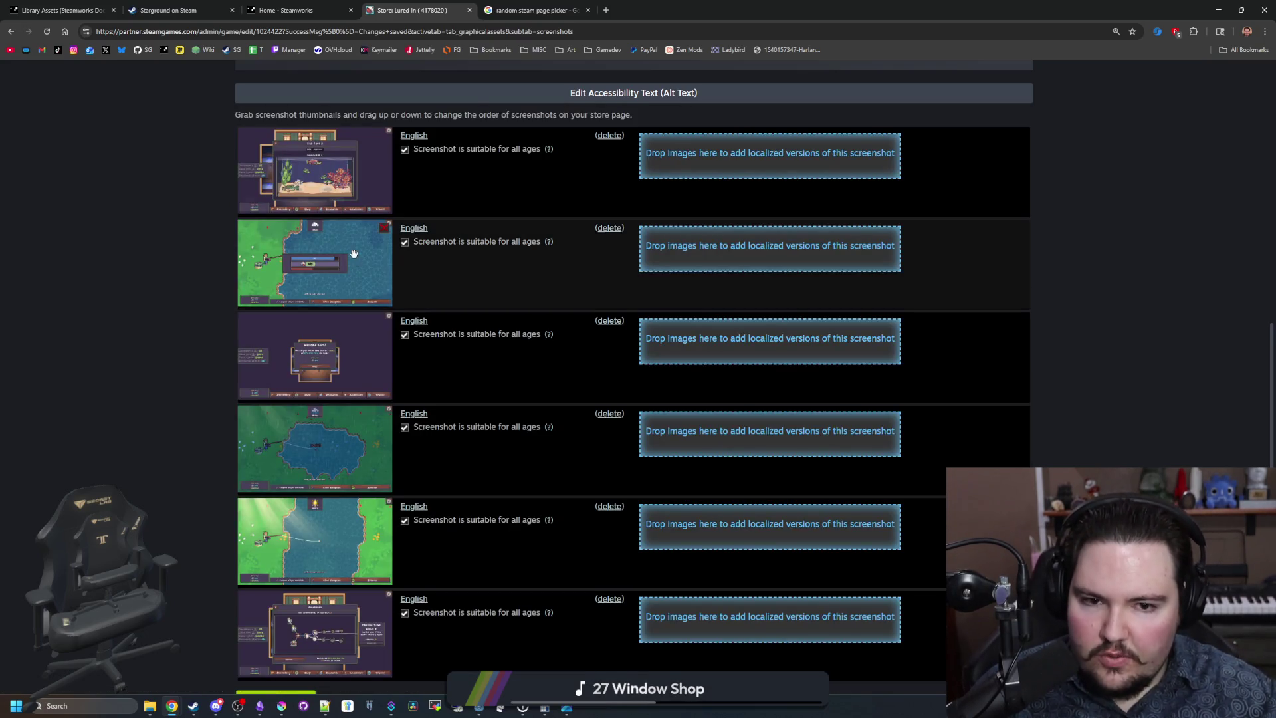
Step: Move the purple Welcome screenshot lower and the purple constellation one higher, then save the order
scroll(354, 253, down, 1)
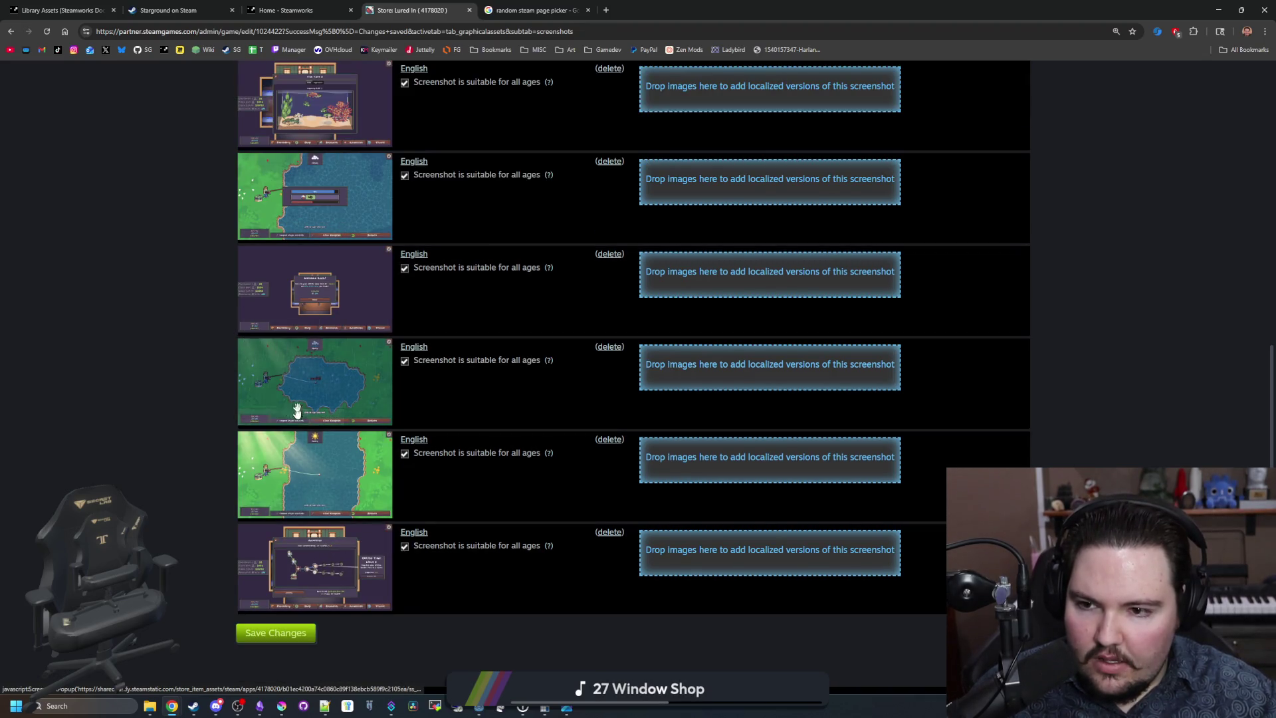
scroll(303, 372, up, 2)
scroll(316, 218, down, 2)
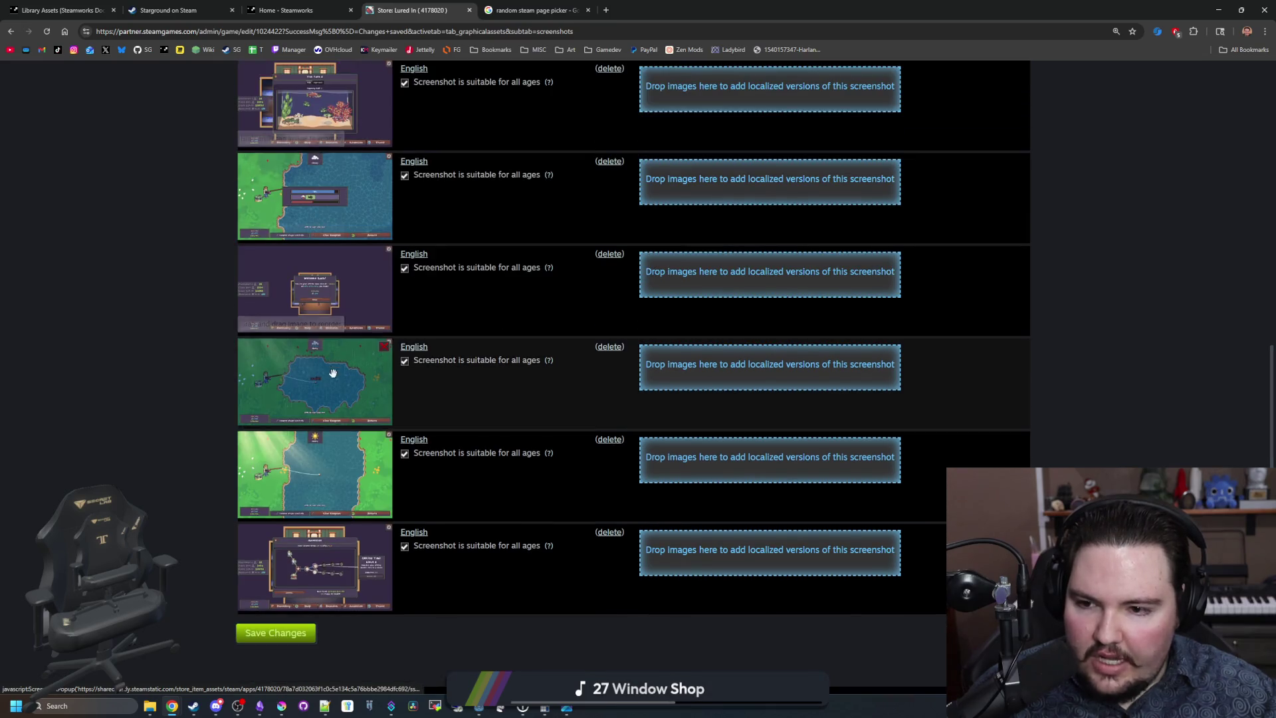
drag(312, 584, 319, 479)
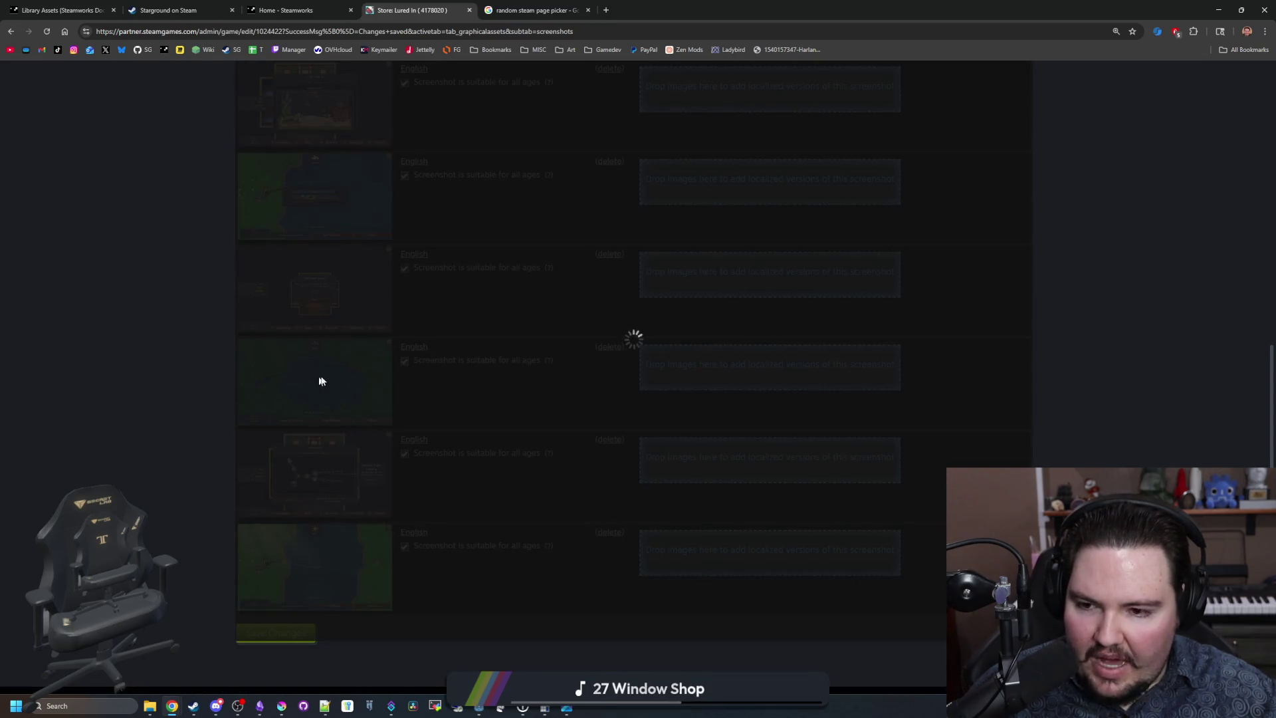
scroll(331, 377, down, 1)
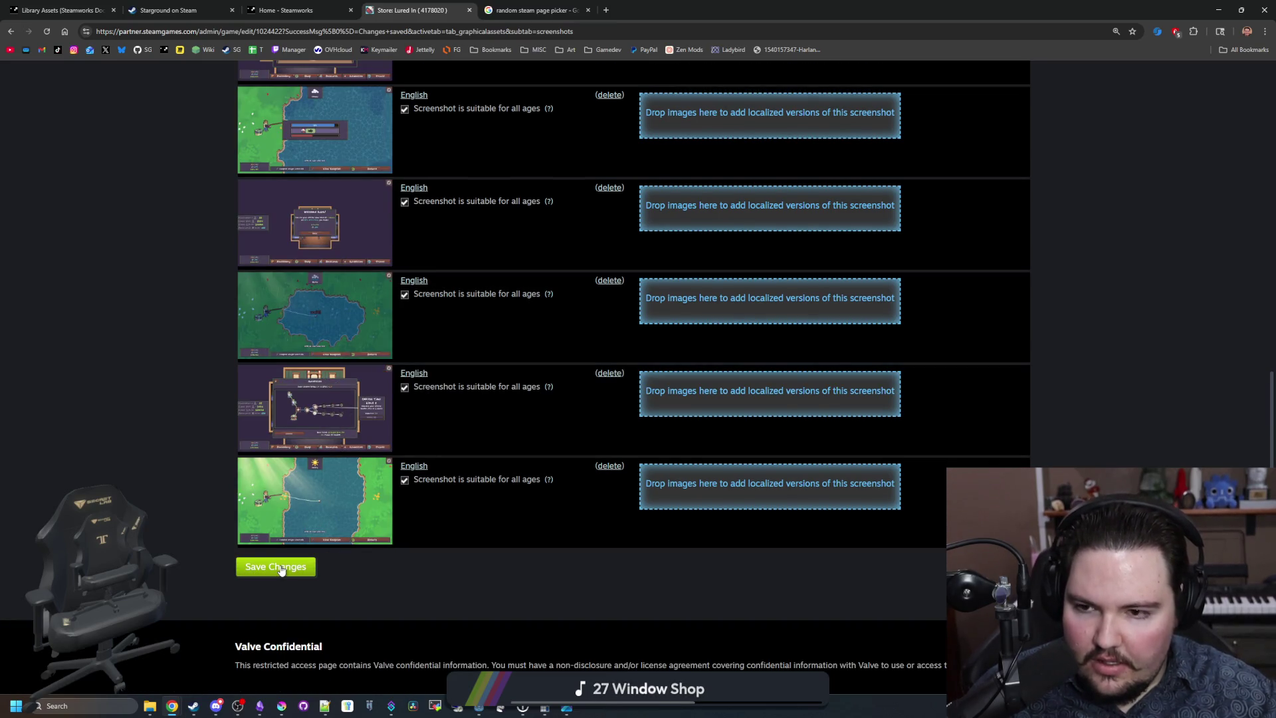
drag(352, 246, 341, 413)
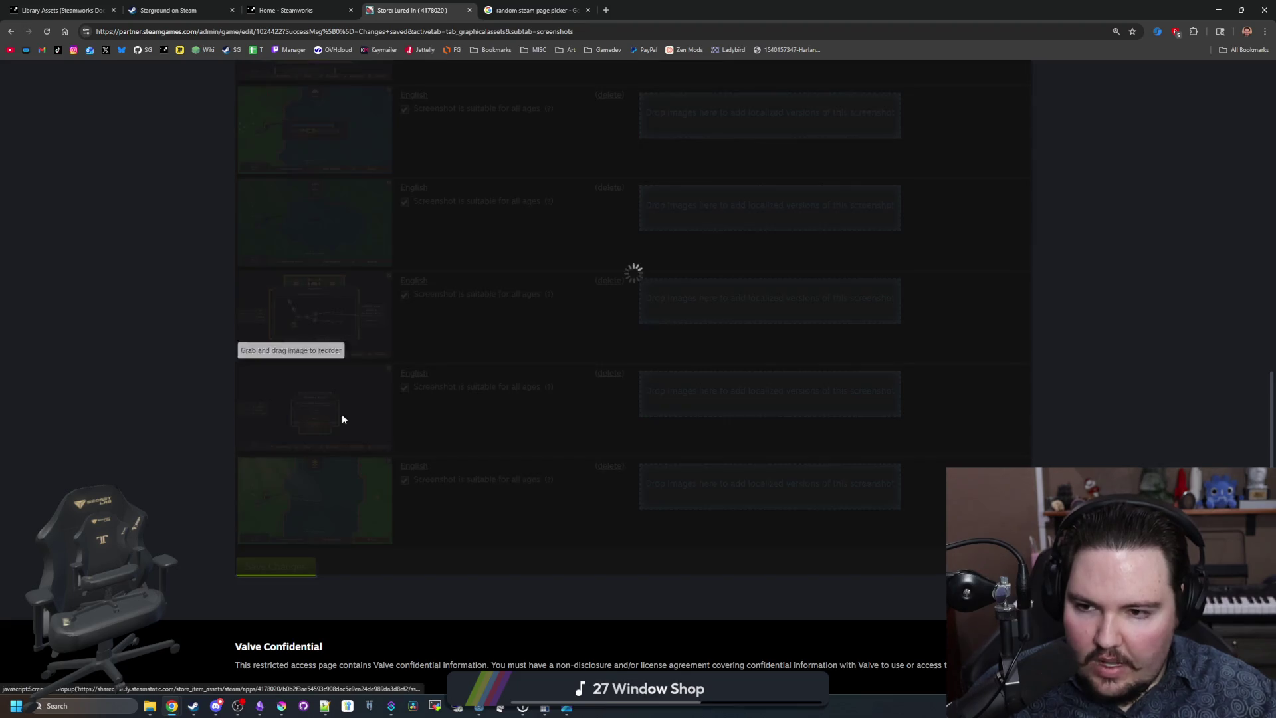
drag(318, 306, 312, 214)
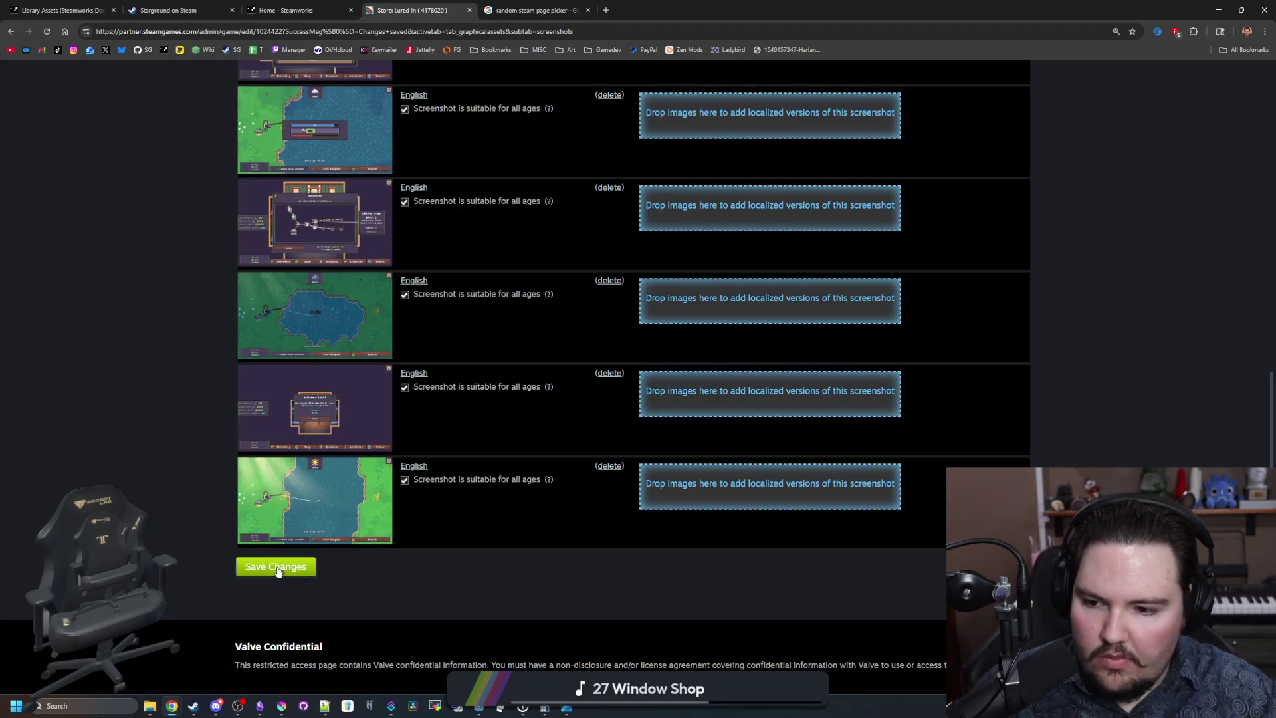
click(278, 569)
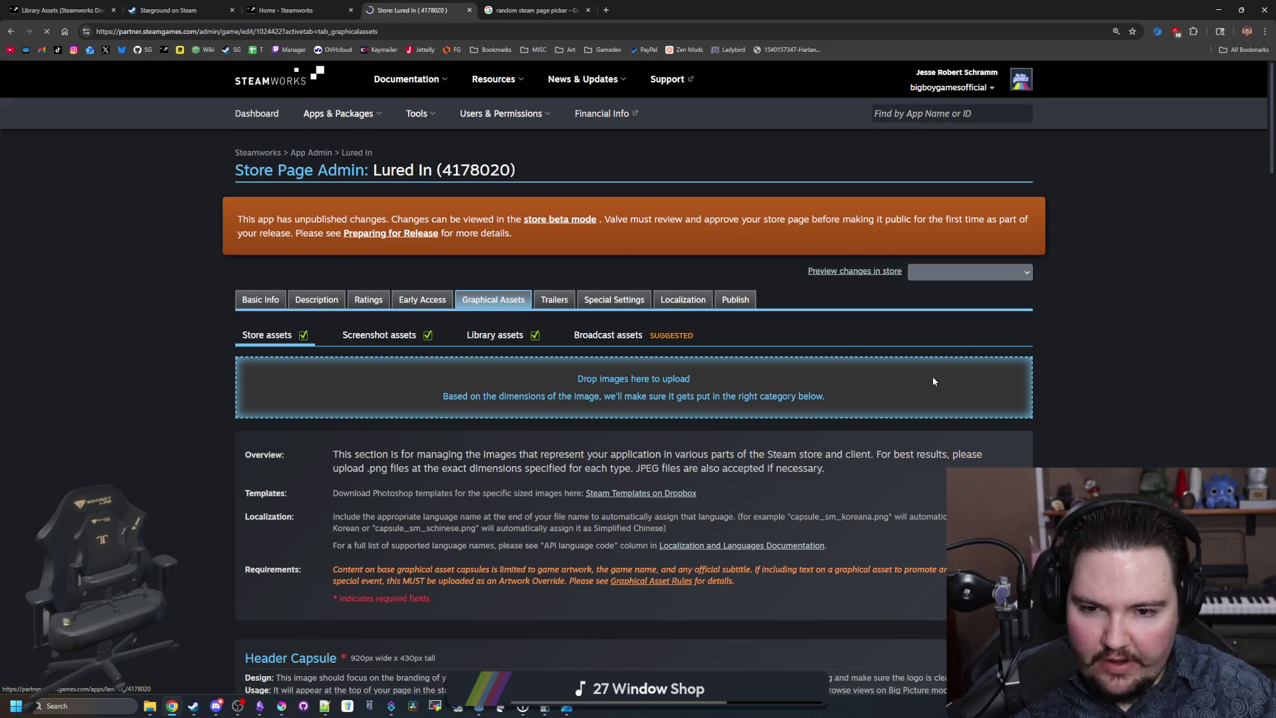
Step: Use the In Store Admin Edit link to open Lured In's Basic Info with its developers and publisher
scroll(955, 334, down, 7)
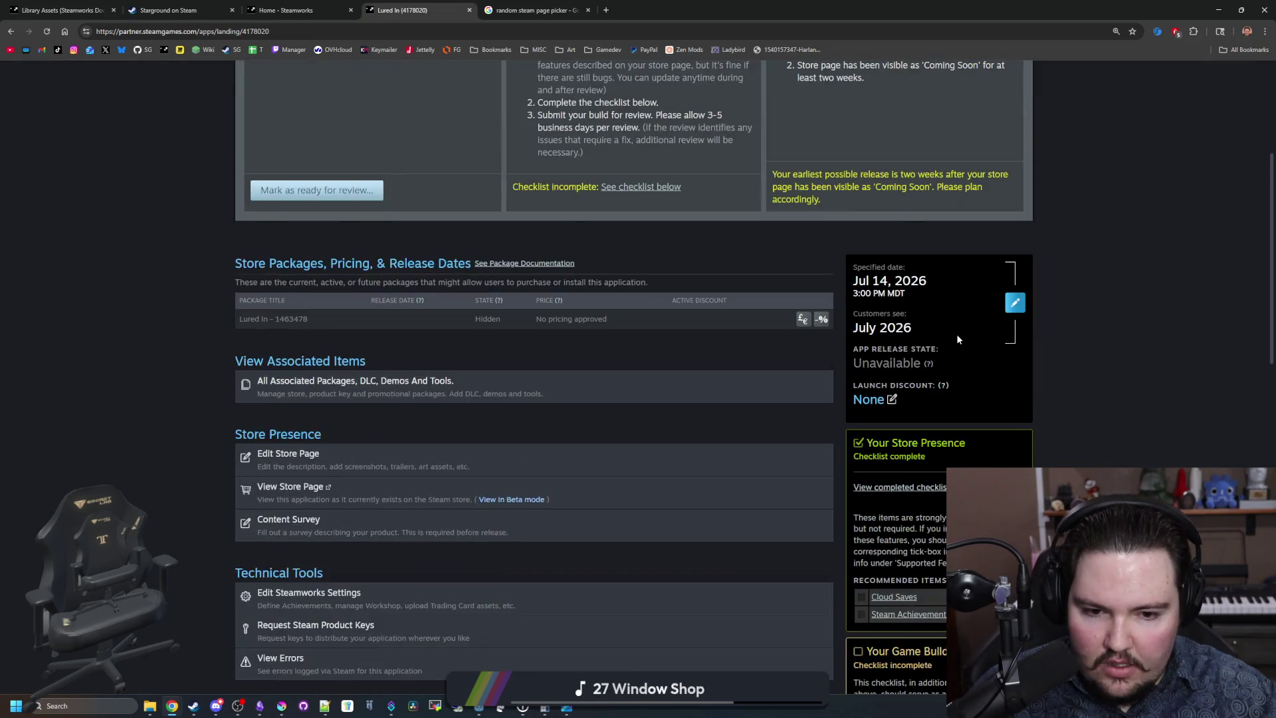
scroll(909, 237, up, 5)
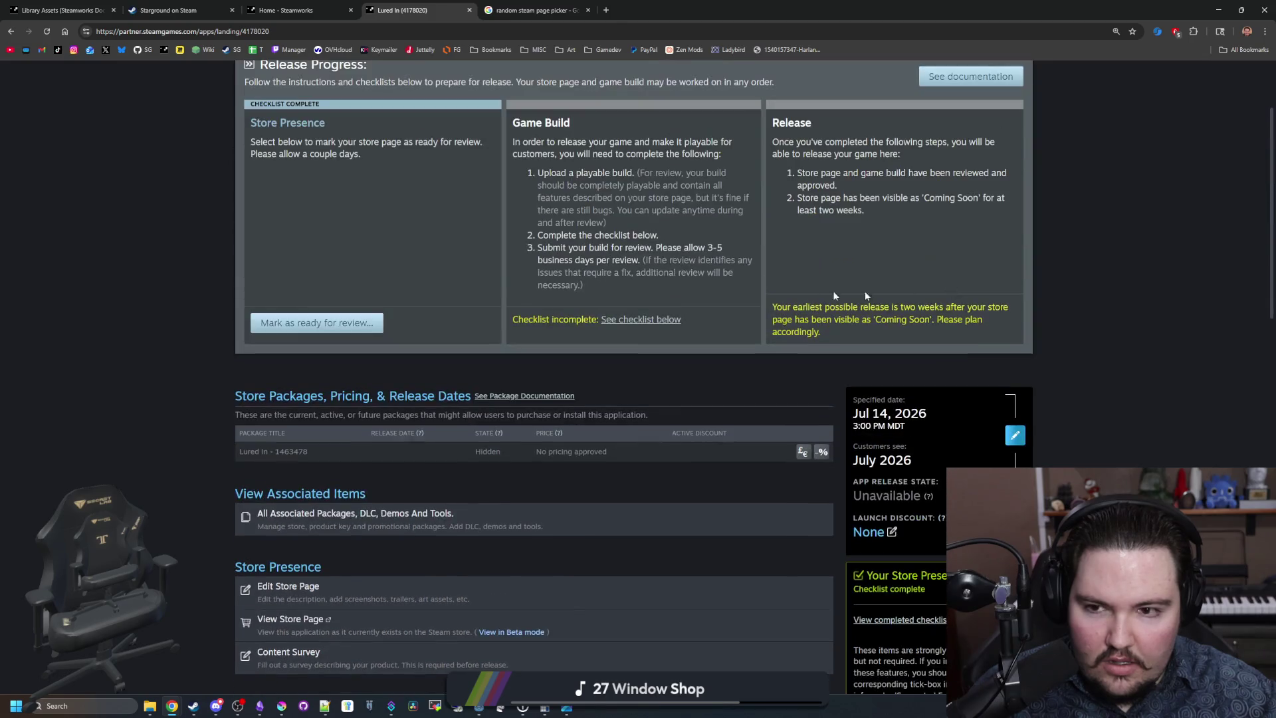
scroll(391, 322, down, 5)
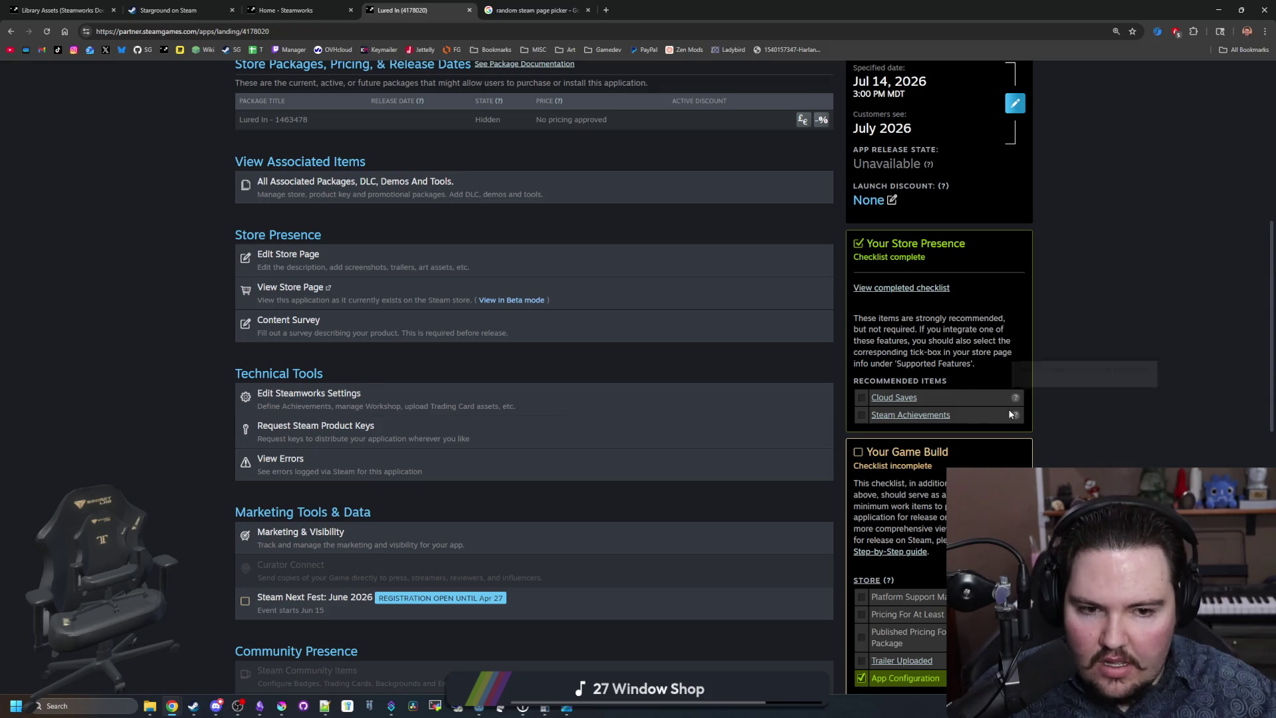
mouse_move(1016, 416)
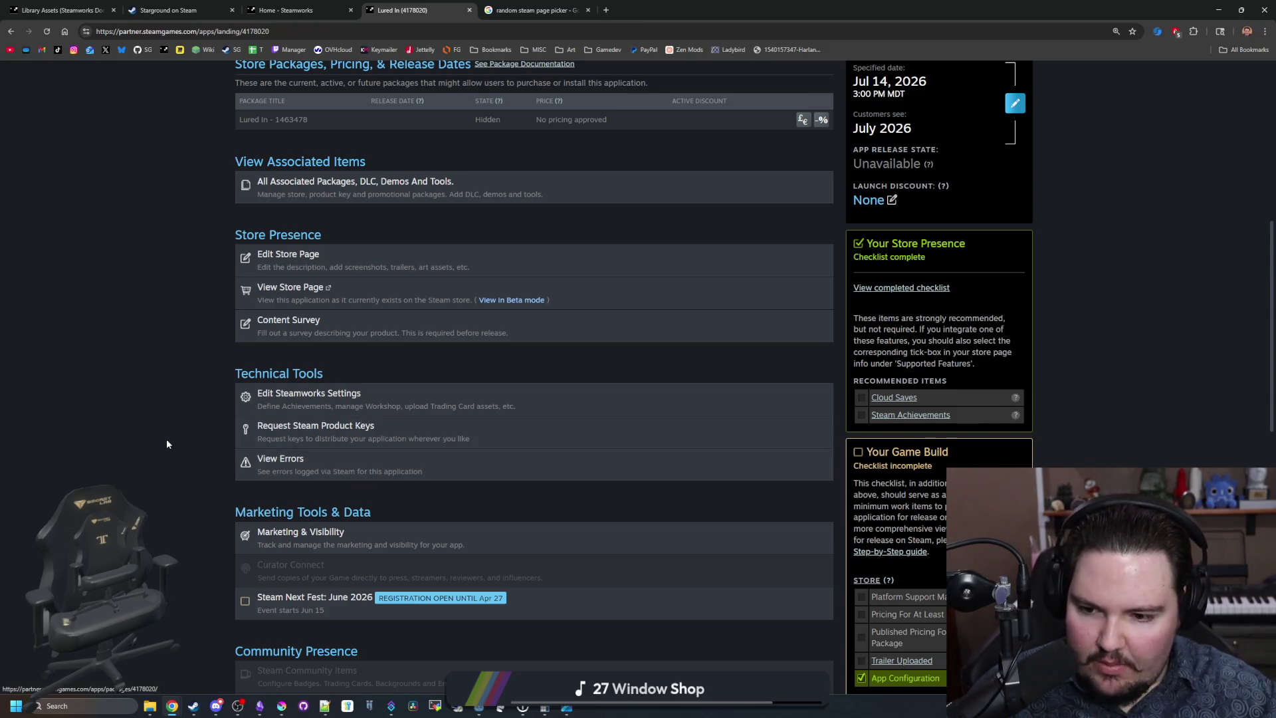
scroll(178, 429, down, 6)
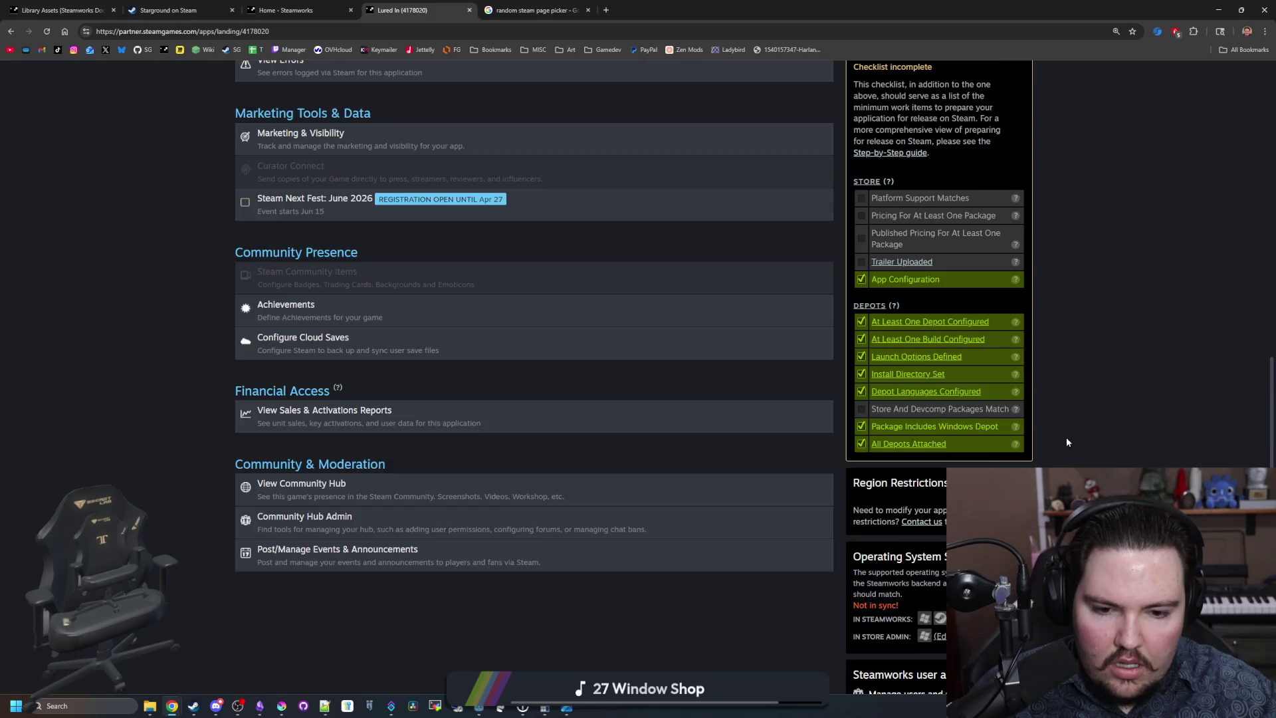
scroll(1067, 441, down, 4)
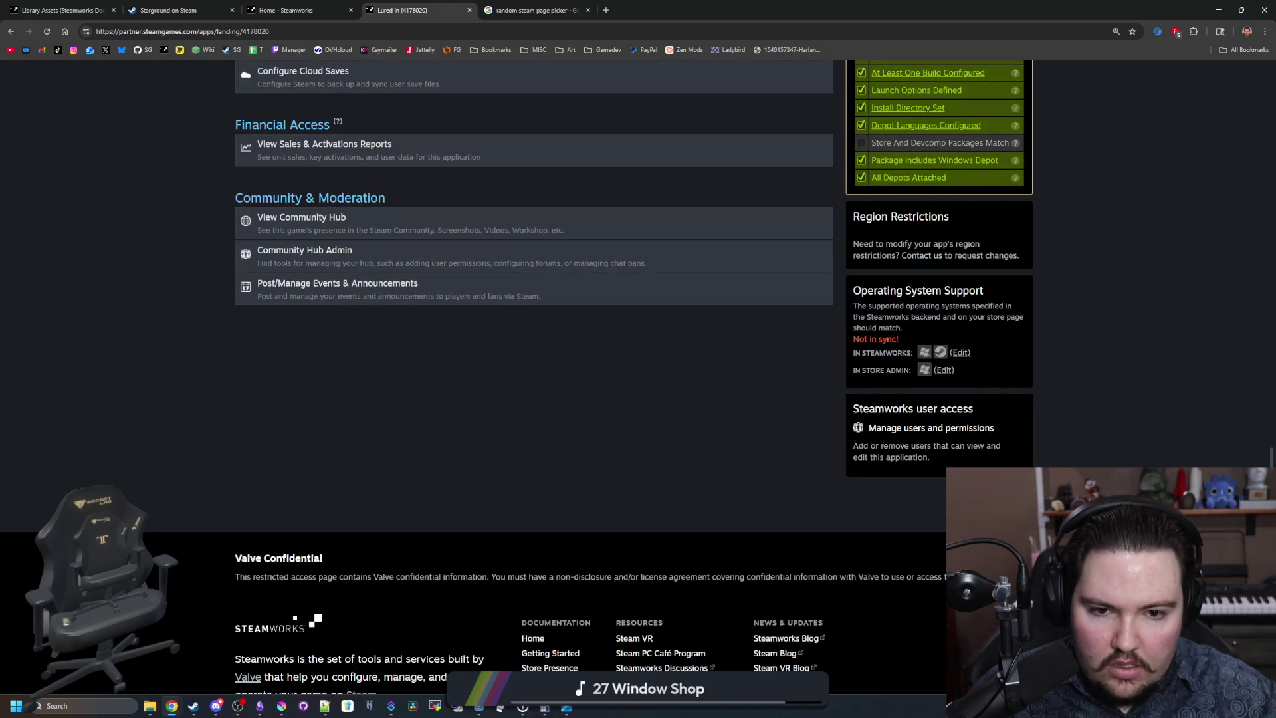
click(944, 369)
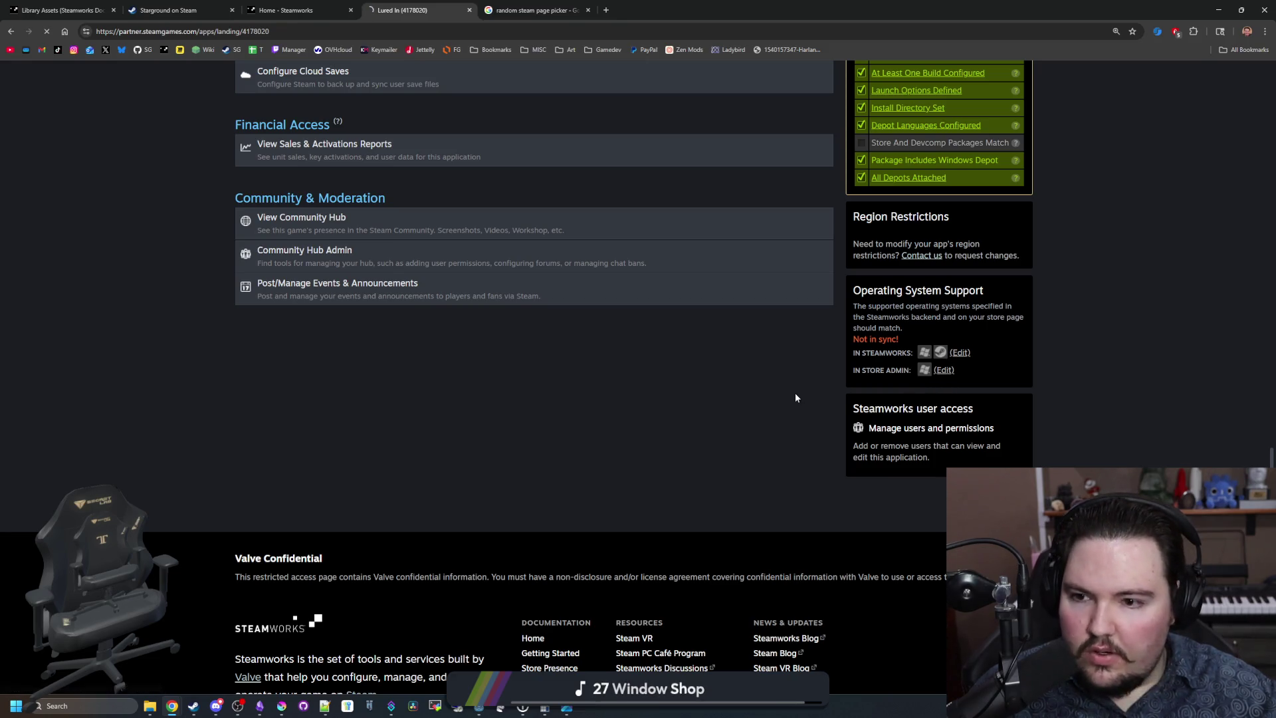
scroll(493, 400, down, 5)
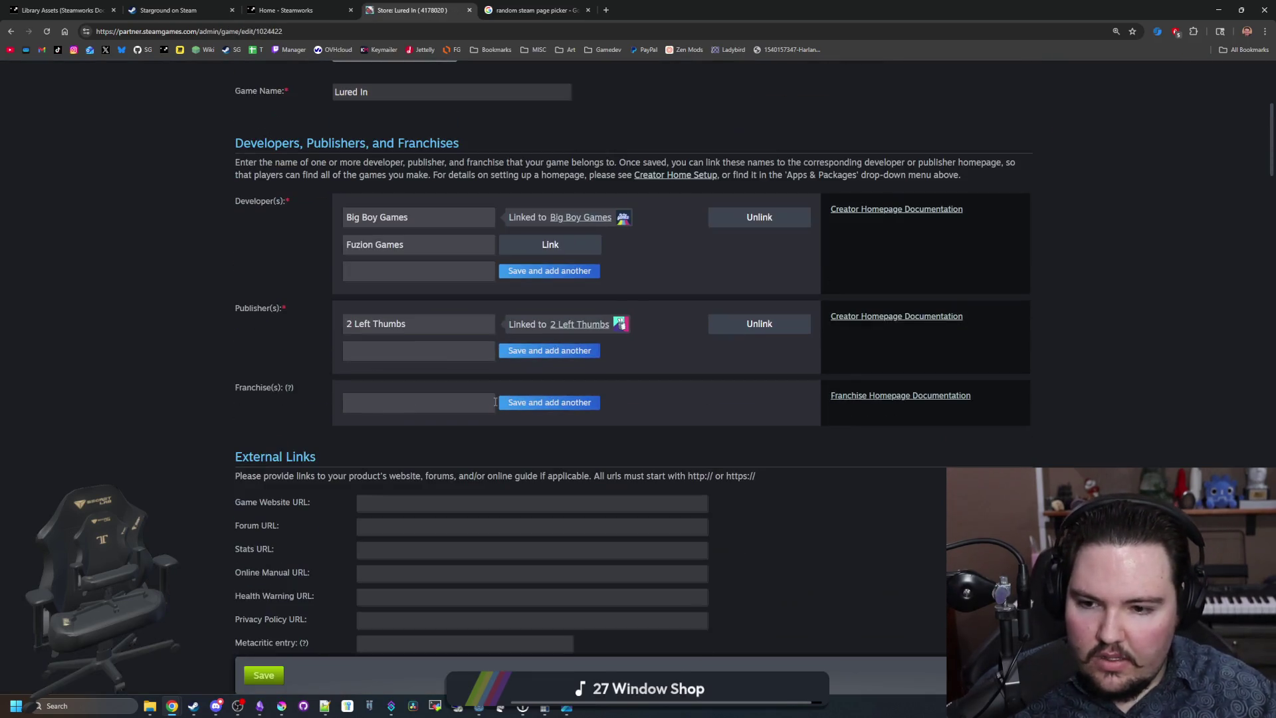
scroll(340, 370, down, 1)
scroll(340, 369, up, 3)
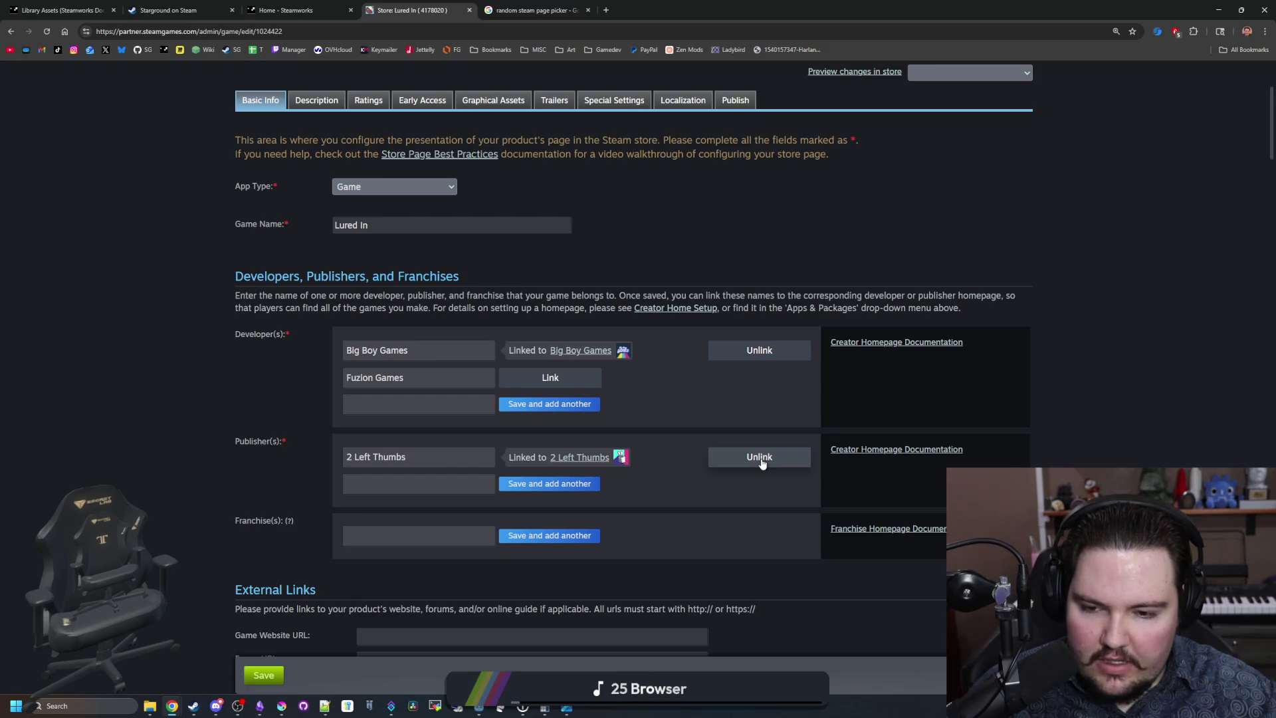
Step: Unlink publisher 2 Left Thumbs, enter Big Boy Games as publisher, and save Basic Info
triple_click(448, 449)
key(End)
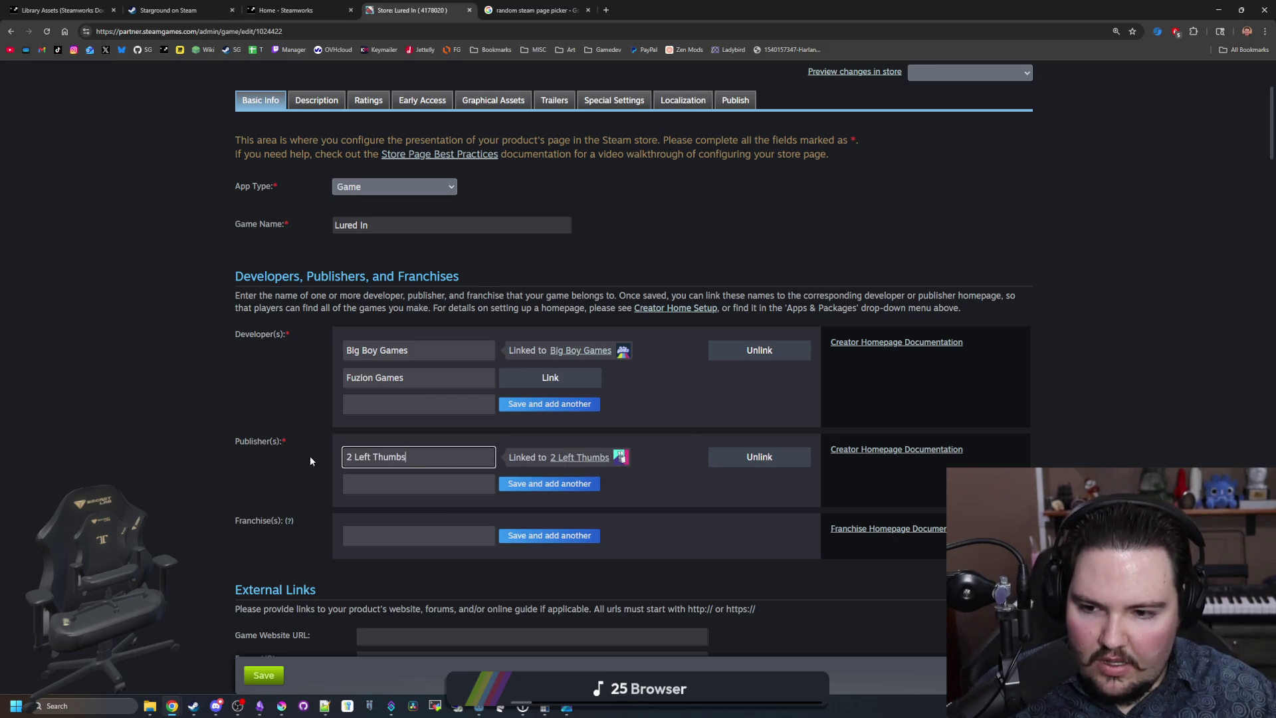
click(756, 456)
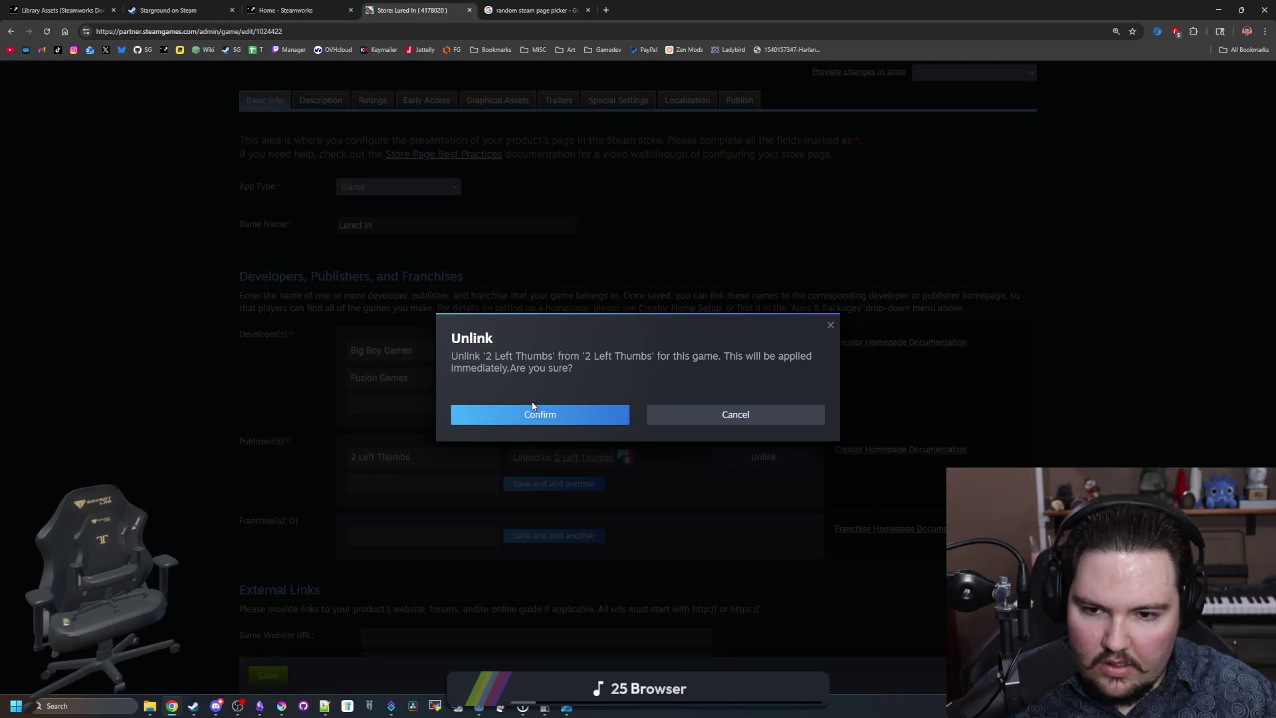
click(569, 417)
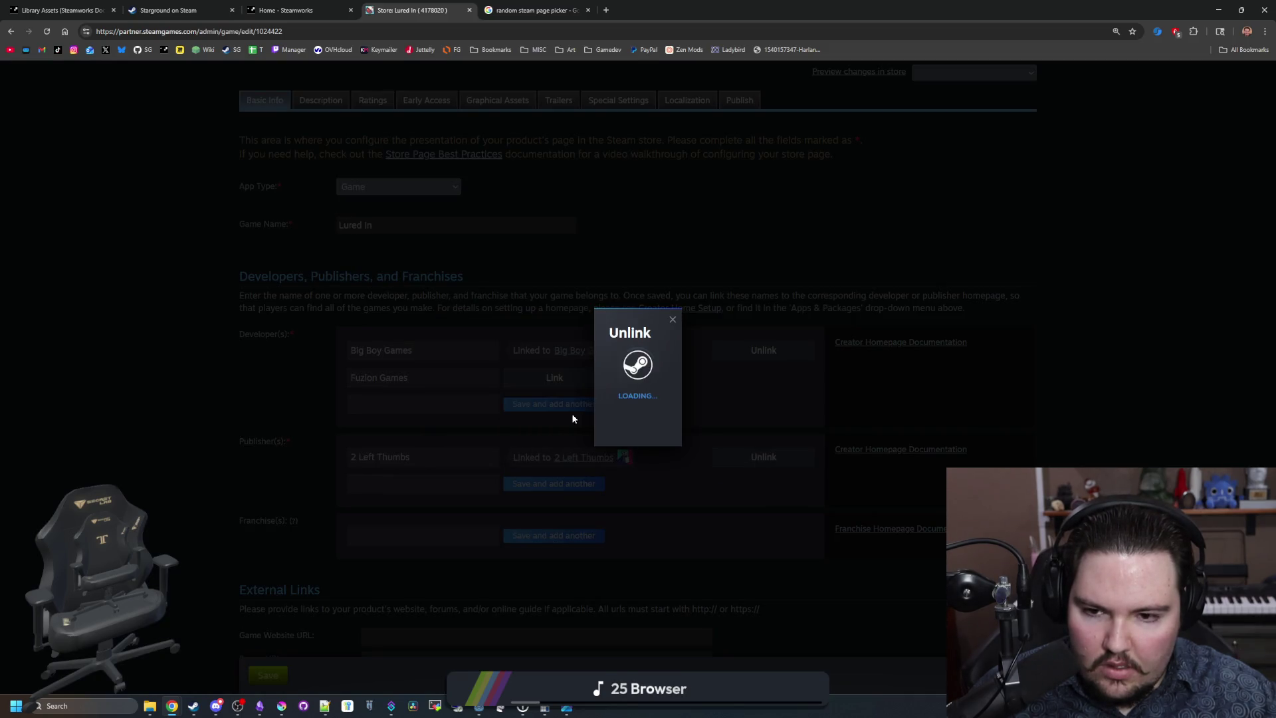
triple_click(442, 459)
key(BackSpace)
text(Big Boy Games)
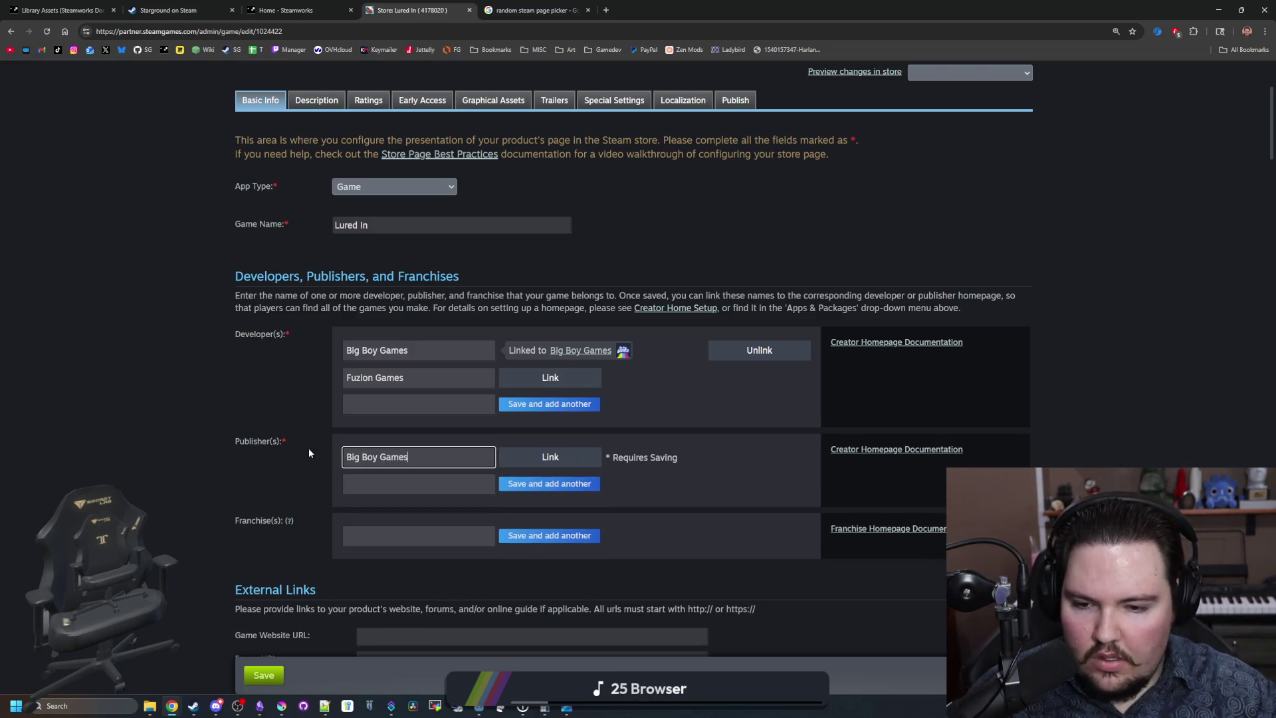
click(287, 457)
click(265, 674)
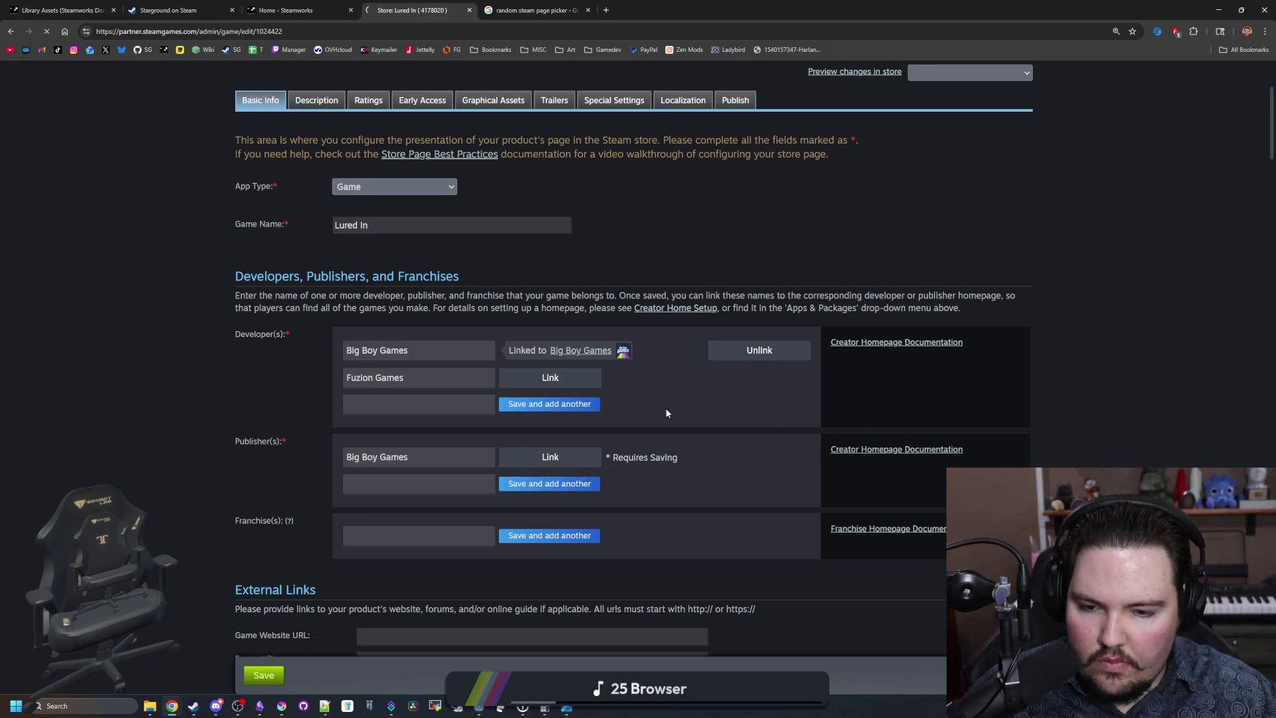
Step: Copy the Windows additional notes into the Linux minimum Additional Notes field
scroll(357, 341, down, 7)
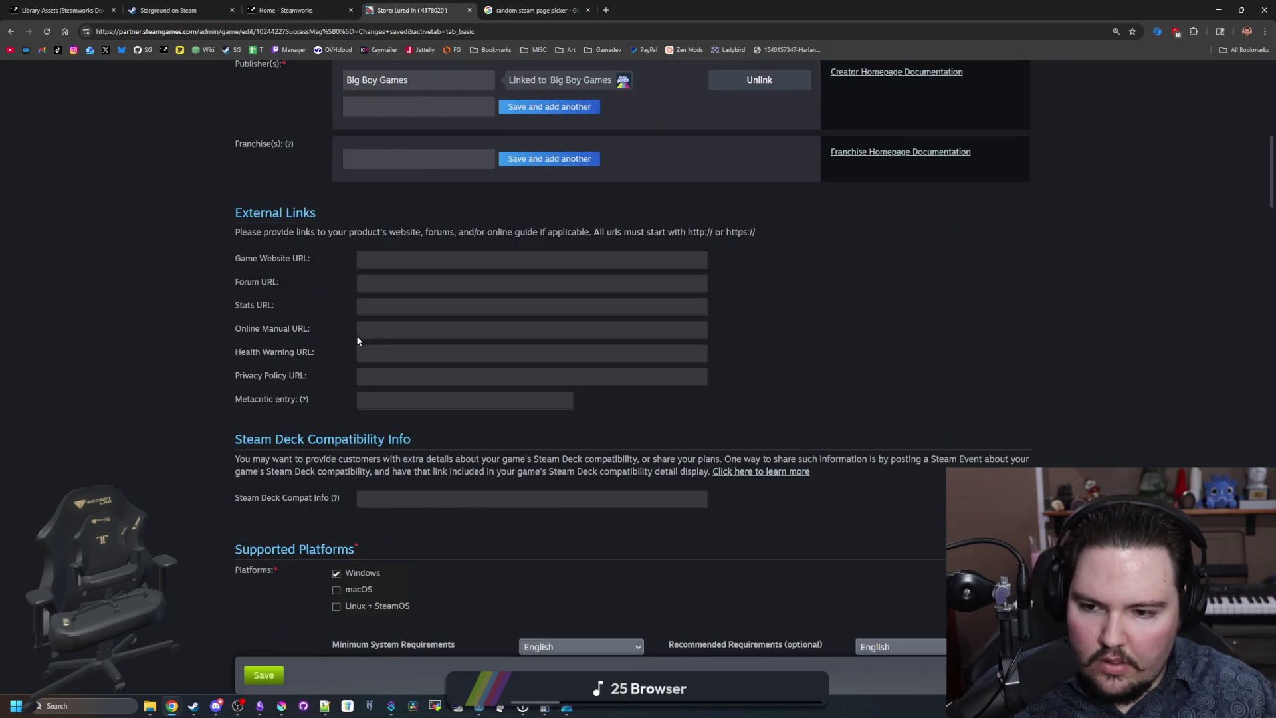
scroll(357, 341, down, 3)
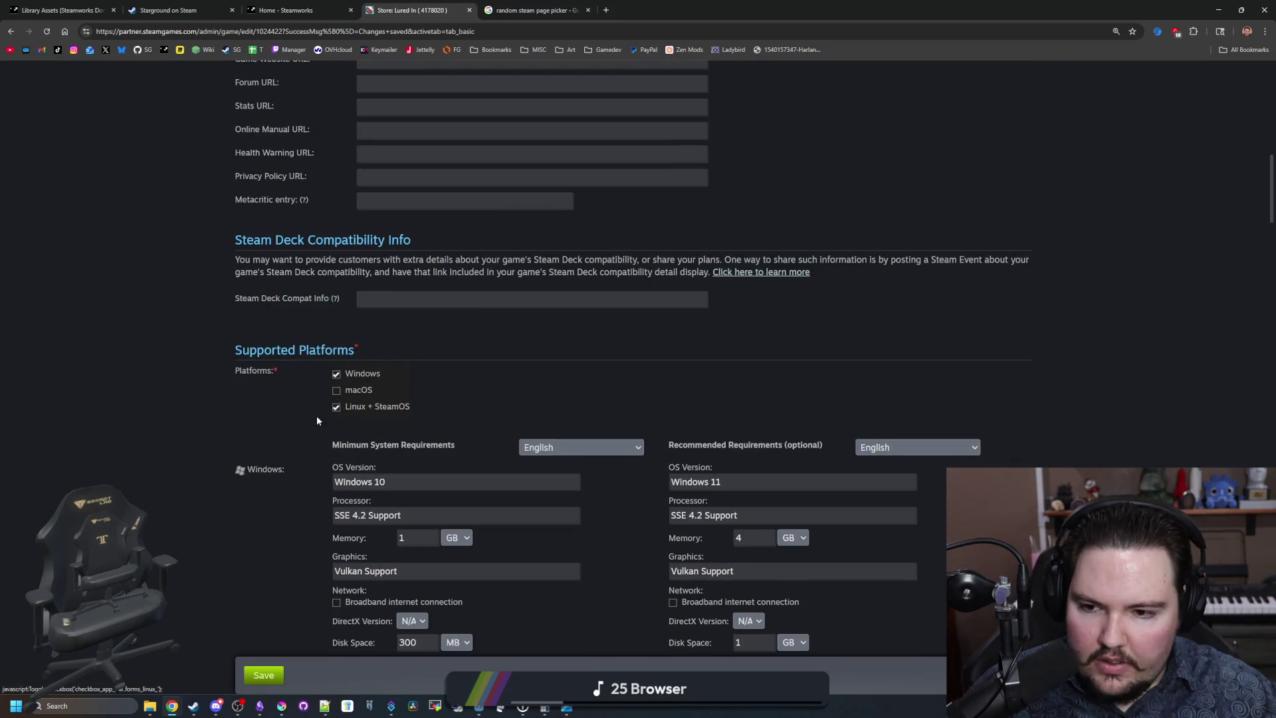
scroll(317, 420, down, 4)
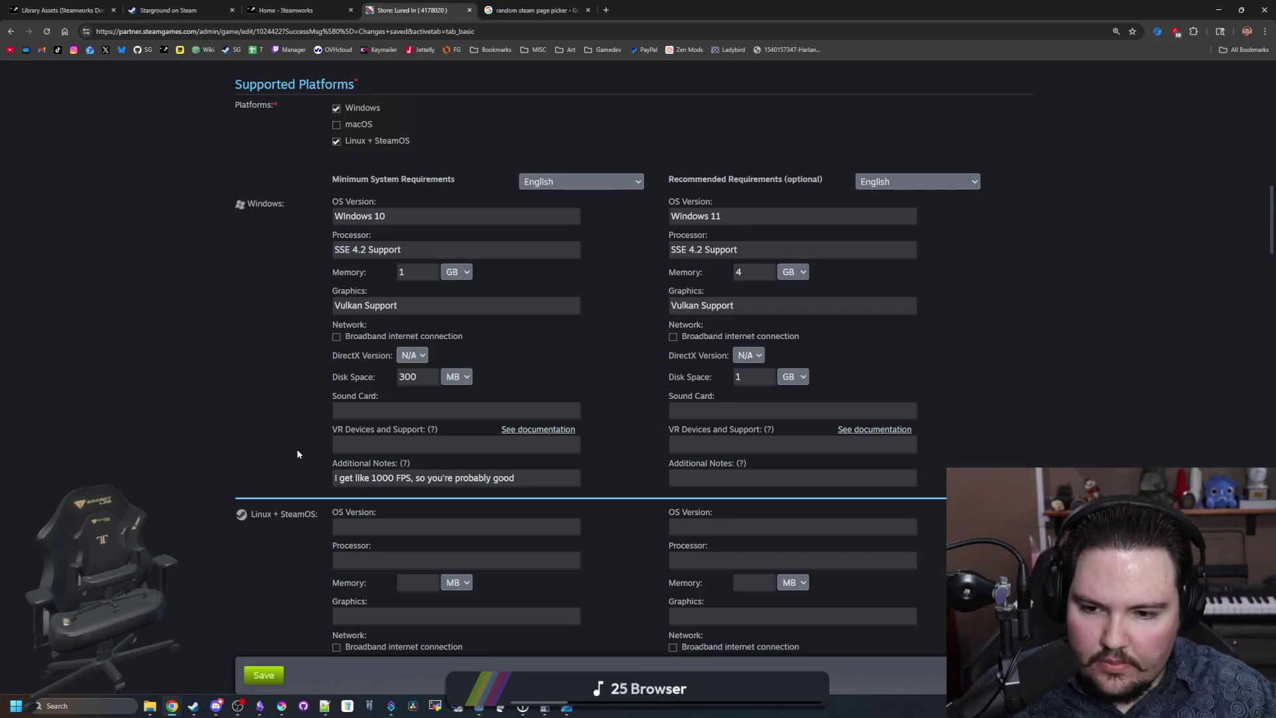
scroll(298, 454, down, 3)
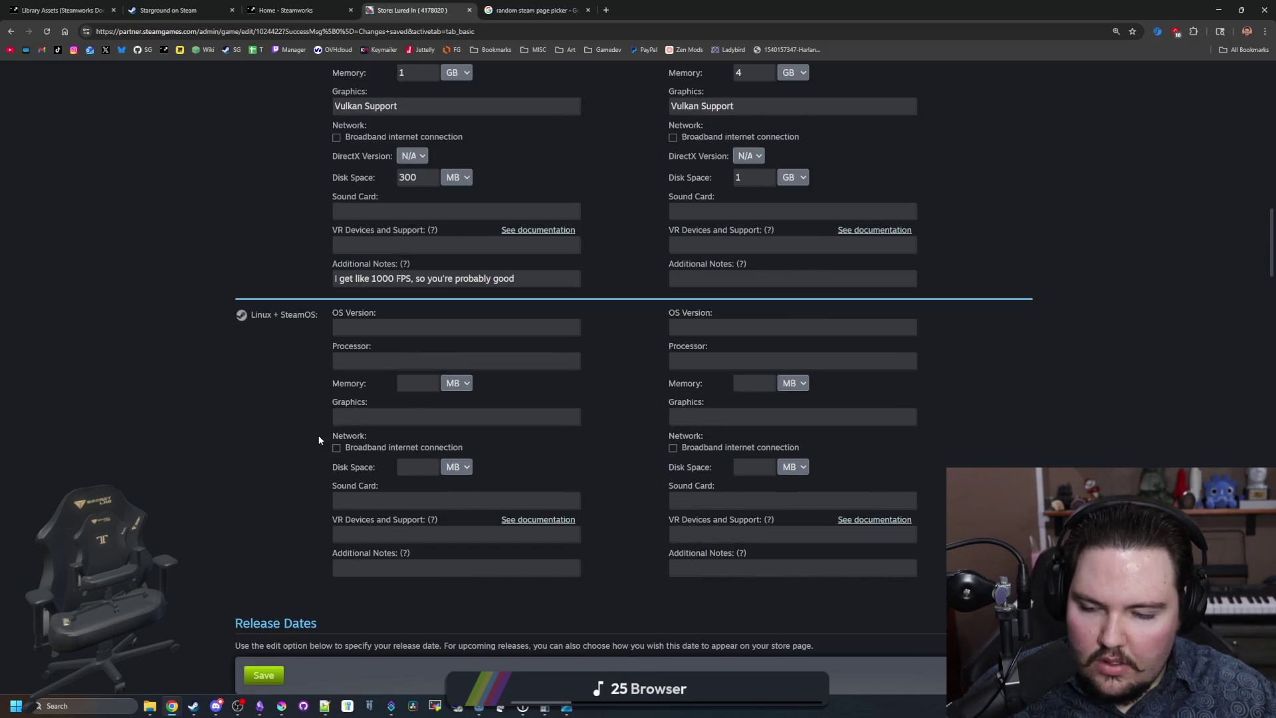
scroll(302, 365, up, 1)
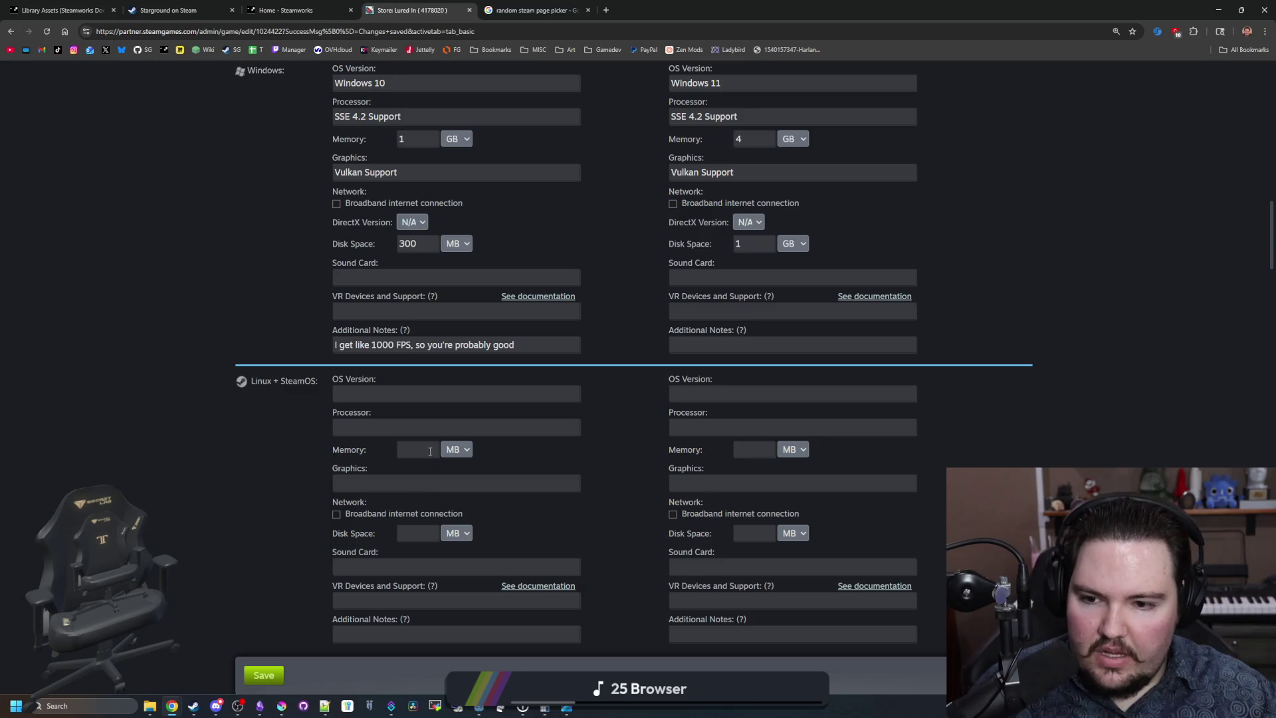
scroll(177, 424, down, 2)
scroll(363, 452, up, 2)
drag(557, 345, 257, 347)
key(ctrl+c)
scroll(299, 399, down, 2)
click(372, 500)
key(ctrl+v)
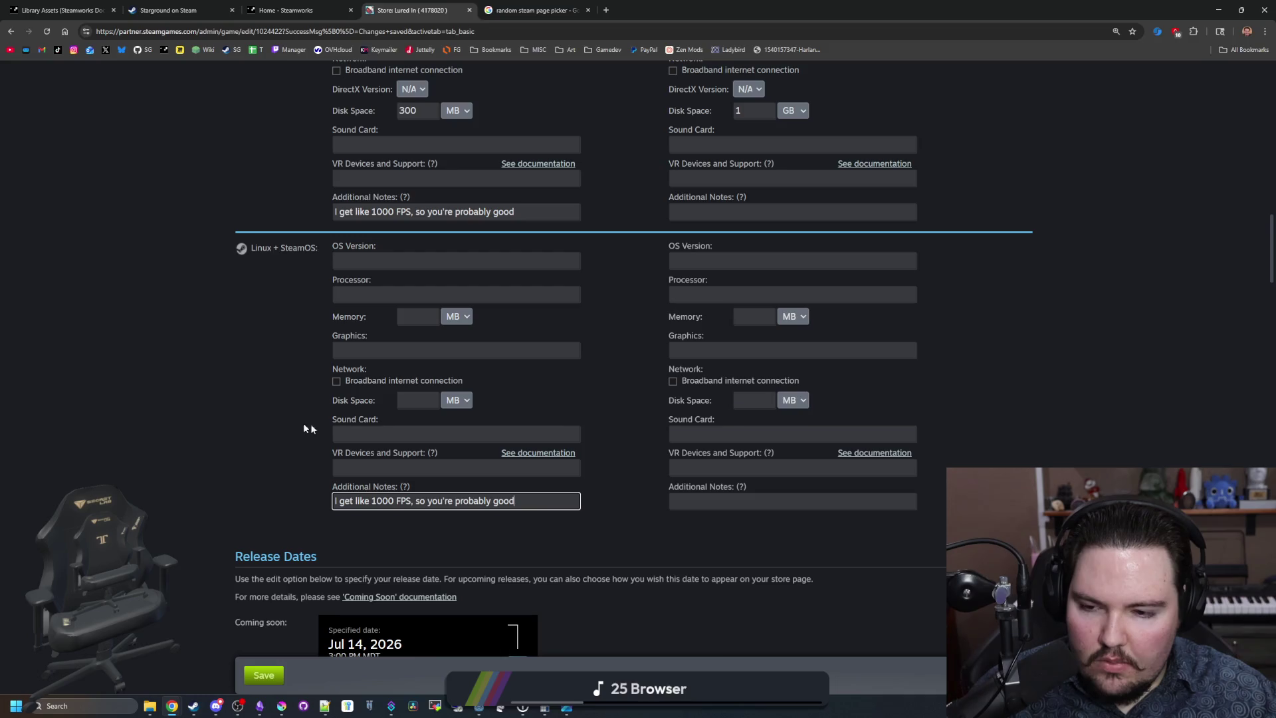
Step: Set Linux memory to 1 GB minimum and 4 GB recommended
scroll(304, 428, up, 1)
click(422, 380)
click(457, 383)
click(456, 418)
click(754, 384)
text(4)
click(793, 383)
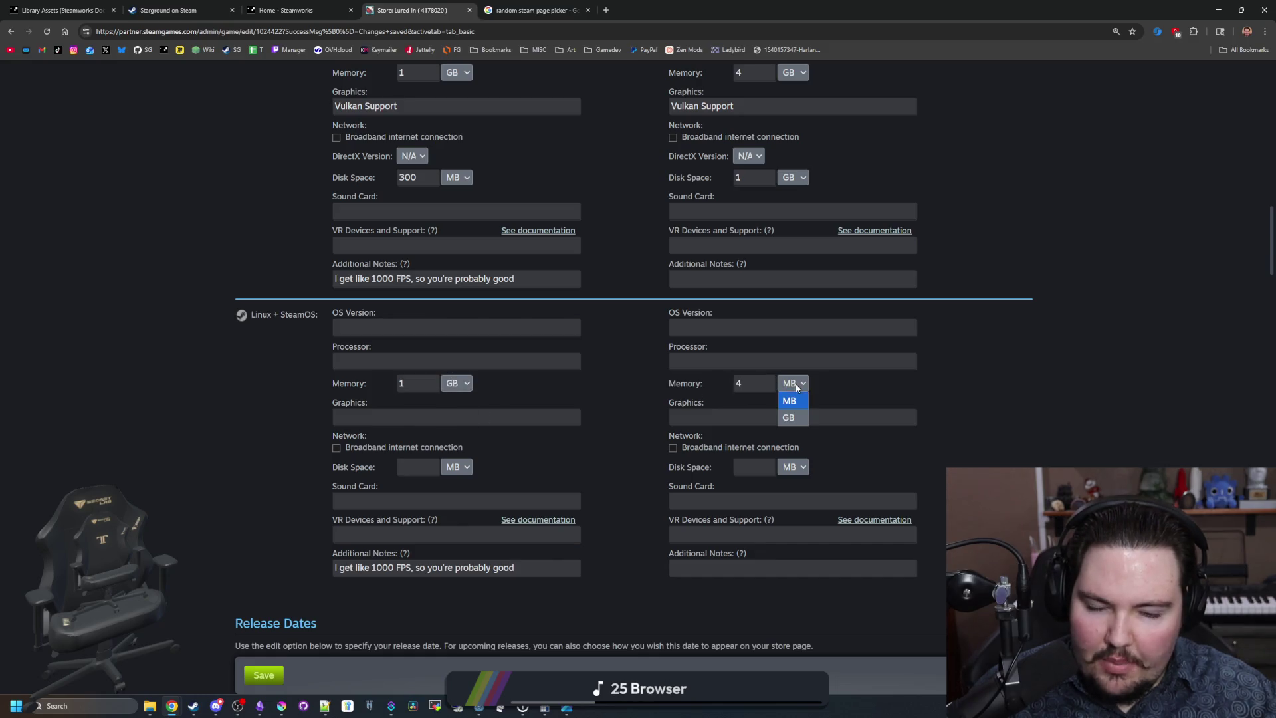
click(794, 417)
click(764, 467)
Step: Set Linux disk space to 300 MB minimum and 1 GB recommended
click(424, 465)
text(300)
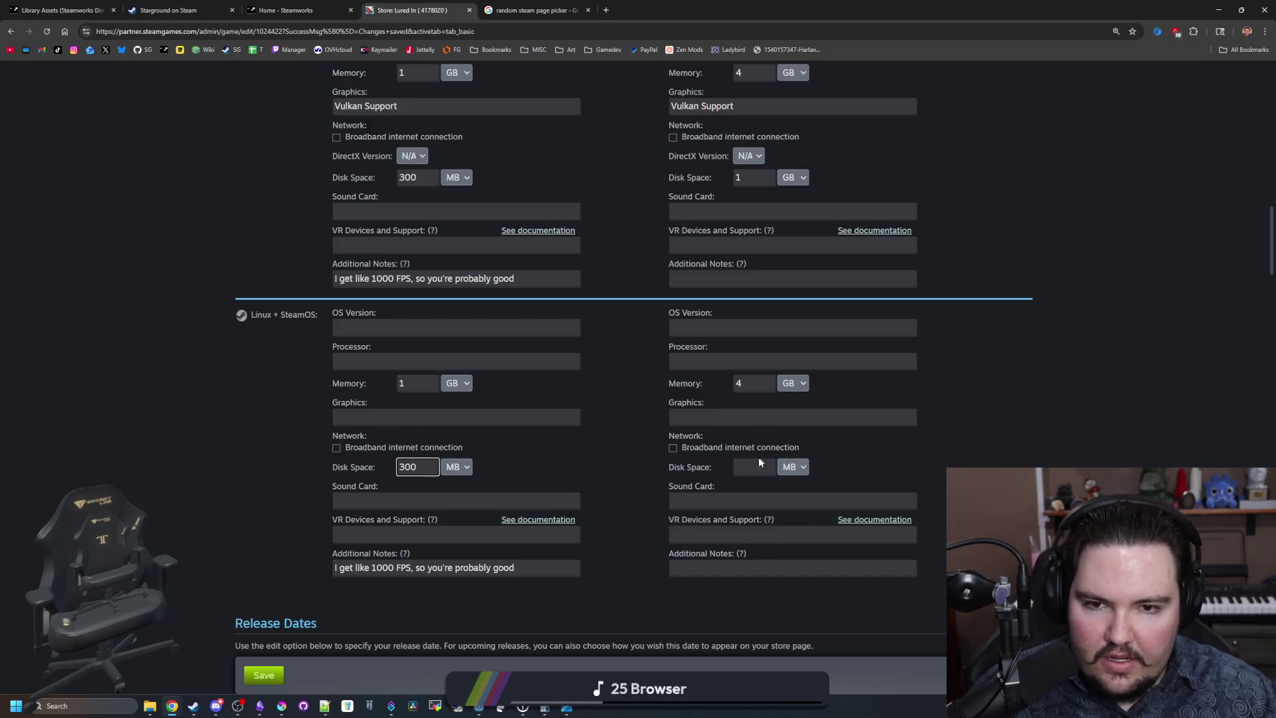
click(759, 460)
text(1)
click(793, 466)
click(793, 495)
Step: Fill both Linux graphics fields with Vulkan Support copied from Windows
scroll(725, 474, up, 1)
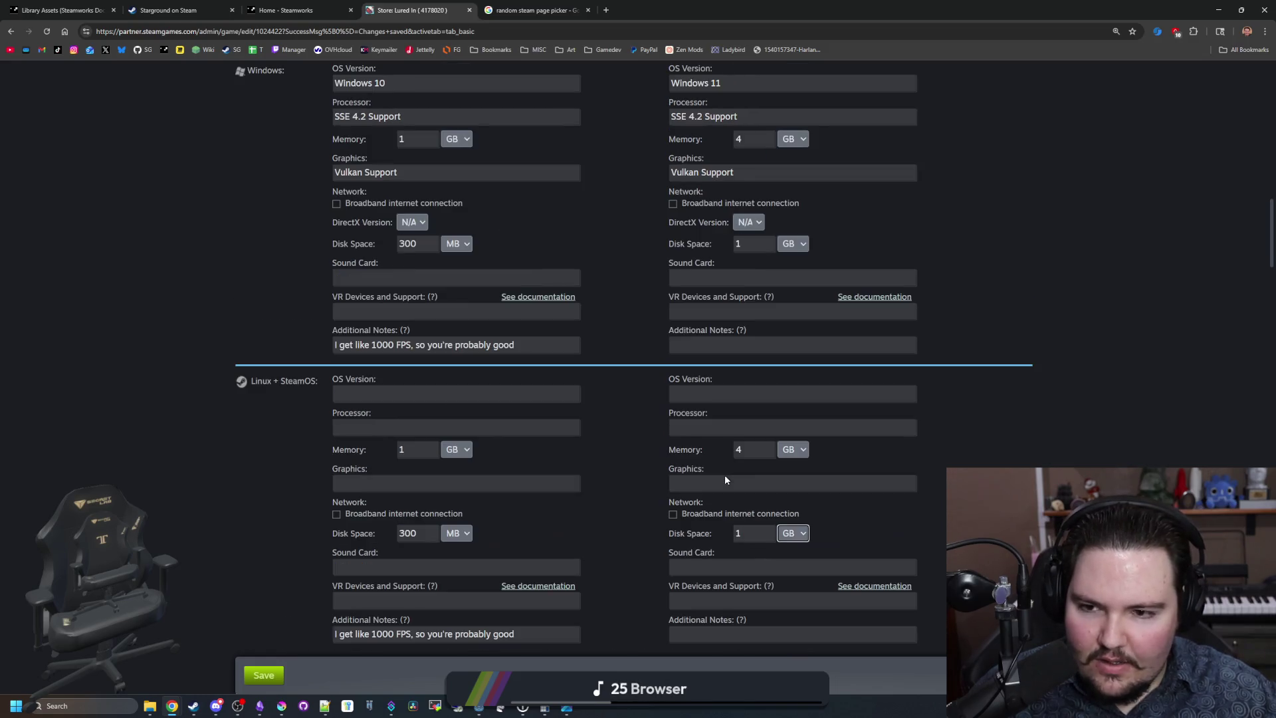
drag(405, 173, 304, 173)
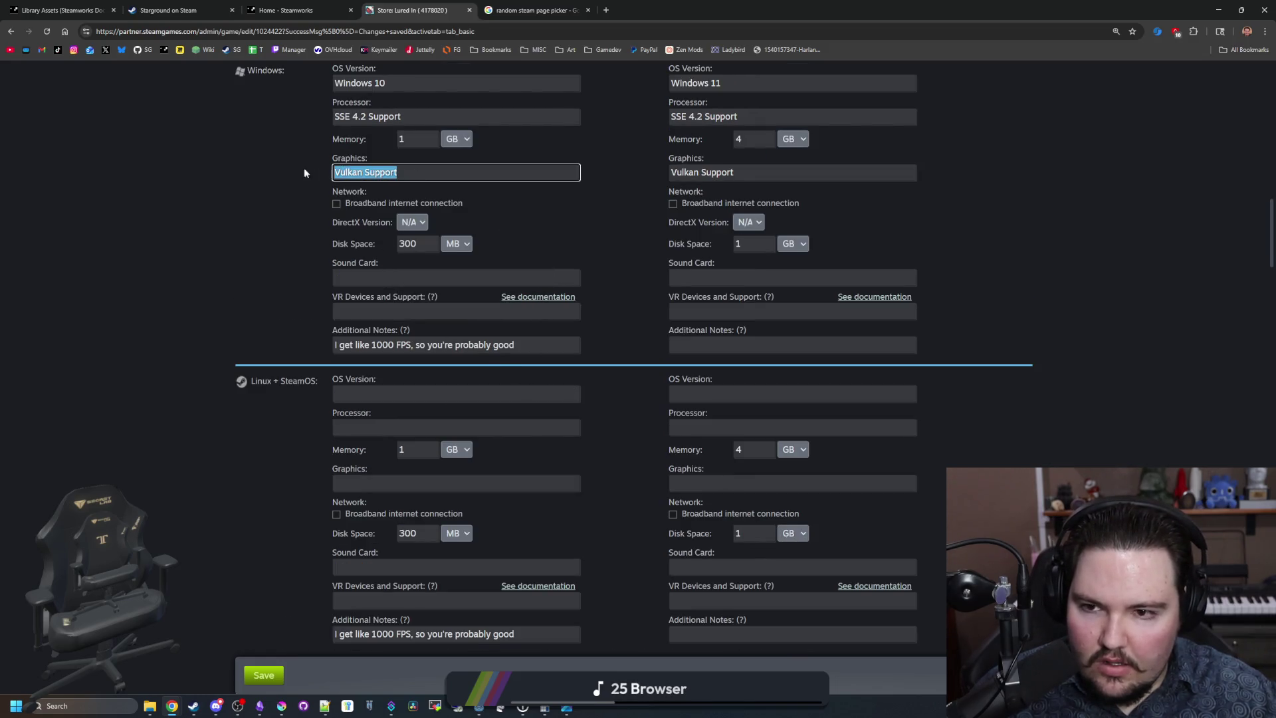
click(443, 569)
click(403, 605)
scroll(416, 582, down, 1)
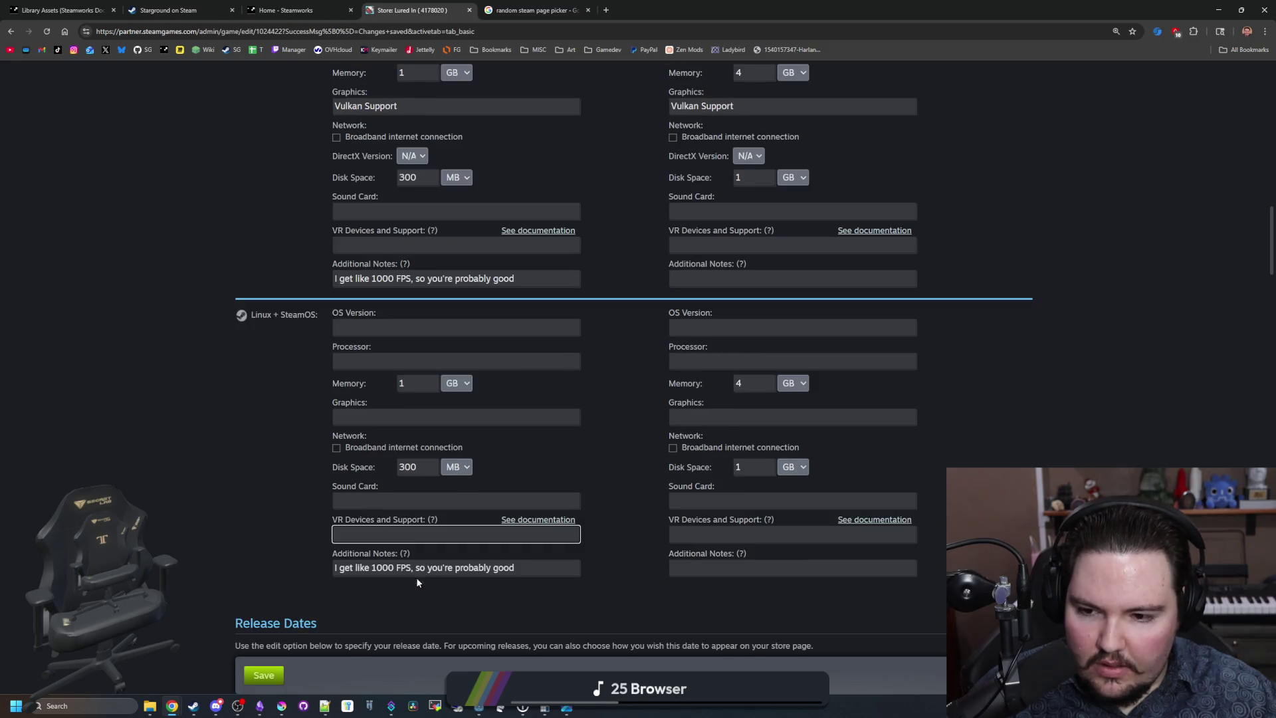
click(409, 416)
key(ctrl+v)
click(687, 416)
key(ctrl+v)
Step: Paste SSE 4.2 Support into the Linux minimum processor field
scroll(516, 426, up, 2)
drag(404, 183, 326, 181)
click(413, 493)
key(ctrl+v)
click(709, 491)
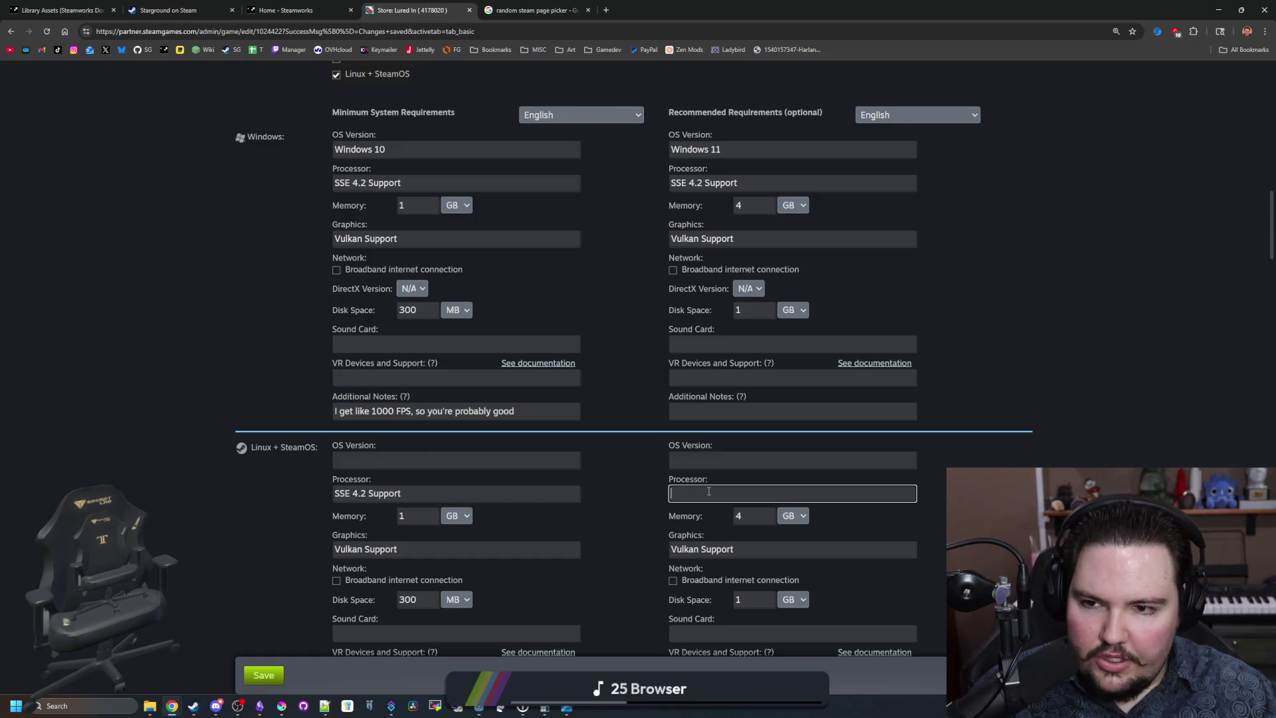
click(607, 10)
Step: Search Google for 'sse 4.2', then return to the 'Store: Lured In' editor tab
text(sse 4.2)
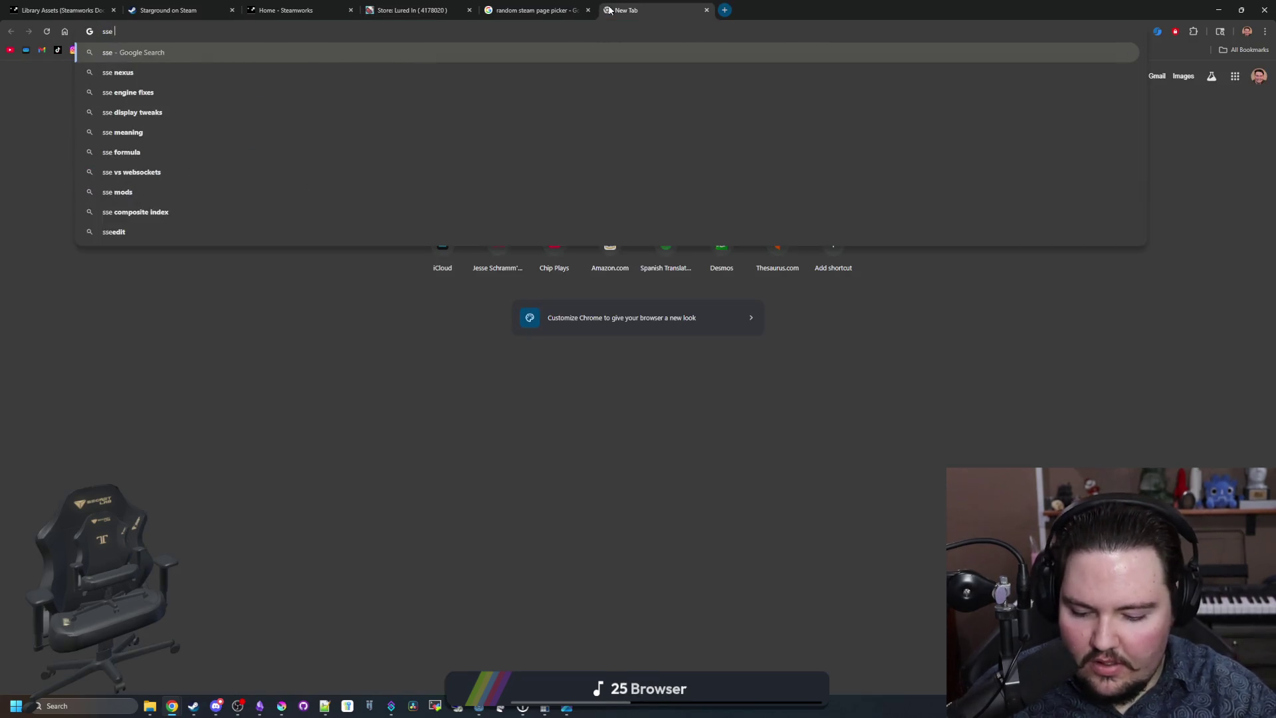
key(Return)
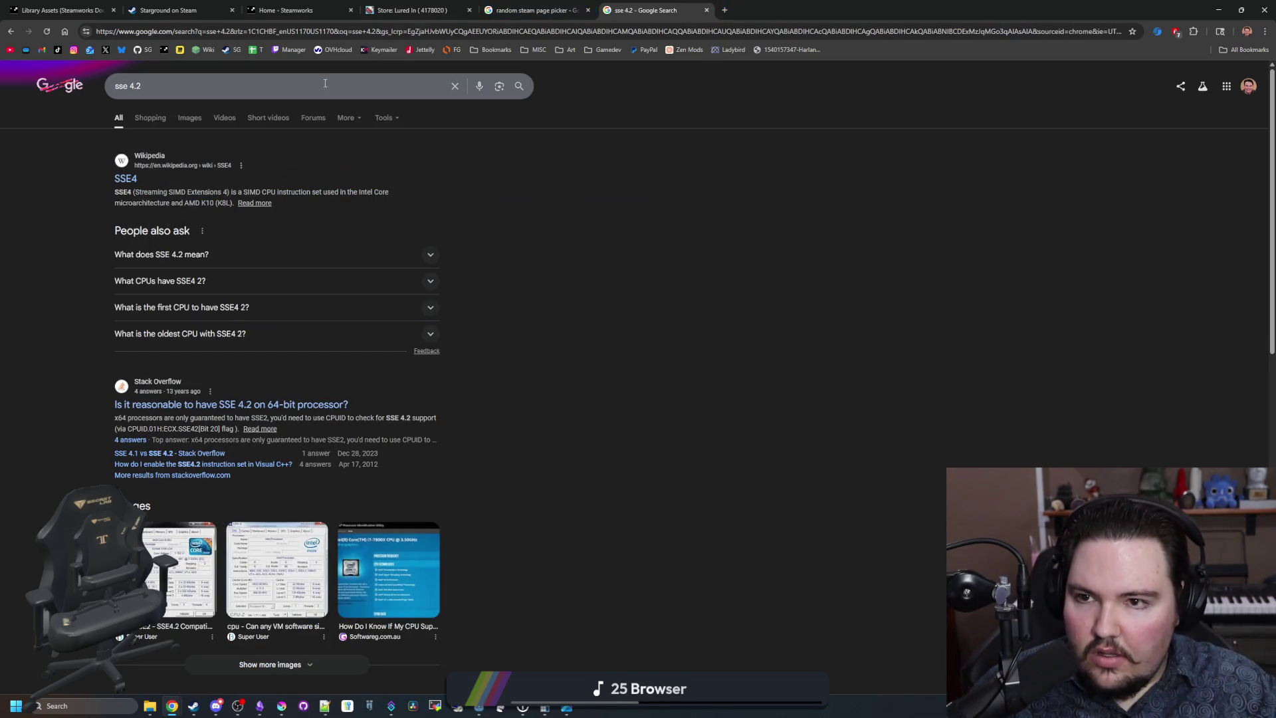
click(286, 10)
click(170, 10)
click(101, 6)
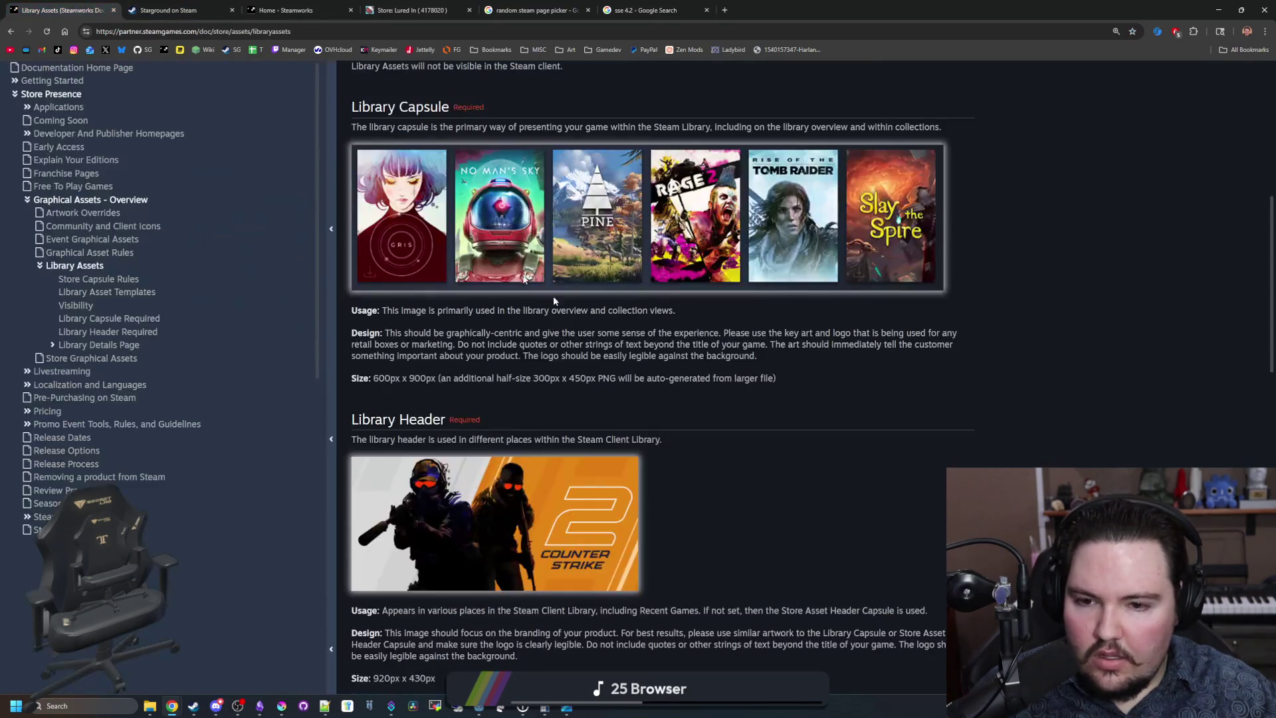
click(415, 10)
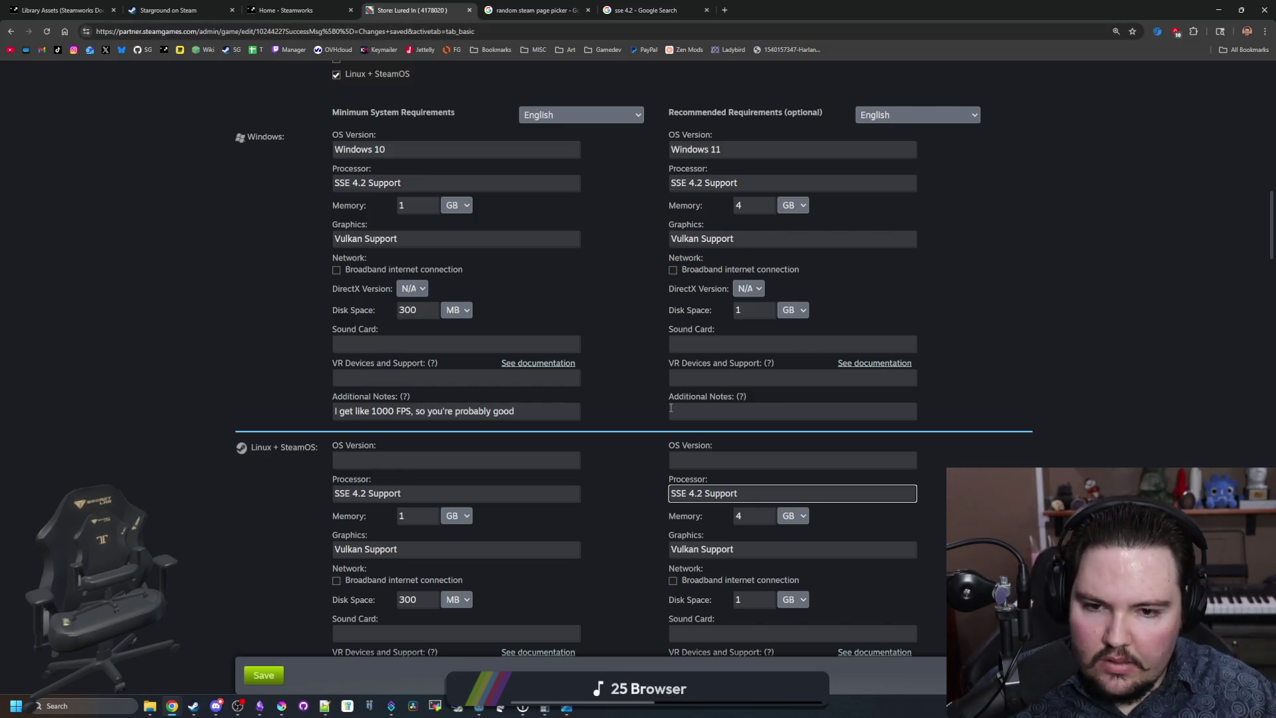
Step: Open the Starground store page in a new tab to reference its OS requirements
drag(451, 142, 254, 138)
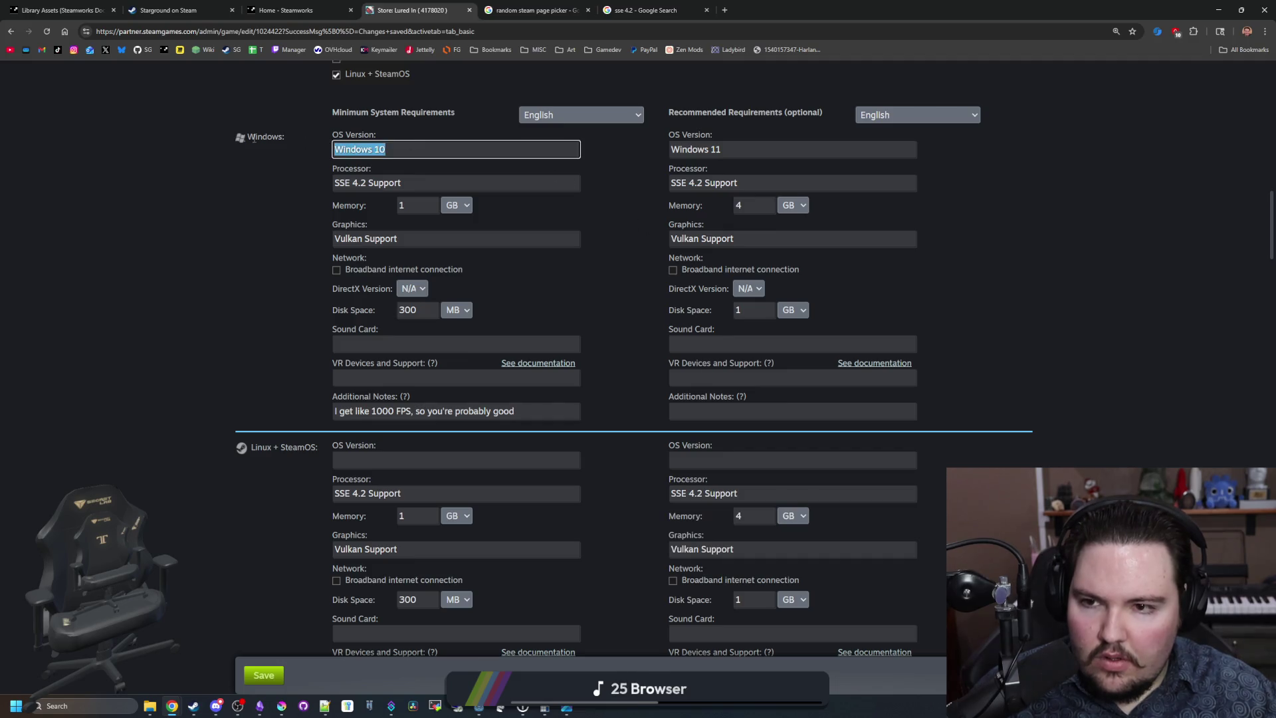
click(399, 455)
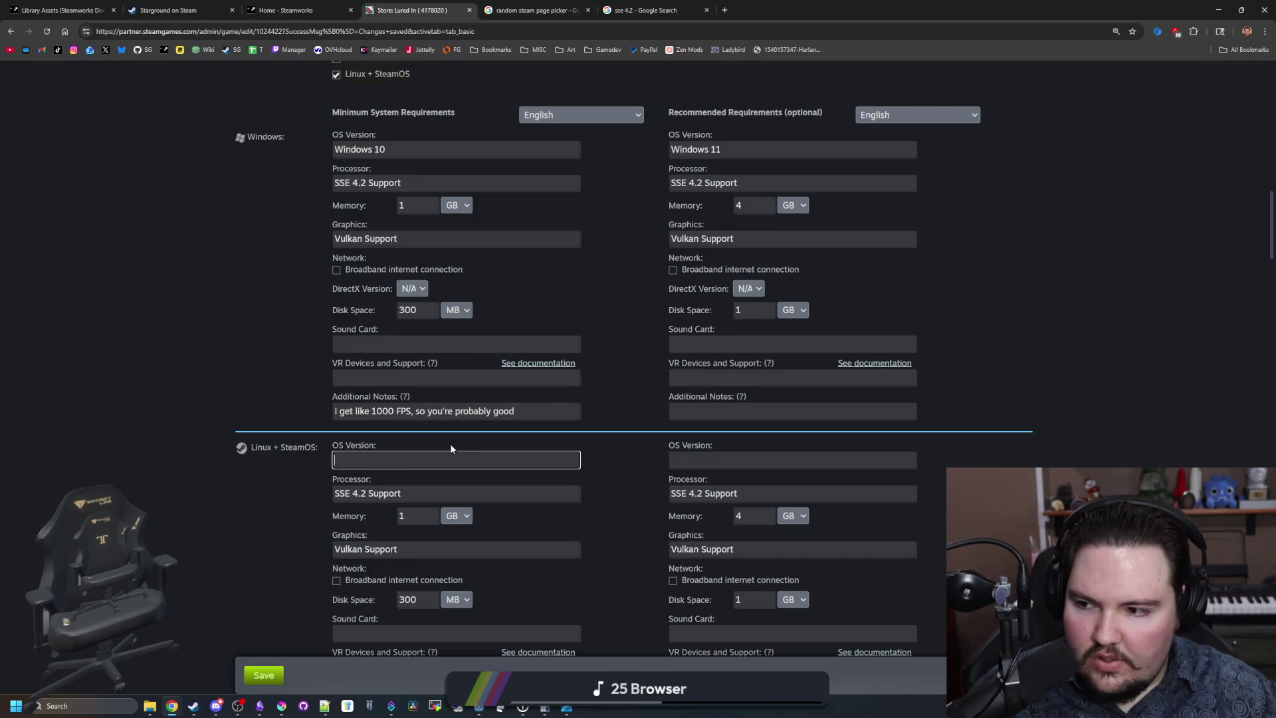
click(724, 10)
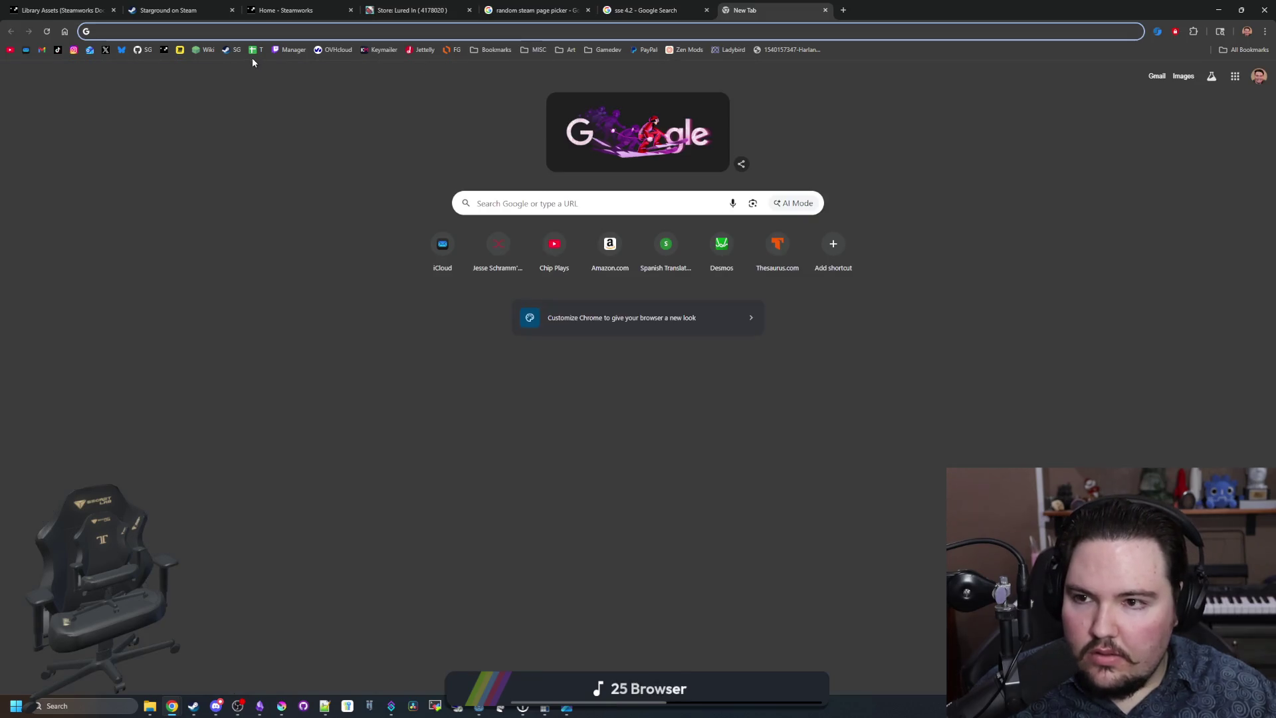
text(https://store.steampowered.com/app/2793380/Starground/)
key(ctrl+shift+Page_Up)
key(ctrl+shift+Page_Up)
key(Return)
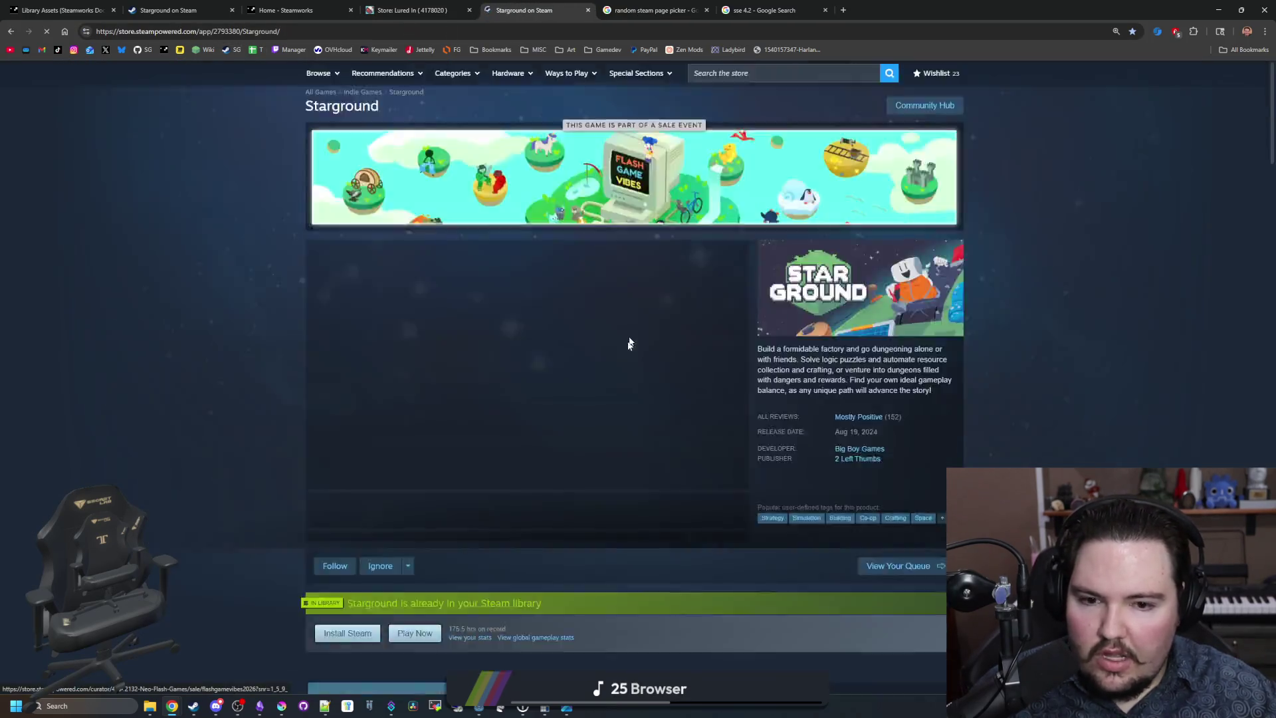
scroll(625, 332, down, 20)
scroll(598, 372, up, 4)
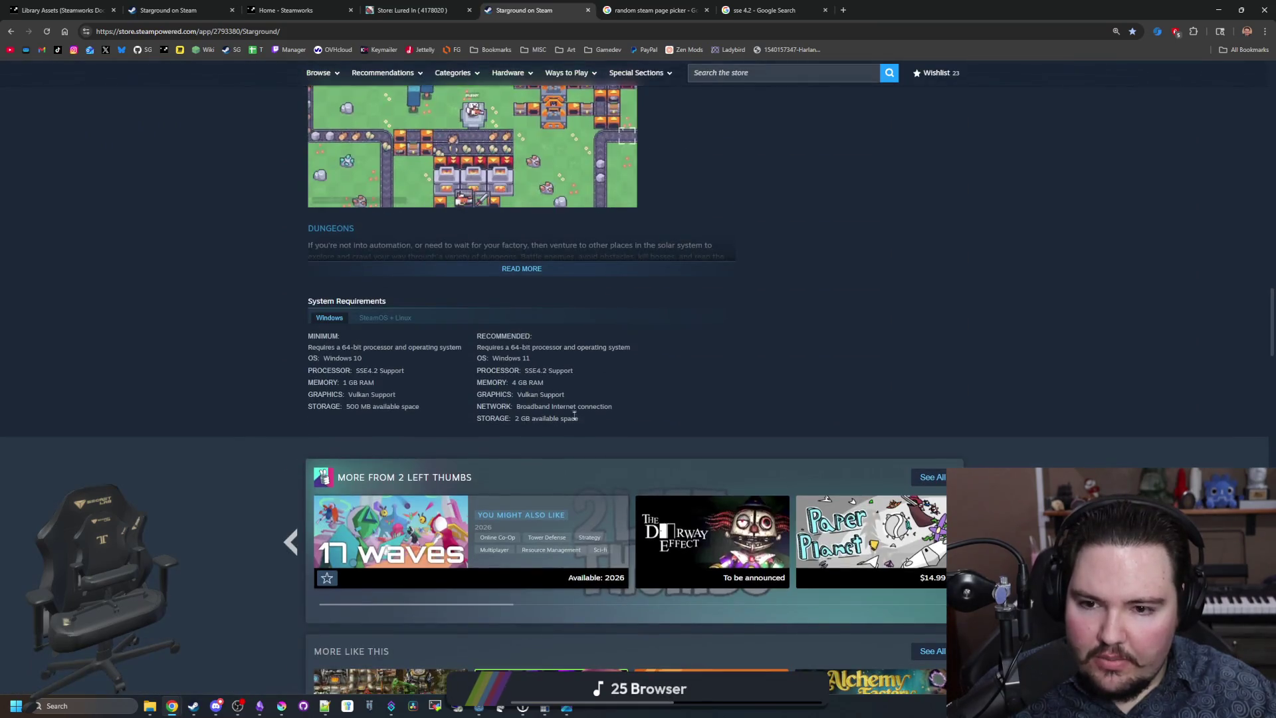
Step: Copy 'Linux' from Starground's SteamOS + Linux requirements into the OS Version fields and save
click(392, 317)
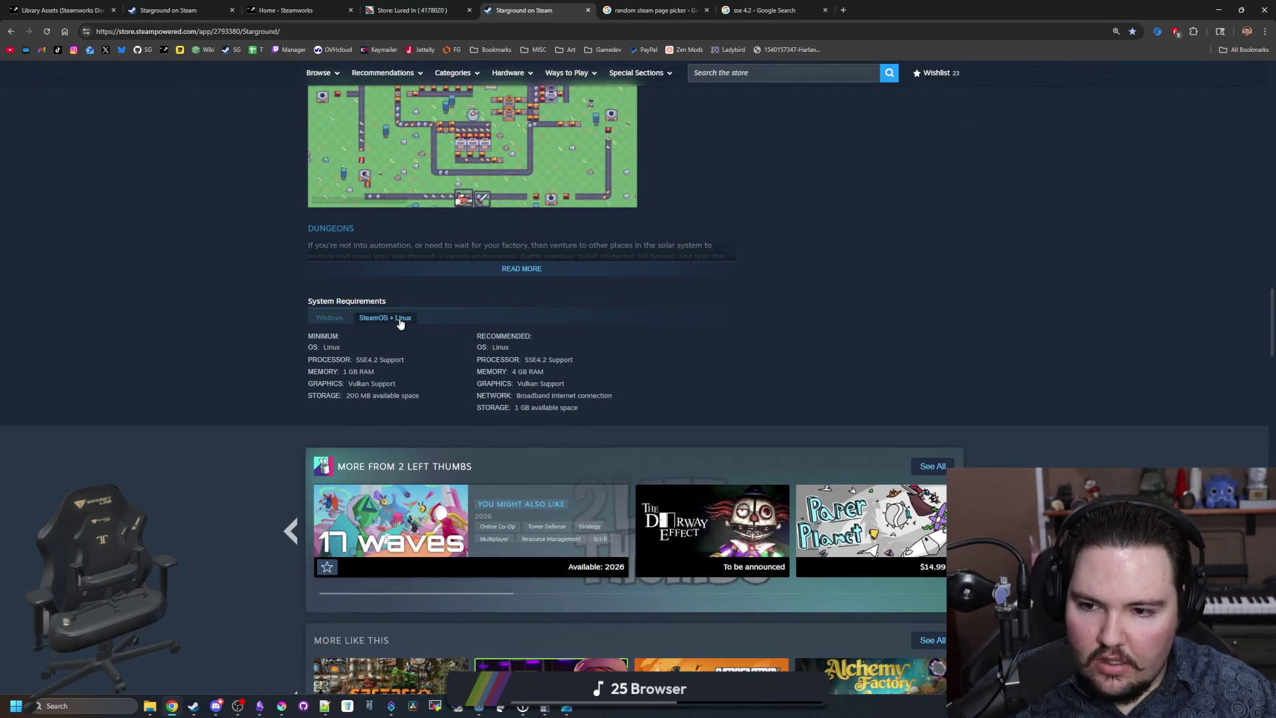
double_click(332, 347)
key(ctrl+c)
key(ctrl+Page_Up)
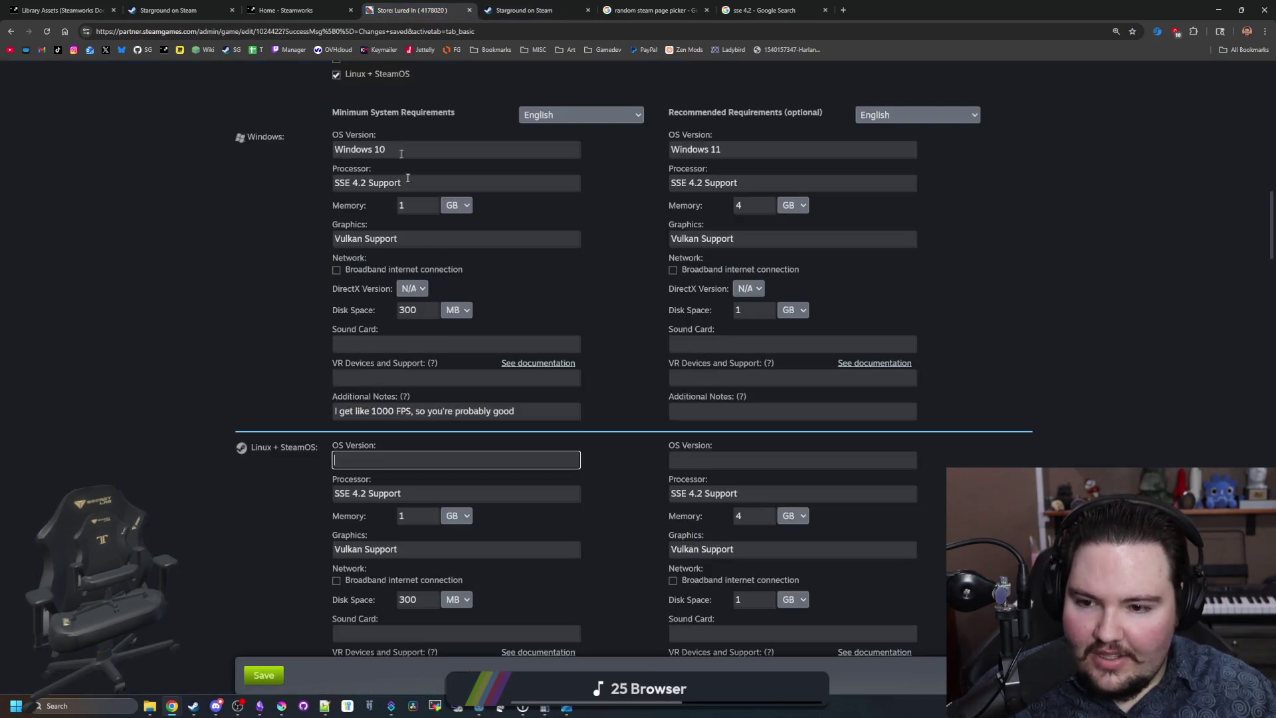
click(753, 459)
key(ctrl+v)
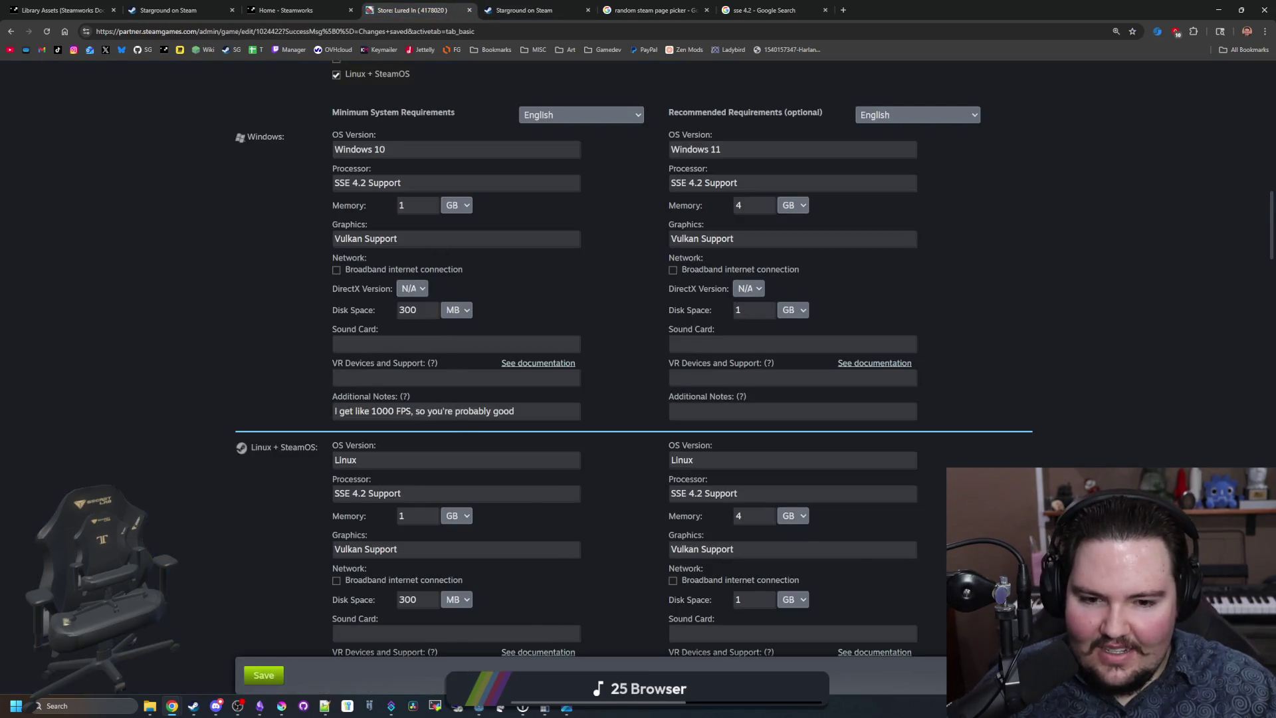
scroll(585, 499, down, 3)
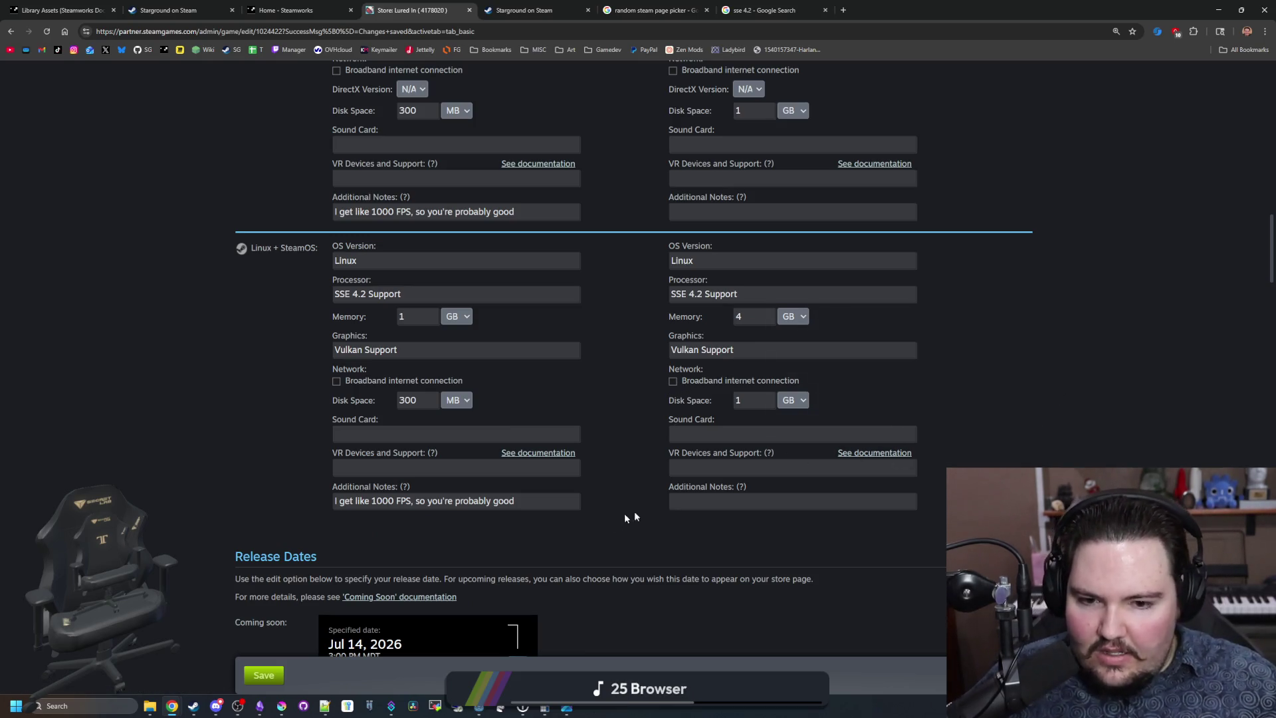
click(263, 675)
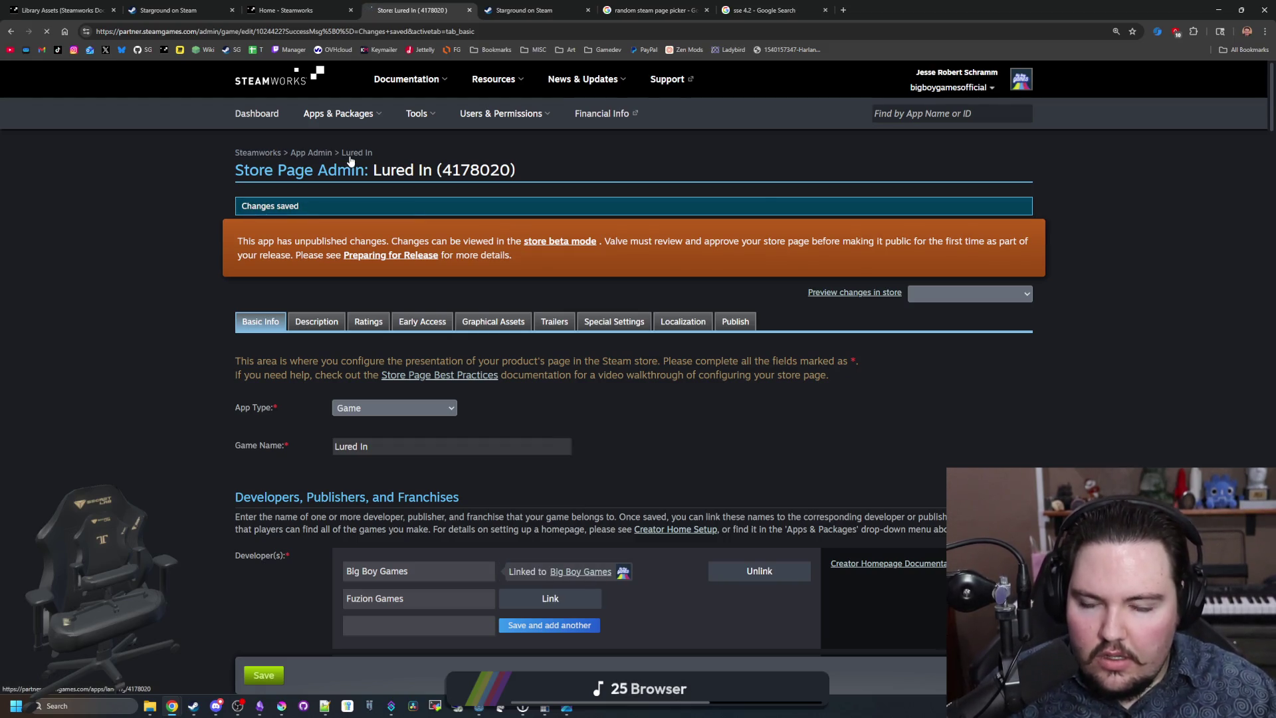
Step: Open the Lured In app landing page and scroll through its checklists, including Operating System Support
click(350, 160)
scroll(636, 230, down, 8)
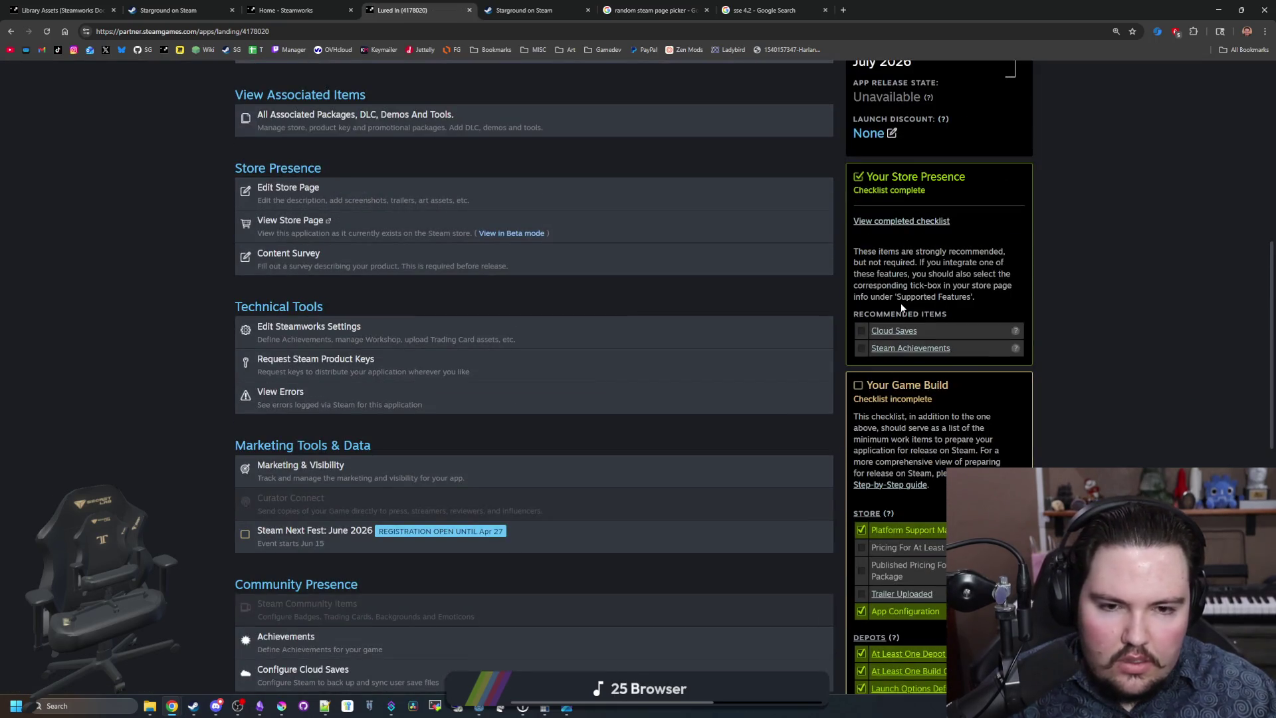
scroll(902, 307, down, 2)
scroll(926, 444, up, 1)
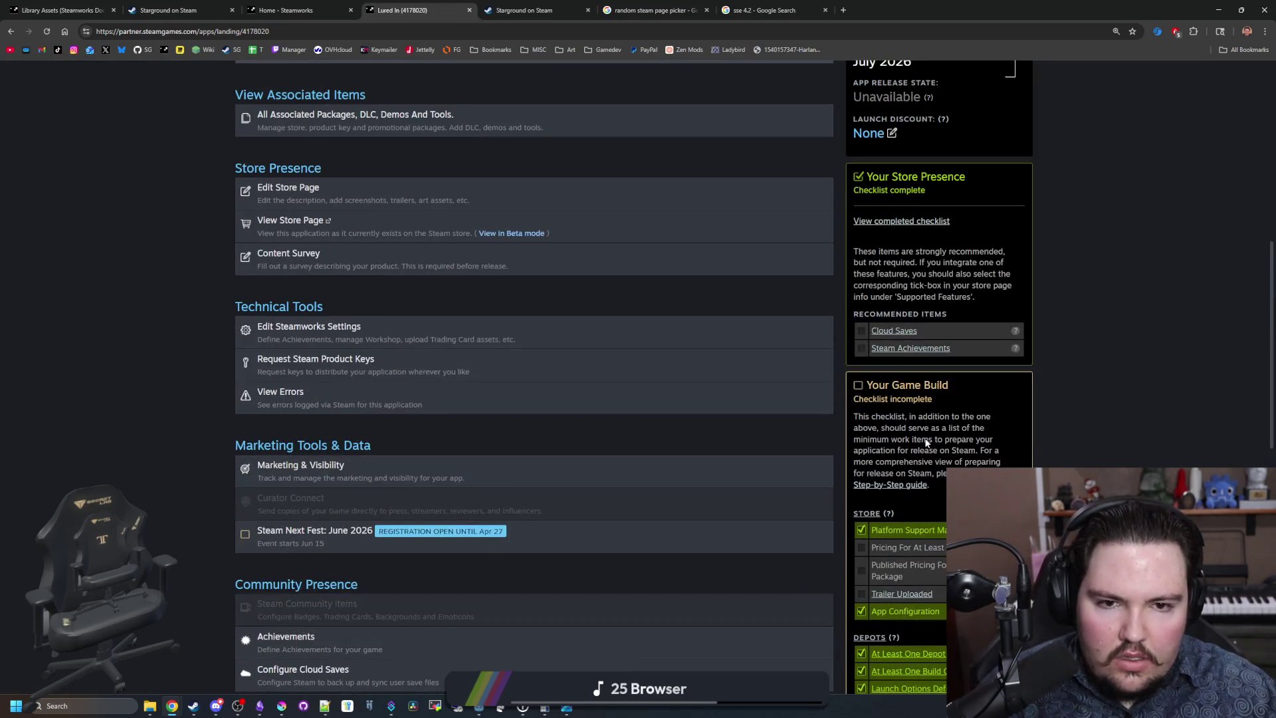
scroll(925, 443, down, 8)
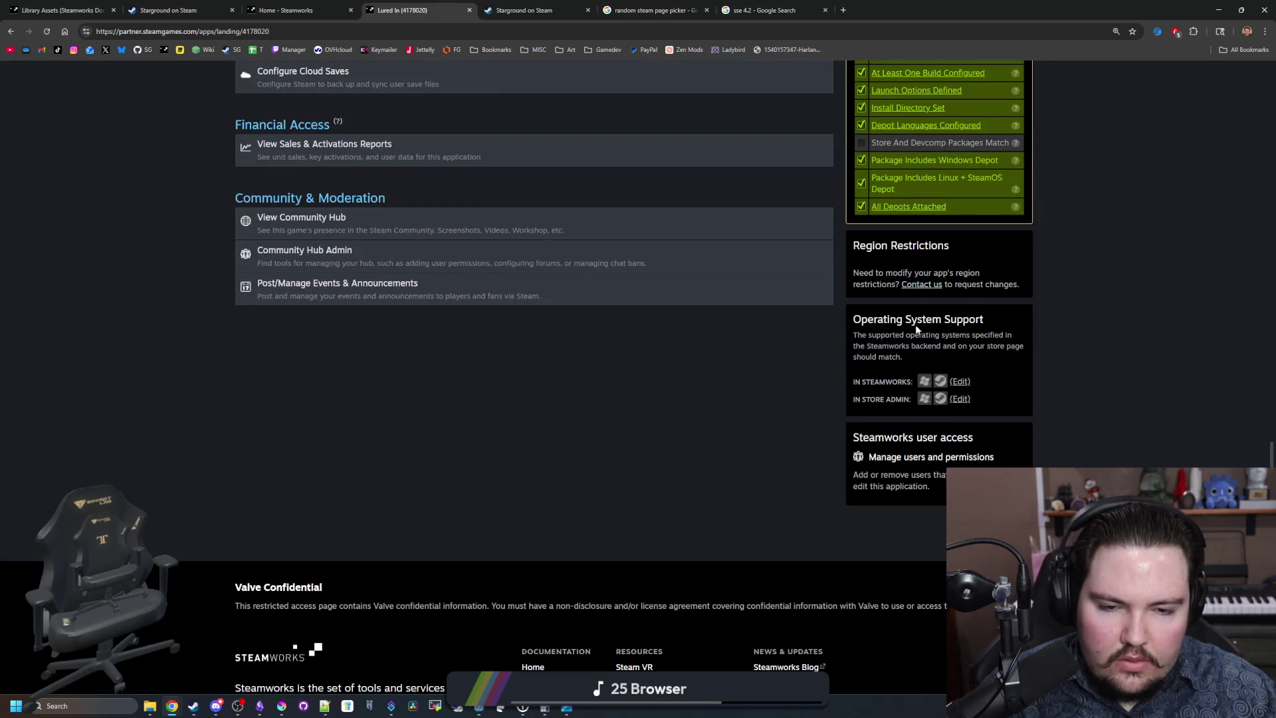
drag(854, 319, 902, 360)
click(902, 360)
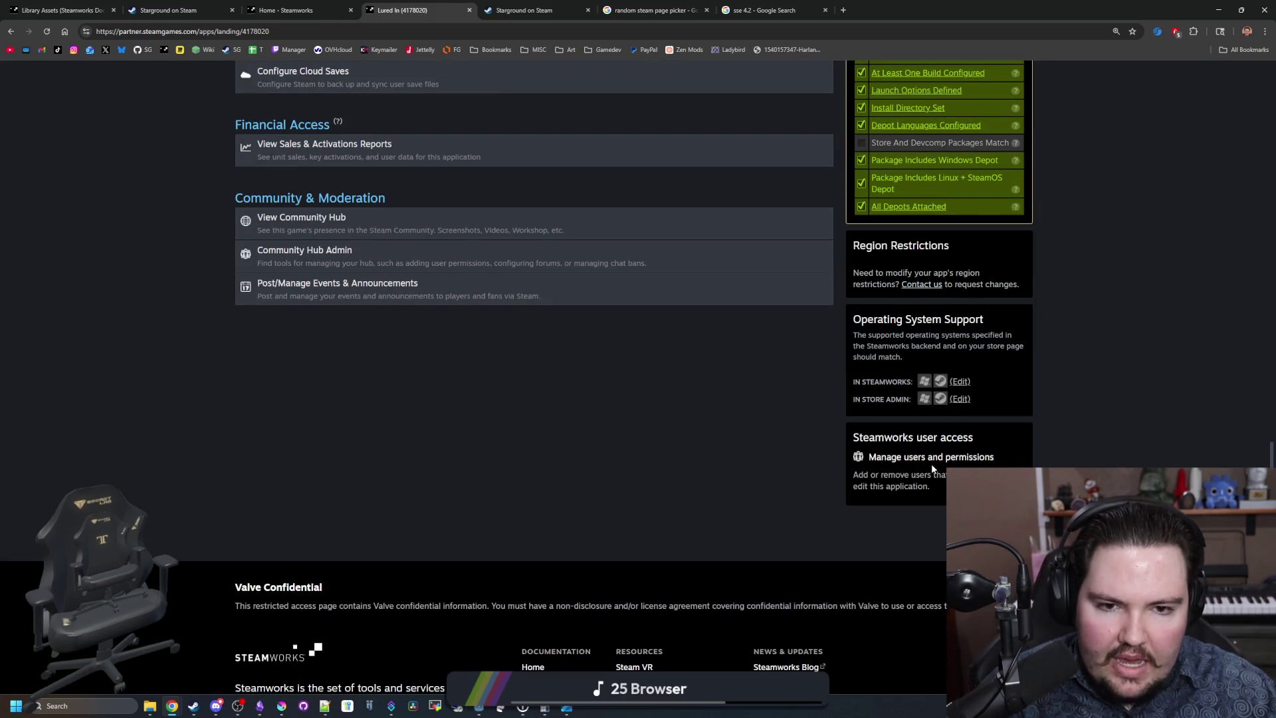
scroll(872, 460, up, 4)
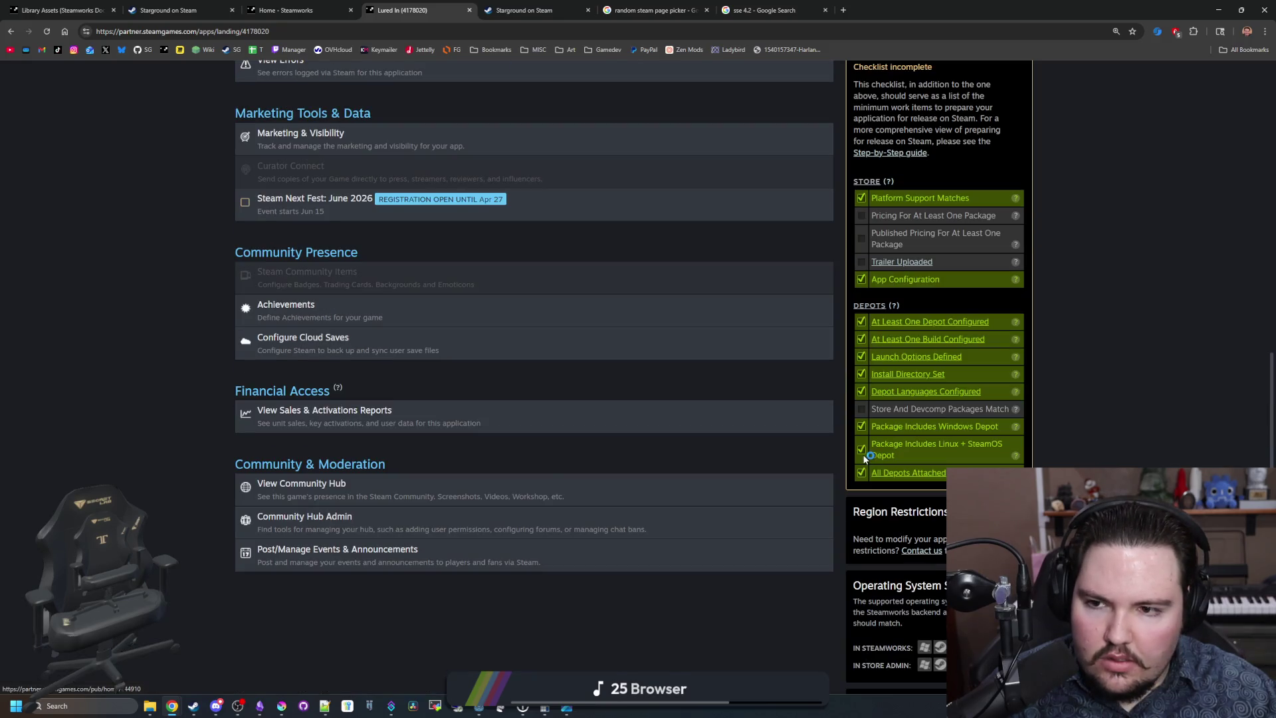
scroll(357, 399, up, 9)
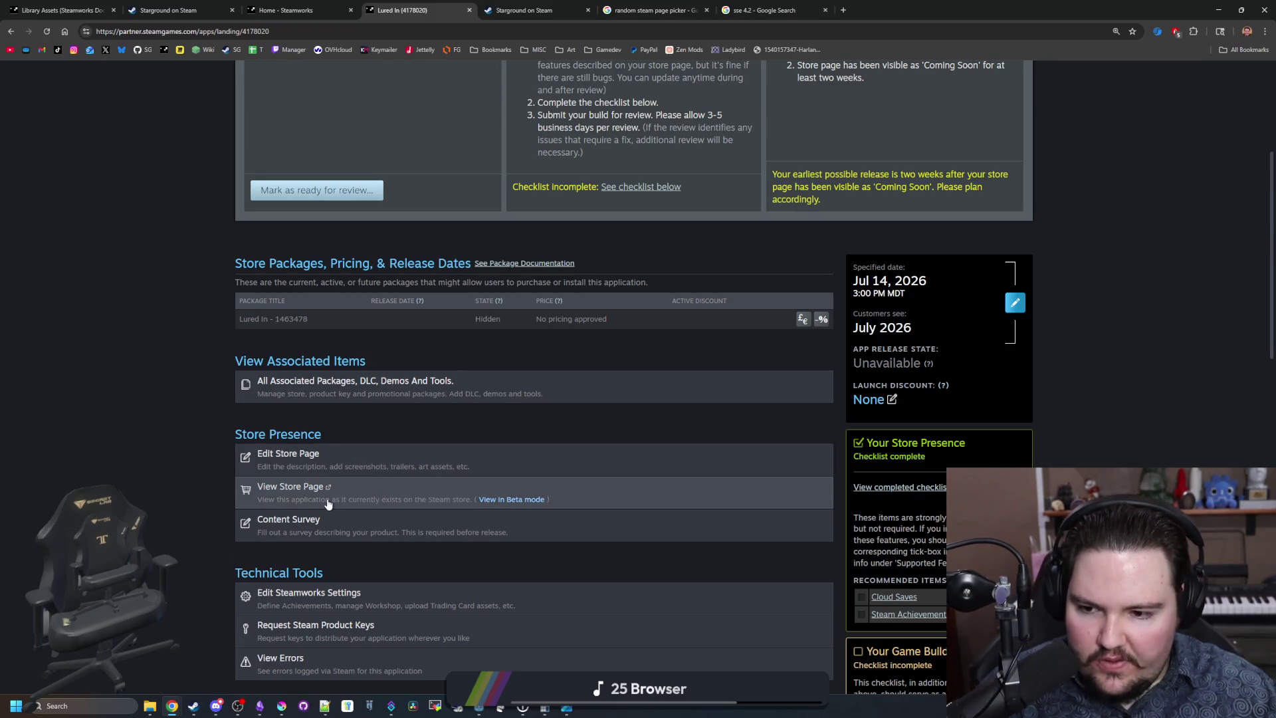
click(525, 499)
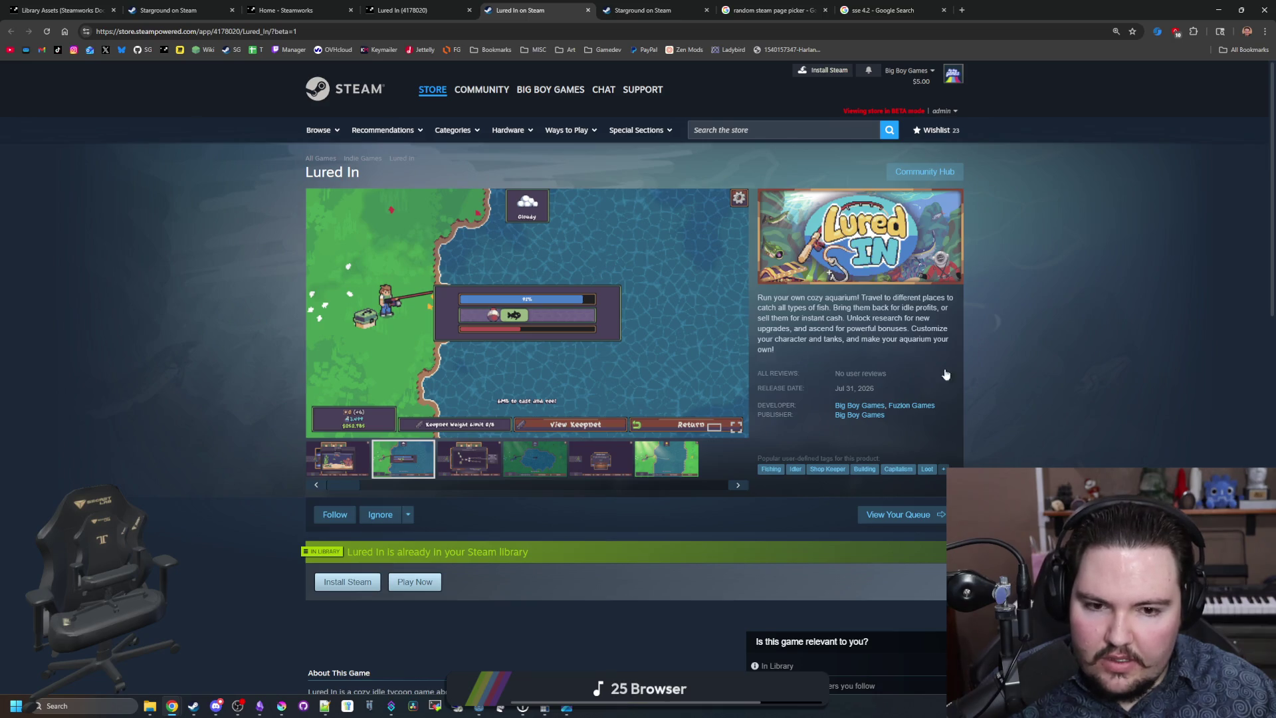
Step: Scroll the beta store page to review Lured In's System Requirements
scroll(900, 388, down, 3)
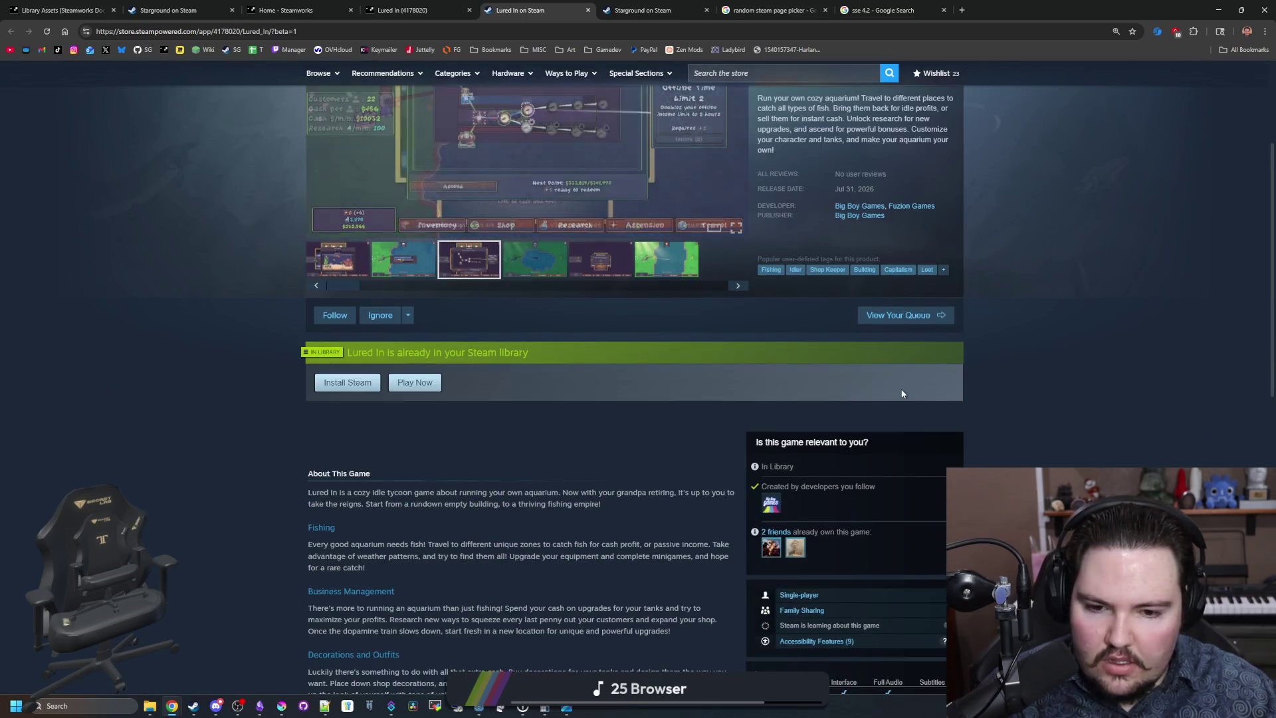
scroll(494, 407, down, 3)
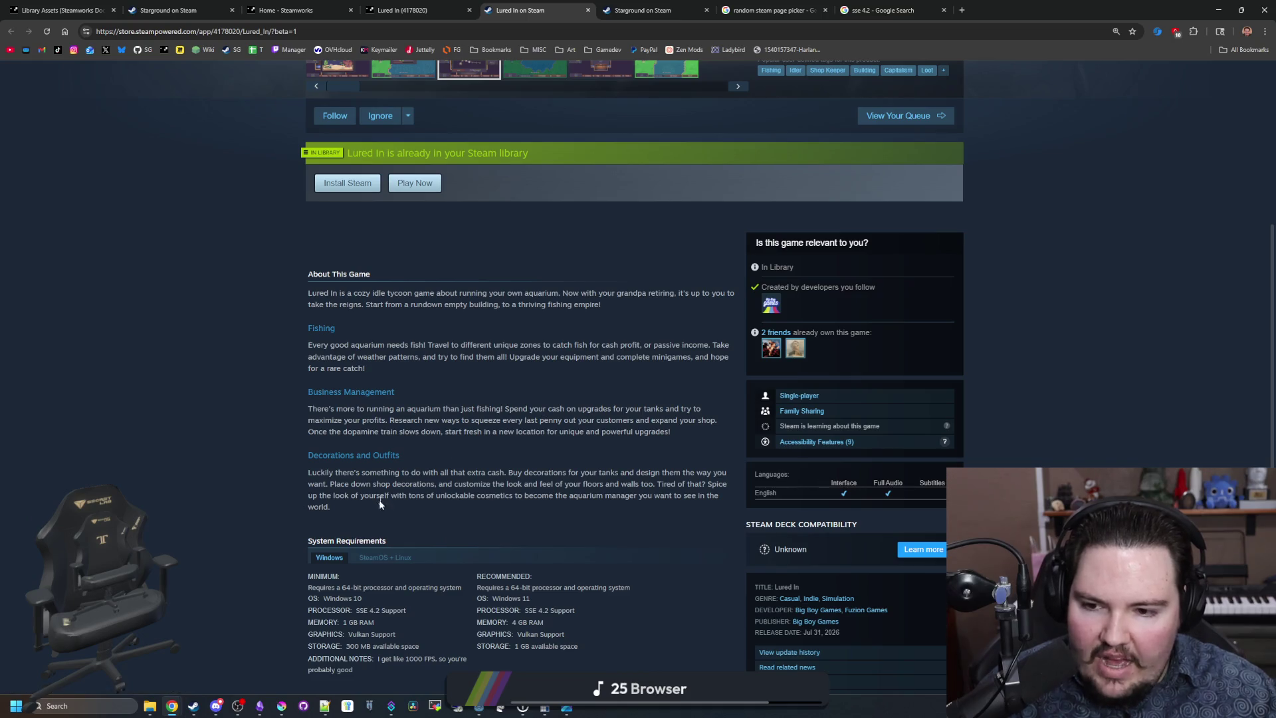
drag(378, 528, 468, 674)
click(318, 283)
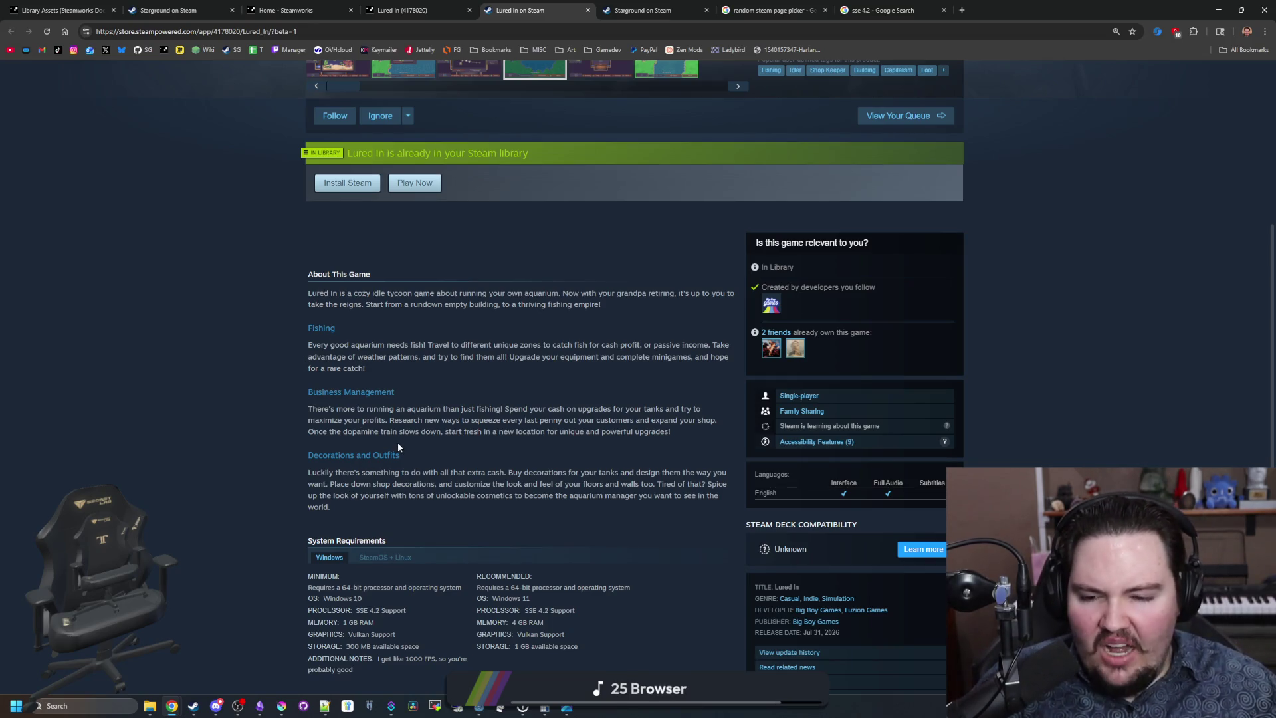
scroll(471, 444, down, 6)
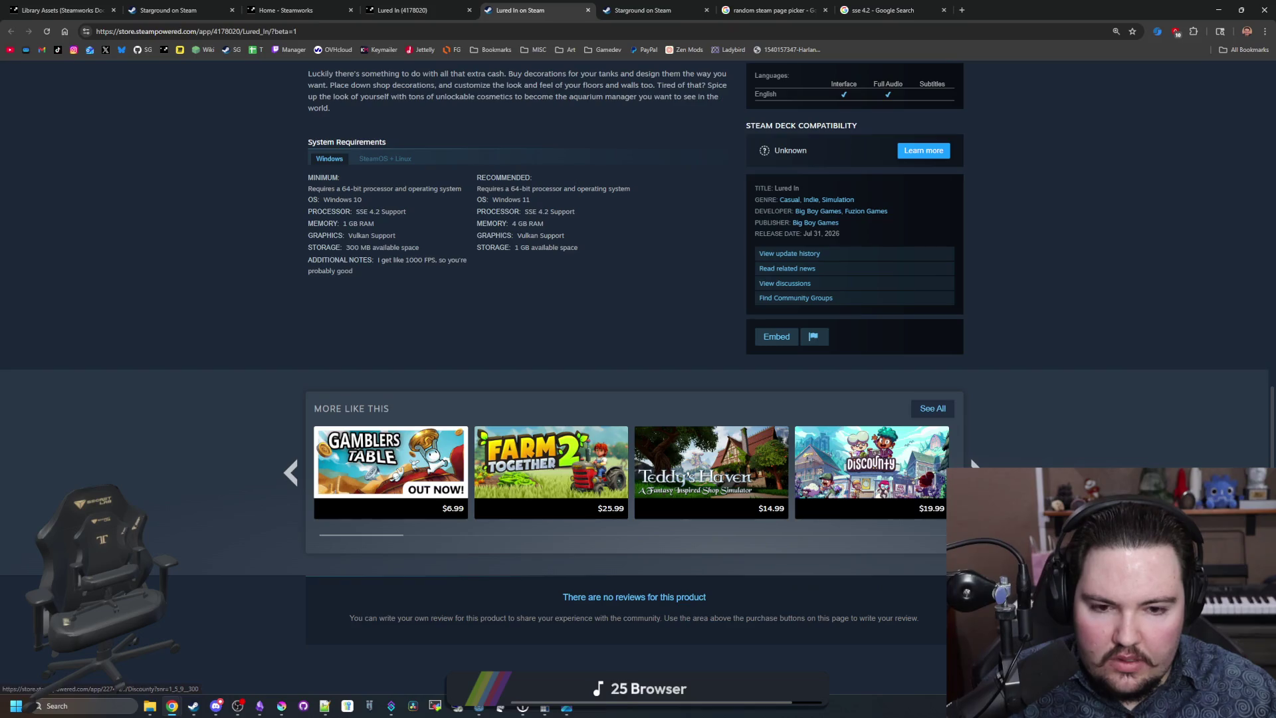
Step: Page through the More Like This similar-games recommendations
mouse_move(879, 468)
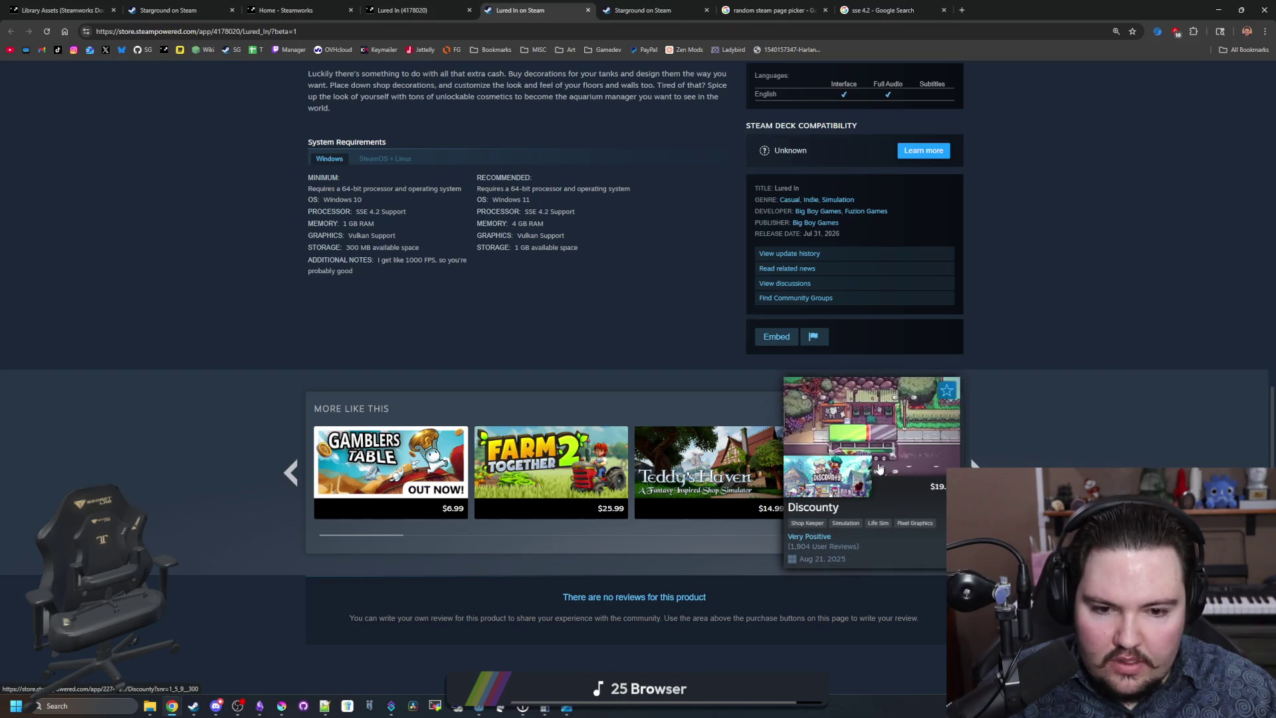
mouse_move(674, 438)
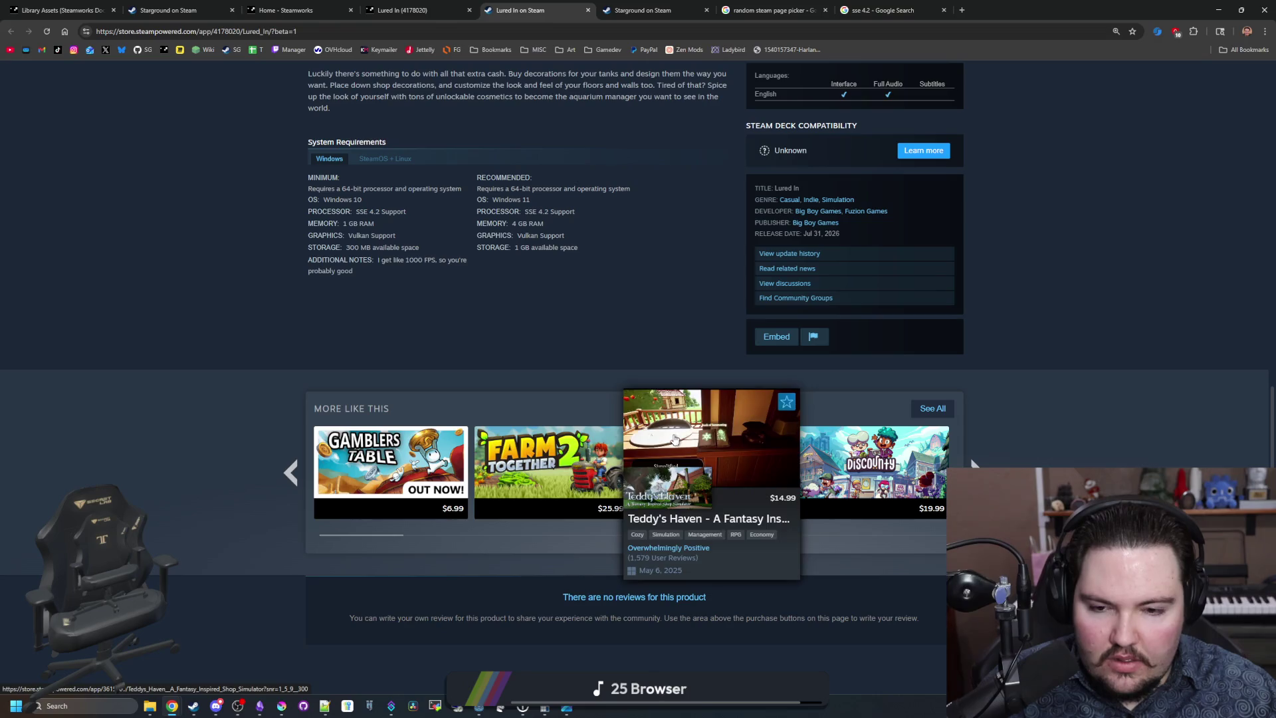
mouse_move(531, 489)
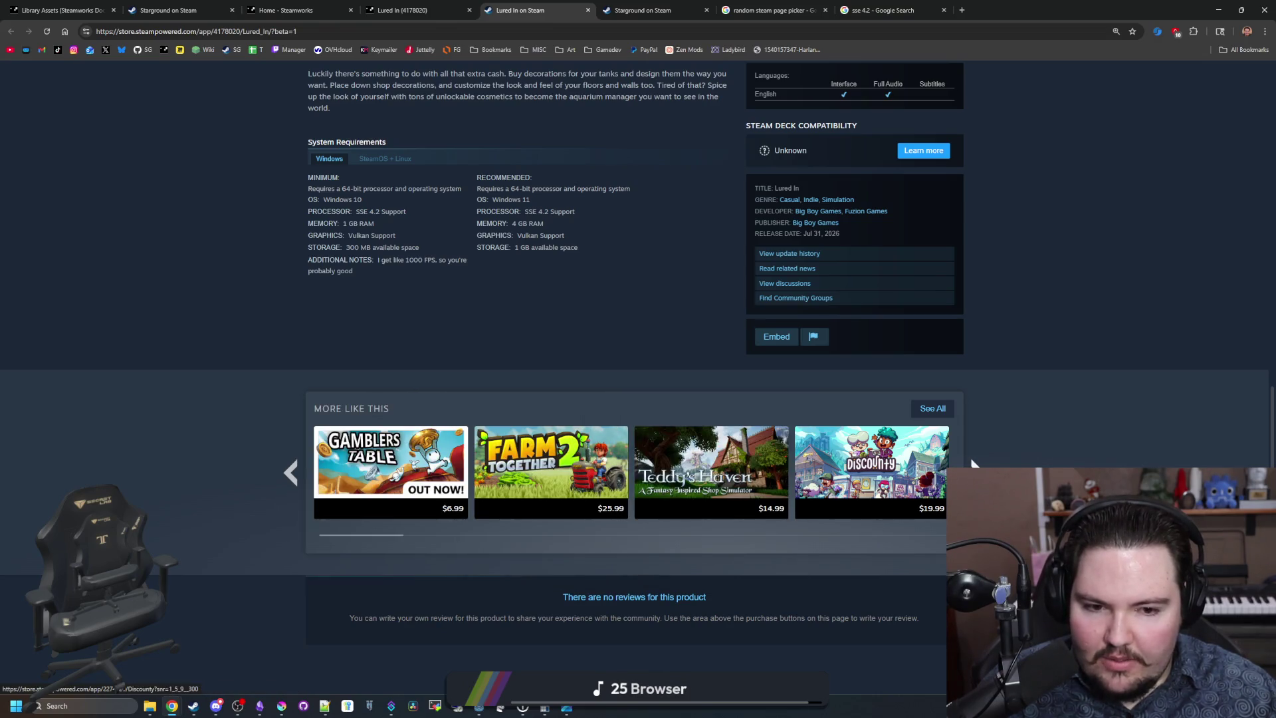
click(972, 463)
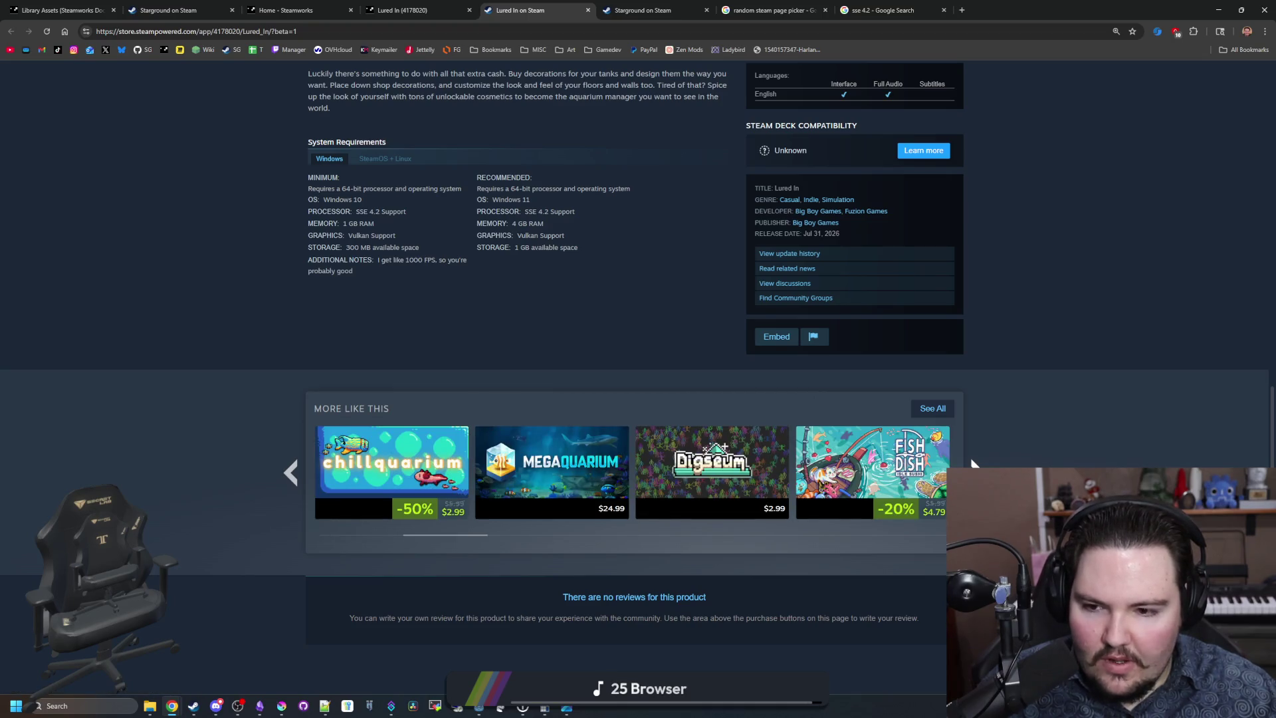
mouse_move(798, 465)
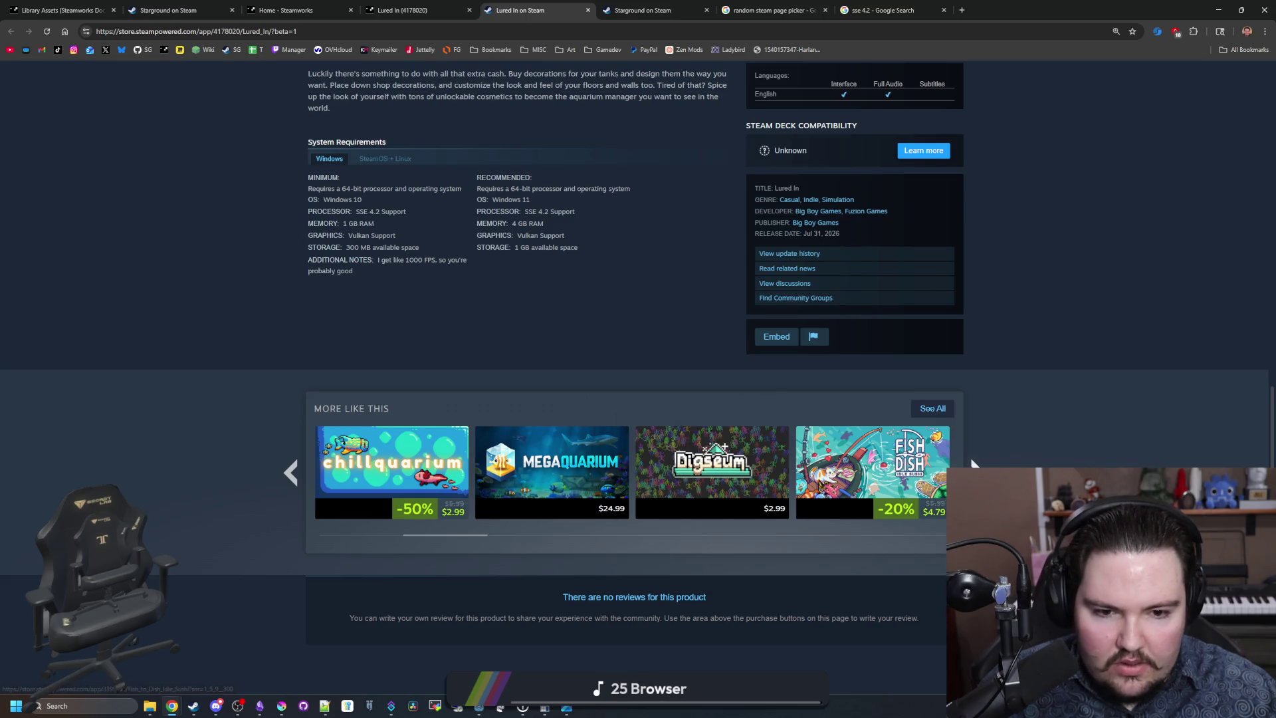
click(972, 463)
click(971, 463)
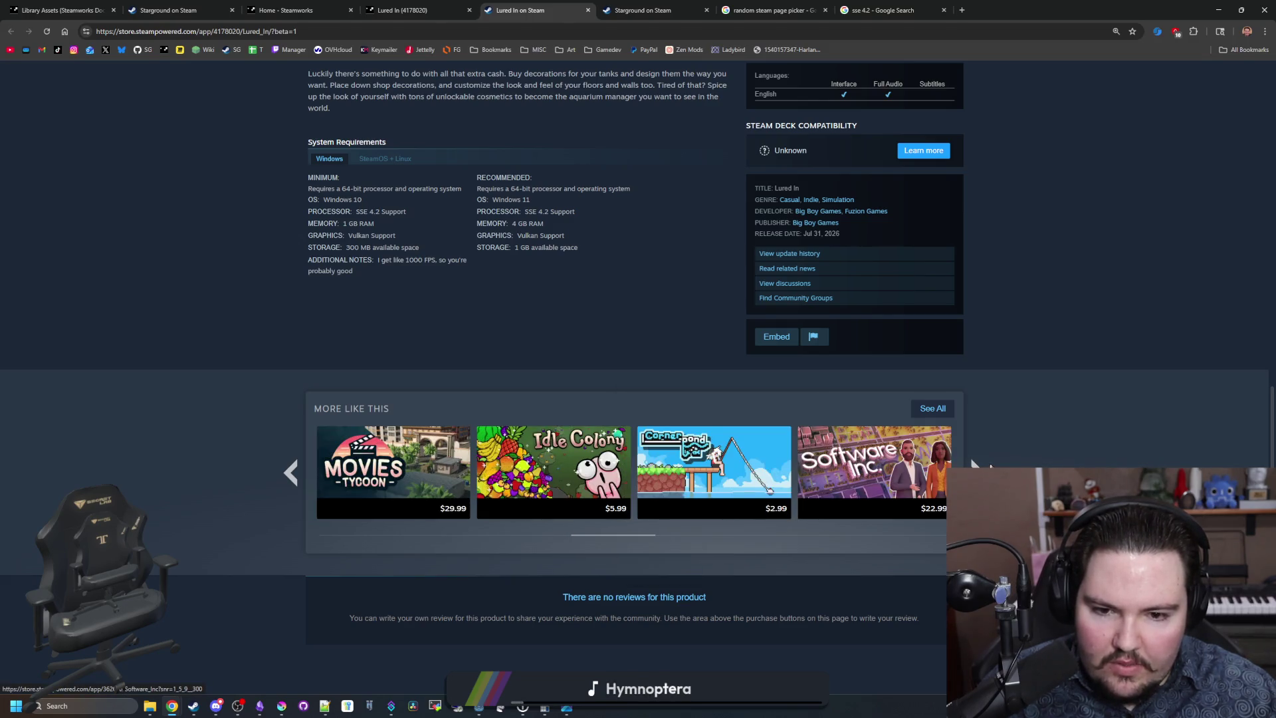
click(971, 463)
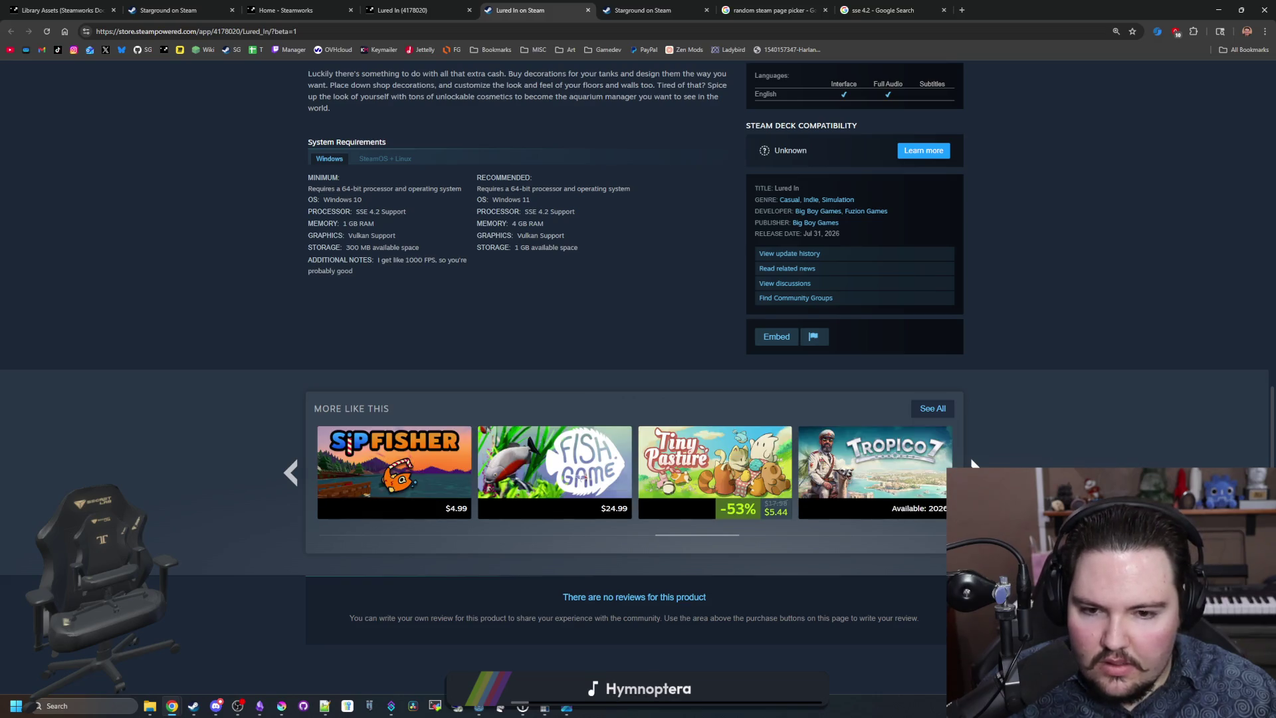
Step: Open Sip Fisher's store page in a background tab
mouse_move(933, 480)
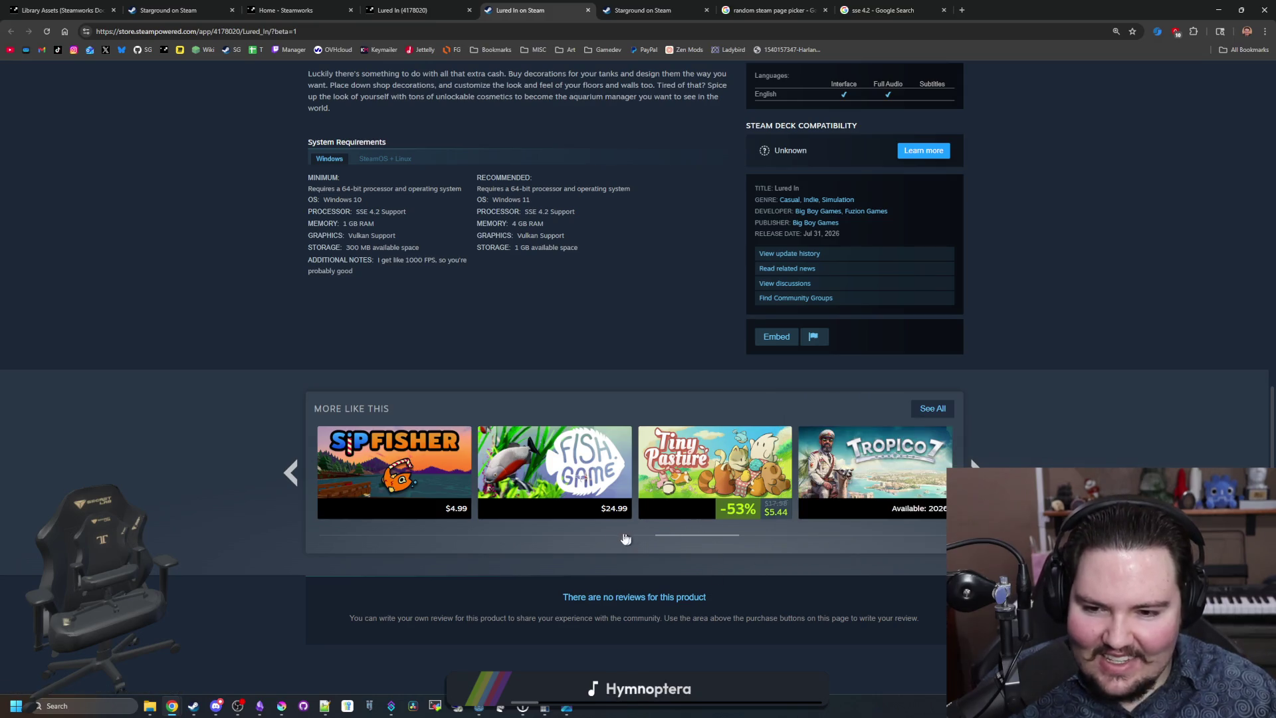
mouse_move(582, 472)
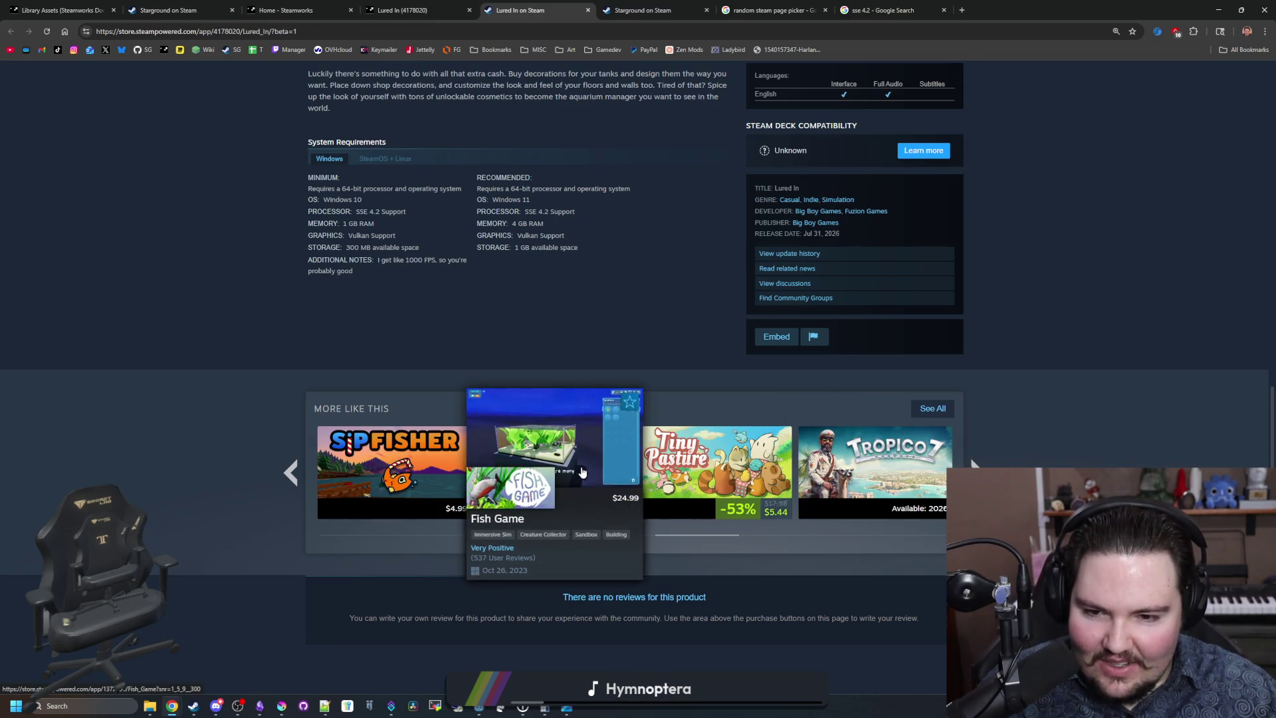
mouse_move(412, 462)
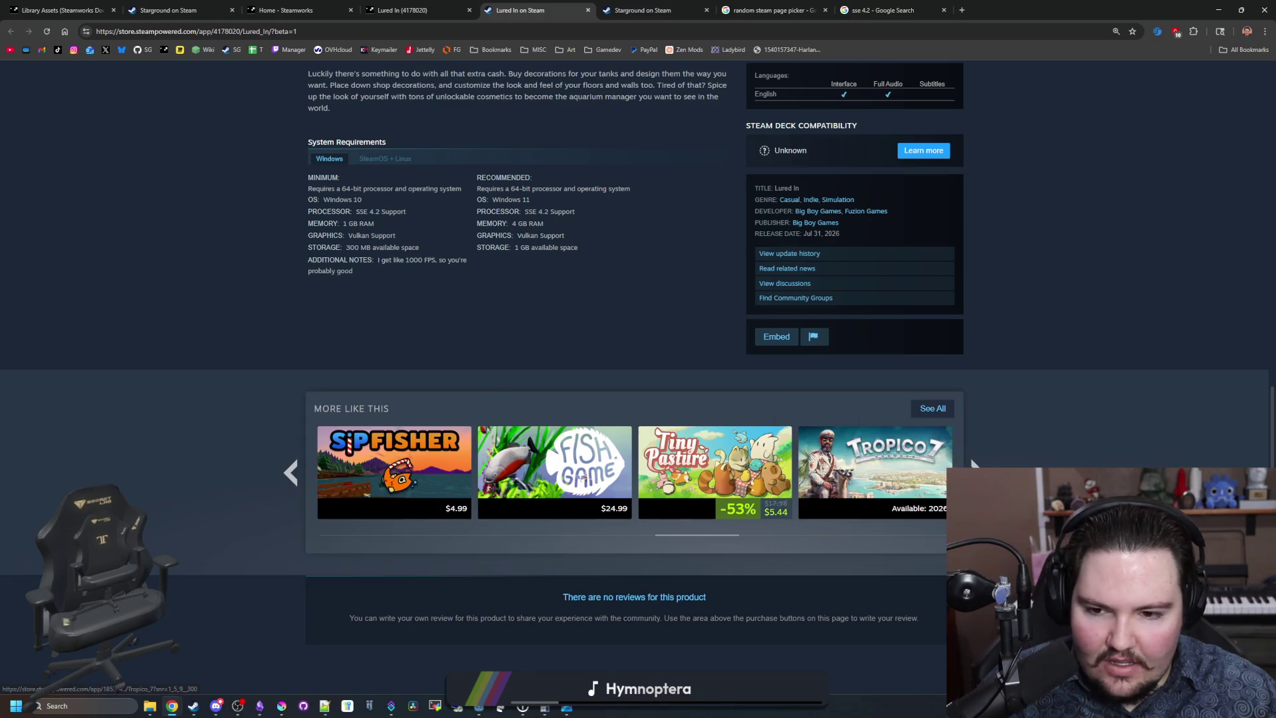
middle_click(412, 457)
Step: Advance the similar games list to its end, then jump to the page top and bottom
click(972, 463)
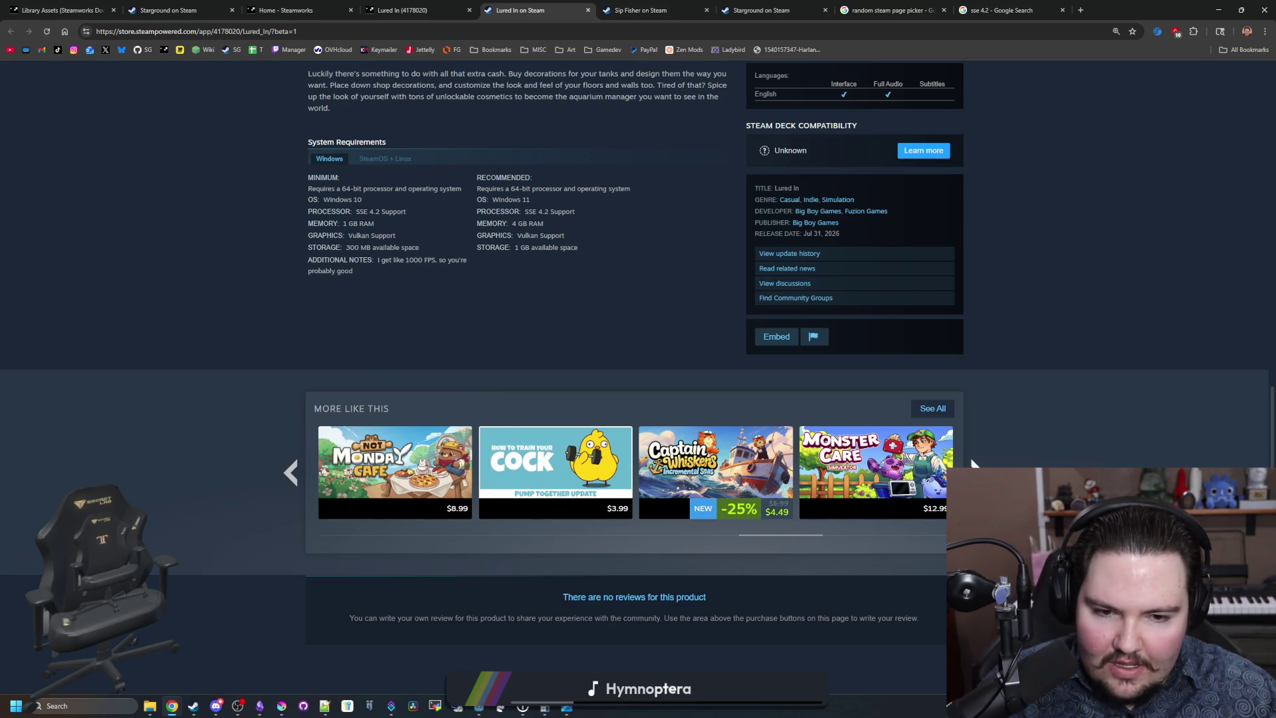
click(972, 463)
click(298, 473)
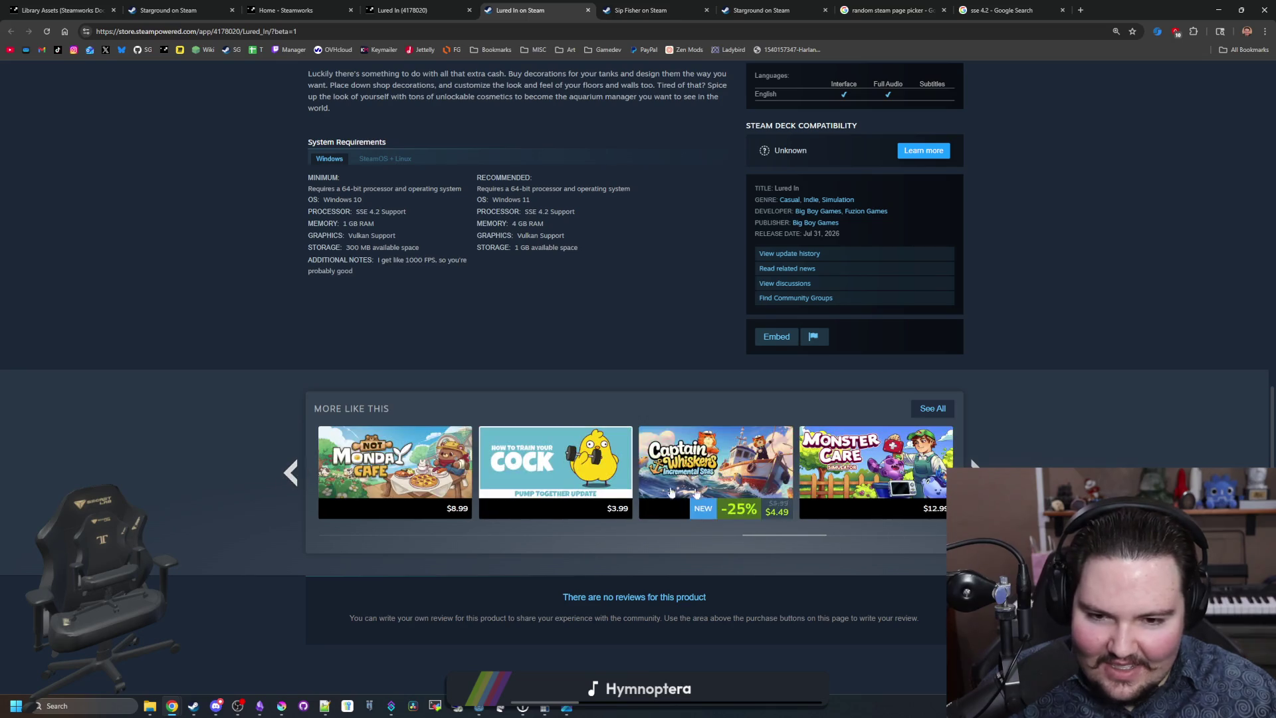
mouse_move(715, 463)
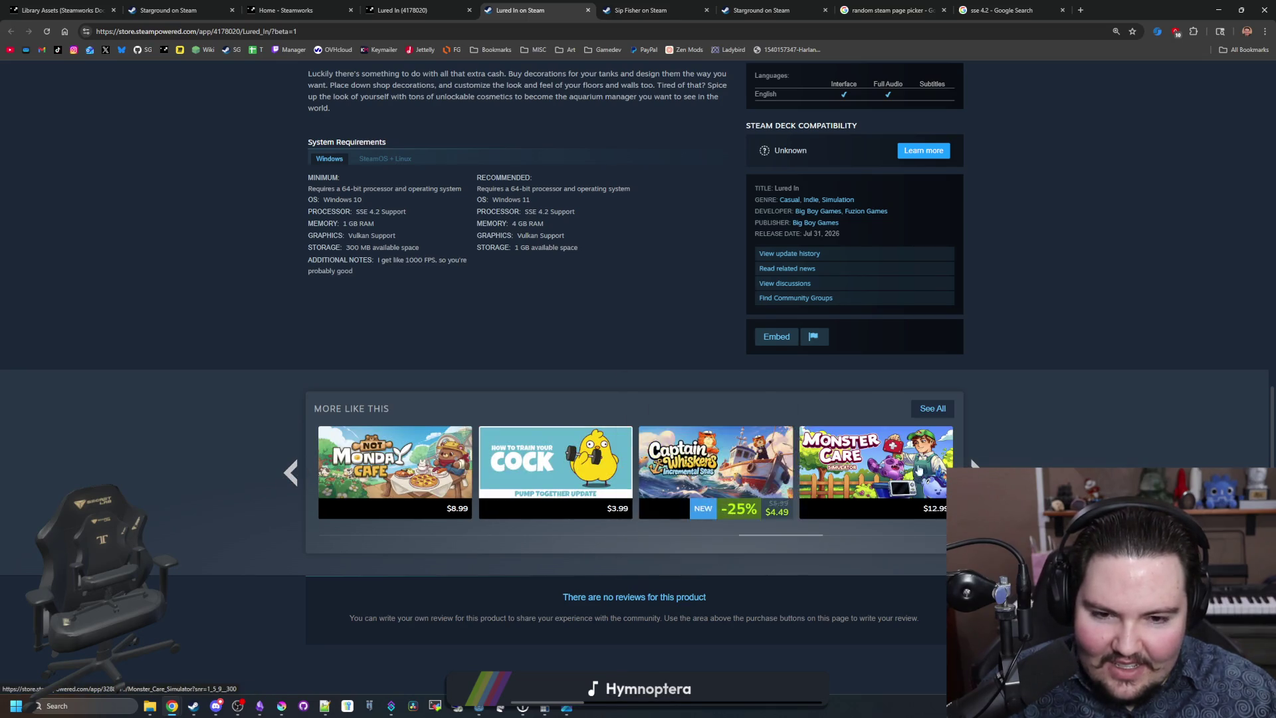
click(972, 463)
click(972, 464)
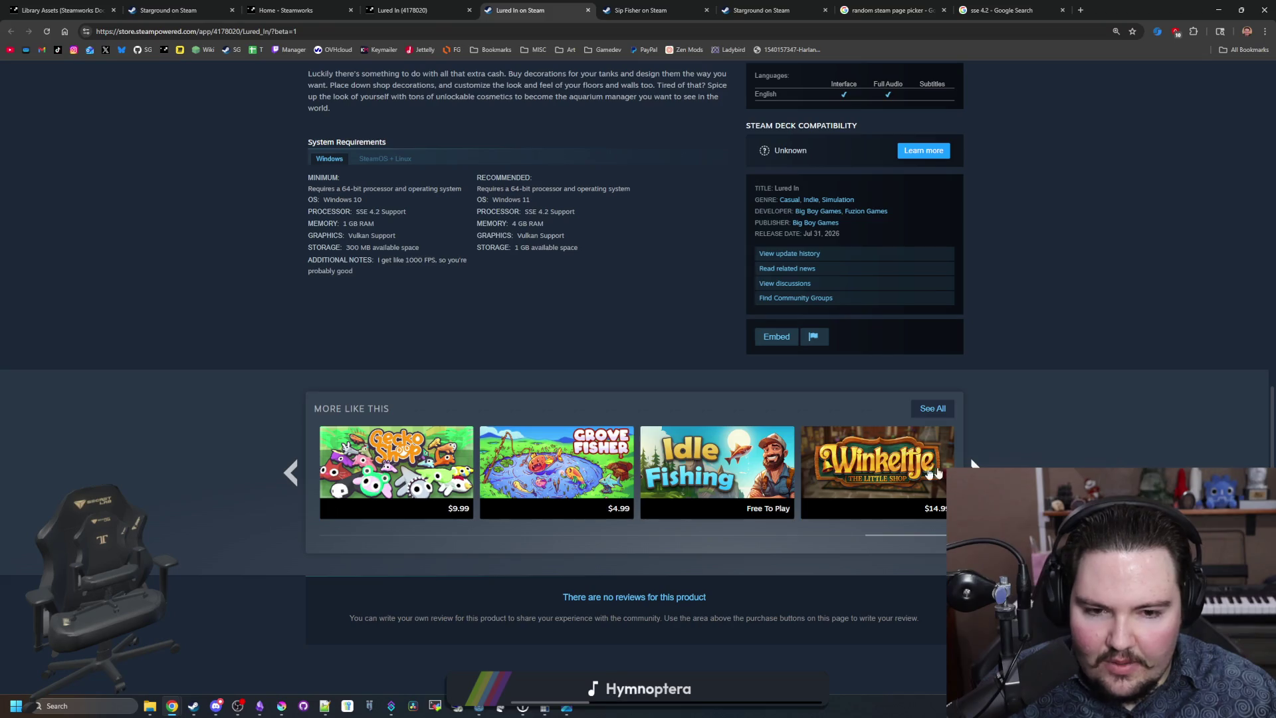
key(Home)
key(End)
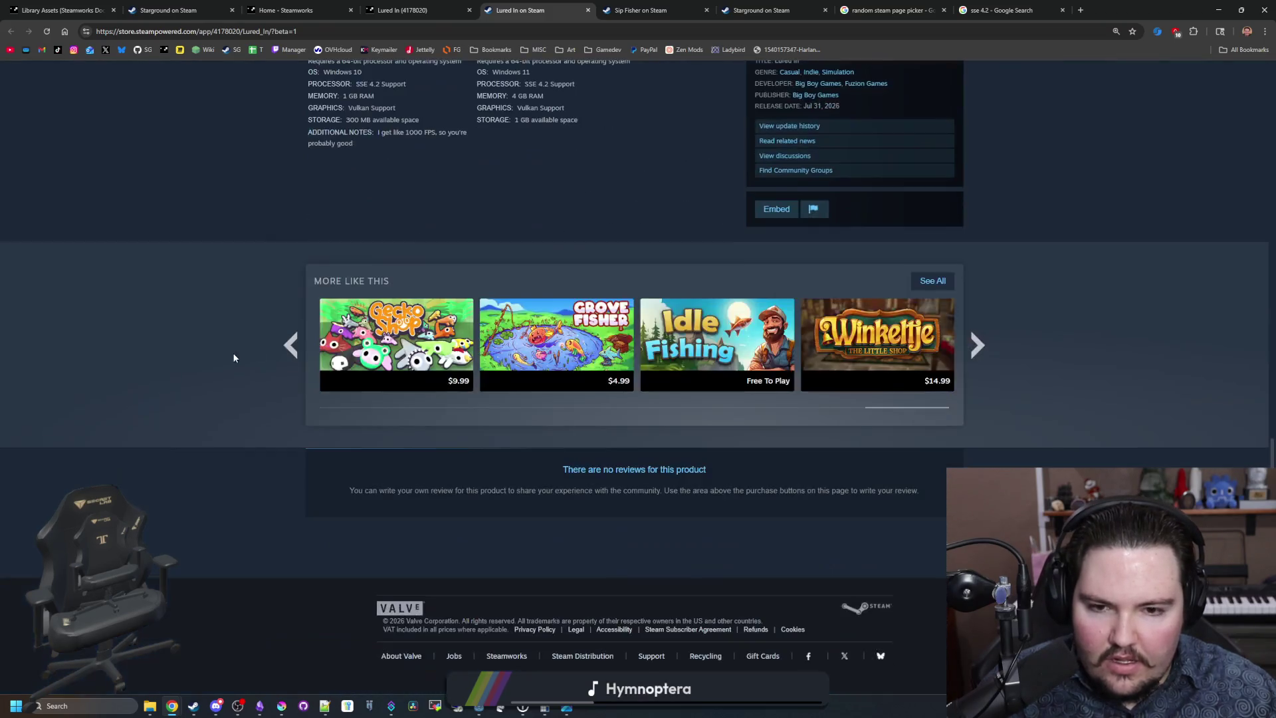
Step: Cycle through the Lured In store screenshots until the Ascension screenshot appears
key(Home)
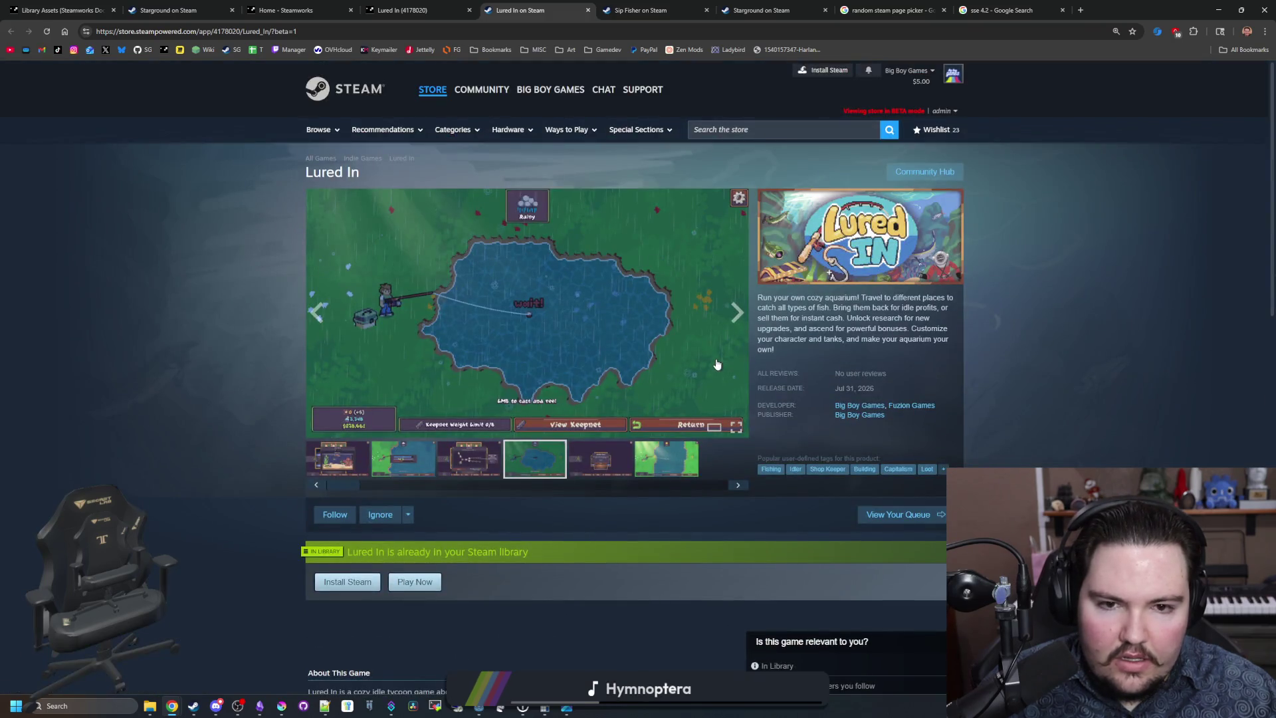
click(739, 313)
click(739, 313)
click(739, 313)
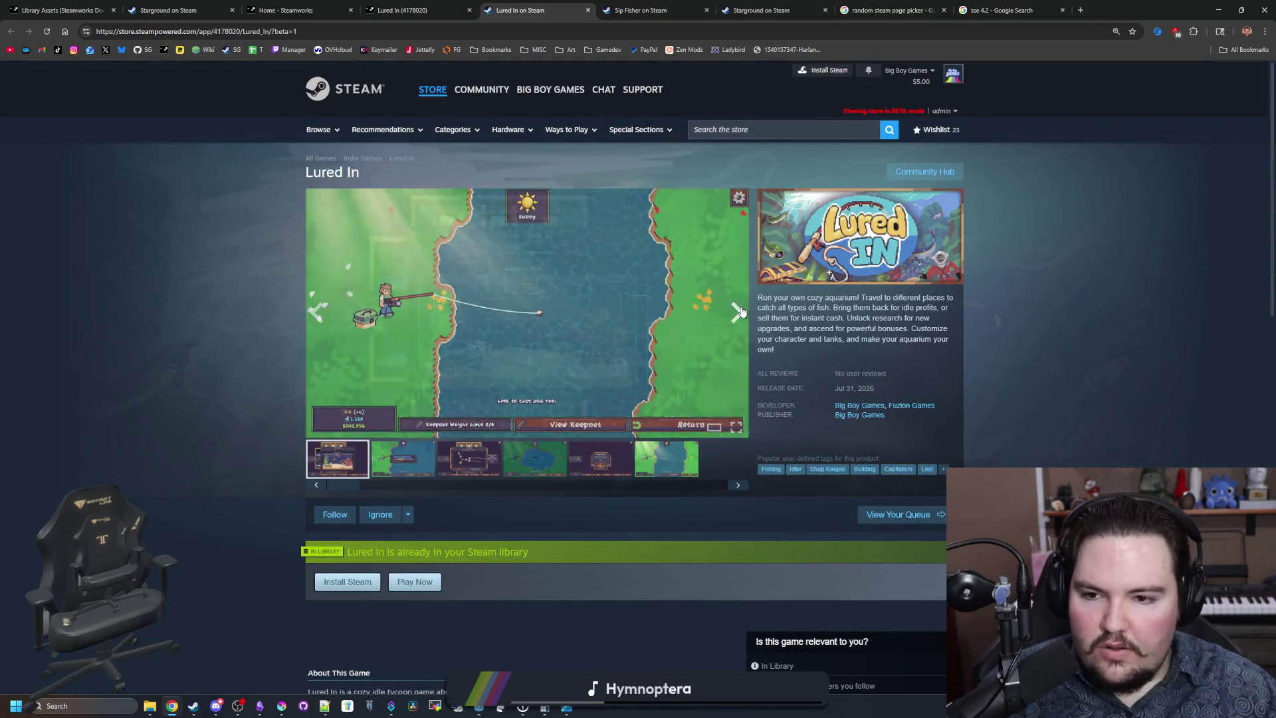
click(739, 313)
click(739, 313)
click(739, 313)
click(739, 312)
click(737, 313)
click(736, 312)
click(736, 312)
click(736, 312)
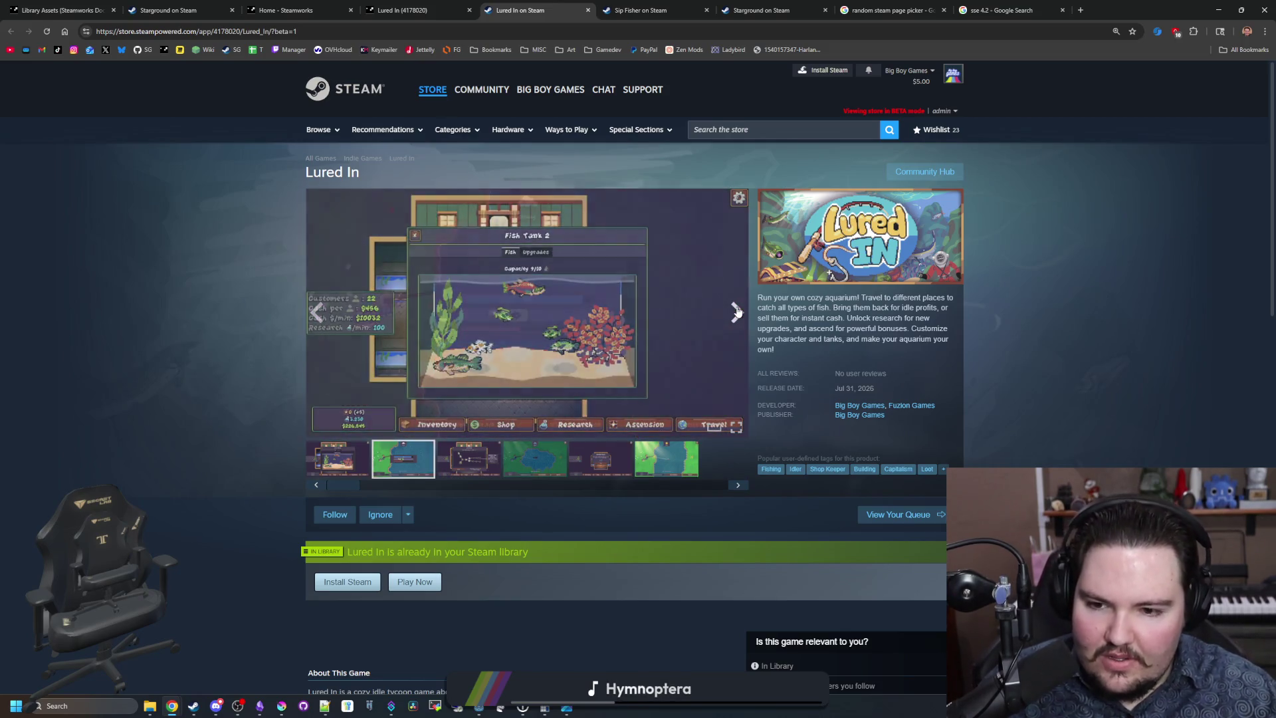
click(736, 313)
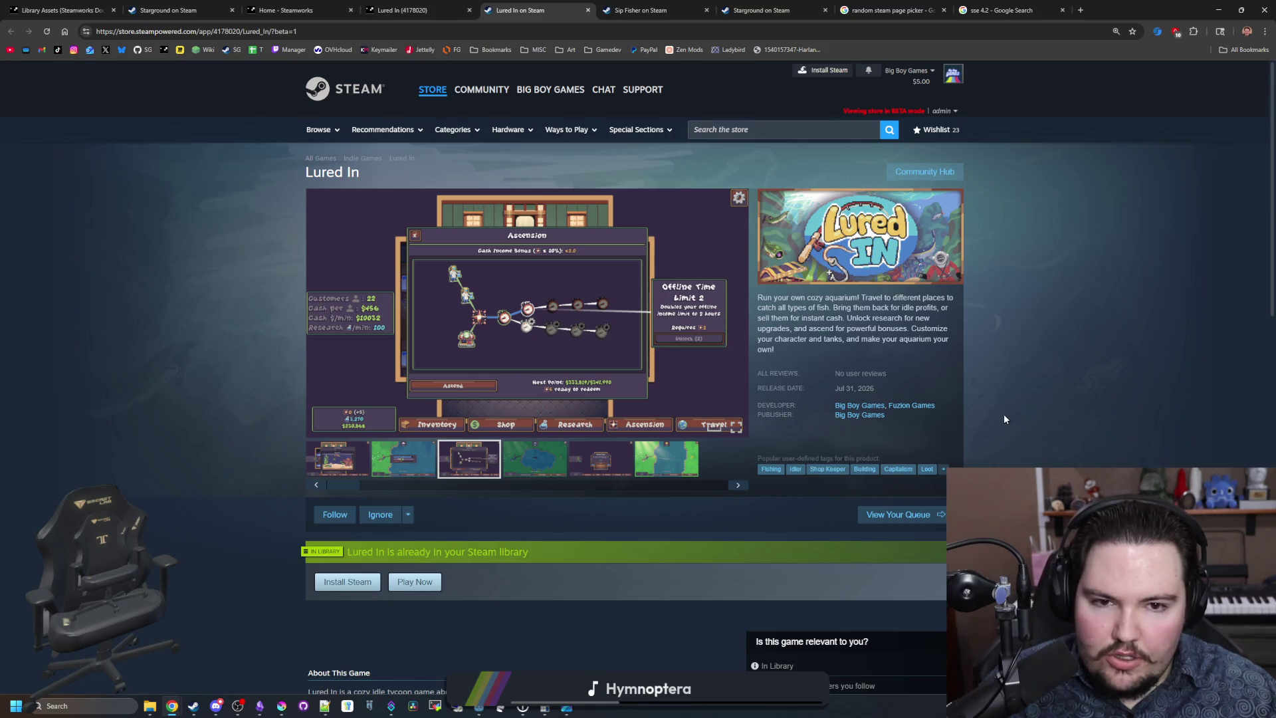
Step: Glance down the store page, then return to the Lured In (4178020) Steamworks landing page
scroll(665, 440, down, 3)
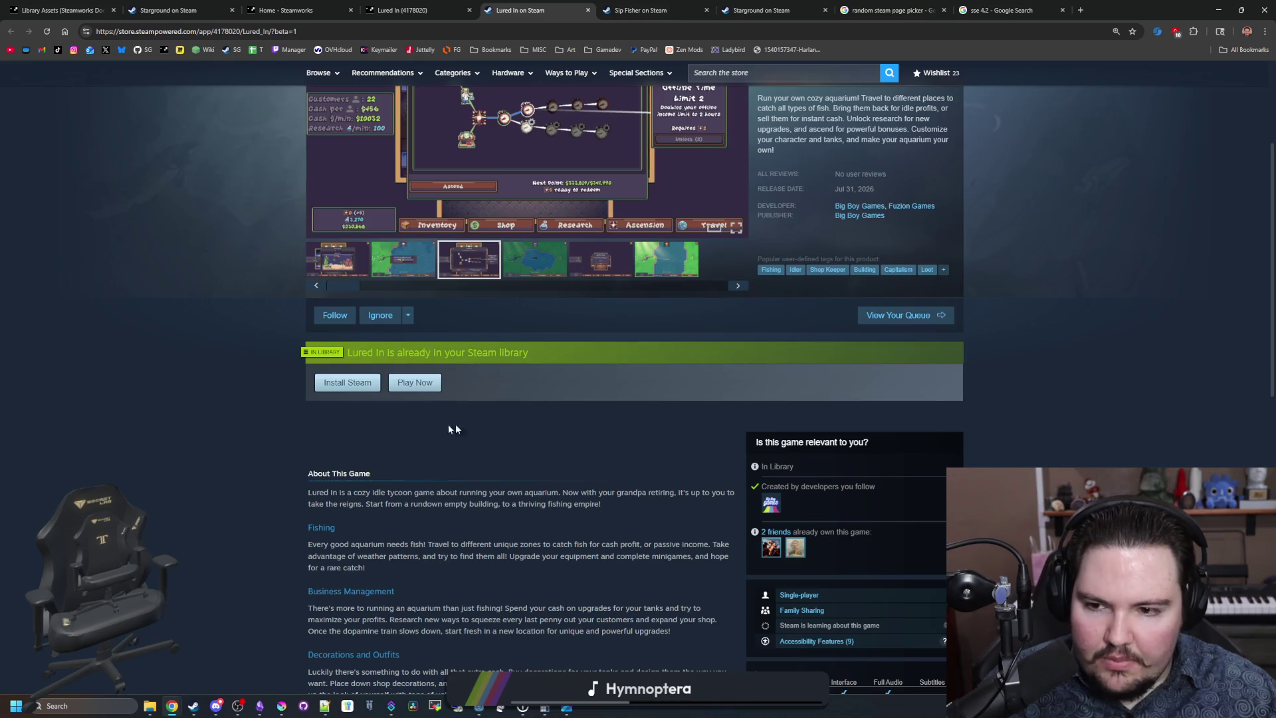
scroll(474, 481, up, 3)
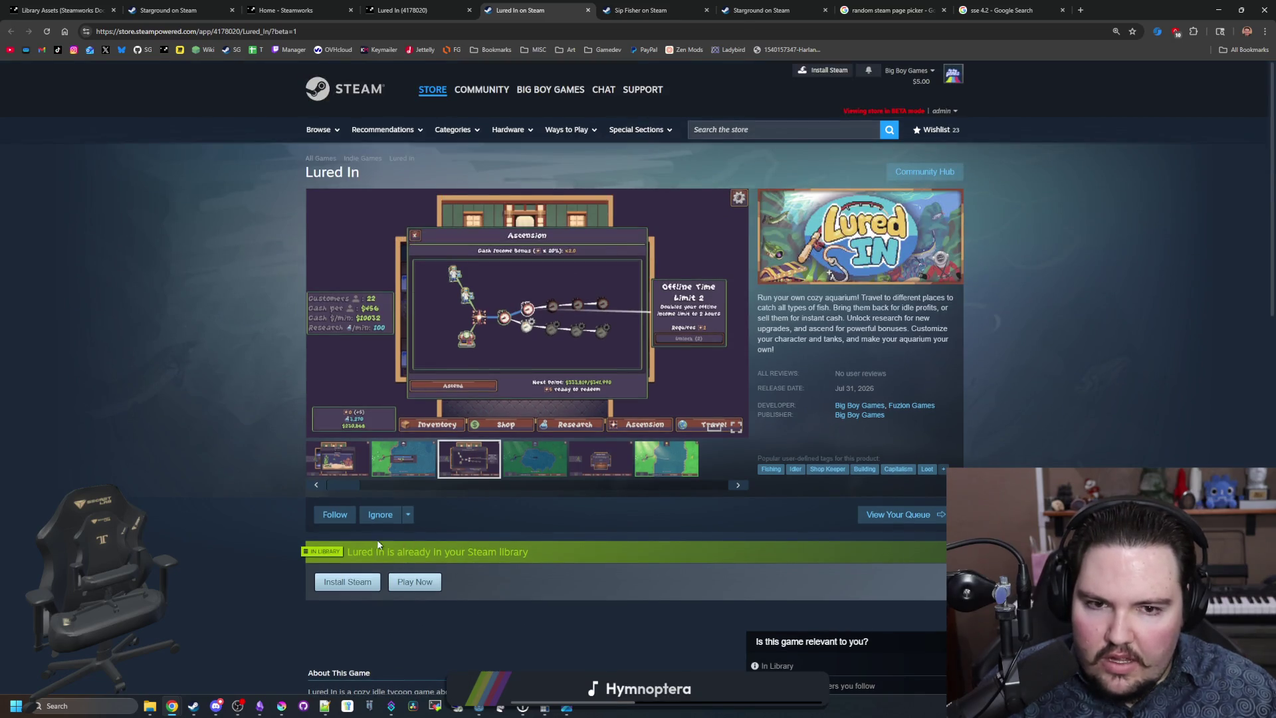
click(412, 10)
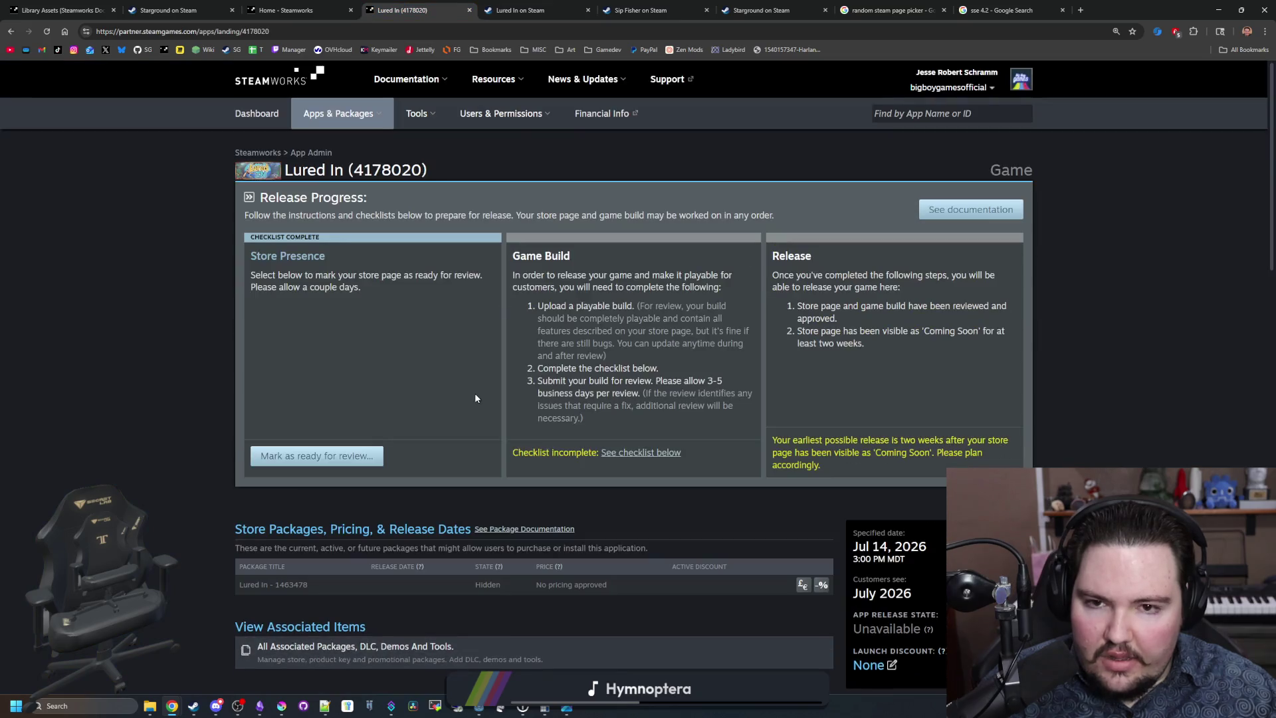
Step: Open Lured In's Steamworks settings and prepare the pending changes for publishing
scroll(412, 412, down, 15)
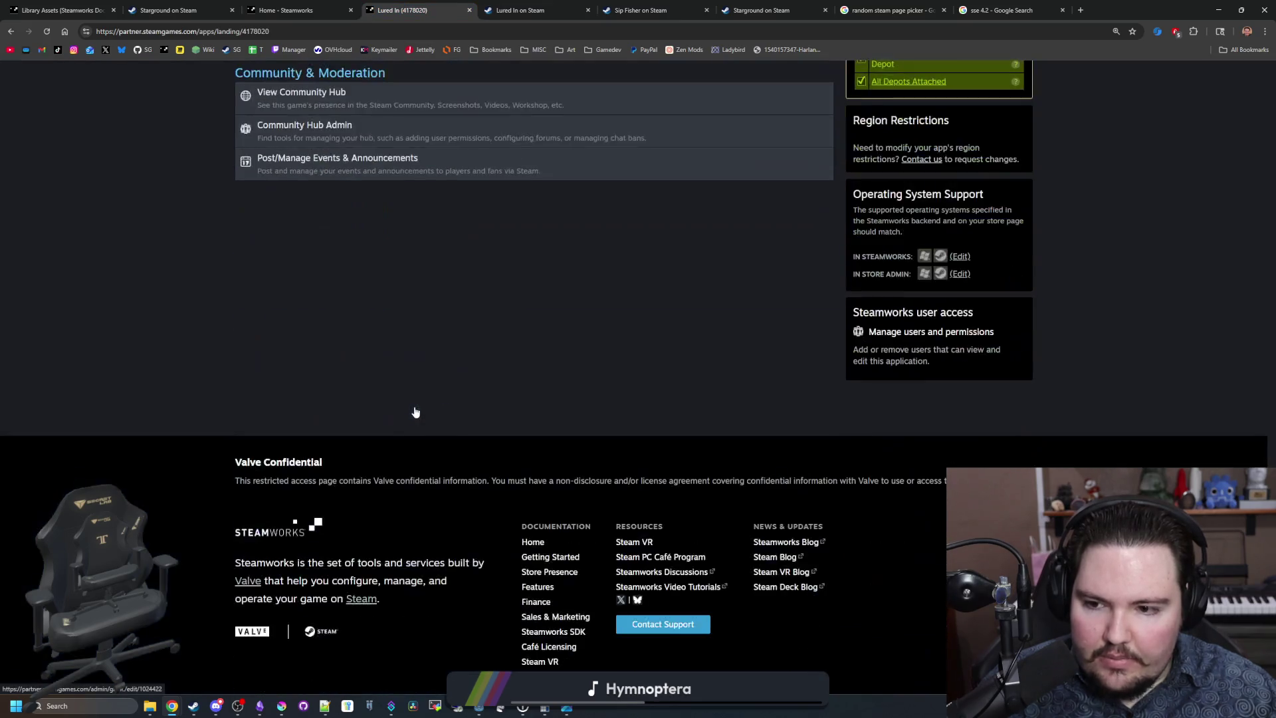
scroll(381, 424, up, 10)
scroll(380, 423, down, 4)
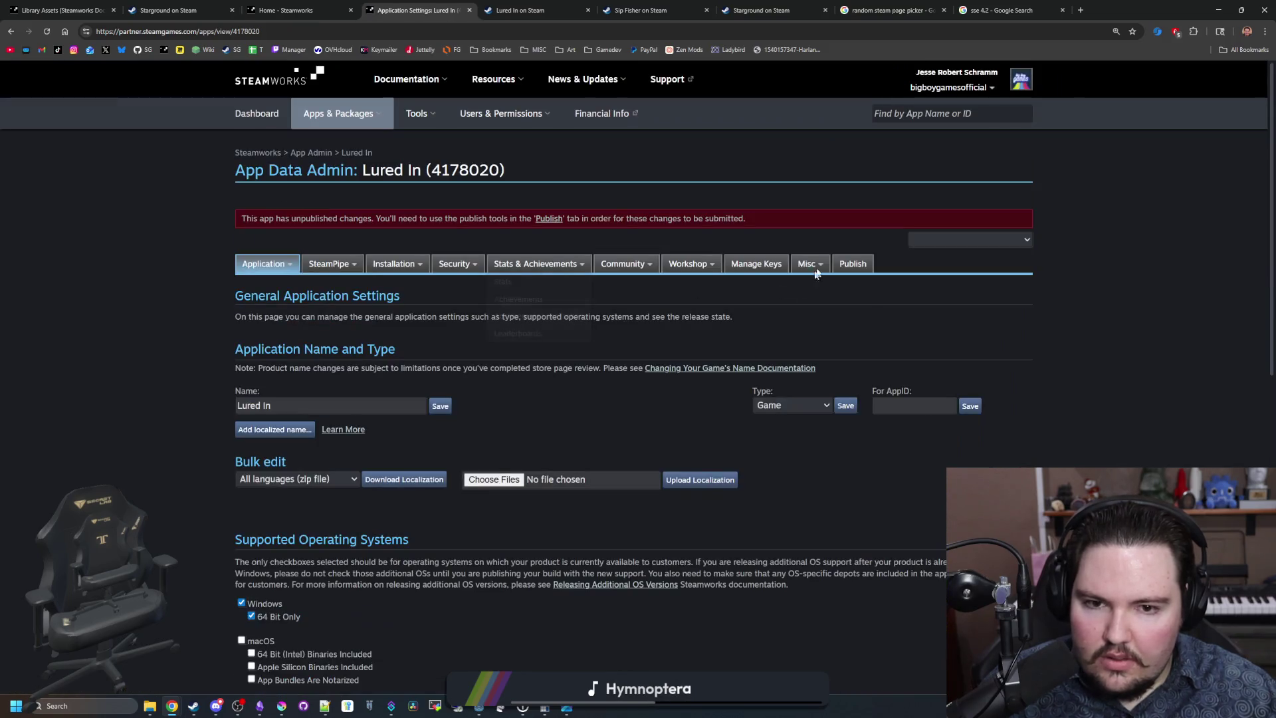
click(854, 261)
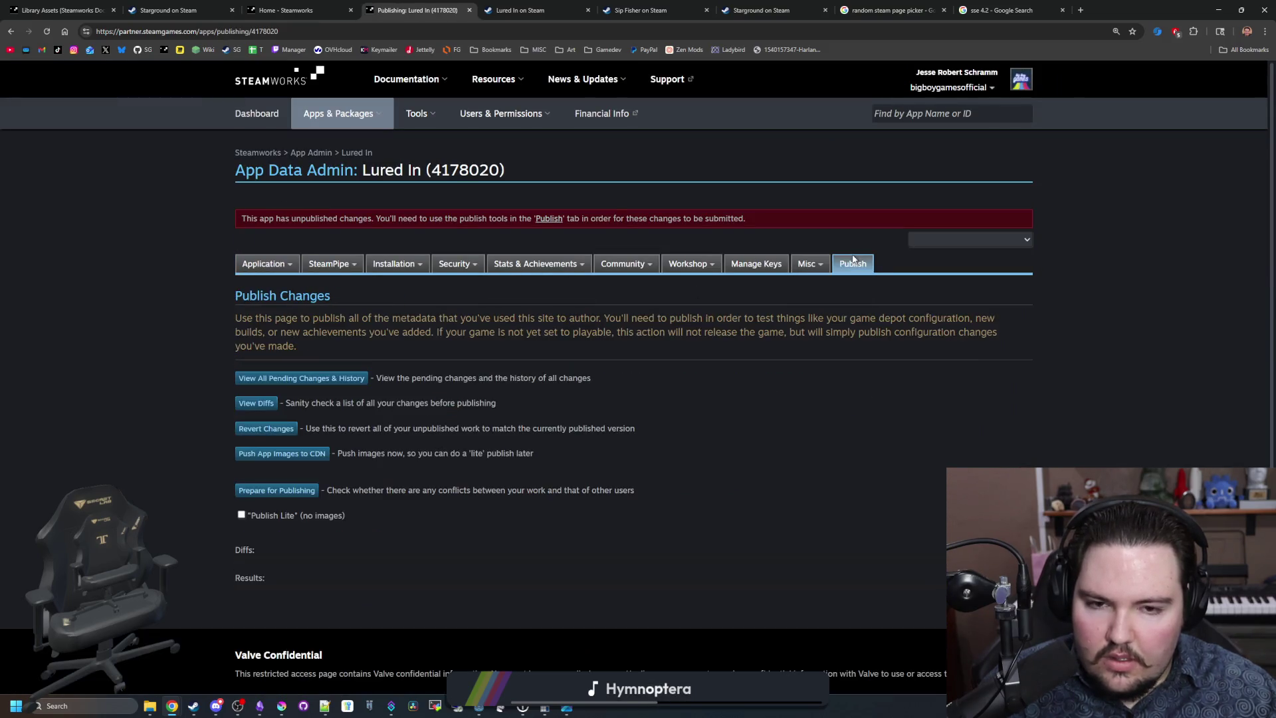
click(277, 492)
Step: Publish the prepared changes to Steam, entering STEAMWORKS to confirm
click(268, 540)
click(286, 576)
text(STEAMWORKS)
scroll(177, 577, down, 1)
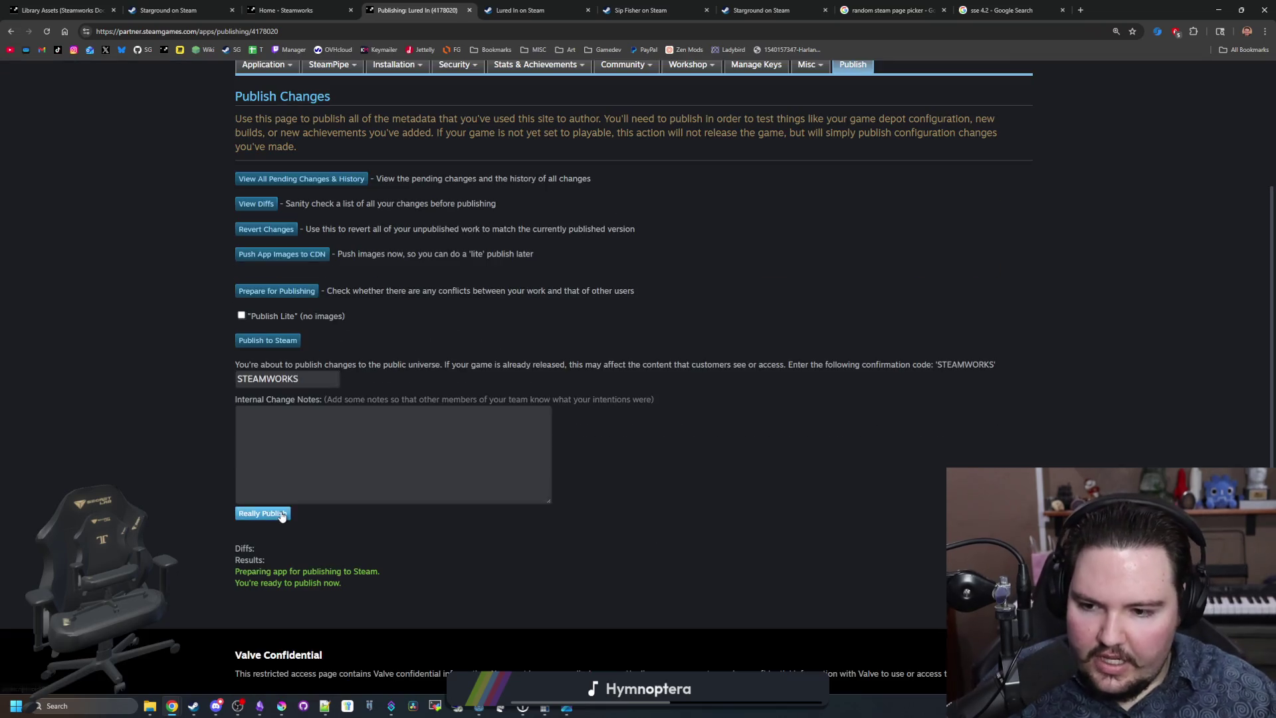
click(276, 513)
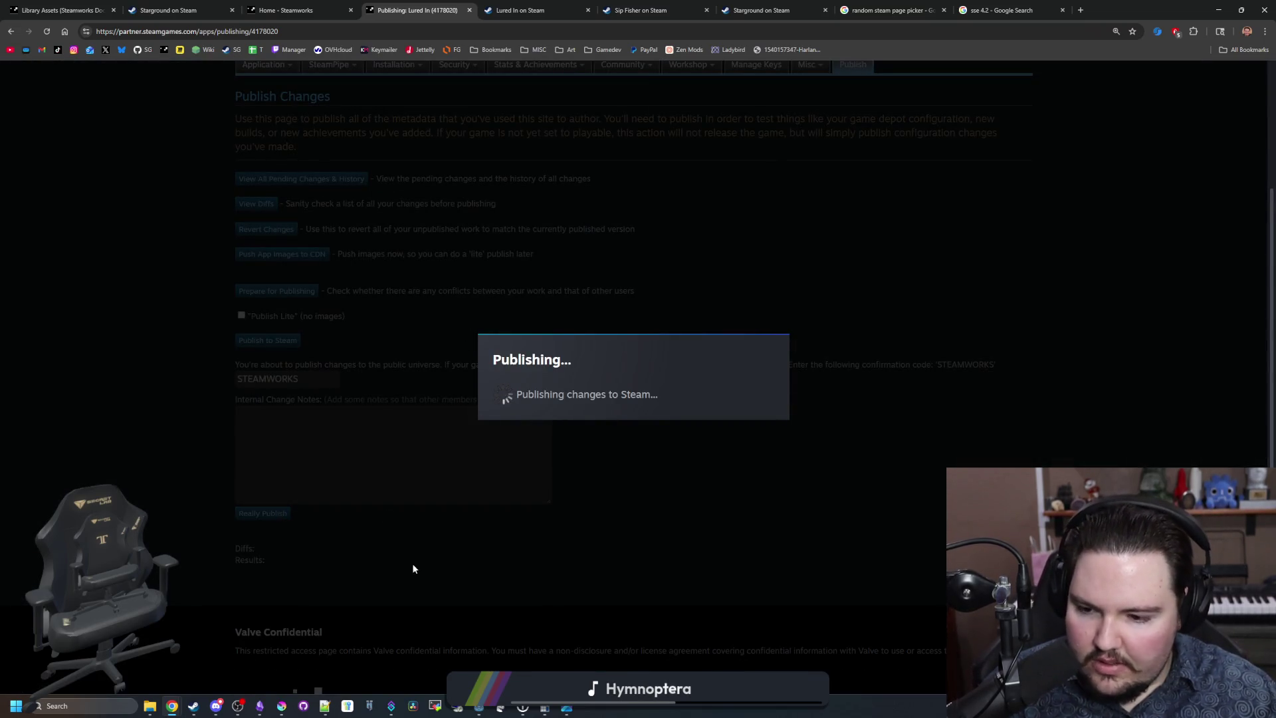
Step: Browse the Sip Fisher screenshots: boardwalk, sunset boat, shop, collection grid and STUNNED fish
mouse_move(193, 705)
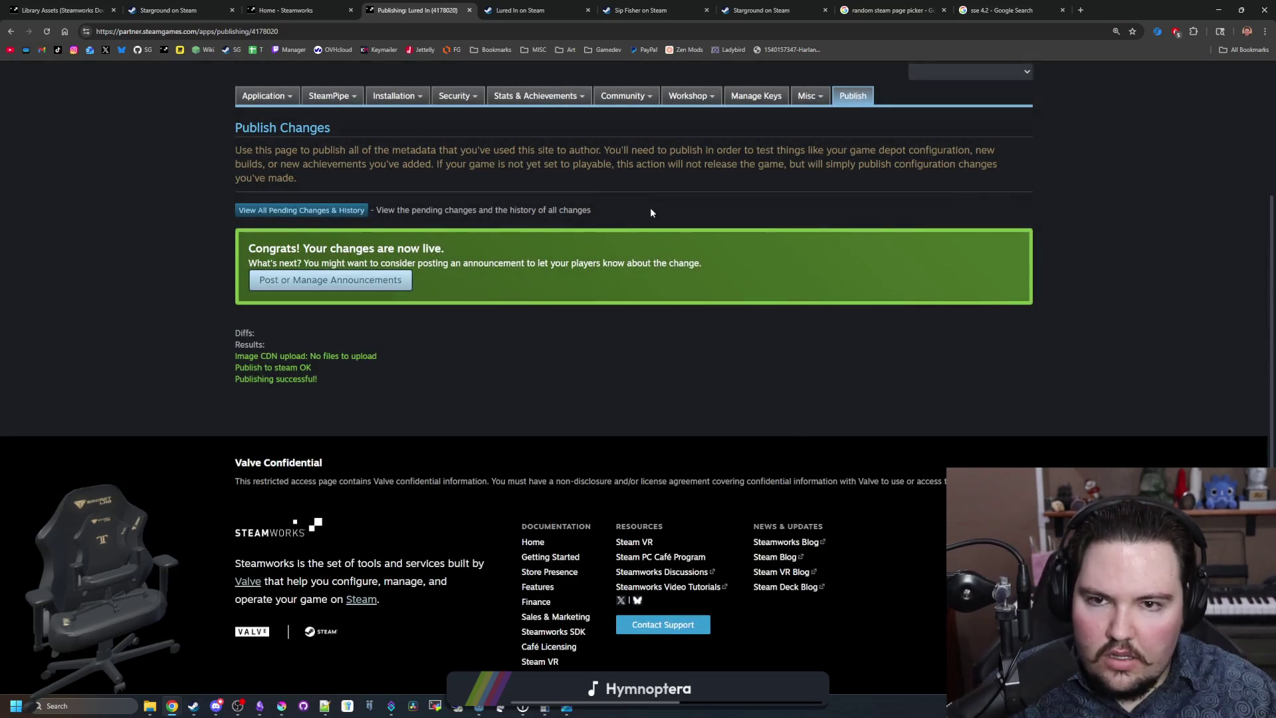
click(641, 10)
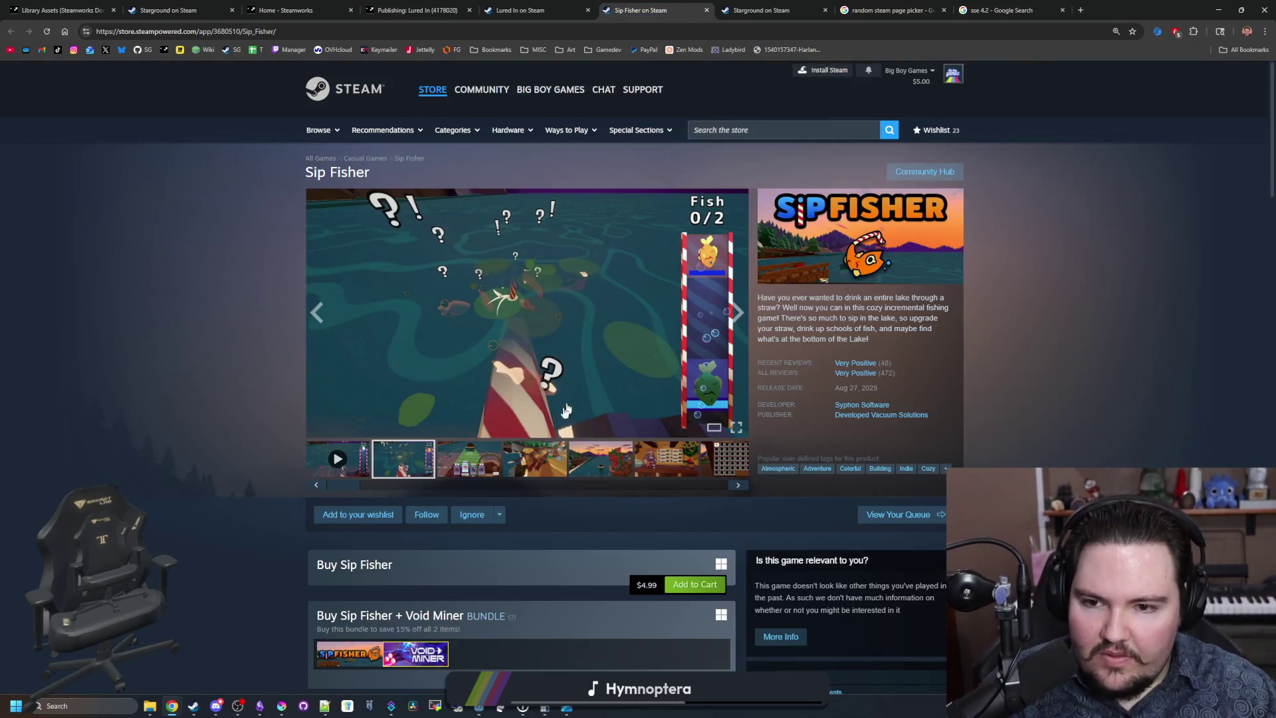
click(468, 458)
click(535, 458)
click(614, 458)
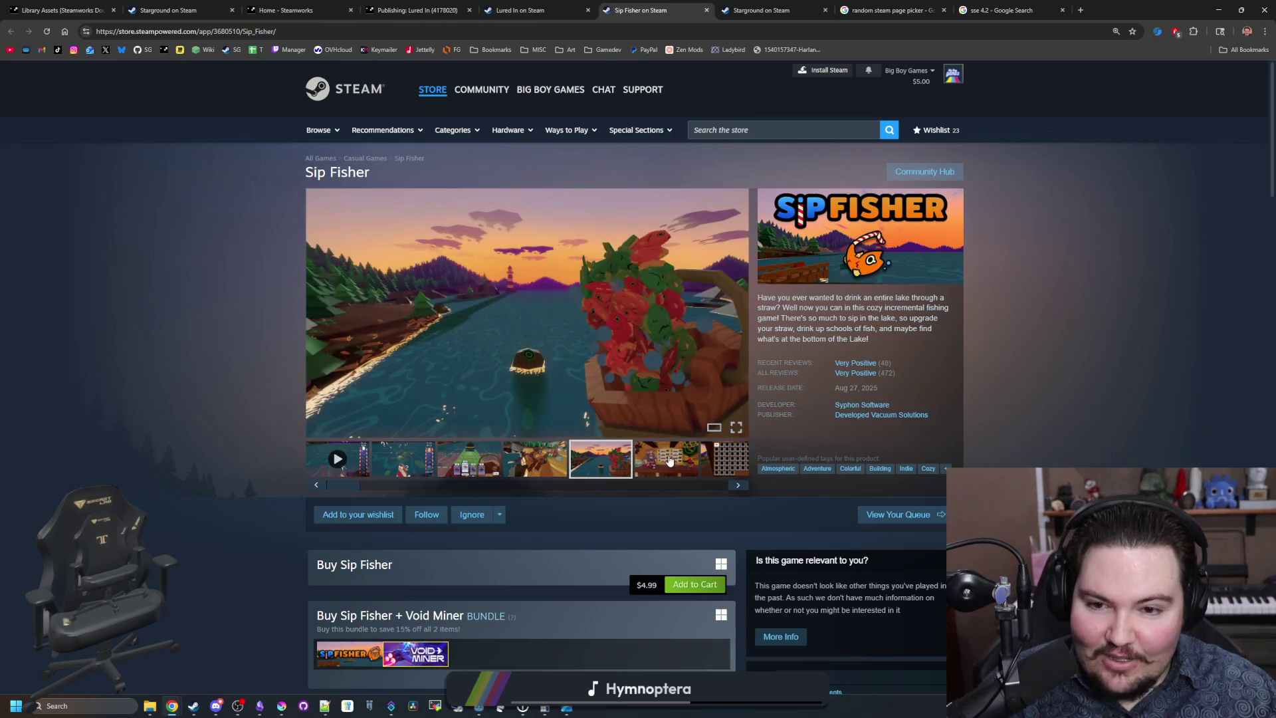
click(666, 459)
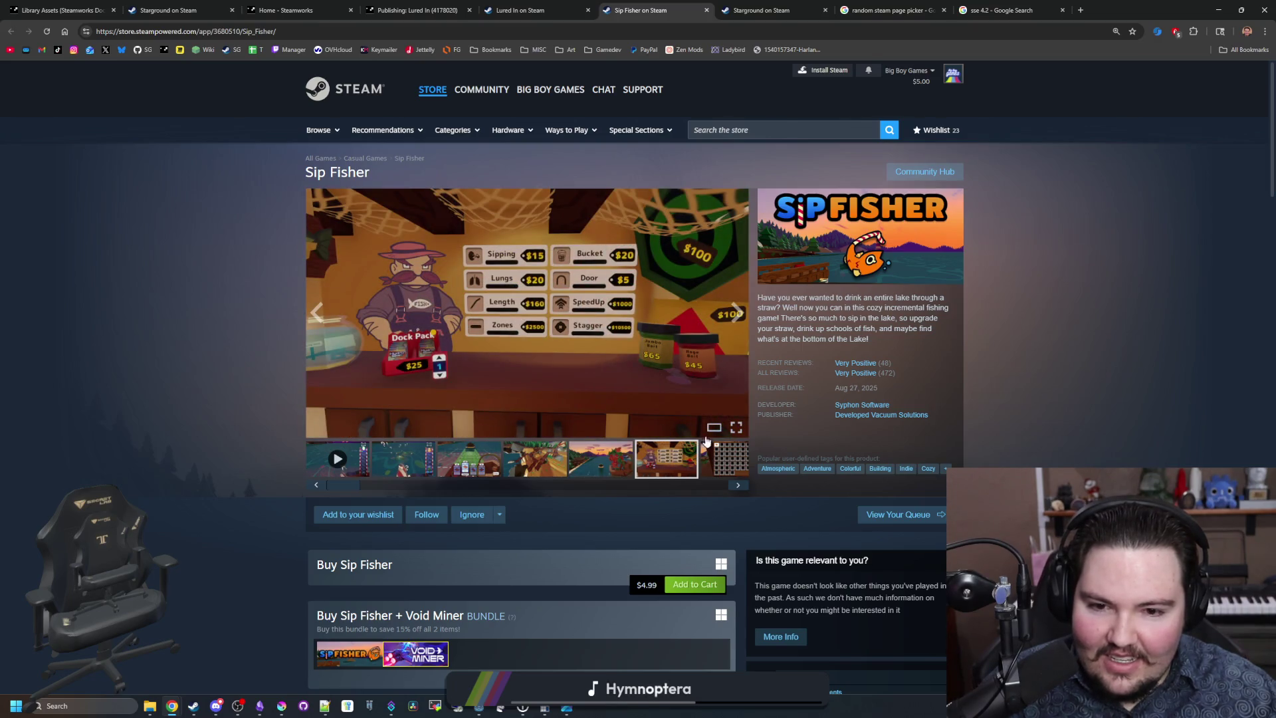
click(733, 459)
click(623, 467)
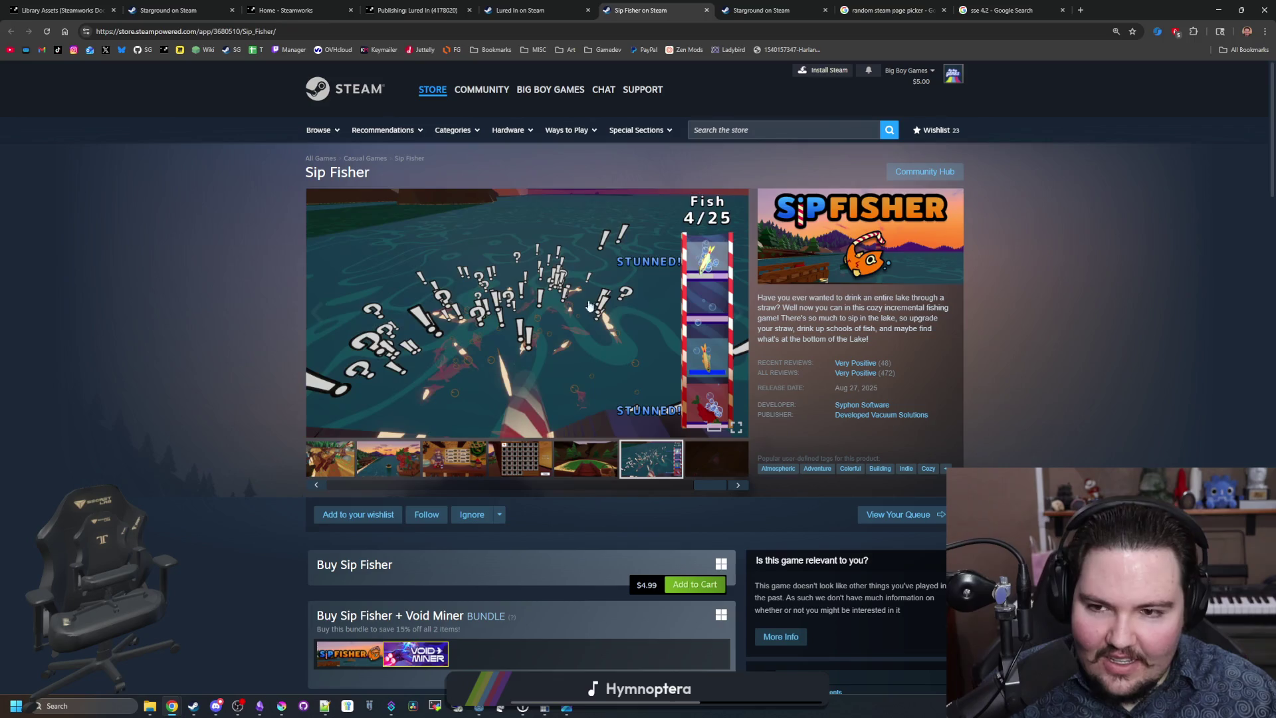
Step: Close the Sip Fisher page and bring up Lured In's options in the Steam library
click(707, 11)
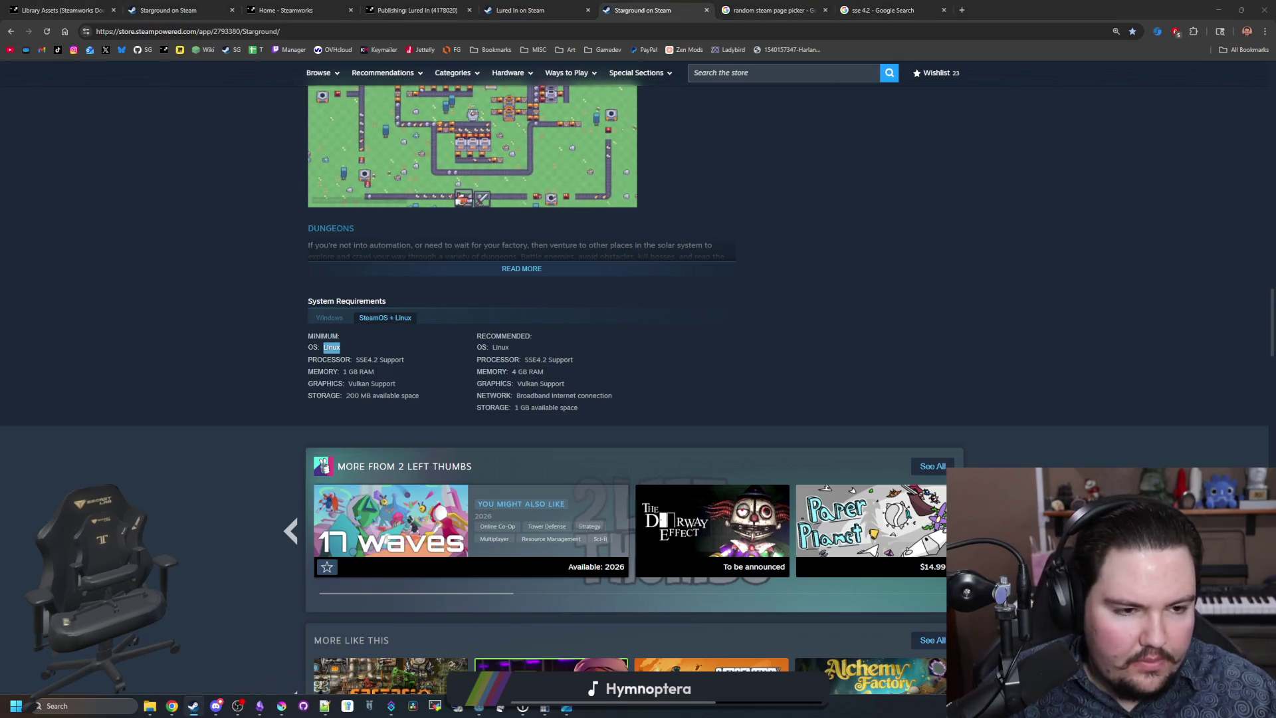
click(193, 706)
right_click(75, 189)
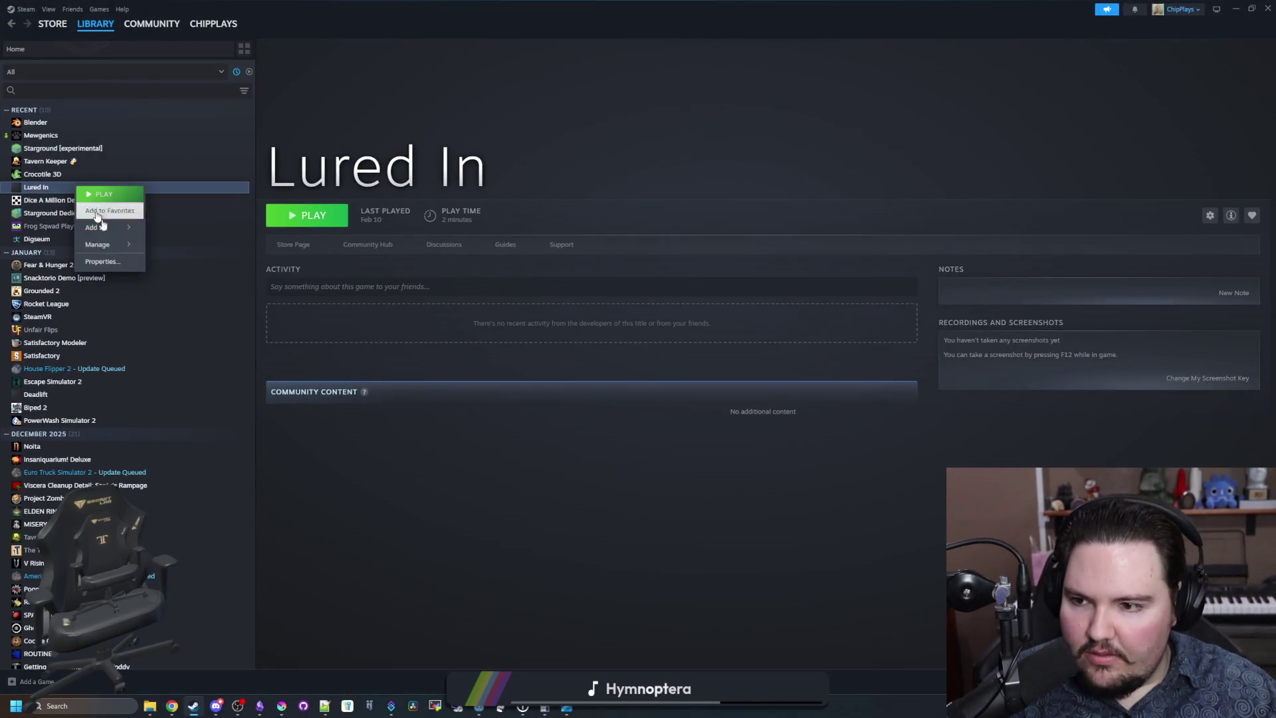
Step: Verify the integrity of Lured In's installed game files from its Properties
click(99, 261)
click(464, 302)
click(462, 282)
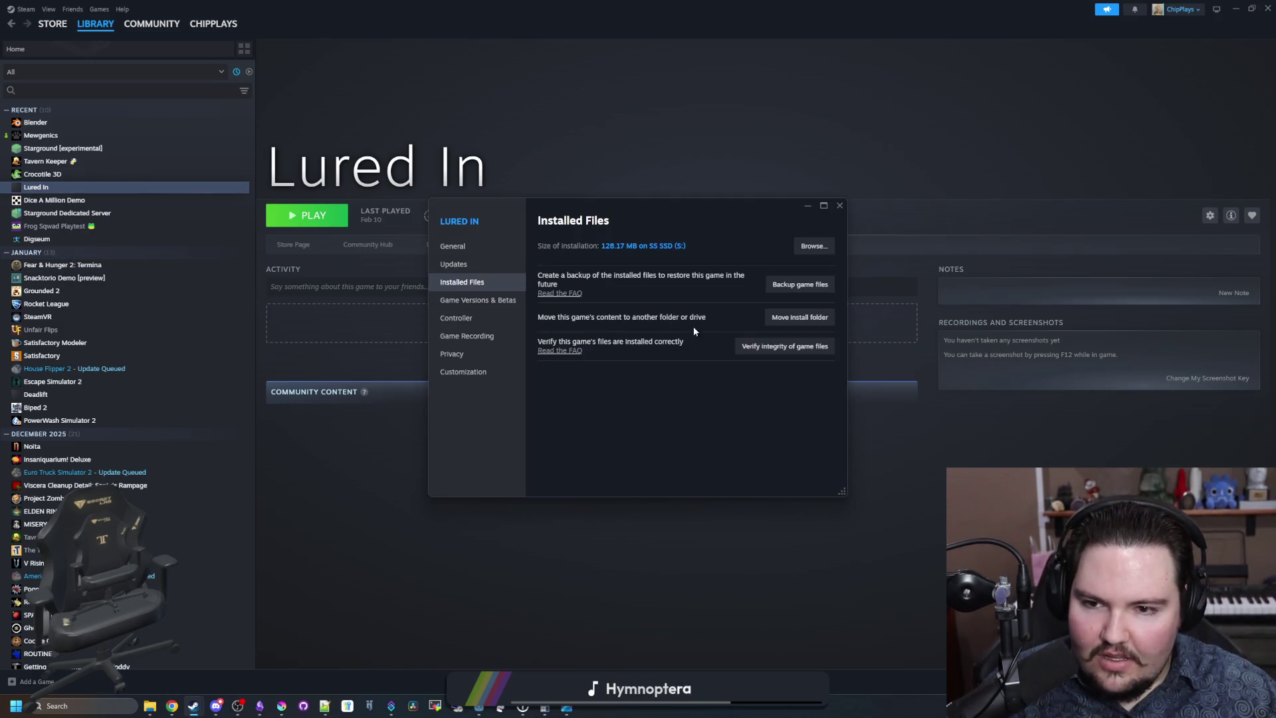
click(781, 339)
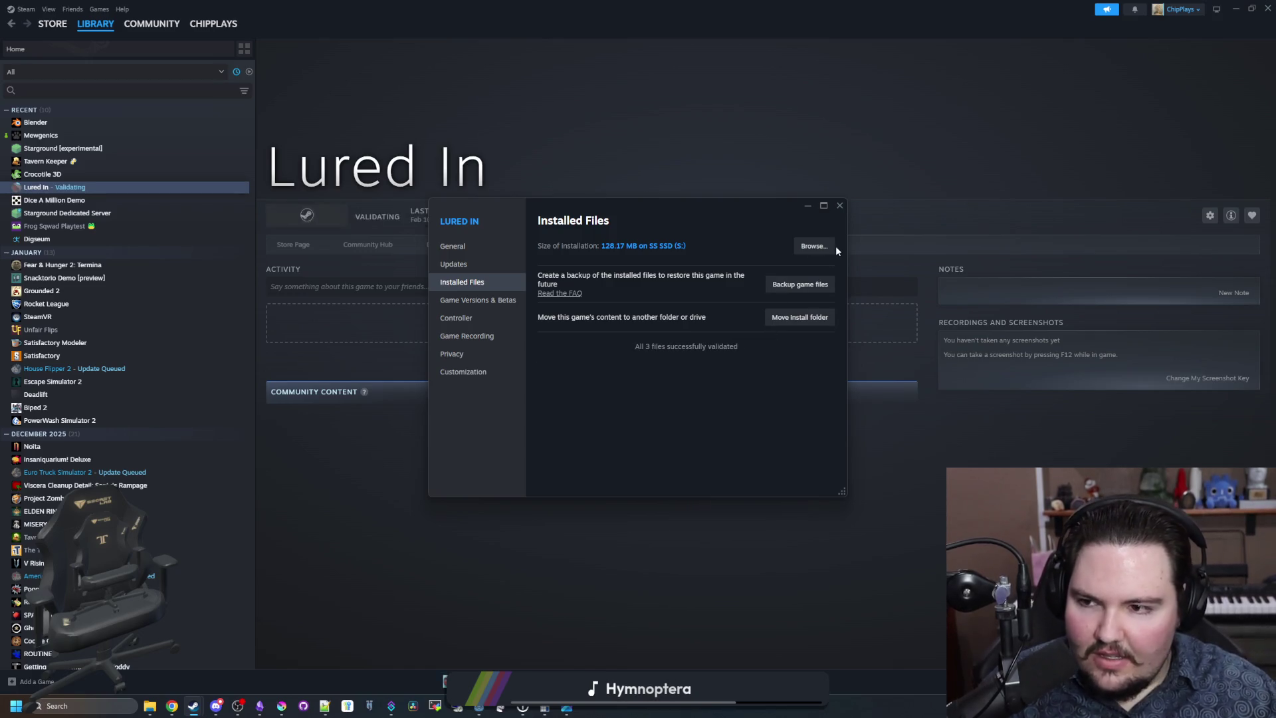
click(839, 205)
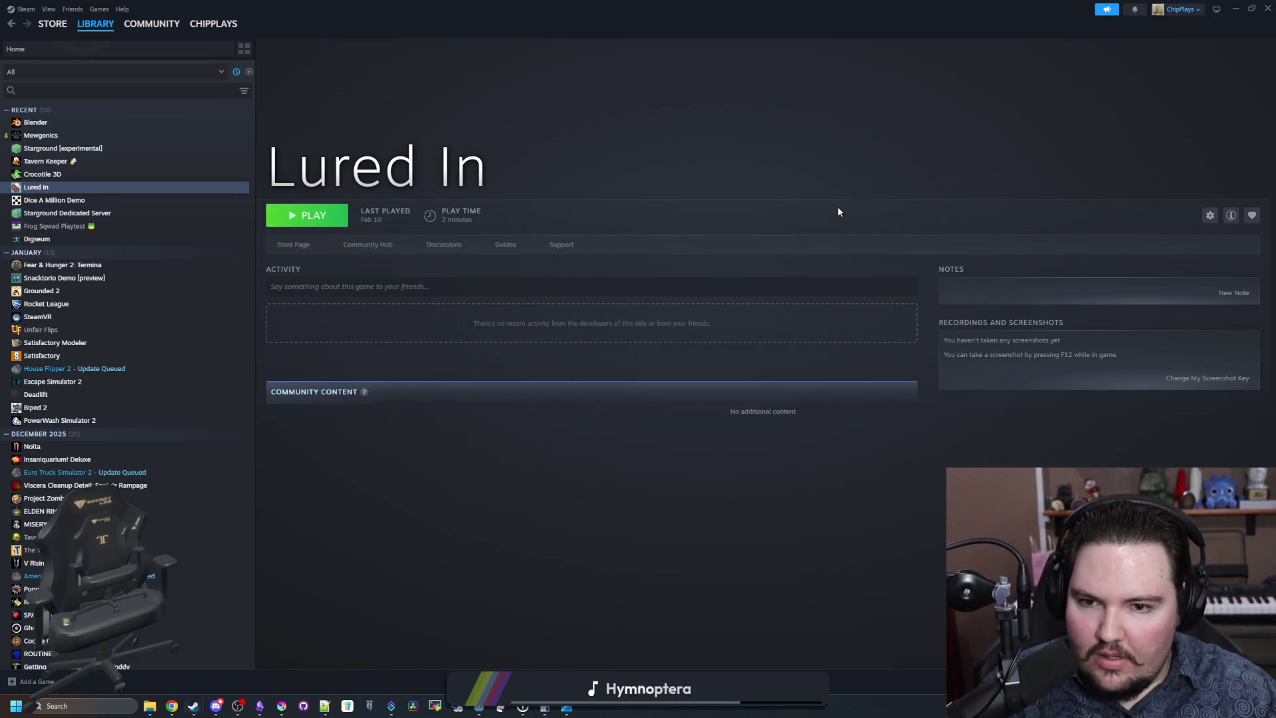
Step: Peek at the Digseum, Crocotile 3D and Starground [experimental] library pages, returning to Lured In each time
click(37, 238)
click(36, 188)
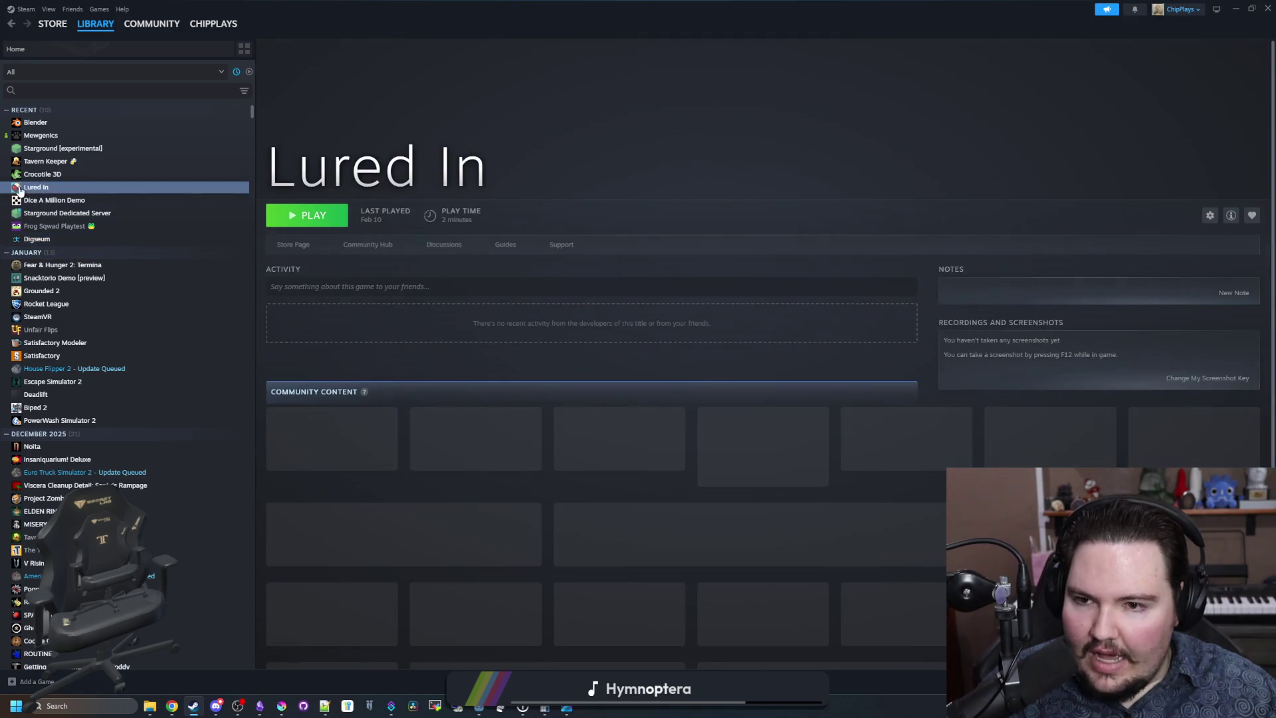
click(15, 174)
click(16, 187)
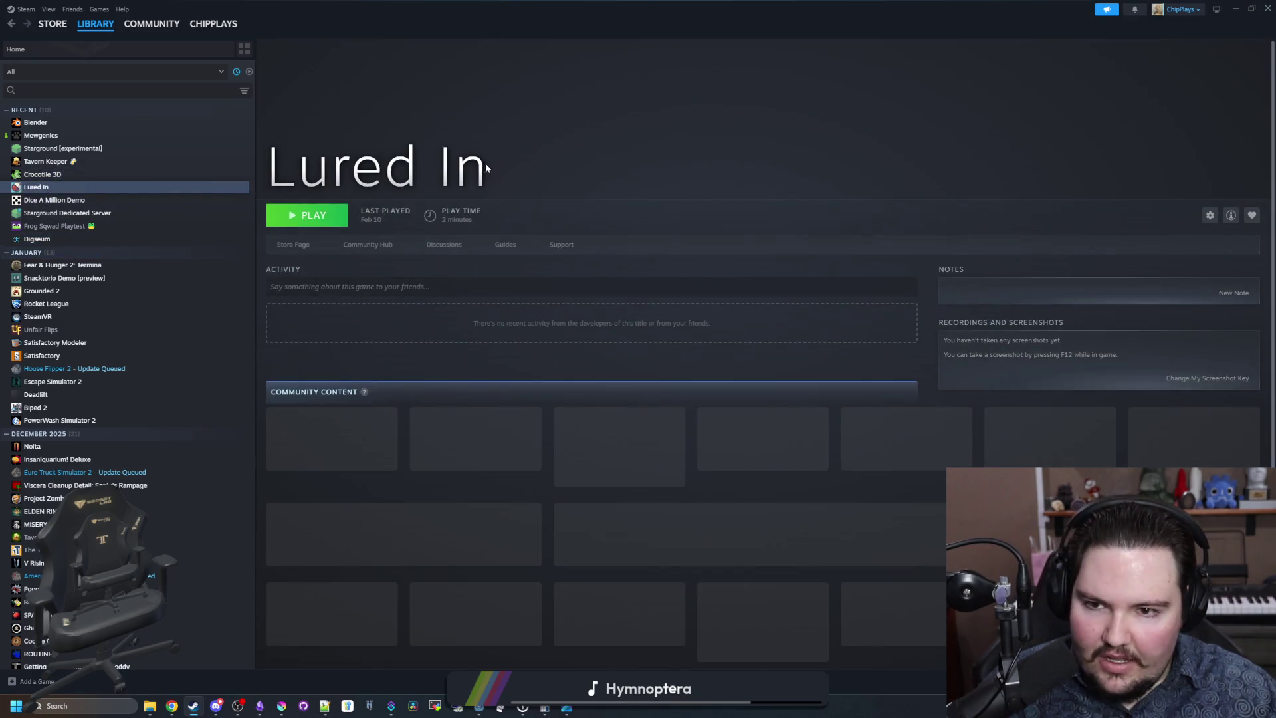
click(25, 176)
click(21, 186)
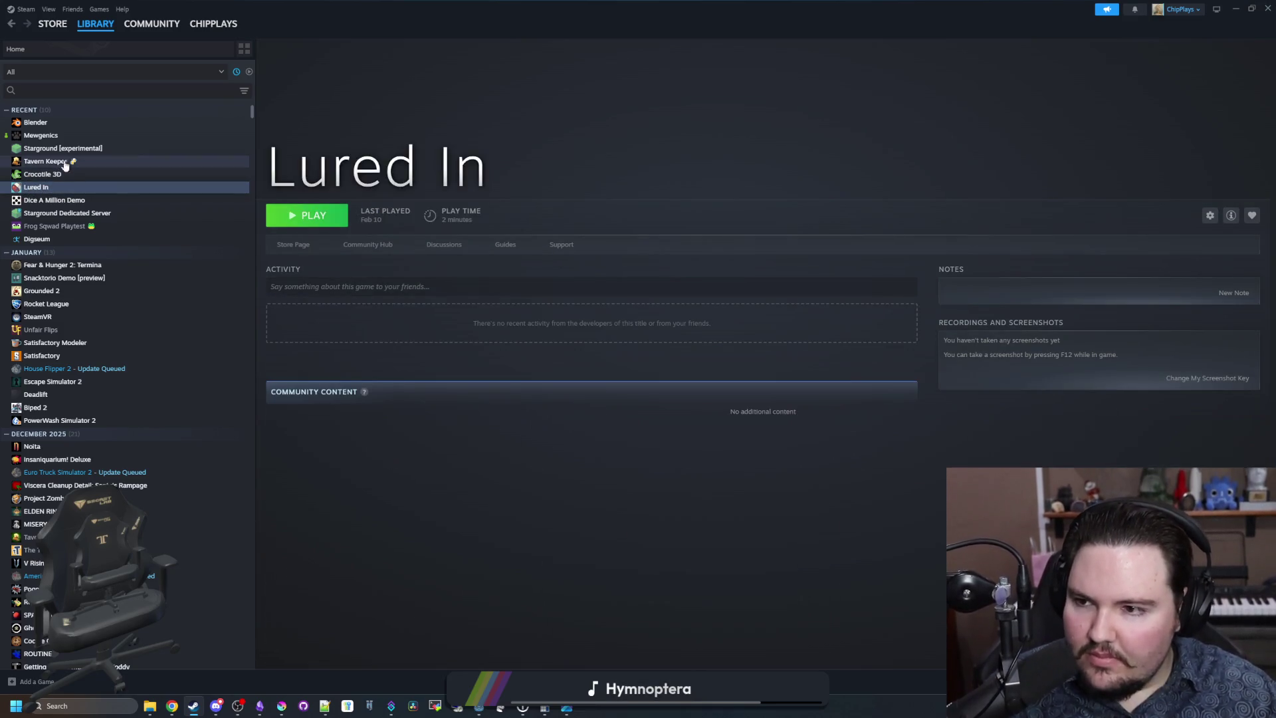
click(40, 148)
click(35, 187)
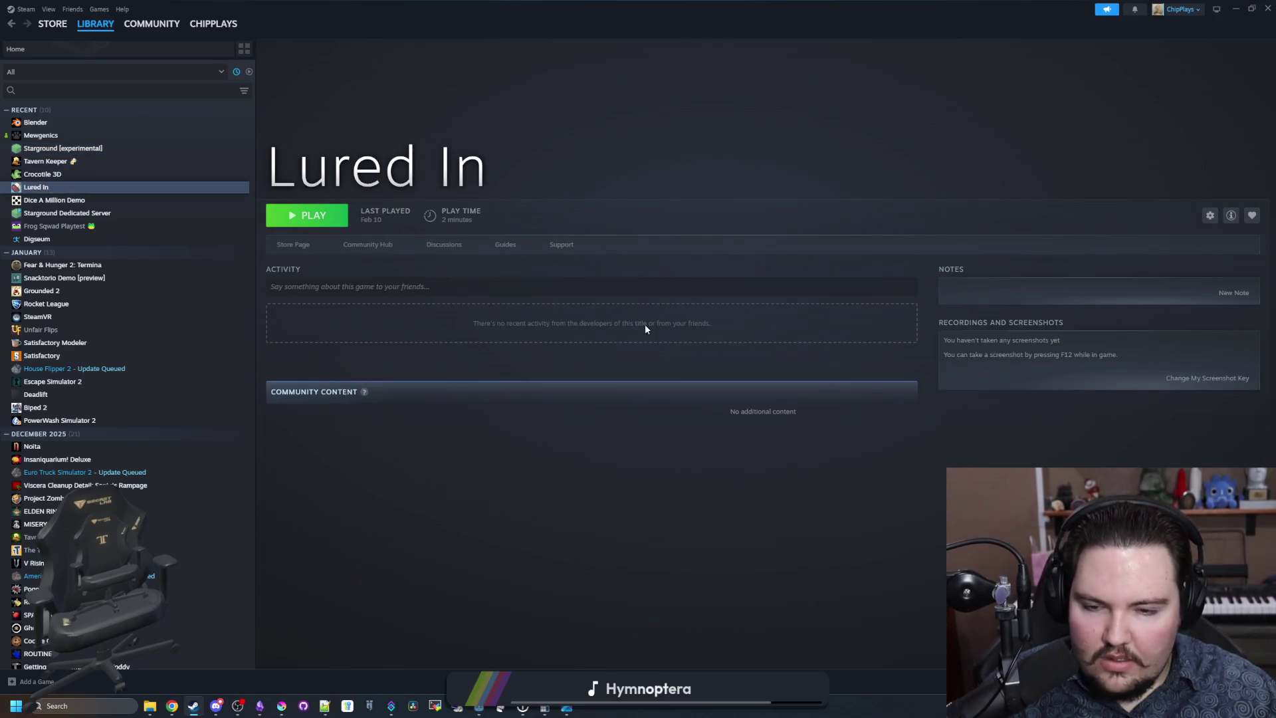
click(77, 150)
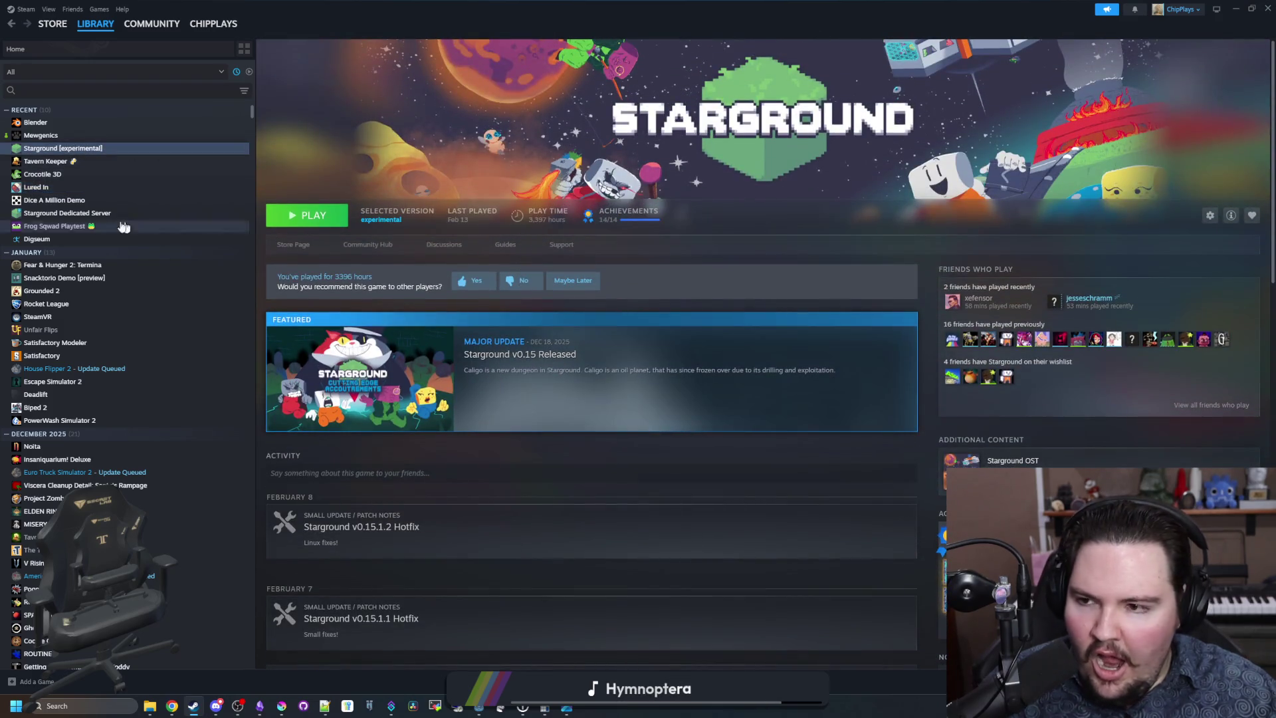
click(70, 188)
Step: Return to the browser and open the Lured In Steamworks landing page
key(alt+Tab)
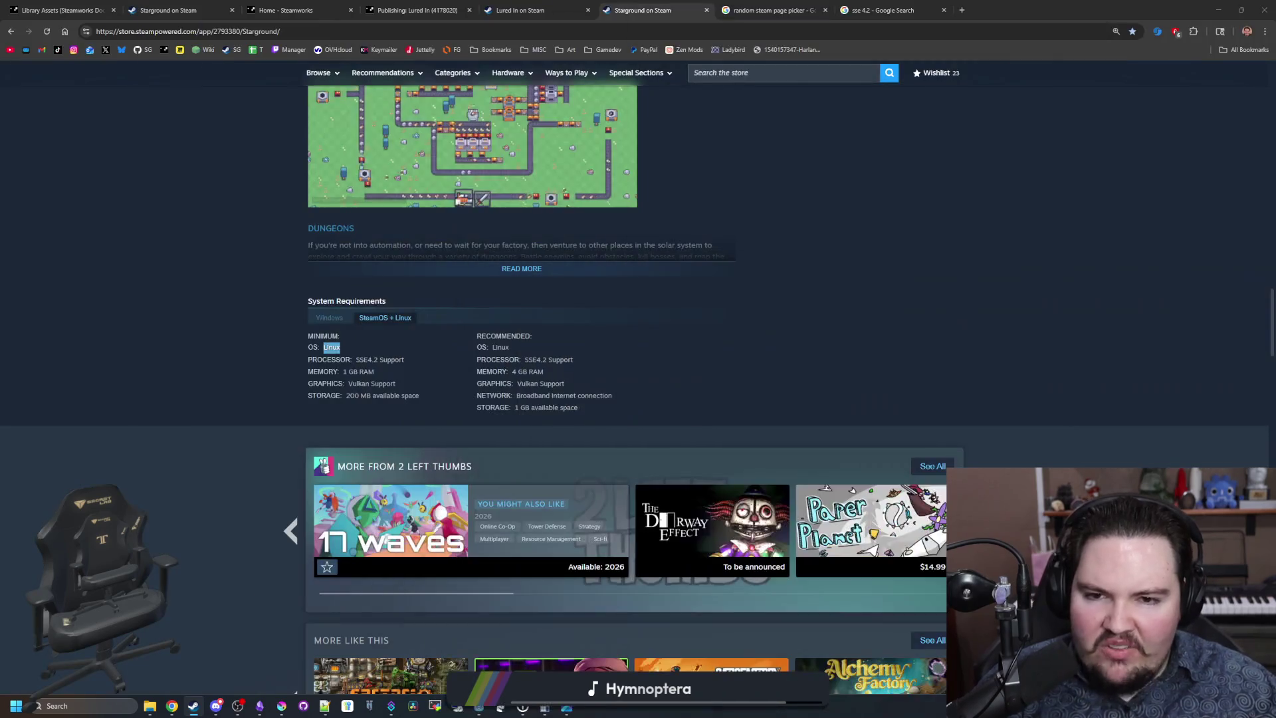
click(417, 9)
scroll(519, 359, up, 3)
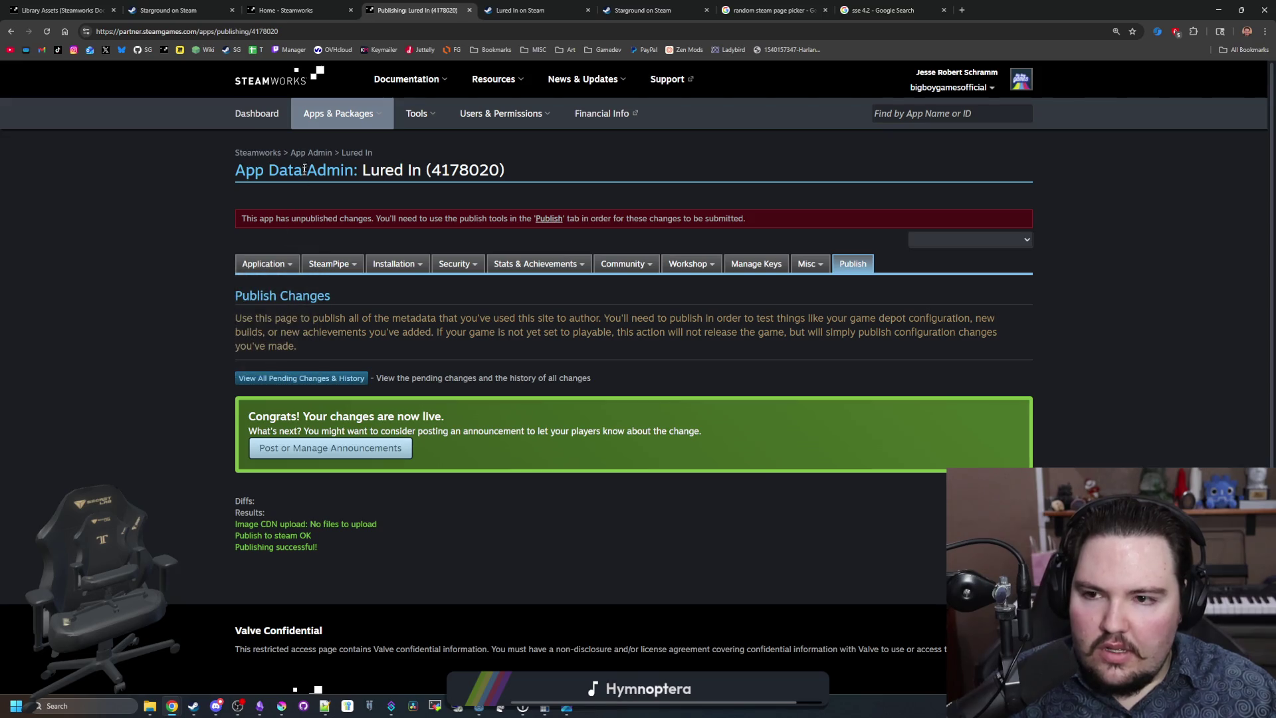
click(352, 155)
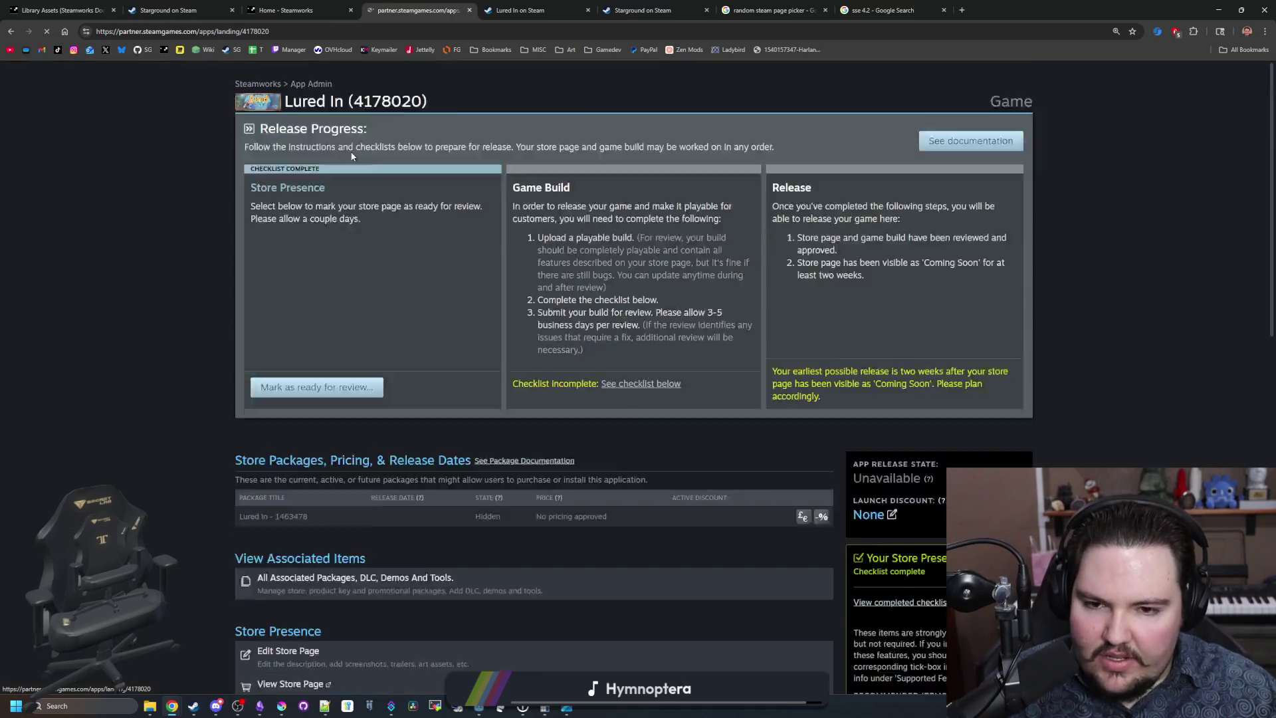
Step: Look over Lured In's release checklists, then open the Mark as Ready for Review dialog
scroll(609, 419, down, 5)
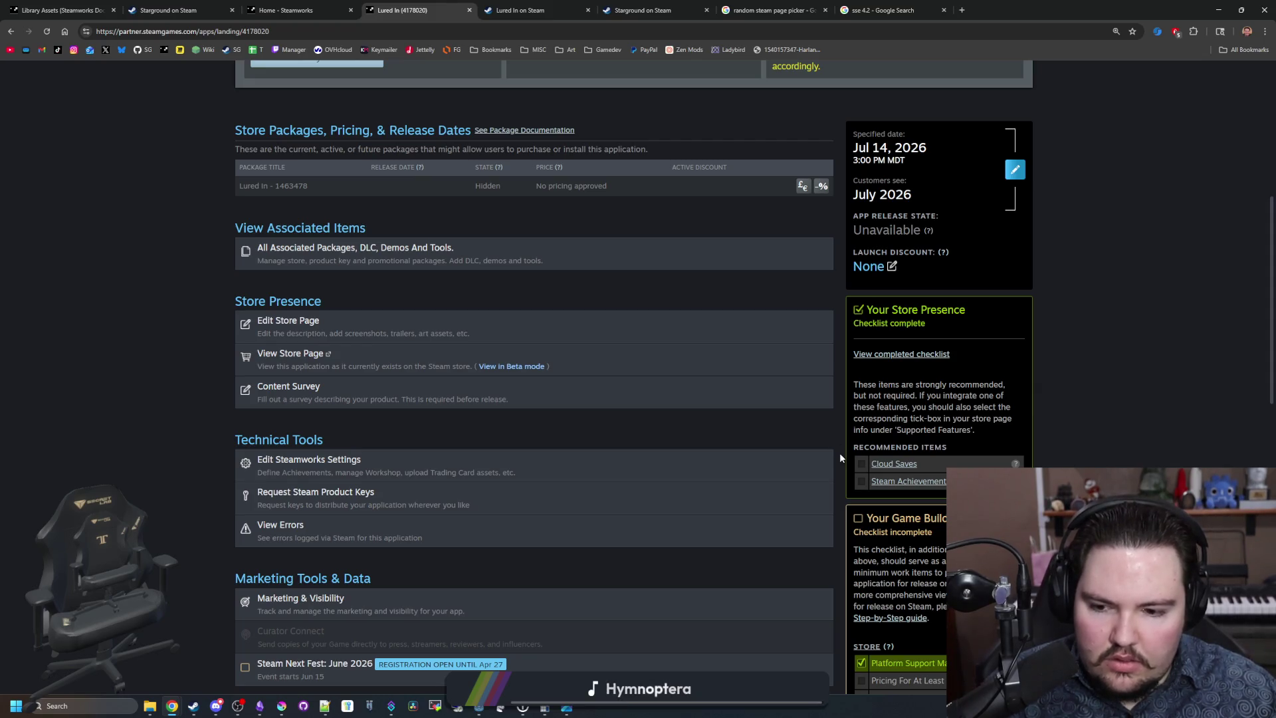
scroll(550, 425, down, 4)
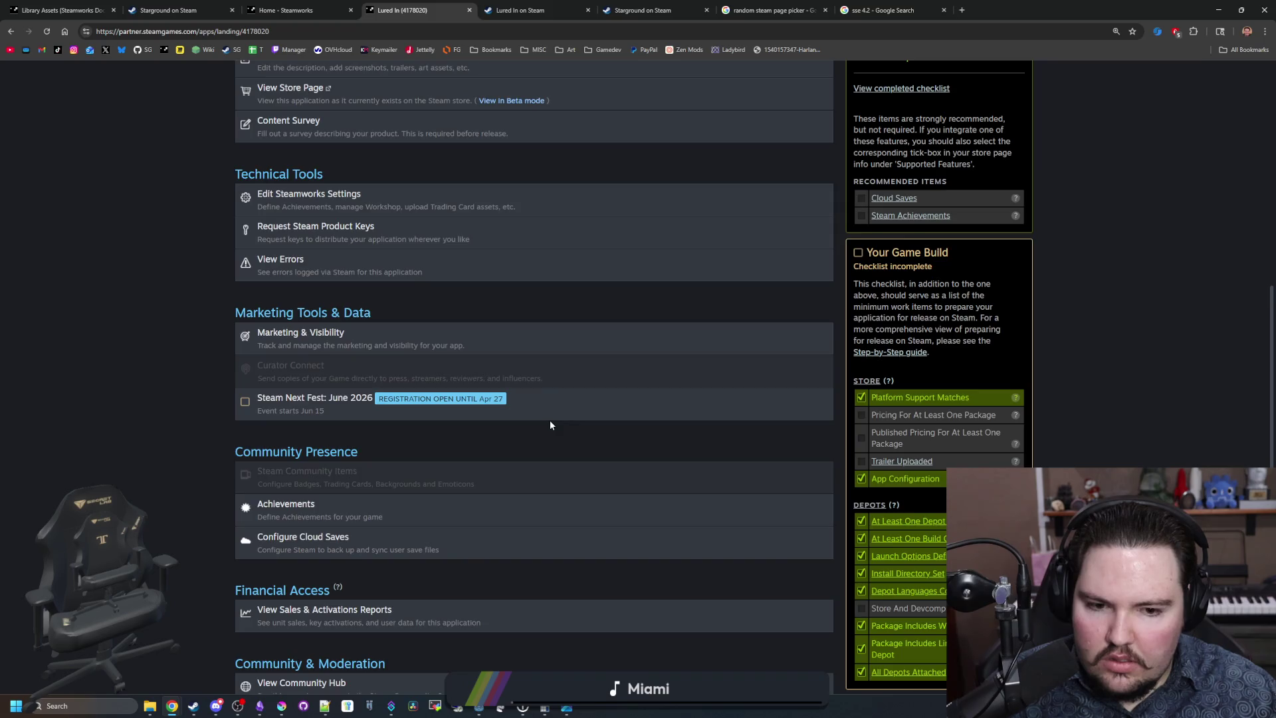
scroll(551, 426, down, 3)
scroll(550, 425, down, 3)
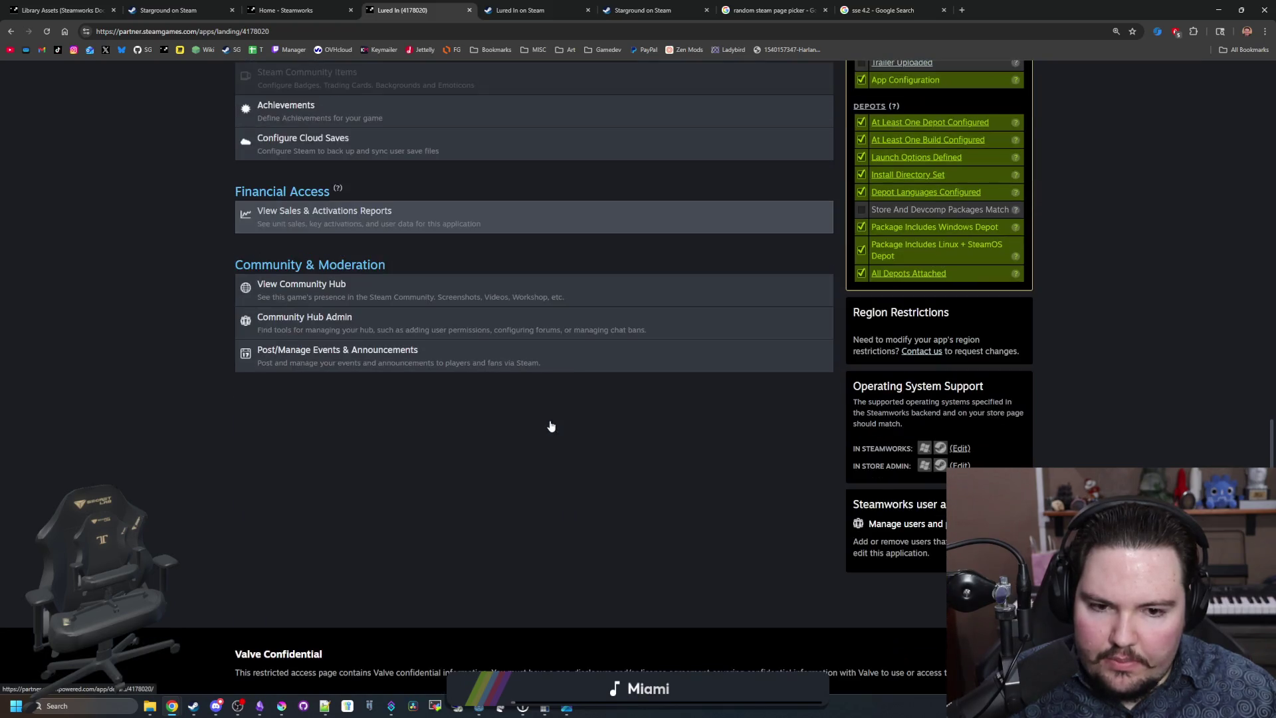
scroll(550, 425, up, 5)
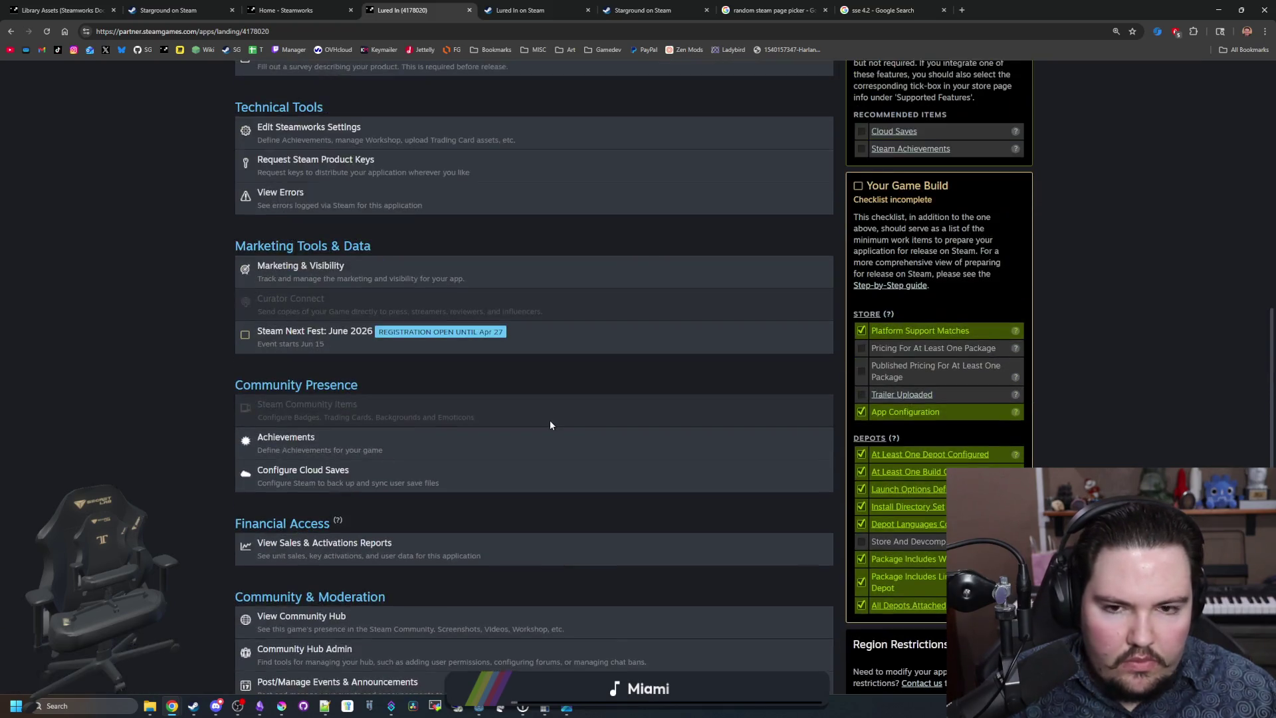
scroll(551, 425, up, 5)
scroll(550, 425, up, 4)
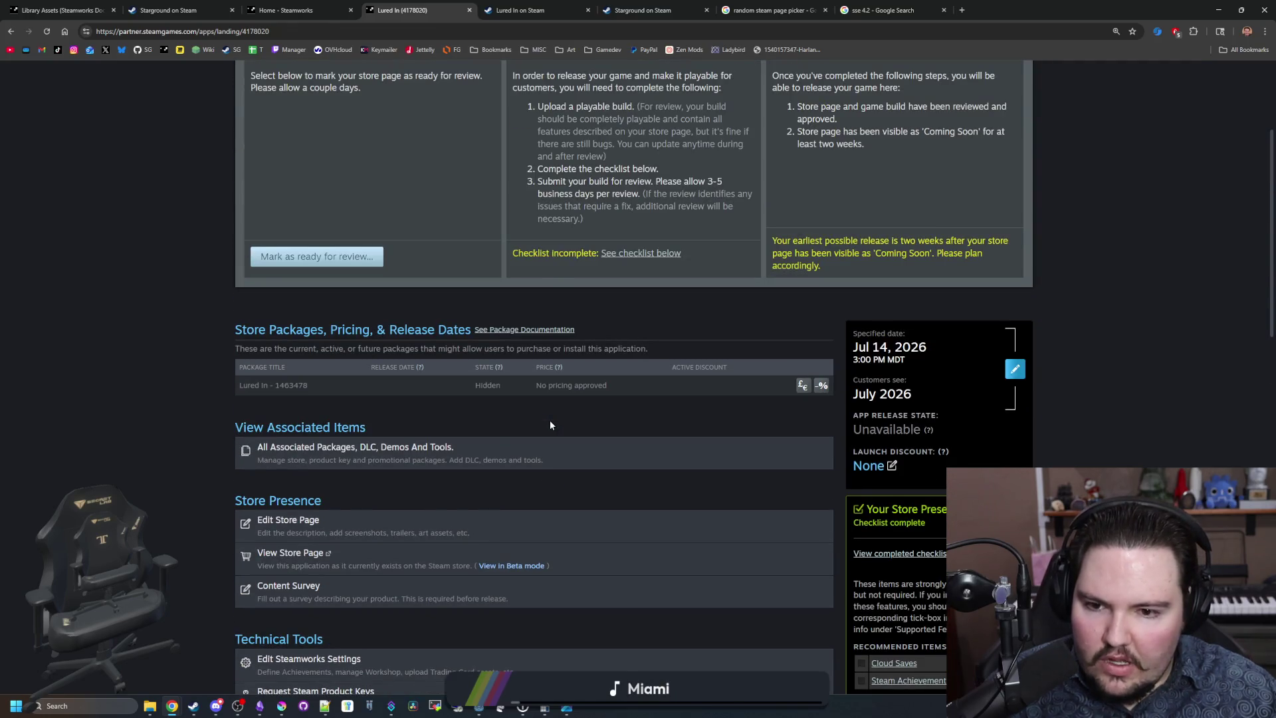
scroll(550, 425, up, 2)
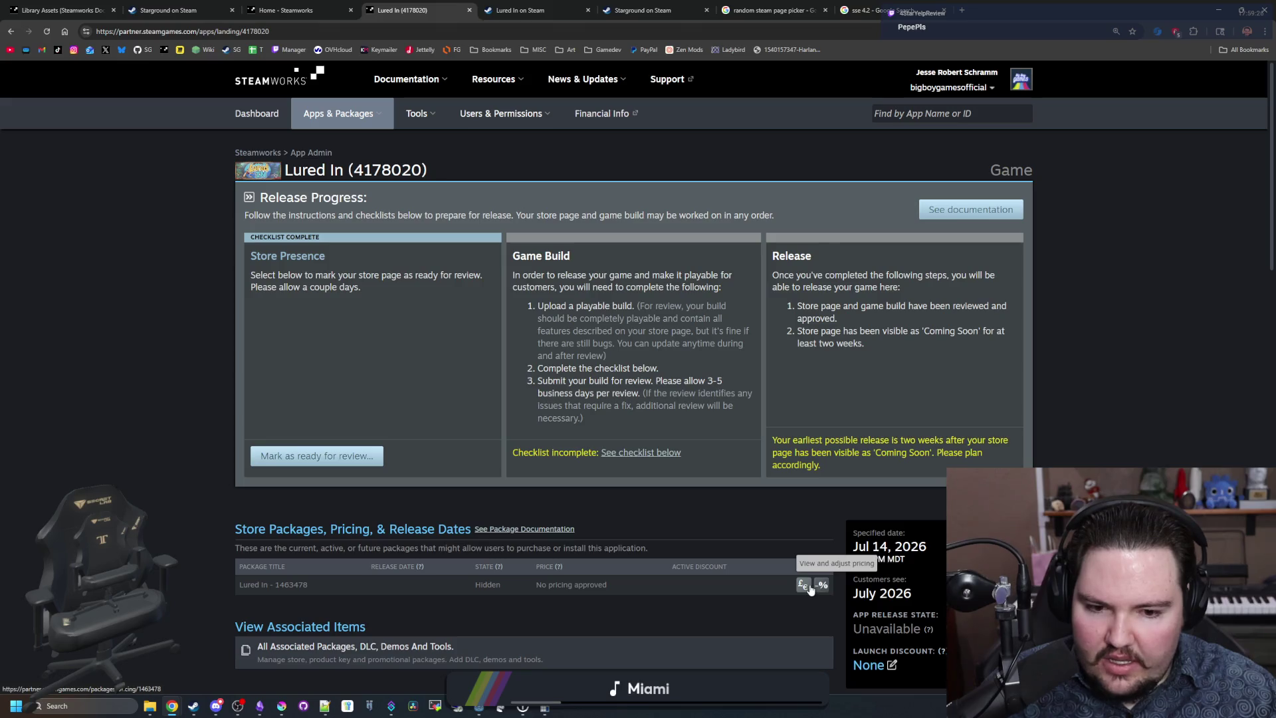
click(323, 458)
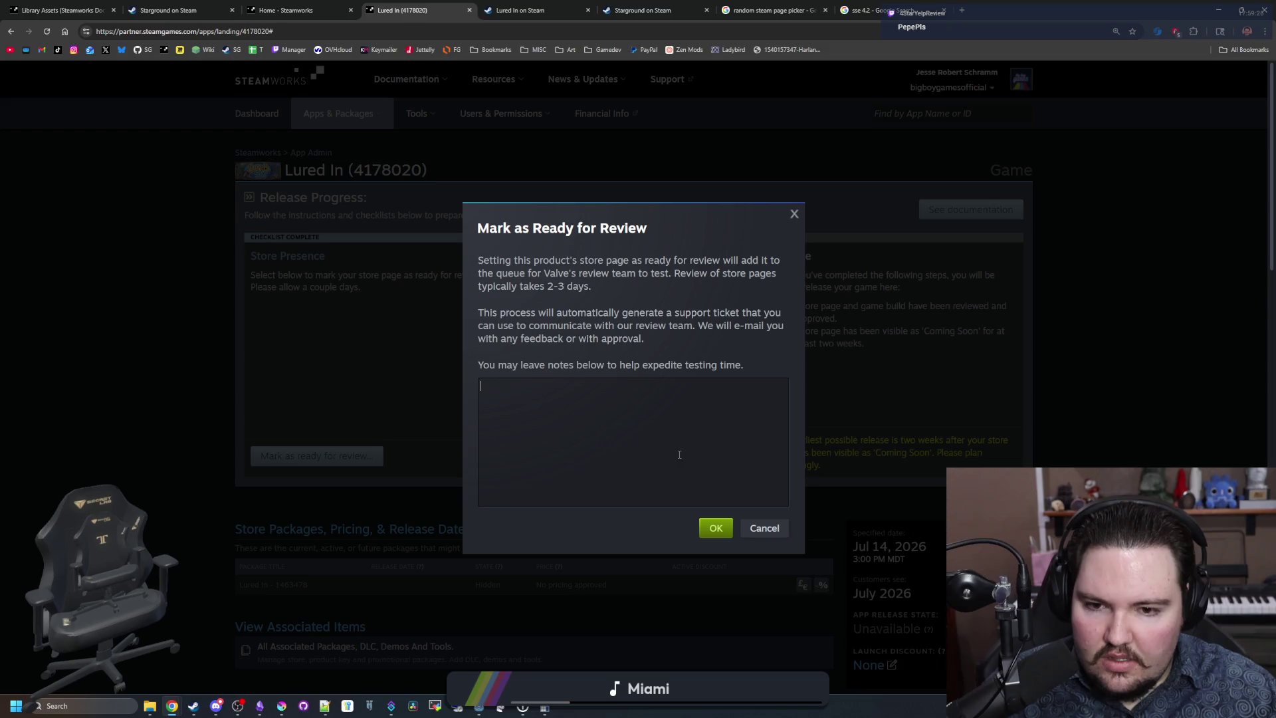
Step: Switch to the Lured In store page tab and start a new web search
scroll(668, 571, down, 10)
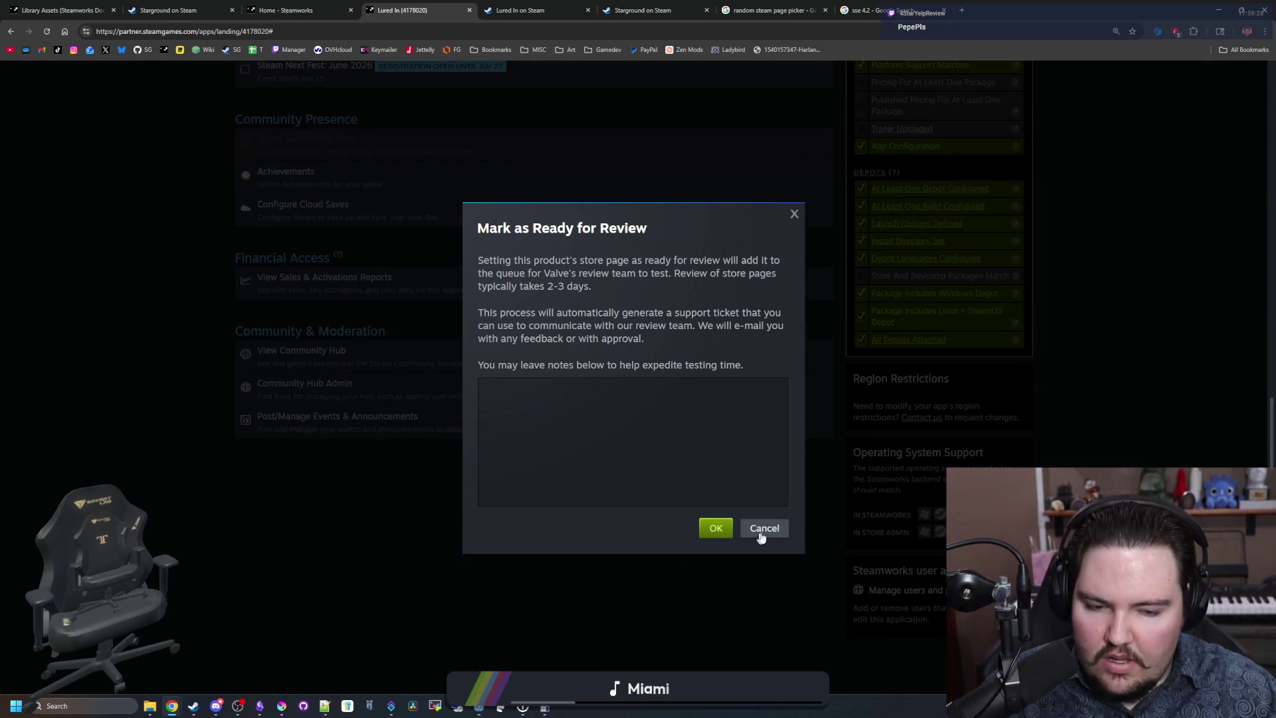
scroll(788, 598, up, 9)
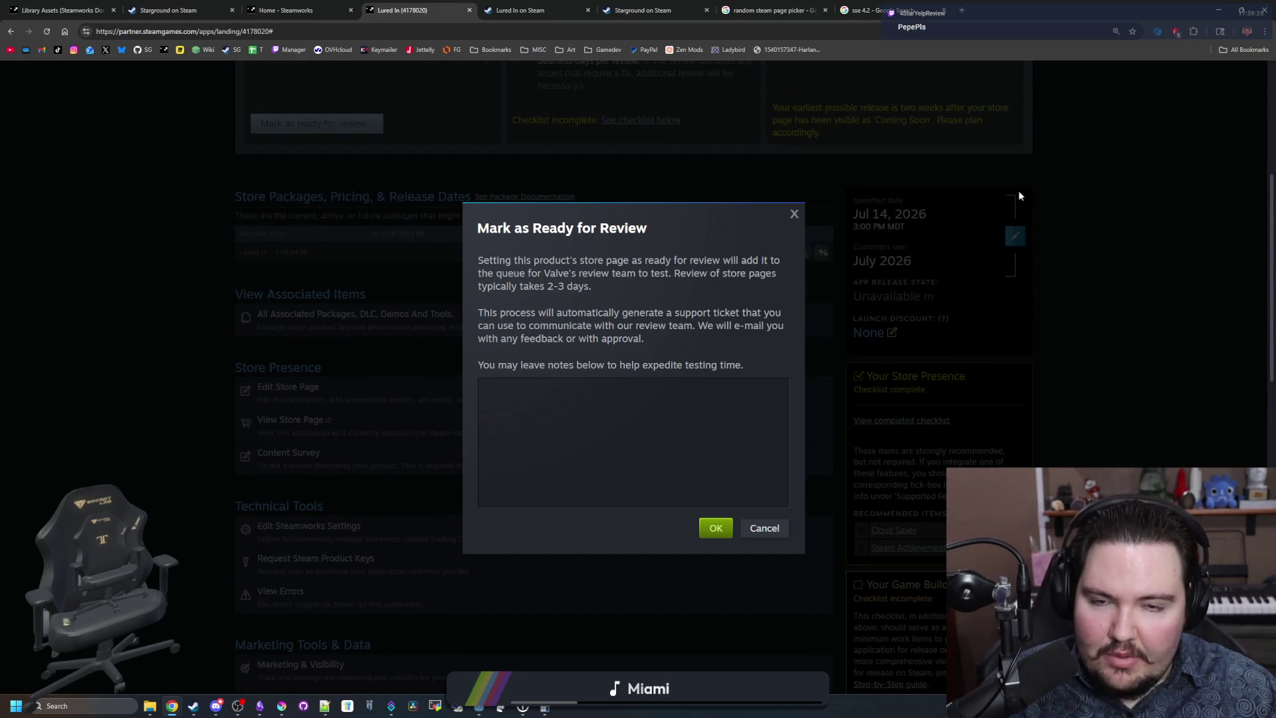
click(520, 10)
click(579, 31)
Step: Search 'cookie clicker', open its Steam store page, then return to the Steamworks tab
text(cookie clicker)
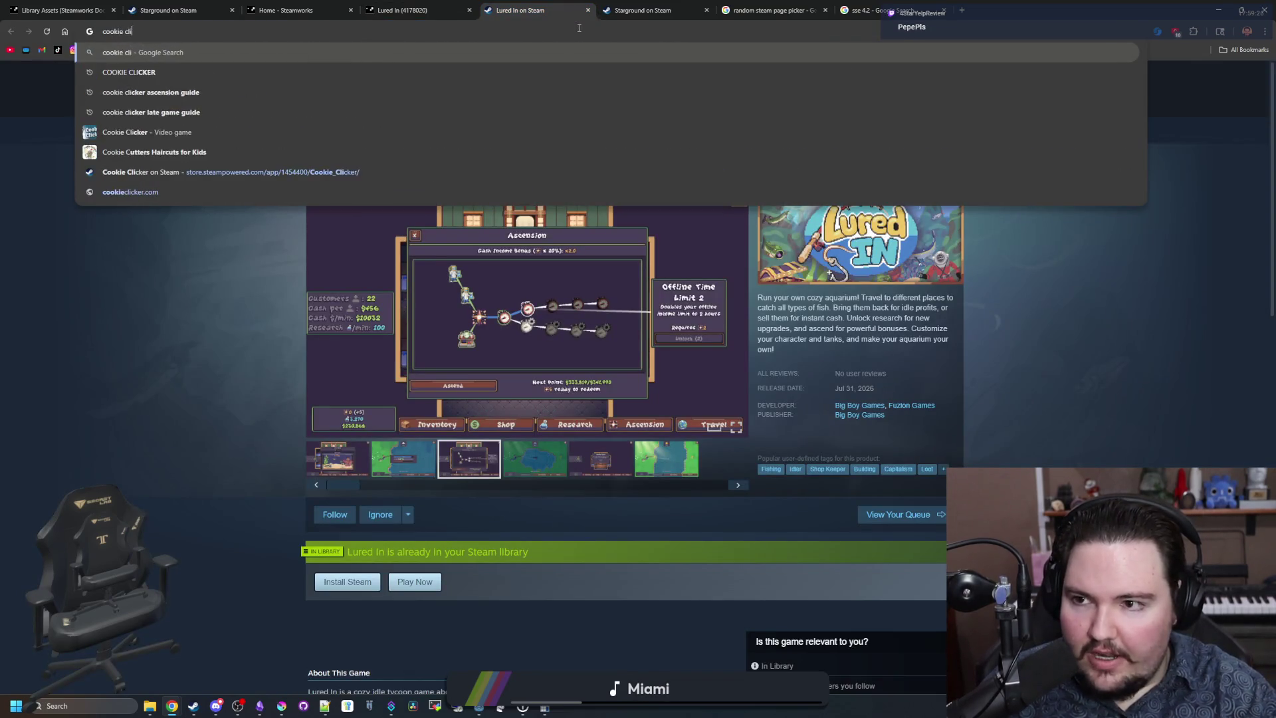
key(Return)
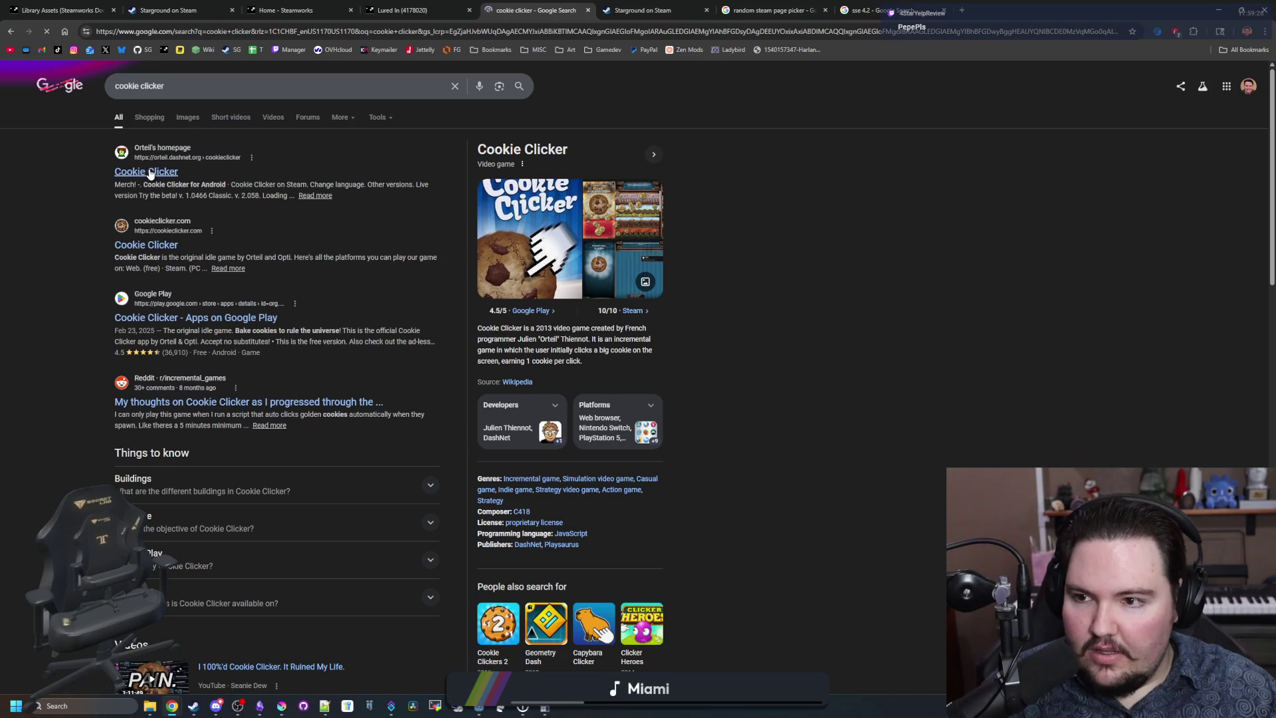
scroll(217, 374, down, 7)
scroll(217, 374, down, 1)
click(166, 413)
scroll(460, 419, down, 10)
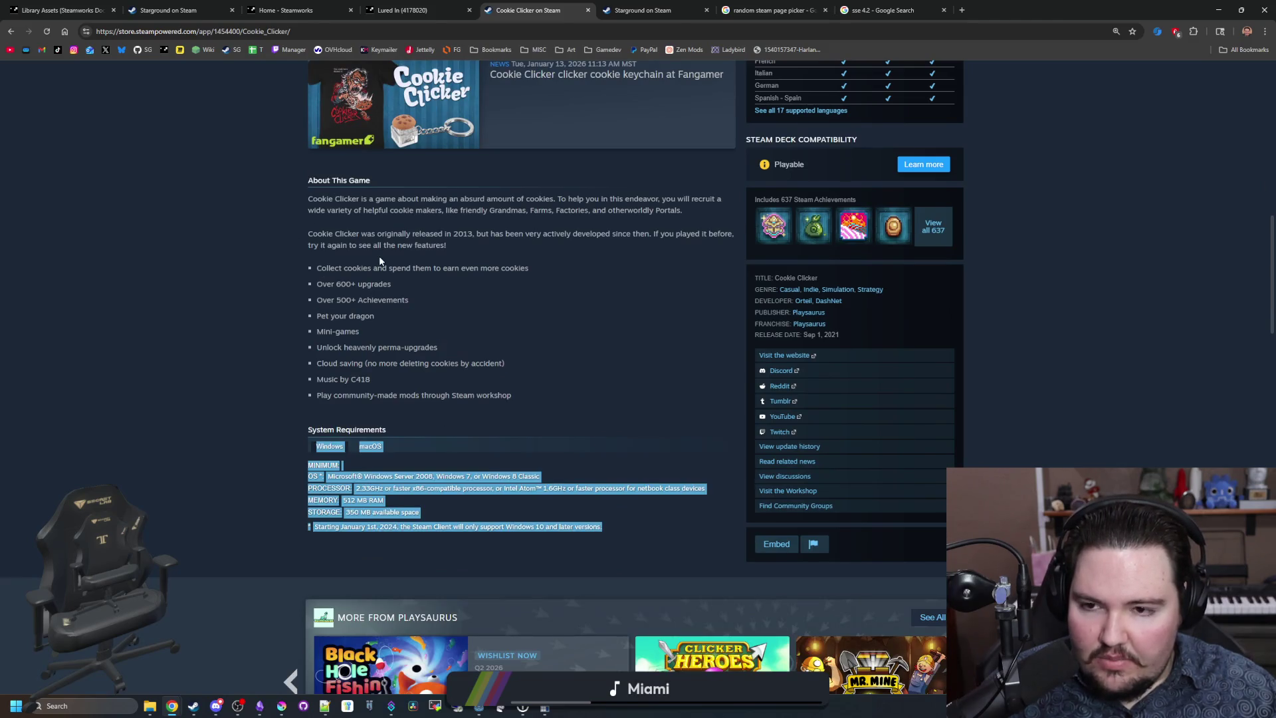
key(Home)
click(412, 10)
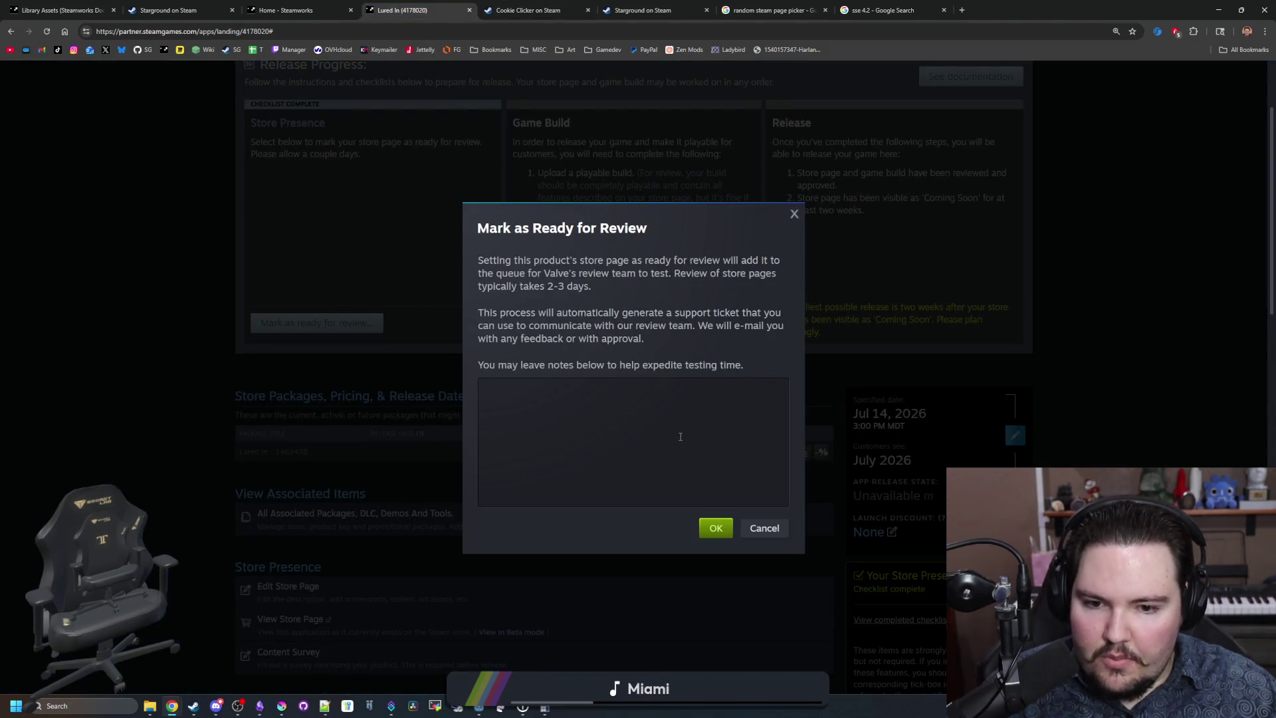
Step: Confirm the submission and check Store Presence shows Lured In in the review queue since Feb 15
click(713, 527)
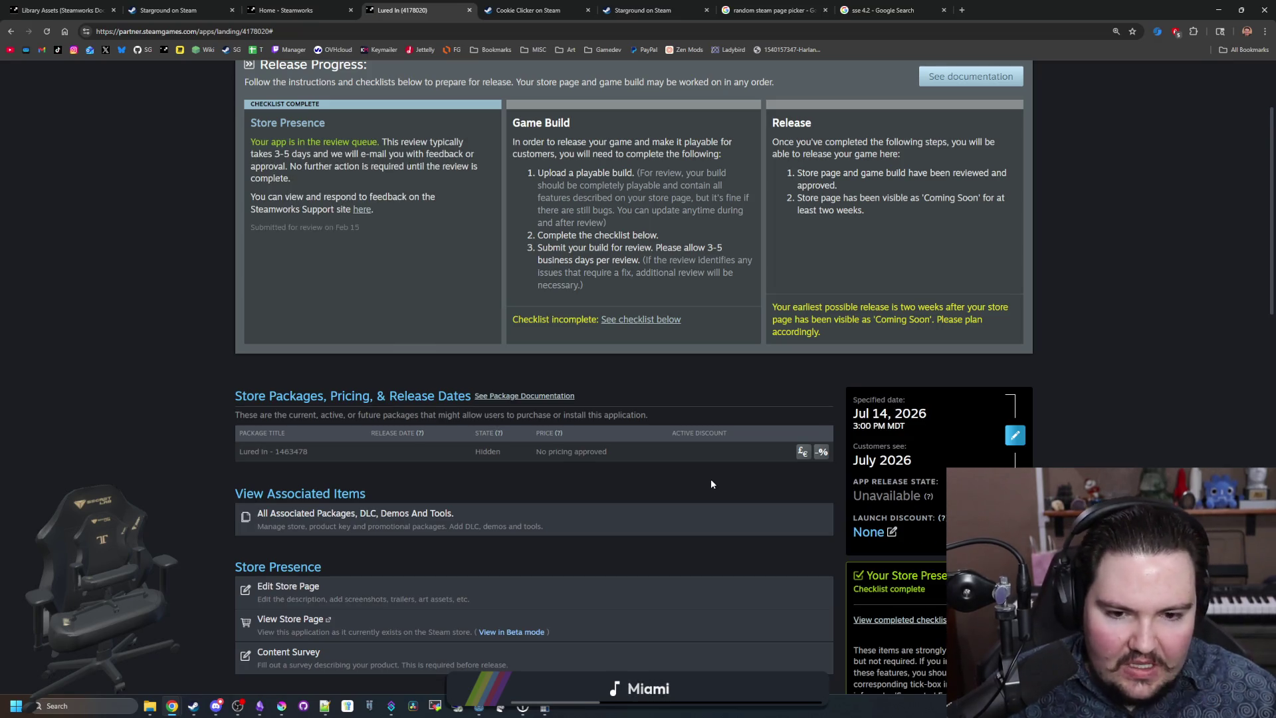
scroll(535, 379, up, 2)
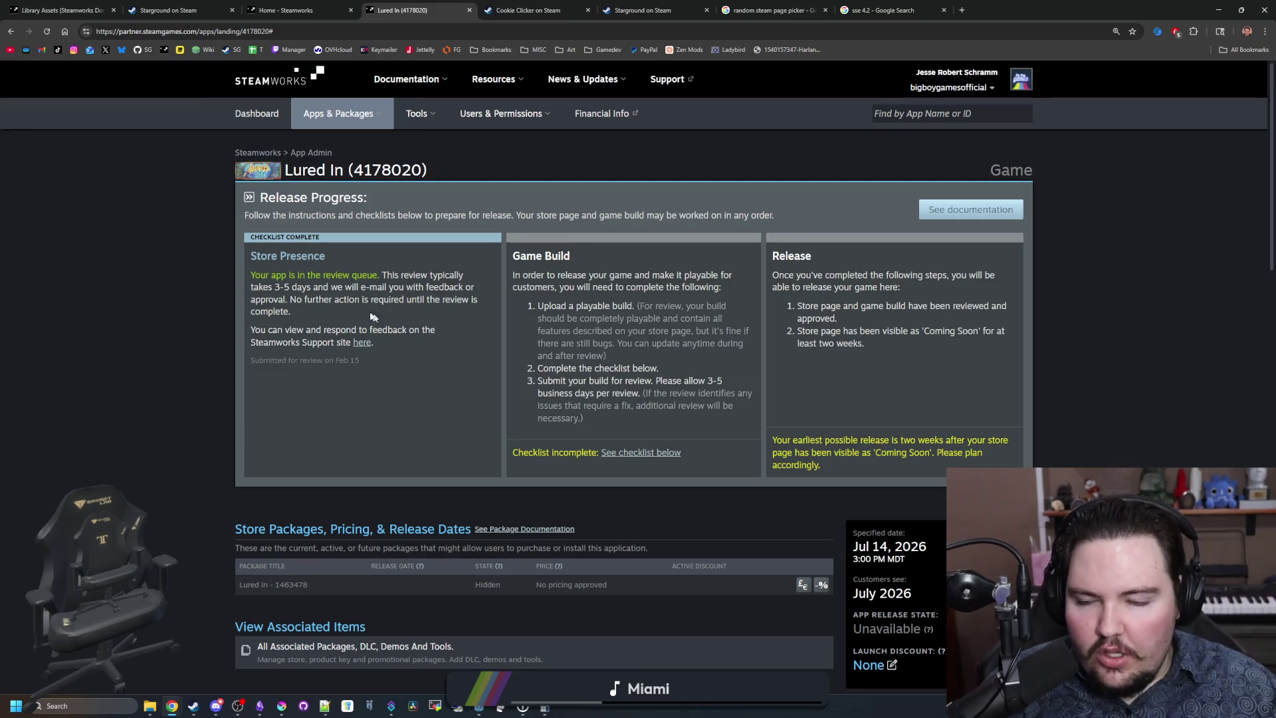
drag(360, 354, 257, 257)
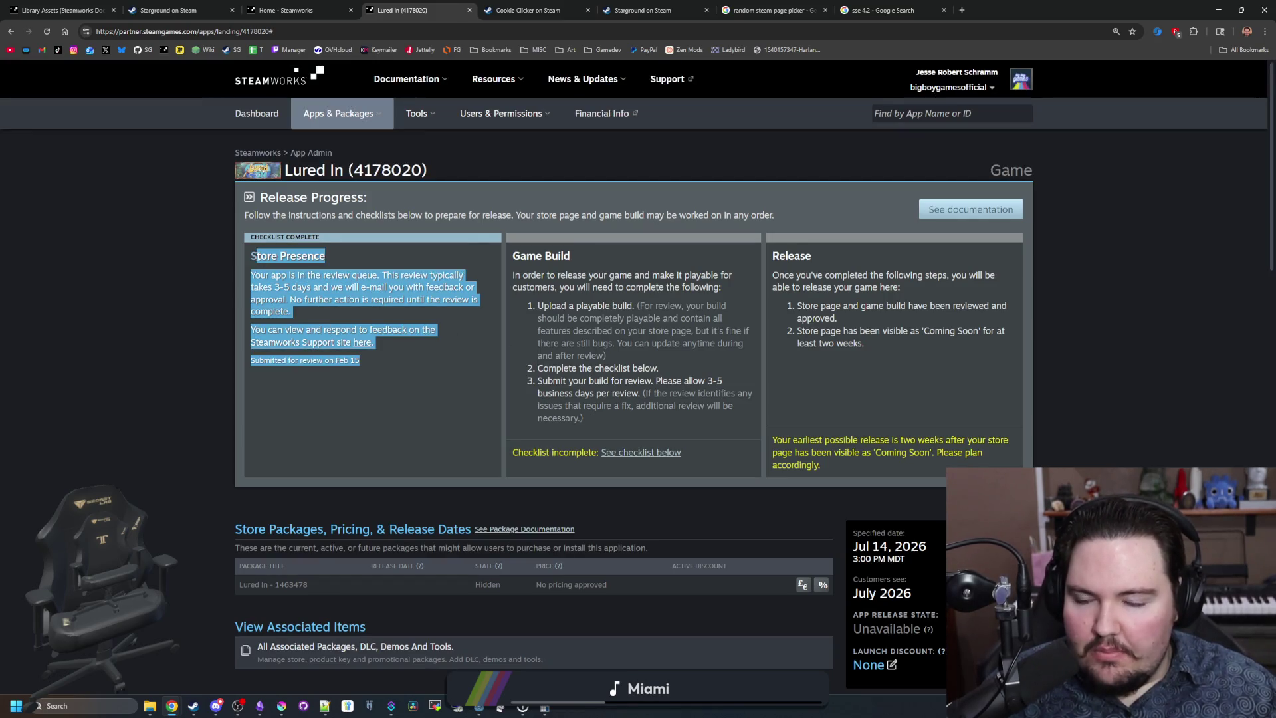
click(166, 269)
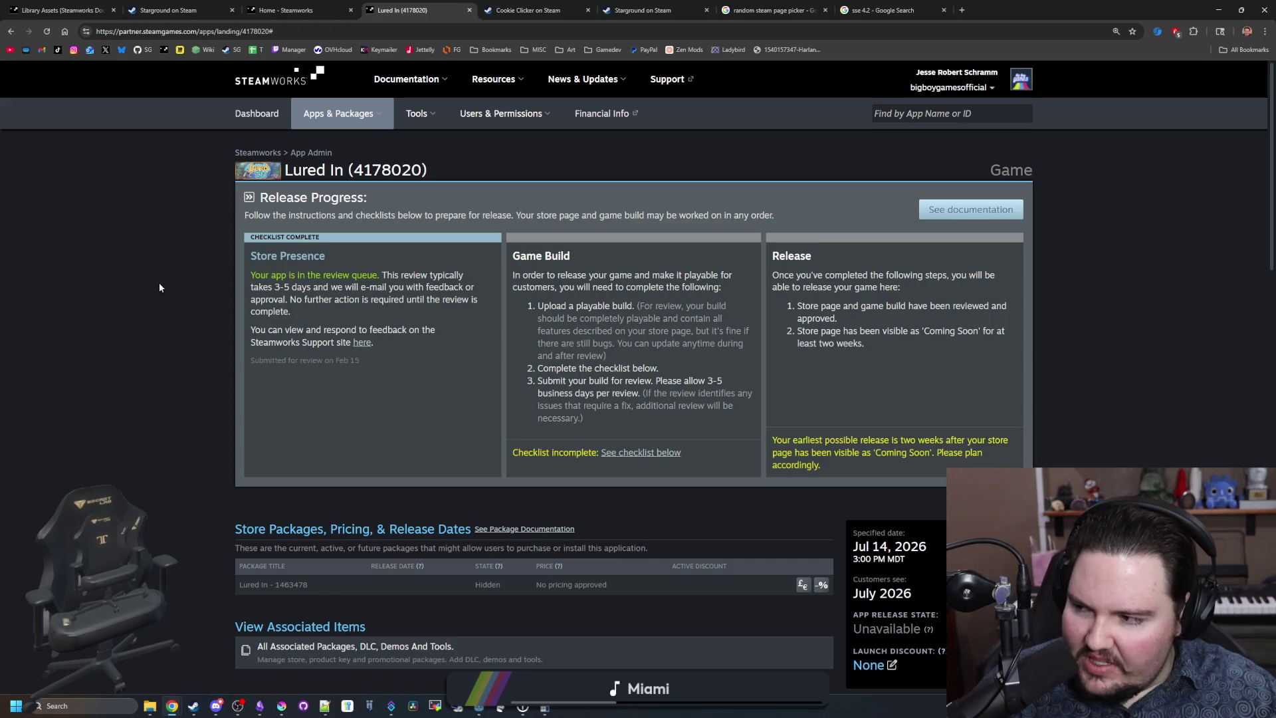
Step: On the Starground store page, expand the full Early Access developer notes
click(658, 26)
scroll(519, 338, up, 10)
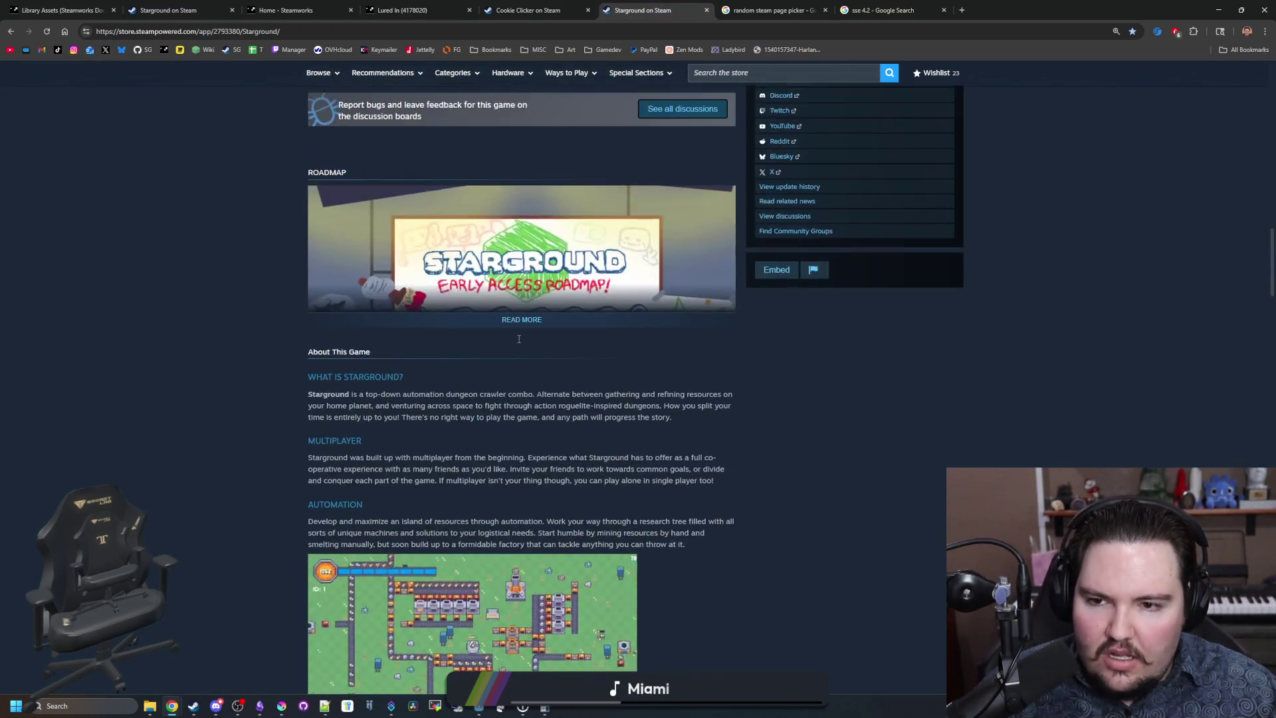
scroll(519, 339, up, 4)
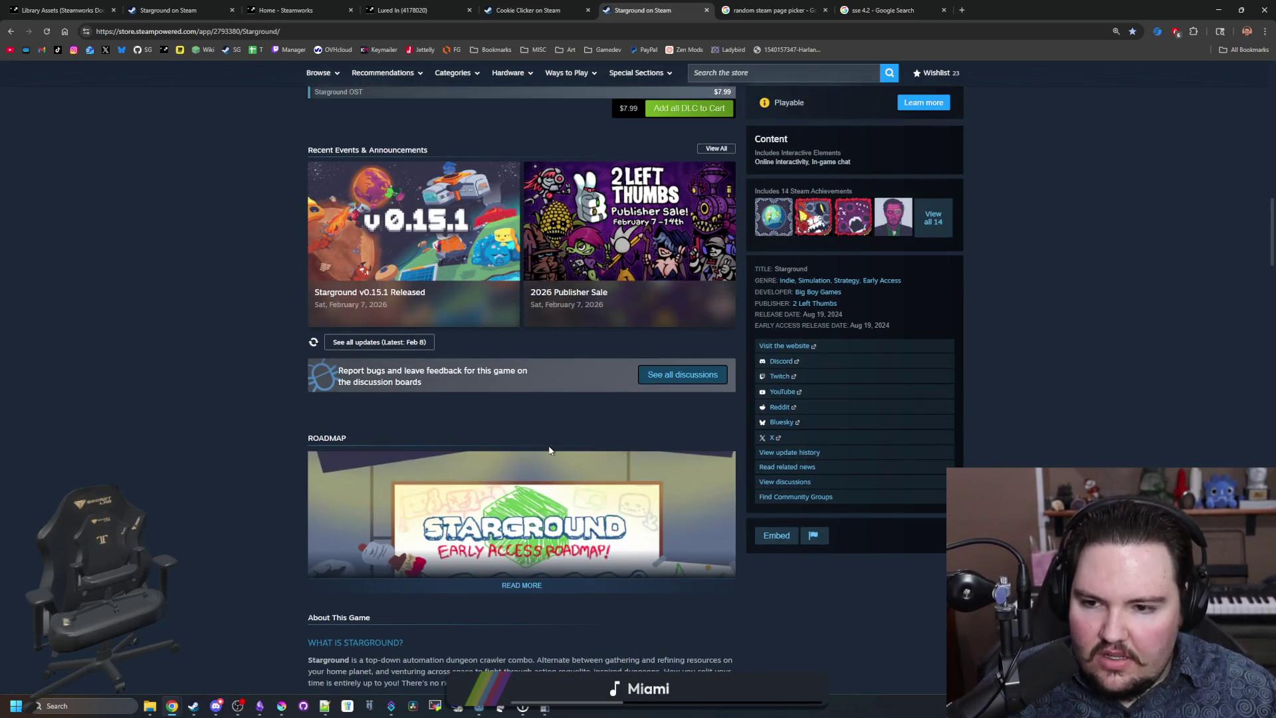
scroll(550, 450, up, 15)
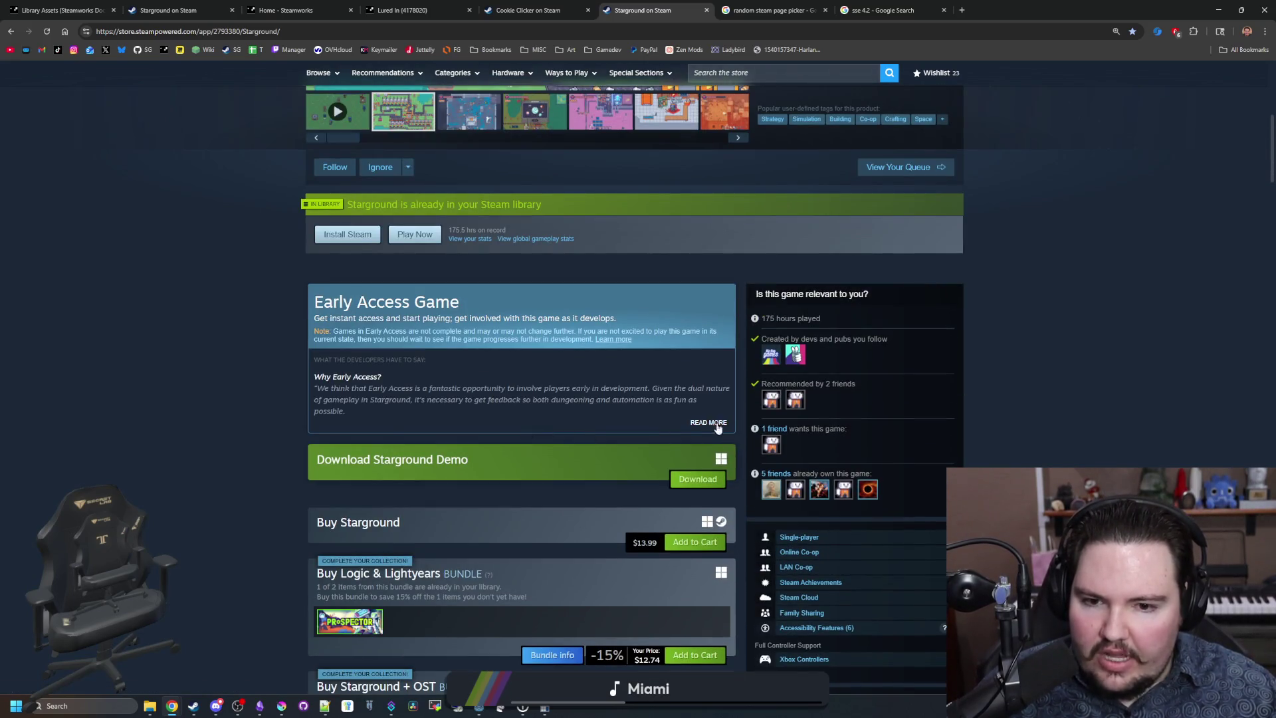
click(717, 425)
Step: Read through the Starground page, then open the Flash Game Vibes 2026 sale event page
scroll(524, 408, down, 2)
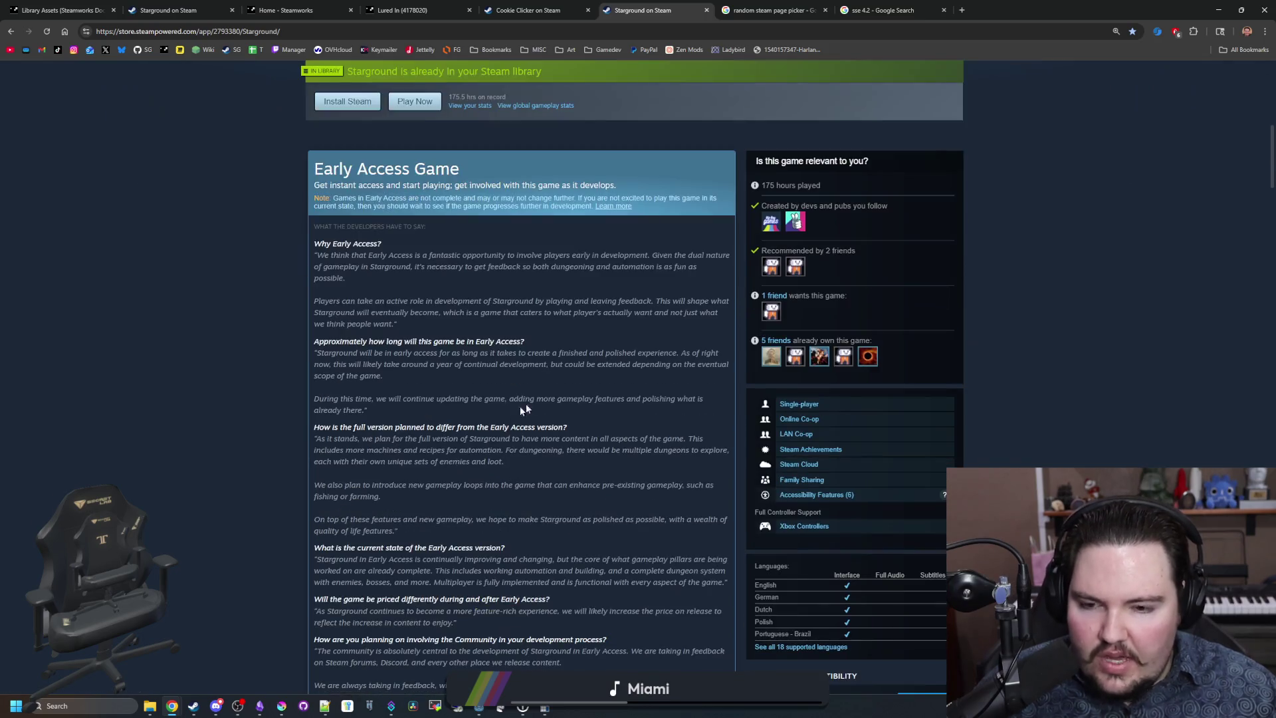
scroll(539, 397, down, 2)
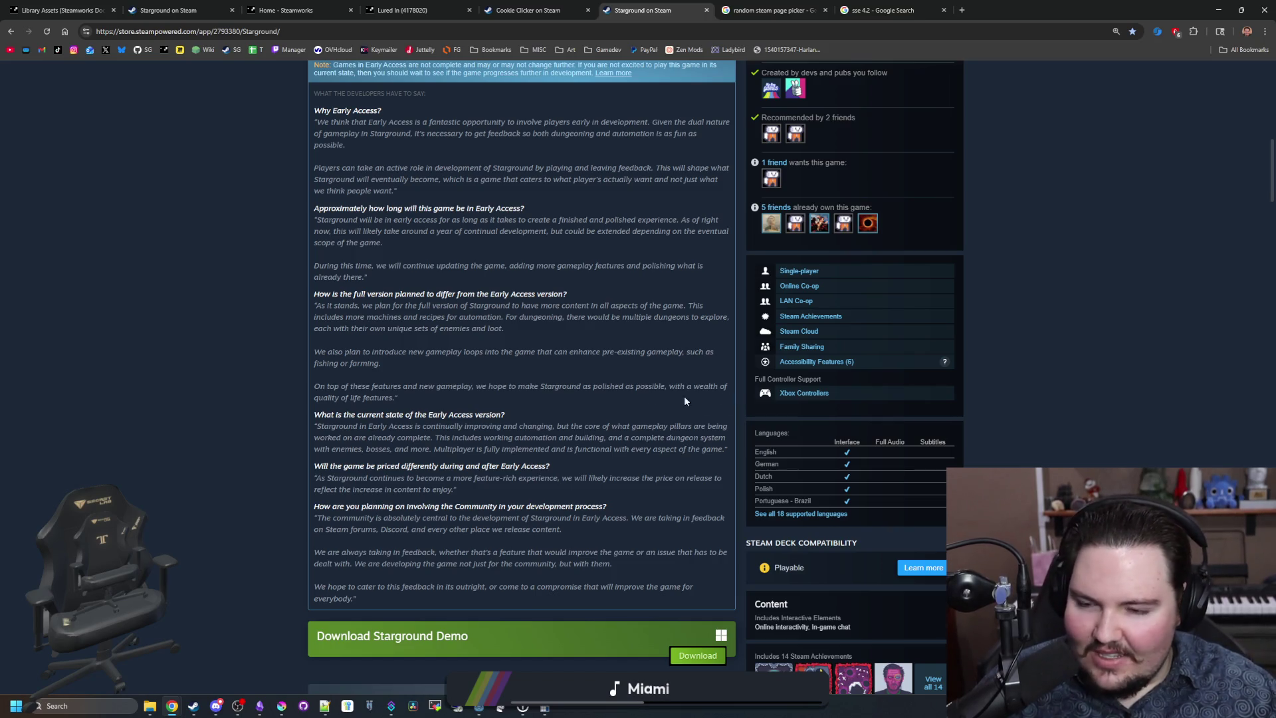
scroll(495, 402, up, 1)
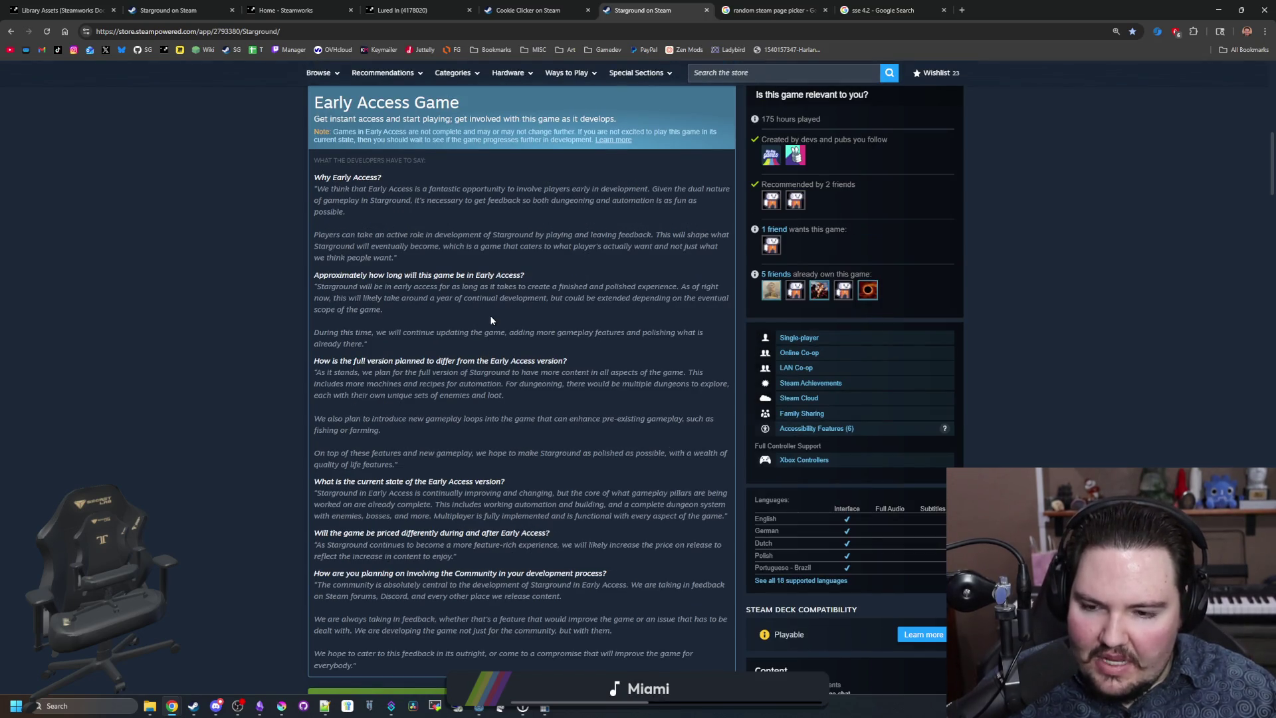
scroll(491, 320, down, 2)
scroll(491, 317, down, 2)
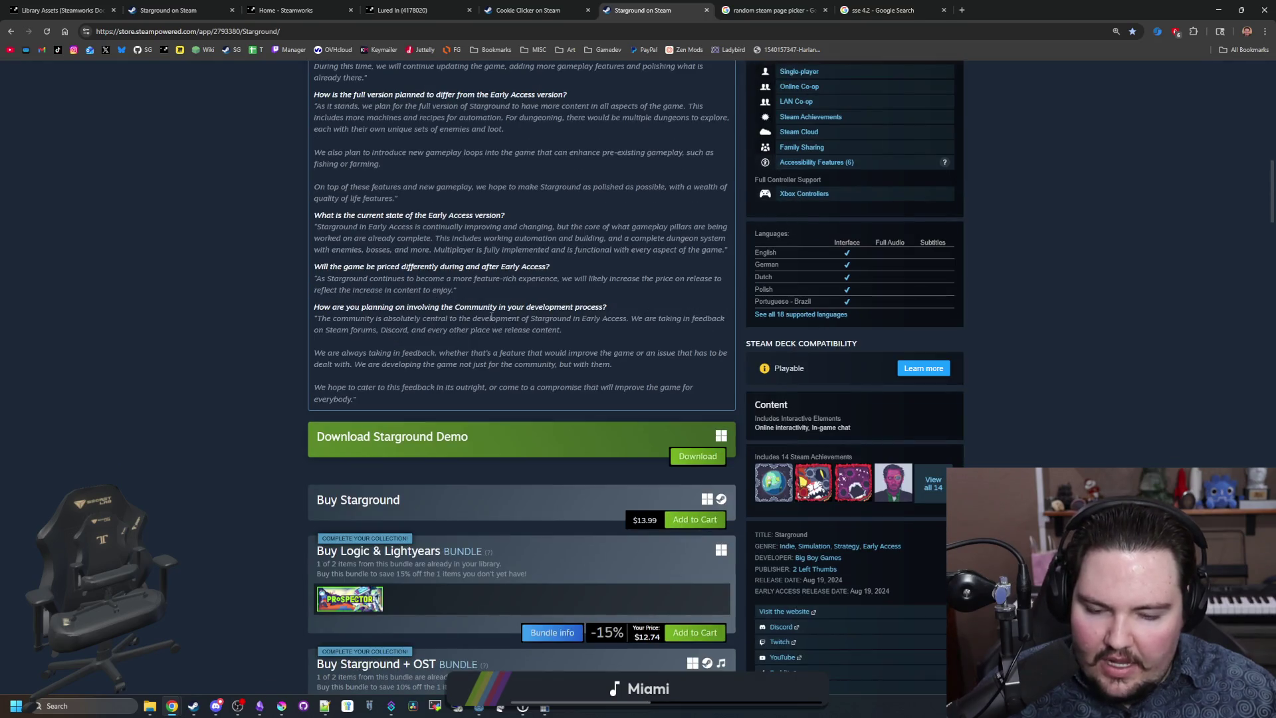
scroll(491, 318, down, 2)
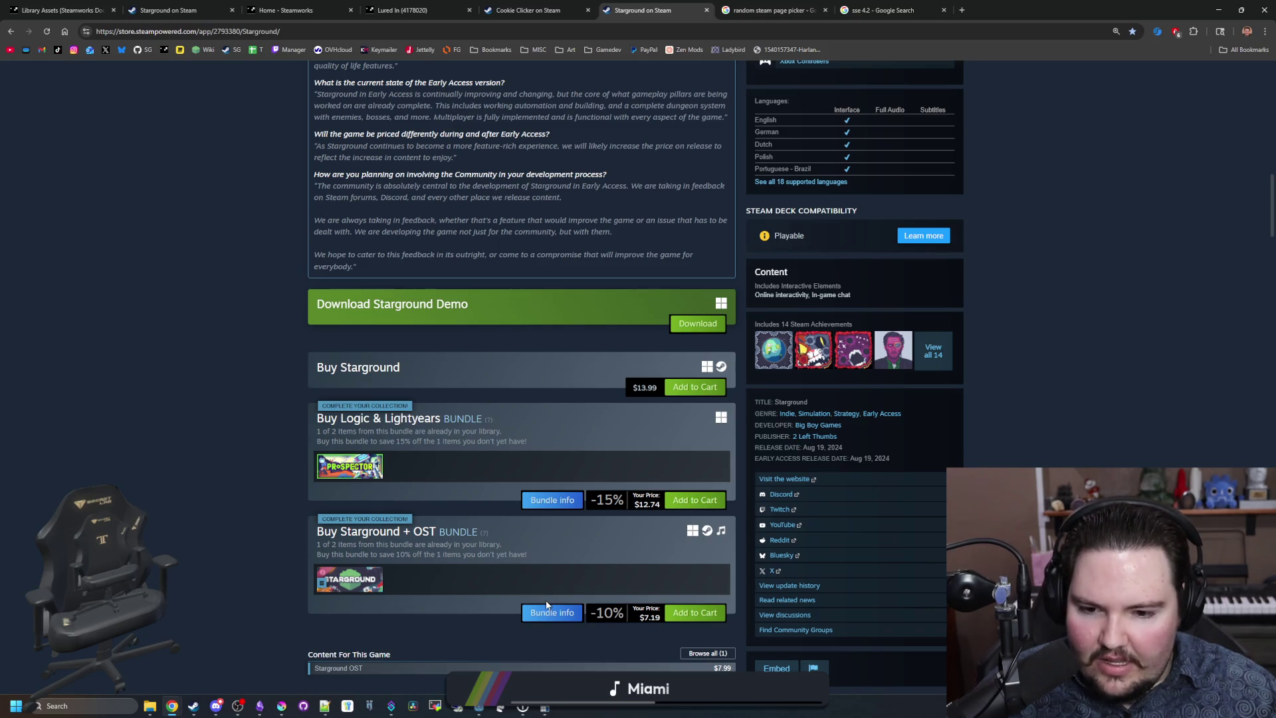
scroll(471, 493, down, 6)
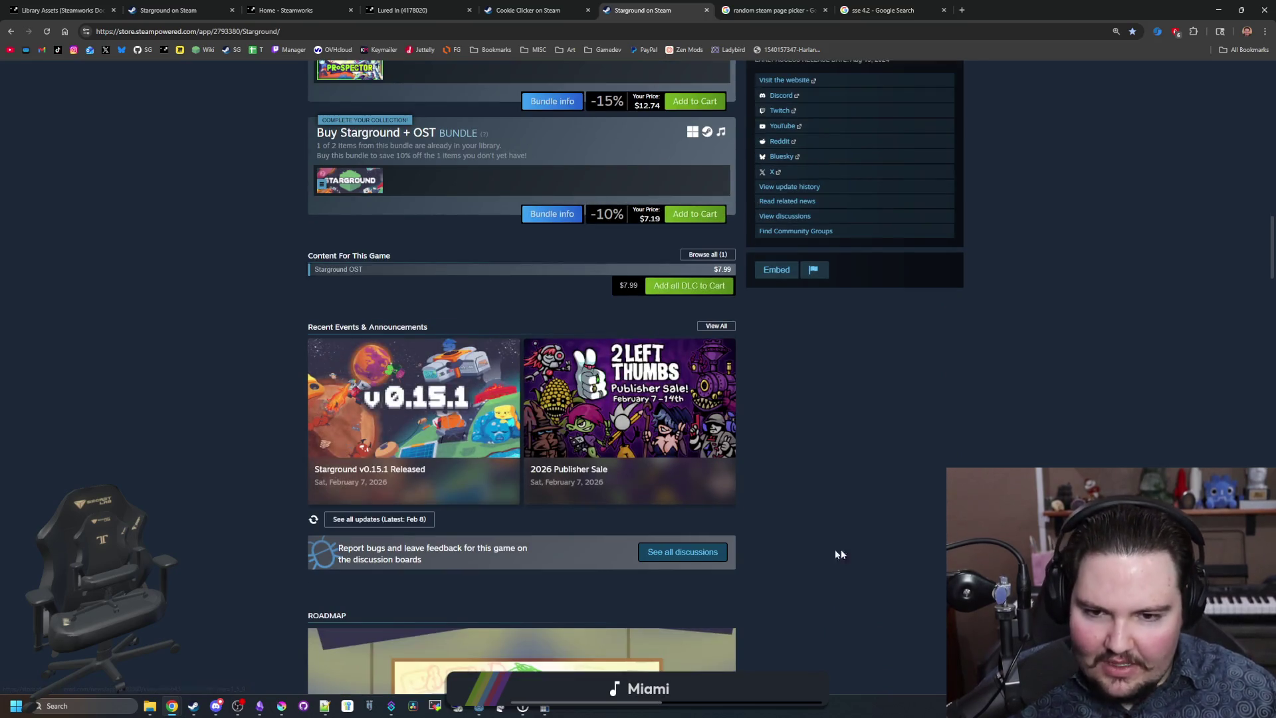
scroll(807, 512, down, 6)
scroll(806, 511, down, 8)
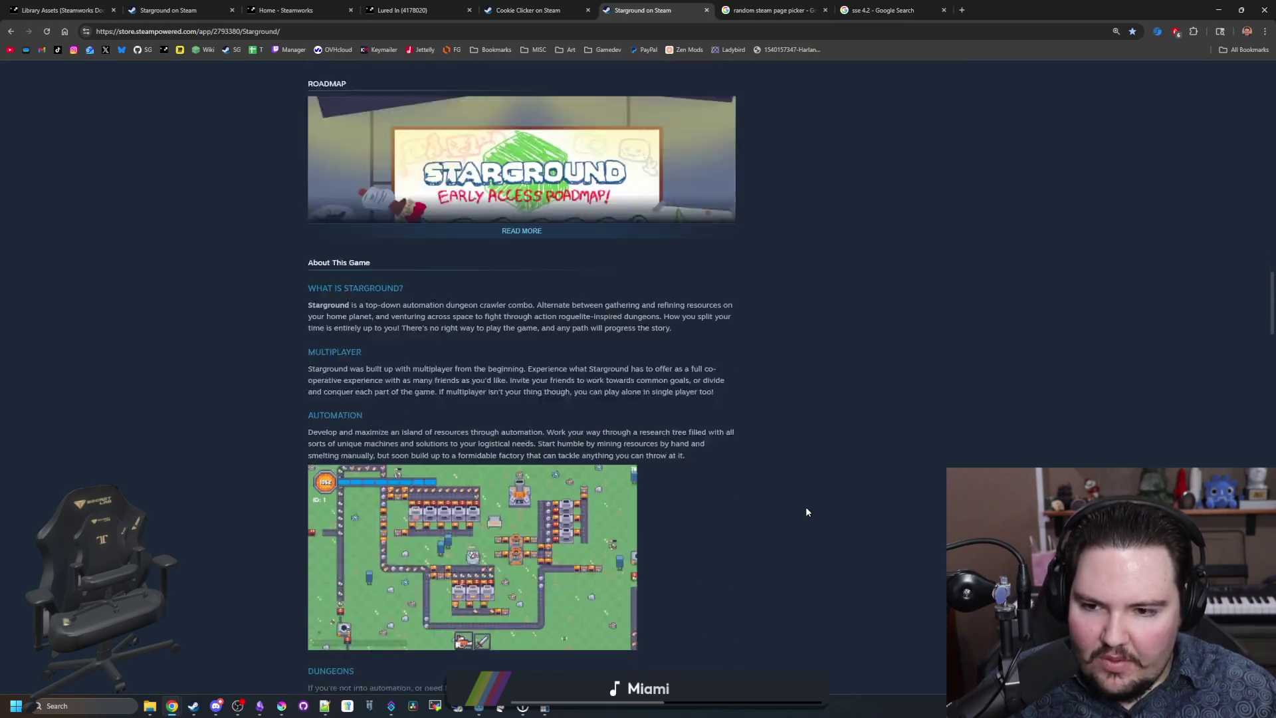
scroll(515, 491, up, 1)
scroll(515, 492, down, 14)
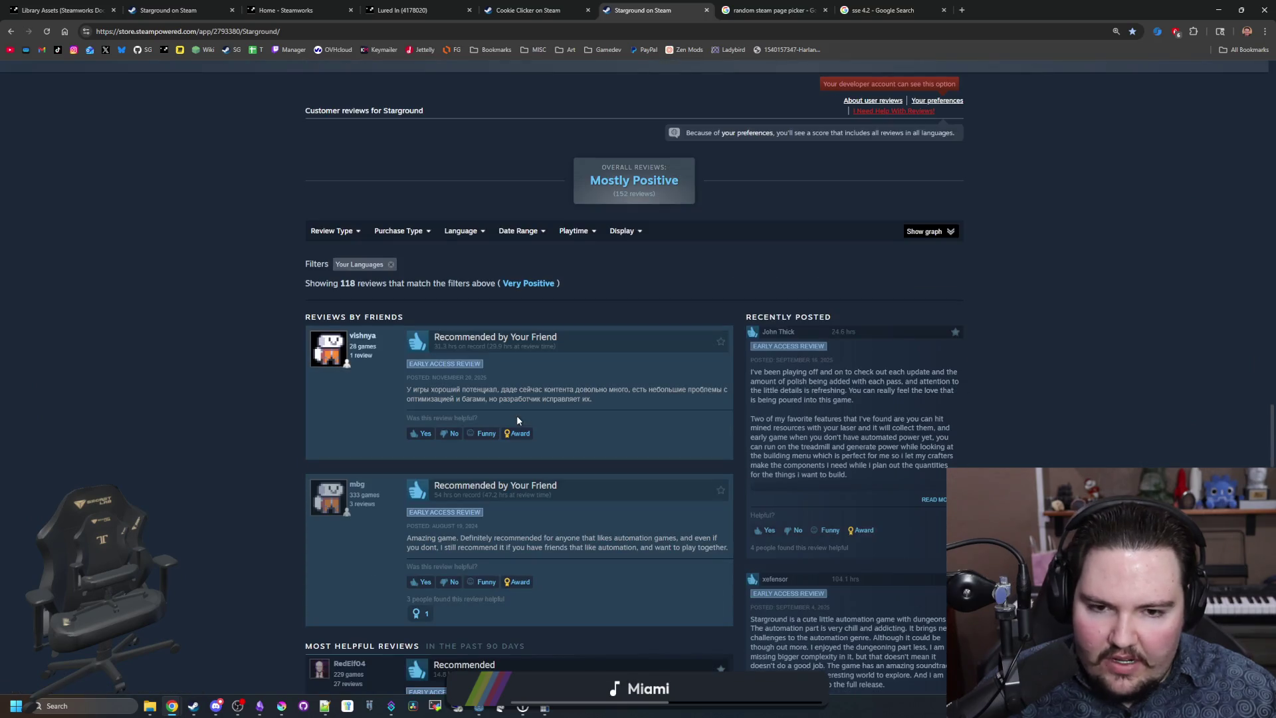
key(Home)
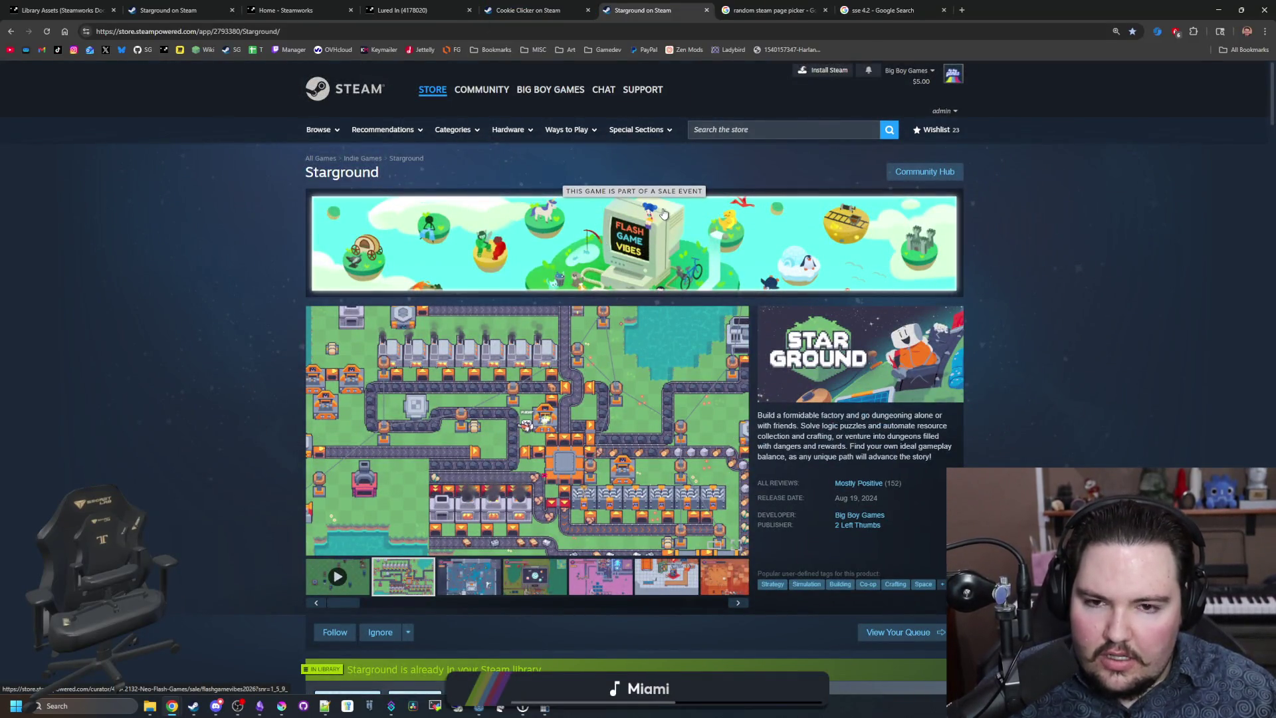
click(663, 260)
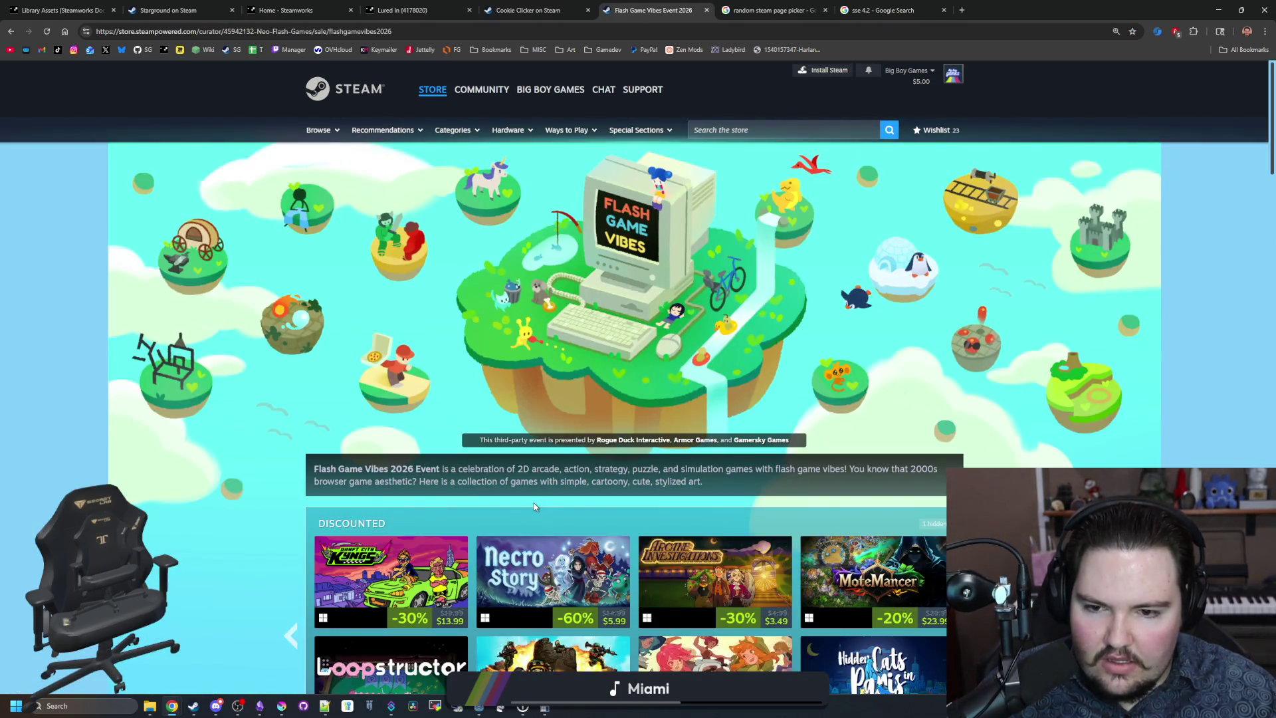
Step: Scroll the Flash Game Vibes 2026 event listings, then open Starground's store page from it
scroll(688, 444, down, 8)
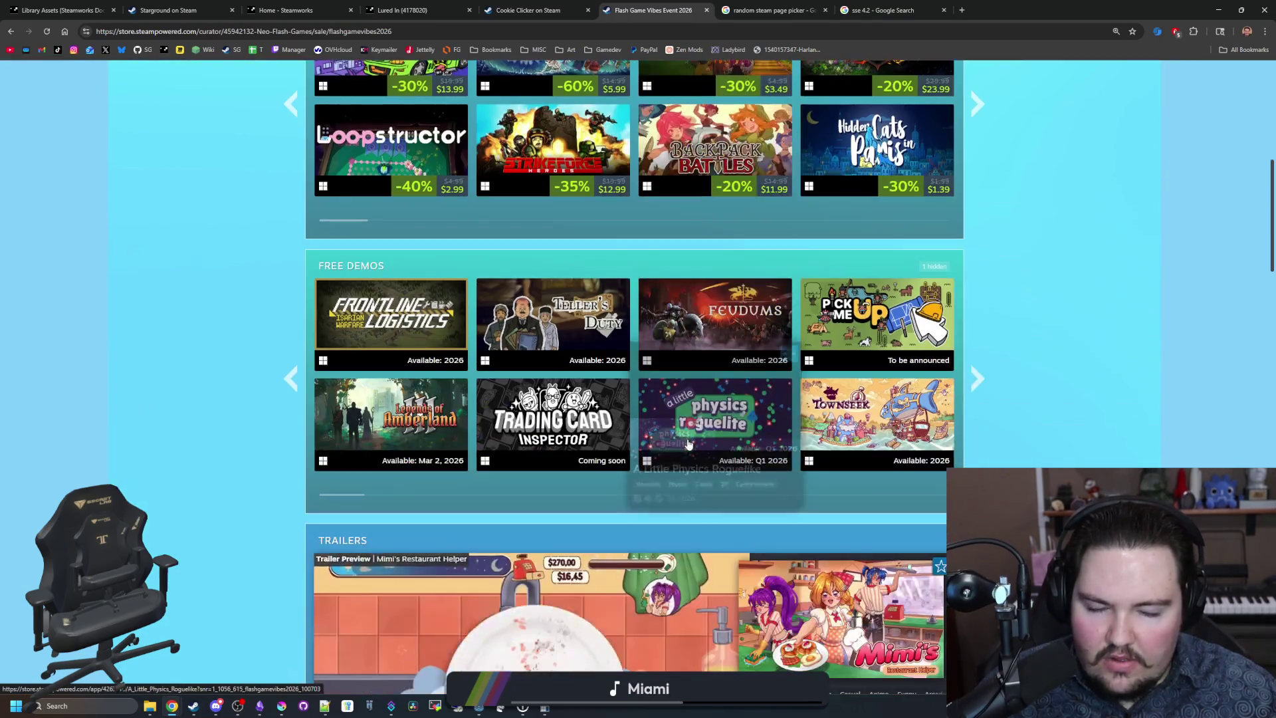
mouse_move(758, 433)
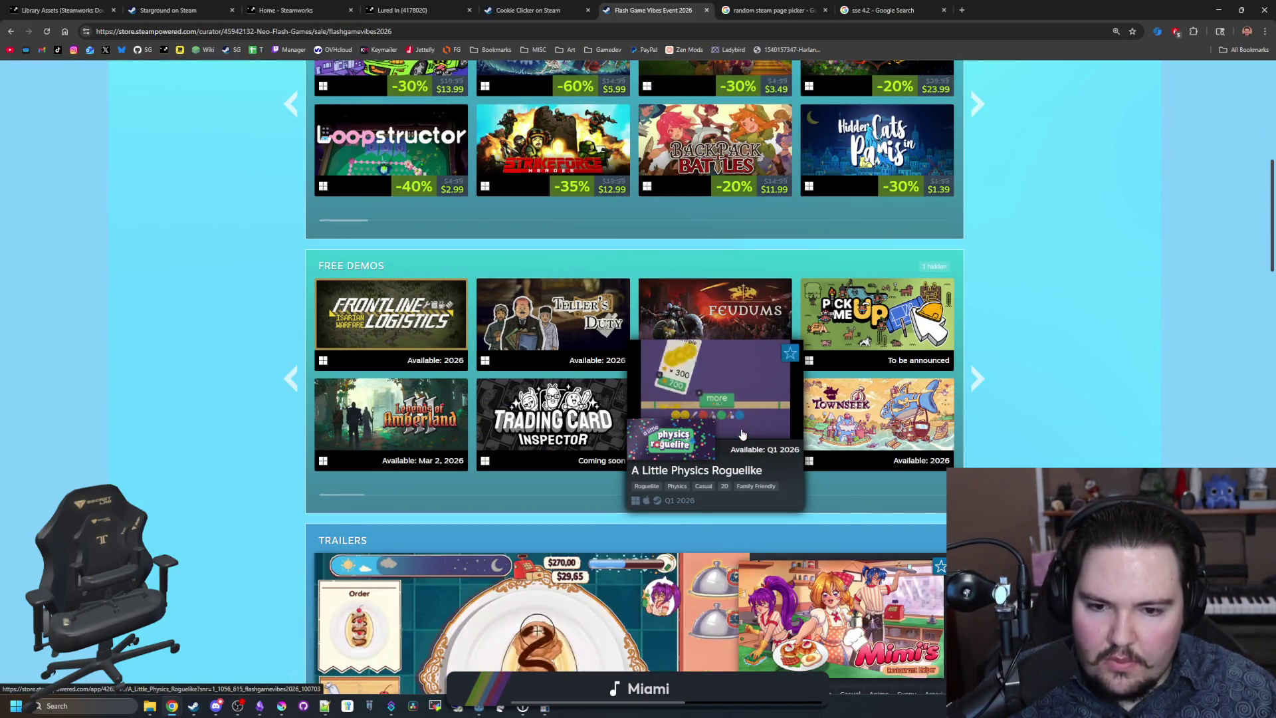
scroll(935, 434, down, 20)
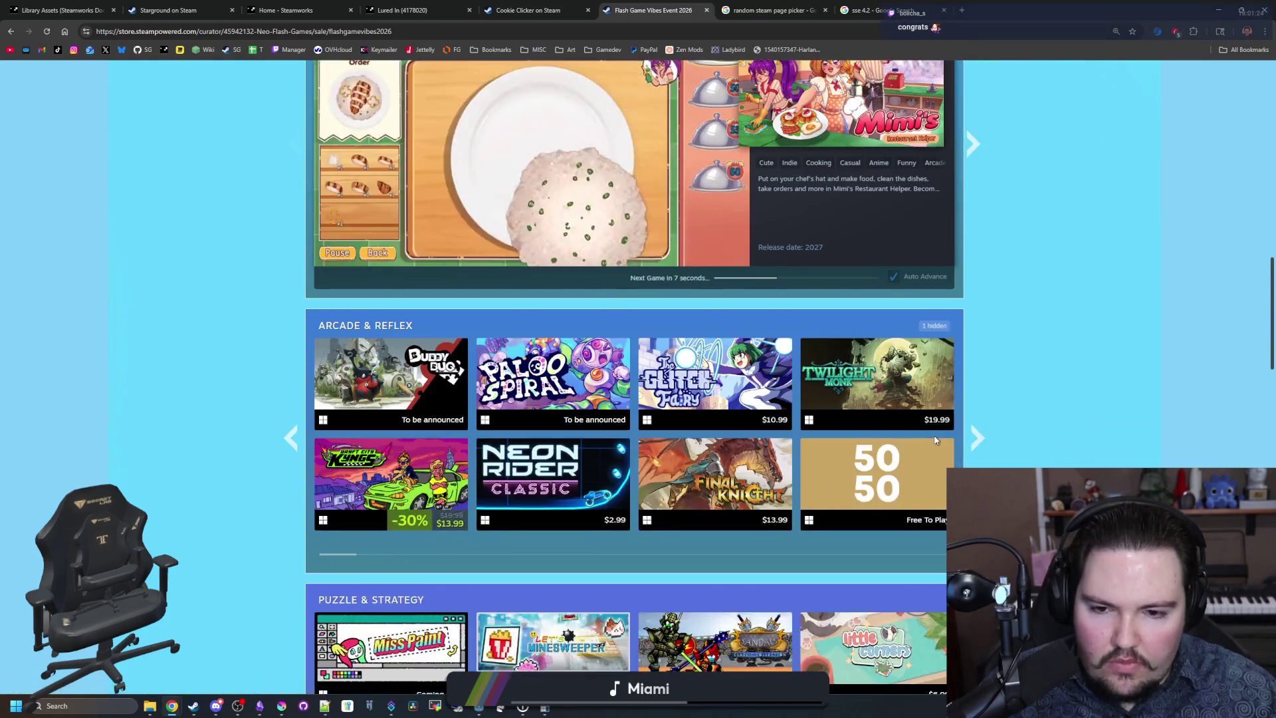
scroll(934, 435, down, 8)
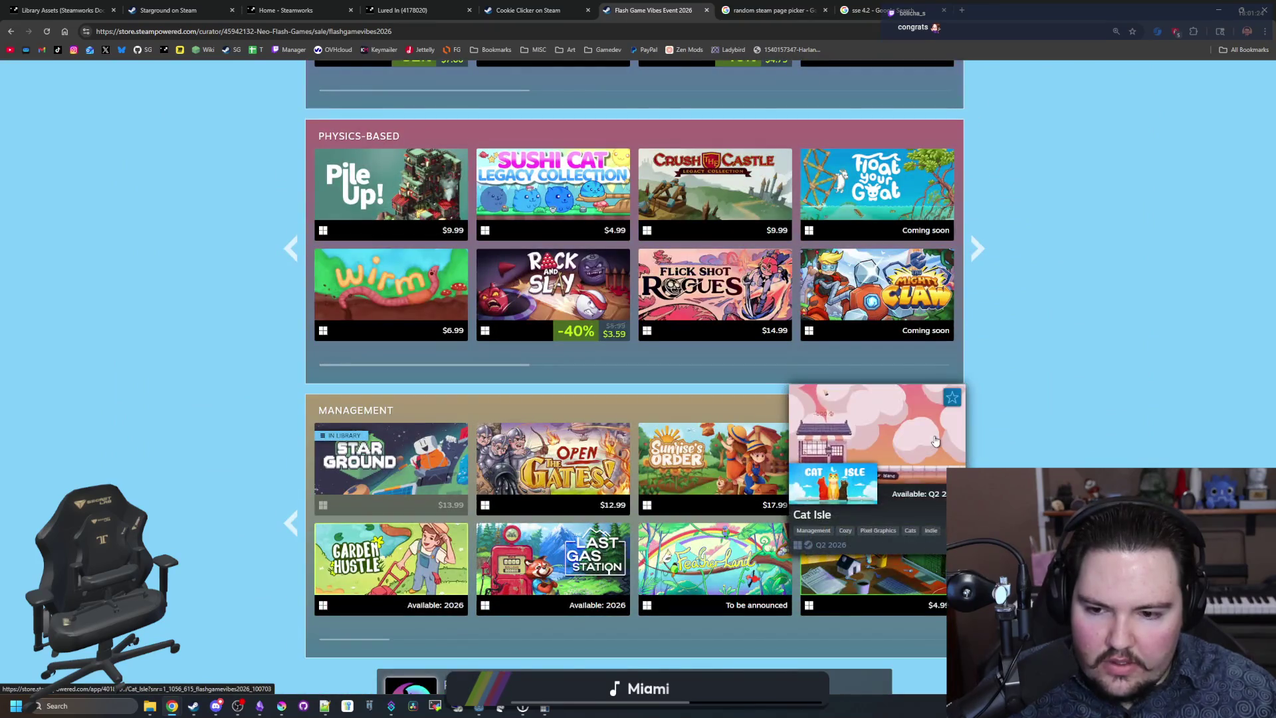
scroll(935, 435, down, 3)
scroll(622, 408, down, 5)
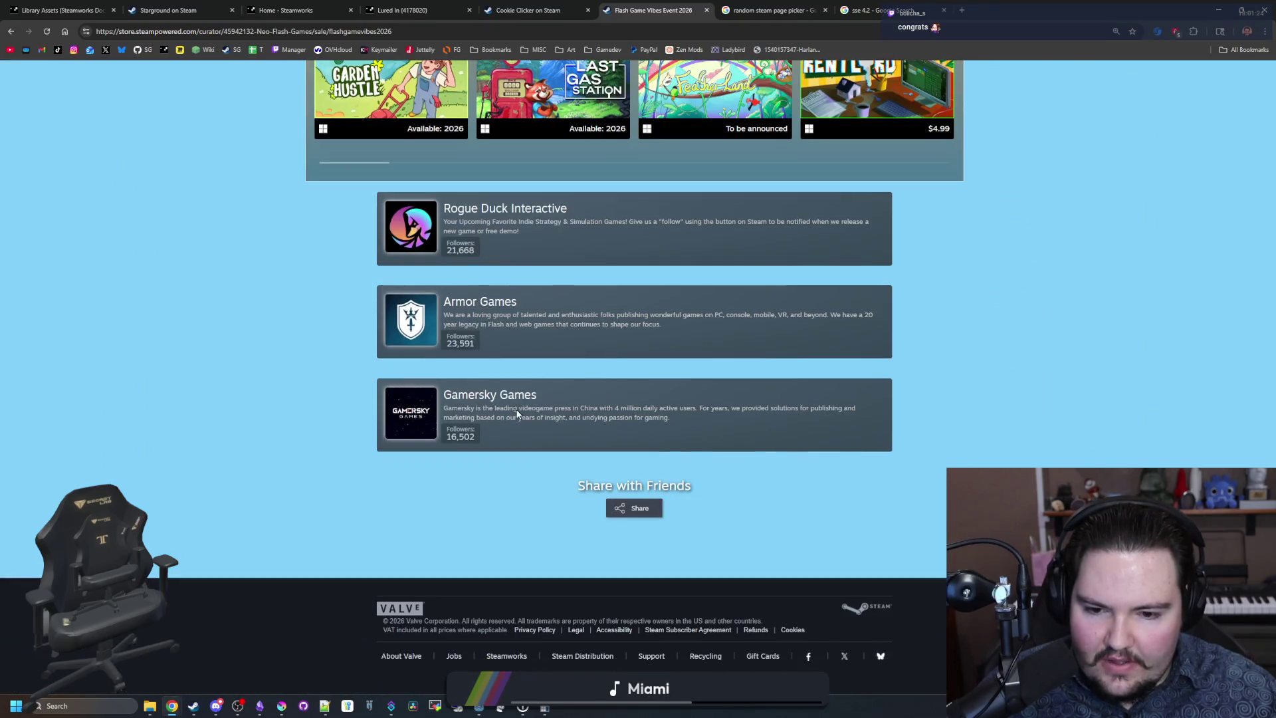
key(Home)
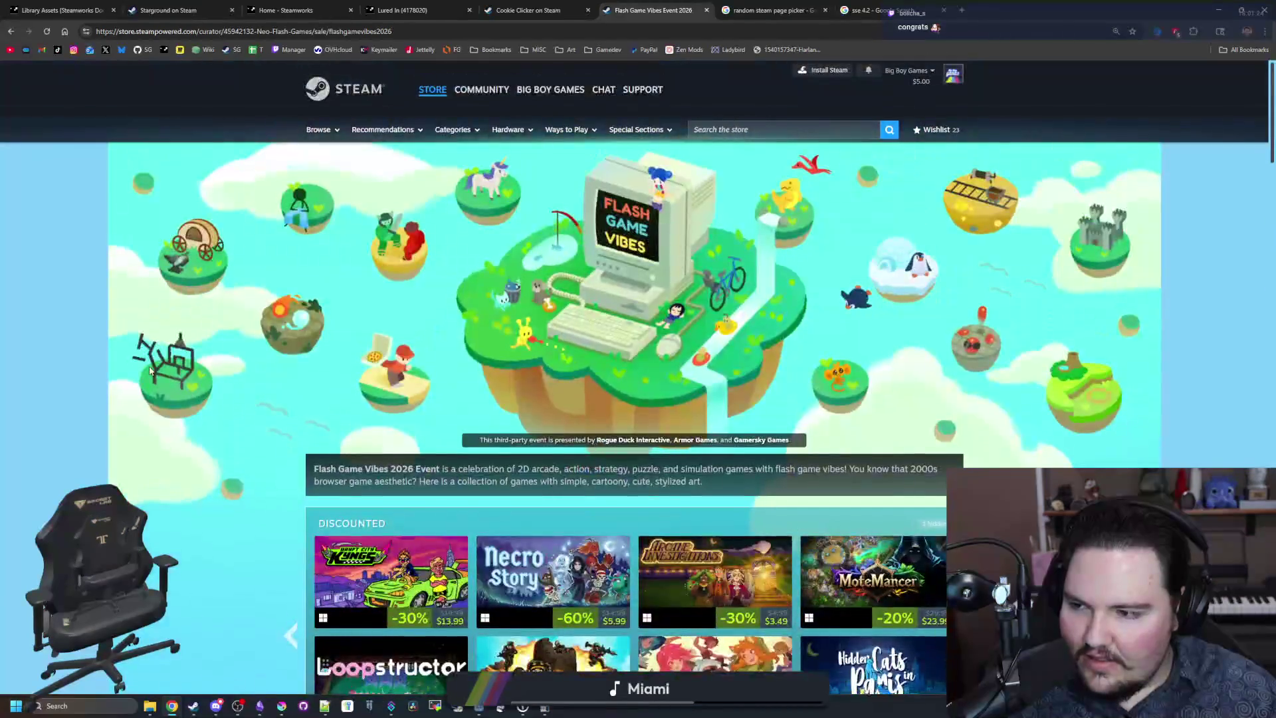
click(340, 354)
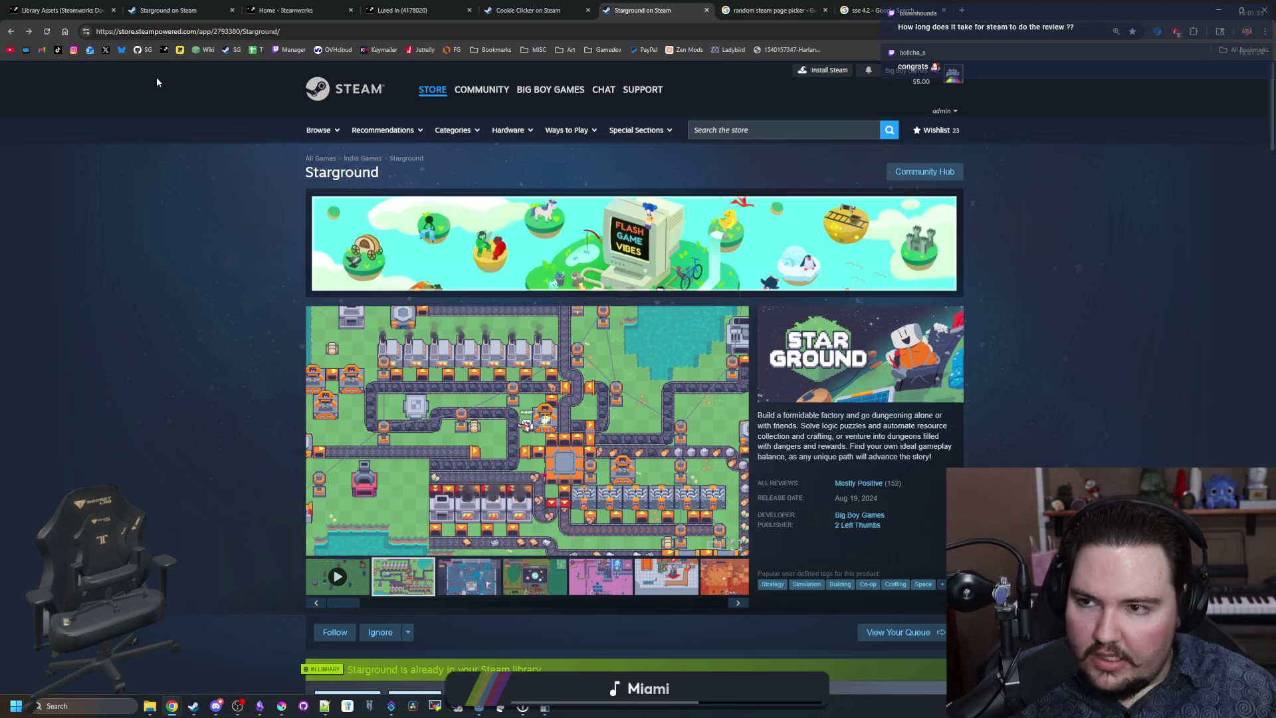
Step: Load the Steamworks partner dashboard and open the Early Access 1.0 release date announcement
click(163, 50)
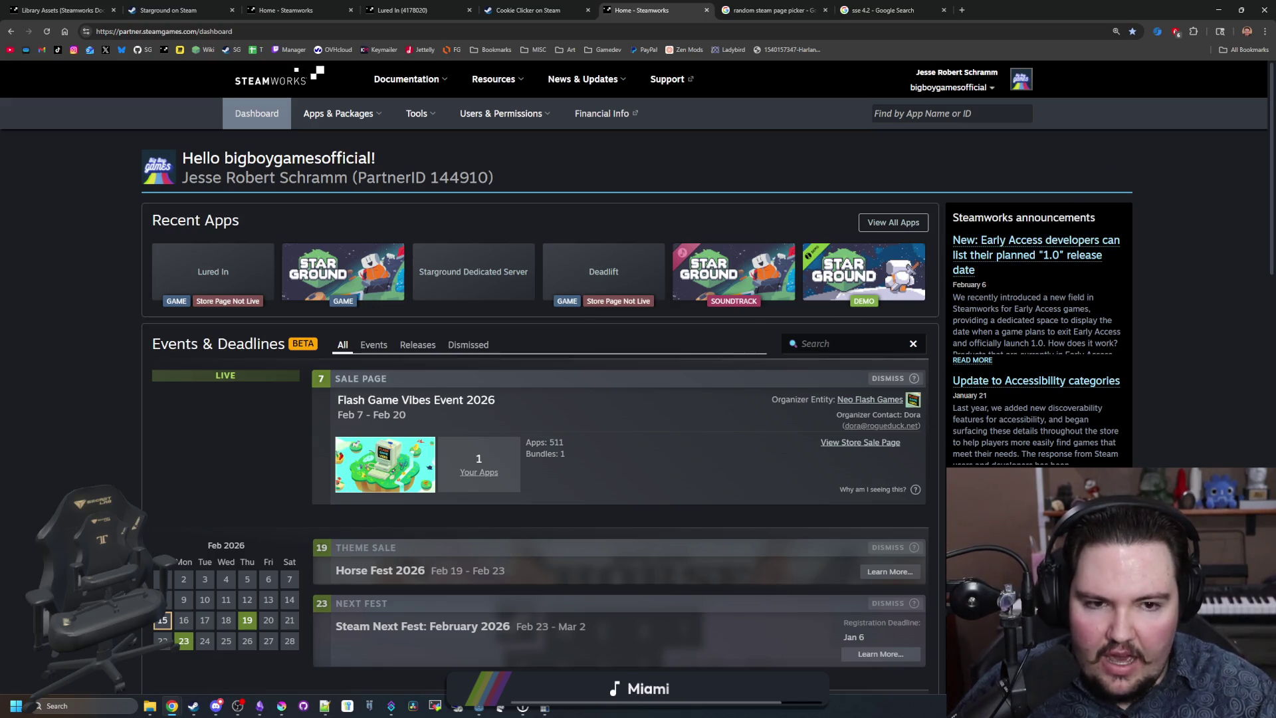
click(1070, 261)
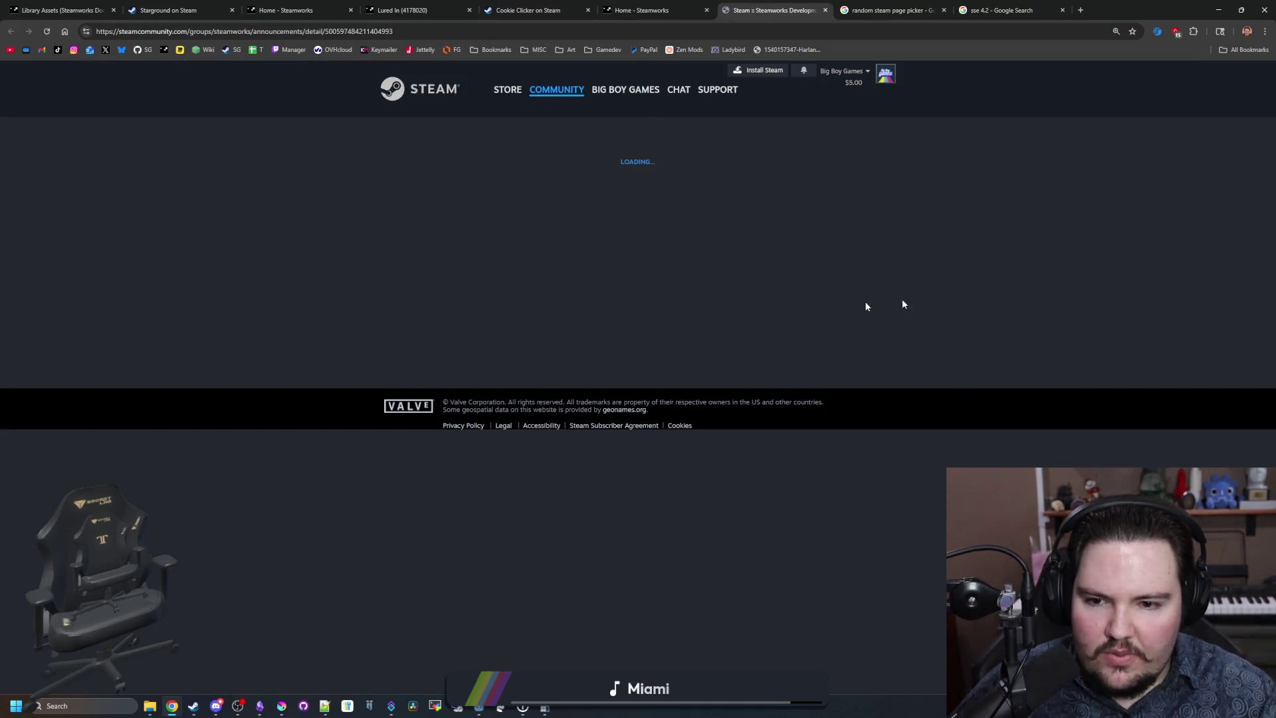
Step: Read through the announcement about Early Access developers listing a planned '1.0' release date
scroll(649, 267, down, 2)
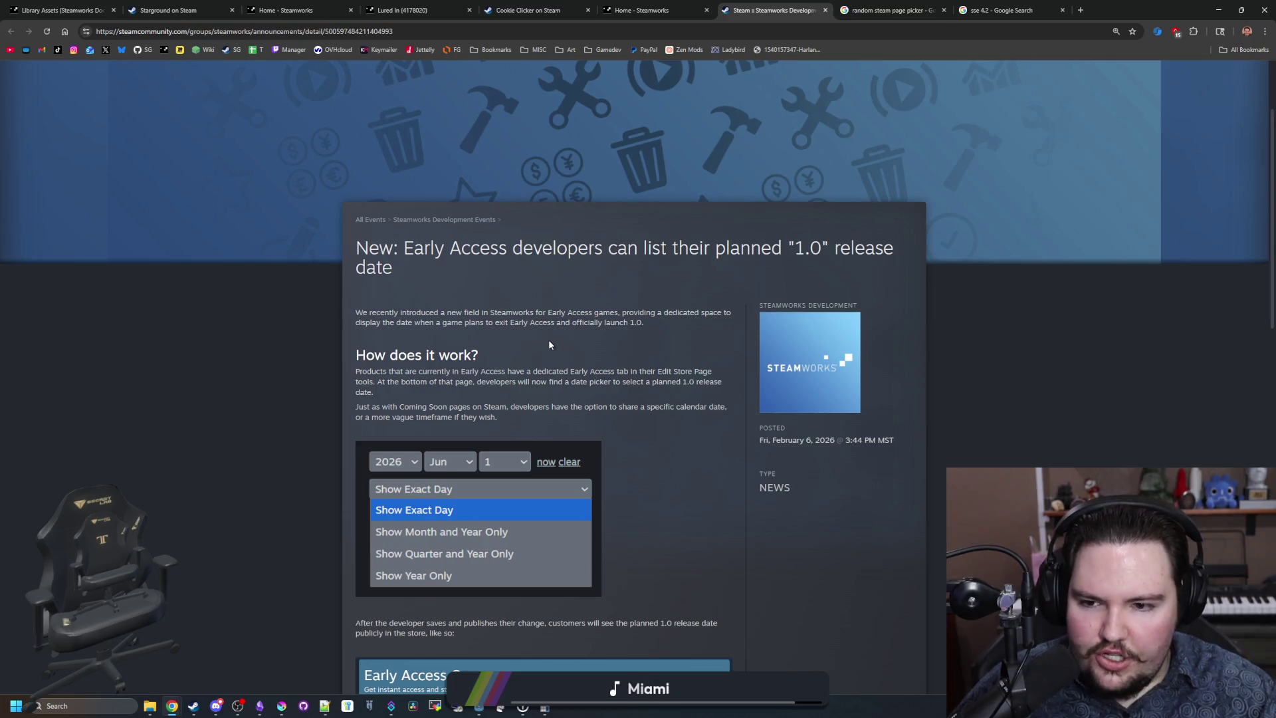
scroll(549, 344, down, 3)
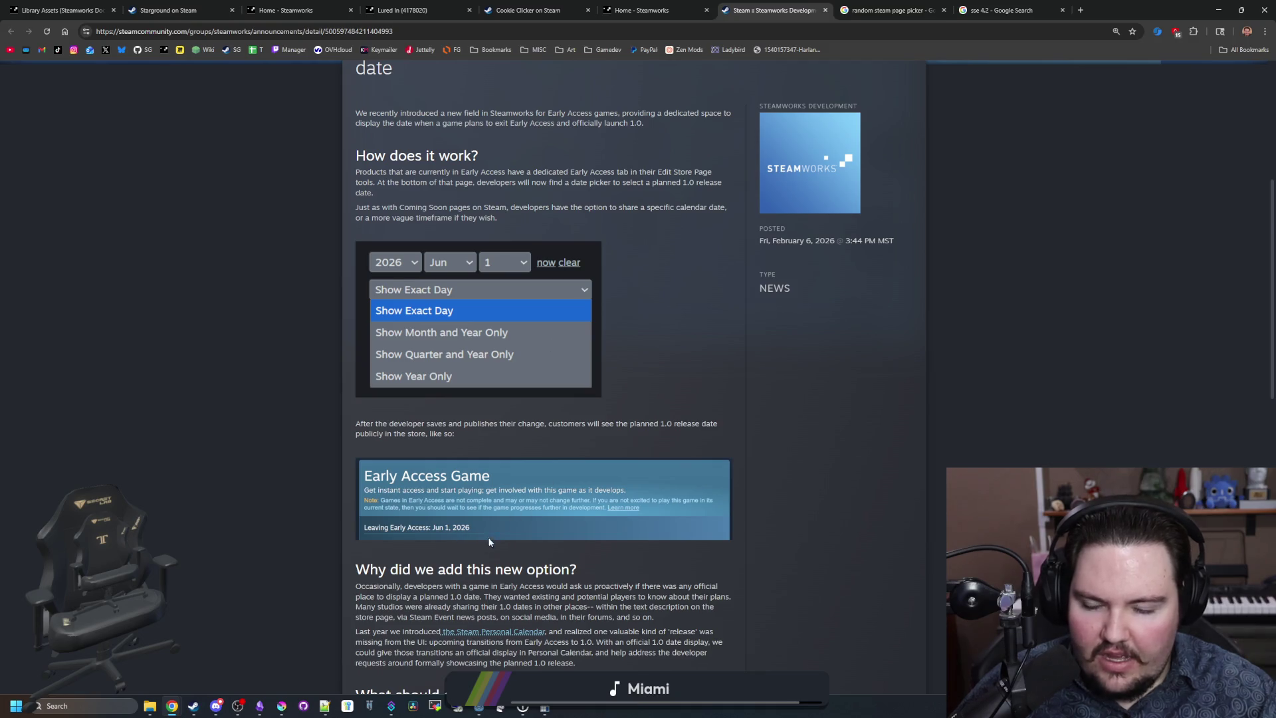
scroll(499, 518, down, 2)
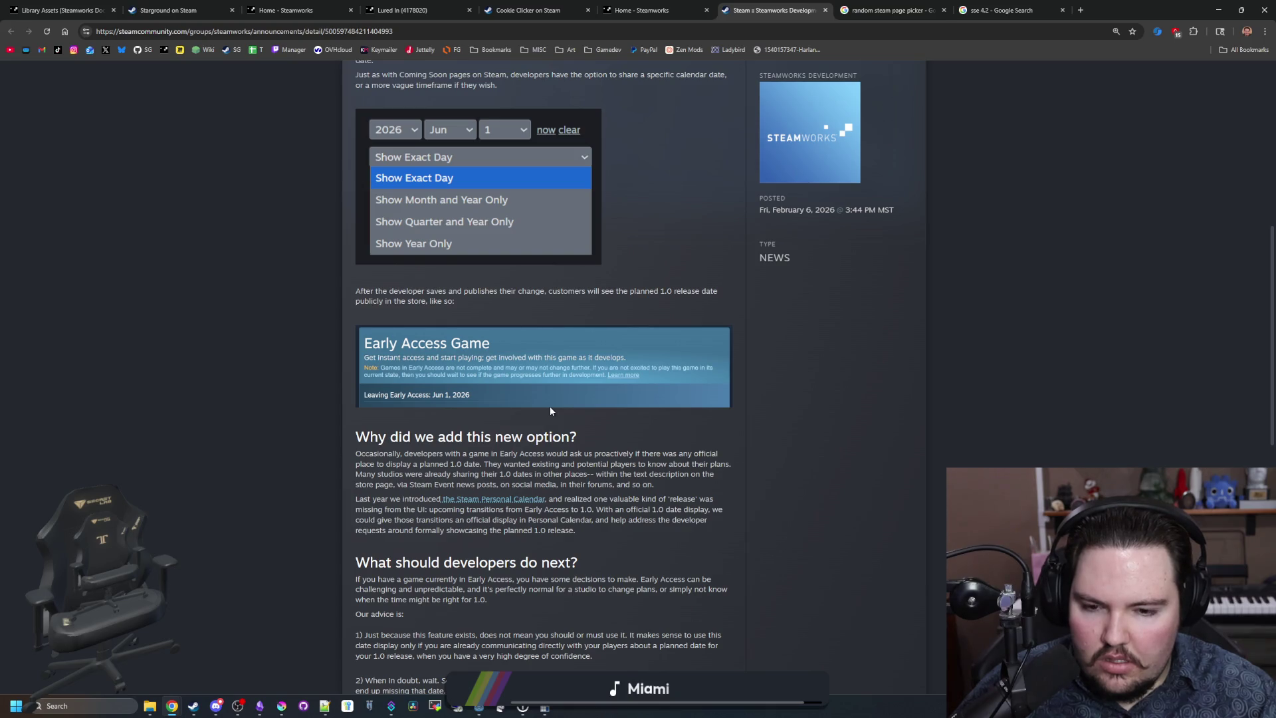
scroll(550, 410, down, 3)
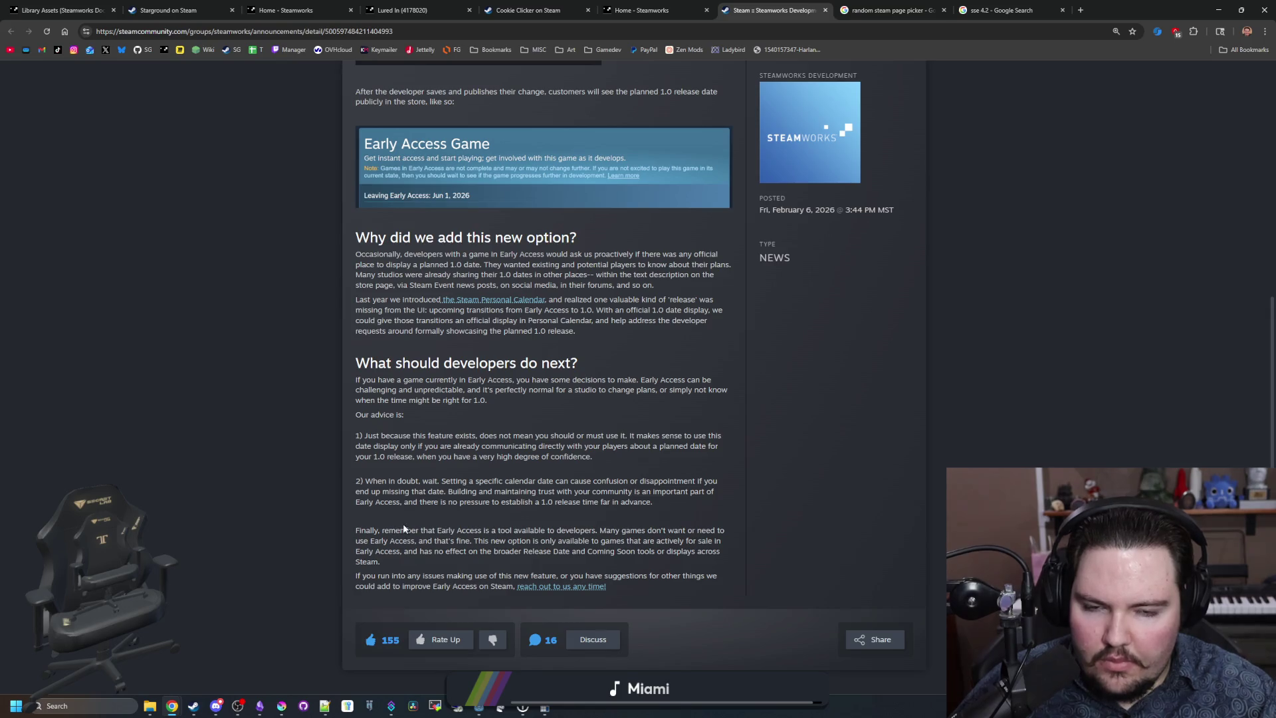
scroll(420, 480, up, 6)
scroll(409, 469, down, 3)
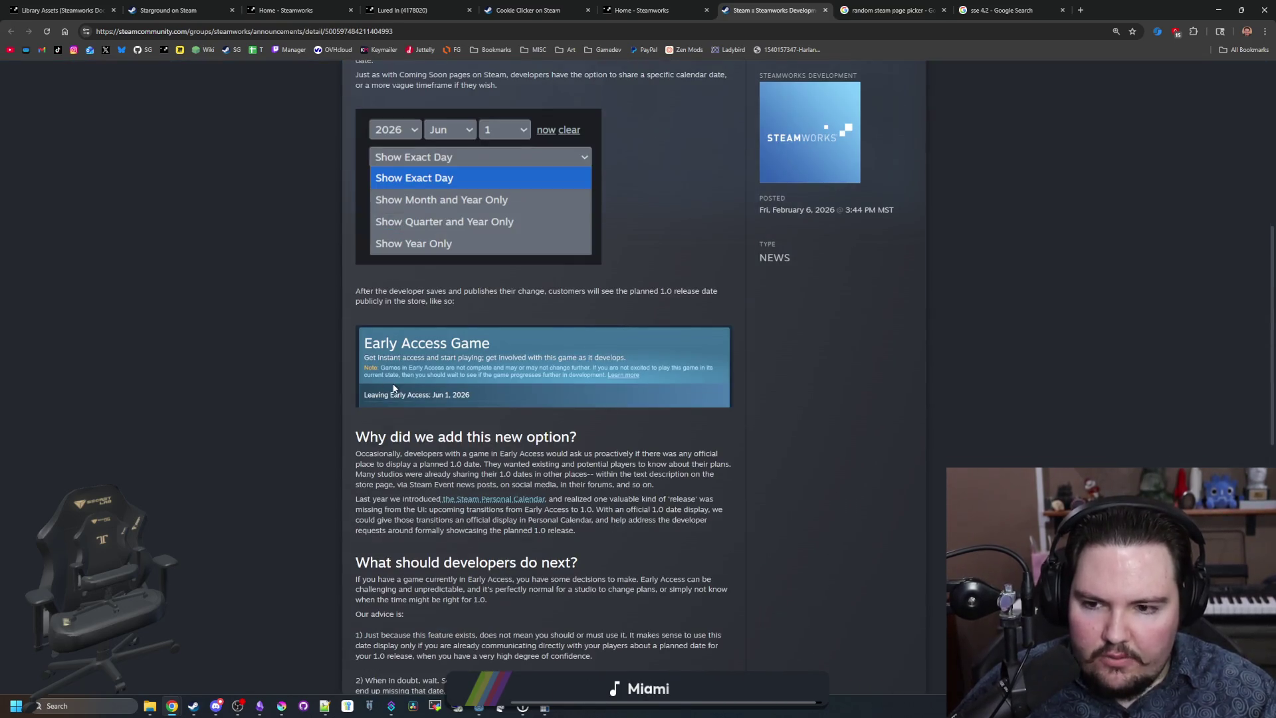
scroll(618, 495, up, 6)
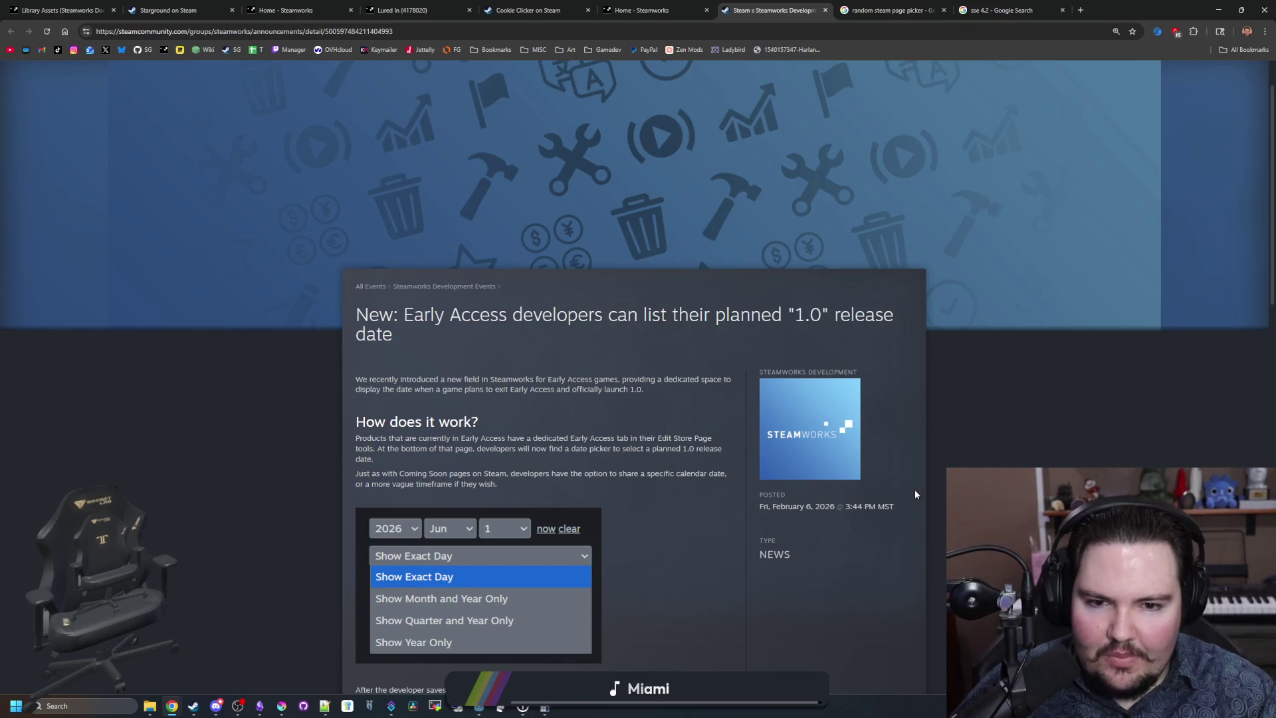
scroll(915, 495, up, 2)
Step: Close the 'random steam page picker' and 'sse 4.2' search tabs, then open the Starground store page
click(909, 9)
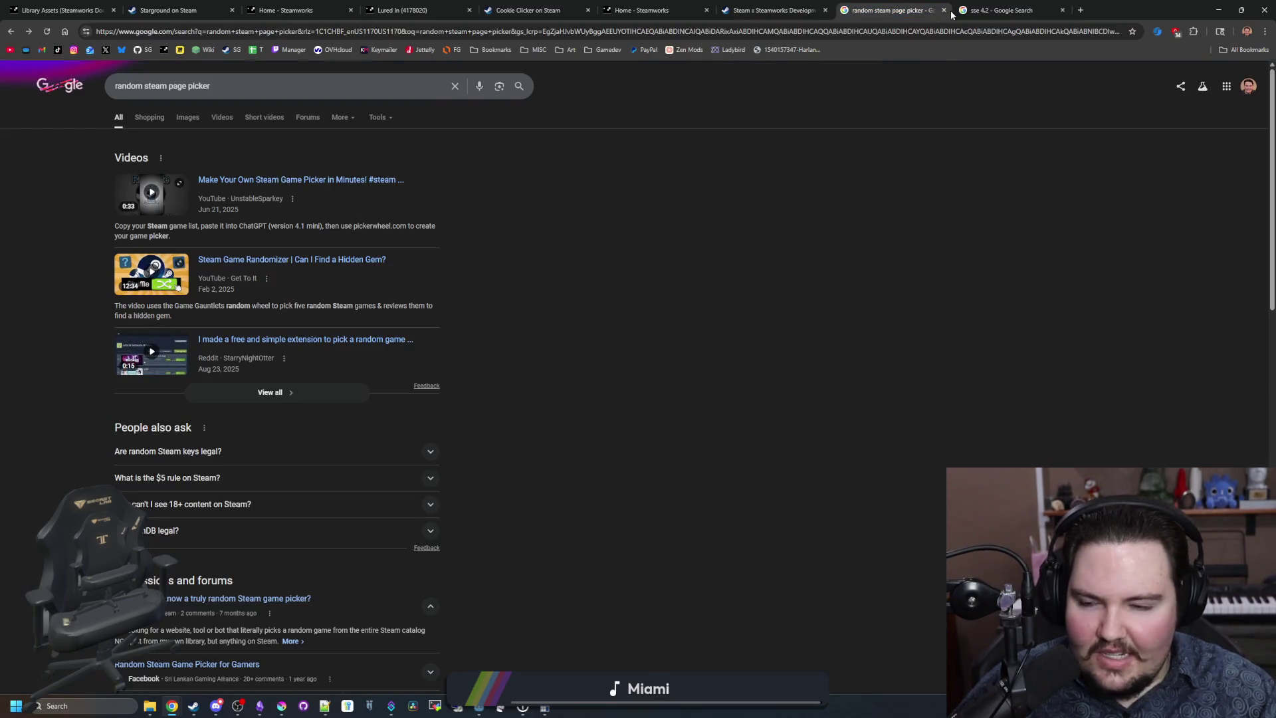
click(944, 10)
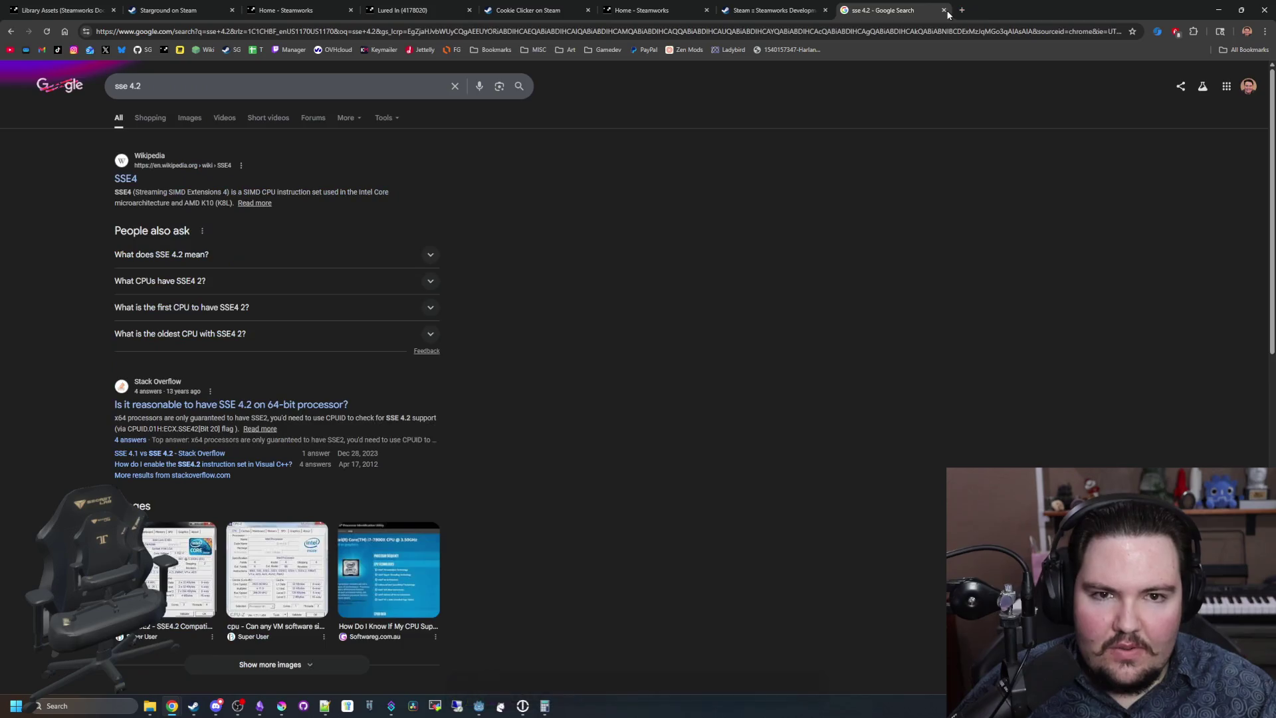
click(945, 10)
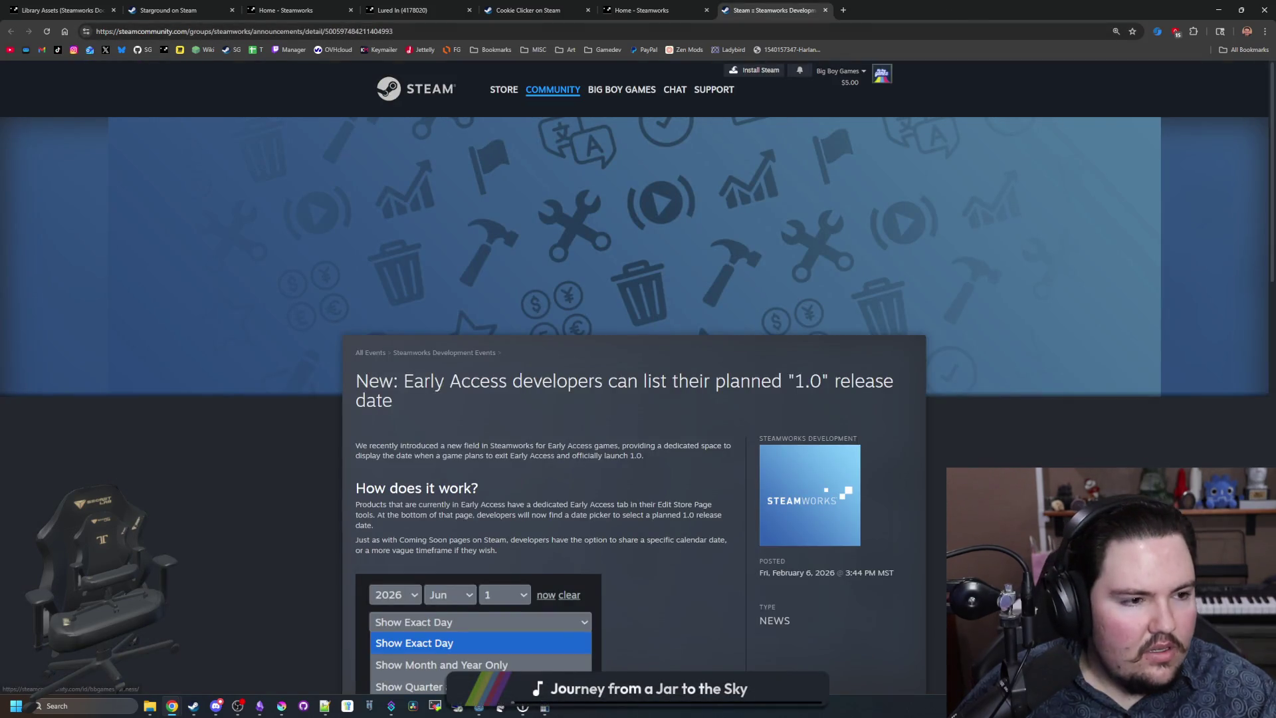
key(alt+Tab)
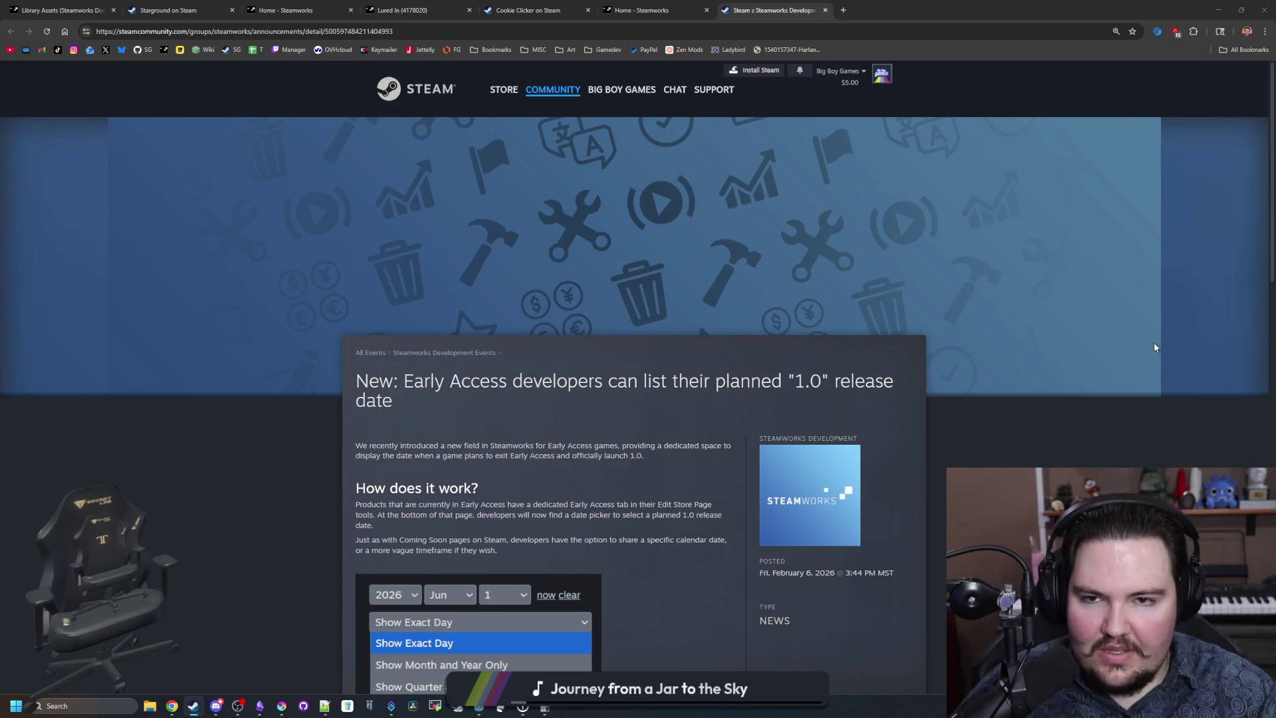
click(233, 49)
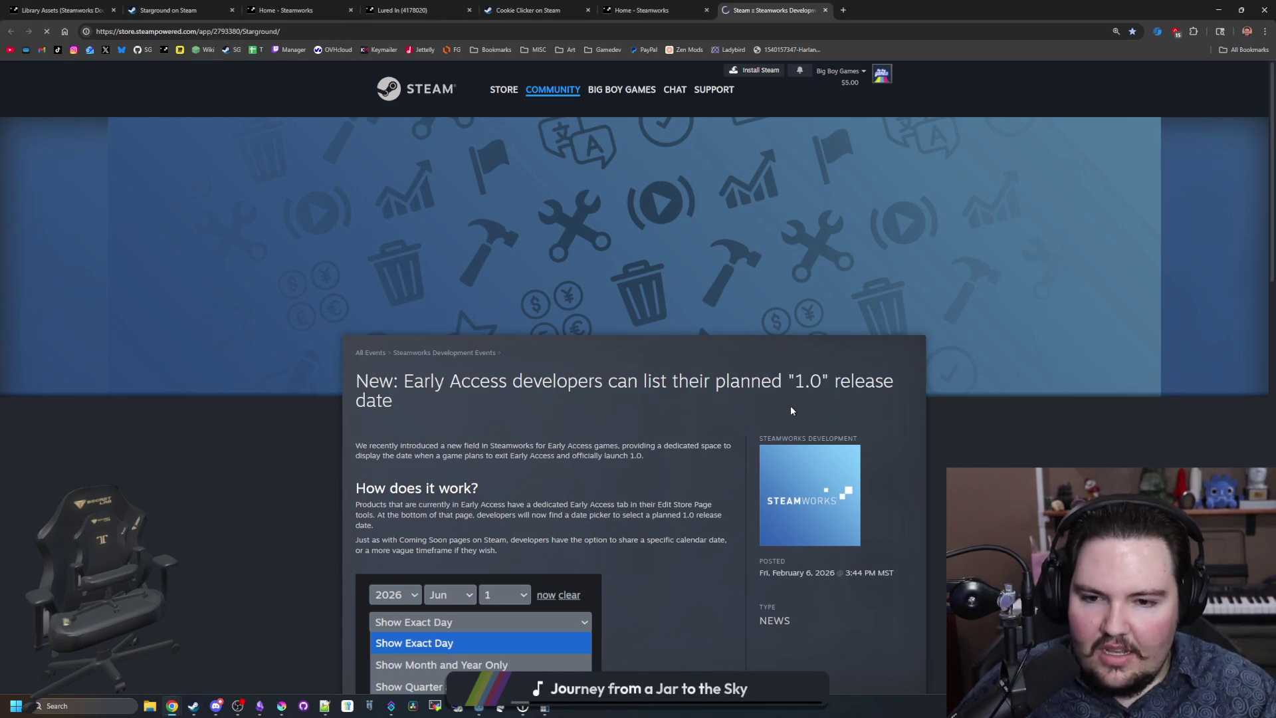
Step: Scroll down to Starground's Early Access roadmap and expand it to the full image
scroll(685, 368, down, 9)
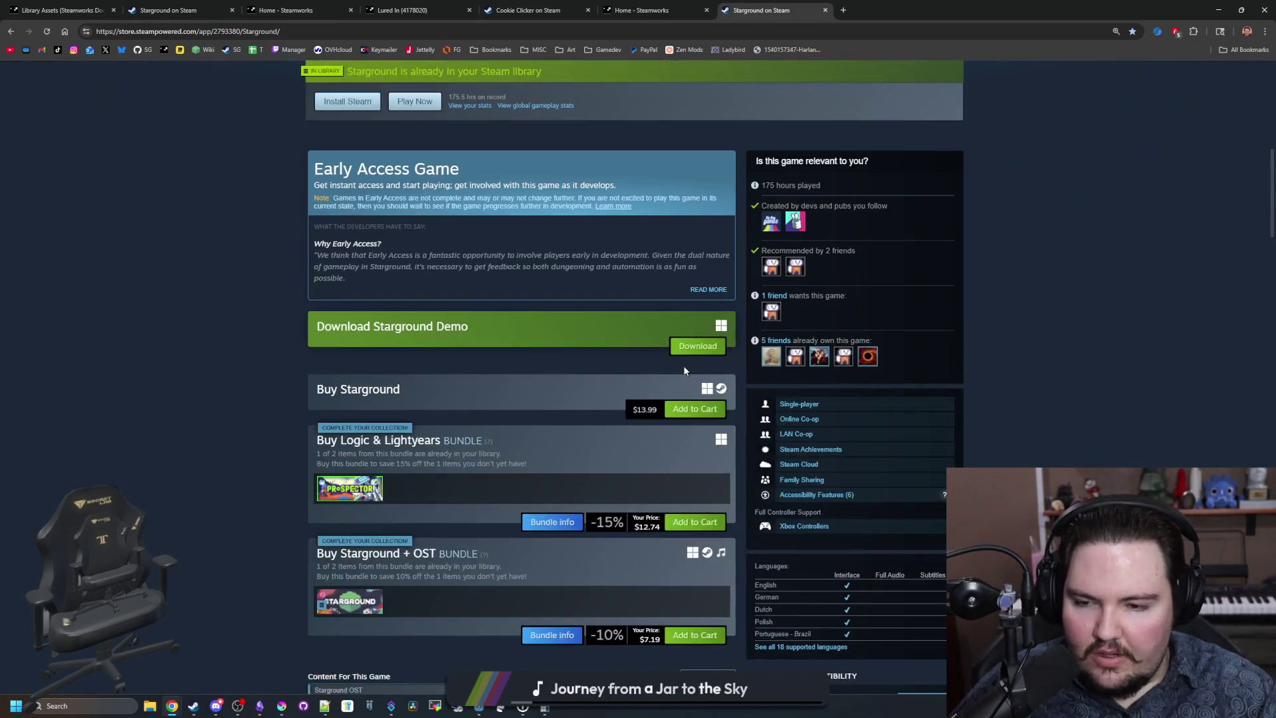
scroll(684, 370, down, 6)
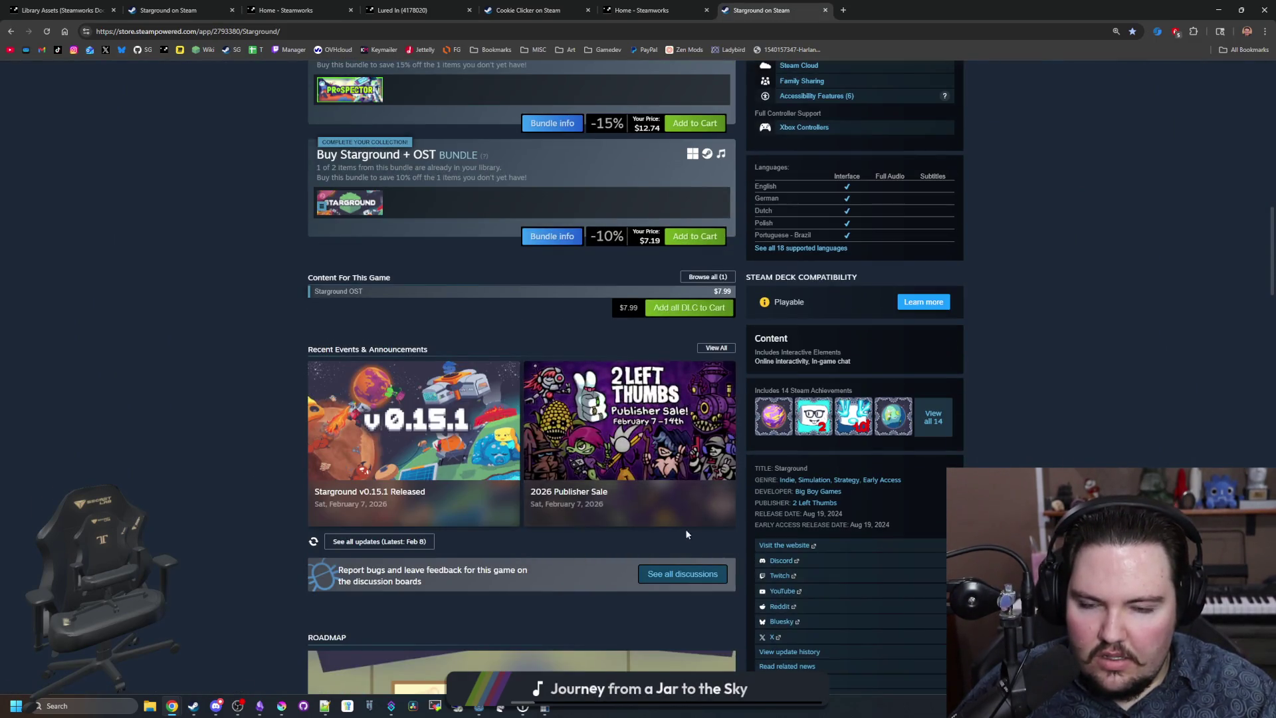
scroll(687, 533, down, 4)
click(529, 522)
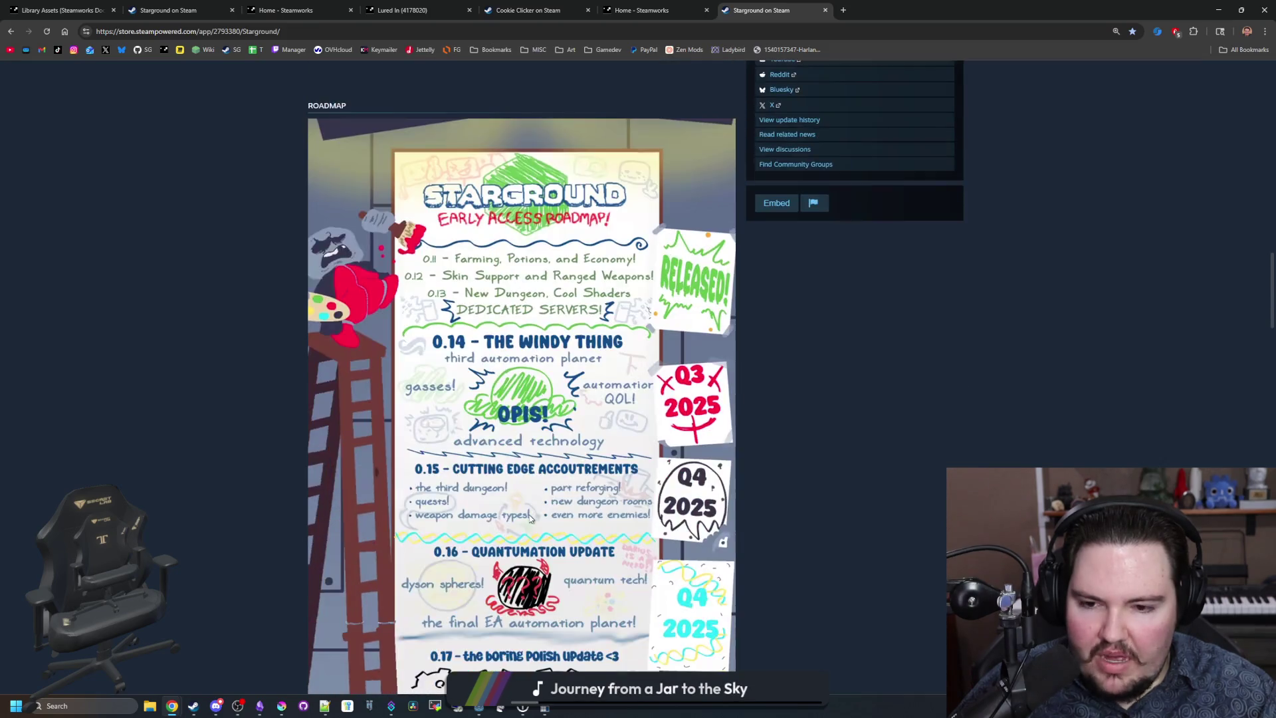
Step: Look over Starground's description and reviews, then return to the Lured In app admin page
scroll(535, 508, down, 3)
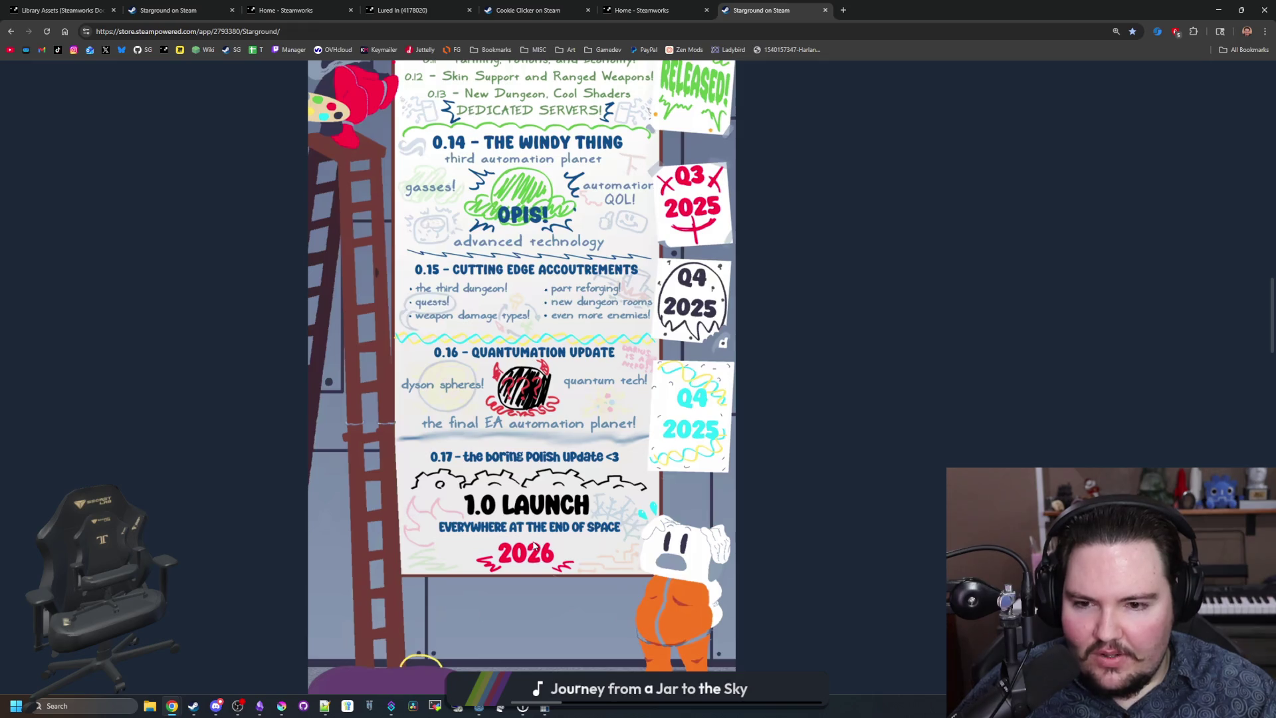
scroll(485, 538, down, 2)
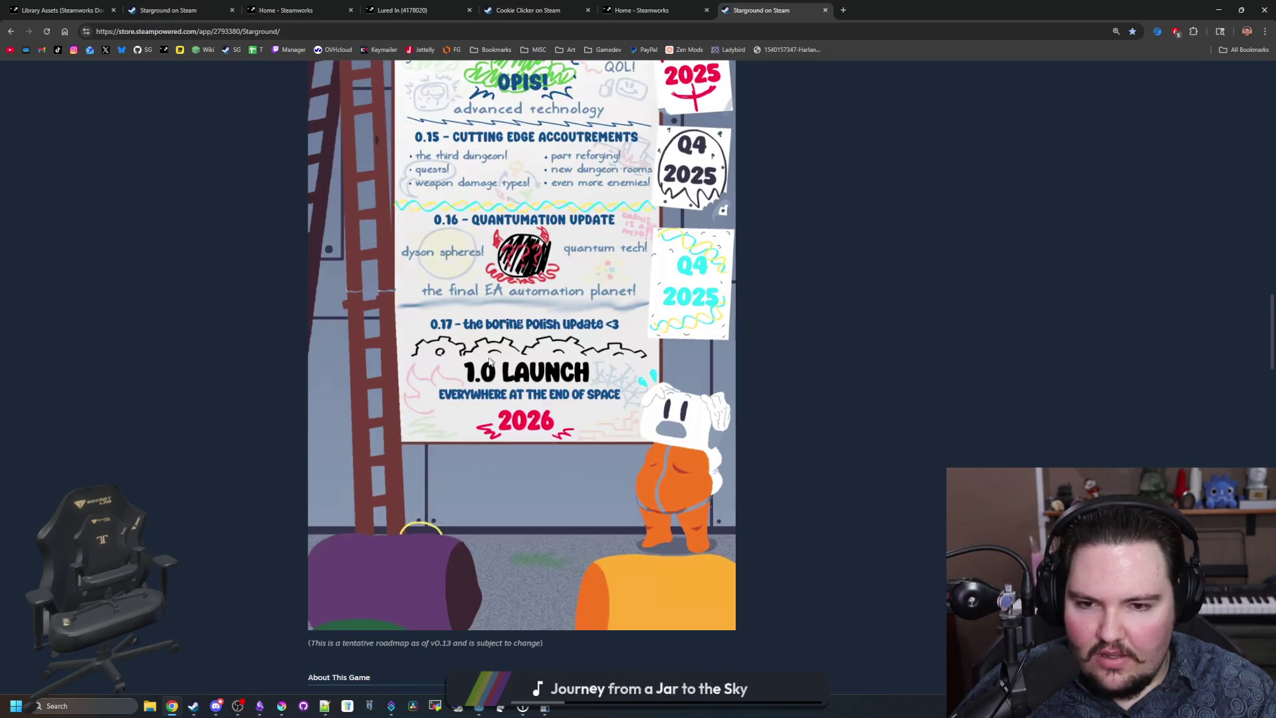
scroll(578, 445, down, 5)
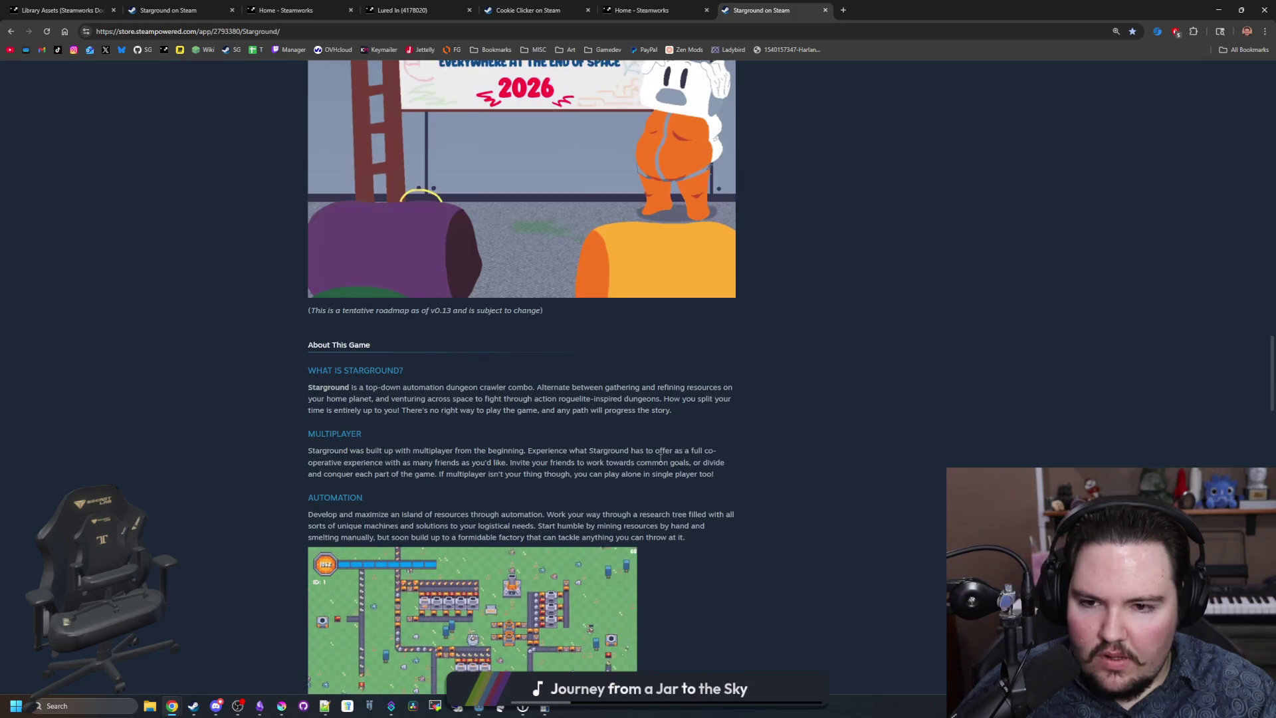
scroll(661, 458, down, 4)
scroll(661, 457, down, 11)
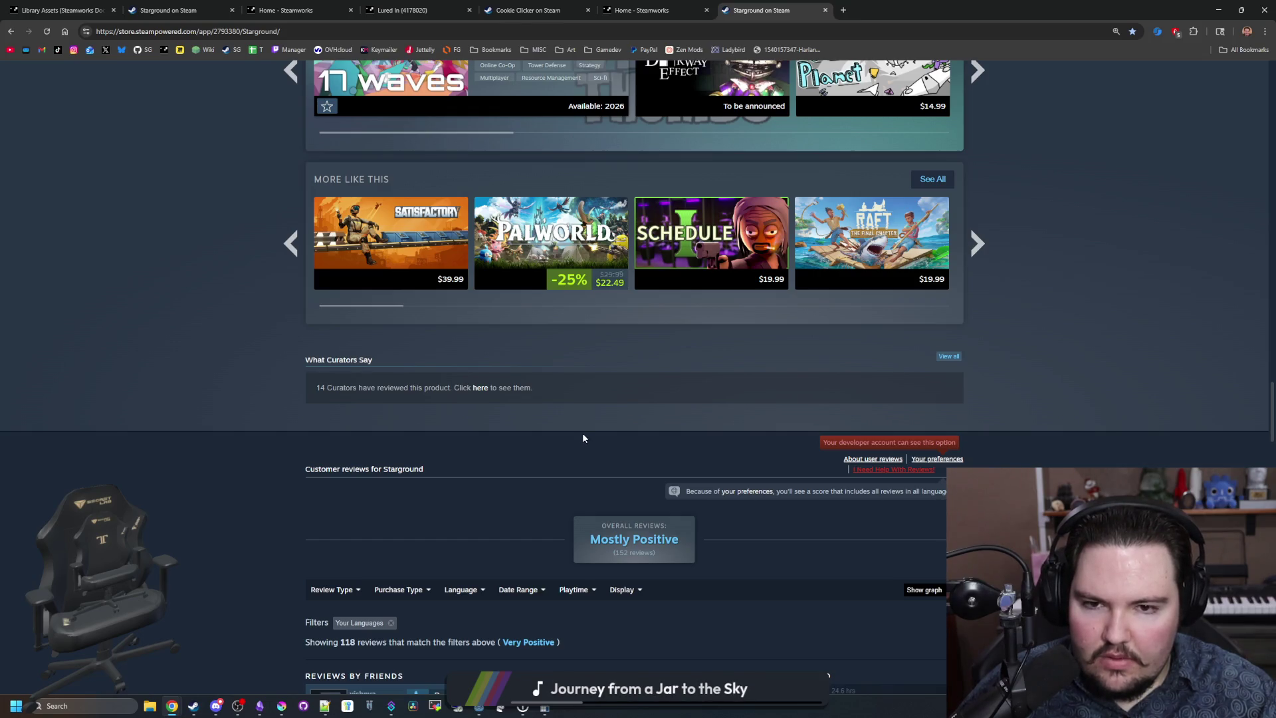
scroll(582, 438, up, 20)
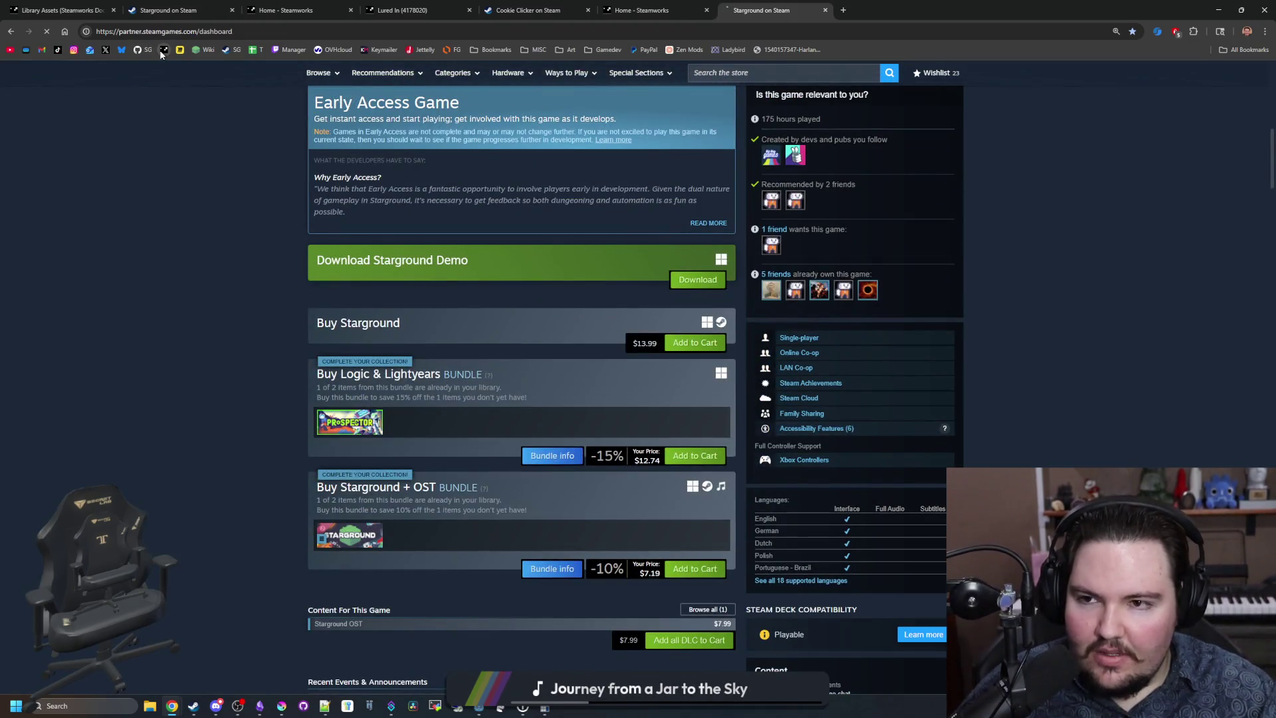
click(423, 5)
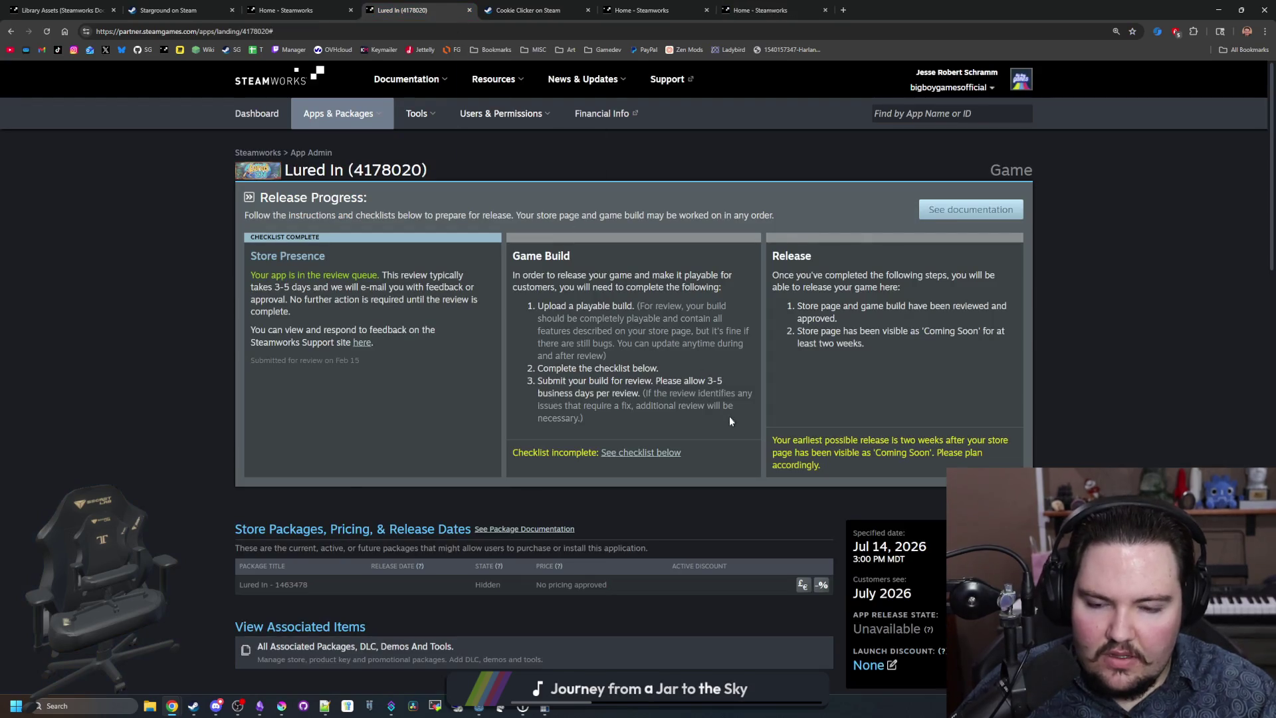
Step: Open the Lured In store page in beta mode from its app admin page
scroll(729, 416, down, 4)
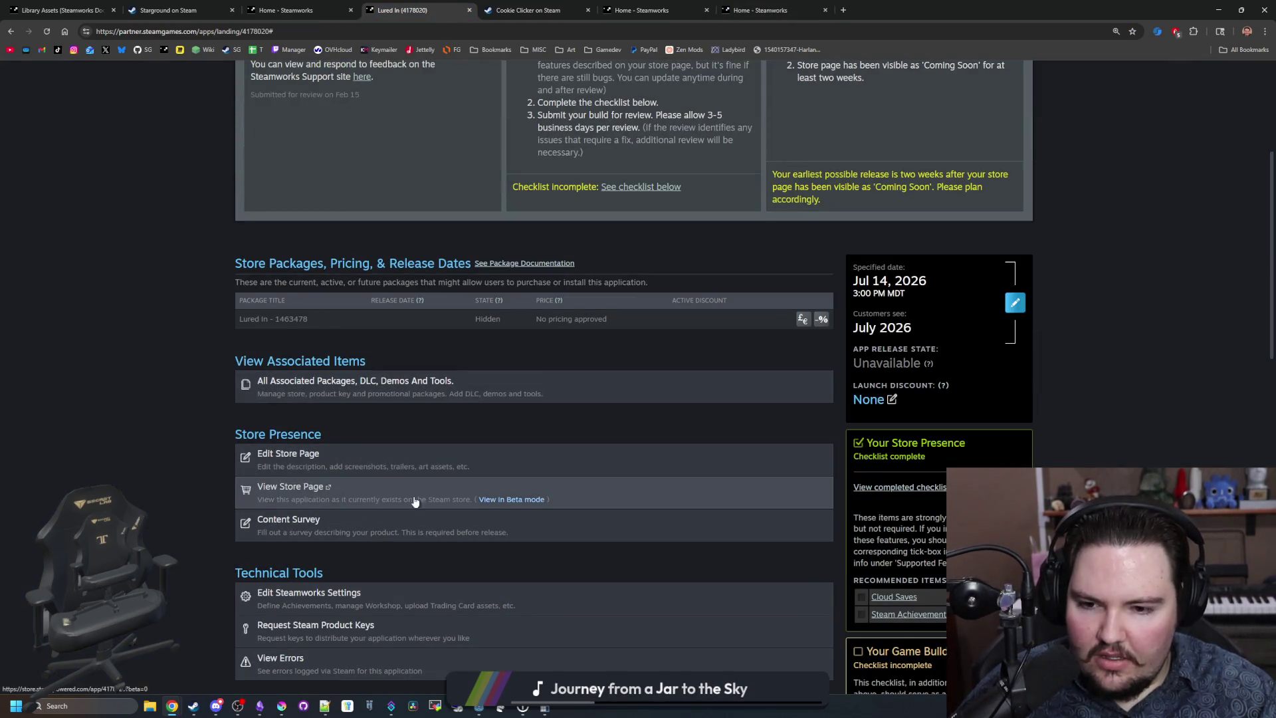
click(514, 498)
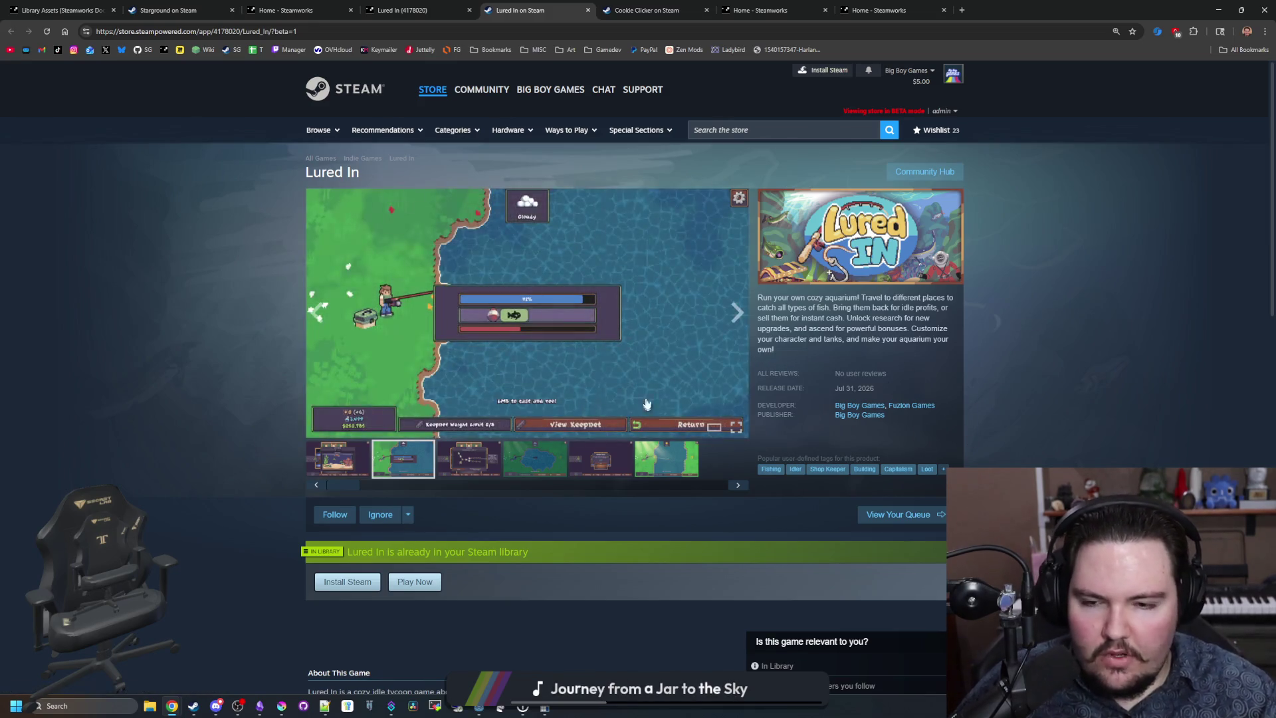
Step: List developer Fuzion Games' other games and scroll through the Lured In beta page
click(913, 405)
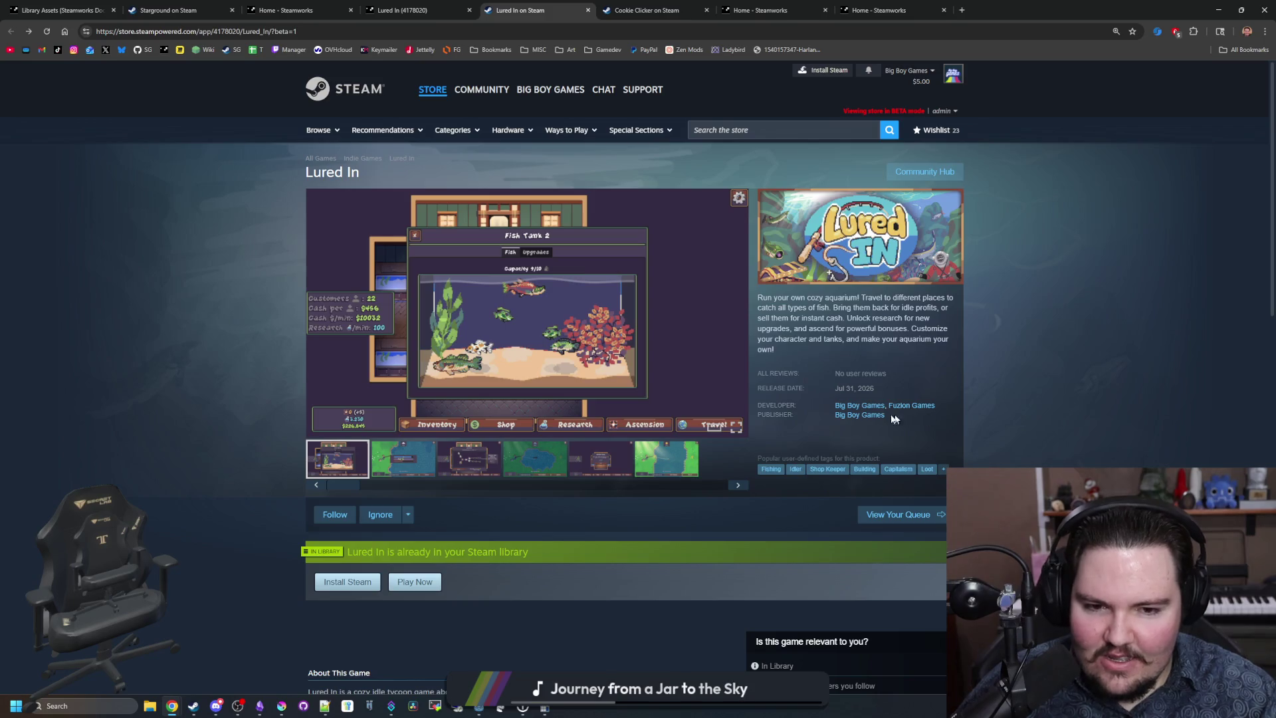
scroll(864, 408, down, 4)
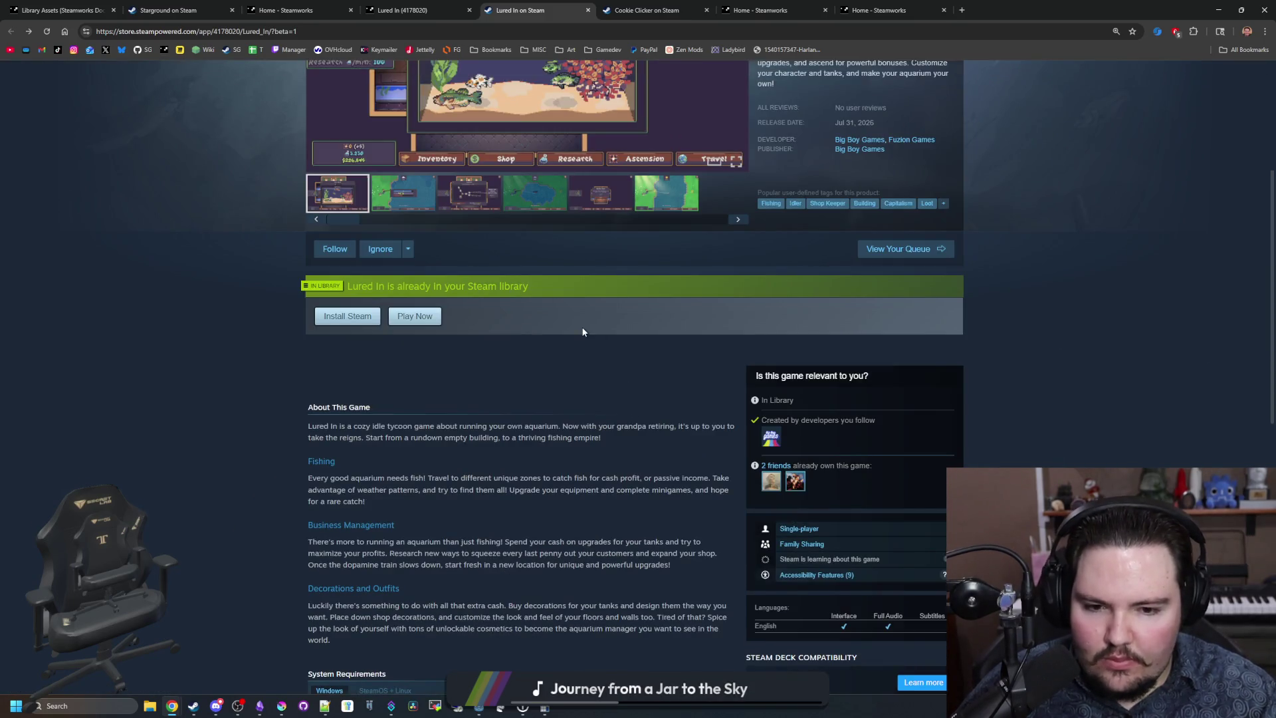
scroll(583, 332, down, 5)
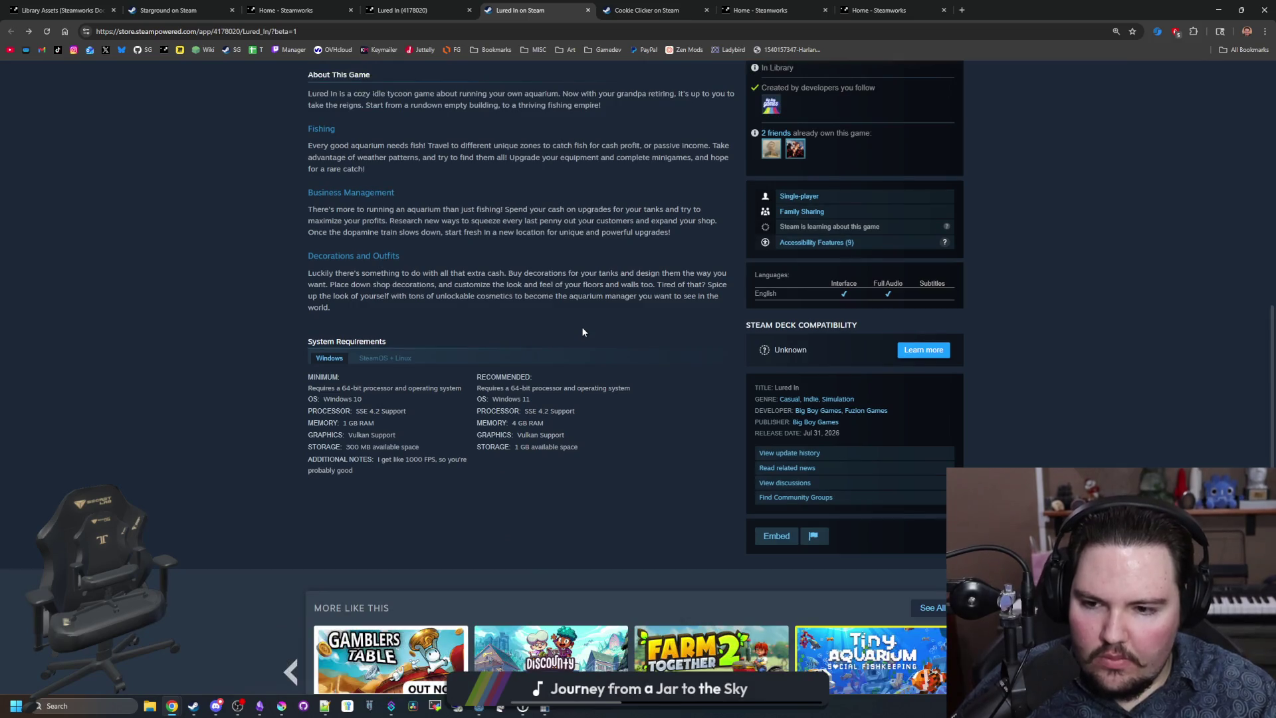
scroll(583, 332, down, 4)
scroll(591, 332, up, 13)
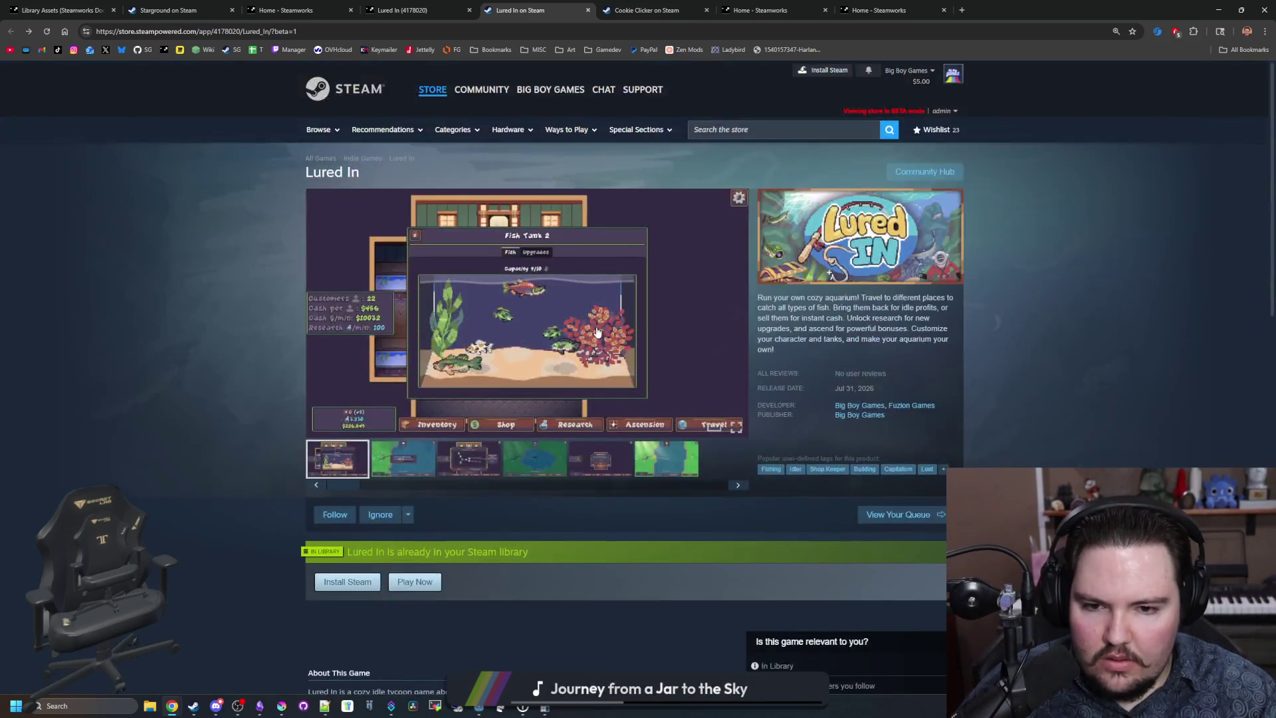
Step: Search the store for 'lured in', then bring up the Cookie Clicker store page
click(762, 133)
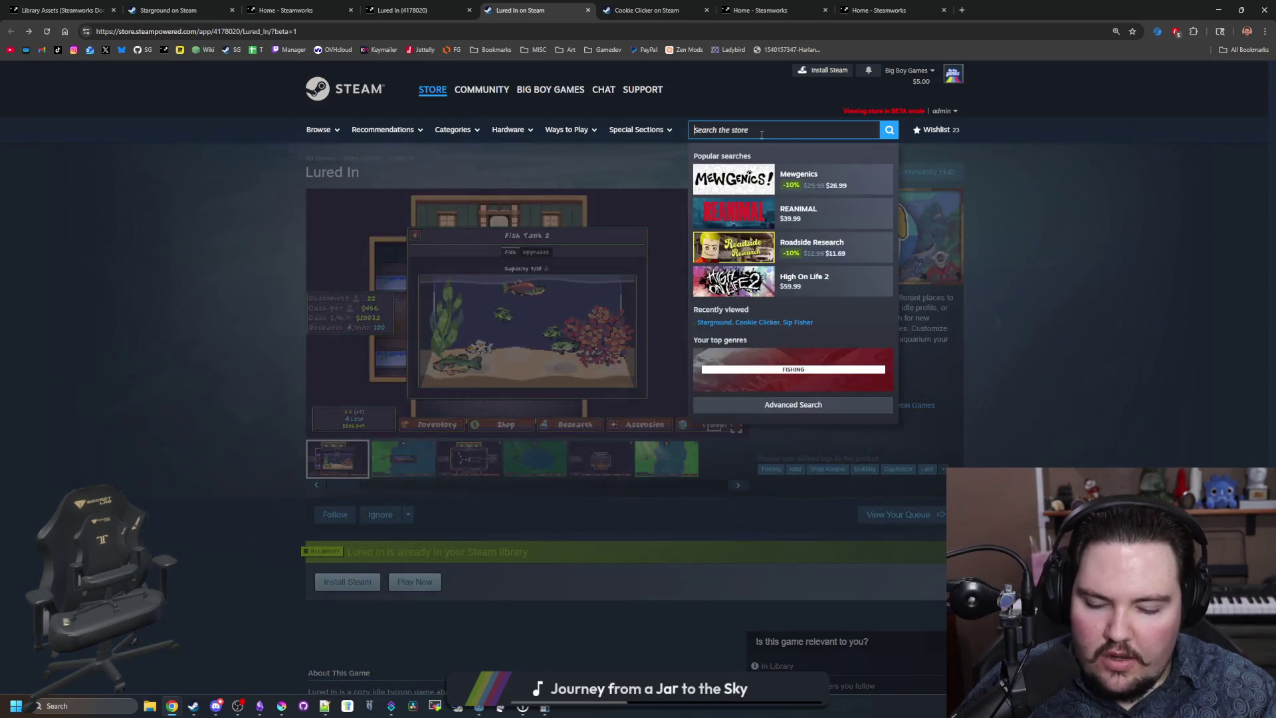
text(lured in)
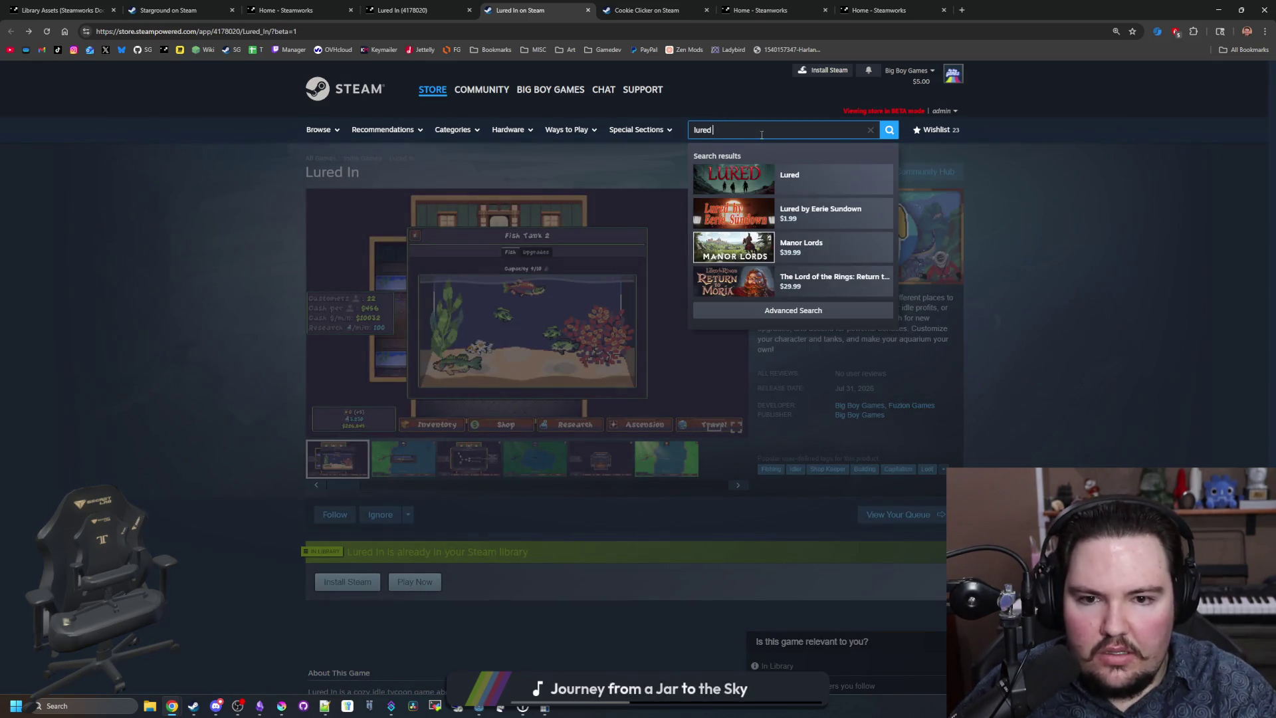
click(1035, 208)
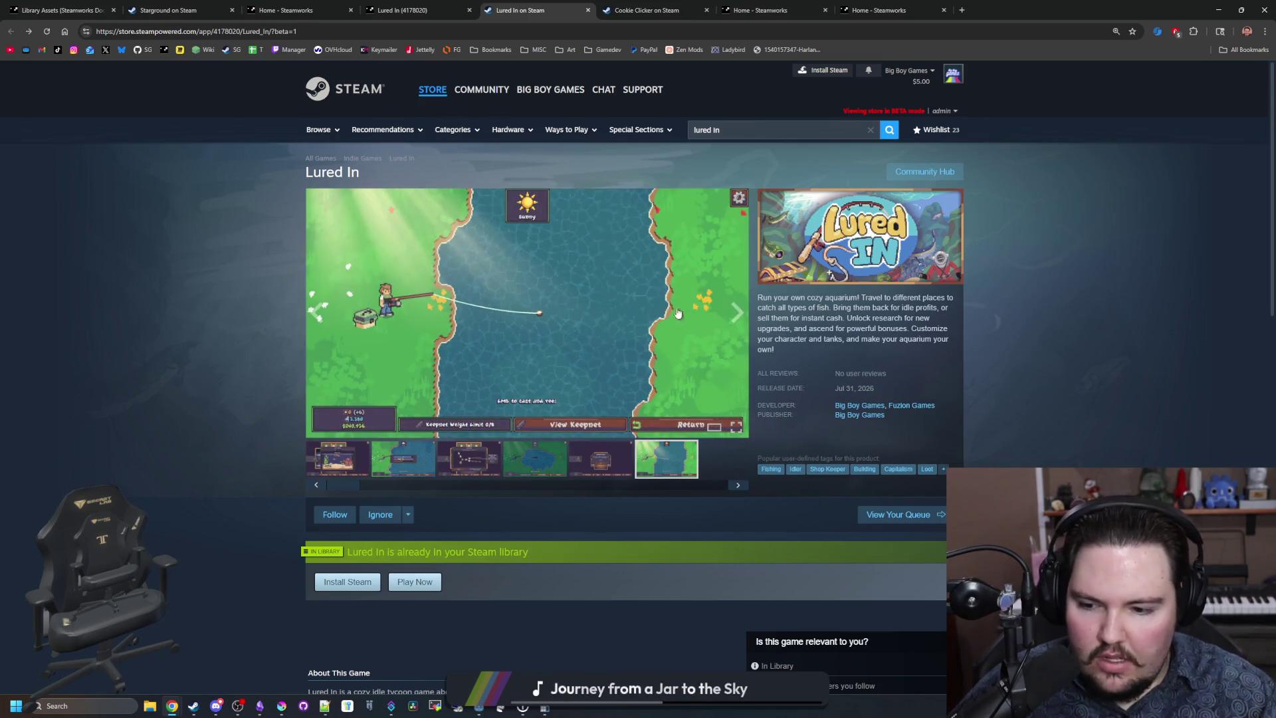
click(684, 5)
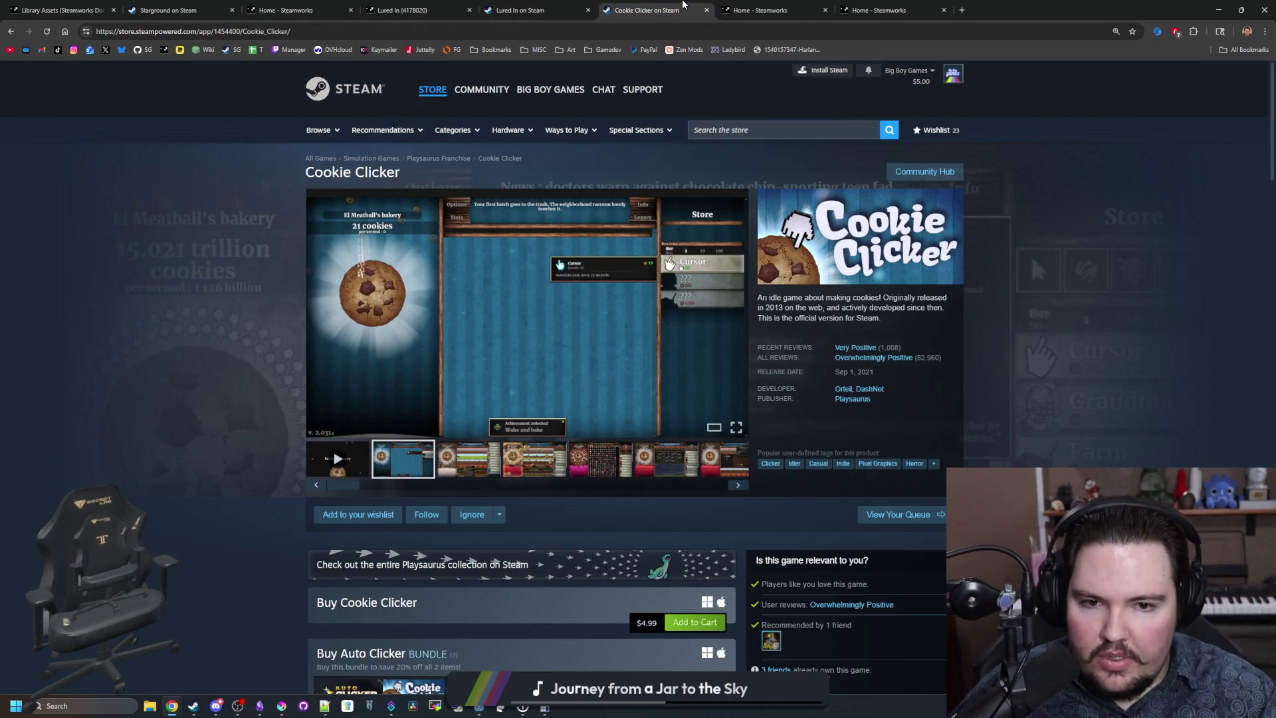
Step: Close the Cookie Clicker and Lured In store tabs
click(706, 10)
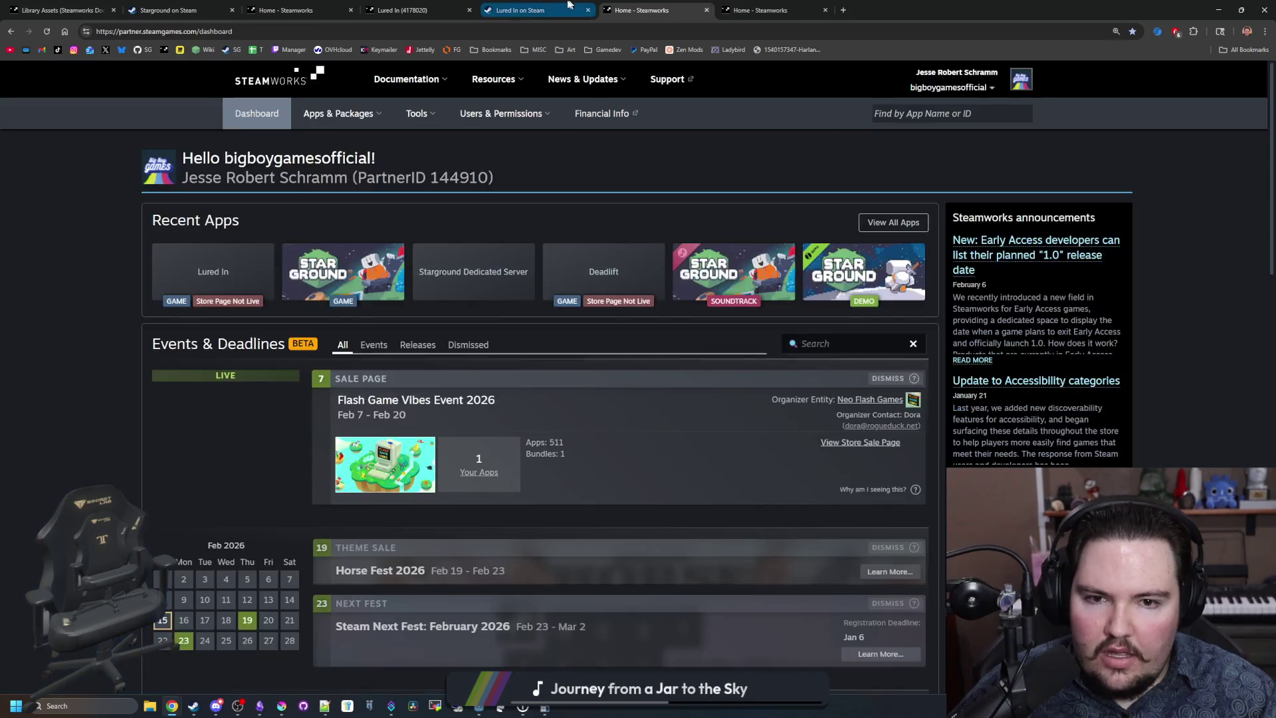
click(538, 10)
click(588, 10)
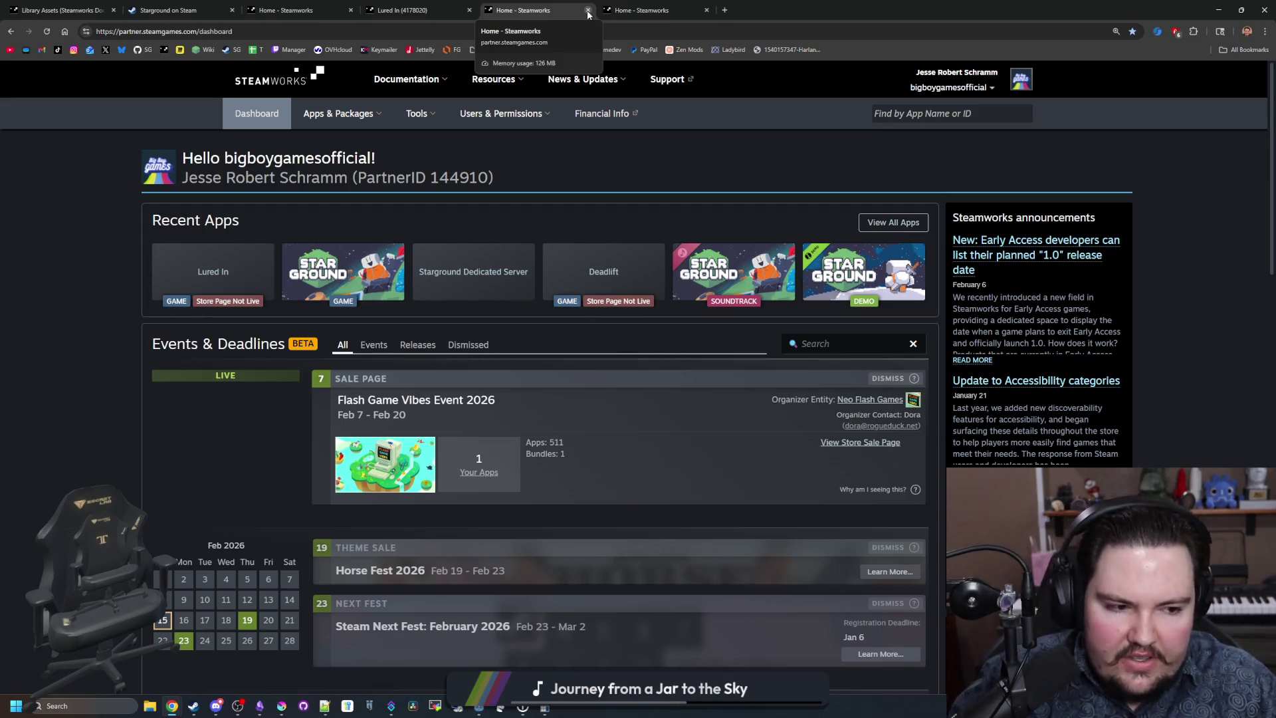
Step: Open All Applications from the Lured In (4178020) admin page to confirm it's in review
click(631, 9)
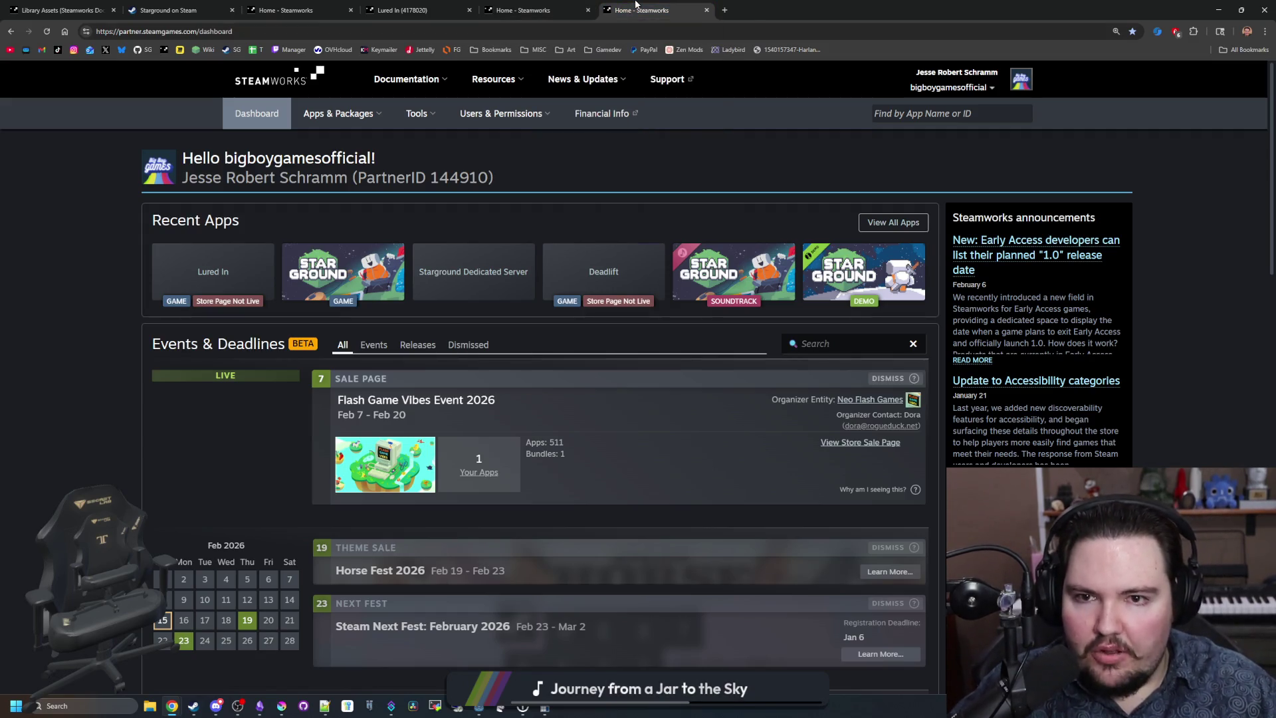
click(402, 10)
scroll(321, 191, up, 3)
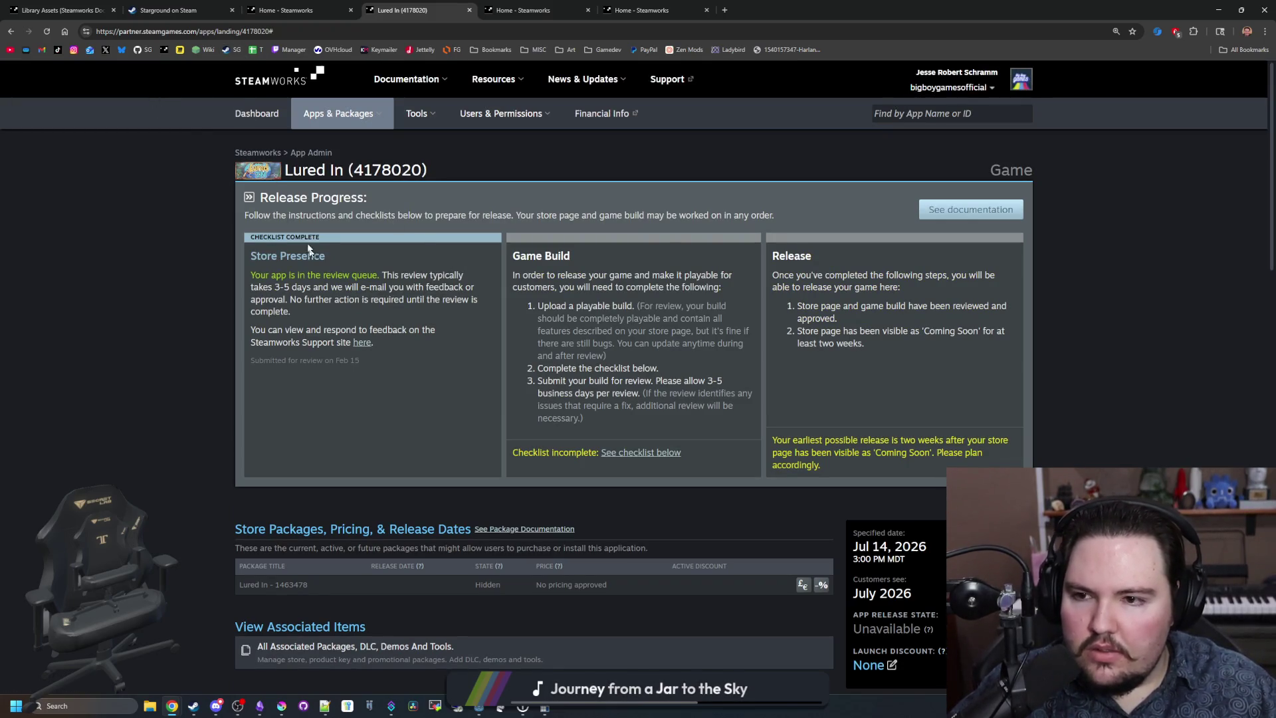
mouse_move(339, 113)
click(325, 140)
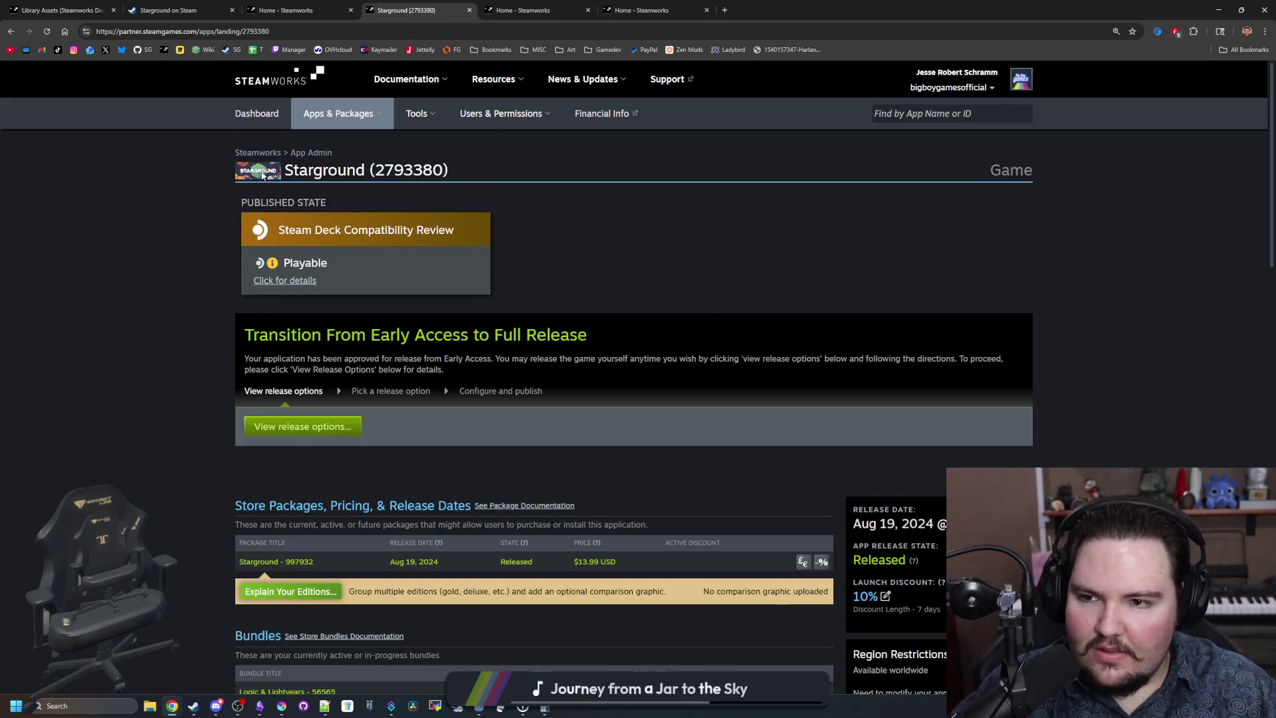
scroll(521, 327, down, 5)
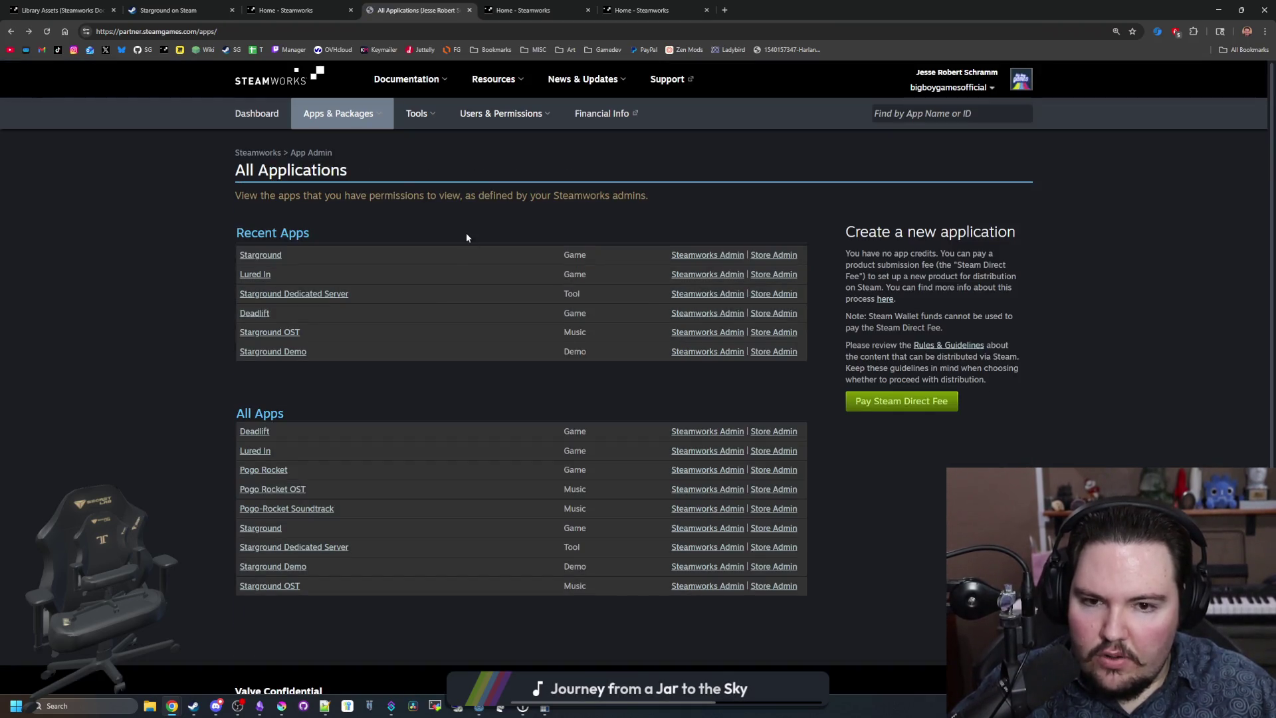
Step: Close the Steamworks dashboard, All Applications, home and Starground tabs, and the browser window
click(563, 6)
click(416, 10)
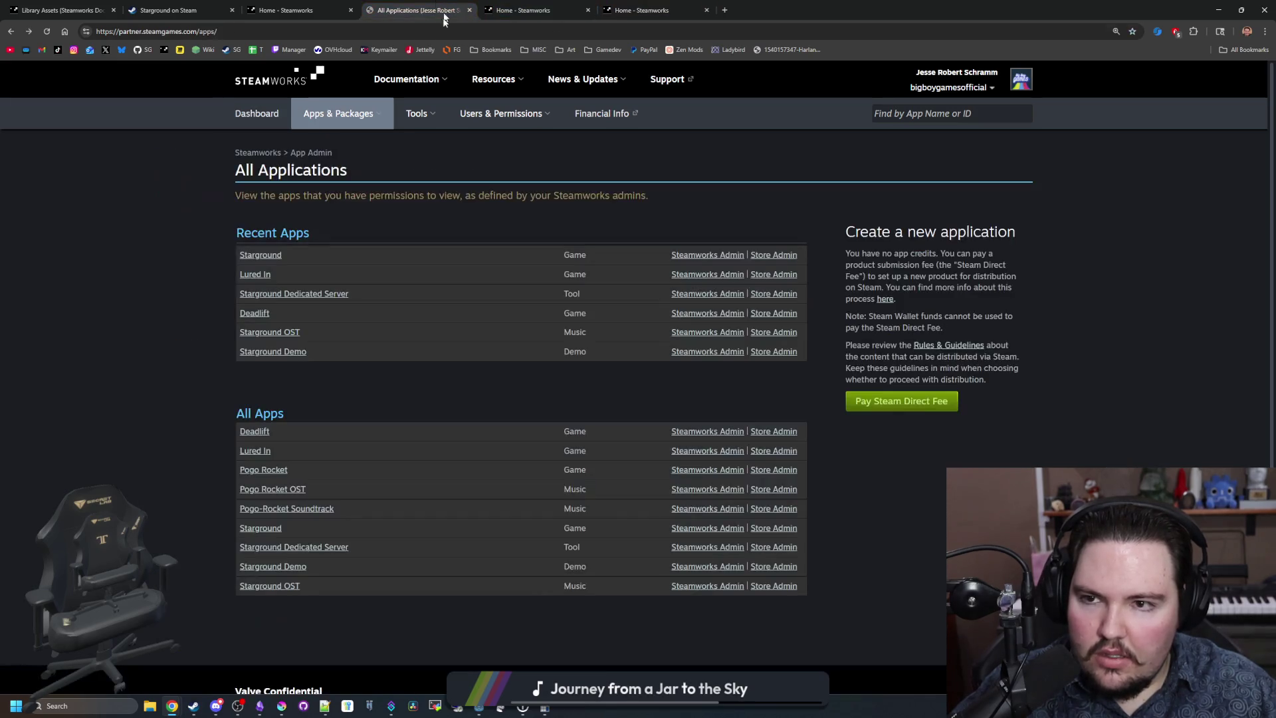
click(319, 10)
click(349, 10)
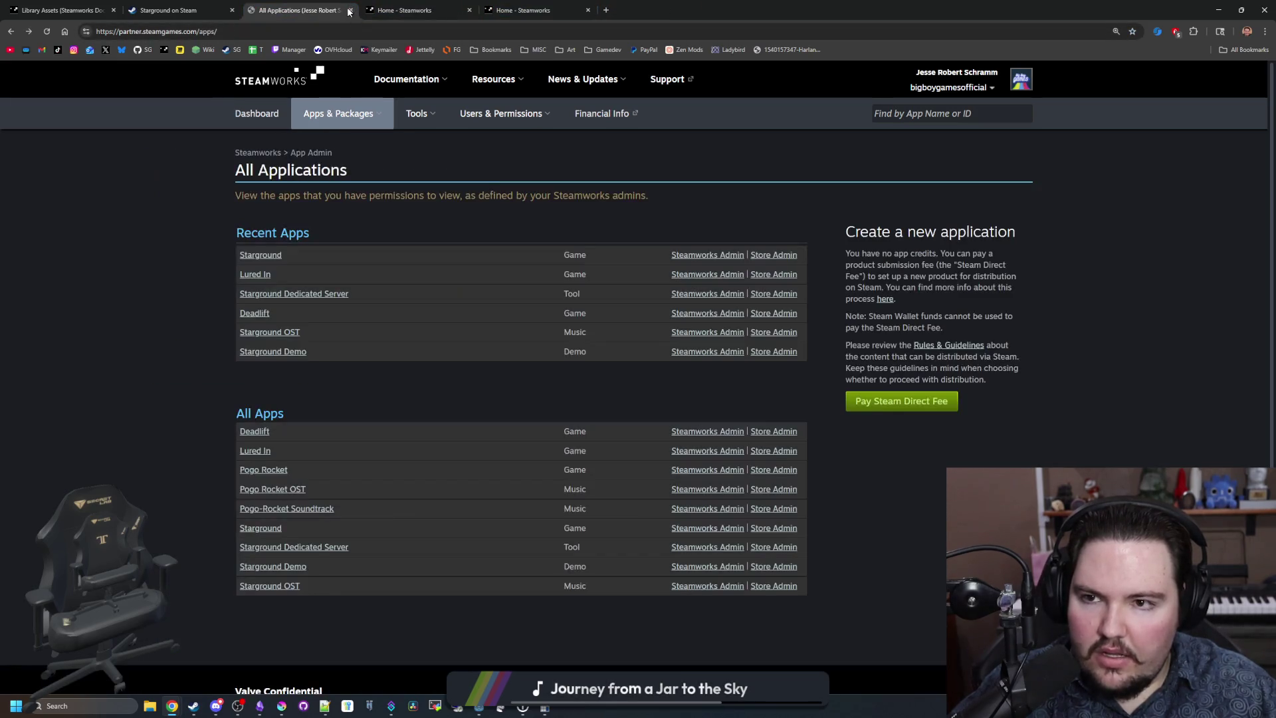
click(349, 10)
click(349, 10)
click(349, 10)
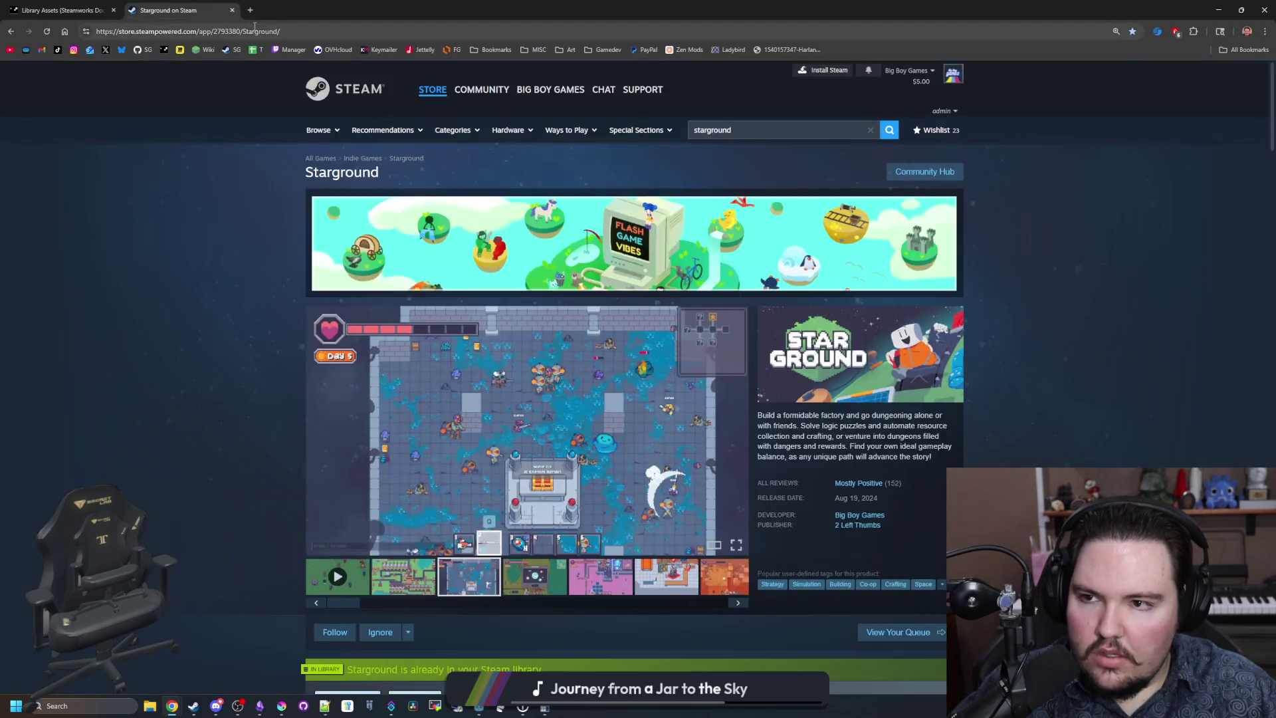
click(232, 10)
click(114, 10)
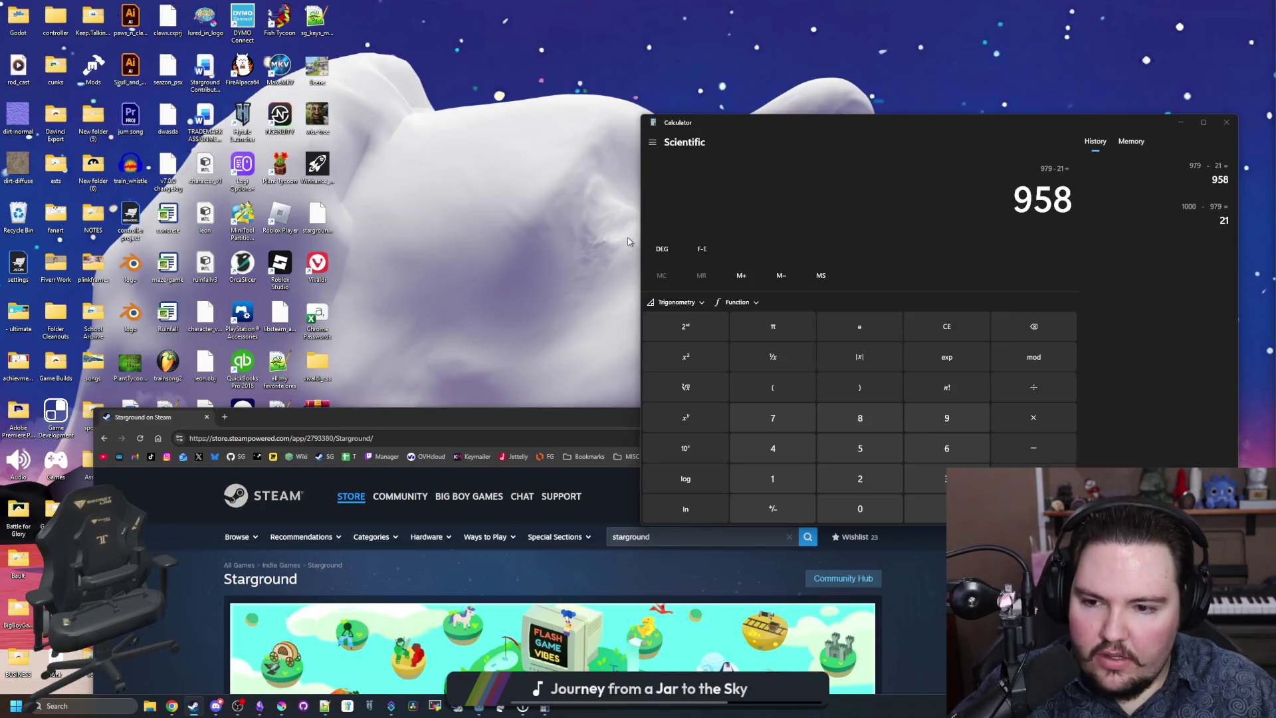
Step: Close Calculator and the Starground browser window, leaving only the Windows desktop
click(1226, 121)
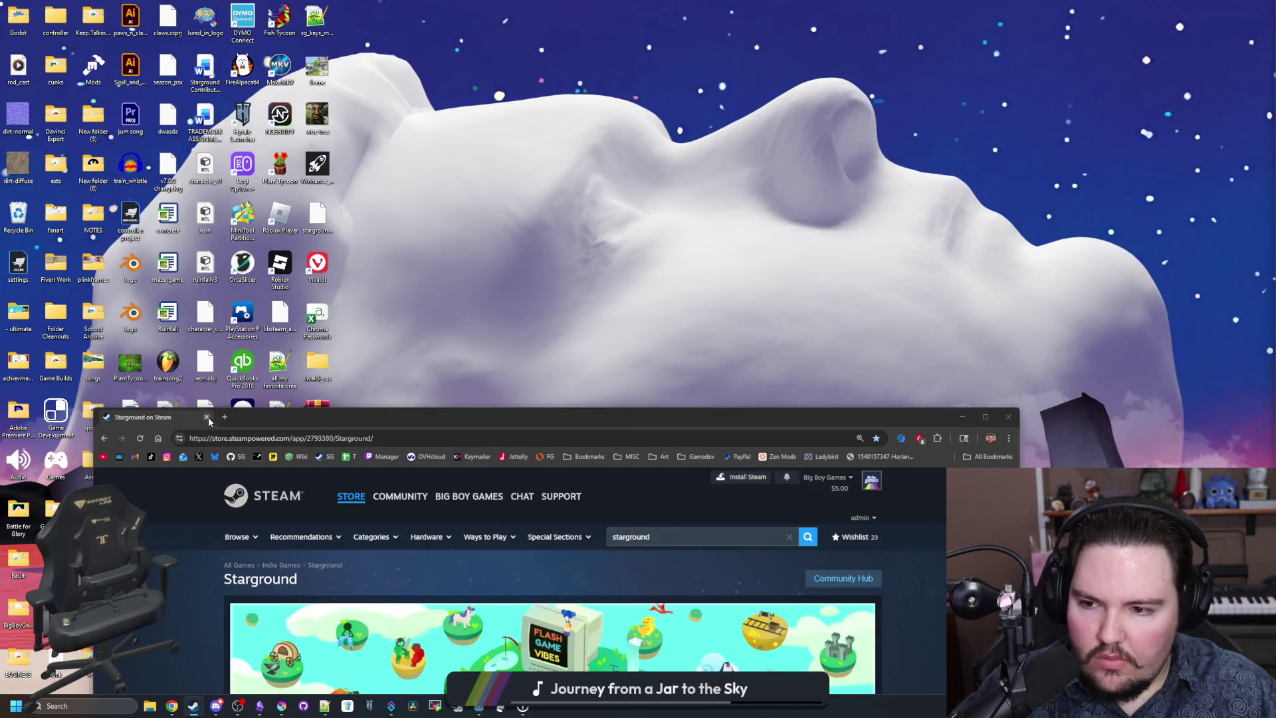
click(207, 417)
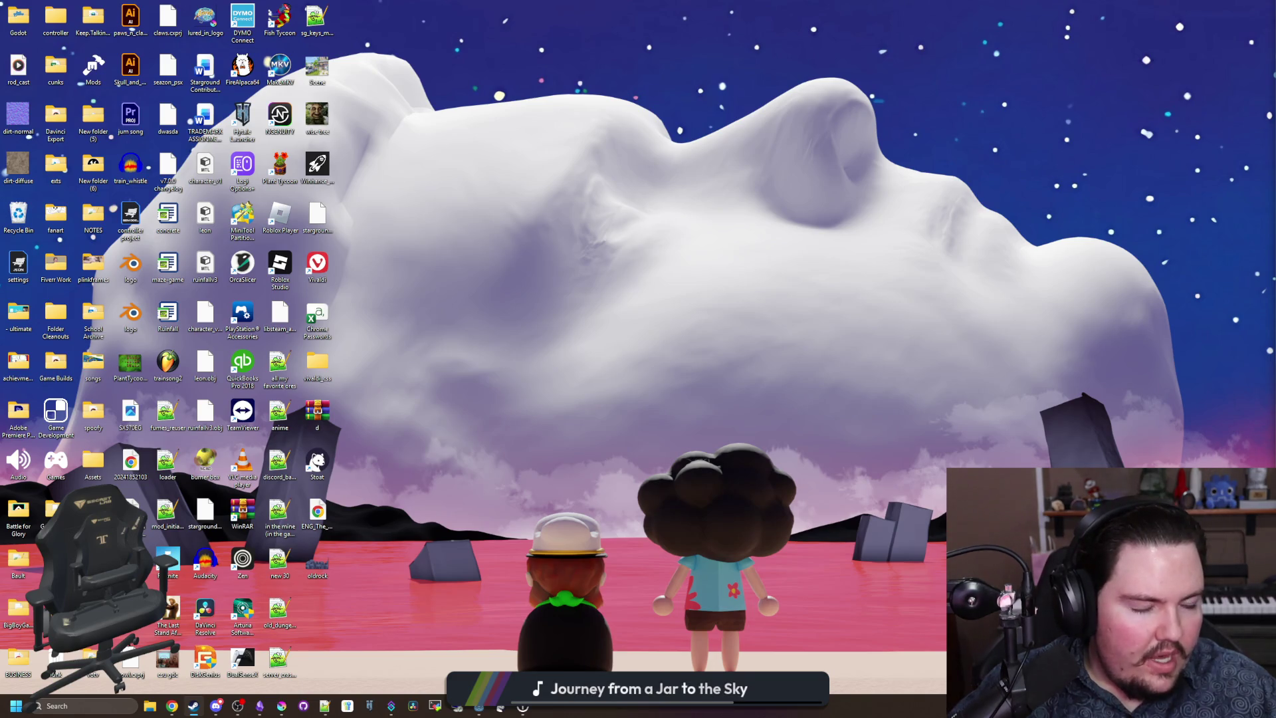
mouse_move(172, 706)
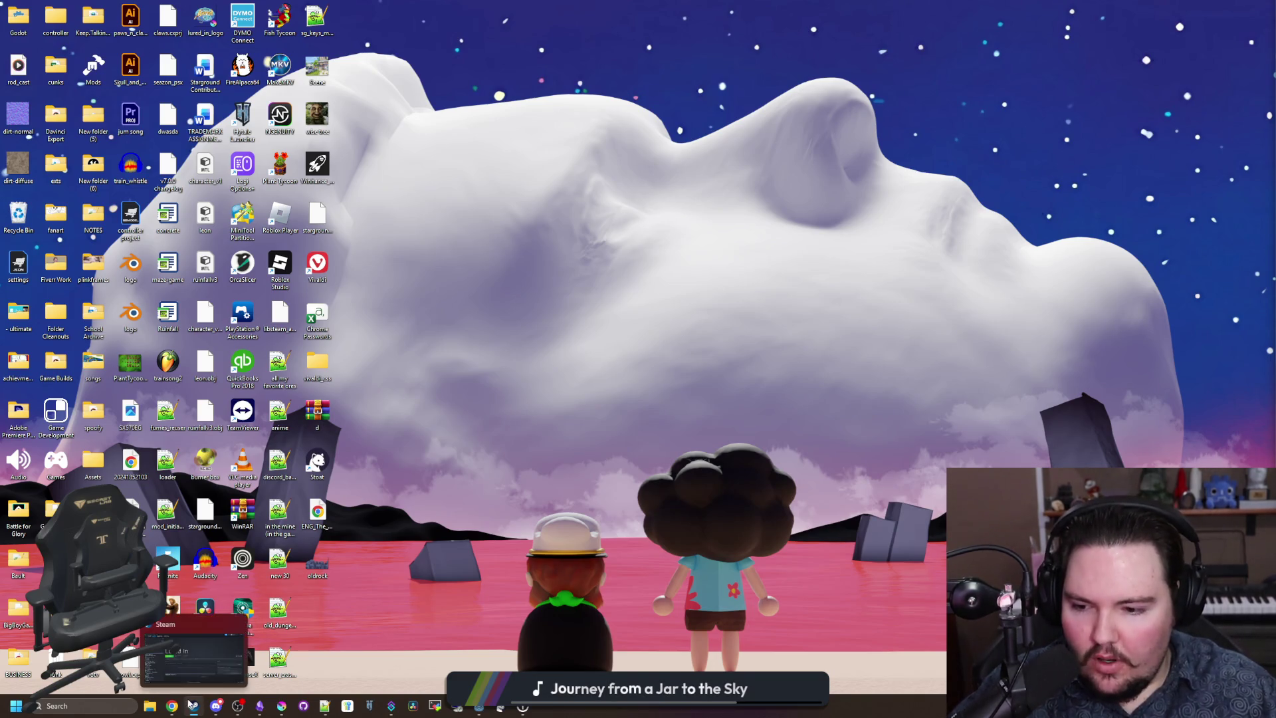
mouse_move(525, 709)
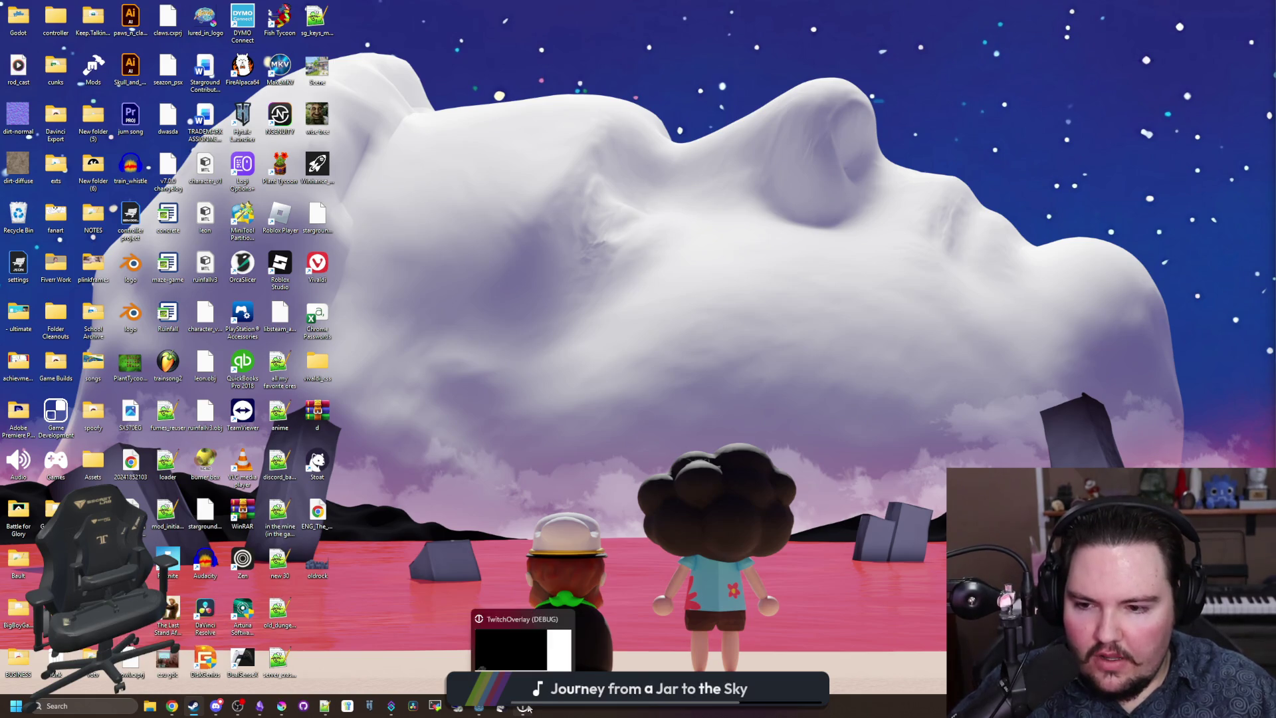
mouse_move(479, 710)
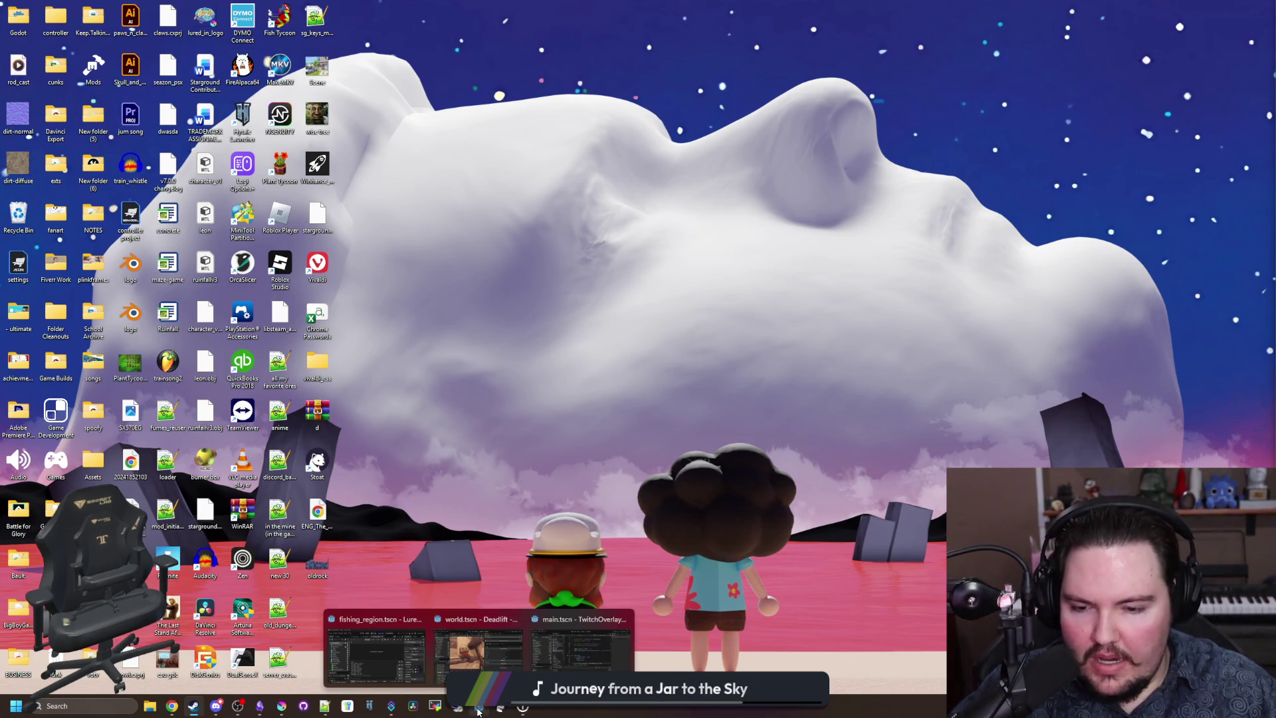
mouse_move(266, 709)
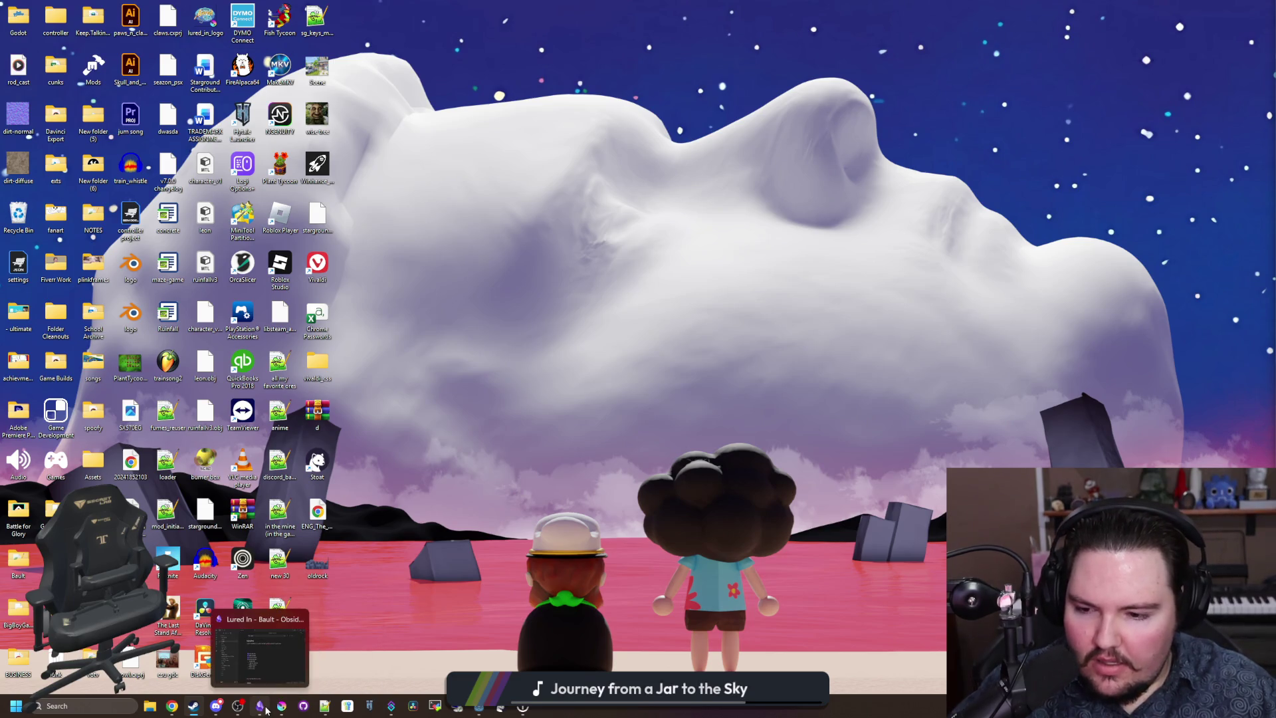
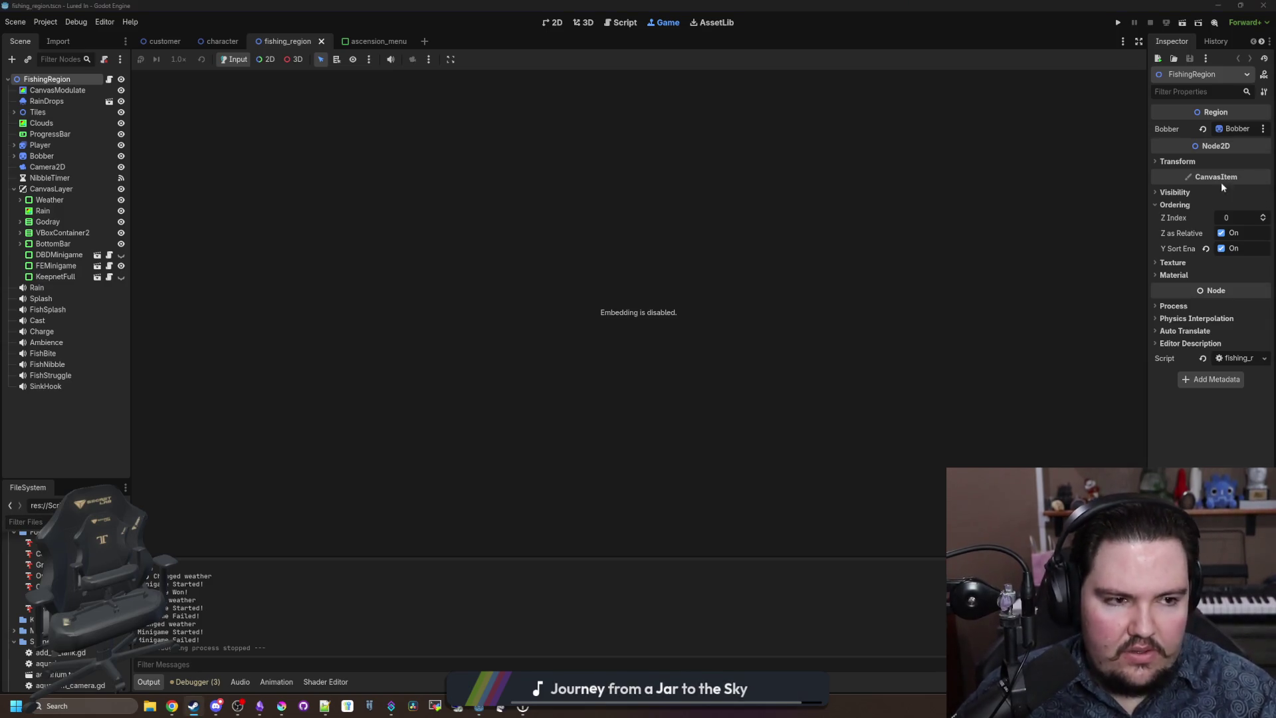
Step: Find tank_menu in the FileSystem filter, open it, and view it in the 2D editor
key(alt+Tab)
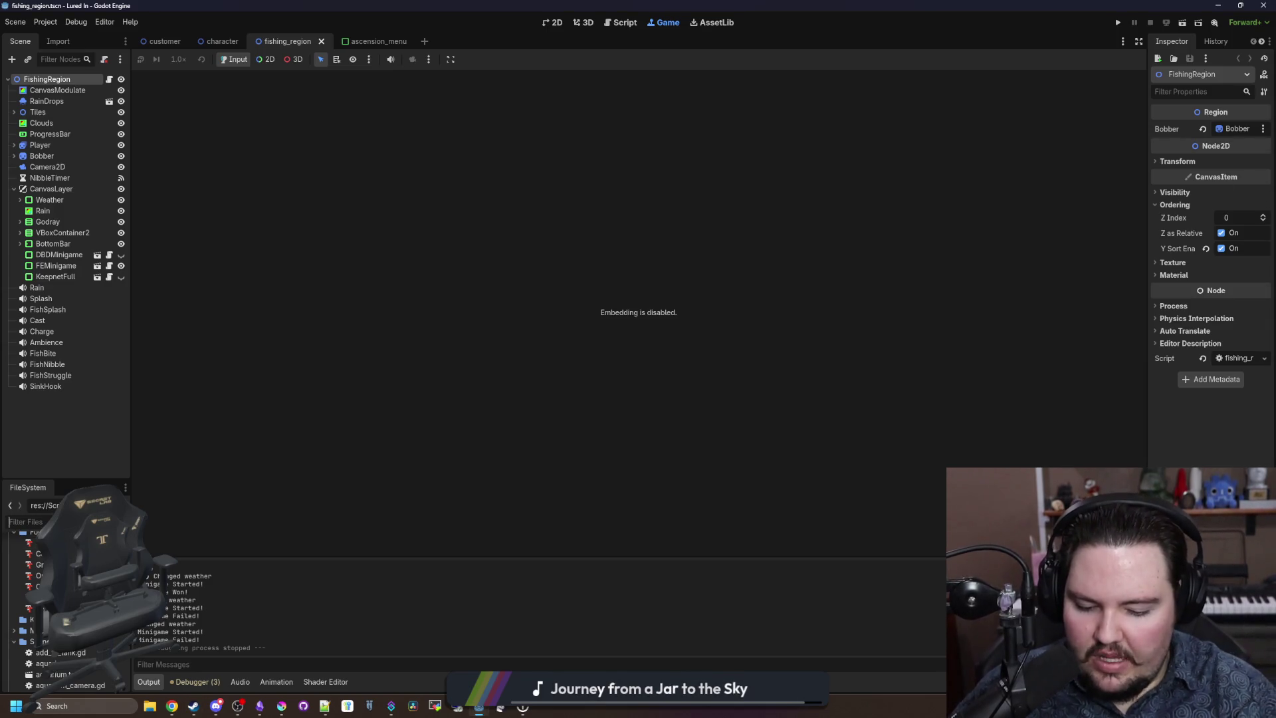
text(tank men)
key(Down)
key(Down)
key(Return)
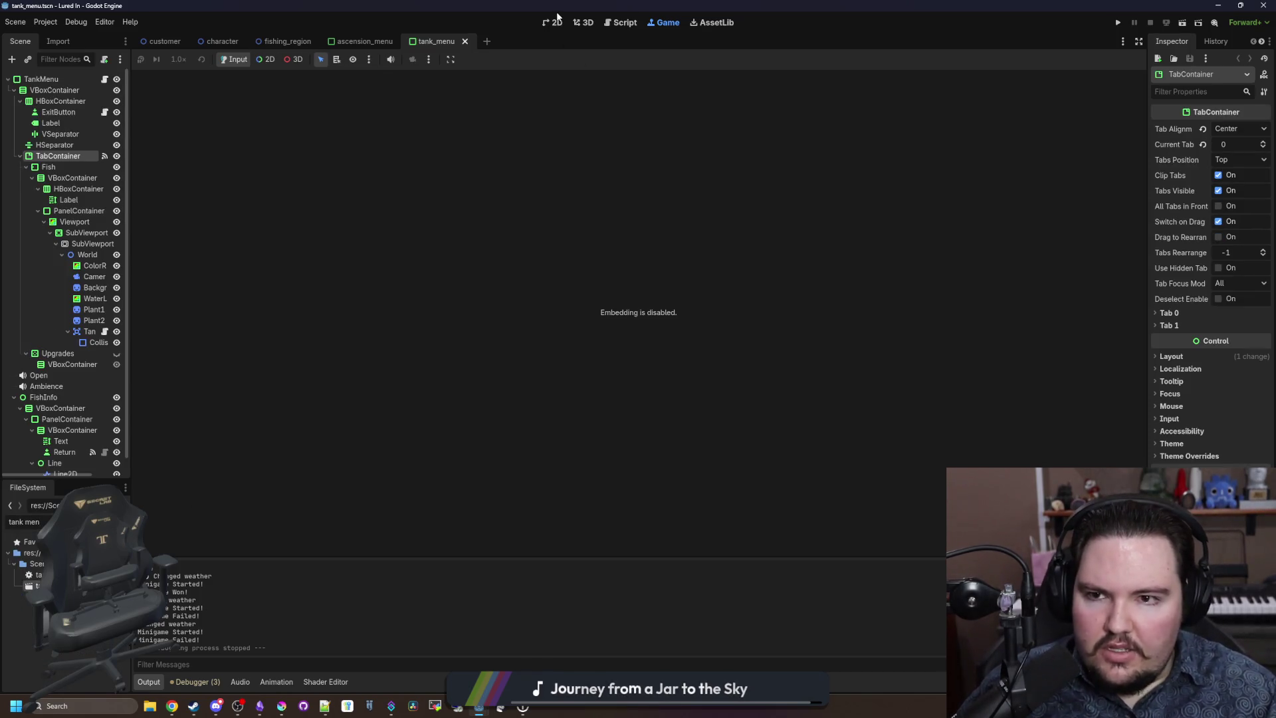
click(557, 23)
Step: Select the left ExitButton and look over the VSeparator and title Label nodes in the header
scroll(287, 128, up, 2)
click(325, 133)
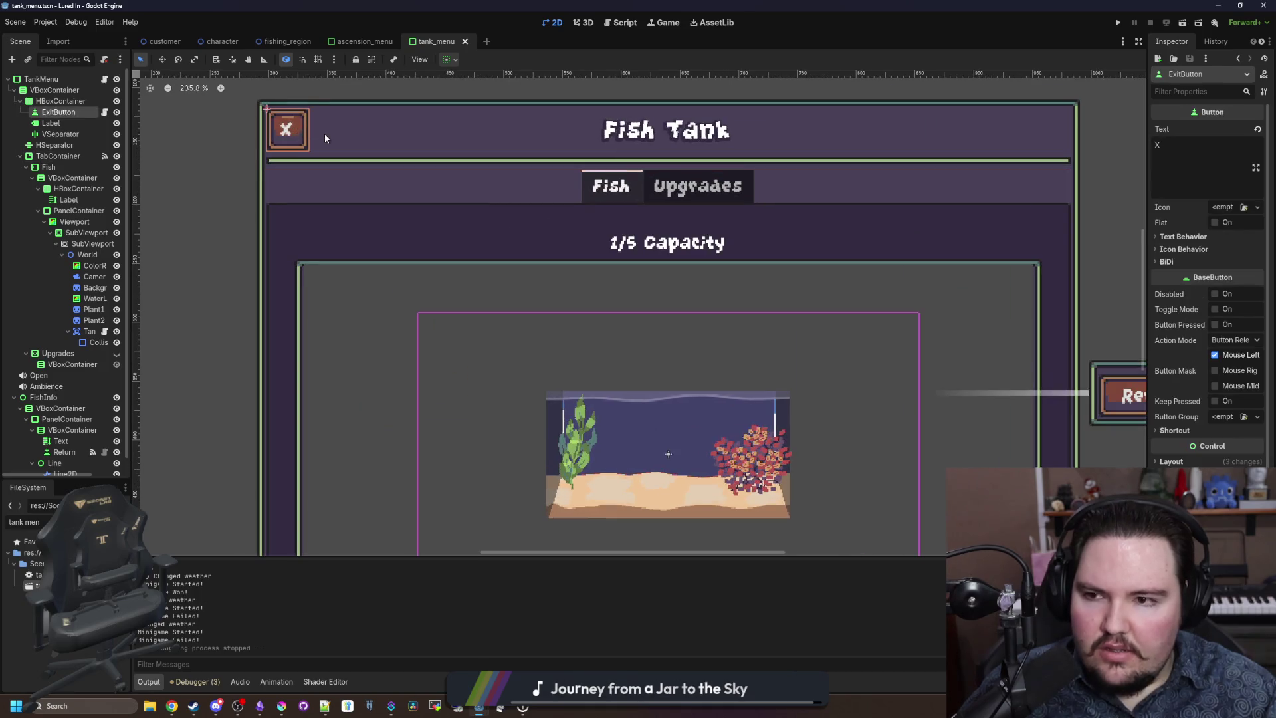
scroll(324, 134, up, 5)
scroll(314, 172, down, 10)
click(60, 134)
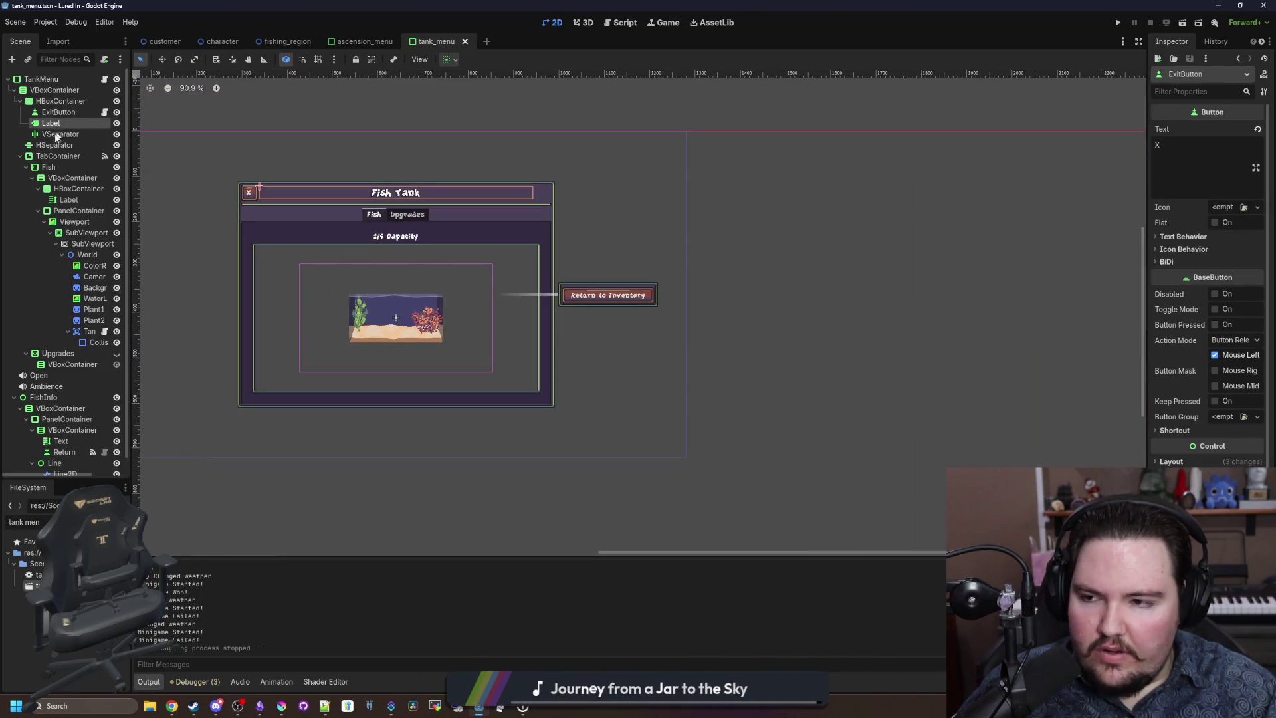
click(64, 111)
click(51, 123)
click(60, 133)
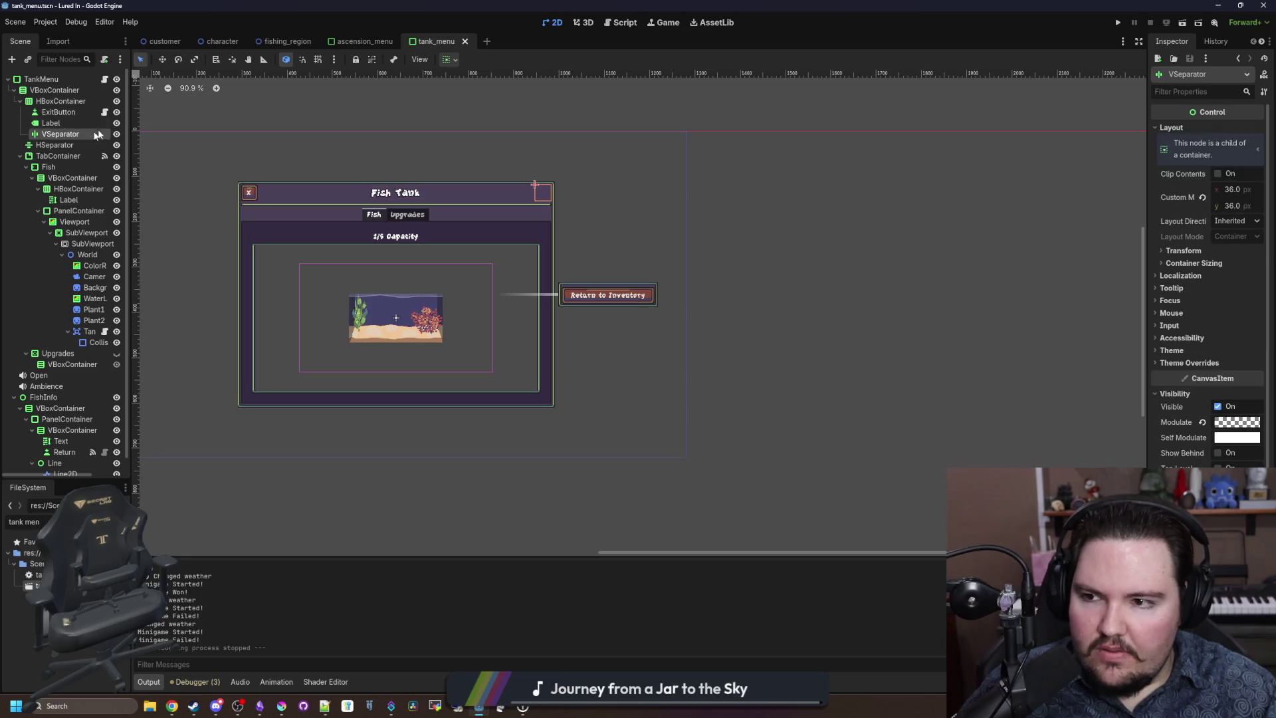
Step: Paste a copy of the exit button as a sibling of the Fish Tank title Label
scroll(263, 163, up, 3)
scroll(264, 163, up, 4)
scroll(365, 250, down, 3)
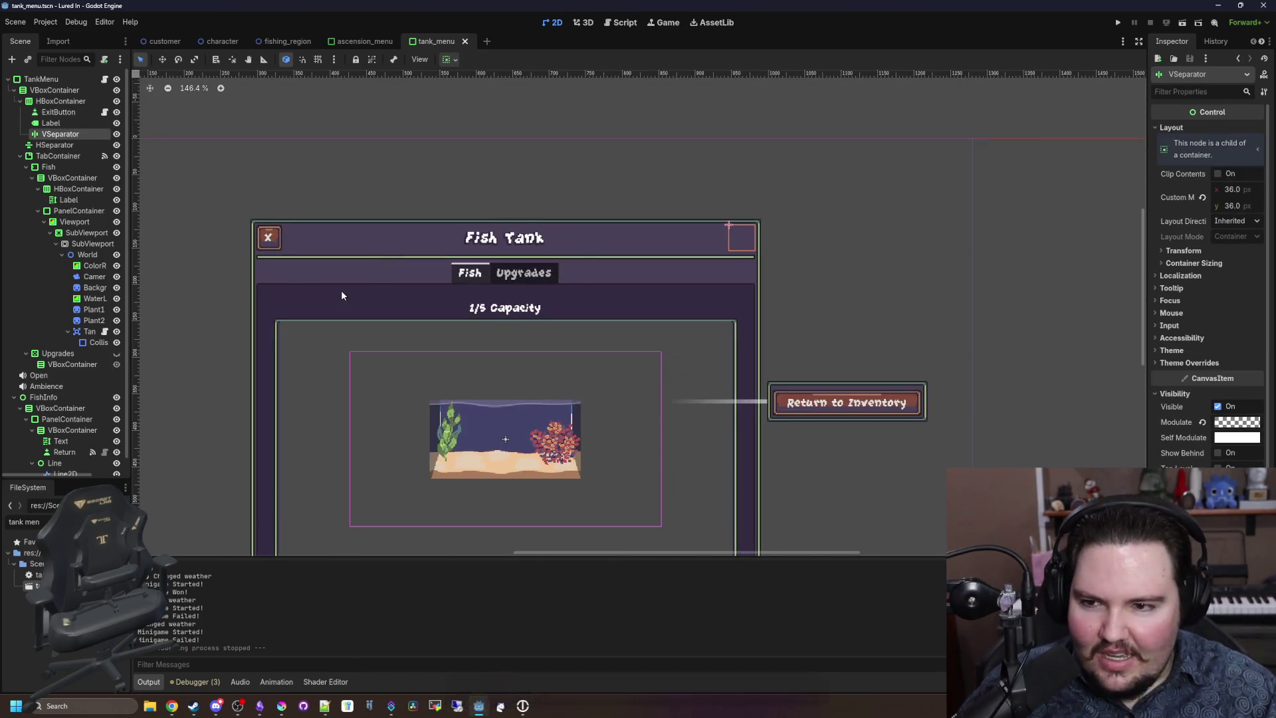
scroll(341, 290, up, 1)
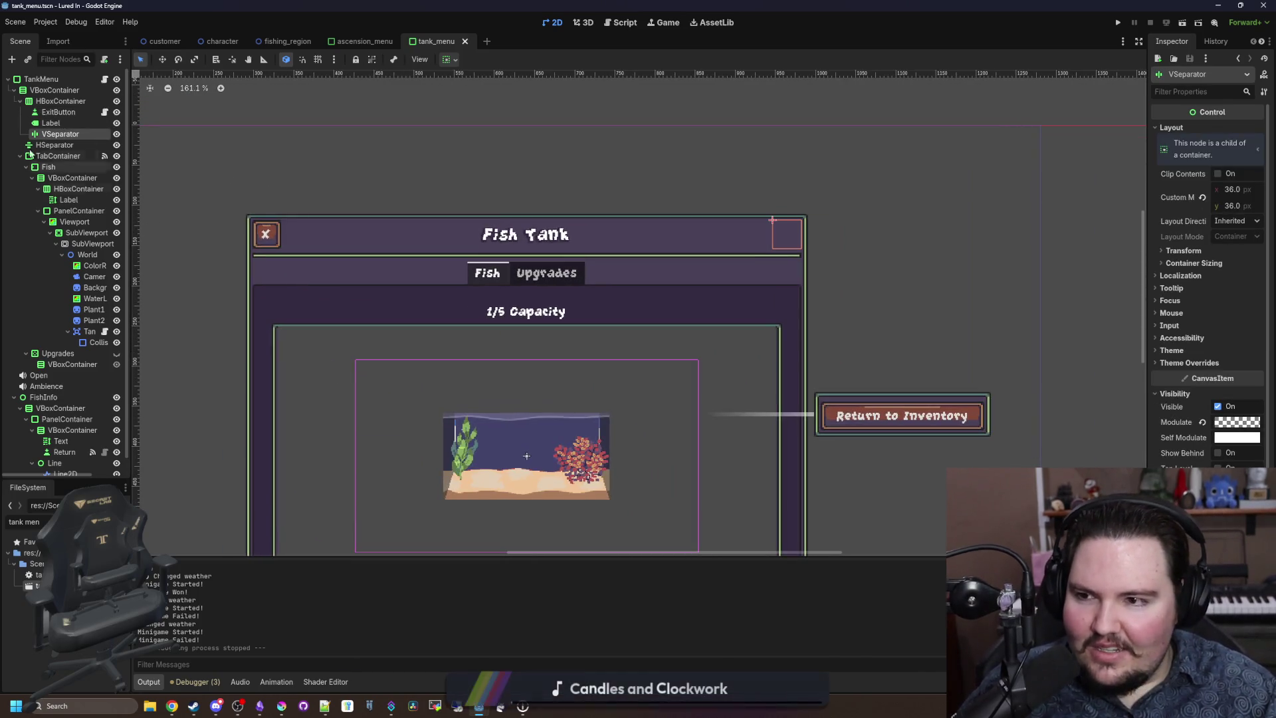
click(70, 122)
key(ctrl+shift+v)
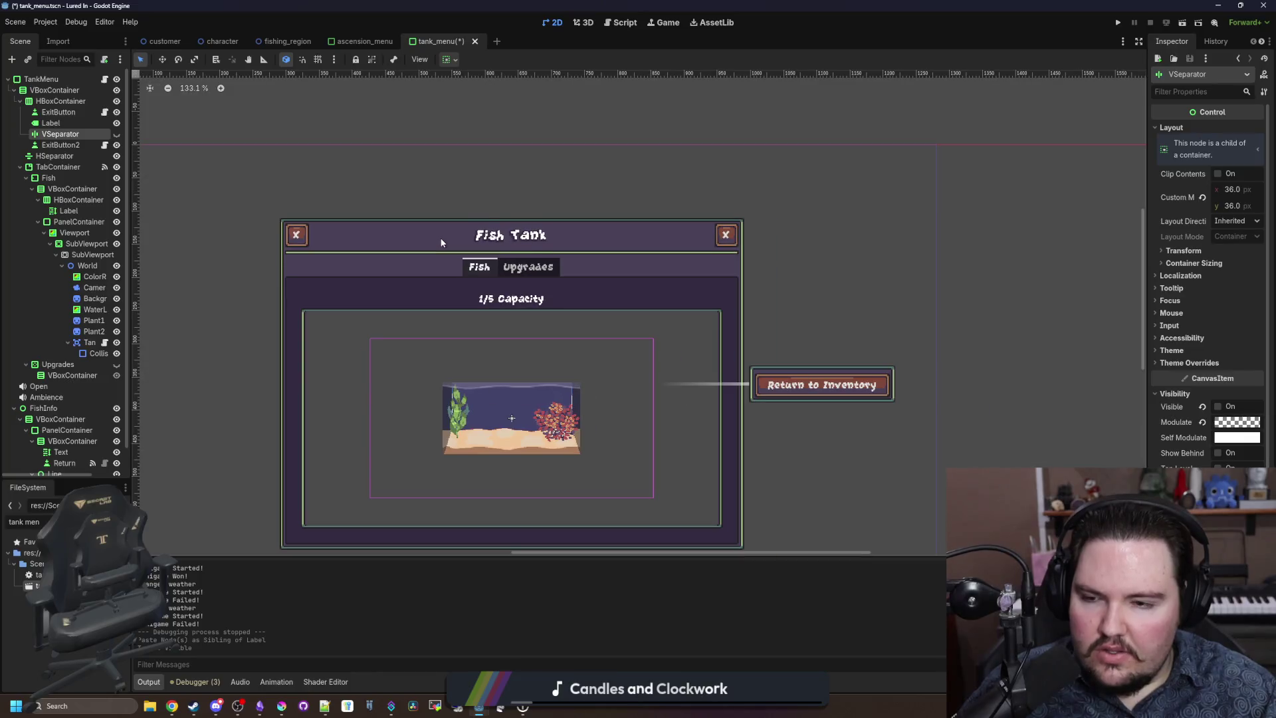
Step: Select the original ExitButton, then widen the Inspector dock and the Scene dock
click(62, 113)
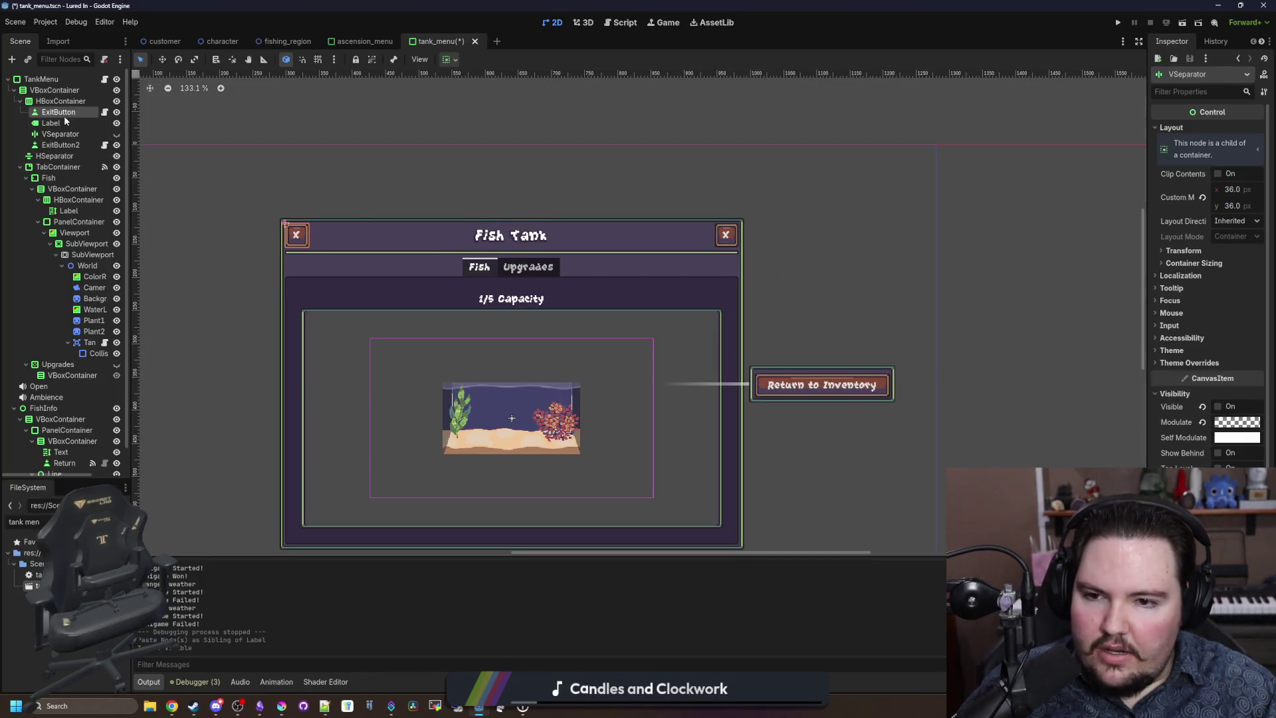
drag(1148, 363, 982, 363)
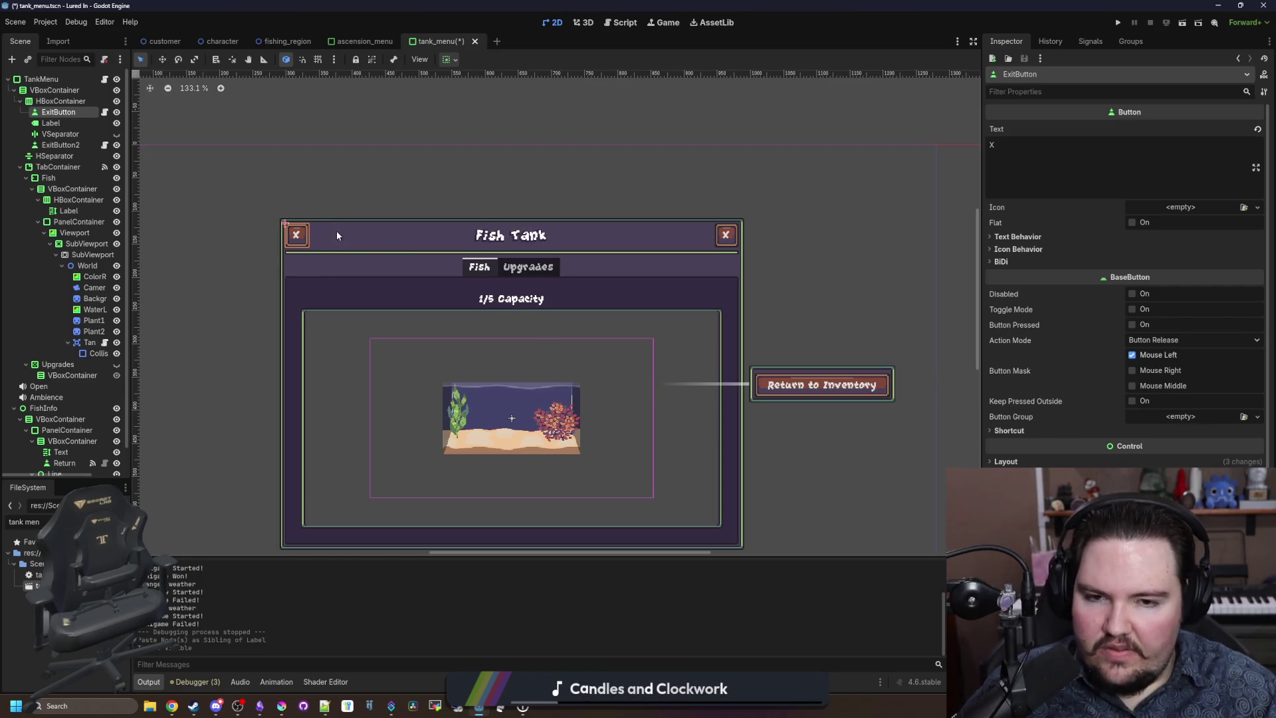
scroll(337, 230, up, 1)
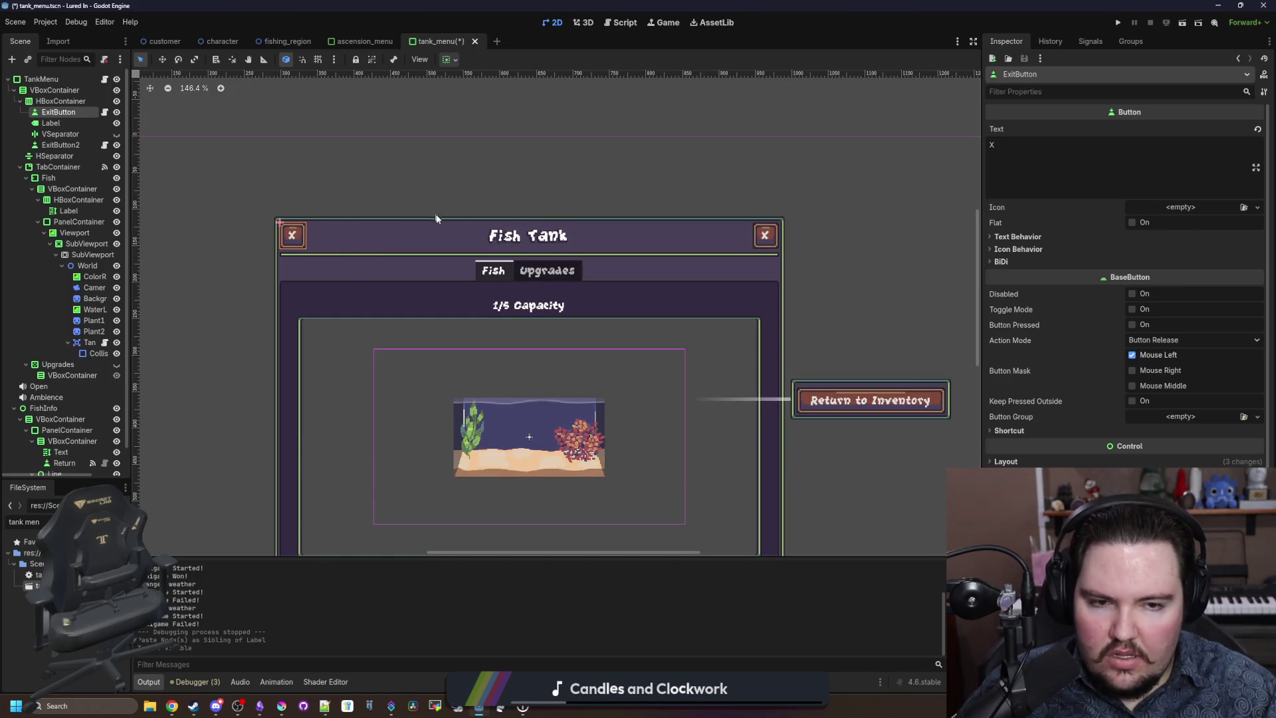
scroll(494, 224, down, 2)
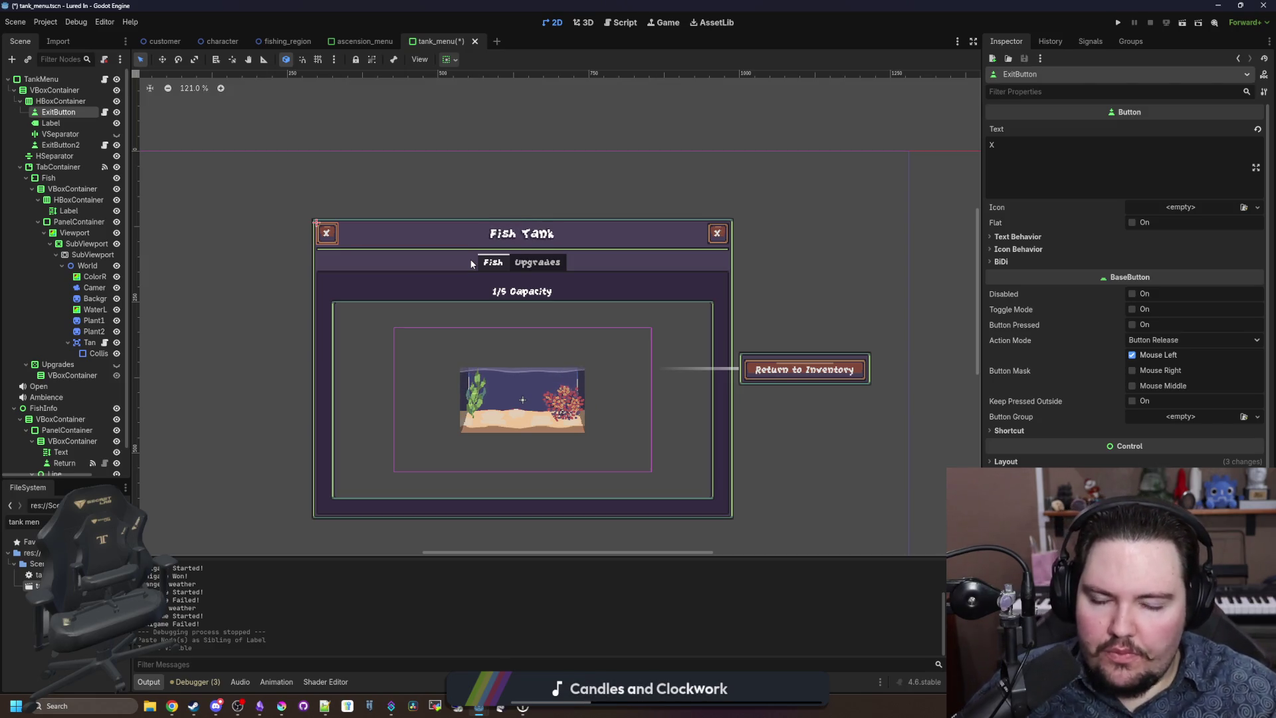
scroll(565, 174, down, 2)
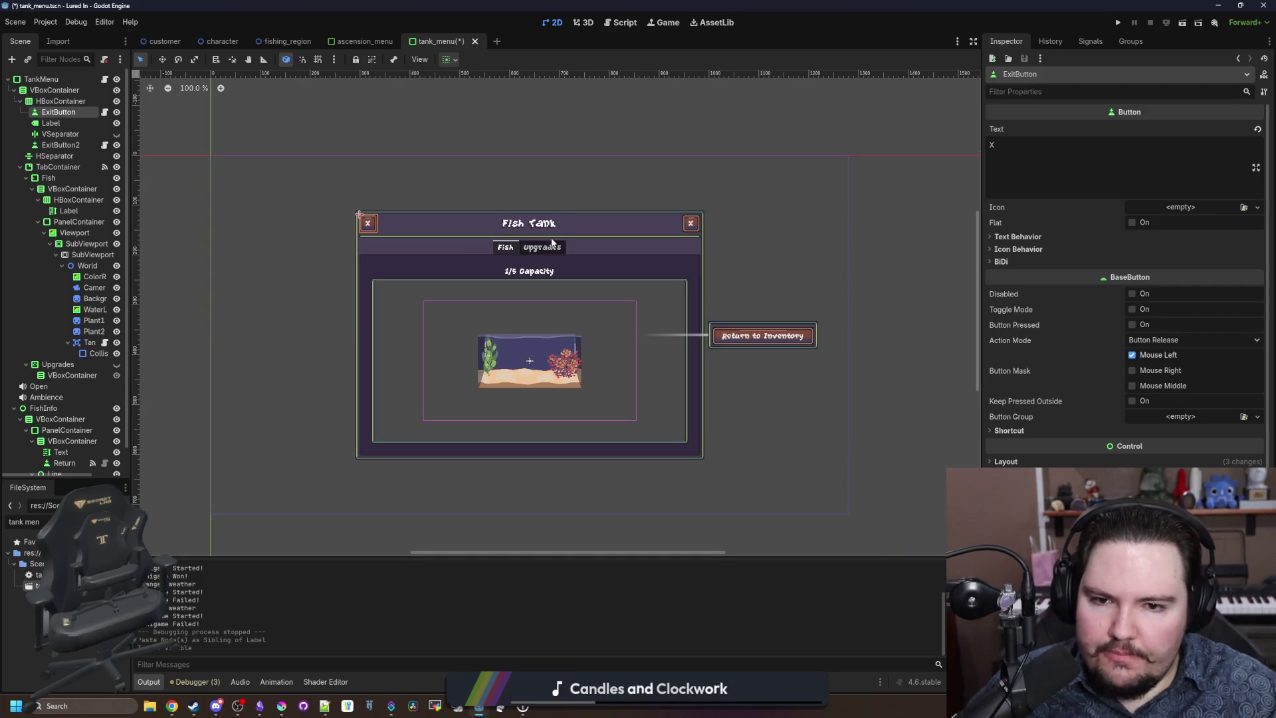
scroll(551, 243, up, 2)
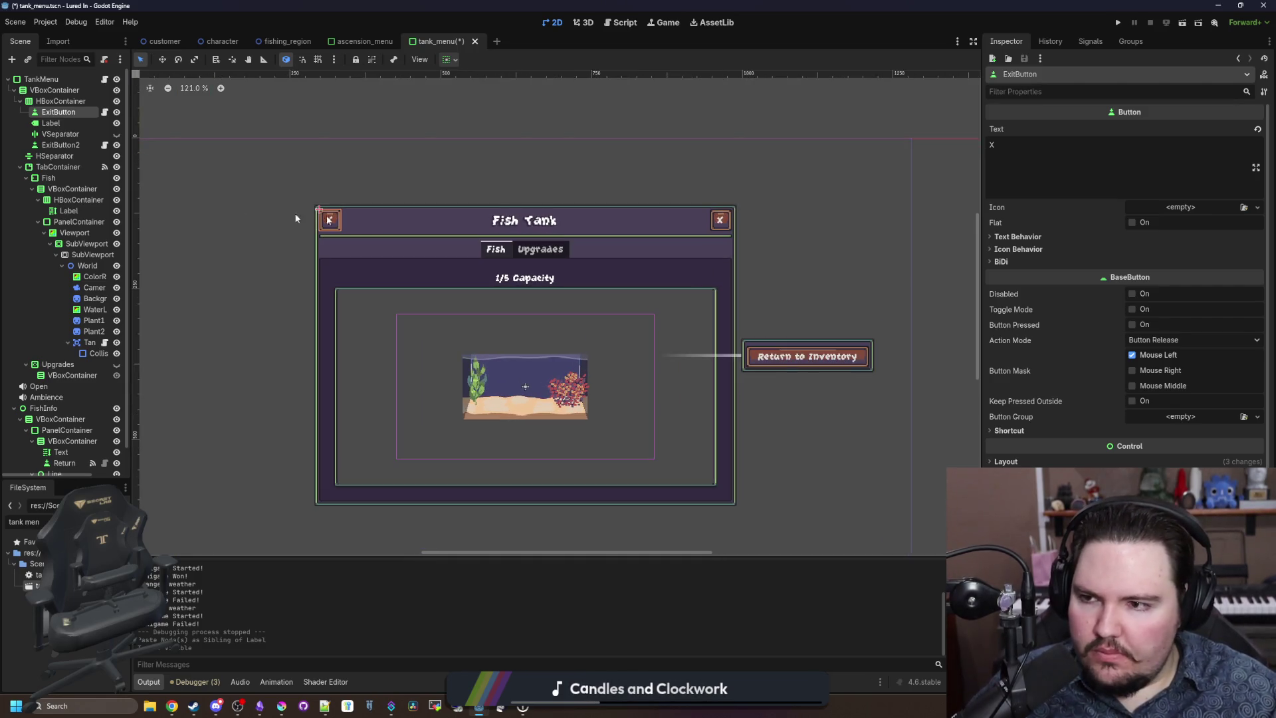
drag(134, 188, 201, 189)
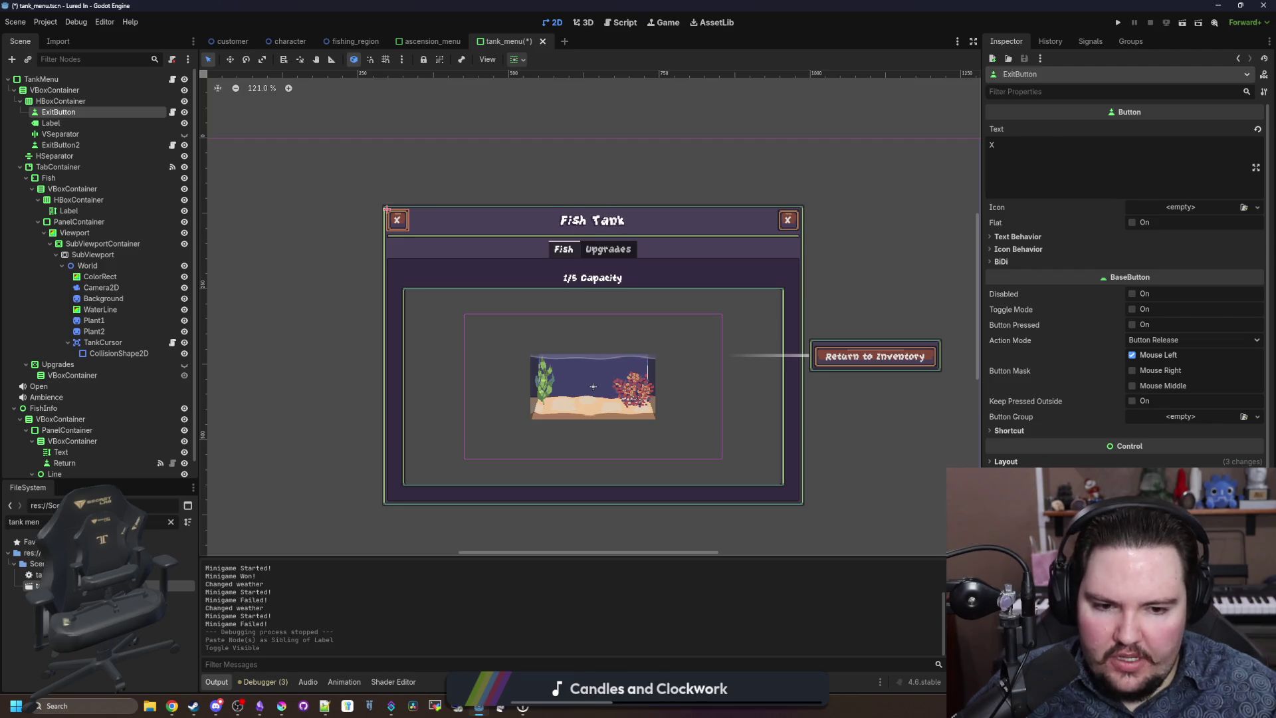
Step: Expand the ExitButton's layout properties and toggle its visibility off and back on
click(1005, 461)
scroll(1034, 408, down, 3)
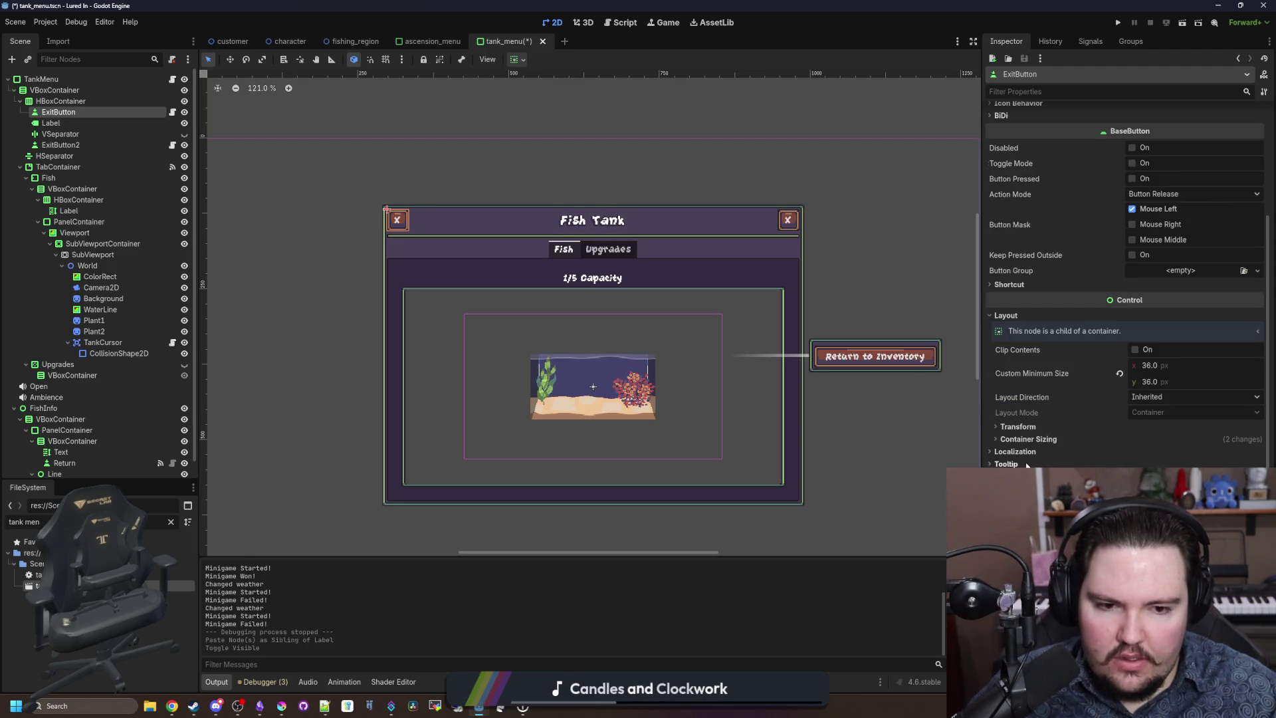
scroll(1034, 408, up, 3)
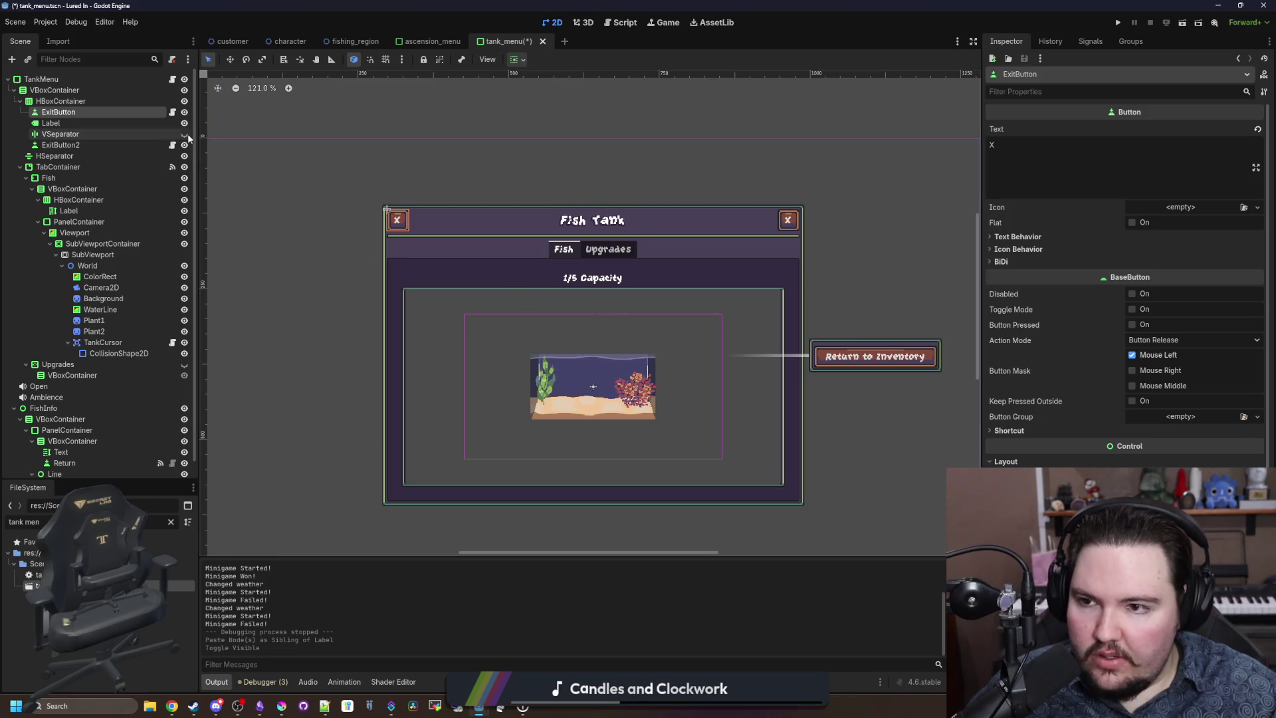
click(186, 112)
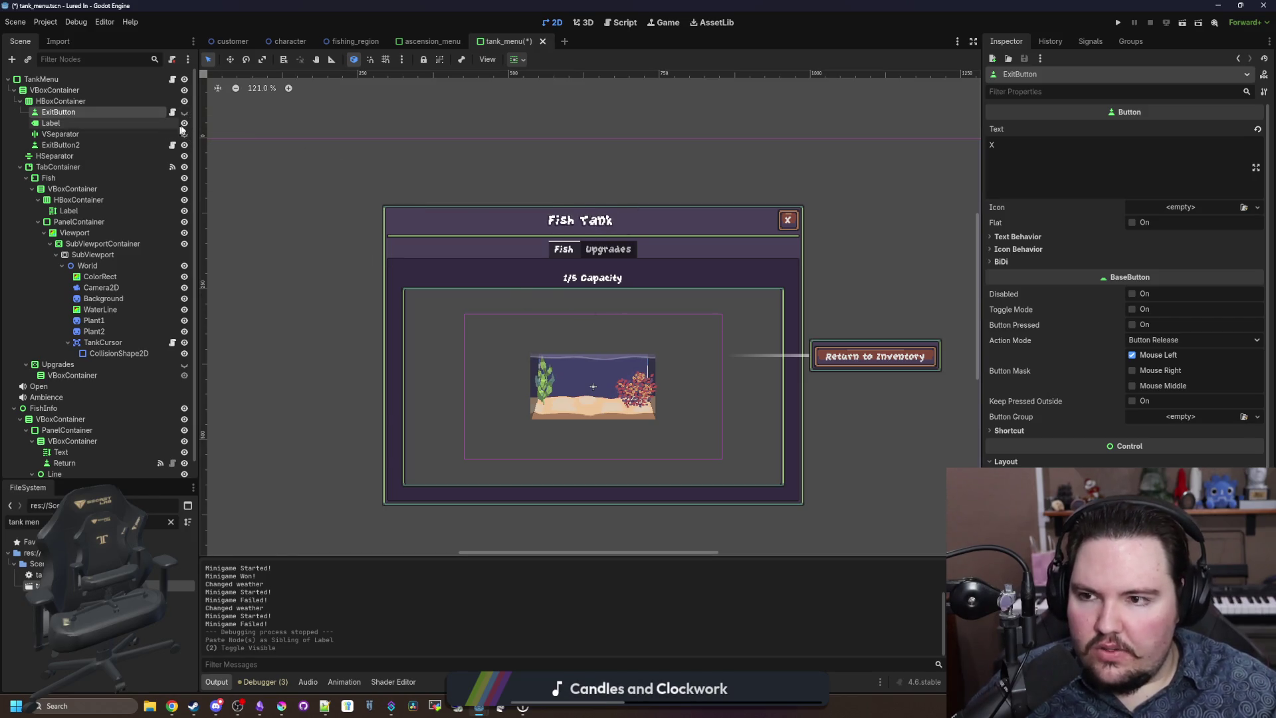
click(186, 112)
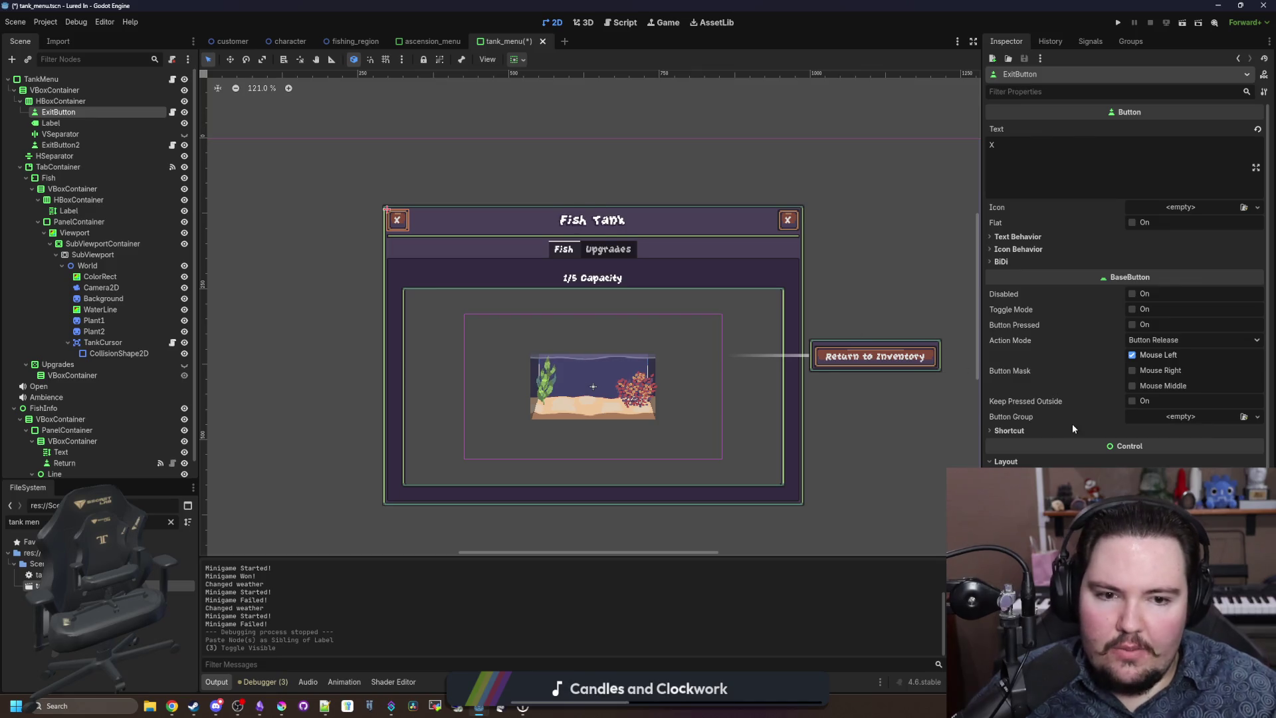
scroll(1093, 461, down, 3)
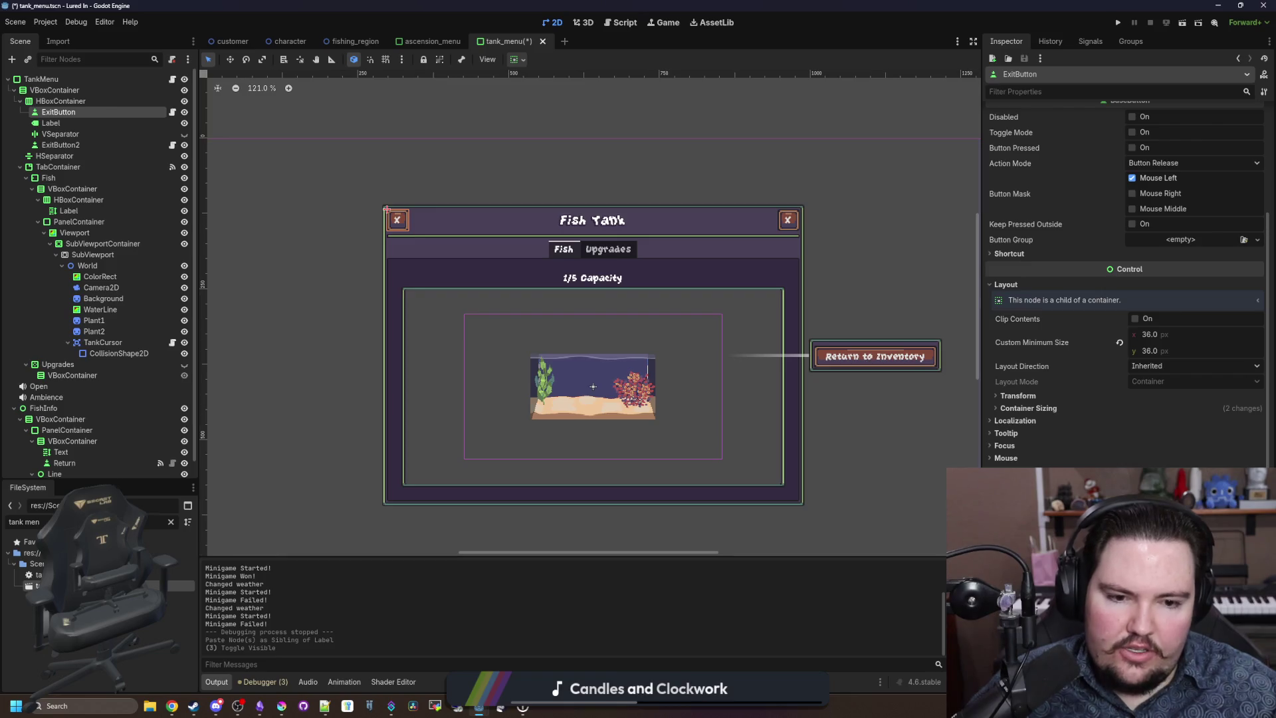
scroll(1096, 398, down, 2)
Step: Set the exit button's modulate to transparent 00000000, then restore it to full opacity
click(1170, 421)
text(00000000)
key(Return)
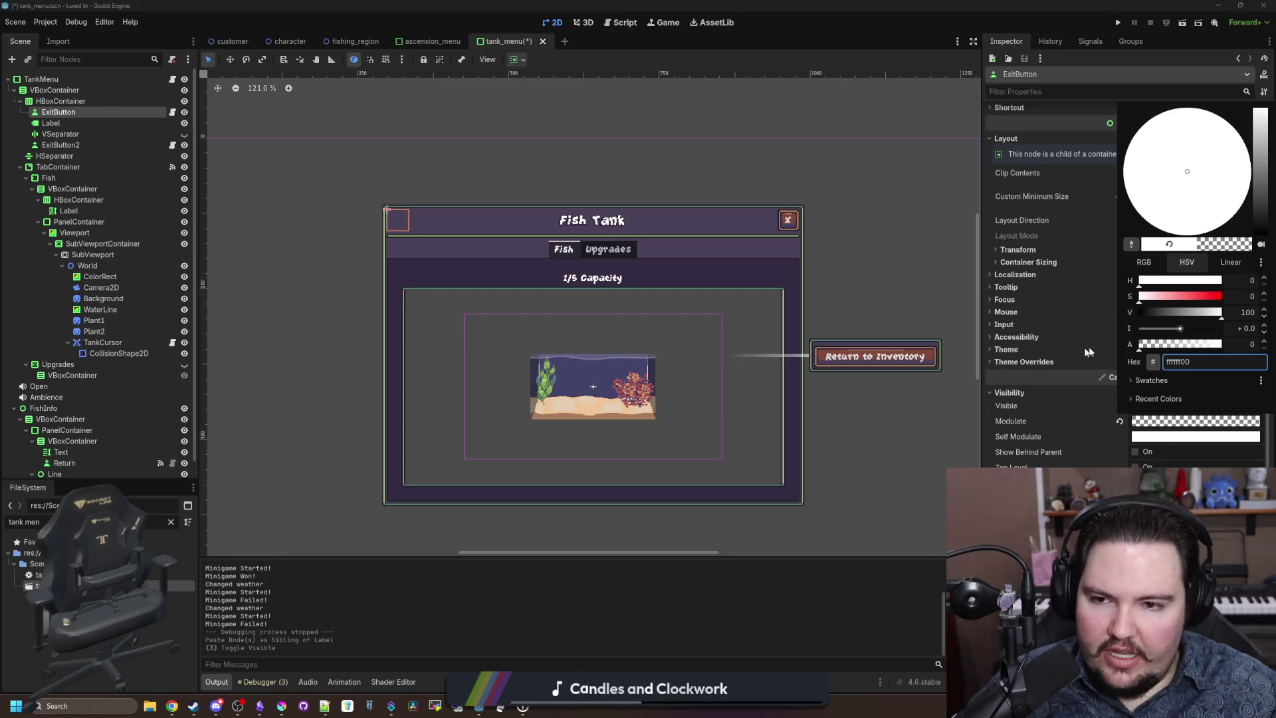
click(772, 368)
click(1195, 421)
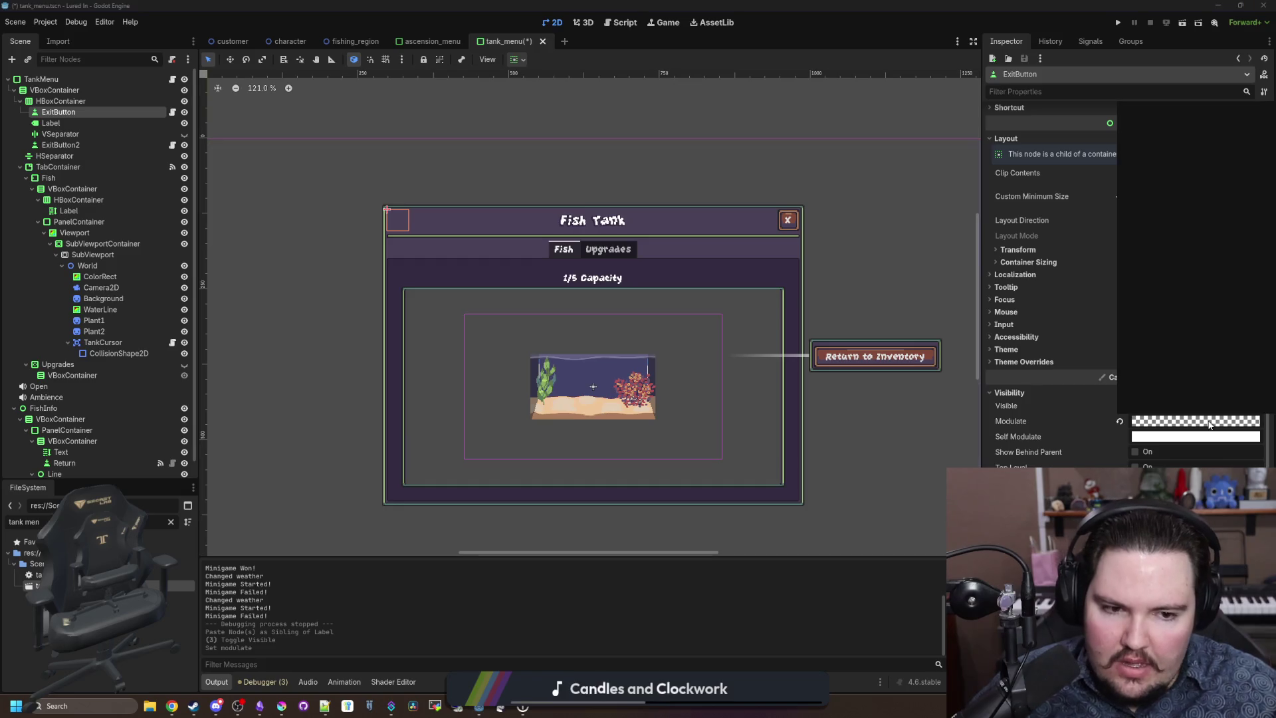
drag(1170, 343, 1274, 355)
click(778, 593)
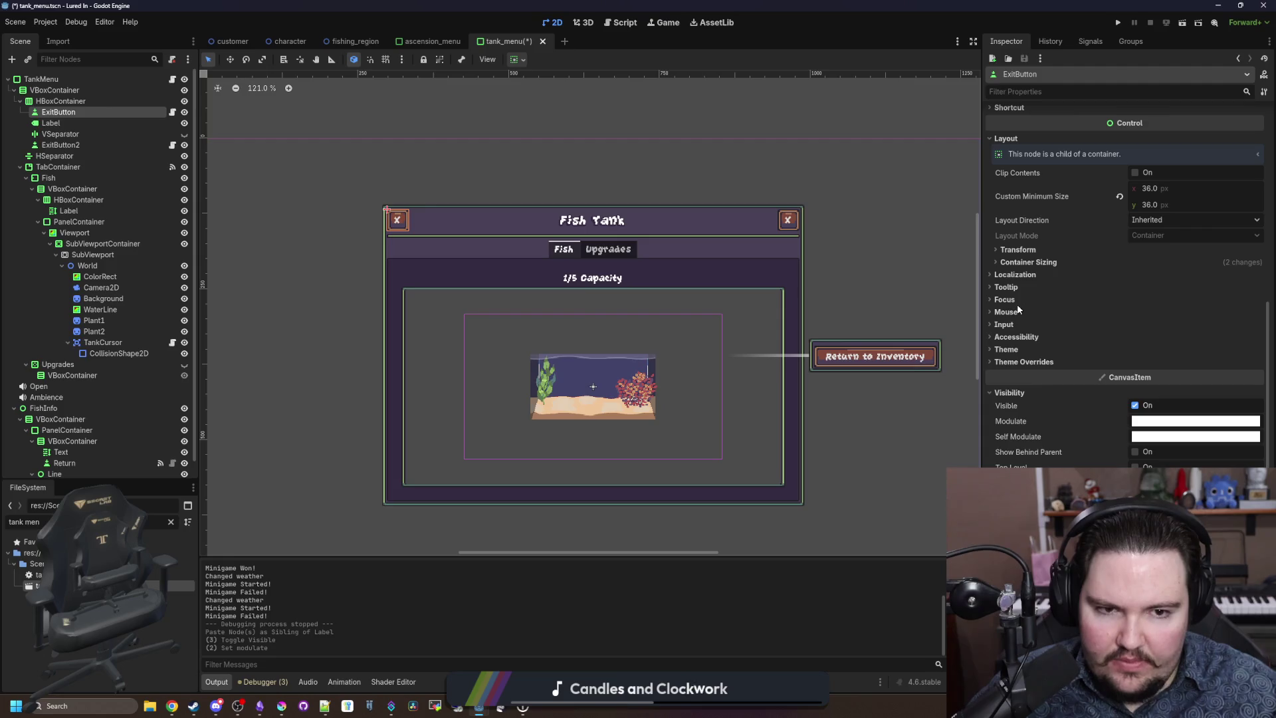
Step: Disable the left exit button in the Inspector, then re-enable it
scroll(1042, 309, up, 4)
scroll(1031, 206, up, 2)
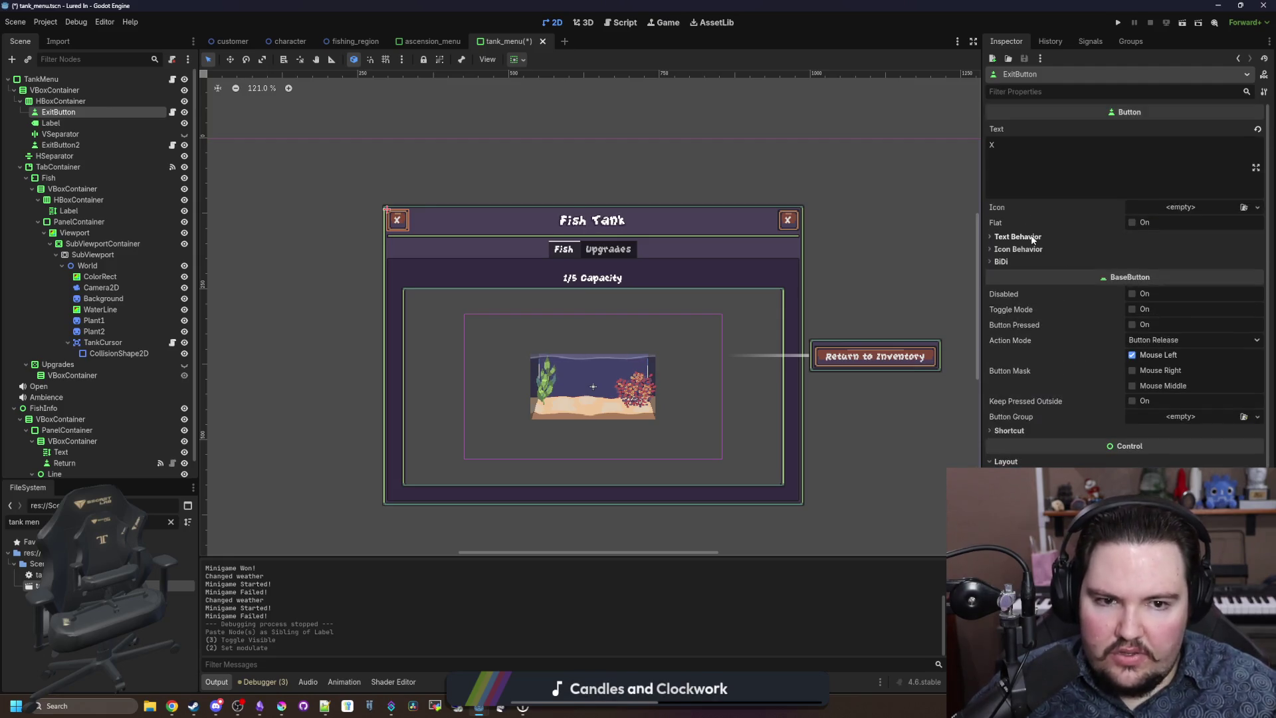
click(1133, 295)
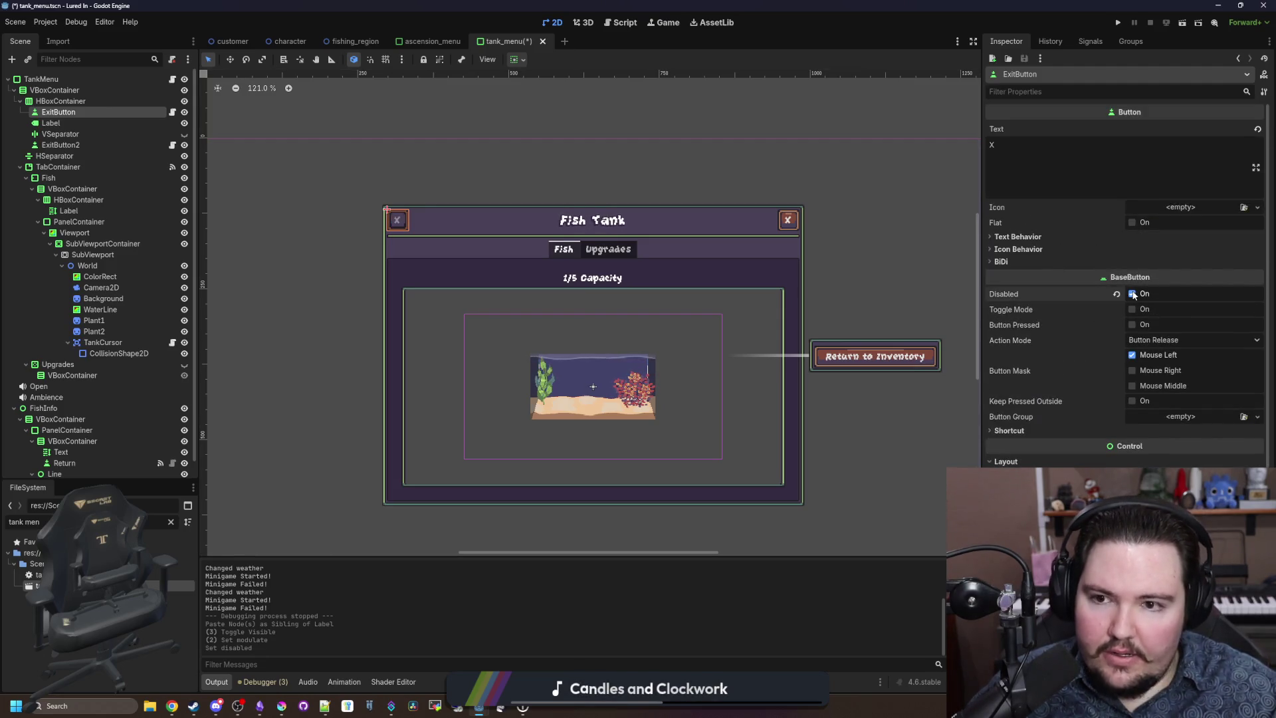
scroll(388, 226, up, 8)
scroll(388, 226, up, 5)
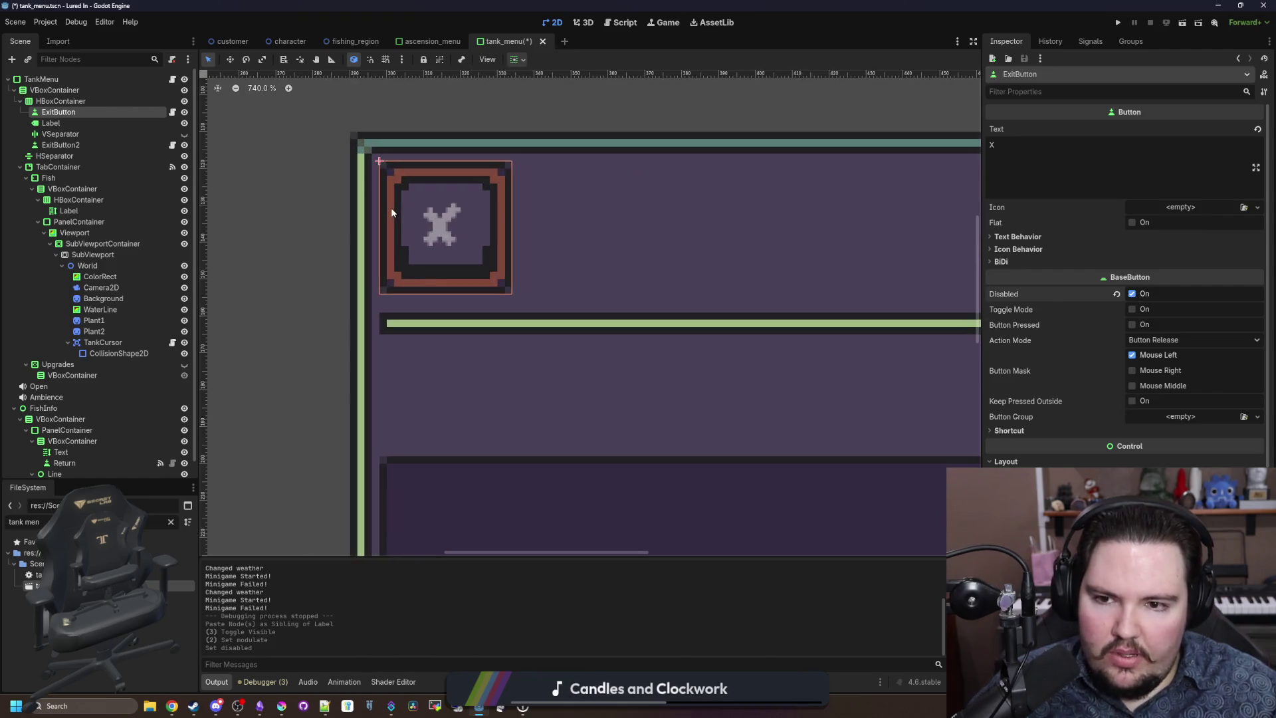
scroll(382, 218, down, 8)
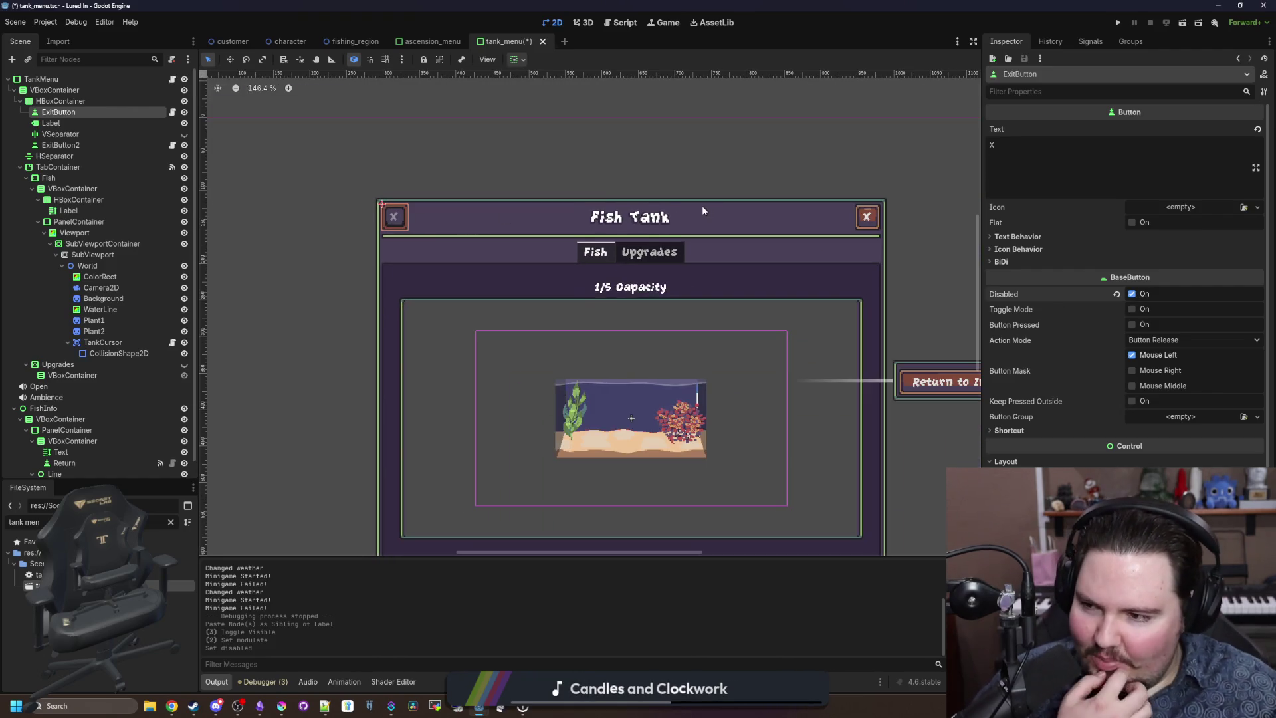
scroll(701, 205, up, 1)
scroll(702, 207, down, 4)
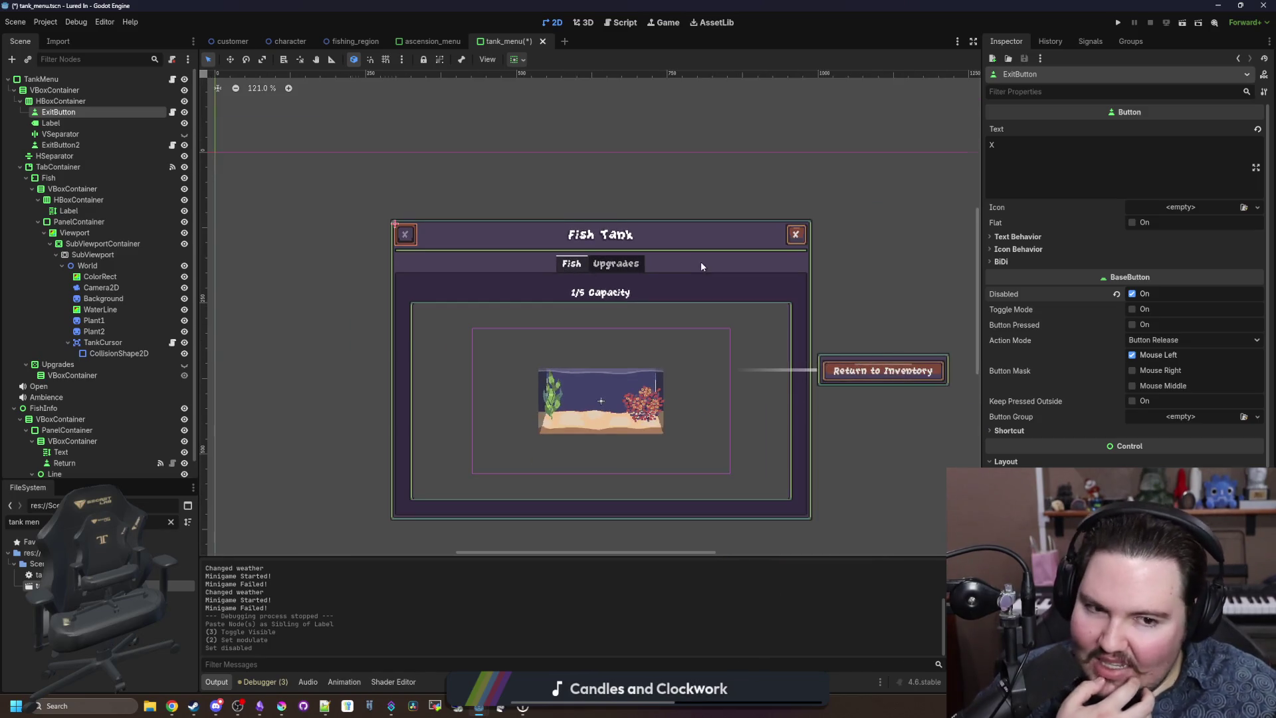
scroll(701, 261, up, 3)
click(1143, 293)
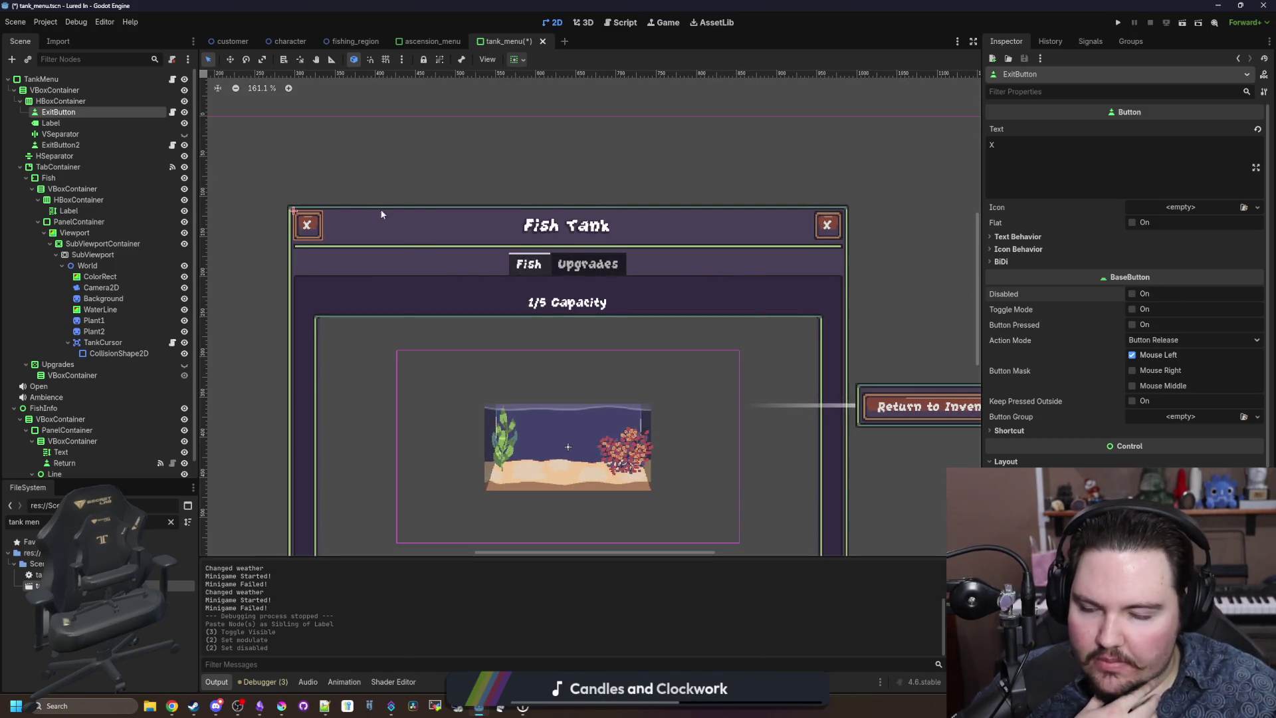
scroll(317, 208, up, 4)
scroll(286, 193, down, 5)
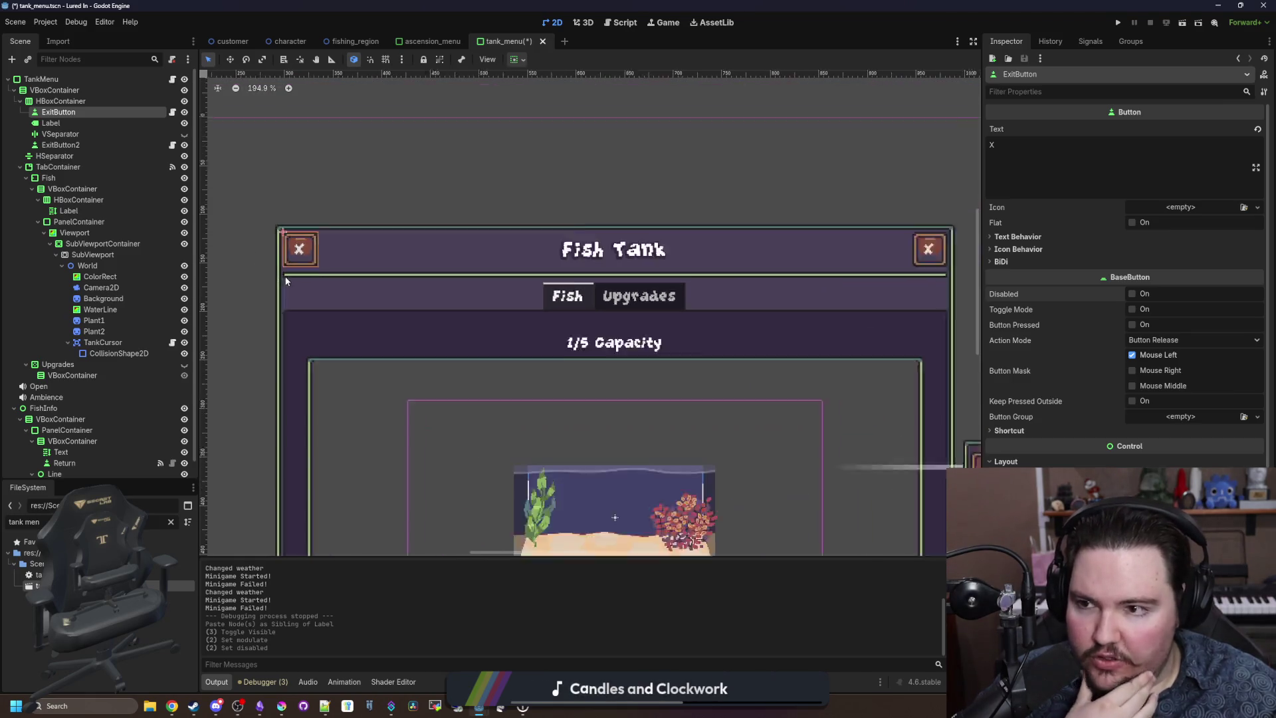
scroll(241, 159, down, 2)
Step: Delete the VSeparator node from the Fish Tank header
click(59, 134)
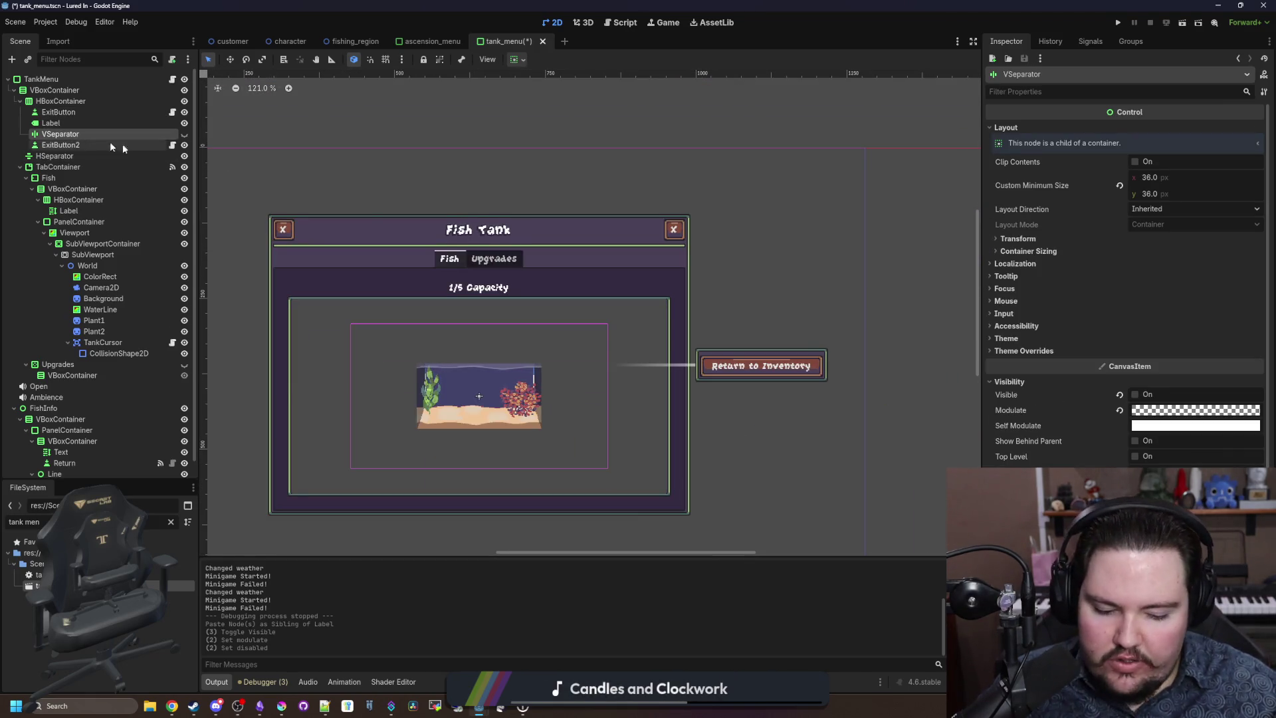
key(Delete)
click(598, 368)
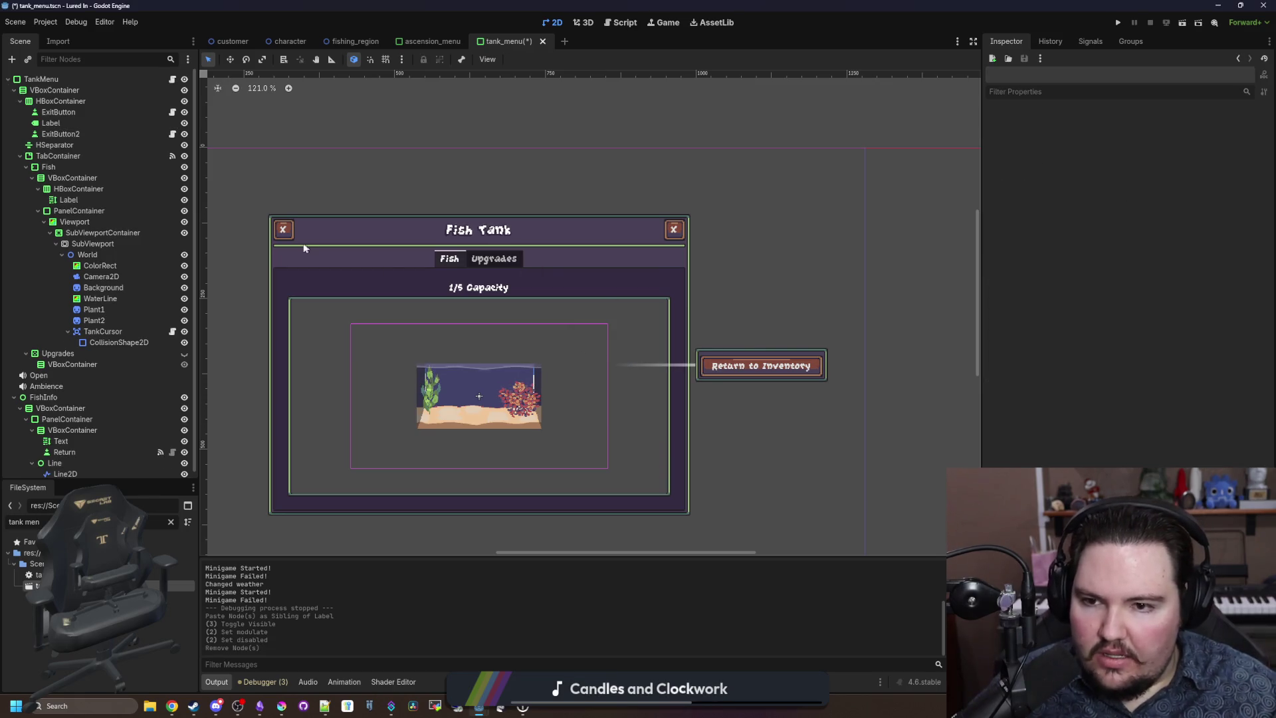
Step: Open the ExitButton's exit_button.gd script
scroll(263, 215, up, 1)
click(71, 112)
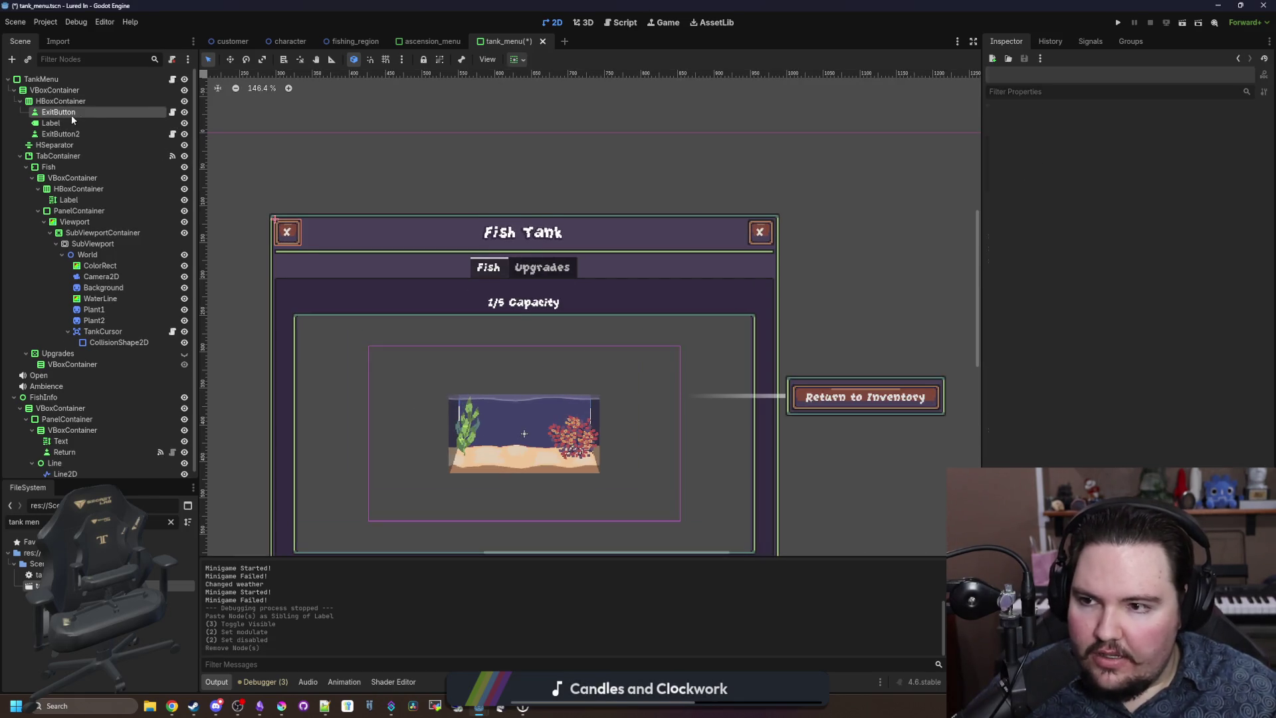
click(173, 112)
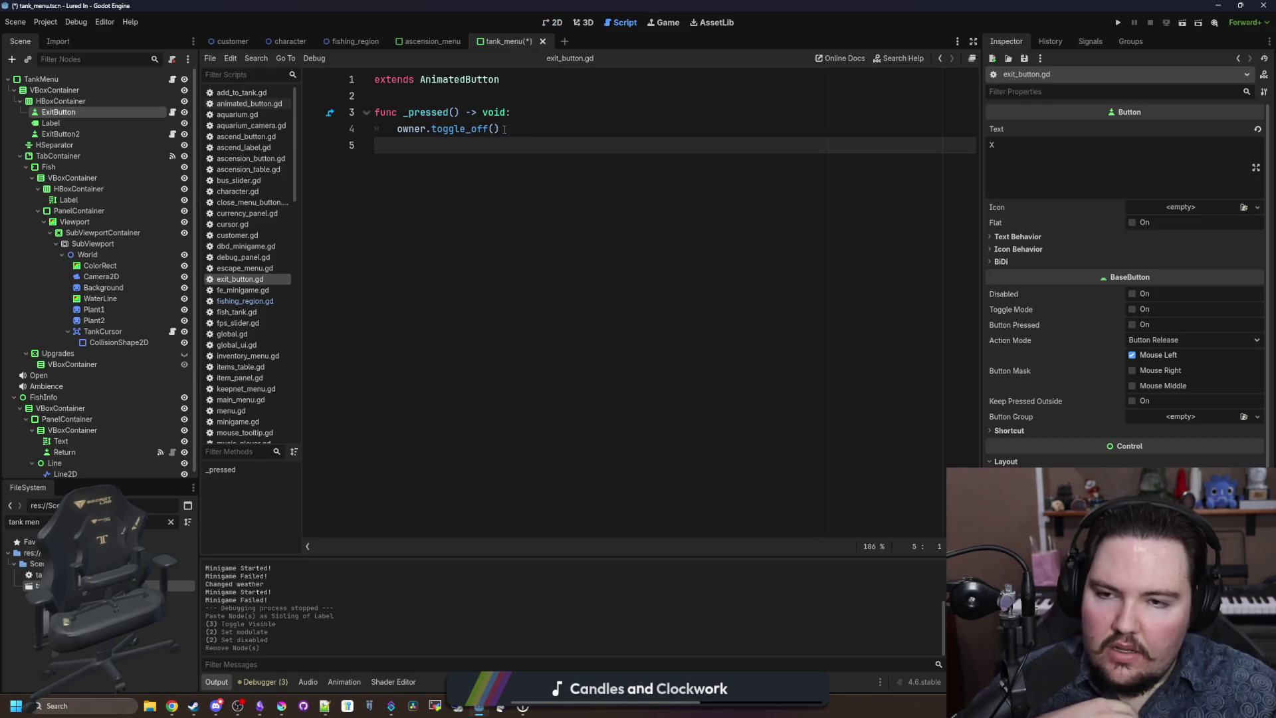
Step: Add a _ready() function stub containing pass below the extends line
click(439, 101)
key(Return)
key(Return)
key(Up)
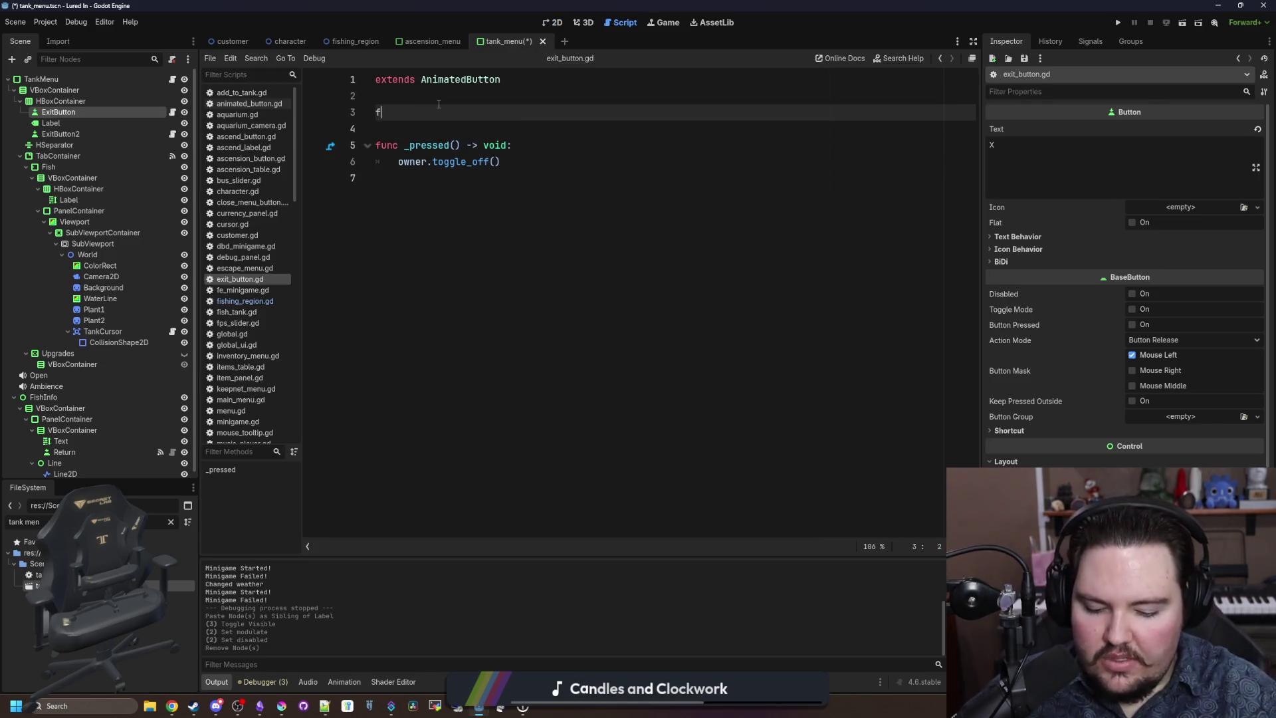
text(func _r)
key(Return)
key(Return)
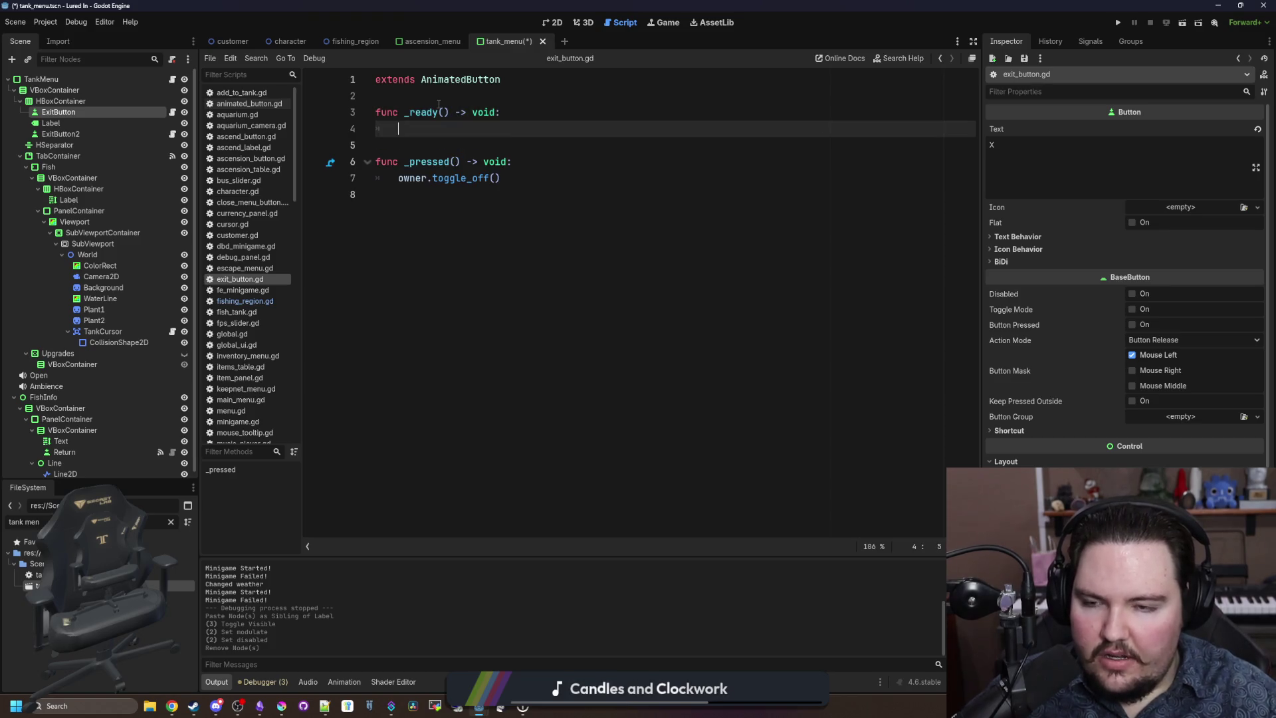
text(ass)
key(Up)
key(Up)
key(Return)
key(Return)
key(Up)
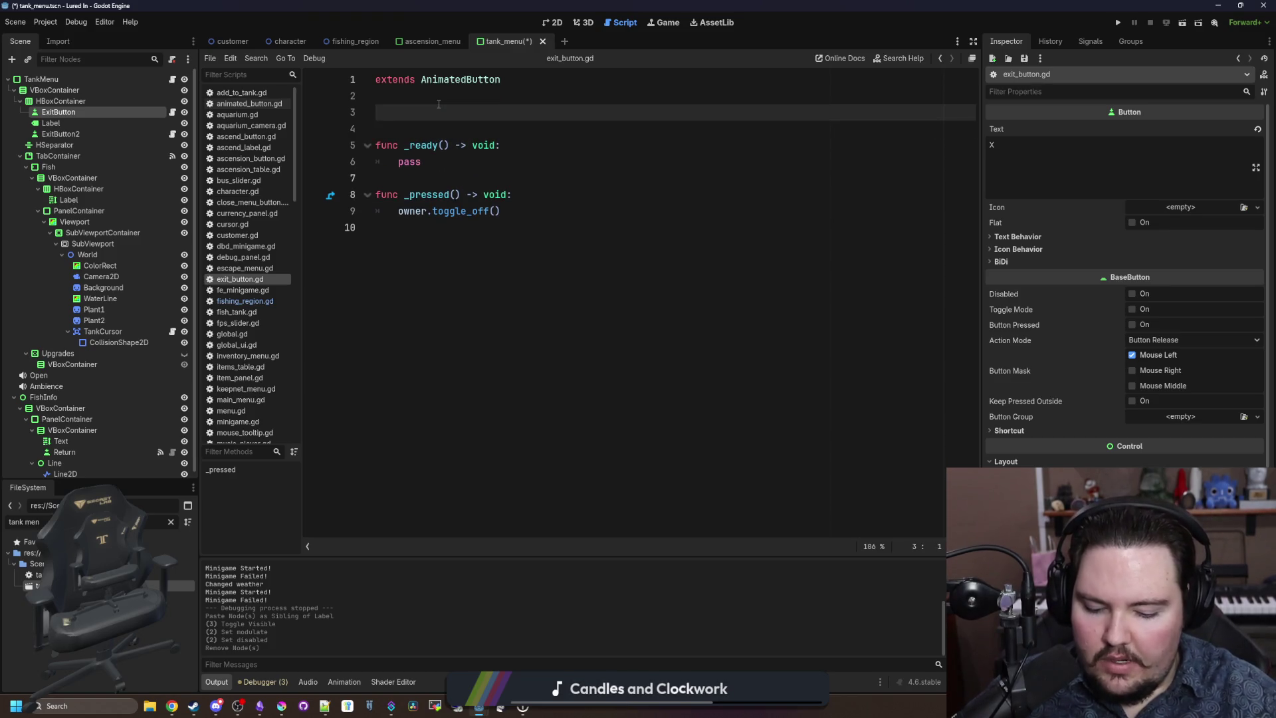
text(xport var side : E)
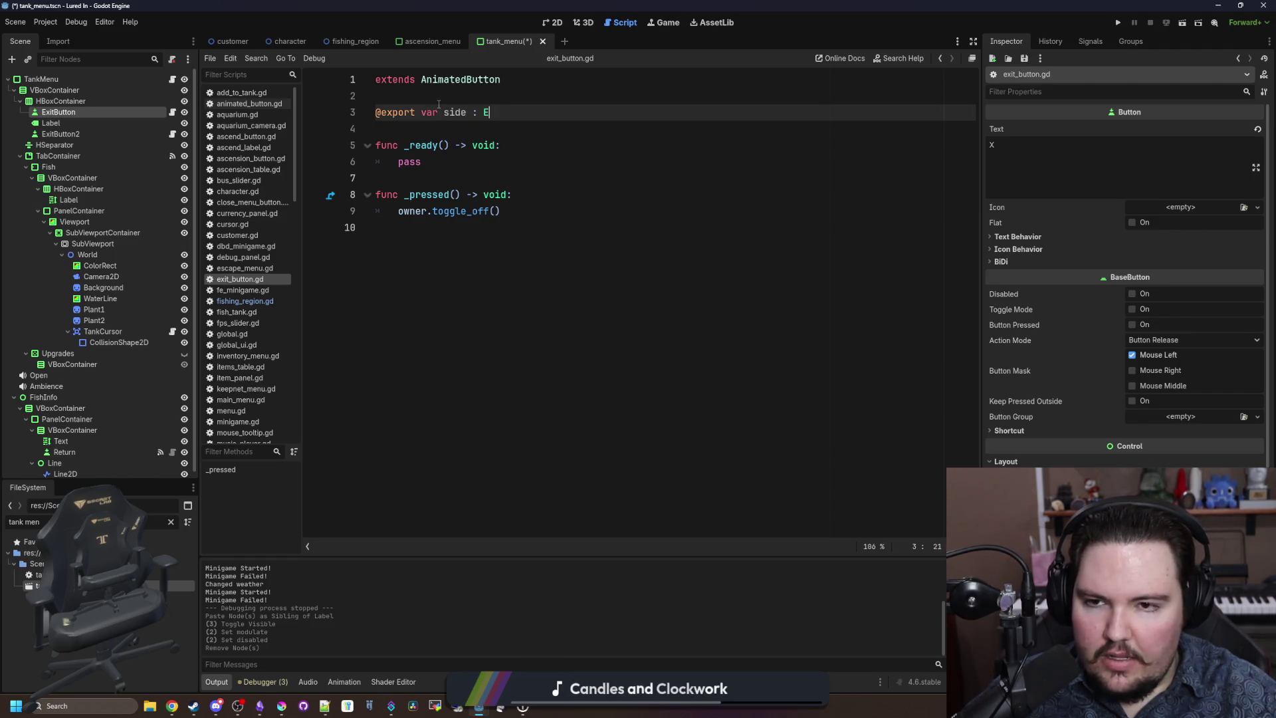
key(BackSpace)
key(BackSpace)
text(IDES)
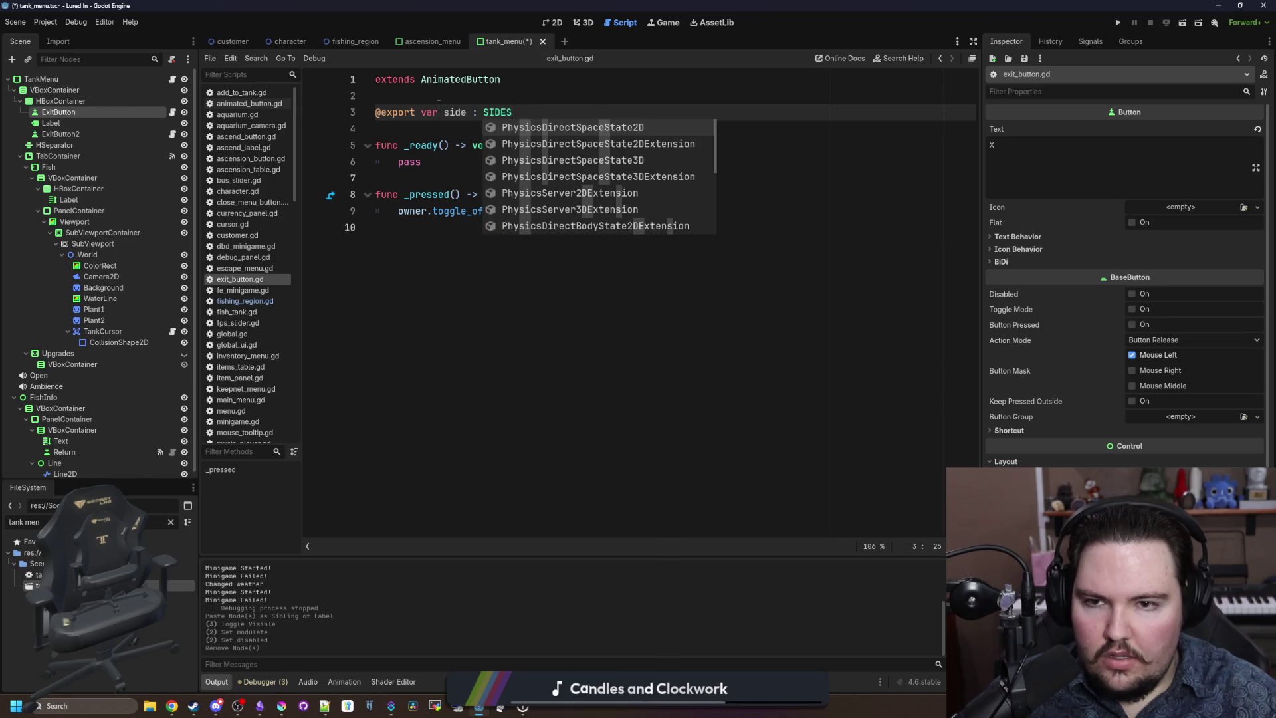
text( = SIDES.LEFT)
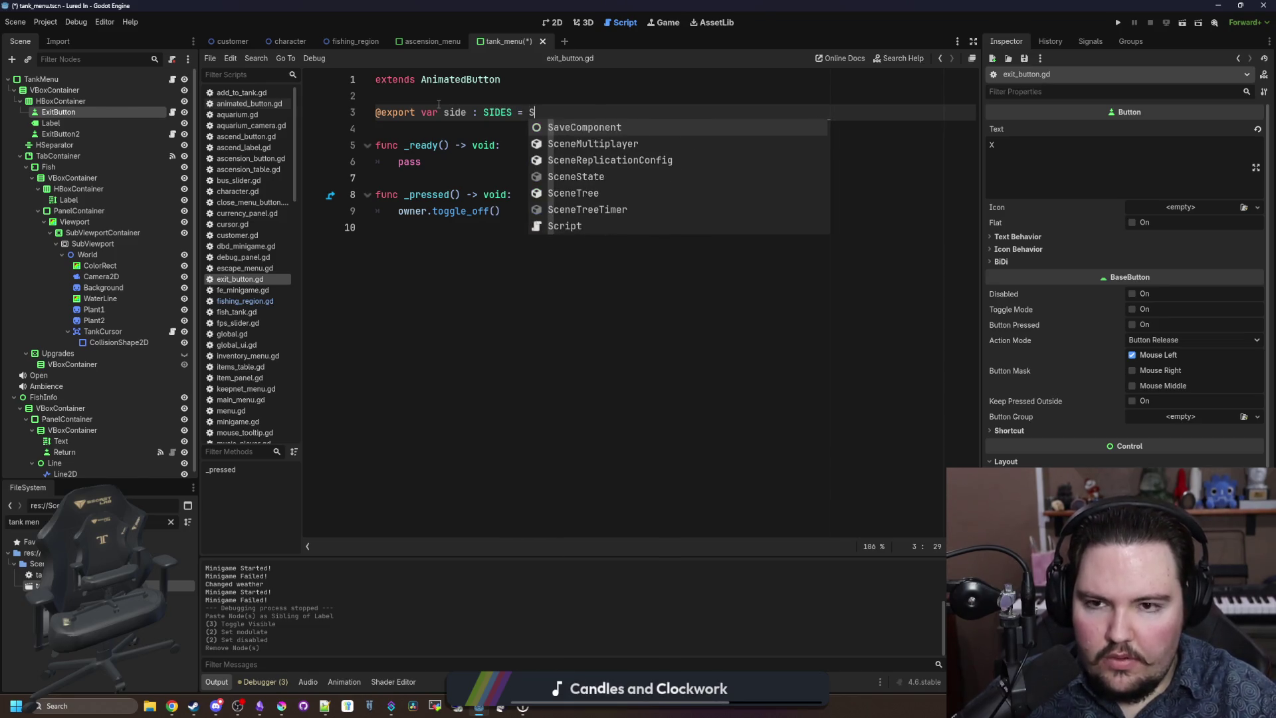
key(Escape)
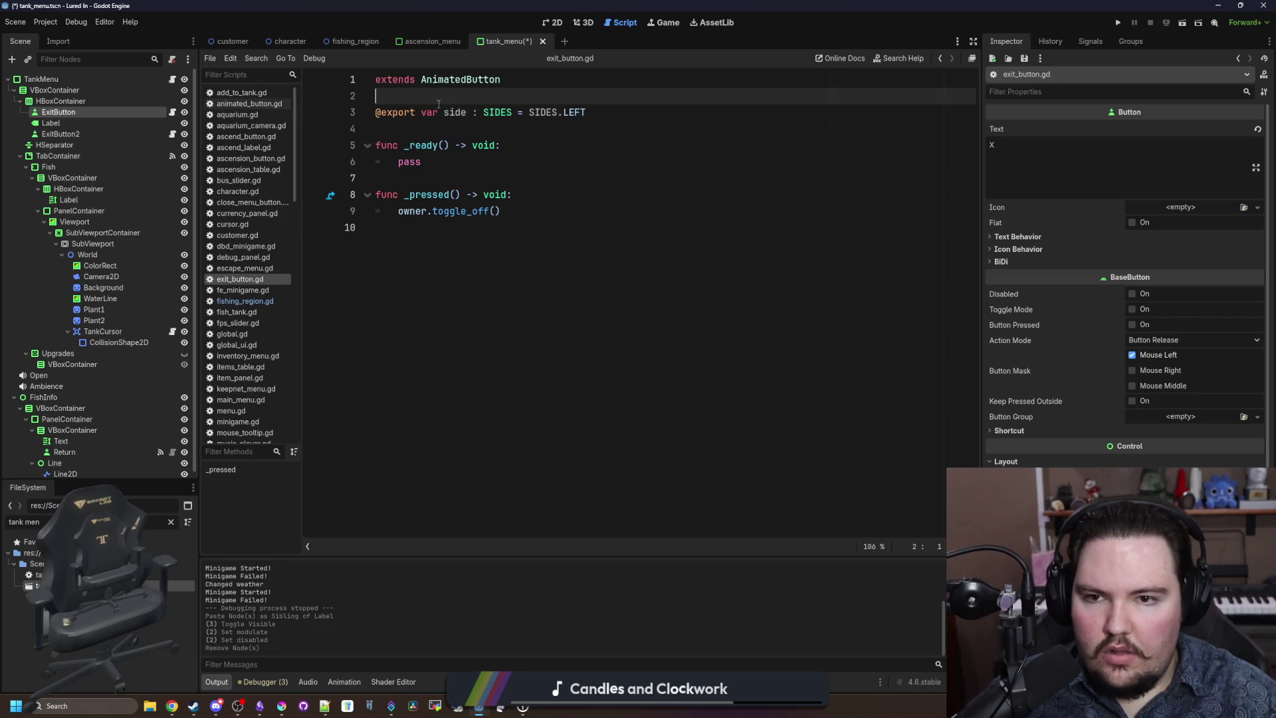
key(ctrl+shift+Return)
key(ctrl+shift+Return)
text(enum )
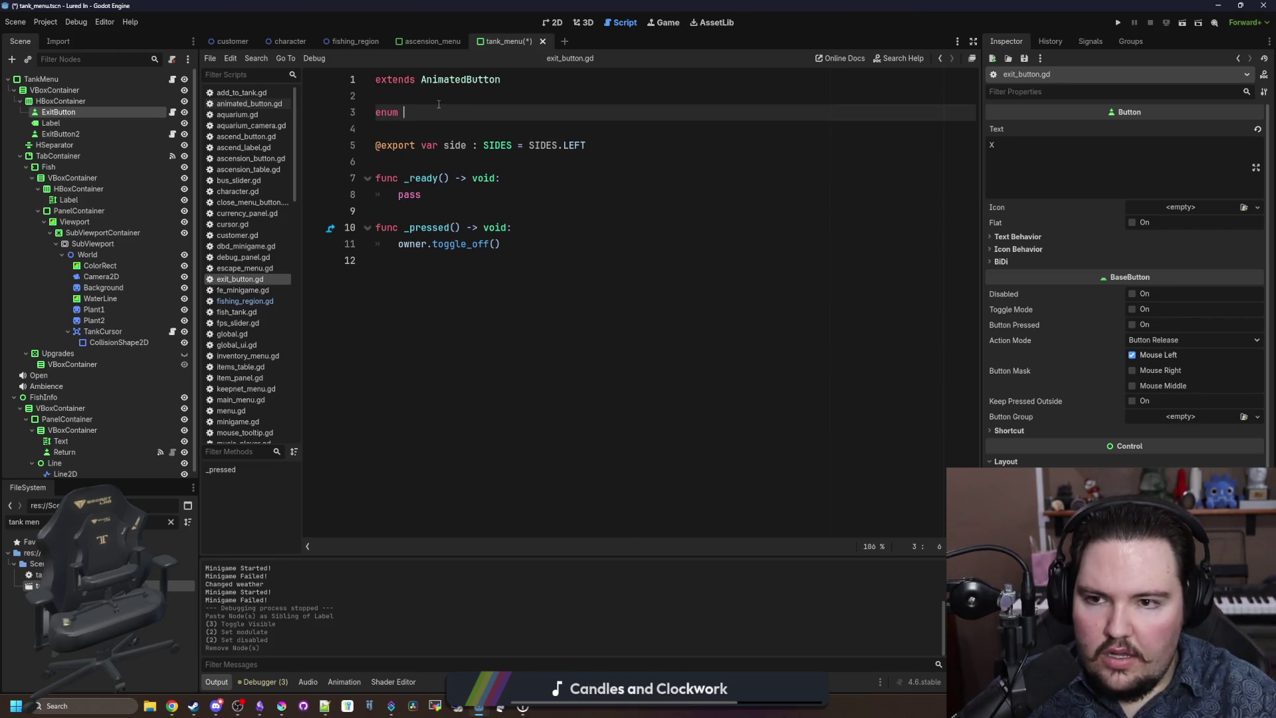
text(SIDES{LEFT, RIGHT)
Step: Space out the functions and declare a side_changed() function at the script's end
click(438, 103)
click(462, 160)
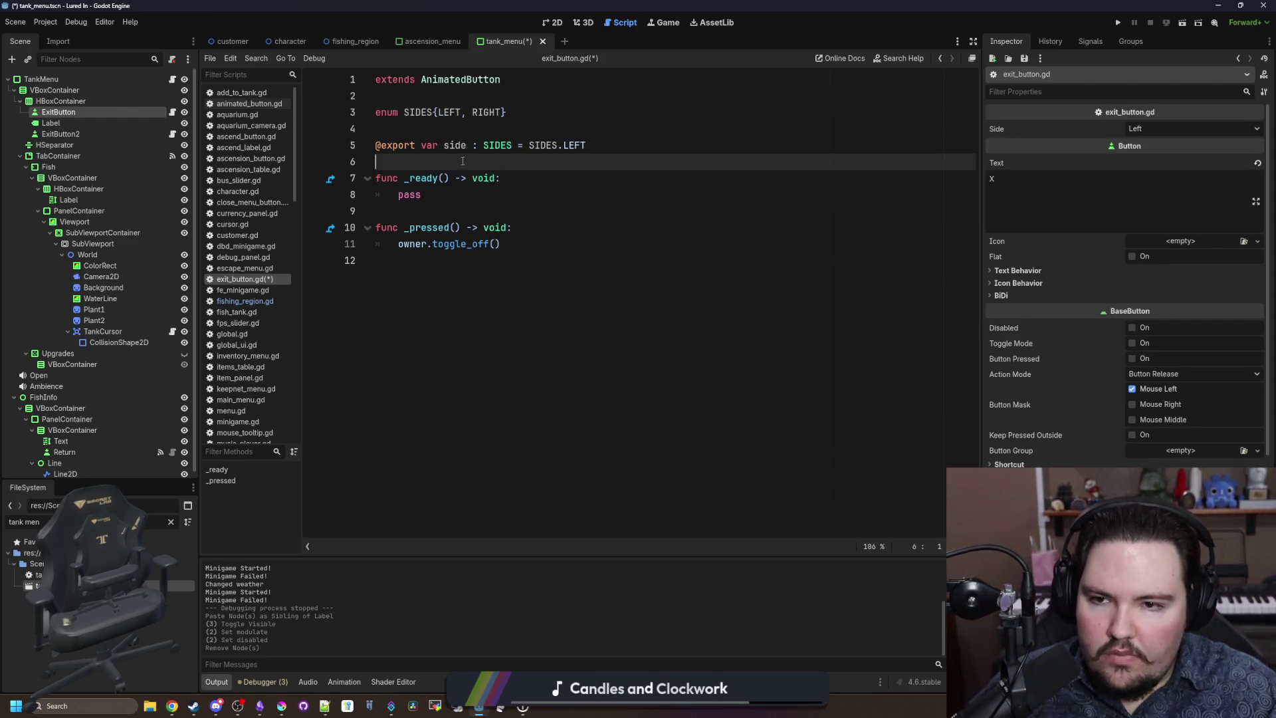
click(425, 194)
key(Down)
key(Return)
click(400, 270)
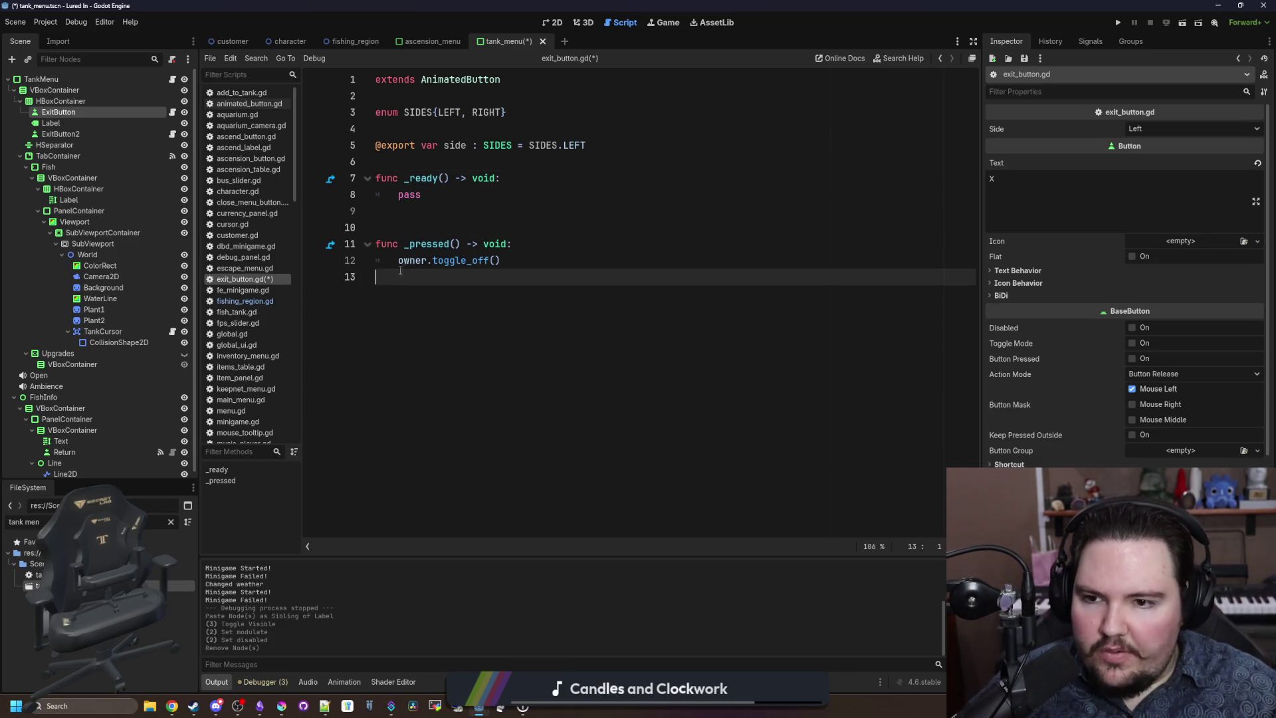
key(Return)
key(Return)
key(Up)
key(Up)
key(Down)
key(Down)
text(unc side_changed():)
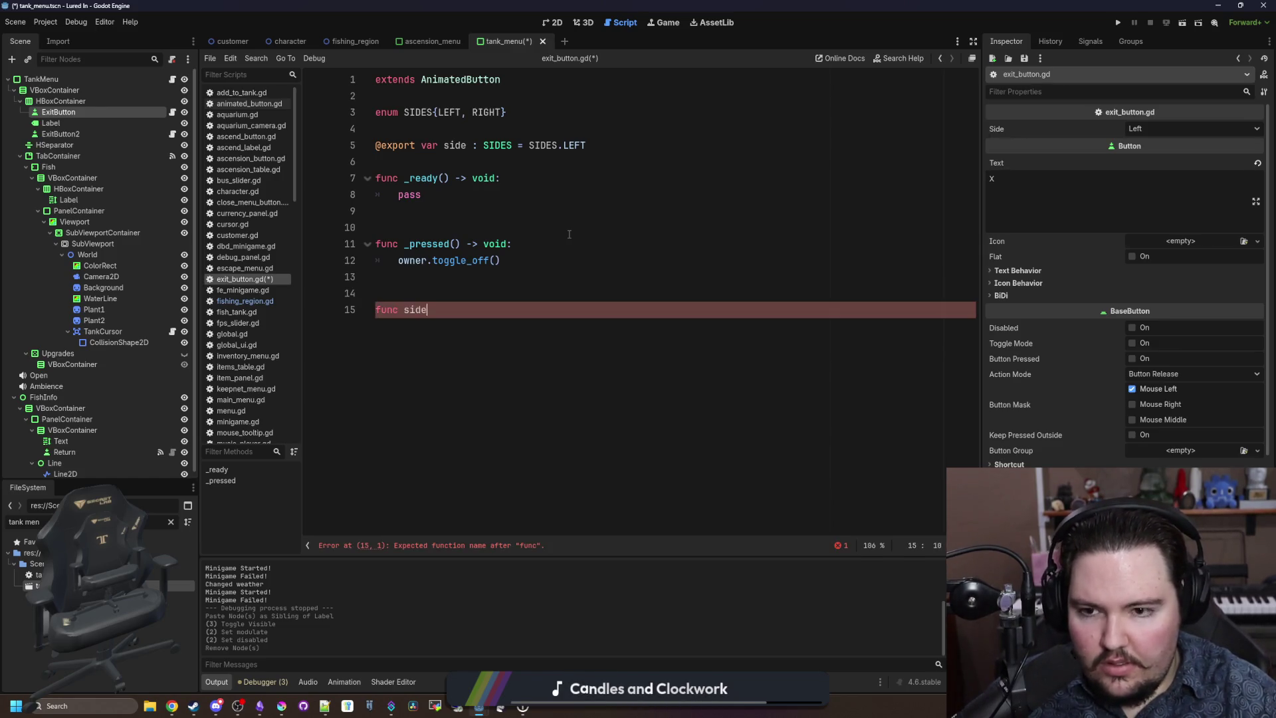
key(Return)
Step: Replace the side check with an unfinished Global. line, comment out side_changed, and save
text(i)
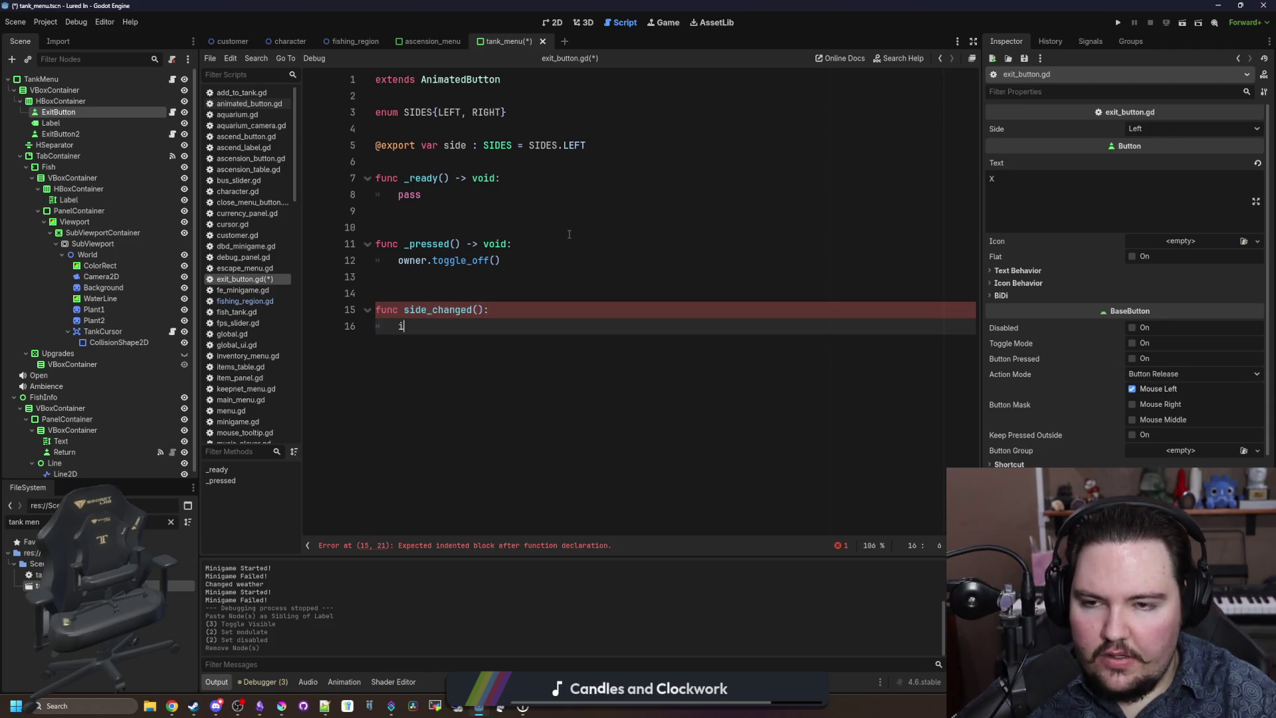
text(side)
text(IDES)
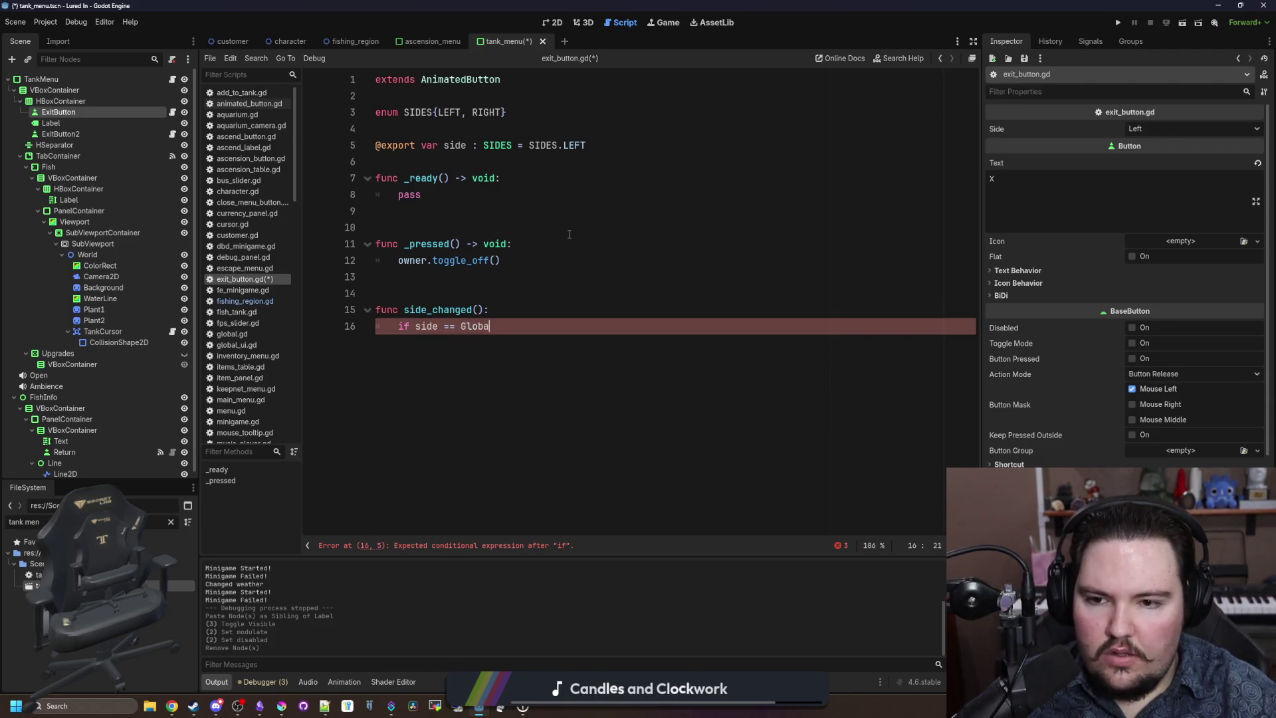
key(ctrl+BackSpace)
key(BackSpace)
key(BackSpace)
key(BackSpace)
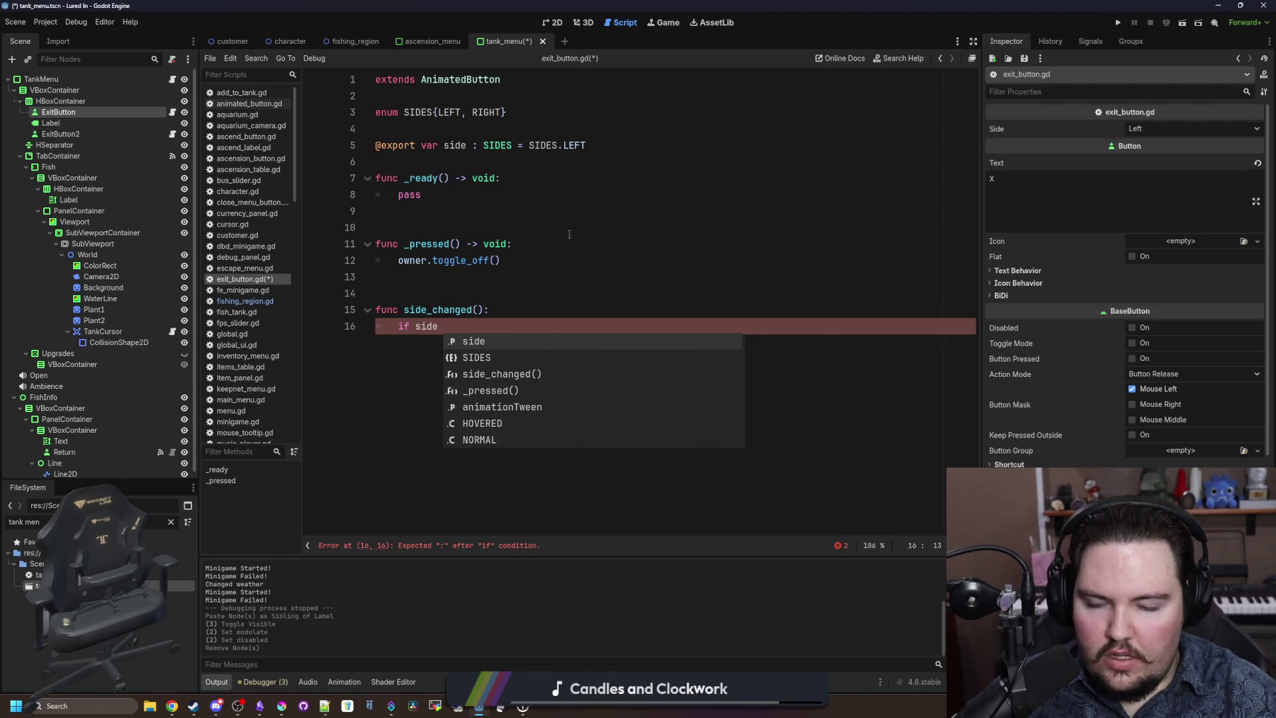
text(Global.)
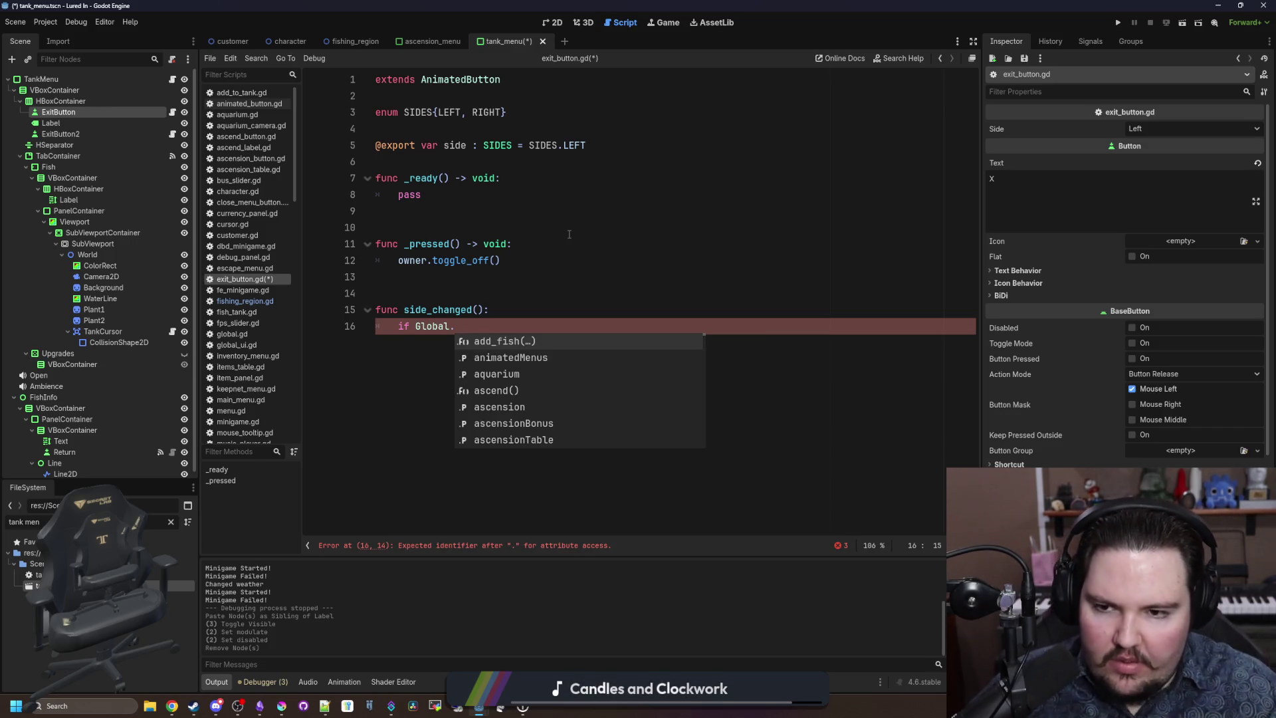
key(Escape)
key(ctrl+k)
click(379, 310)
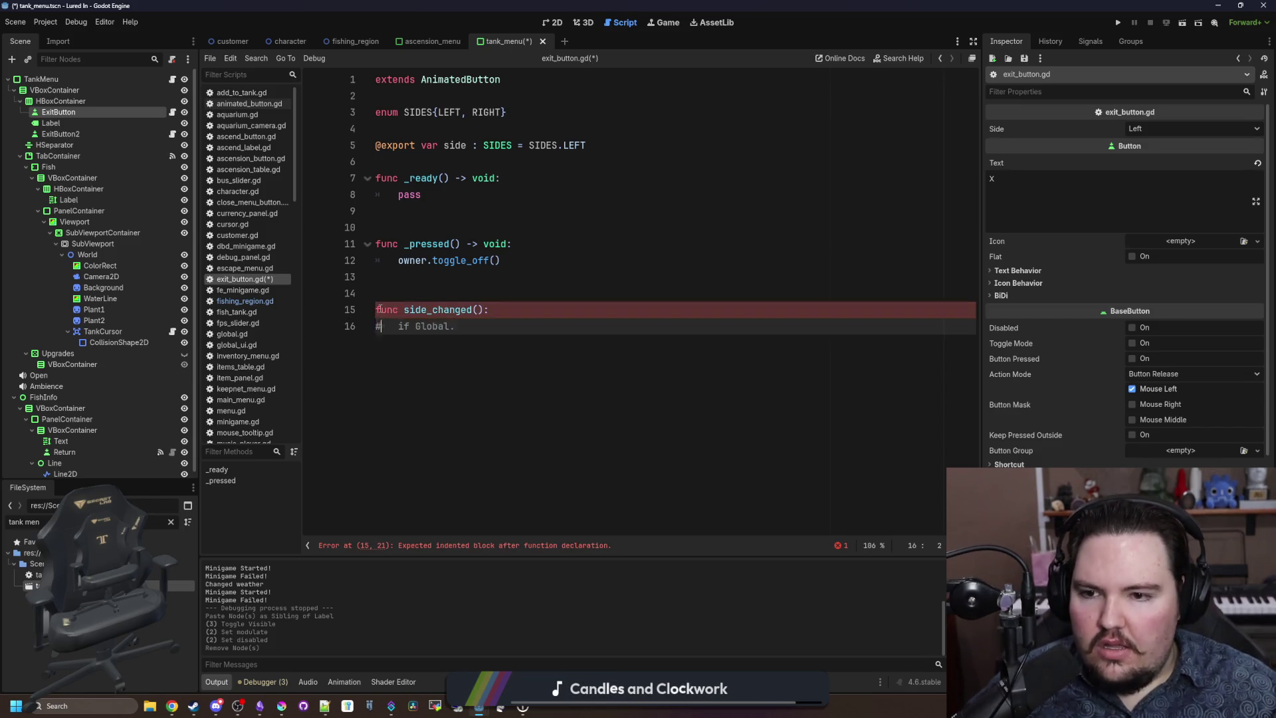
key(ctrl+k)
key(Up)
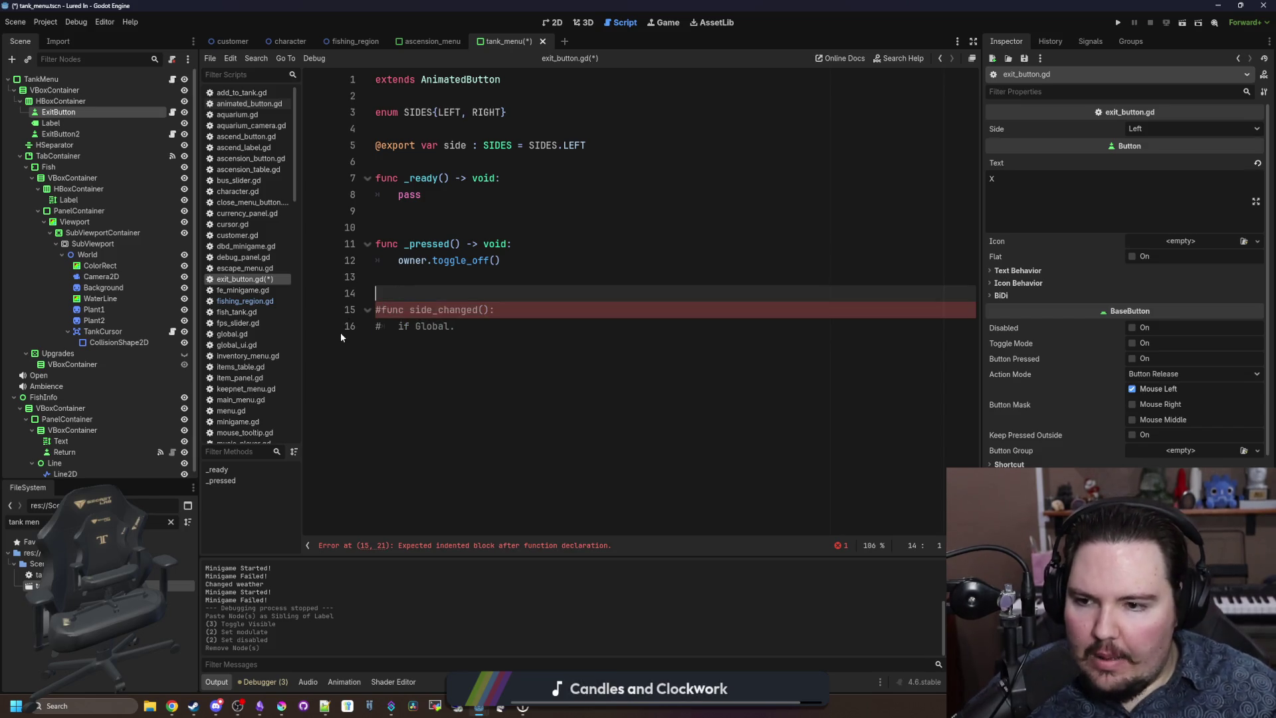
key(ctrl+s)
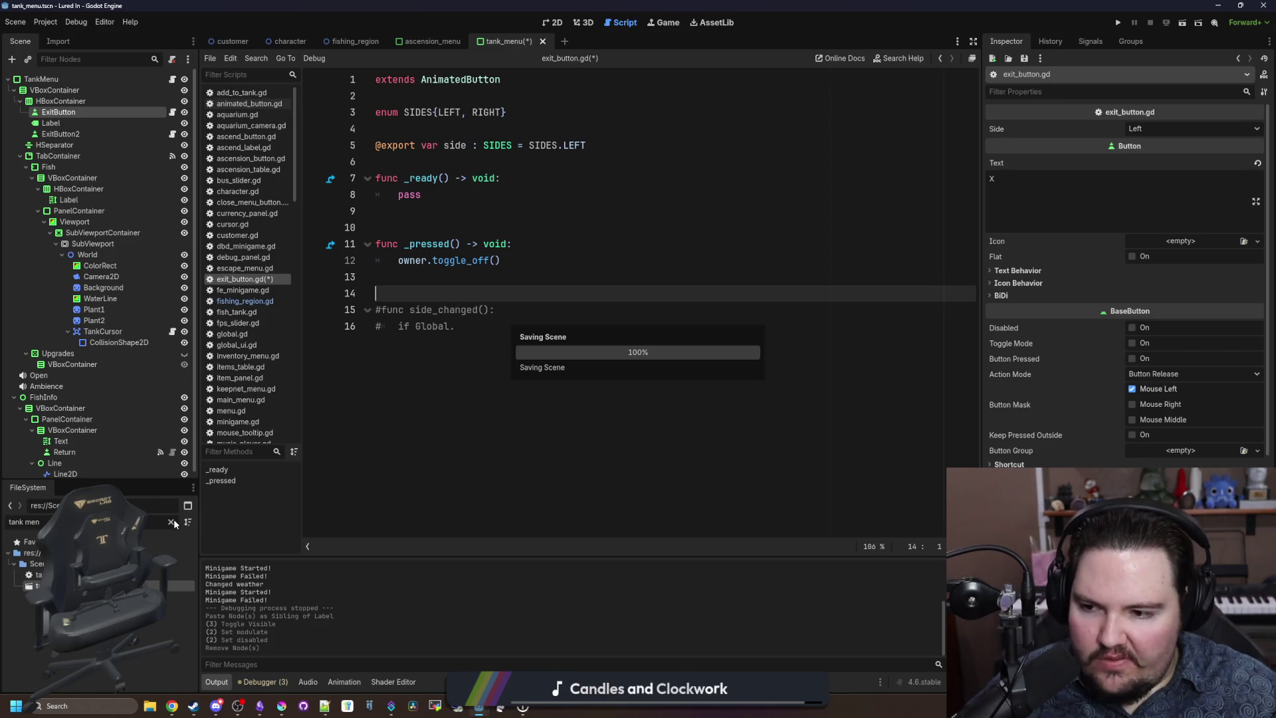
Step: Filter the FileSystem for 'options' and open the options_menu scene
click(171, 520)
text(options)
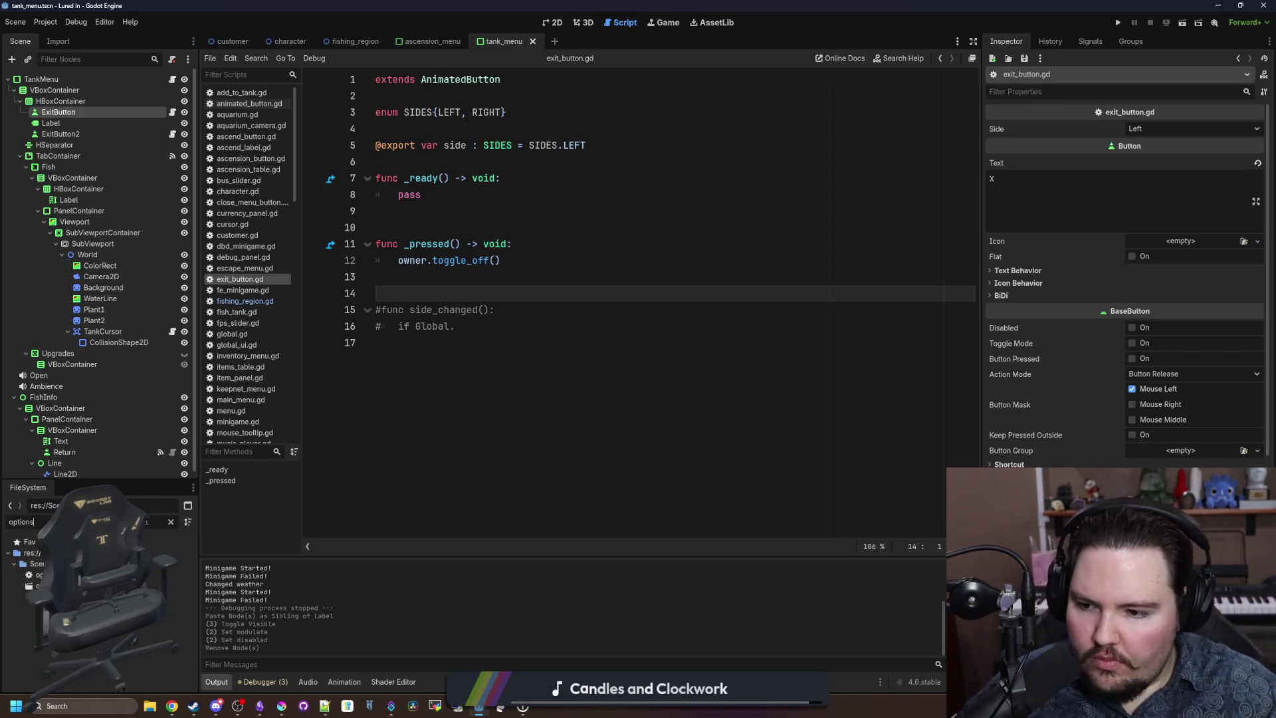
double_click(53, 586)
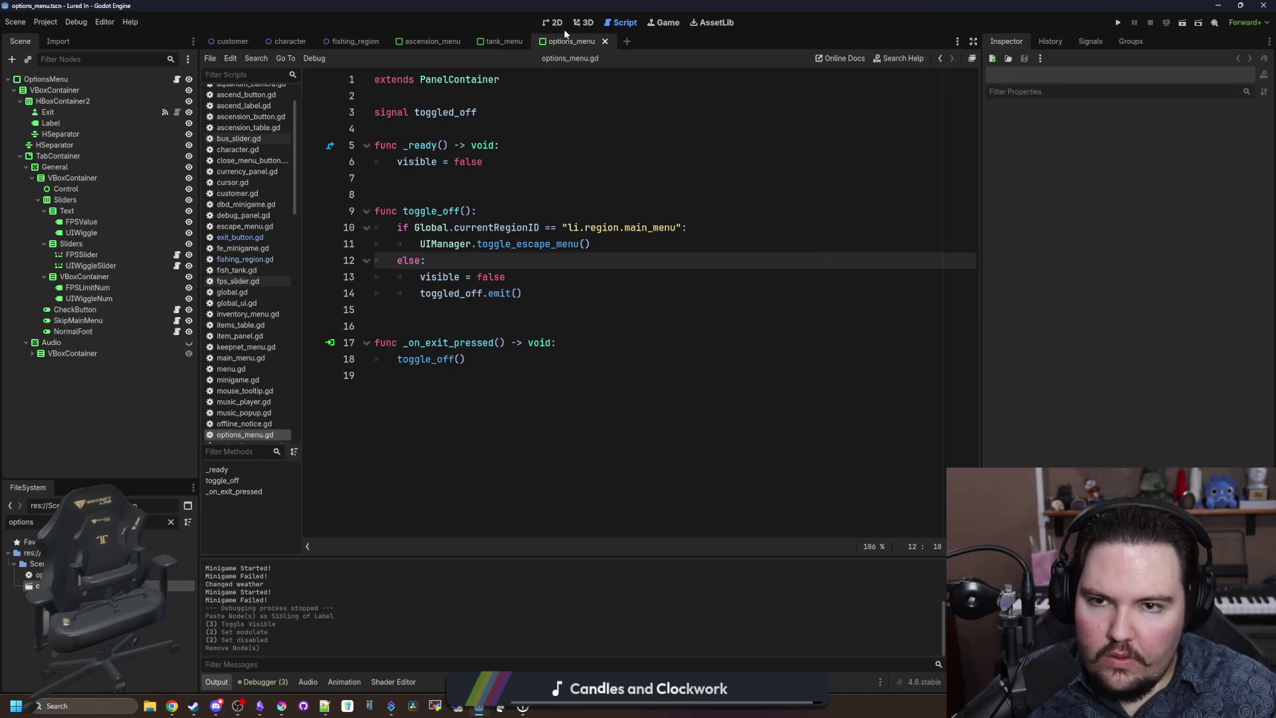
Step: Switch to the 2D view and look over the options menu layout
click(557, 23)
scroll(587, 299, down, 2)
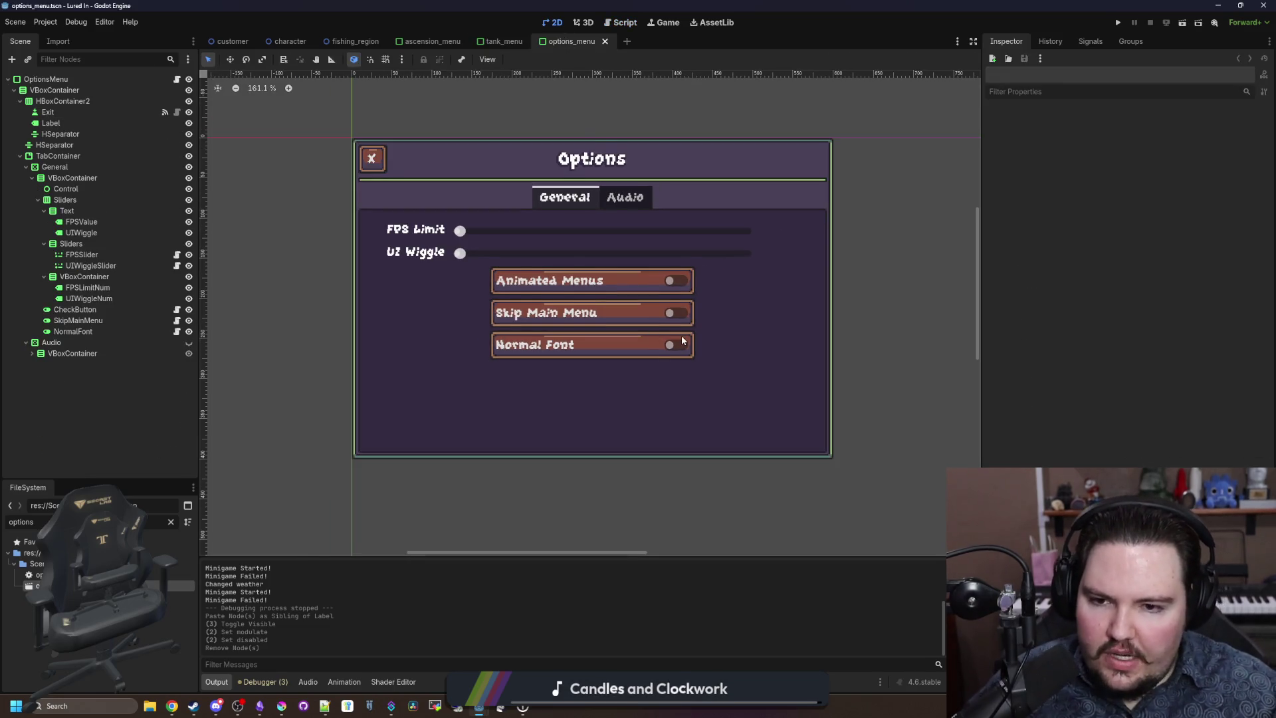
scroll(679, 336, down, 1)
scroll(558, 346, up, 2)
scroll(558, 345, up, 1)
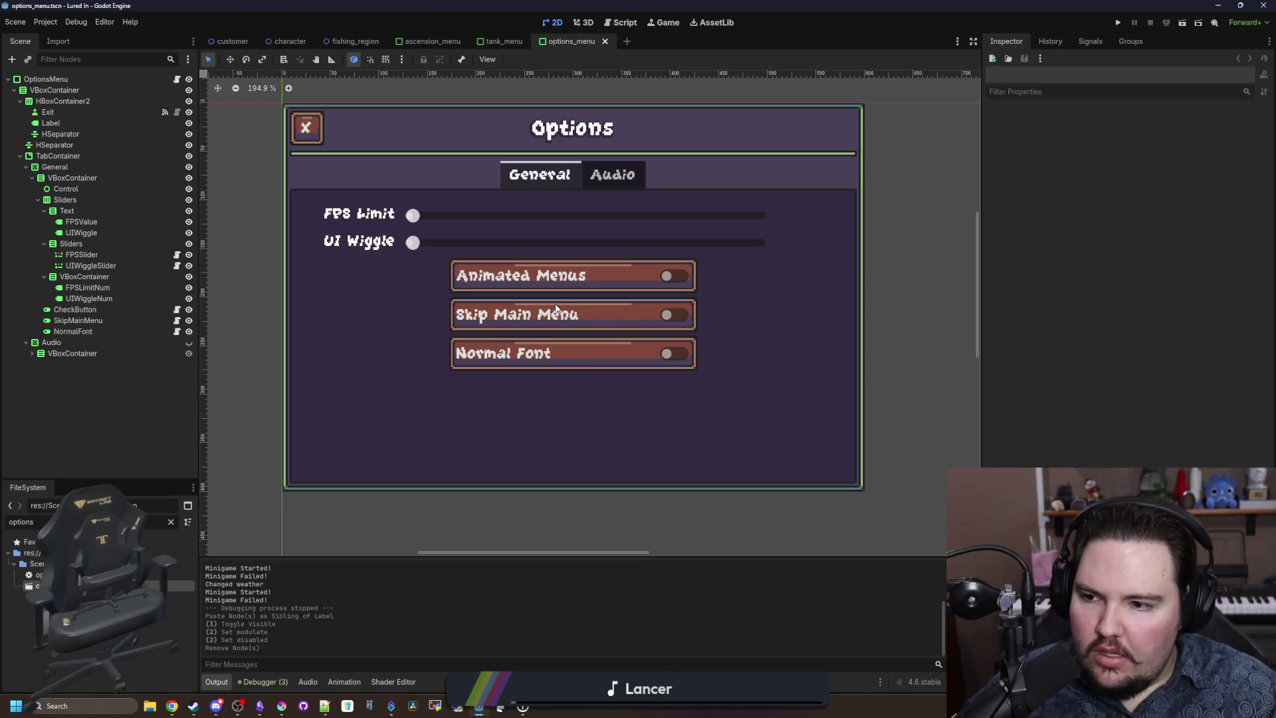
scroll(667, 391, up, 1)
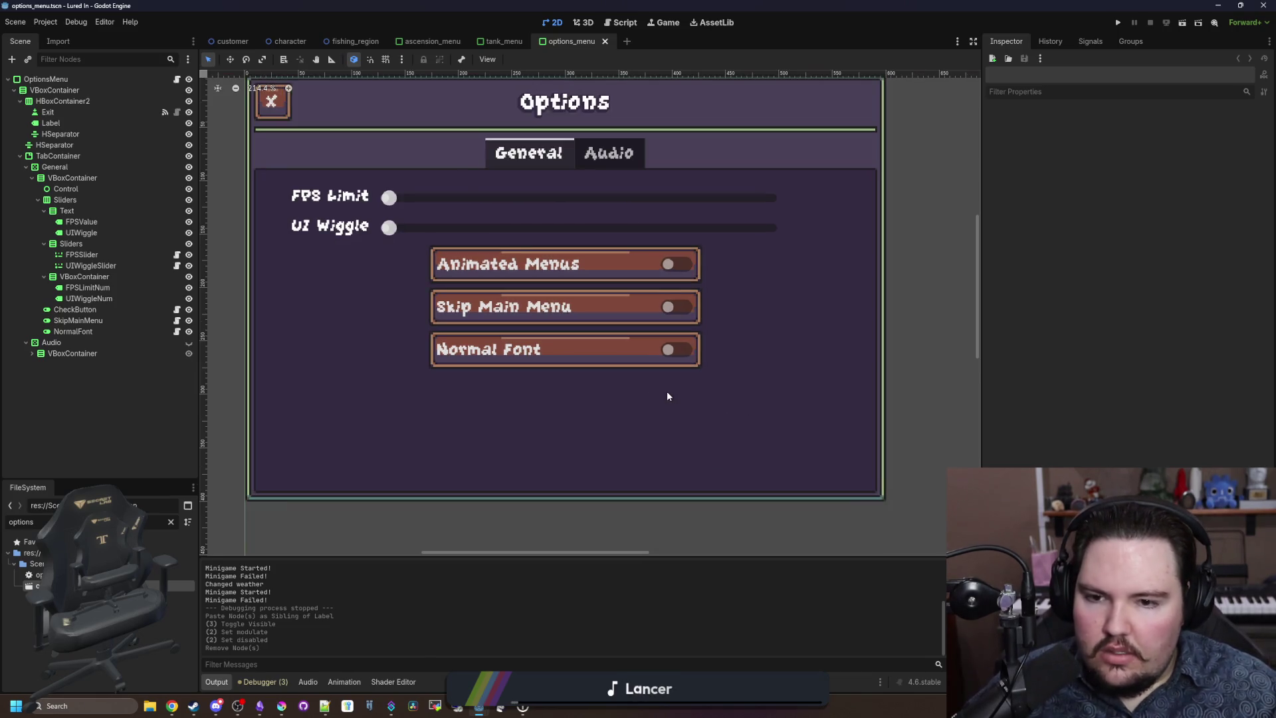
scroll(667, 391, down, 1)
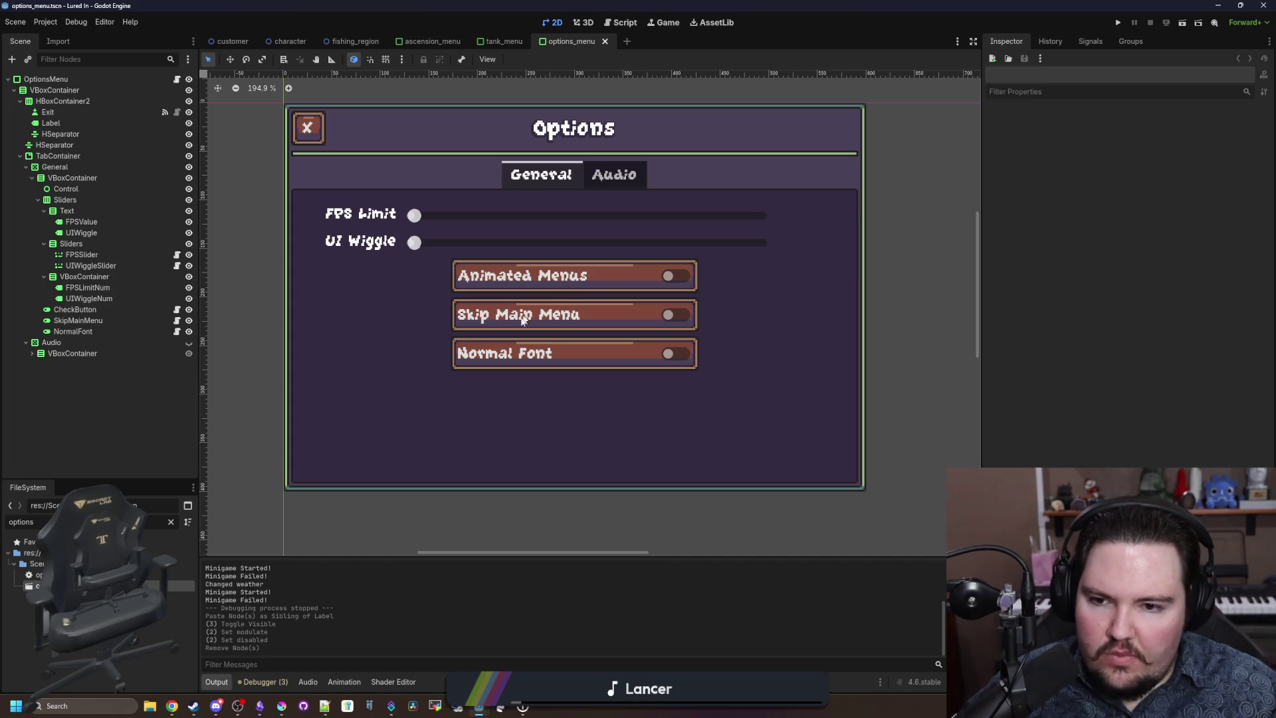
Step: Add a child node under OptionsMenu, searching node types for 'button'
click(60, 80)
right_click(60, 79)
click(86, 106)
text(button)
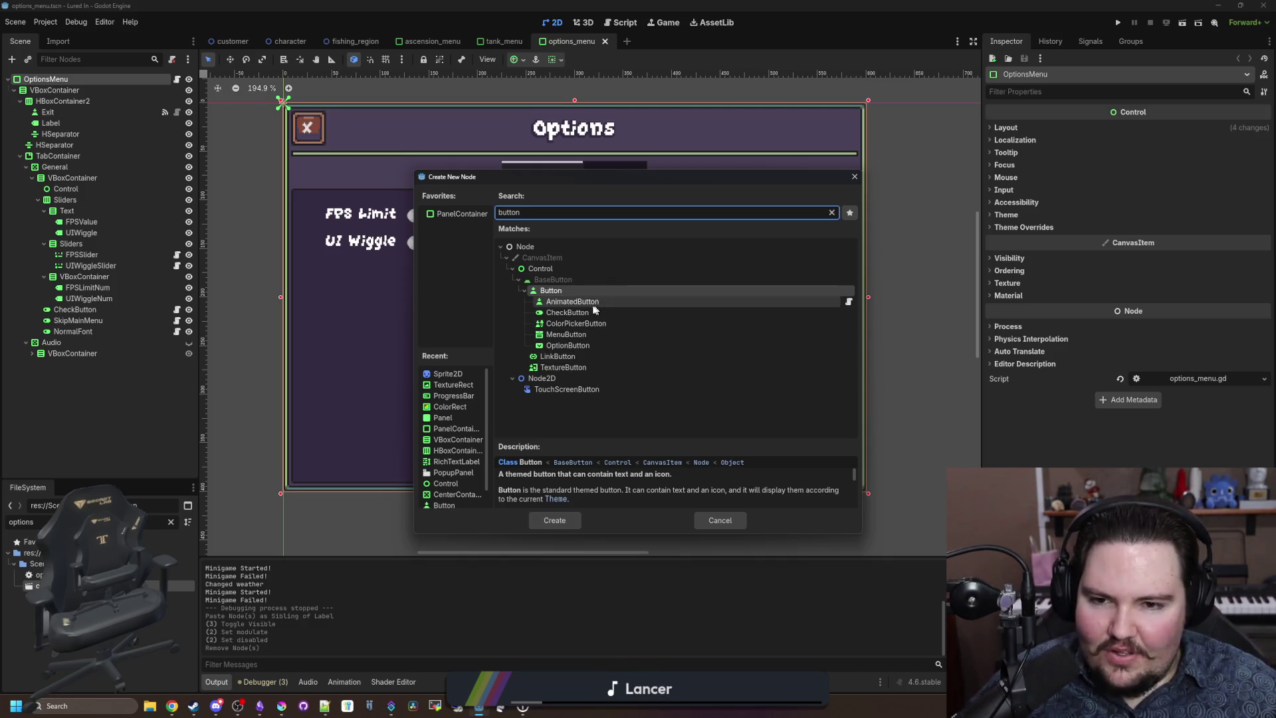
Step: Close the Create New Node dialog and duplicate the NormalFont toggle
mouse_move(792, 182)
mouse_down()
mouse_move(792, 222)
mouse_move(861, 357)
mouse_move(930, 274)
mouse_up()
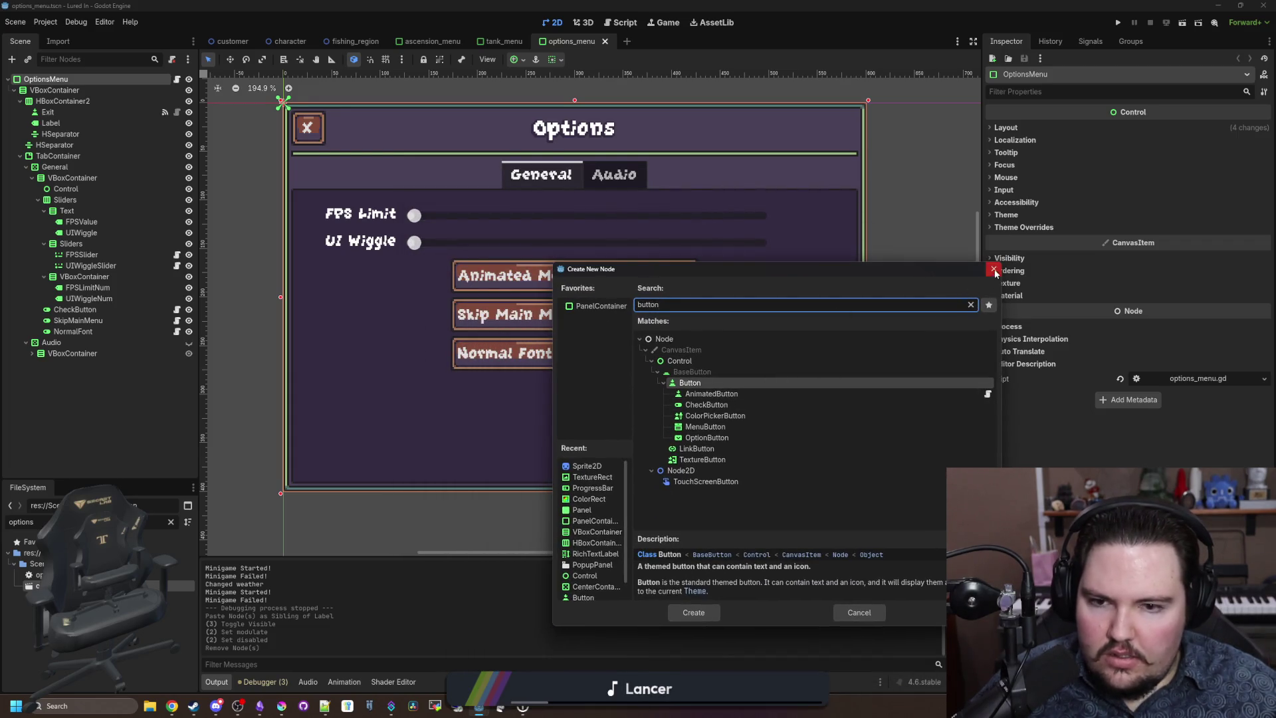
click(994, 270)
right_click(87, 332)
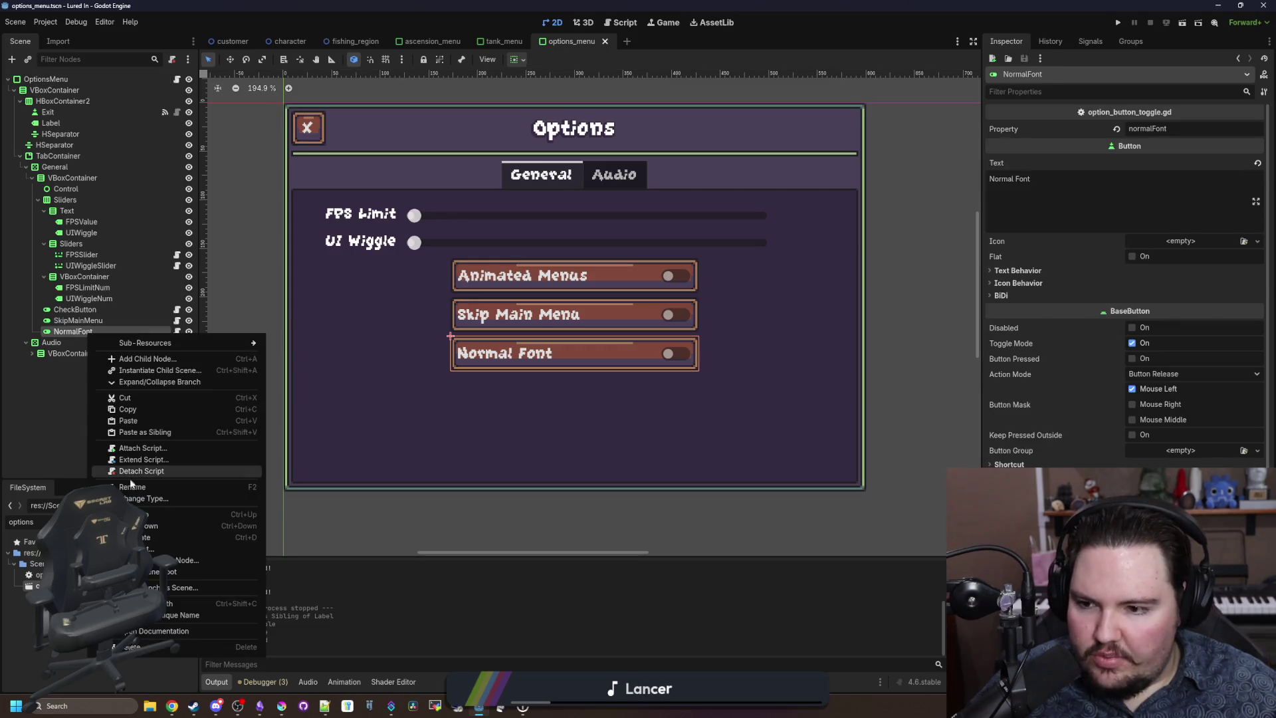
click(143, 537)
Step: Rename the duplicated toggle to XOnLeft
drag(119, 343, 6, 335)
text(XOnLeft)
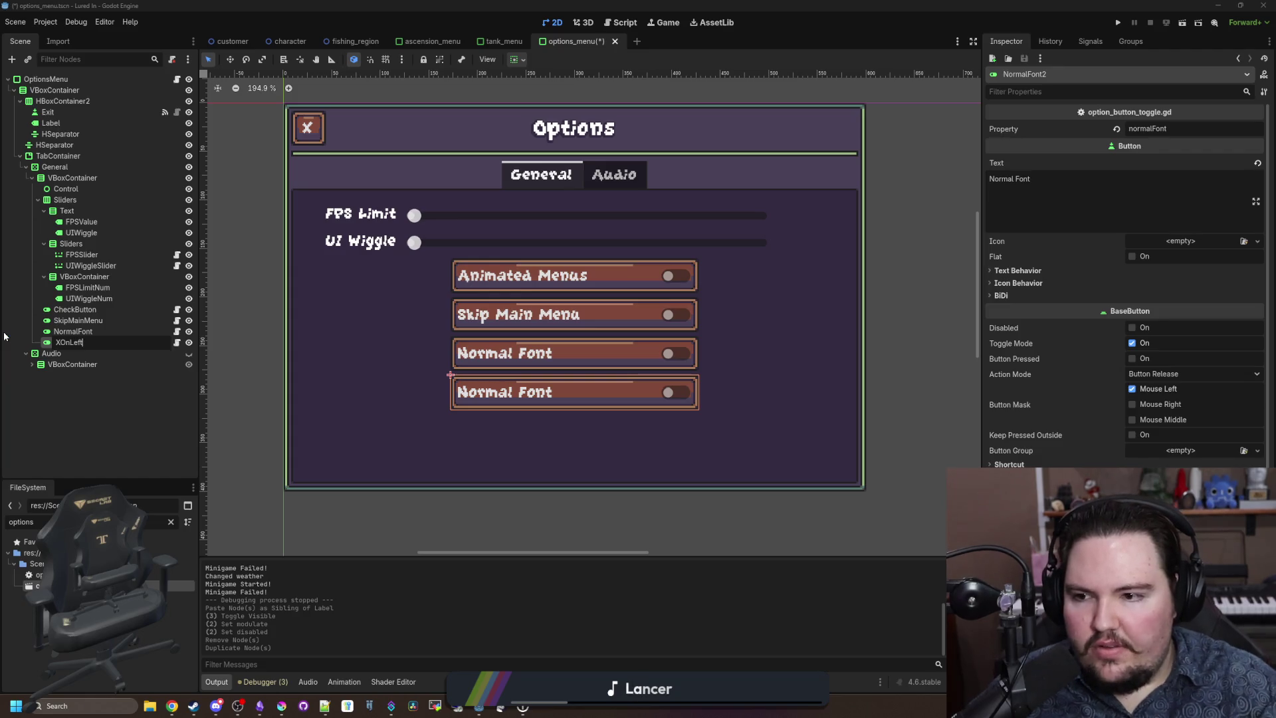
key(Escape)
double_click(86, 342)
key(ctrl+a)
text(XO)
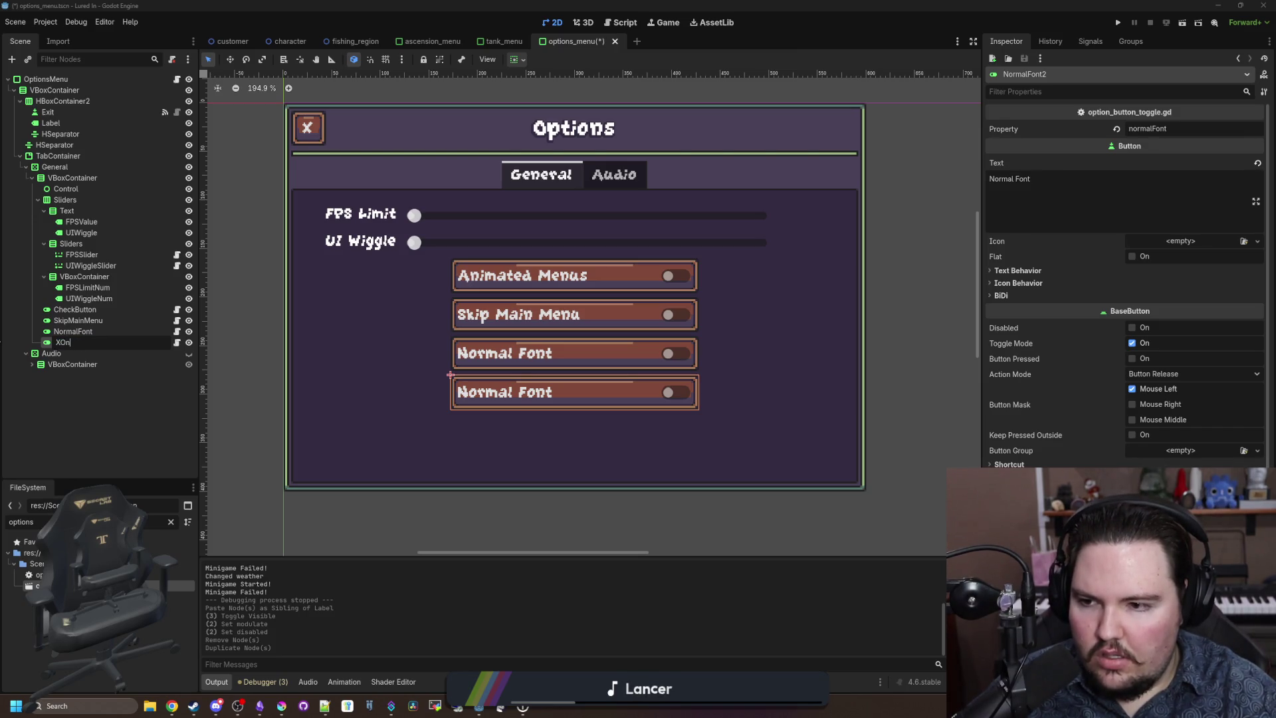
key(Return)
Step: Set the toggle's Text to 'X On Left' and preview the menu
click(1063, 192)
key(ctrl+a)
text(X)
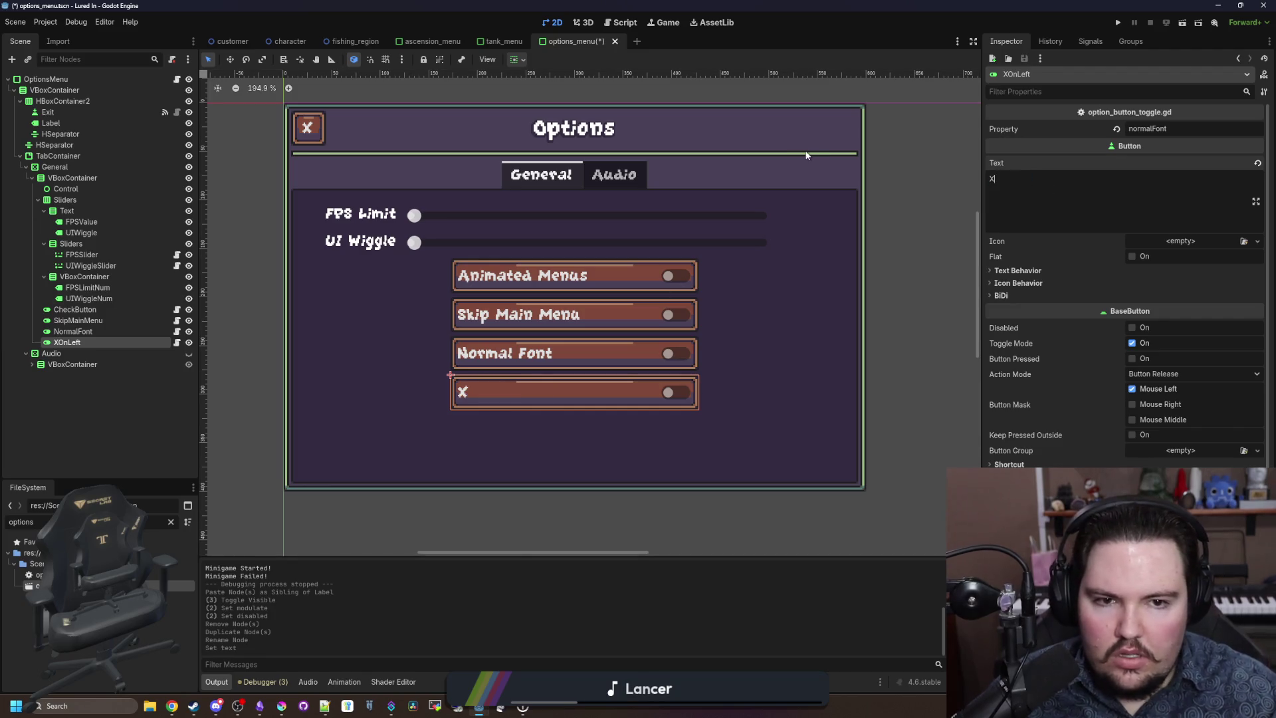
text( On Left)
scroll(565, 480, down, 5)
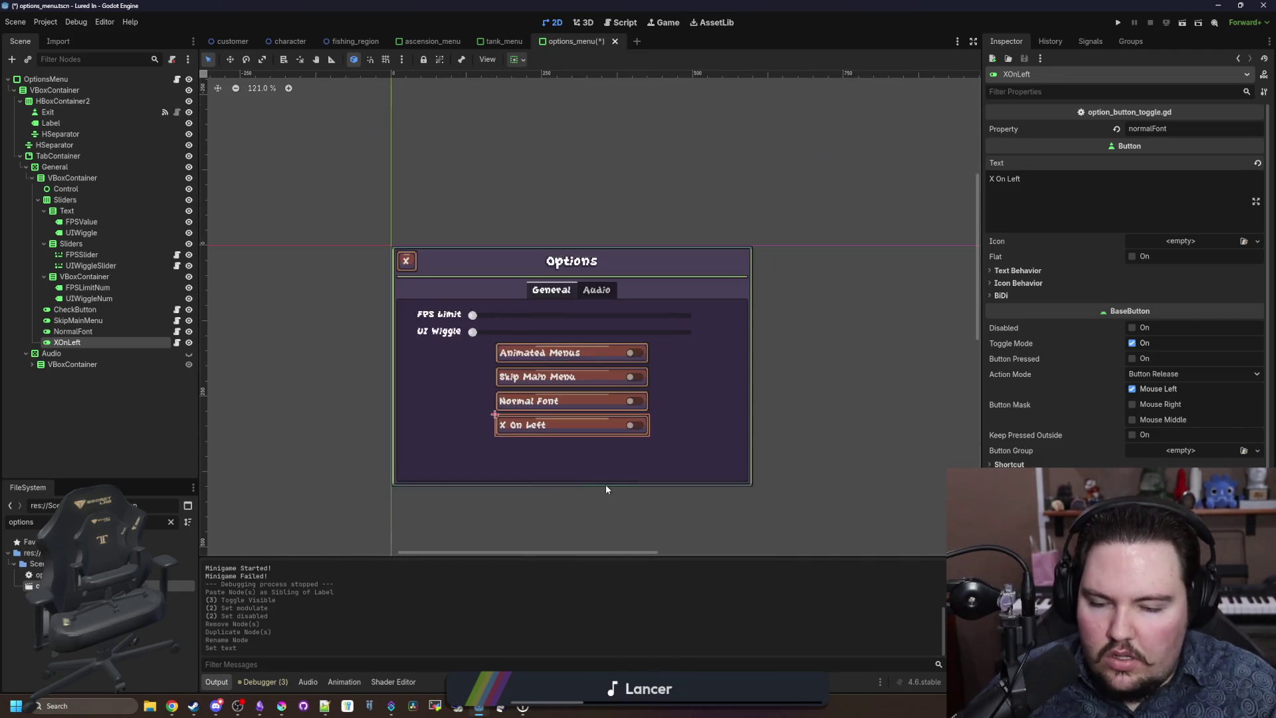
click(605, 484)
scroll(600, 475, up, 2)
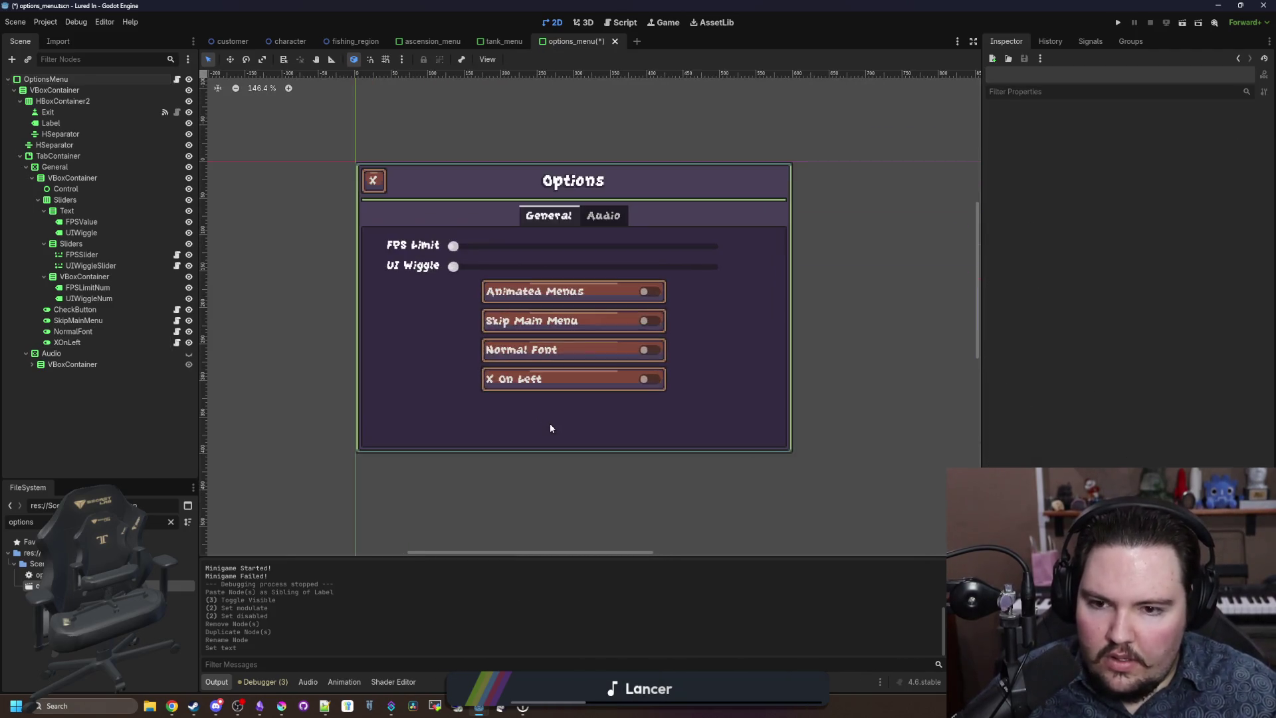
scroll(558, 420, up, 7)
scroll(511, 392, down, 3)
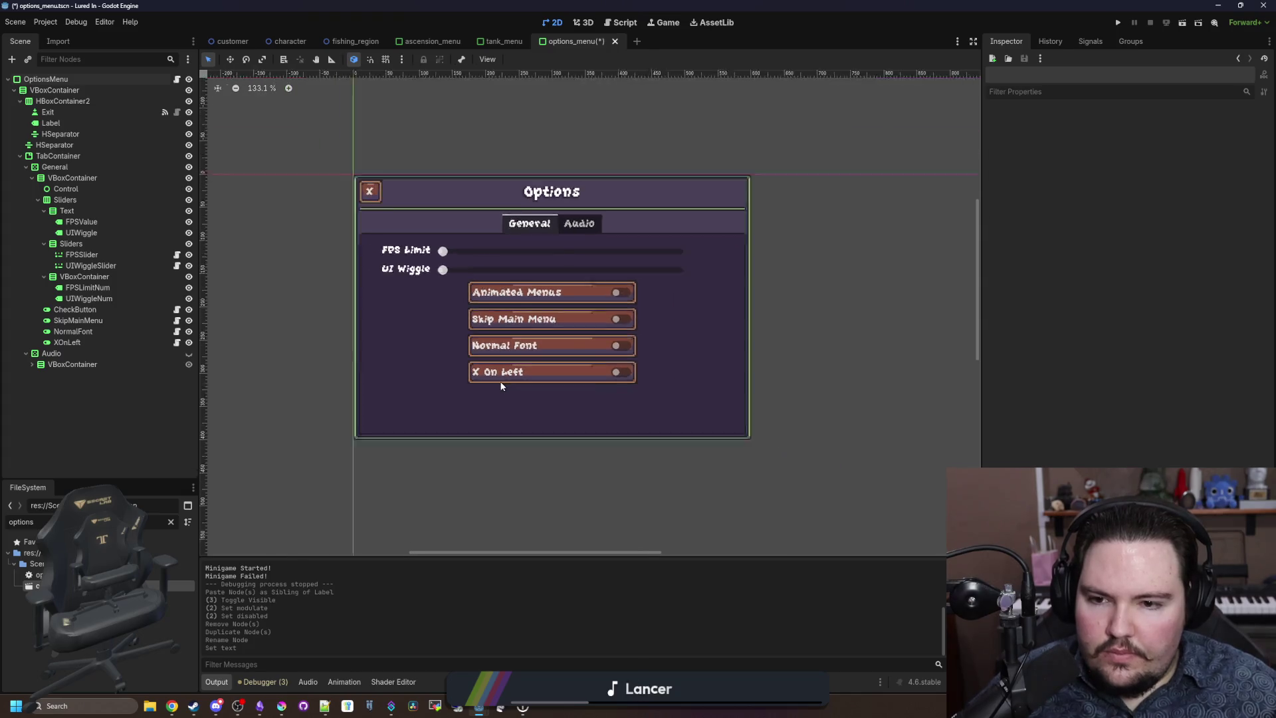
scroll(564, 379, up, 2)
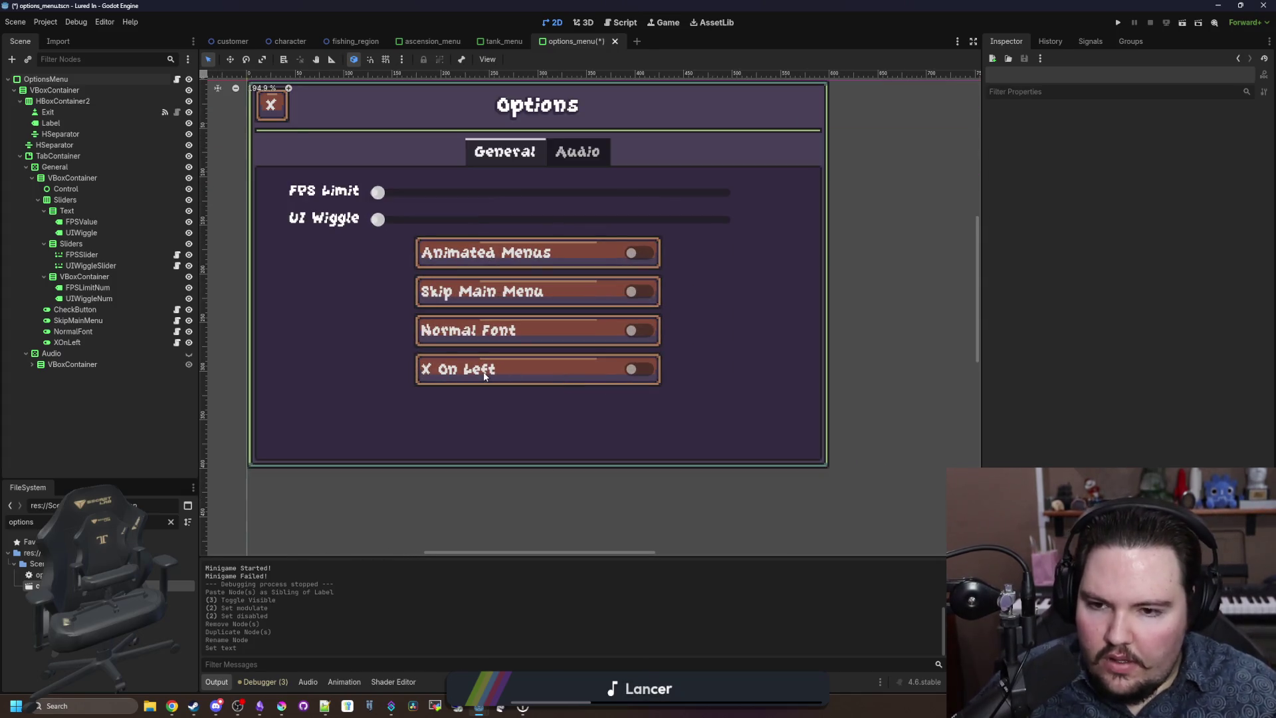
scroll(509, 413, down, 2)
scroll(450, 368, up, 1)
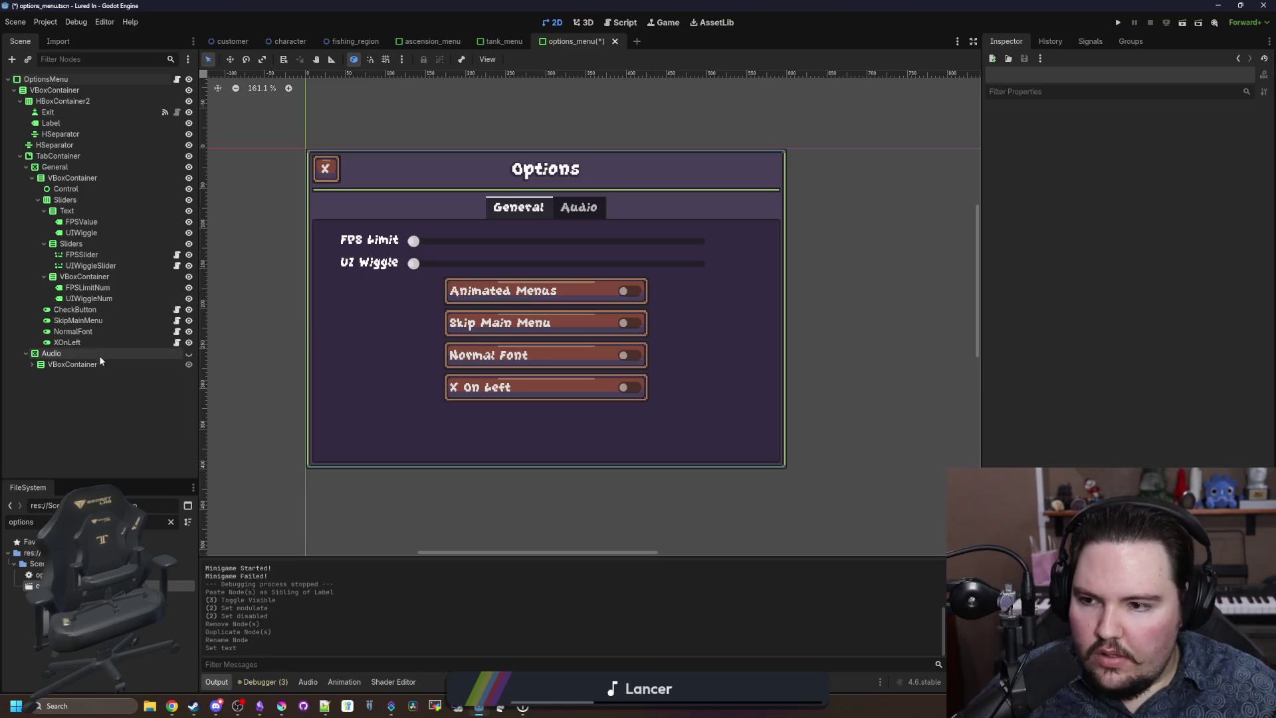
Step: Set the XOnLeft toggle's Property to xOnLeft and save the options_menu scene
click(67, 343)
double_click(1169, 128)
text(xOnLeft)
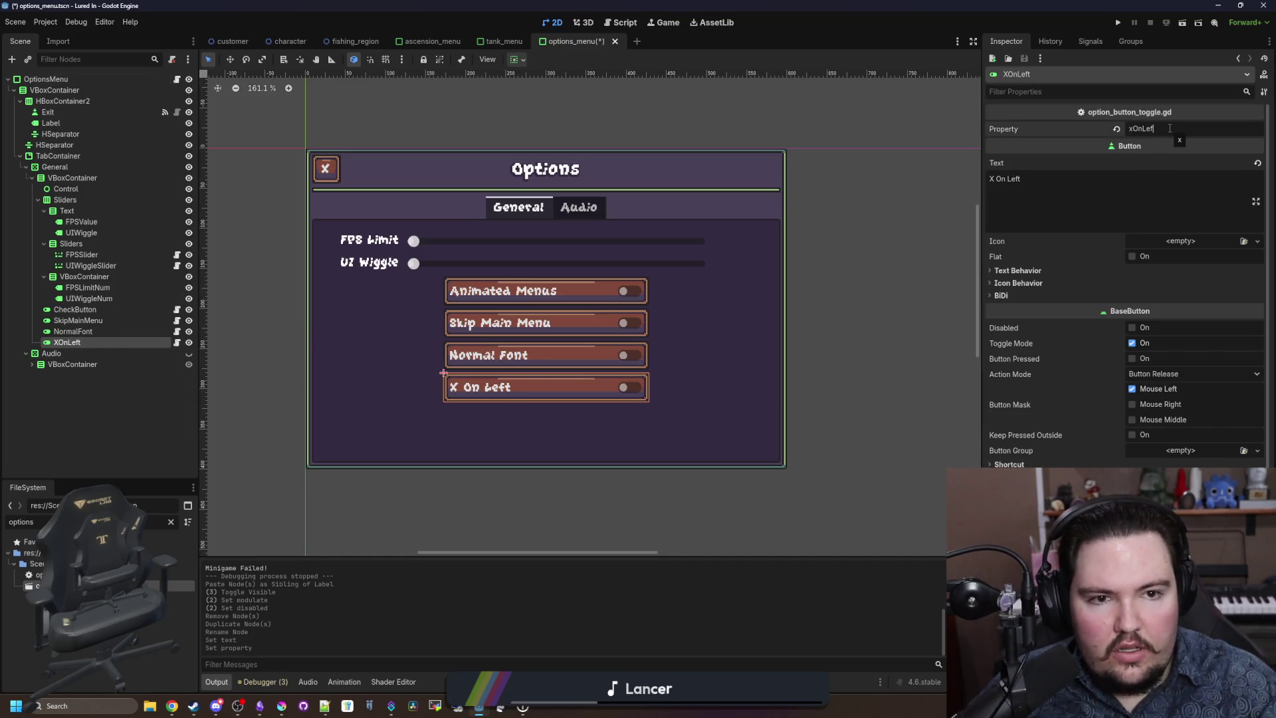
key(Return)
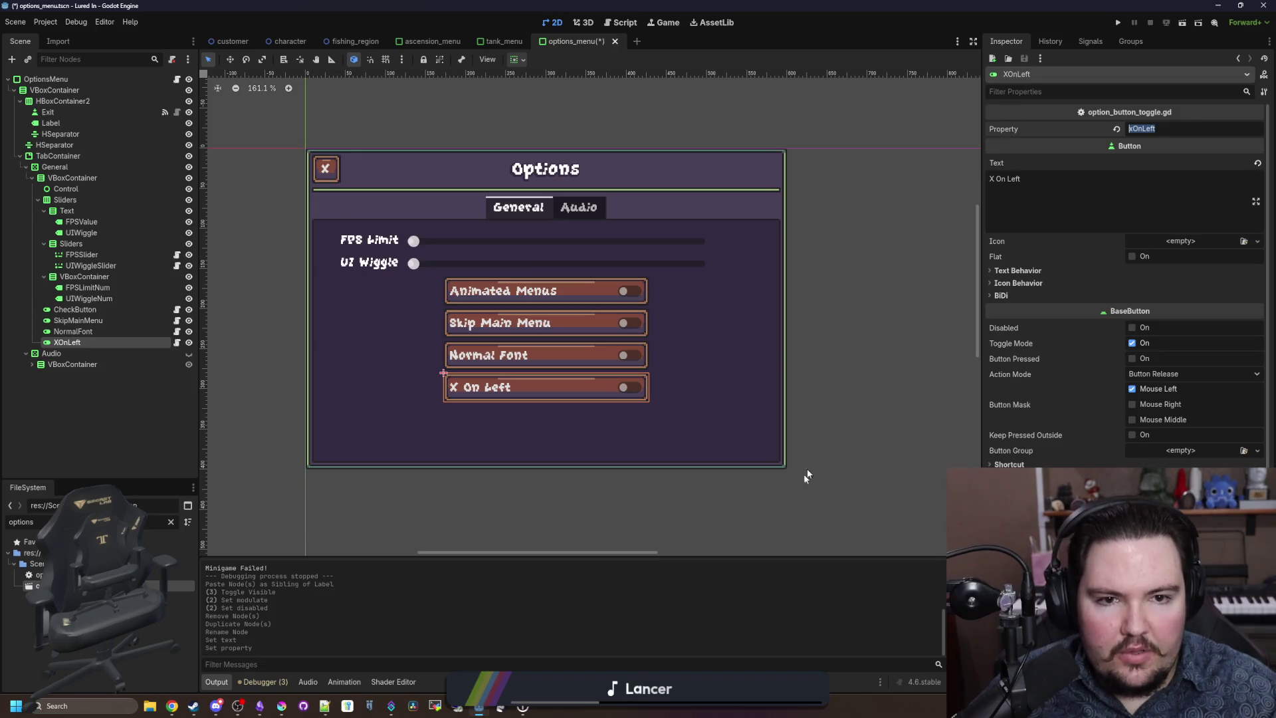
key(ctrl+s)
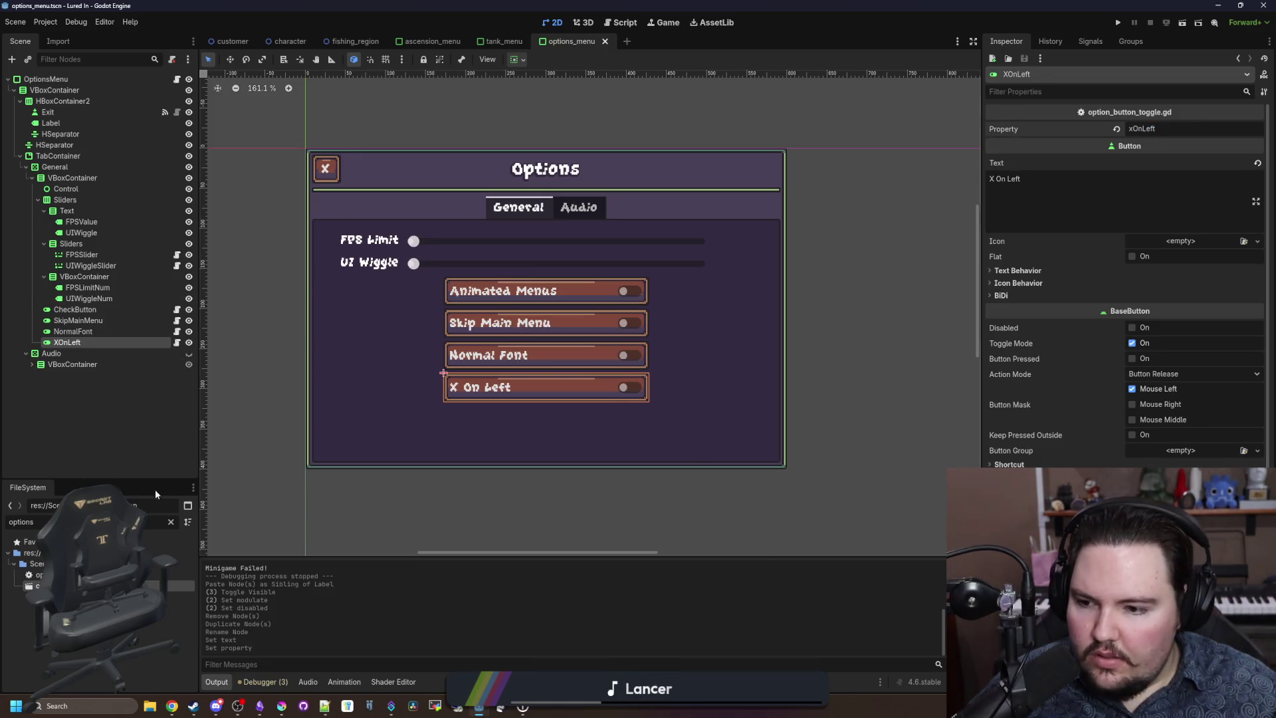
click(171, 522)
Step: Open the global.gd script from the FileSystem dock in the script editor
text(glob)
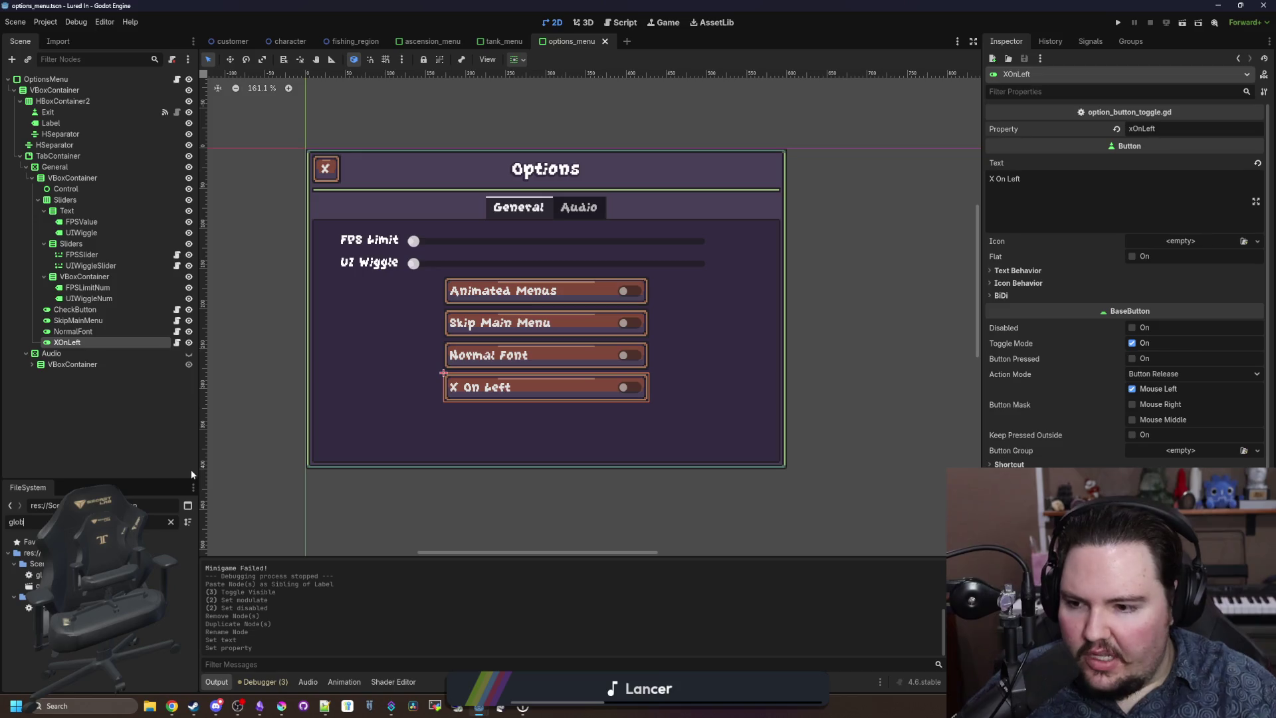
double_click(180, 608)
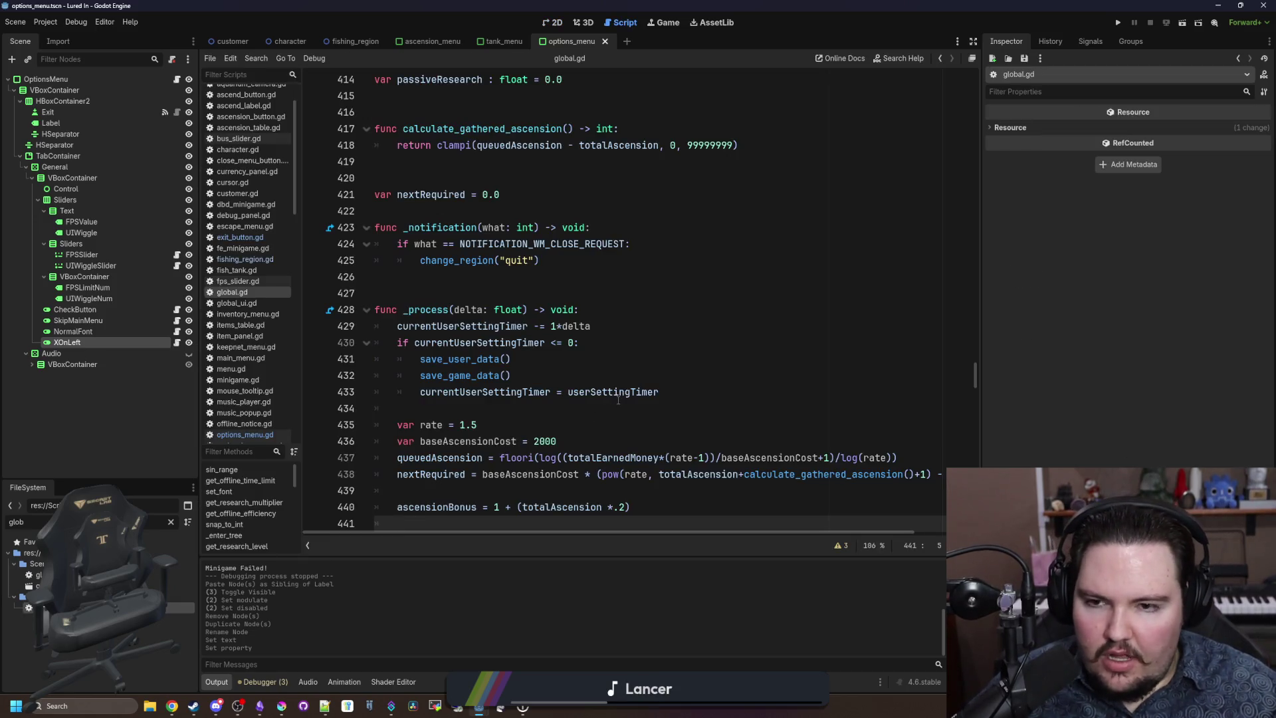
drag(975, 359, 988, 94)
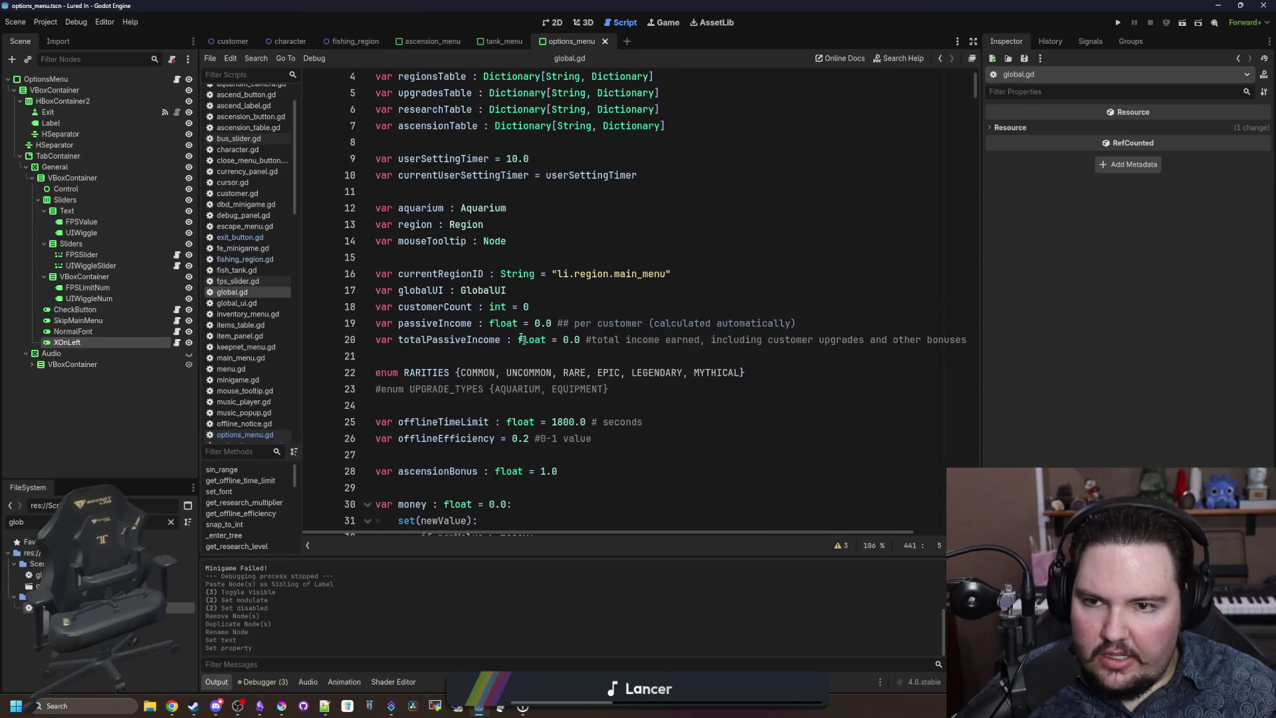
scroll(500, 302, down, 4)
scroll(504, 296, down, 5)
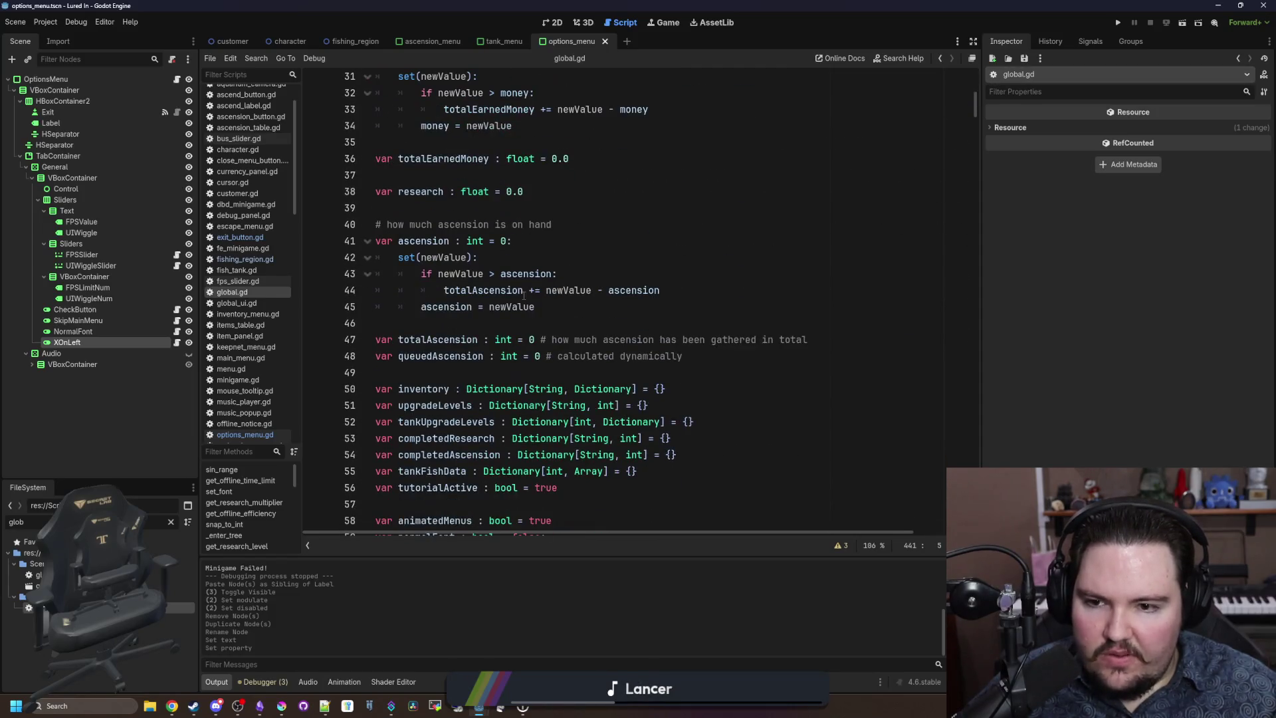
scroll(675, 295, down, 9)
scroll(674, 295, down, 17)
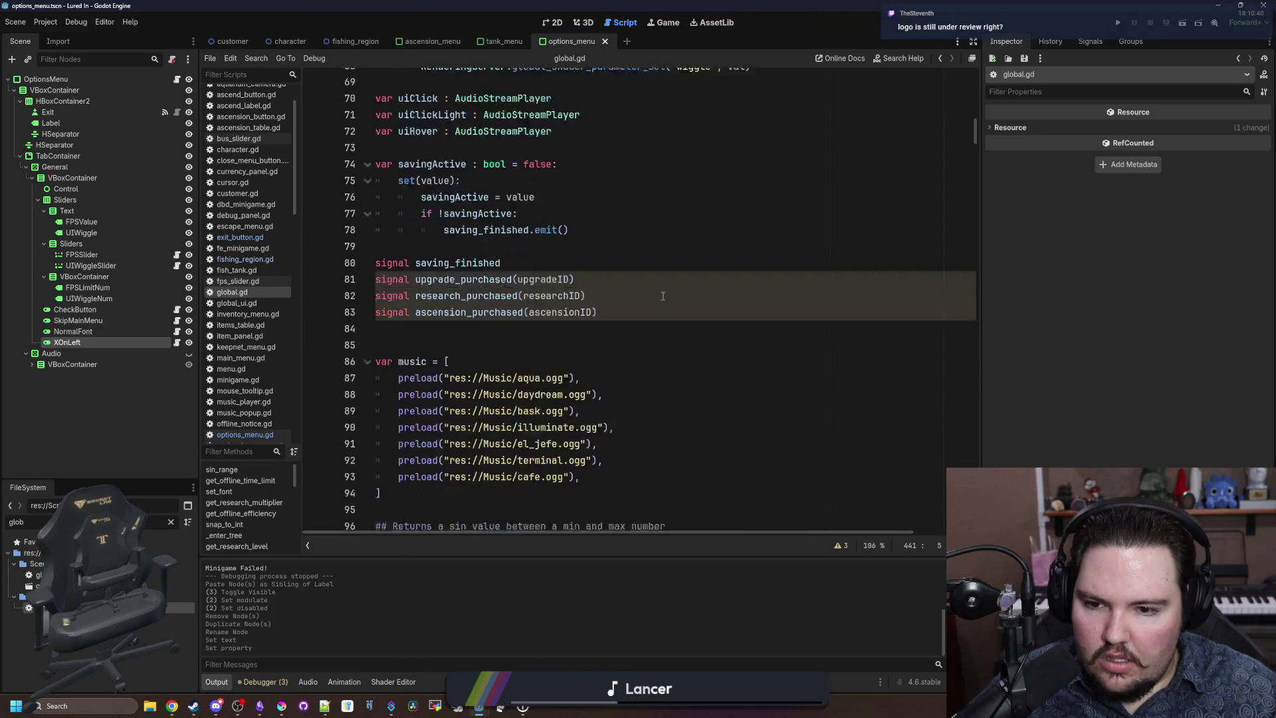
scroll(674, 306, down, 7)
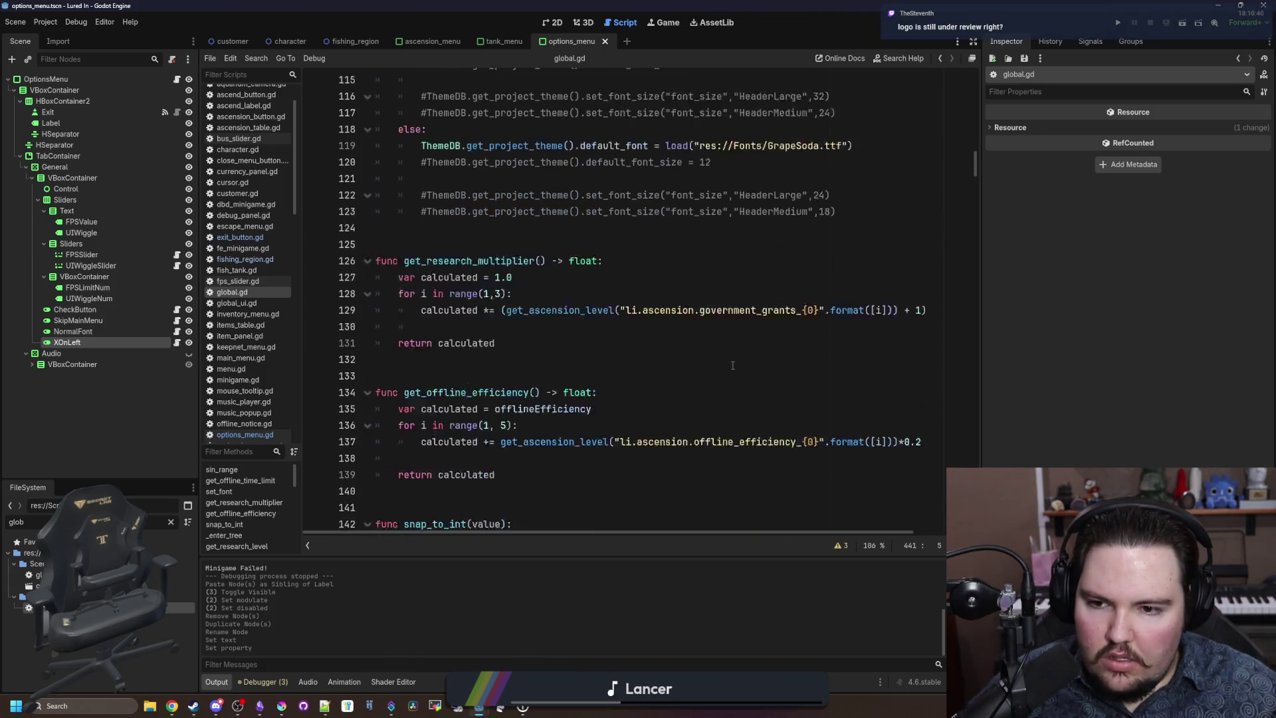
click(557, 23)
scroll(580, 265, up, 1)
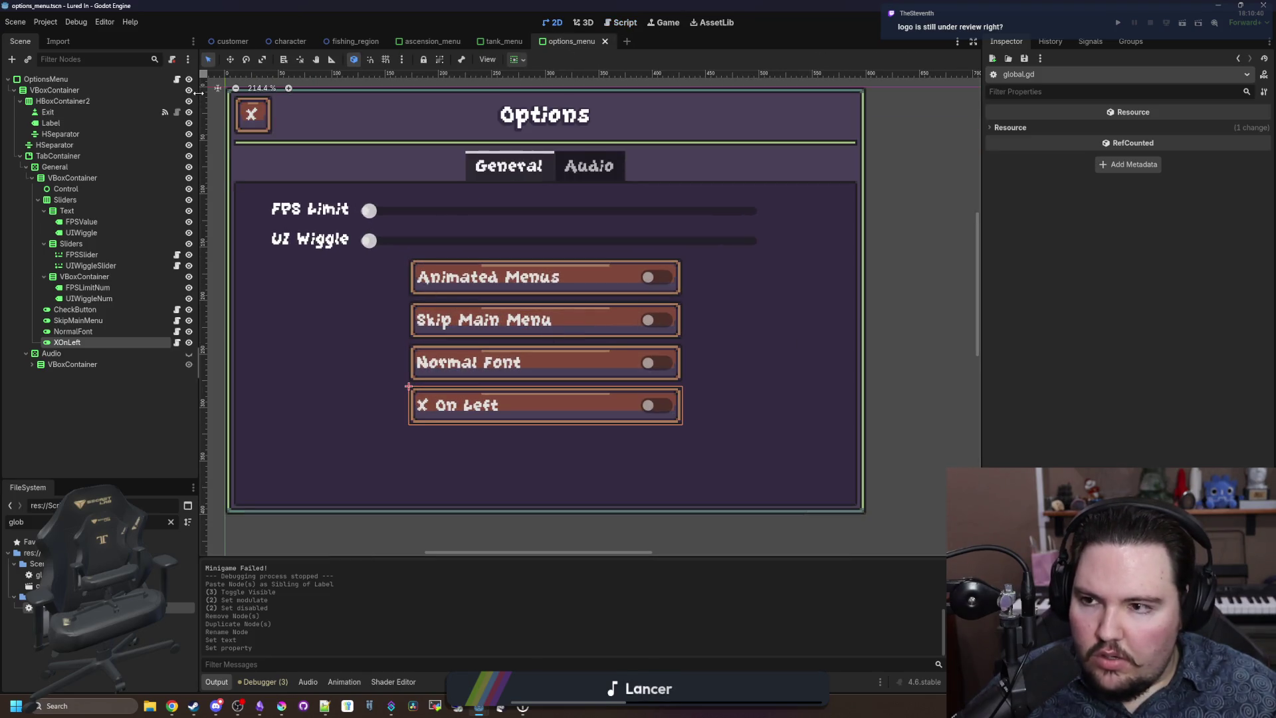
click(176, 79)
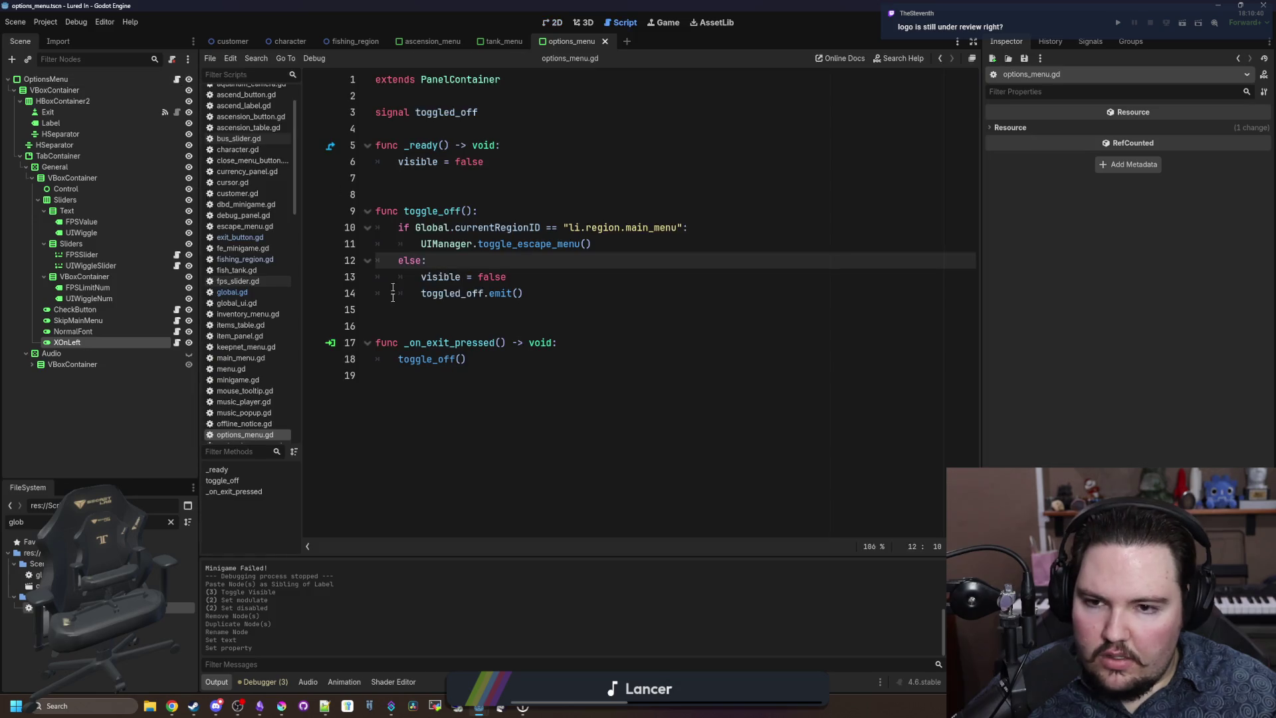
click(246, 293)
Step: Just below the normalFont setter, declare a new xOnLeft variable set to true
key(ctrl+f)
text(normal_)
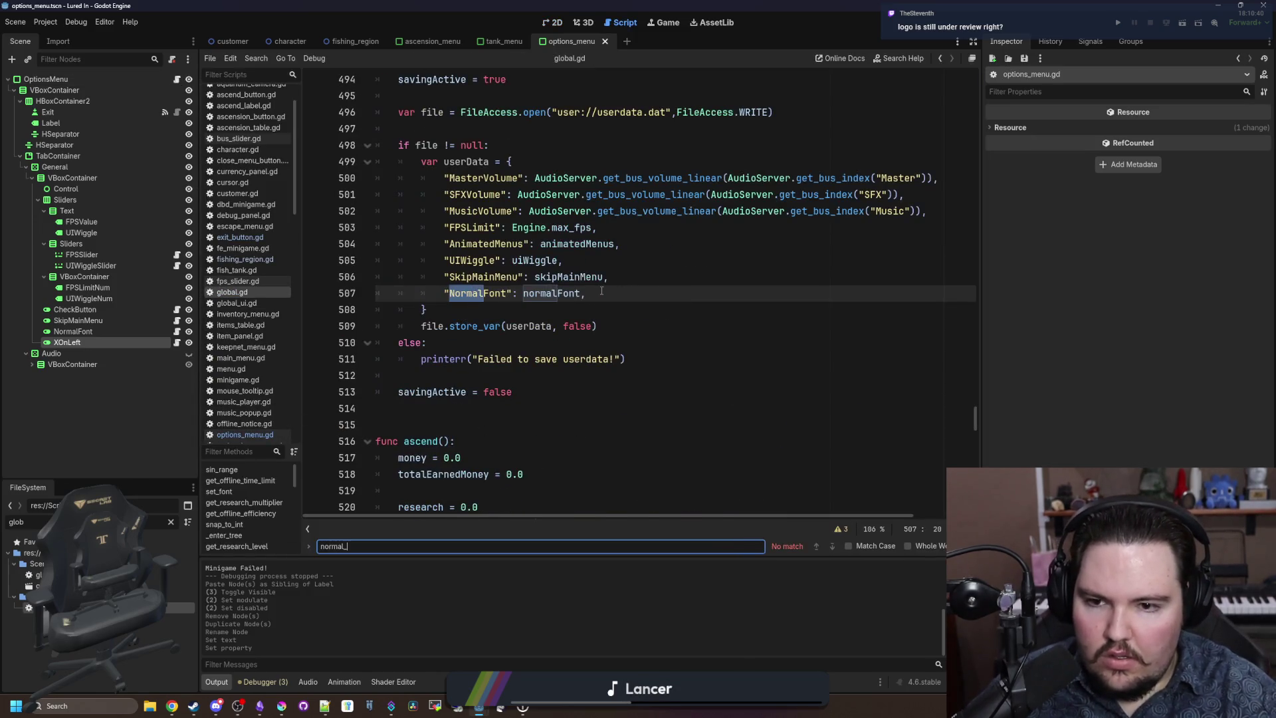
ctrl+click(549, 294)
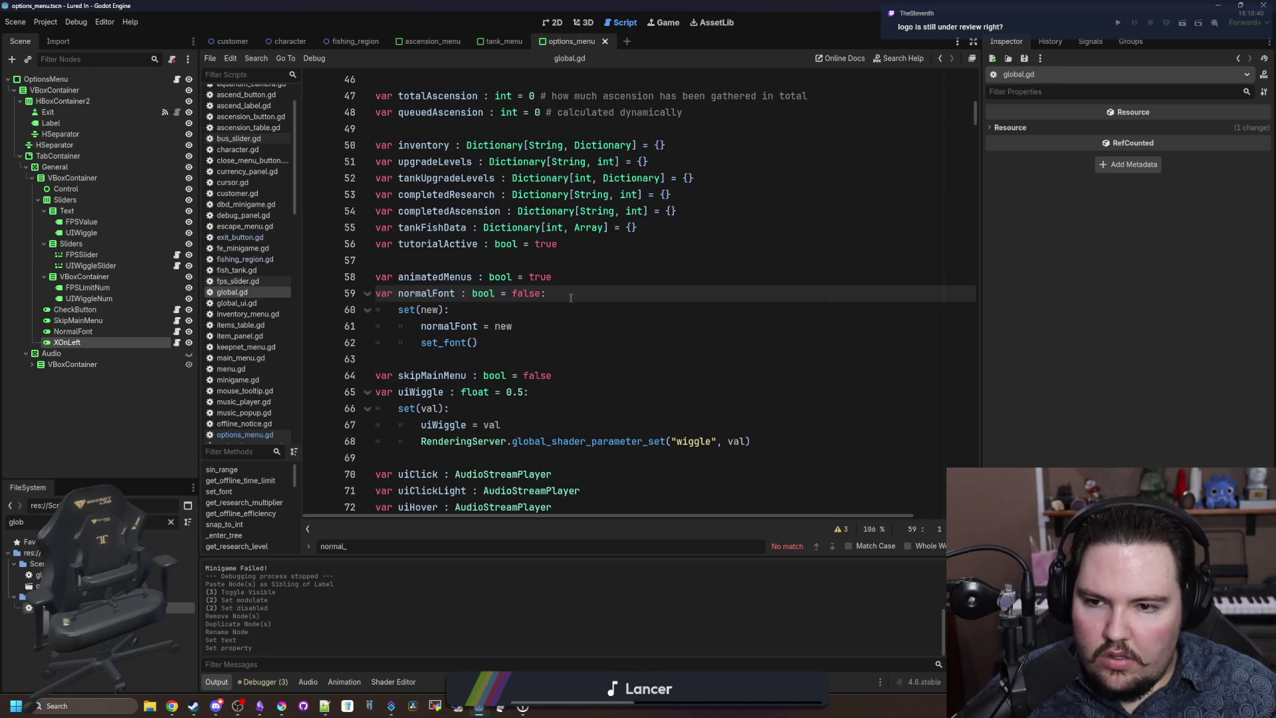
click(484, 359)
key(Return)
key(Up)
text(var )
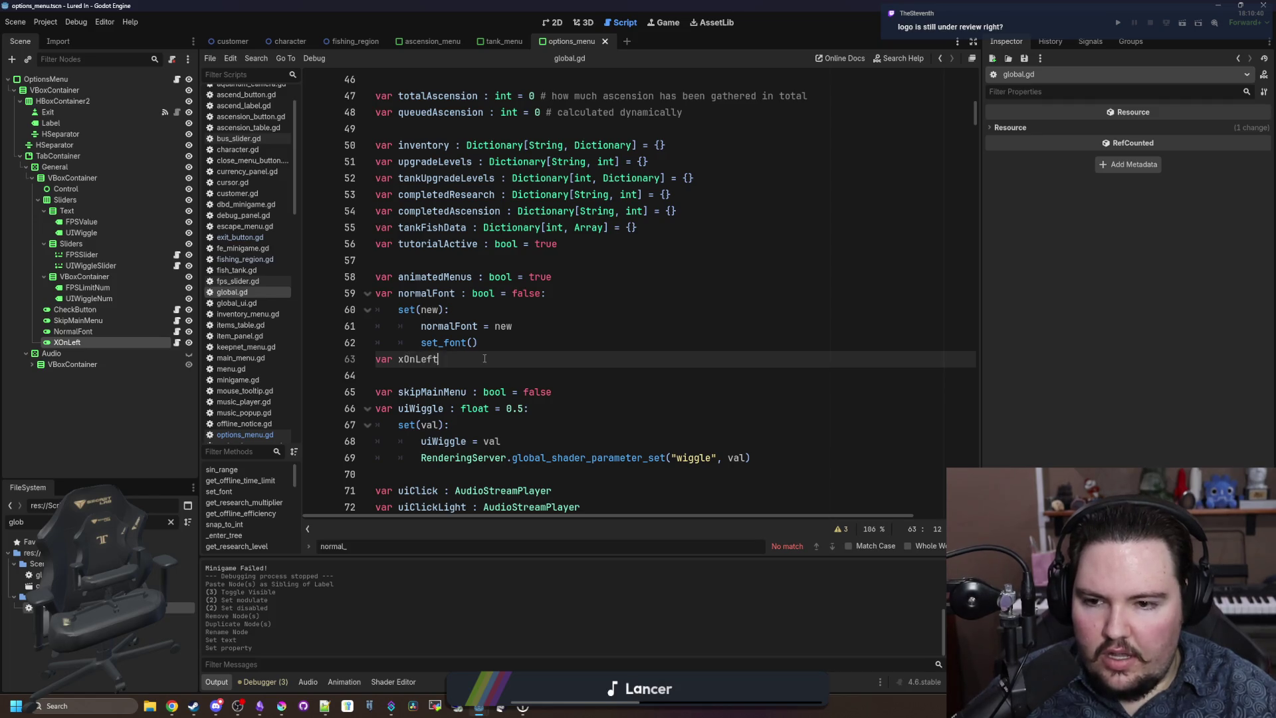
text(= true)
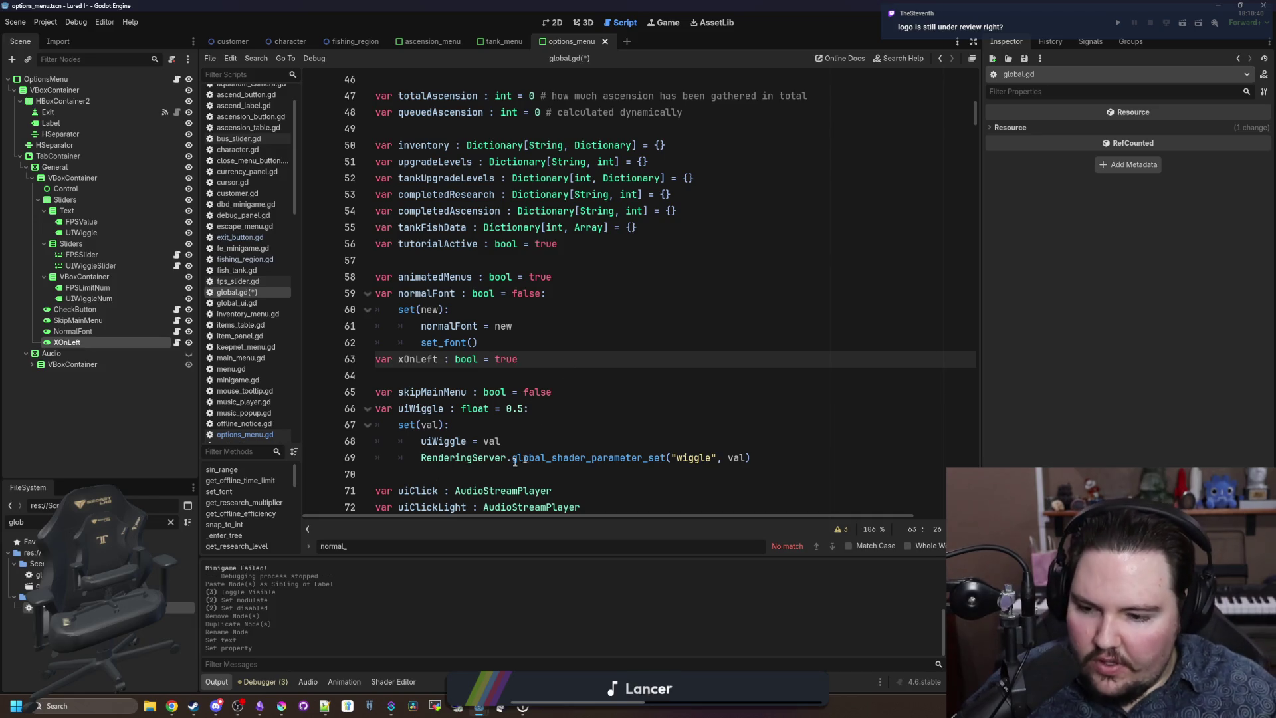
mouse_move(193, 713)
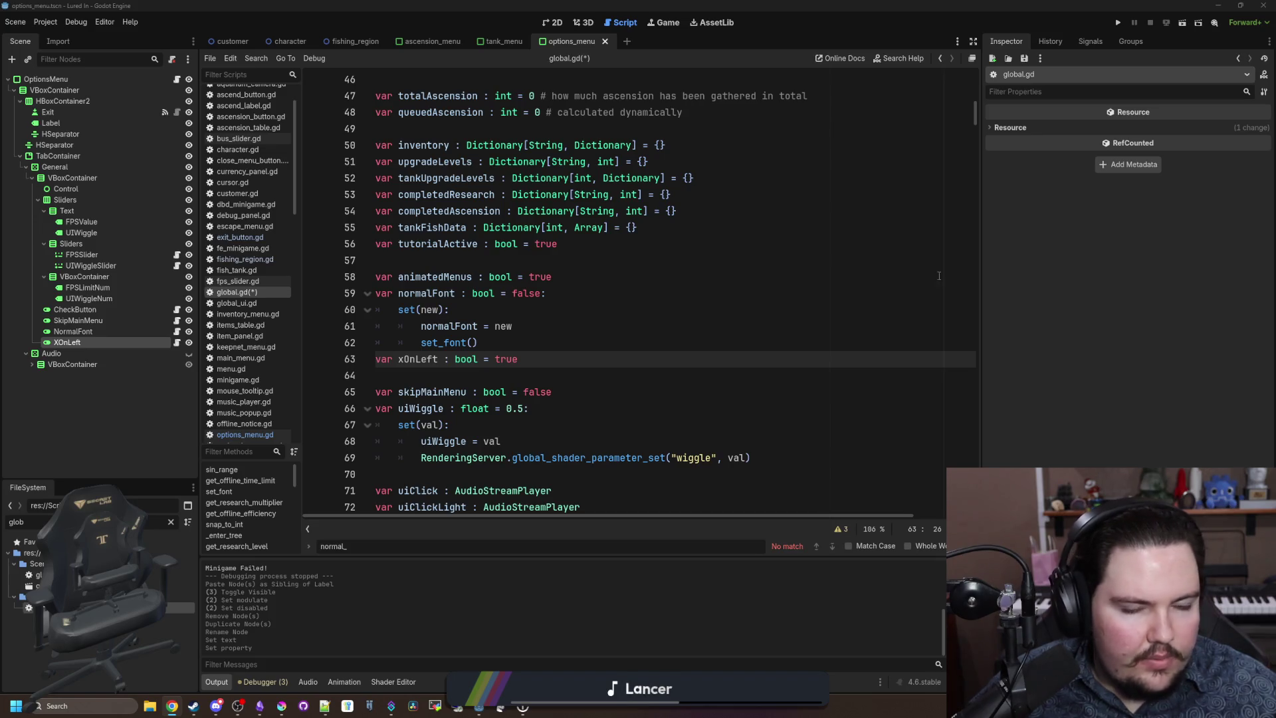
Step: Check the new xOnLeft line and save global.gd
click(727, 341)
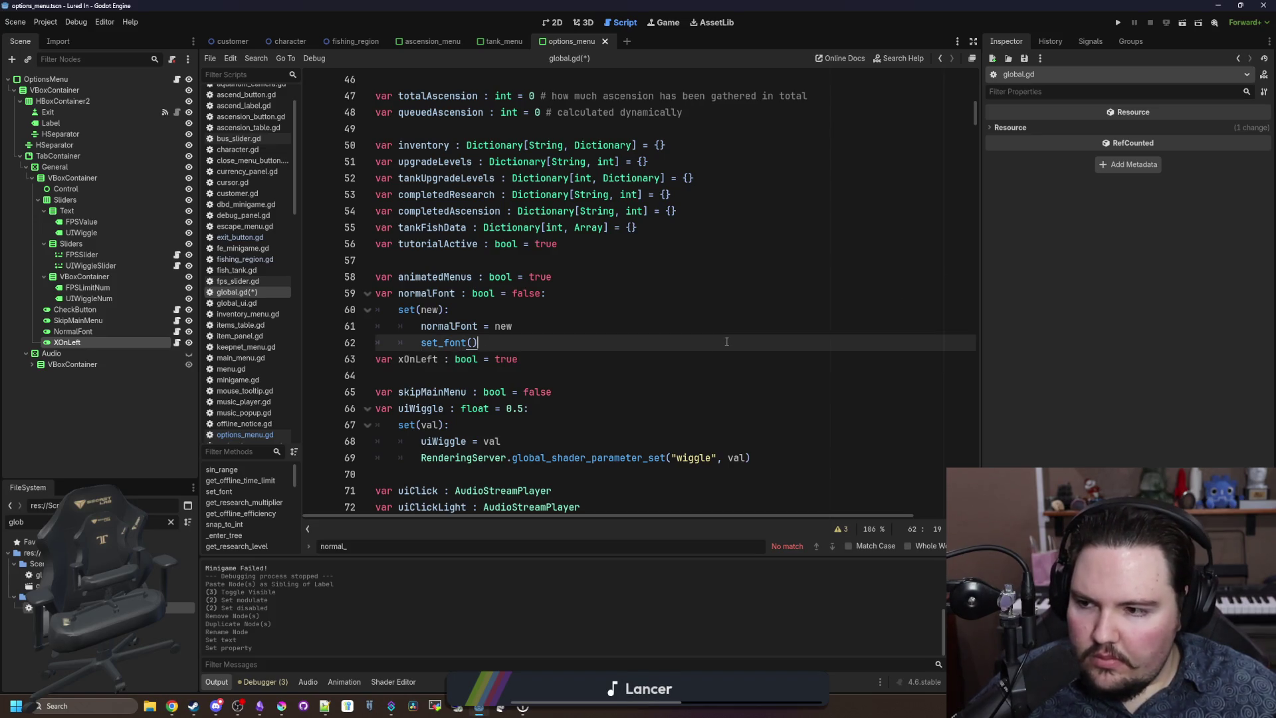
click(561, 369)
click(531, 363)
double_click(418, 359)
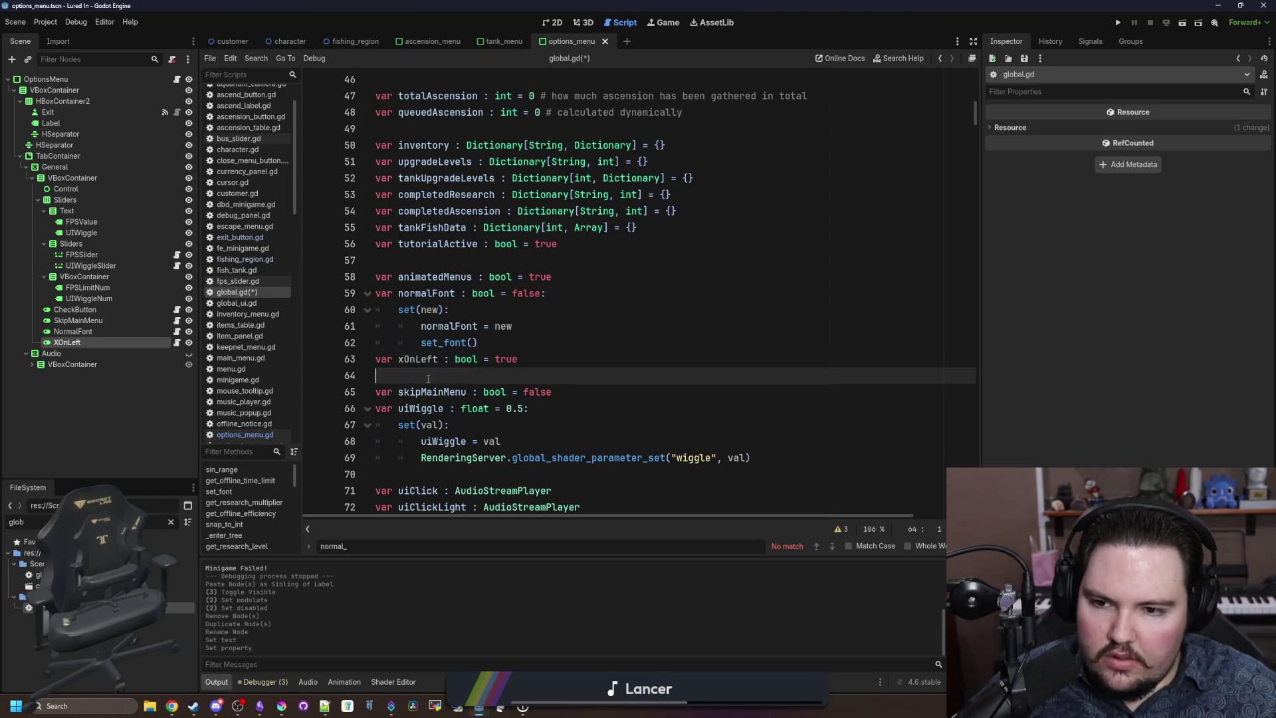
click(416, 380)
key(ctrl+s)
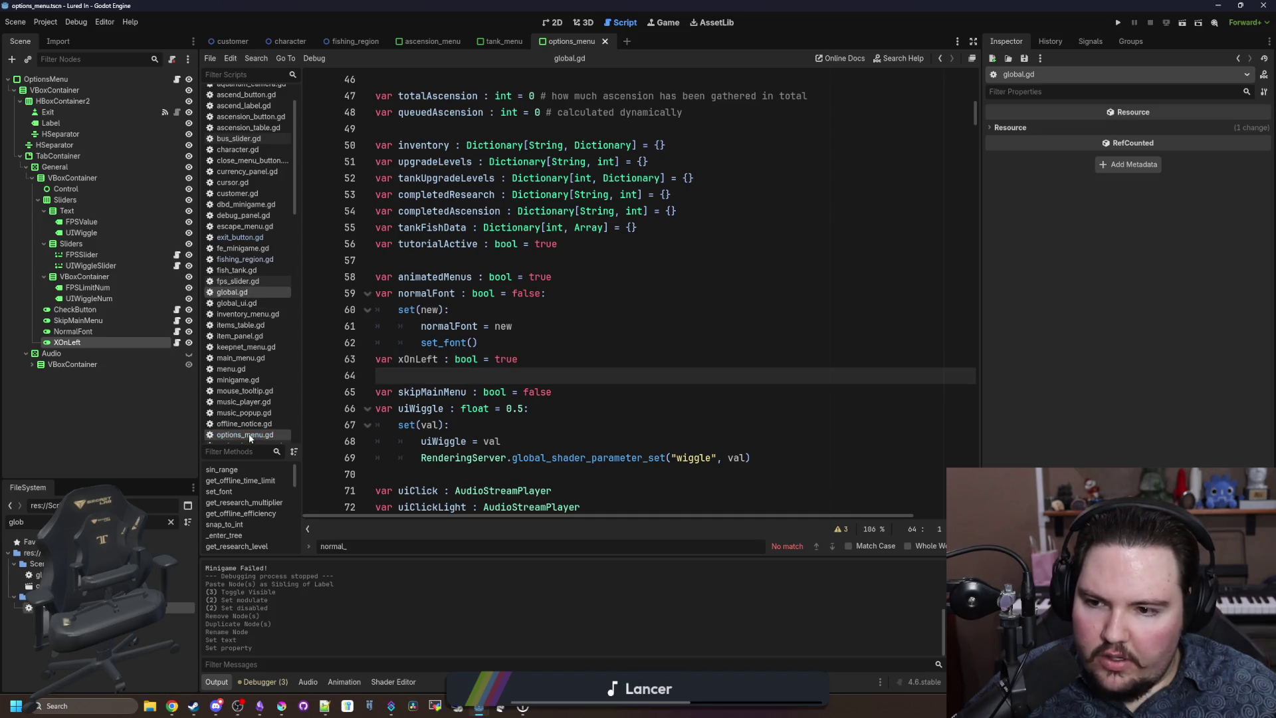
Step: Give xOnLeft a set(new) setter that assigns xOnLeft = new
click(548, 362)
key(Return)
text(set(new))
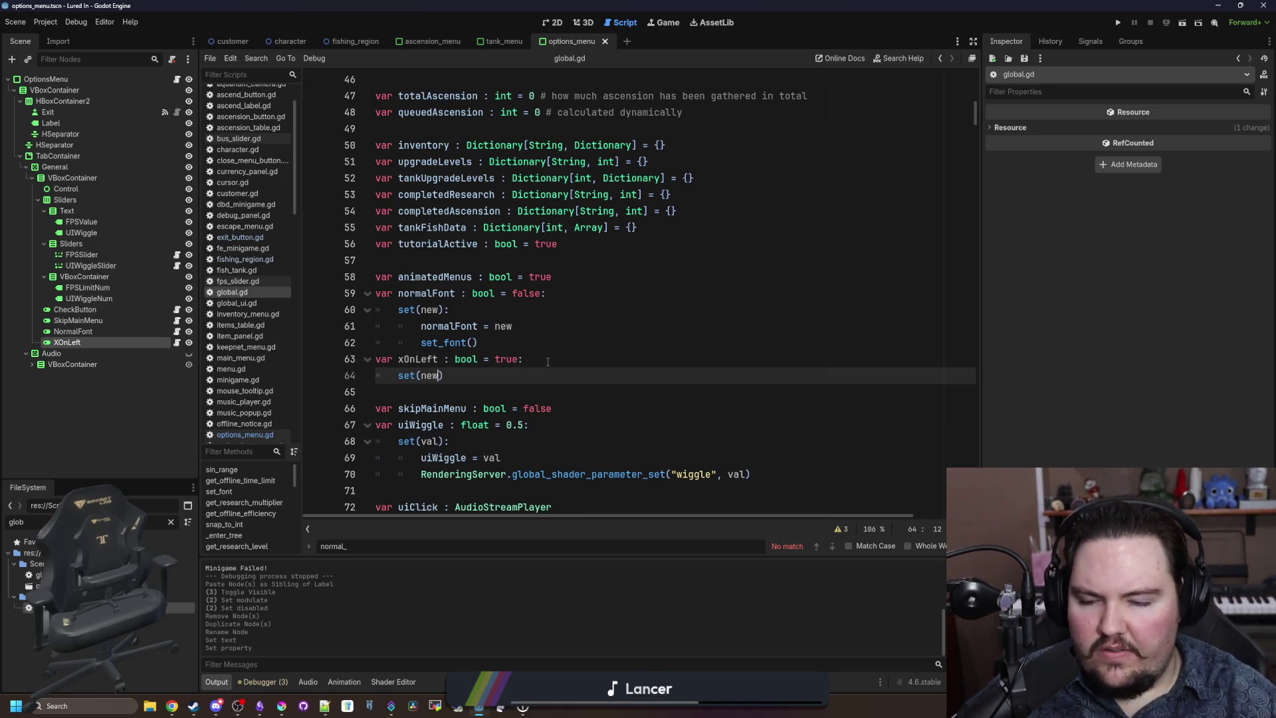
text(:)
key(Return)
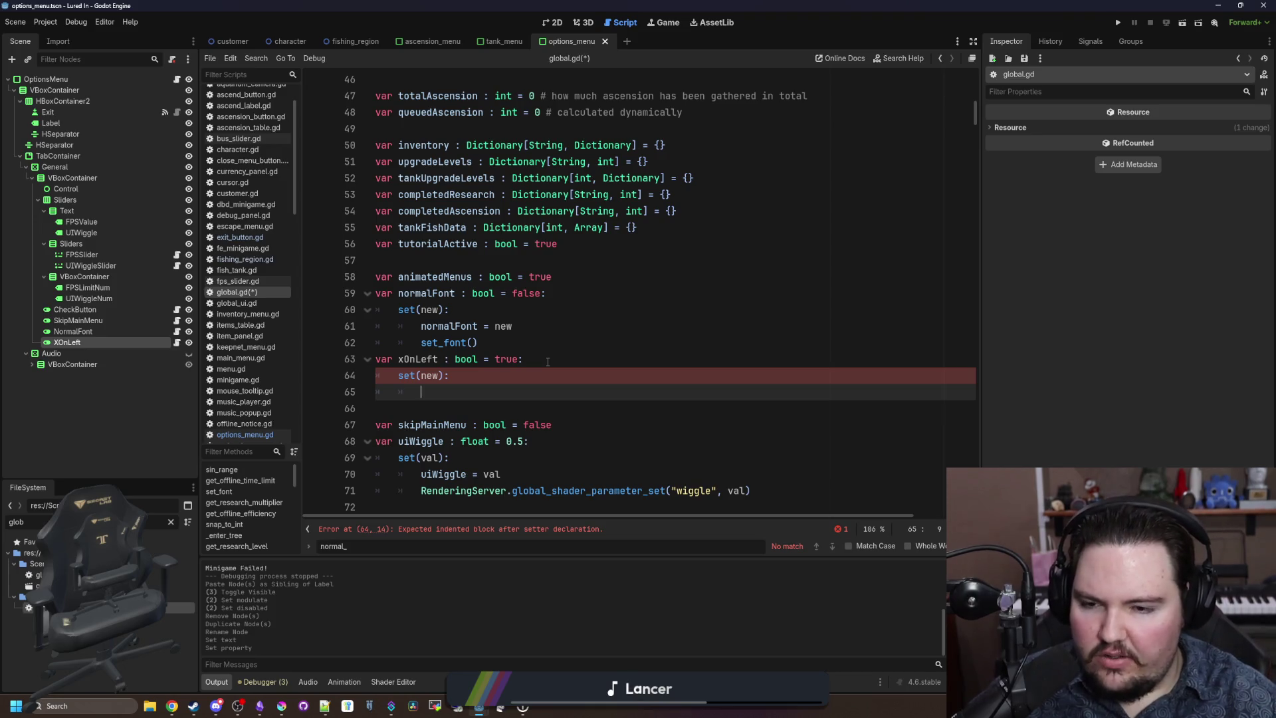
scroll(547, 361, down, 1)
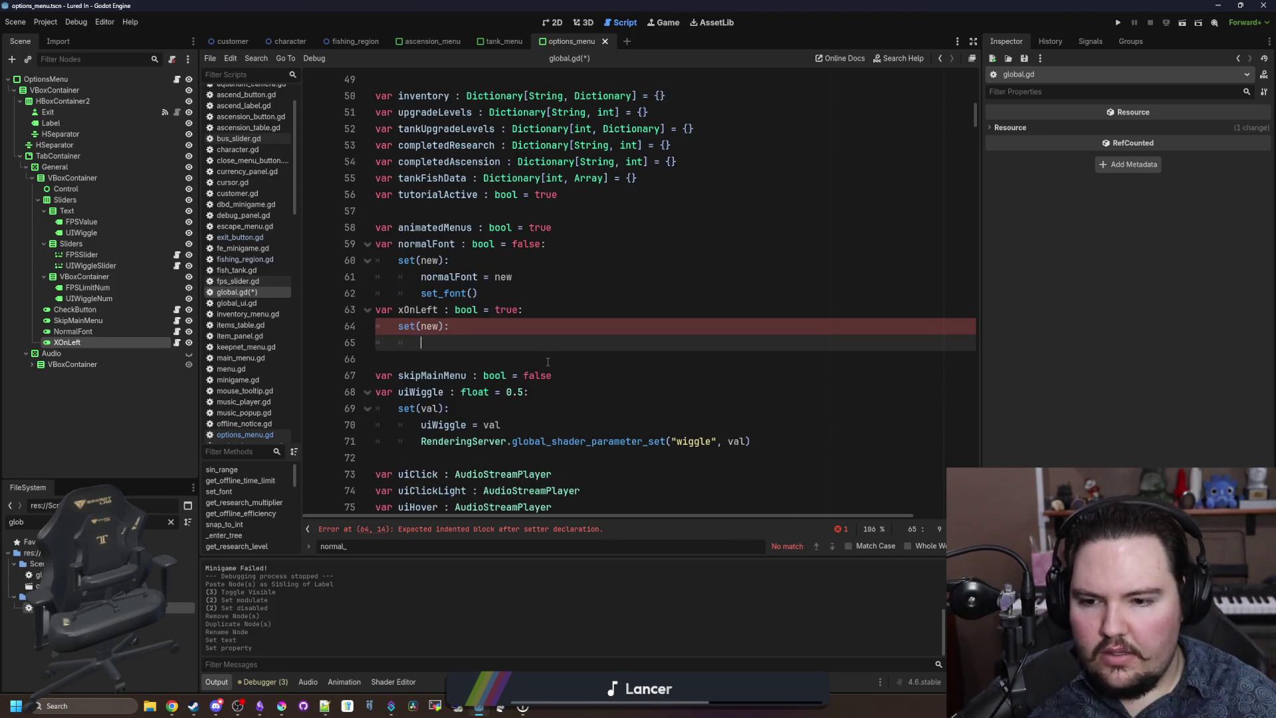
text(x)
key(BackSpace)
text(xOn)
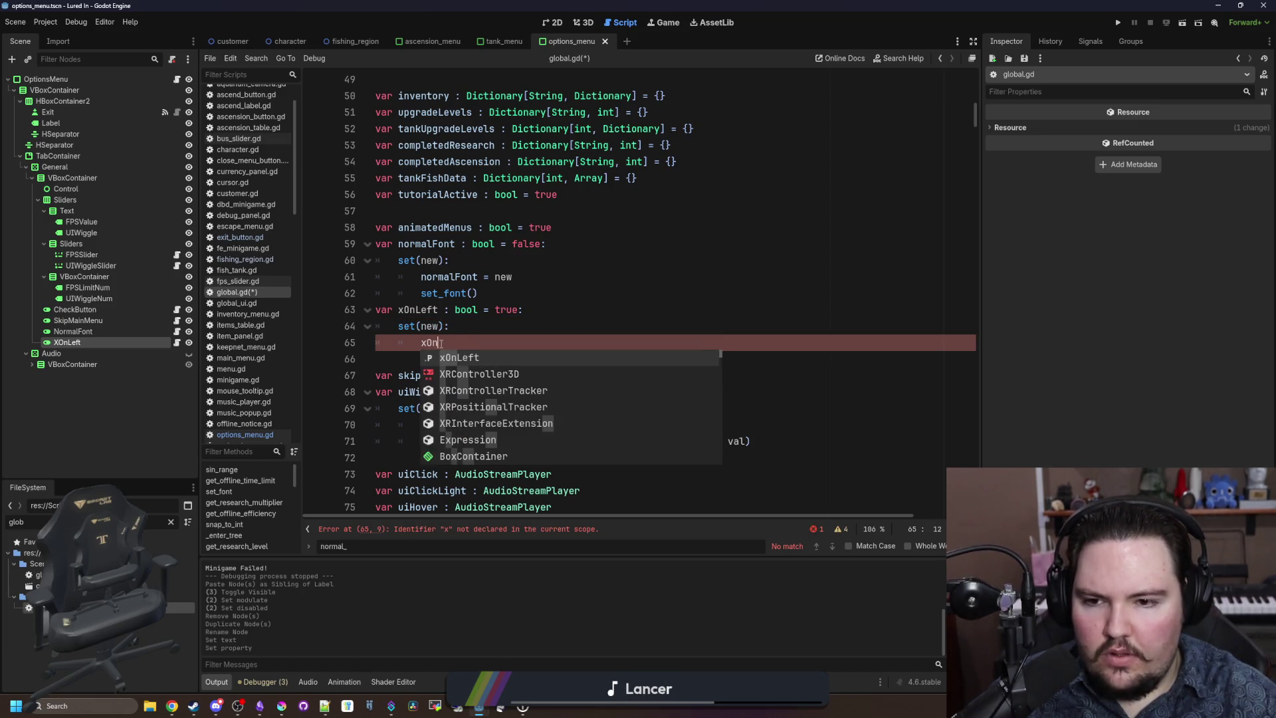
key(Return)
text(new)
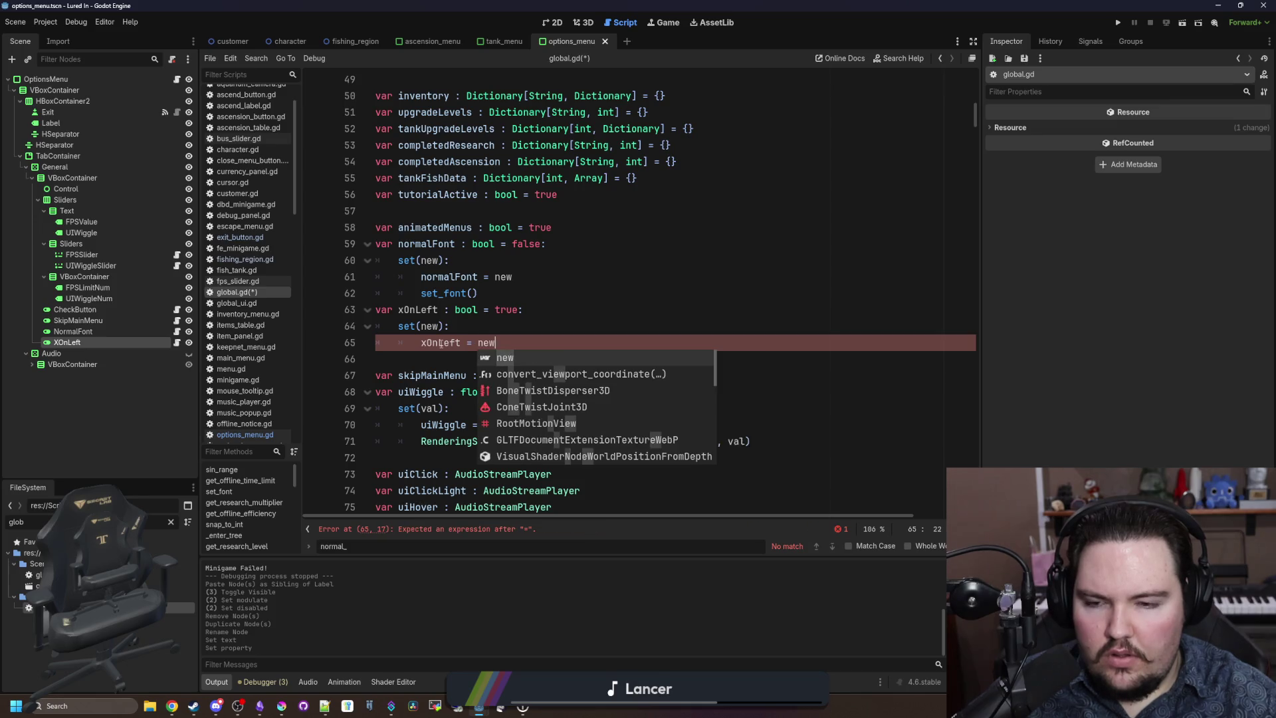
key(Return)
key(Return)
Step: Emit x_button_side_changed in the setter and declare signal x_button_side_changed
text(button)
key(ctrl+BackSpace)
text(x_button_side_changed.emit())
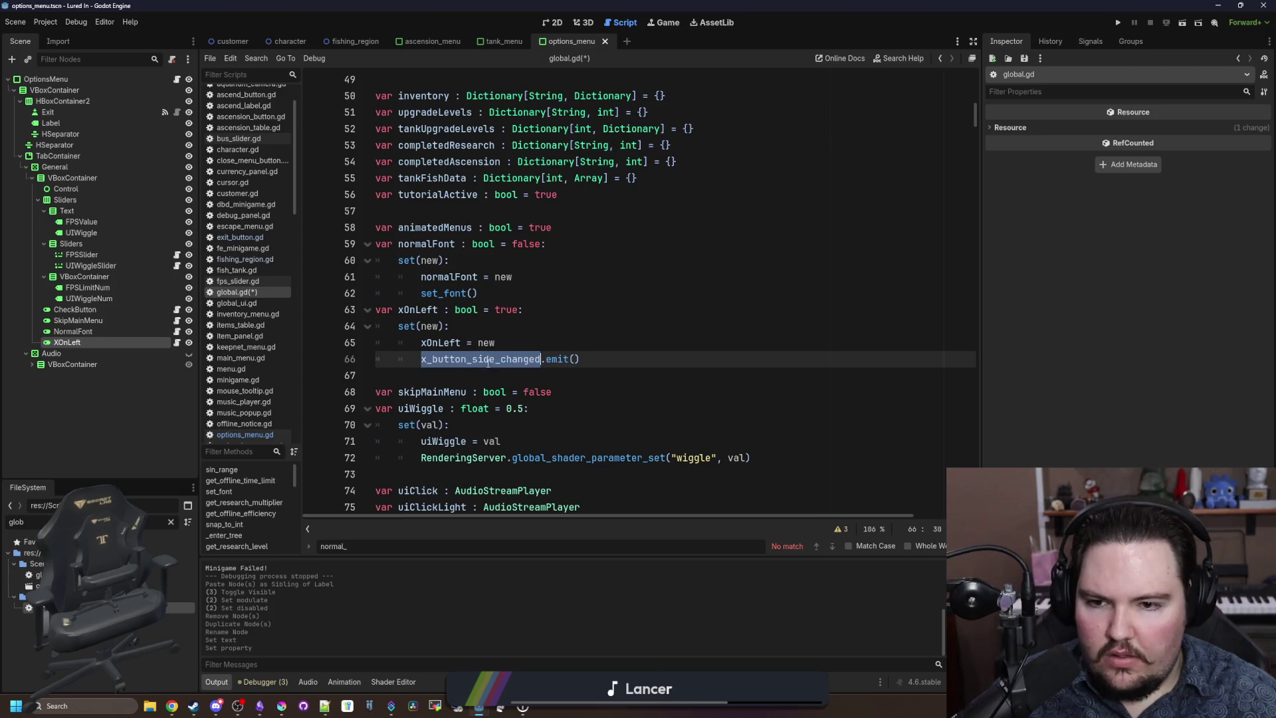
key(Return)
key(Return)
text(signal x_button_side_changed)
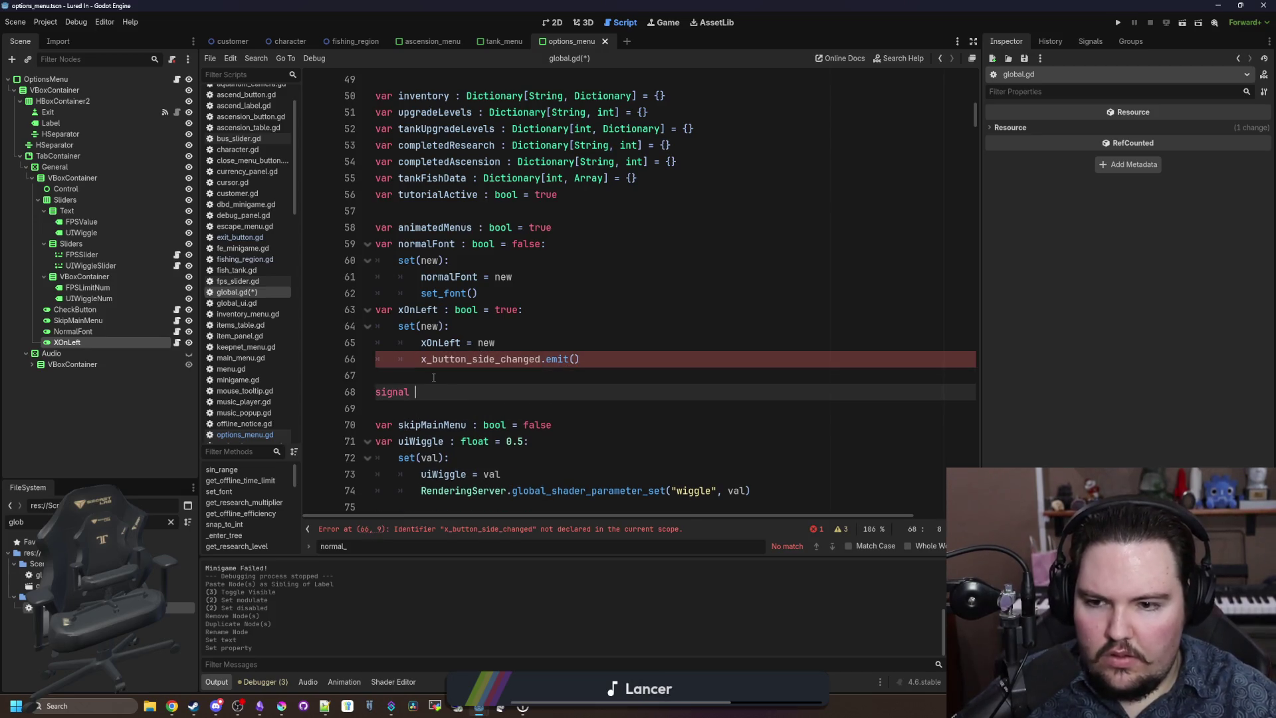
key(Up)
Step: Save global.gd and switch to the tank_menu scene
key(ctrl+s)
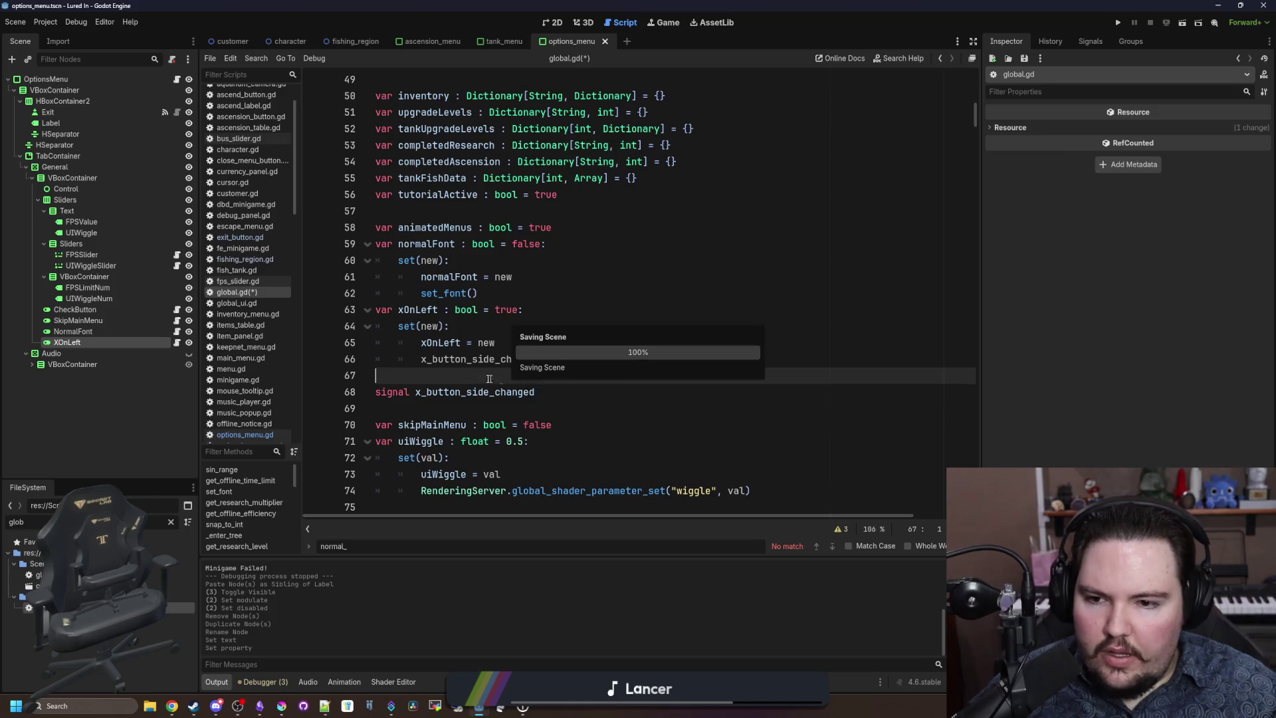
key(ctrl+s)
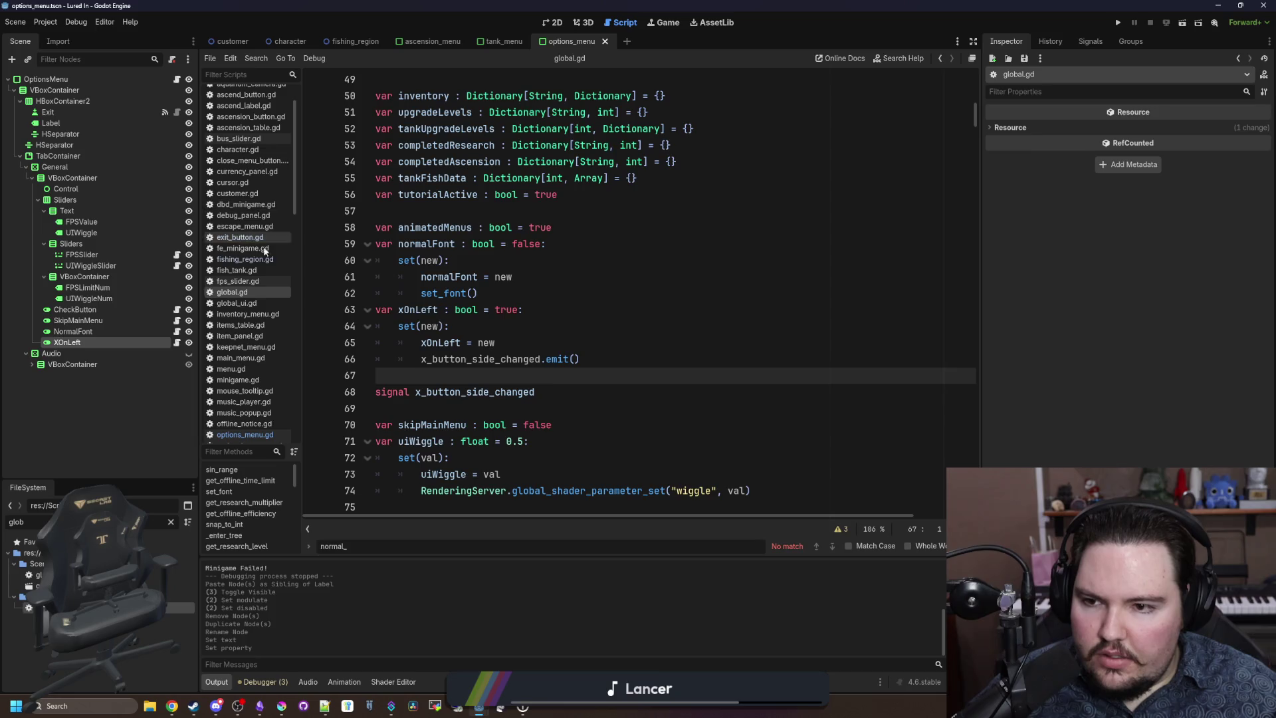
click(495, 41)
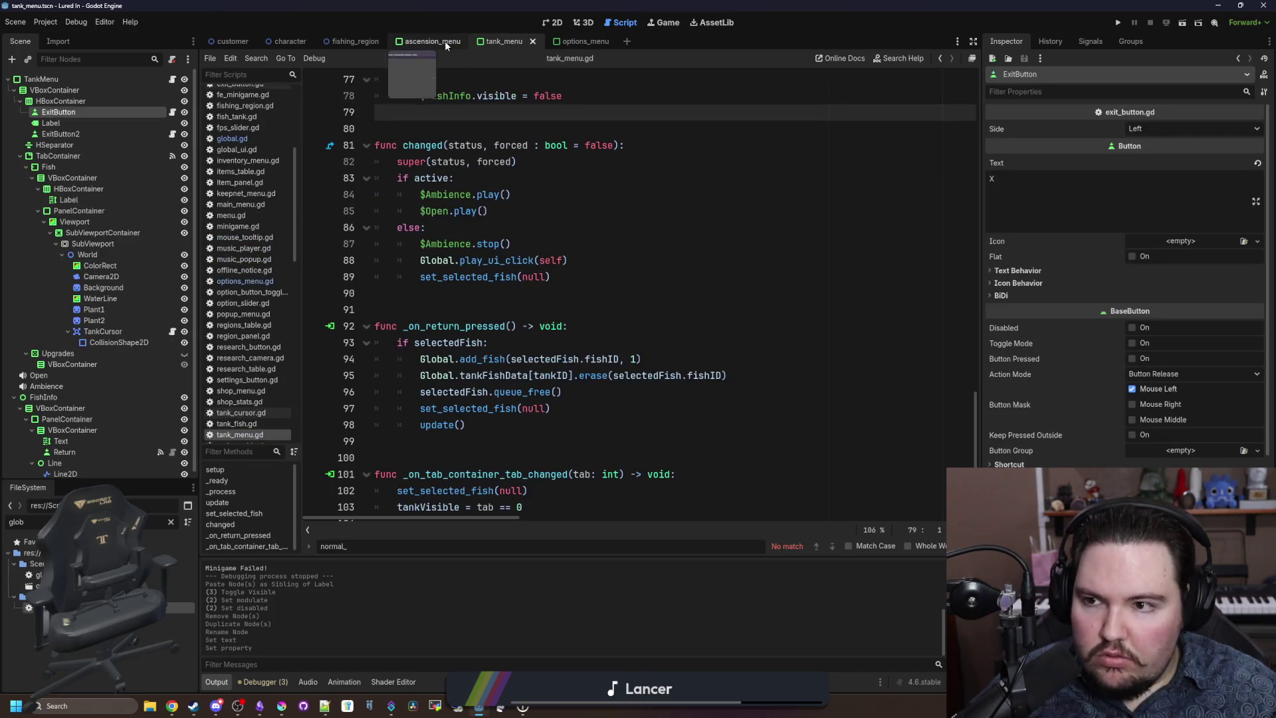
Step: Set the tank menu's ExitButton2 Side to Right in the Inspector
click(172, 111)
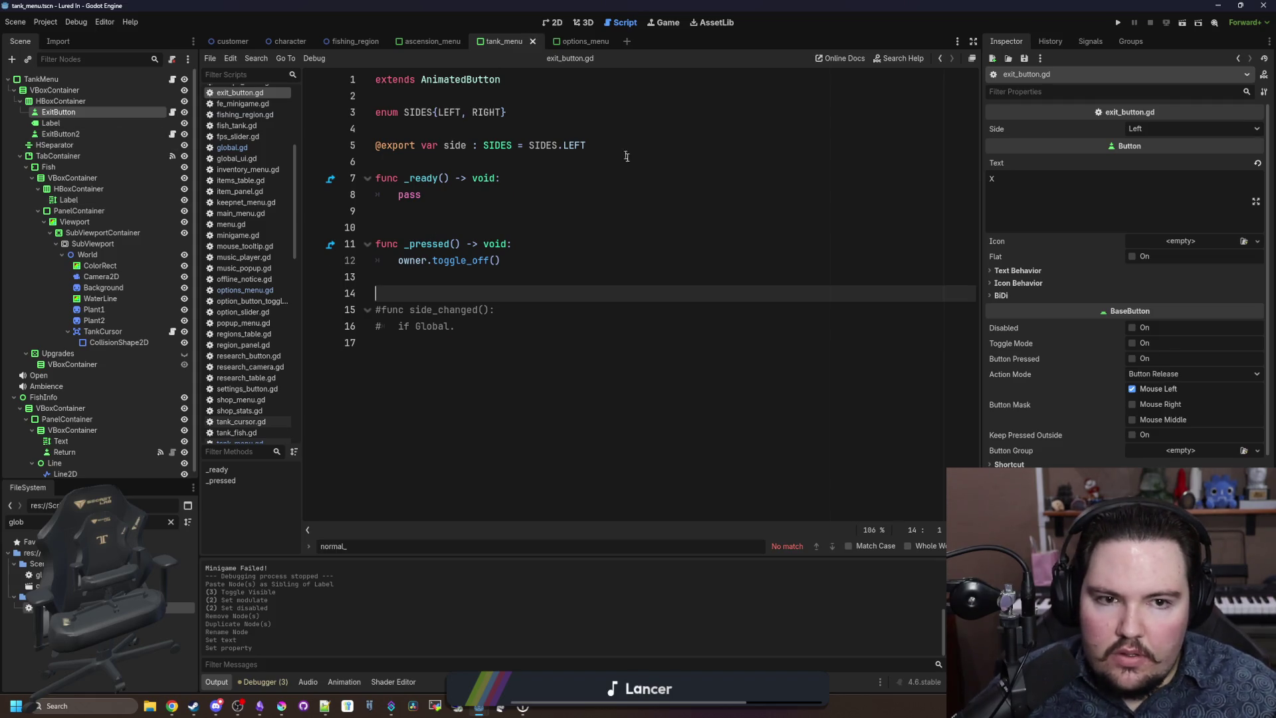
click(551, 22)
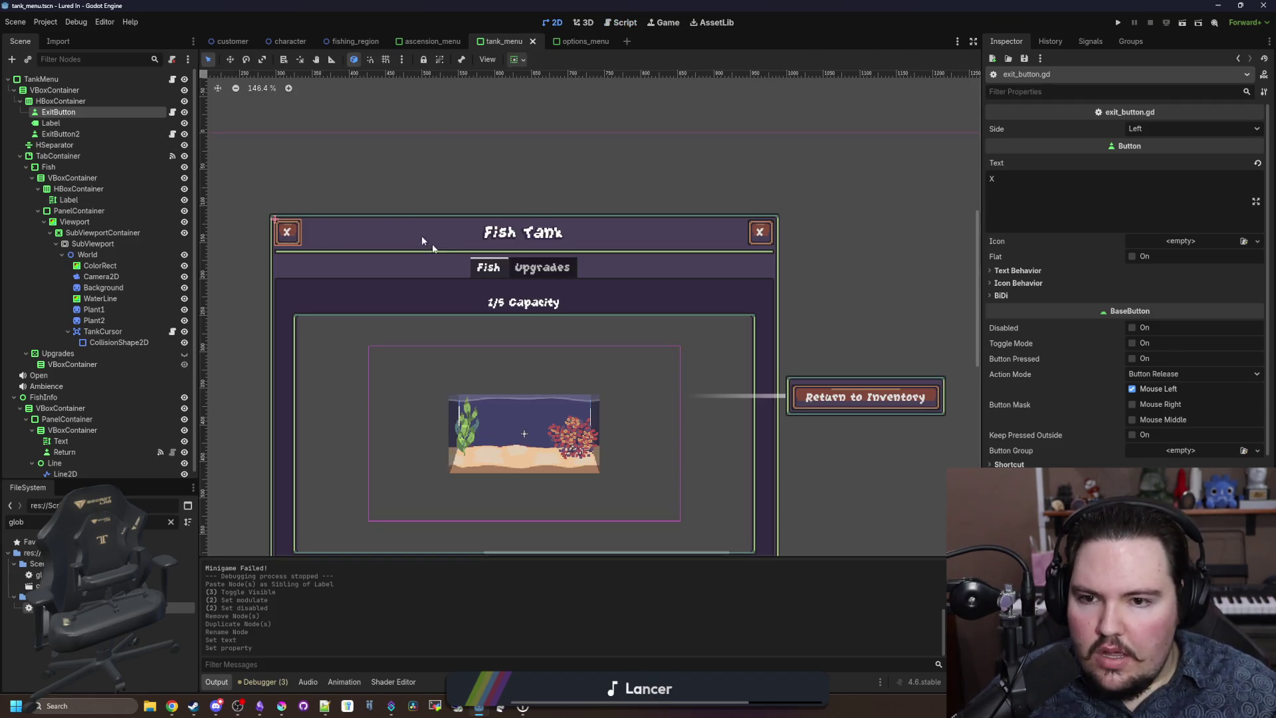
click(60, 133)
click(1189, 128)
click(1143, 160)
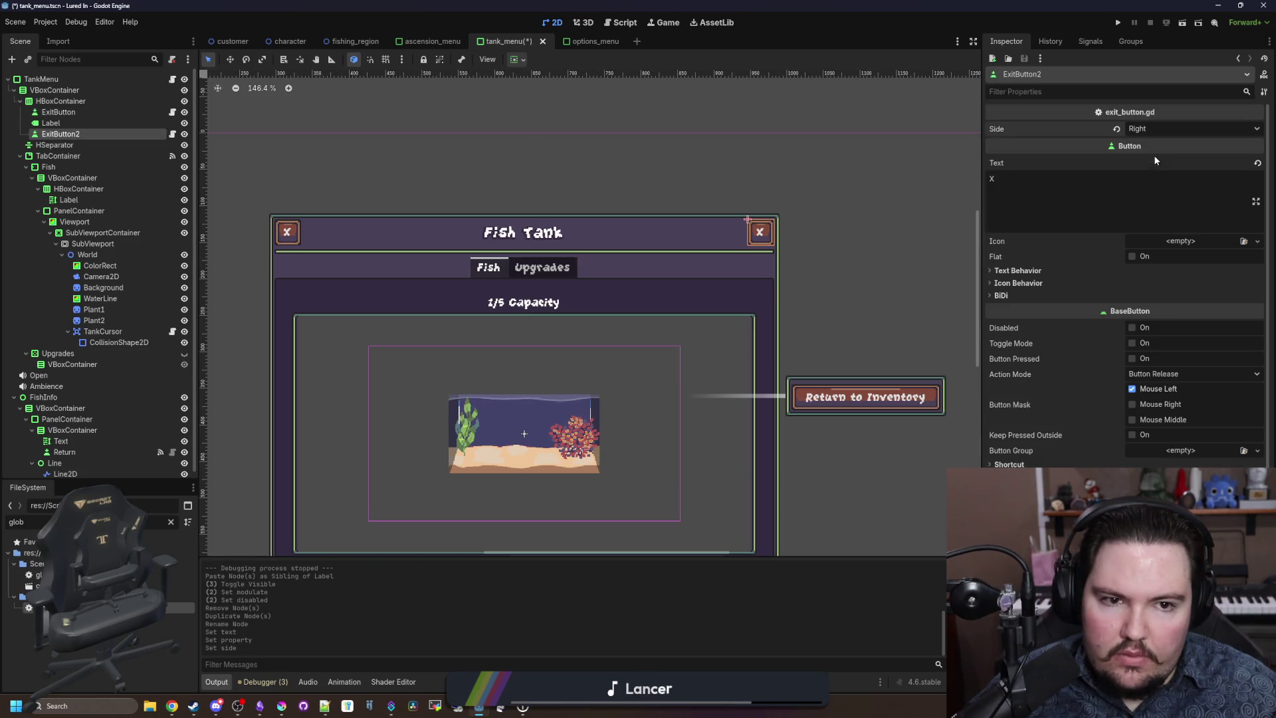
Step: Uncomment the side_changed function in exit_button.gd
key(ctrl+F3)
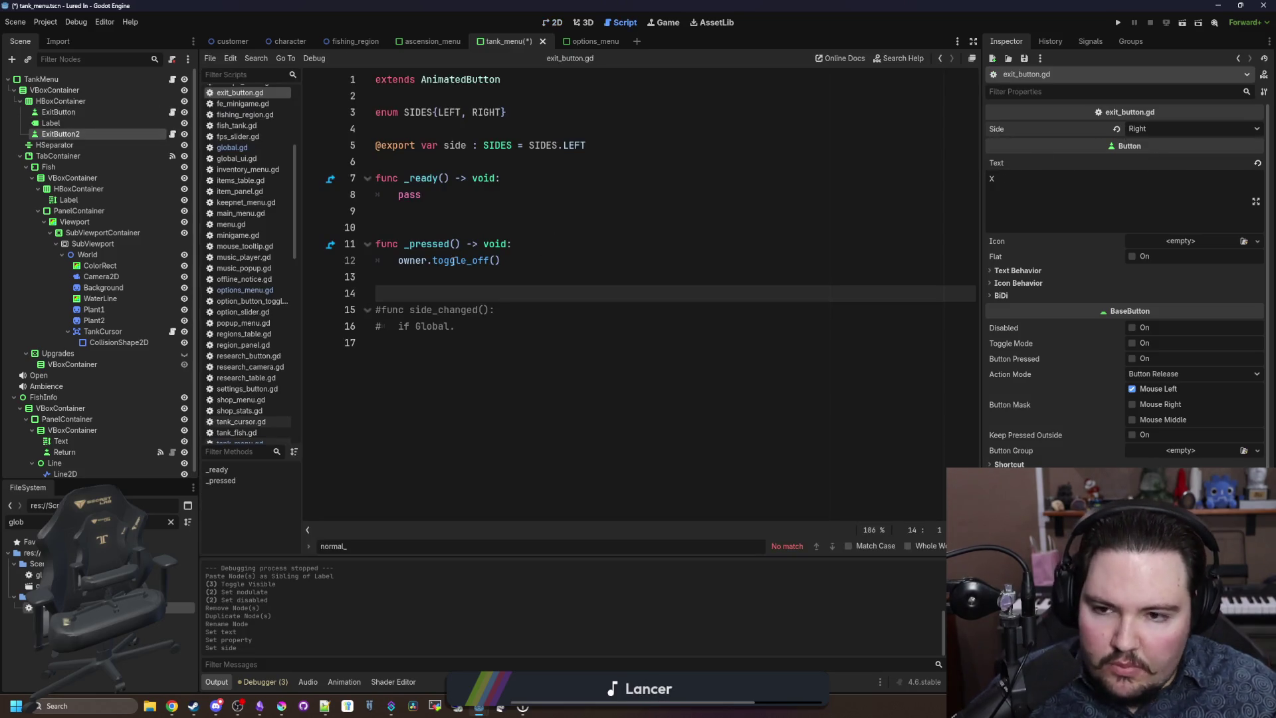
click(450, 277)
click(447, 288)
click(384, 307)
key(ctrl+k)
key(Down)
key(ctrl+k)
Step: Replace pass in _ready with Global.x_button_side_changed.connect(side_changed)
drag(425, 195, 396, 194)
text(Global.x_bu)
key(Return)
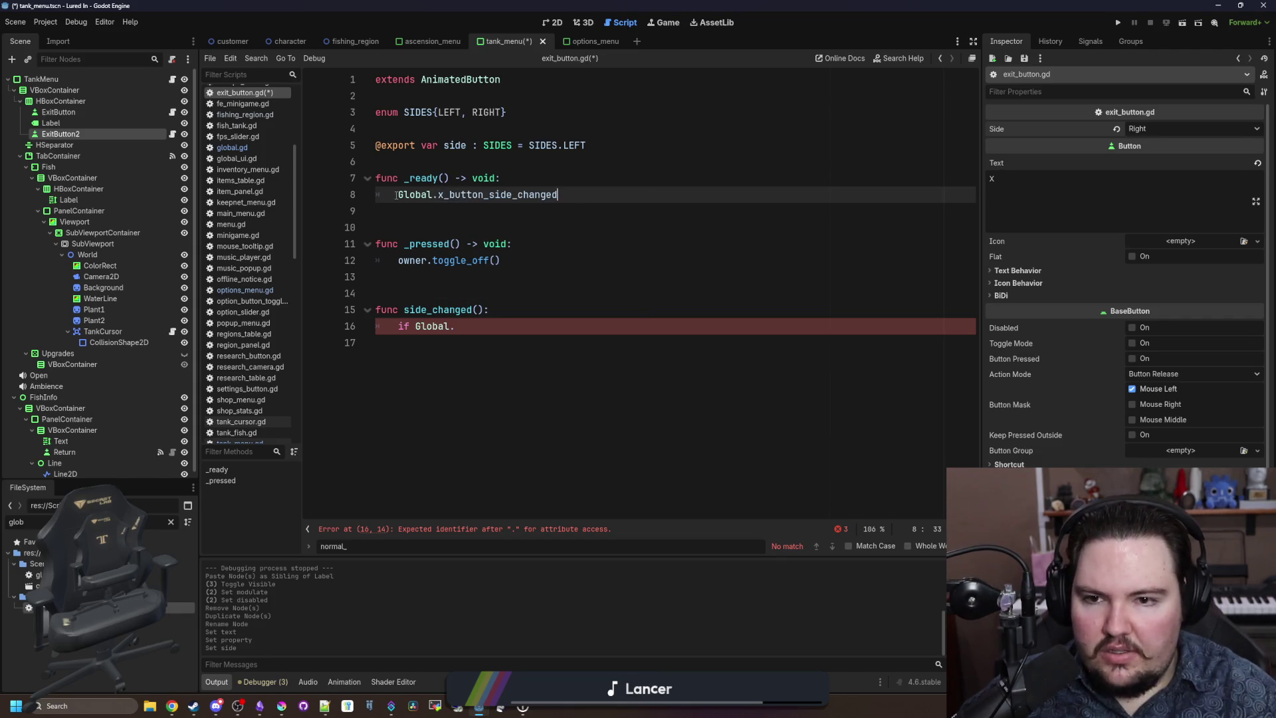
text(connect(side_cha)
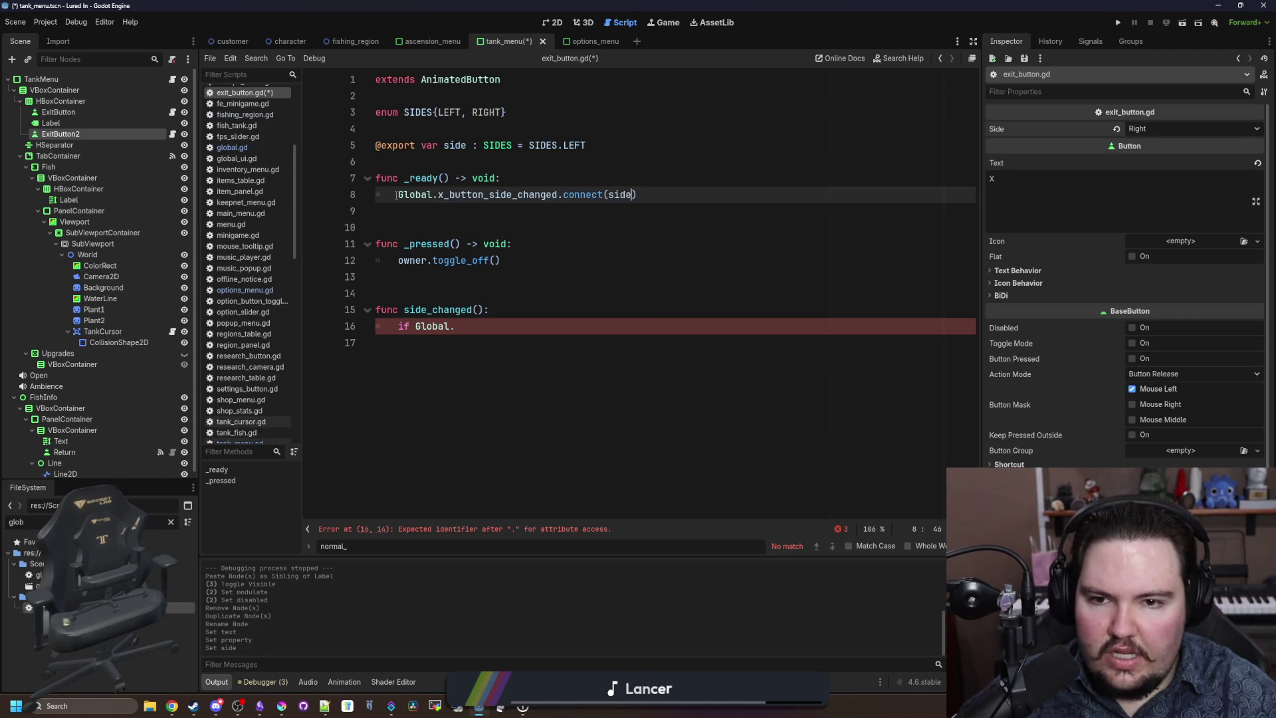
text(nged)
click(483, 385)
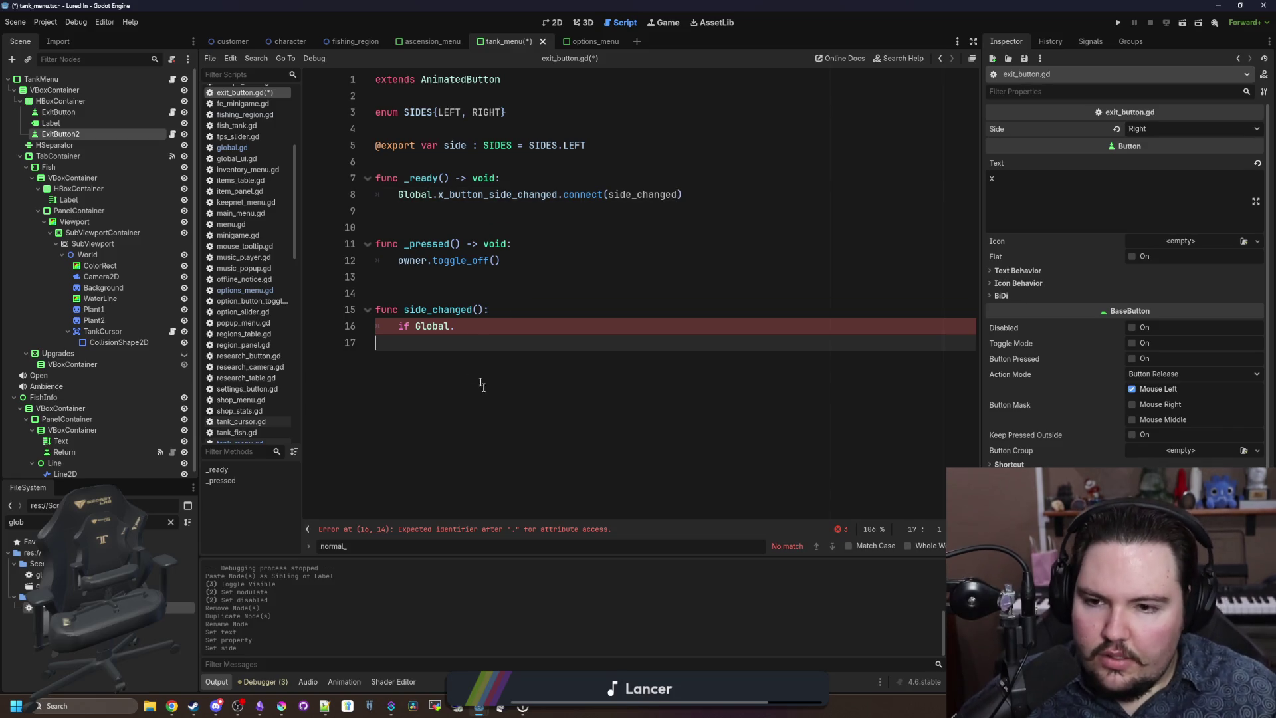
Step: Make side_changed's if condition test Global.xOnLeft
click(489, 326)
text(xOnLeft:)
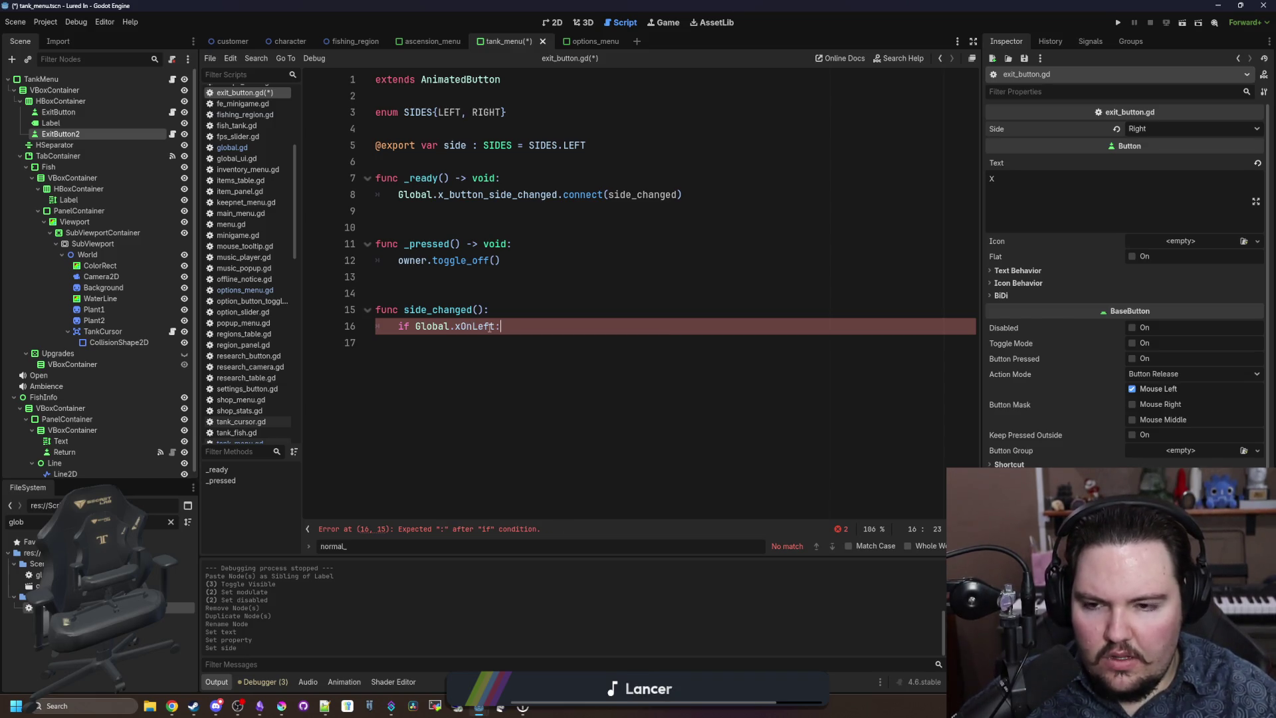
key(Return)
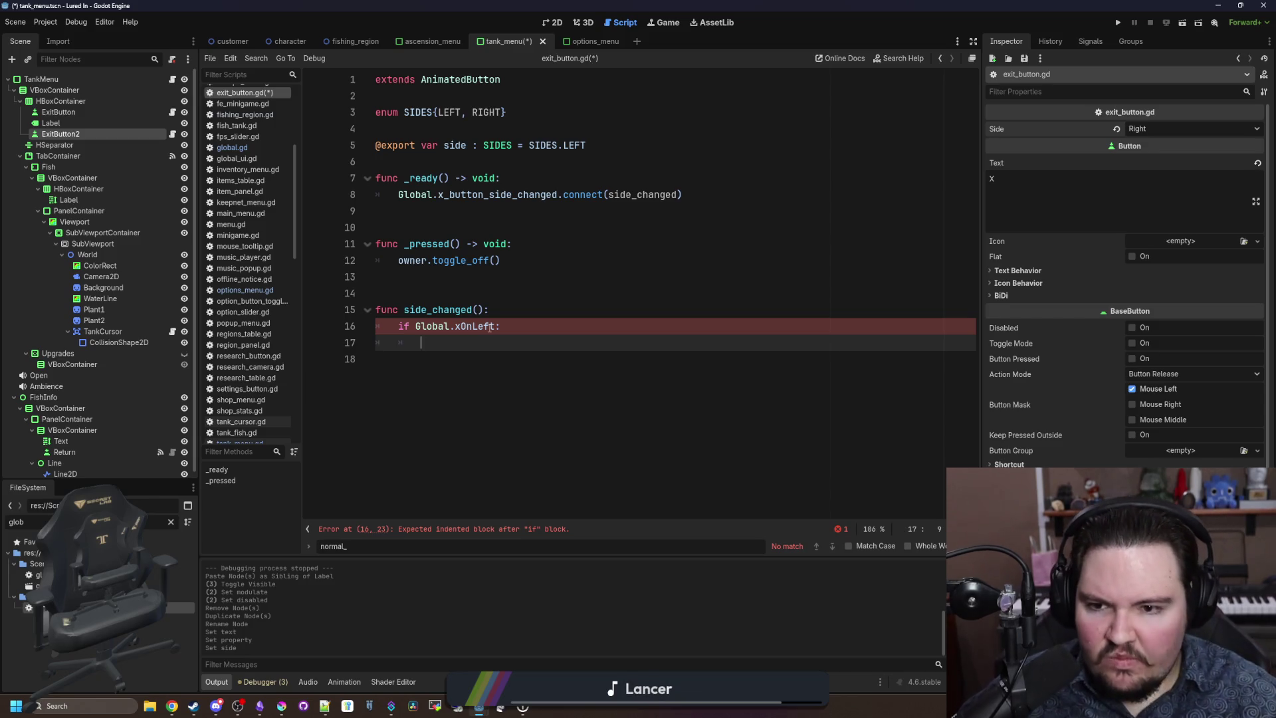
click(497, 327)
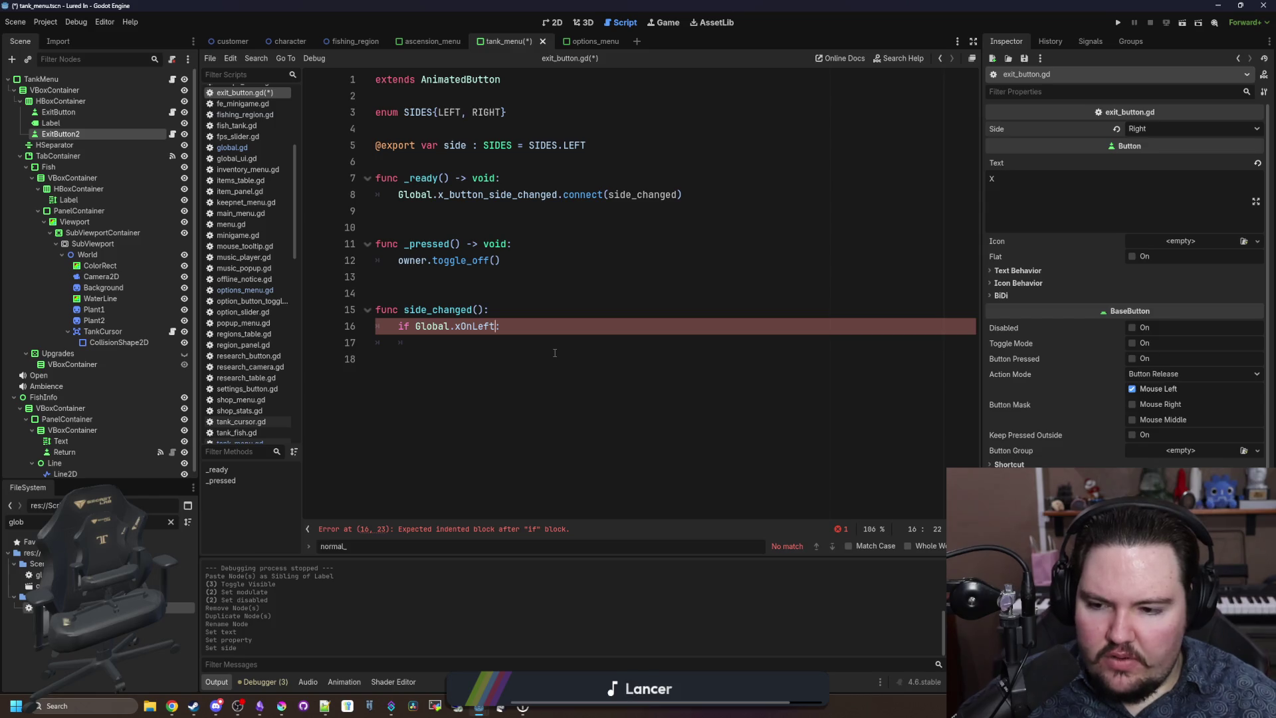
click(515, 347)
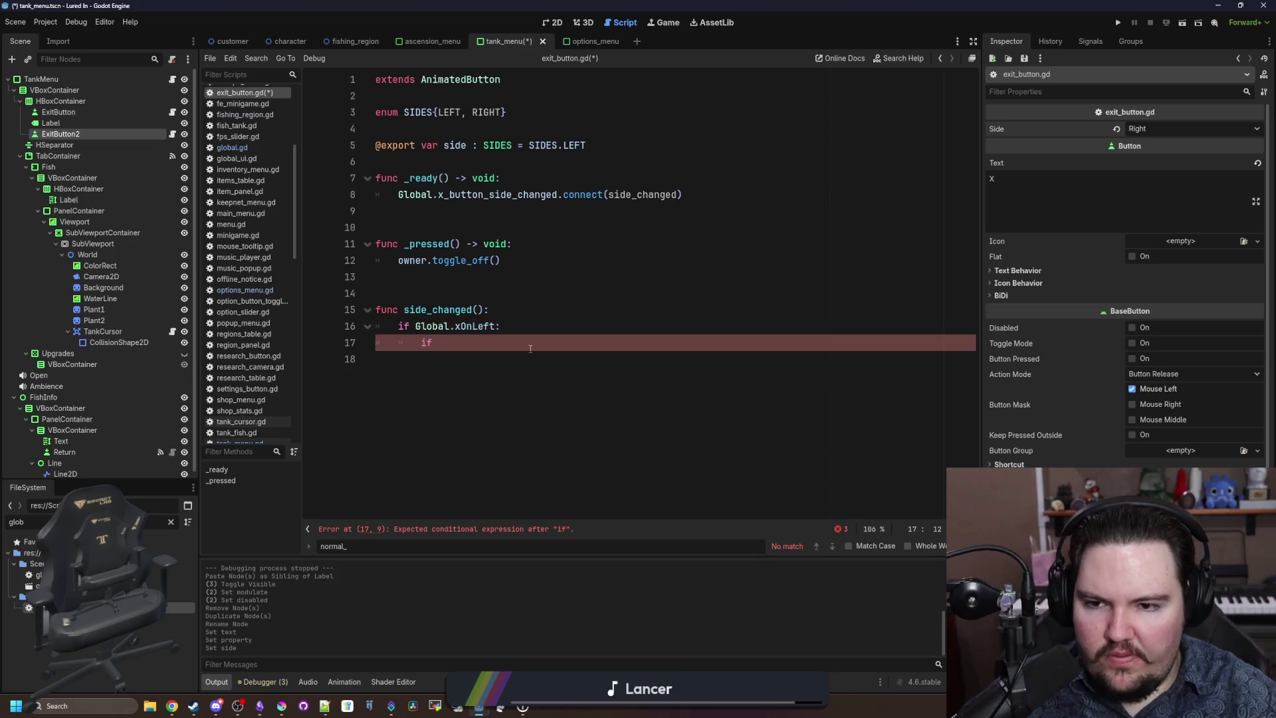
Step: Add side == SIDES.LEFT and side == SIDES.RIGHT checks with else branches
text(side == SIDES.LEFT:)
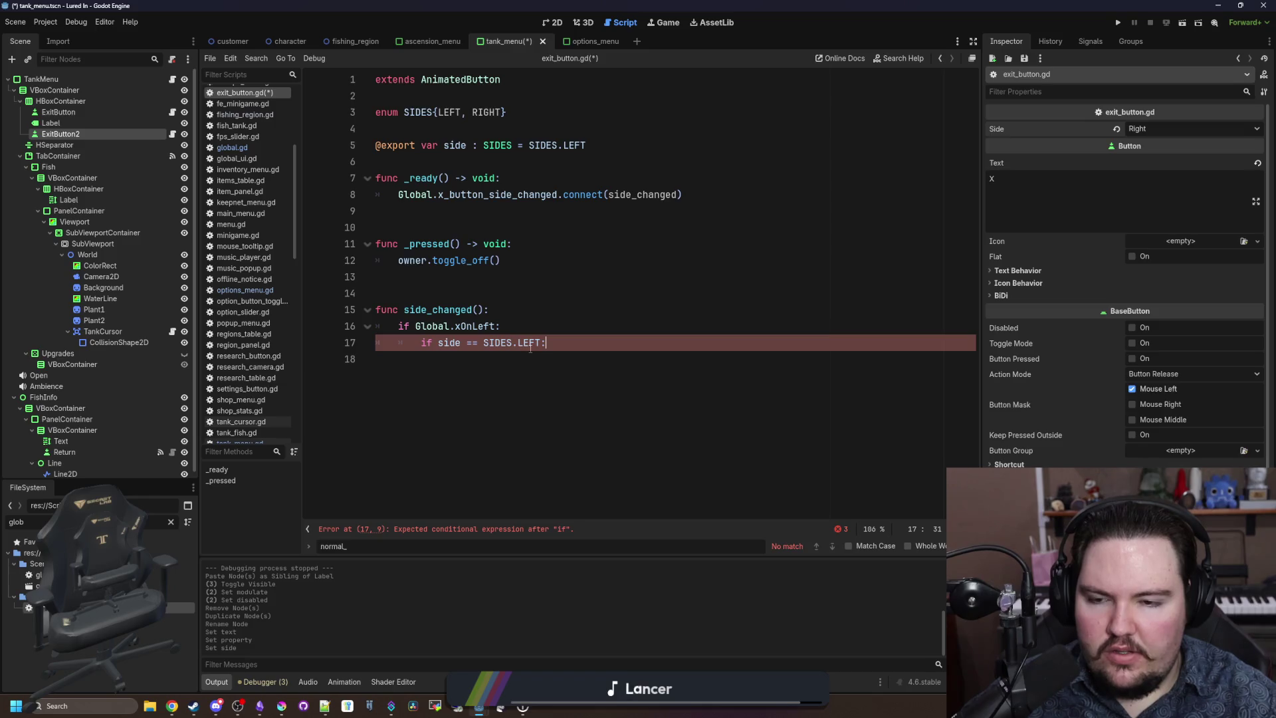
key(Return)
key(Return)
key(BackSpace)
text(else:)
key(Return)
text(else:)
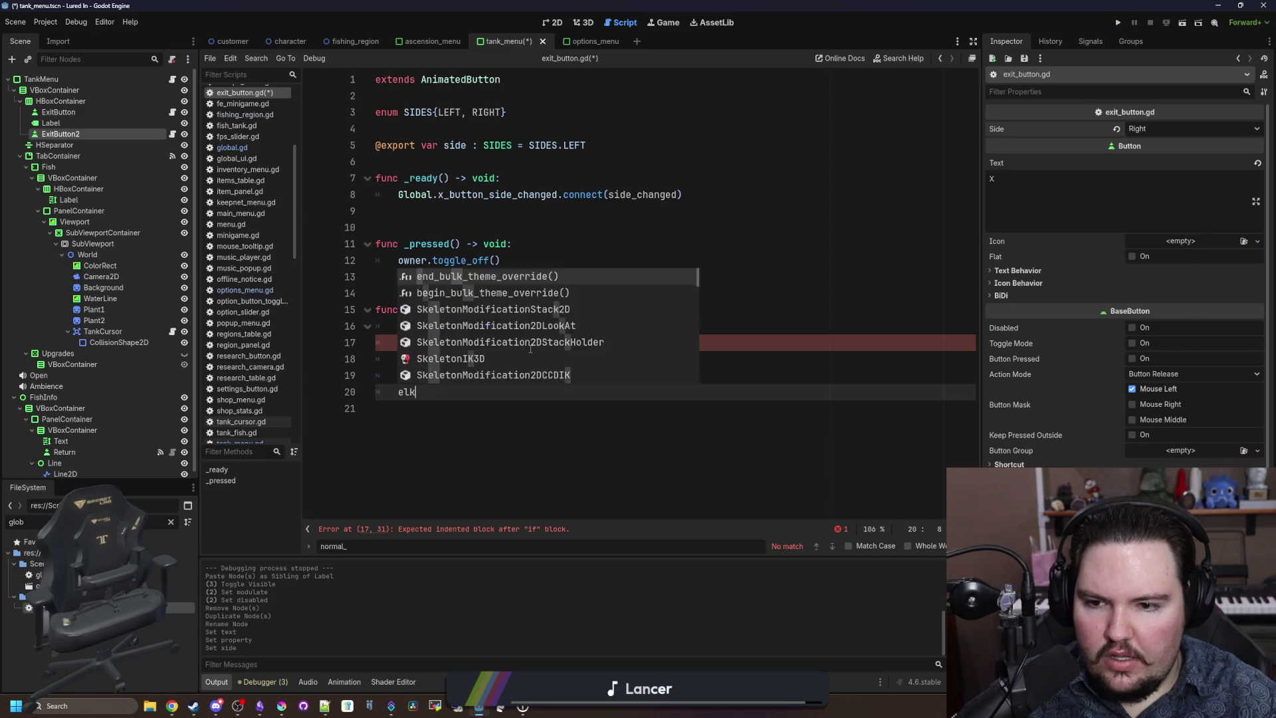
key(Return)
text(if side == )
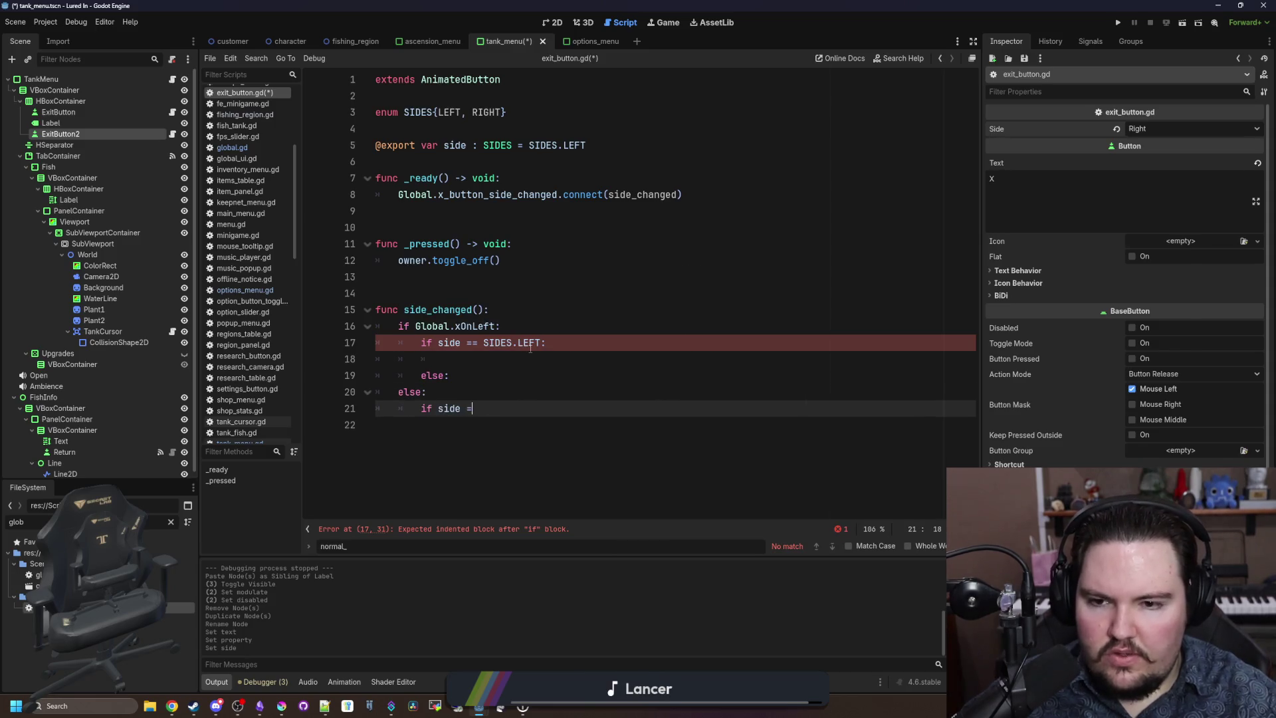
text(SIDES.RIGHT:)
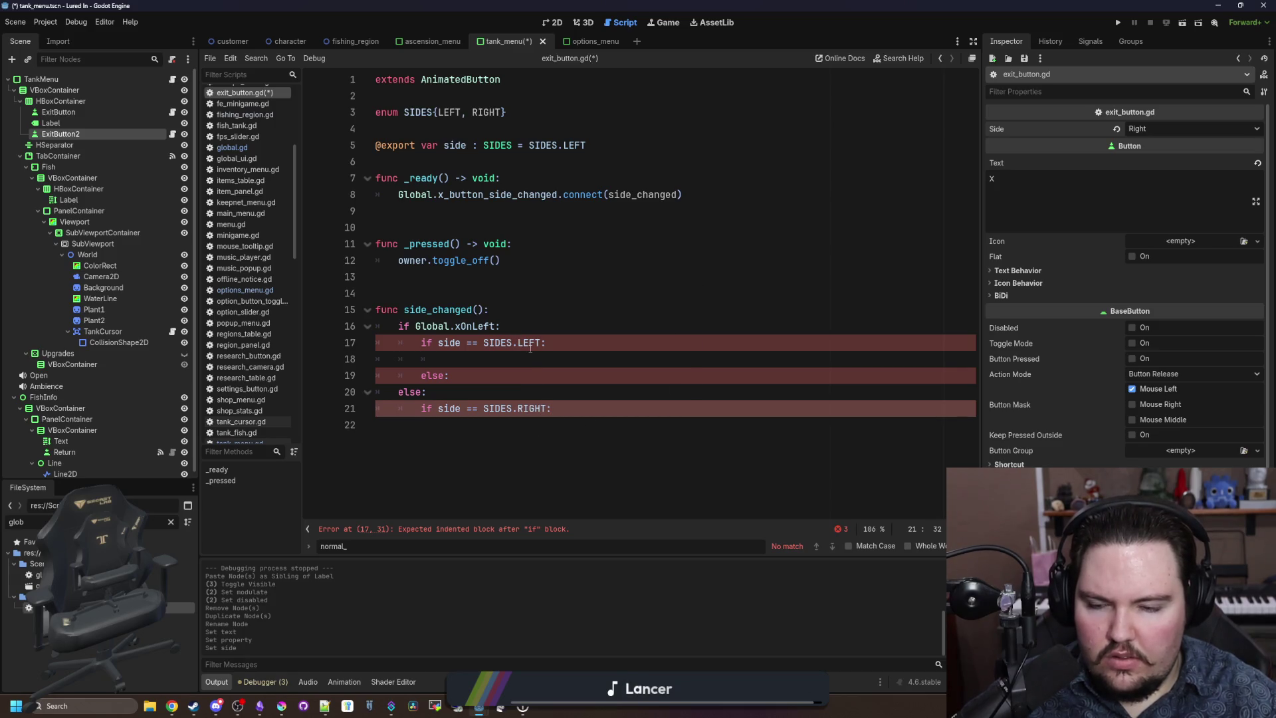
key(Return)
key(Return)
text(else:)
key(Return)
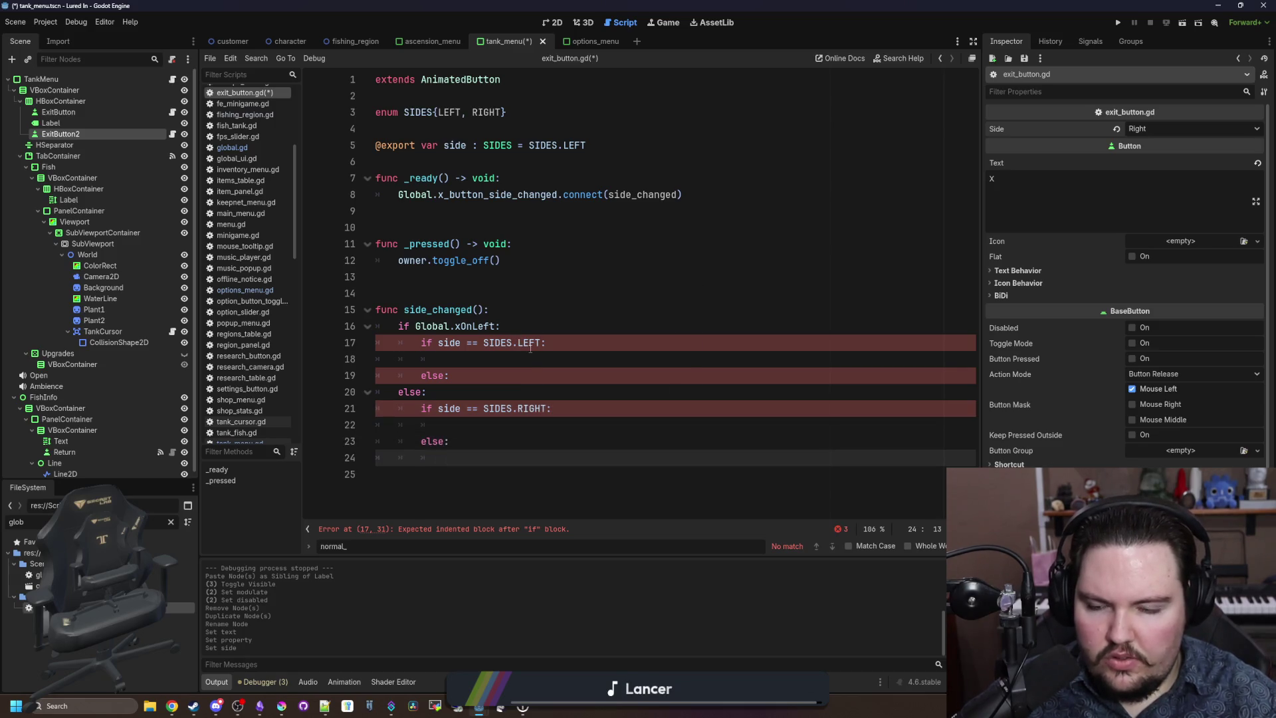
Step: Declare var active = true at the top of side_changed
click(562, 313)
key(Return)
text(VAR ACTI)
key(BackSpace)
key(BackSpace)
key(BackSpace)
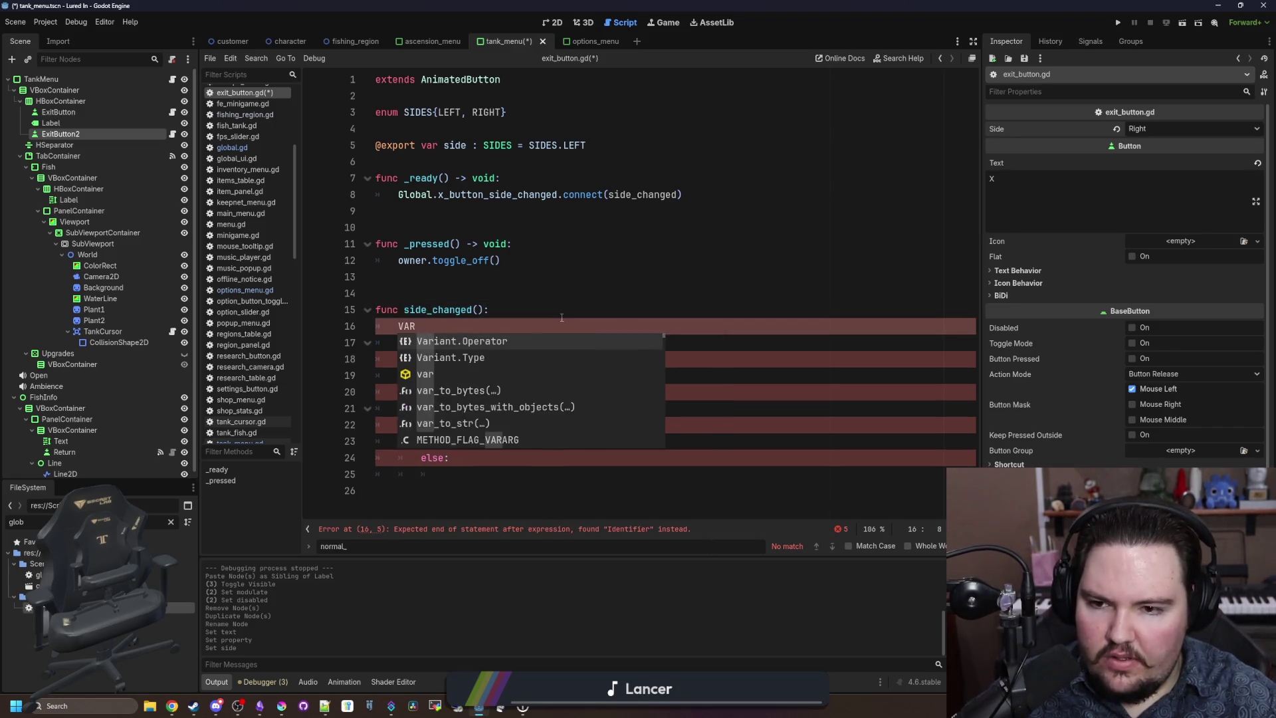
text(var active = true)
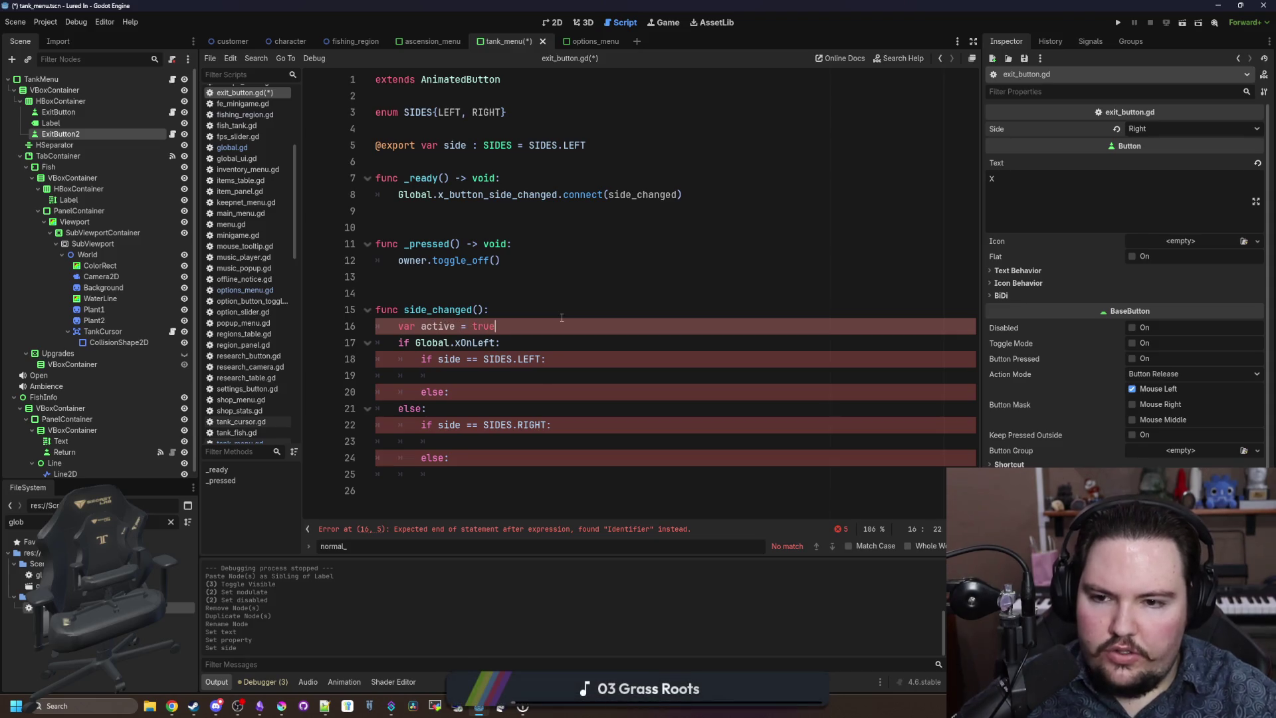
key(Return)
click(499, 403)
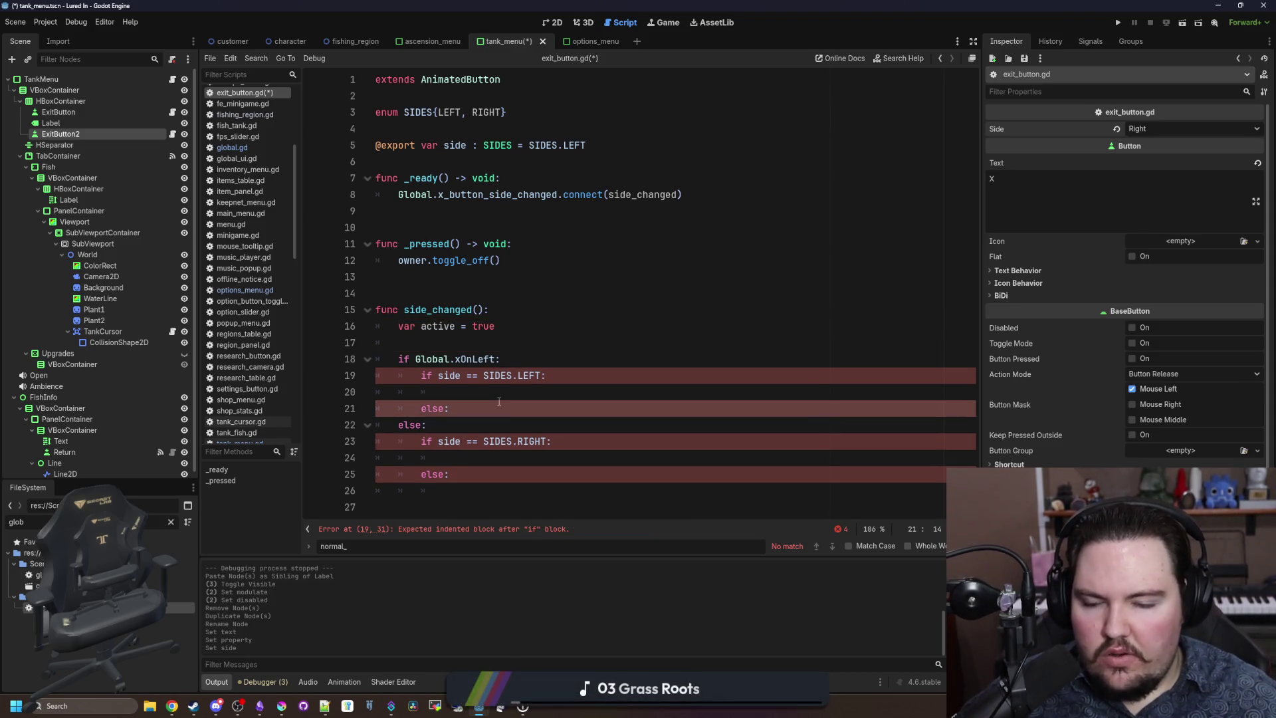
click(500, 392)
key(Tab)
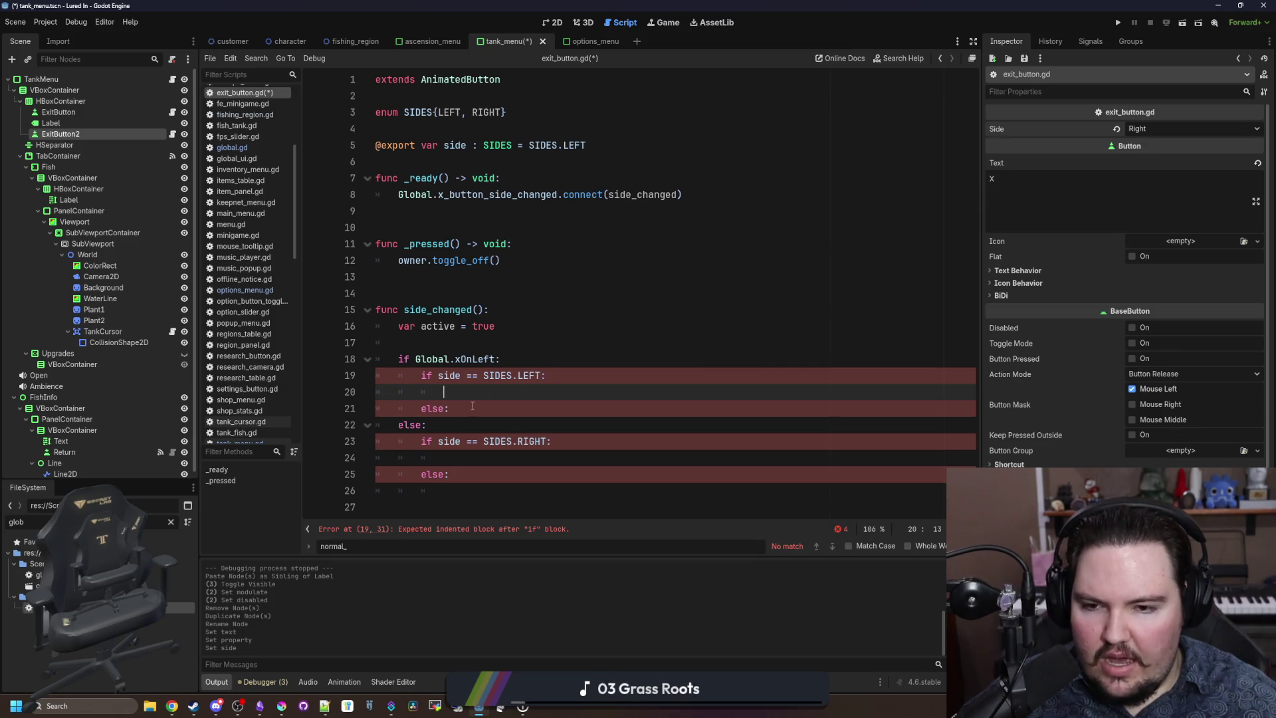
Step: Change the LEFT check to != and set active = false, removing its else
click(478, 376)
key(BackSpace)
key(BackSpace)
text(!=)
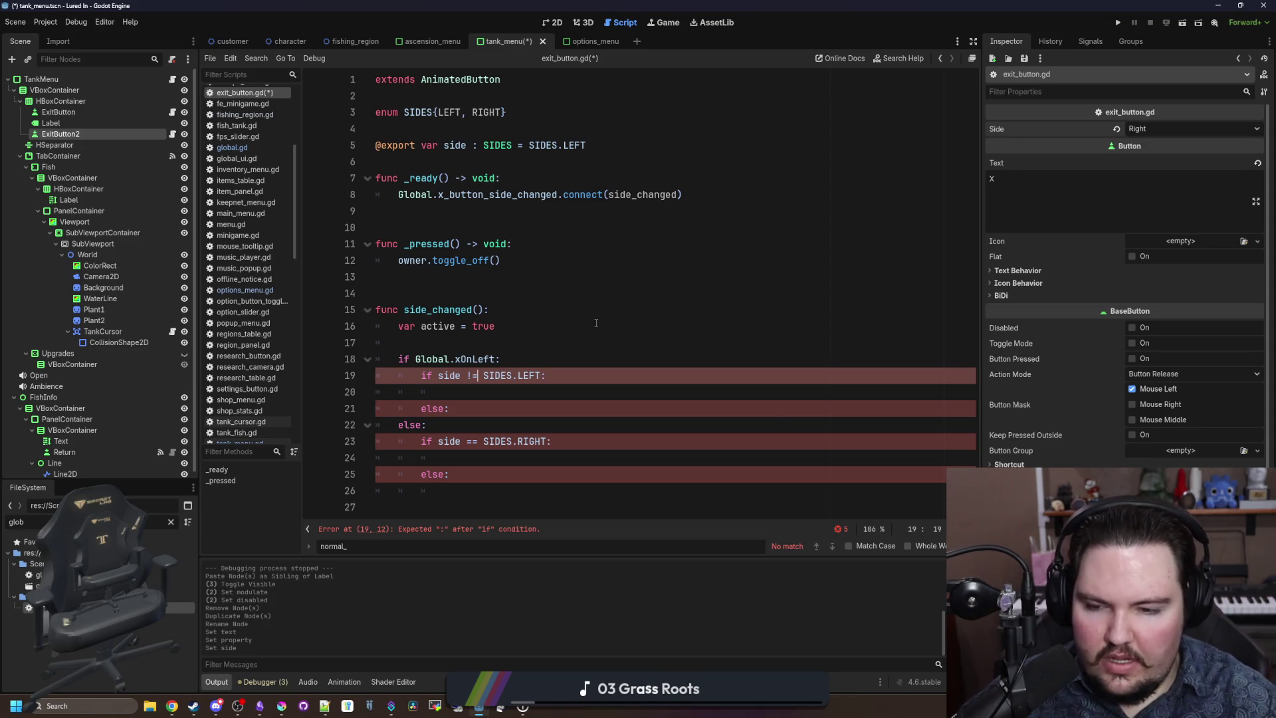
drag(450, 408, 347, 393)
key(BackSpace)
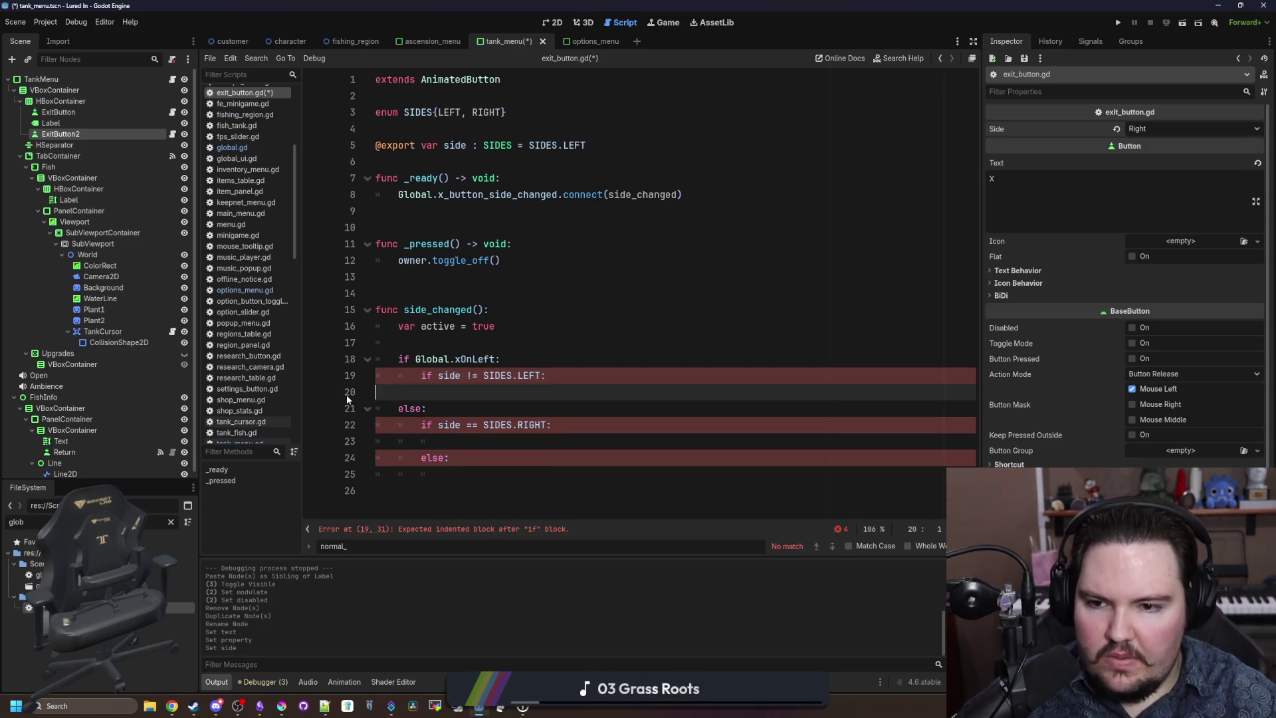
text(active )
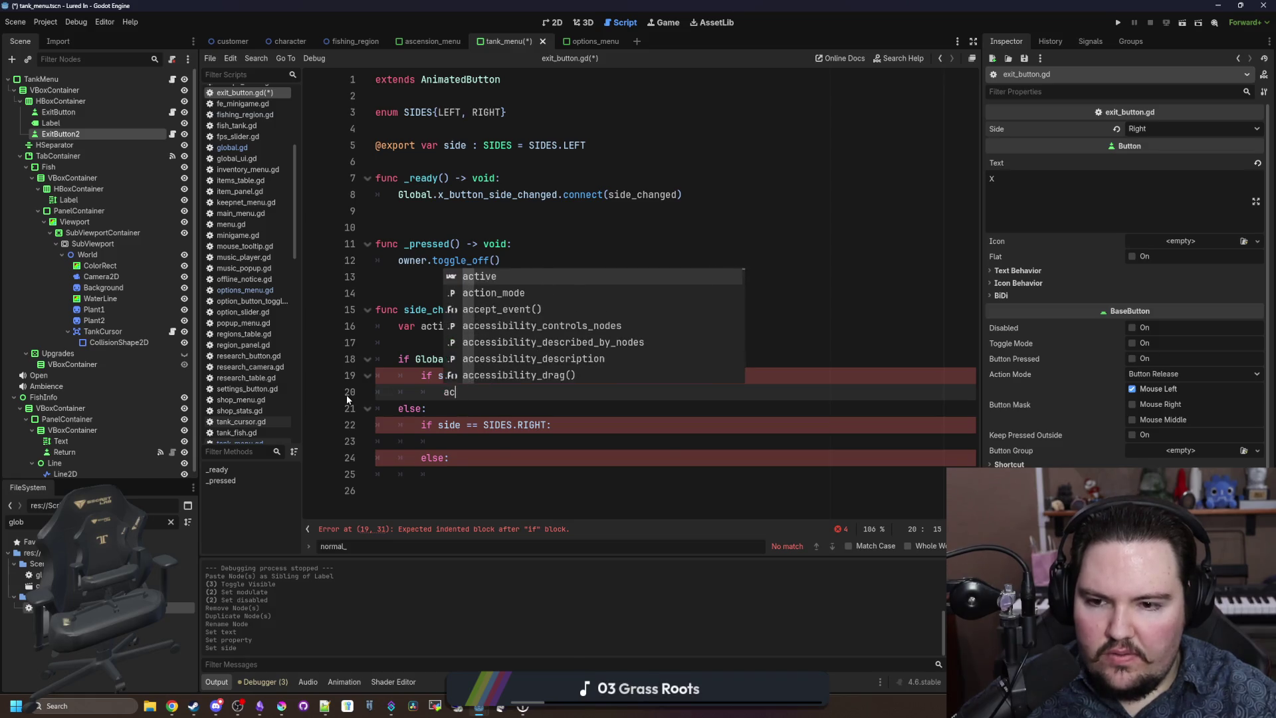
text(= false)
Step: Change the RIGHT check to != with active = false, deleting the leftover else
click(493, 450)
drag(493, 449, 378, 473)
key(BackSpace)
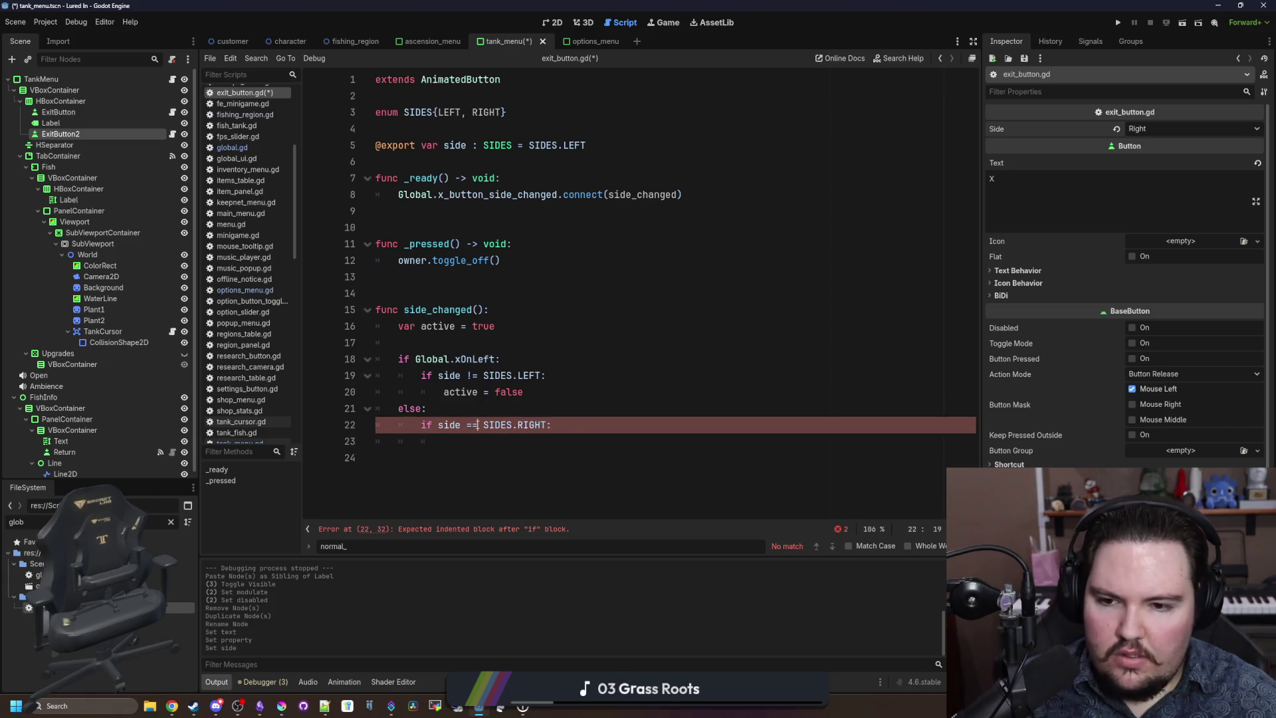
key(BackSpace)
key(BackSpace)
text(!=)
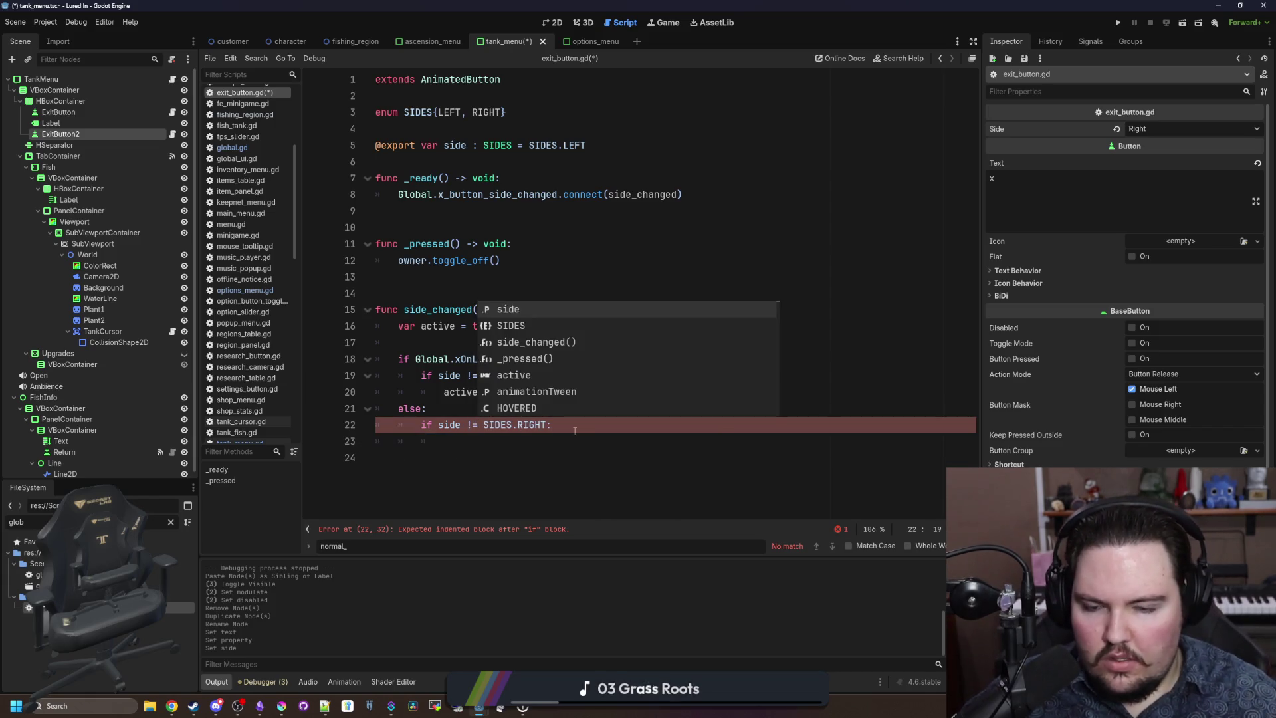
click(528, 446)
text(active = fals)
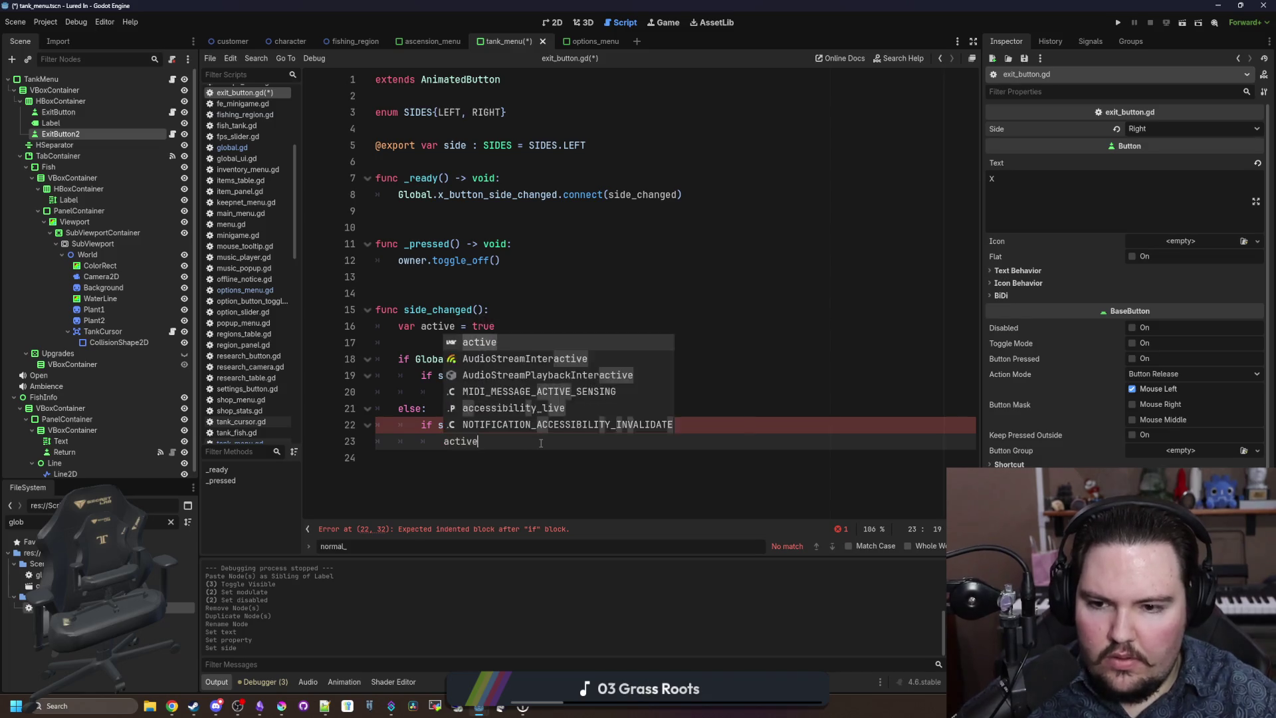
key(Return)
click(450, 470)
key(Tab)
key(Return)
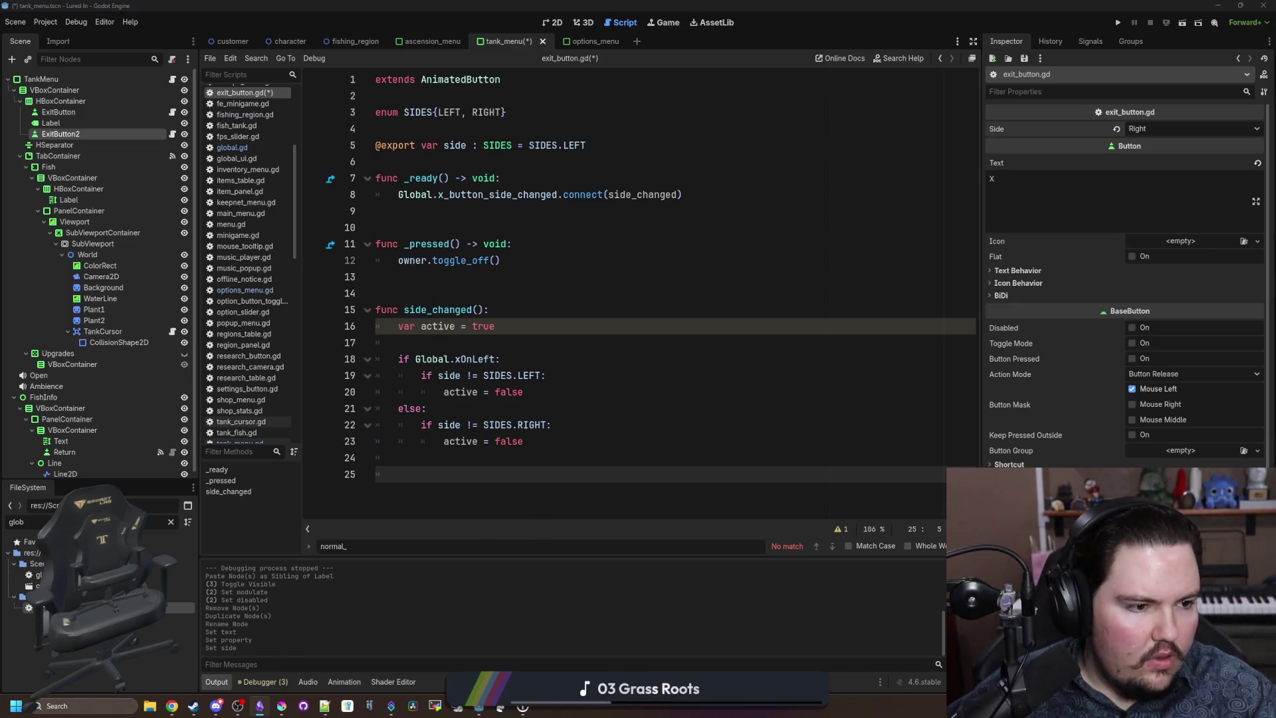
click(259, 706)
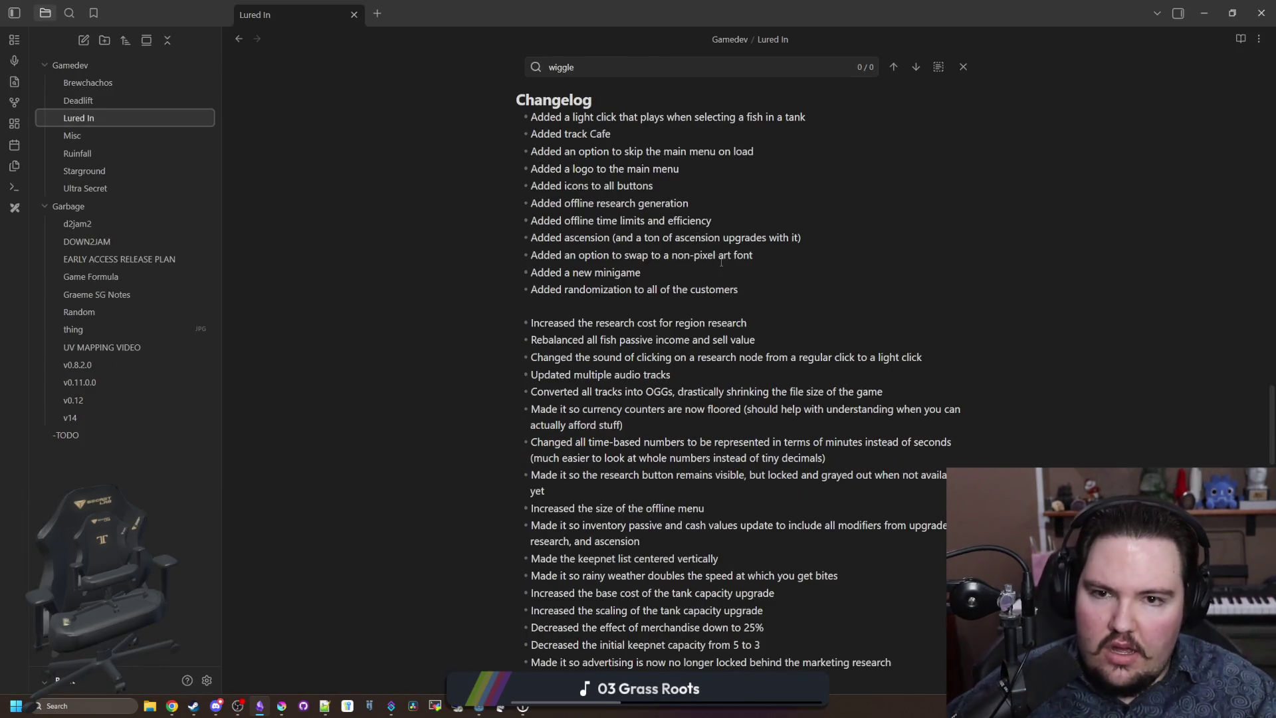
Step: Delete the old entries under the Lured In note's Changelog heading, then return to Godot
scroll(762, 413, down, 8)
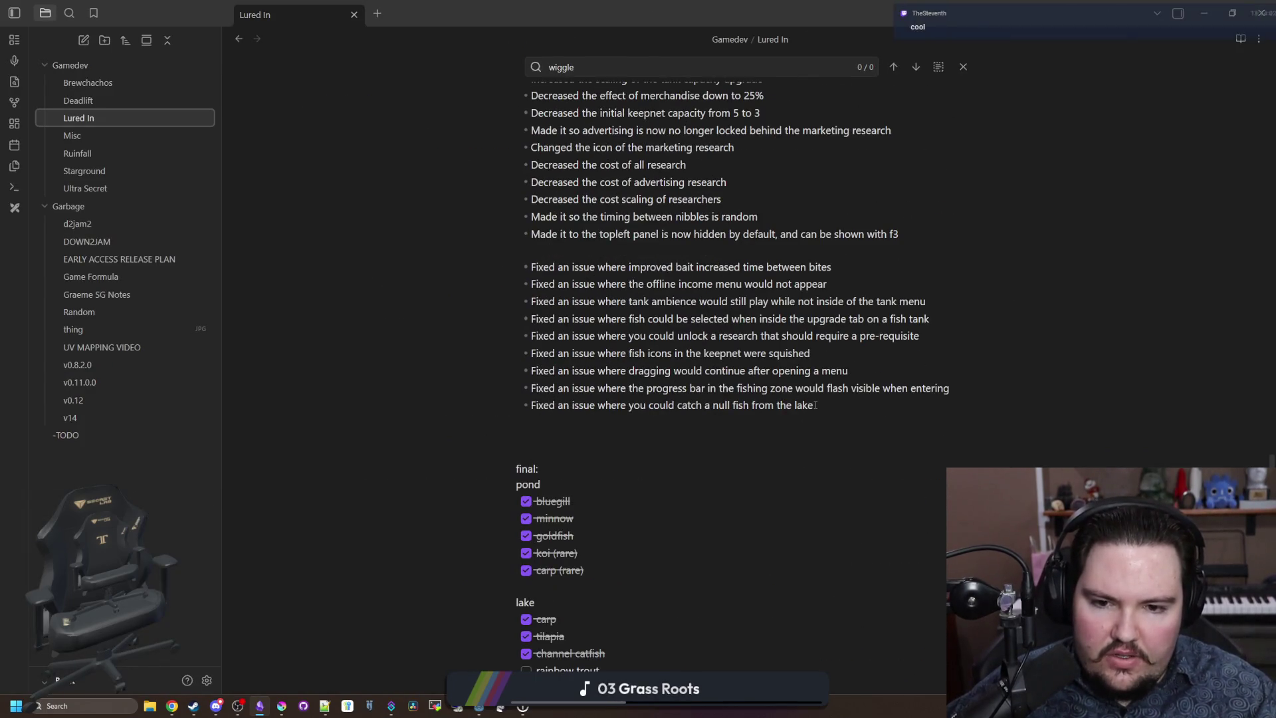
mouse_move(823, 404)
mouse_down()
mouse_move(731, 388)
mouse_move(629, 304)
mouse_move(911, 392)
mouse_move(532, 373)
mouse_move(531, 488)
mouse_move(644, 410)
mouse_move(578, 389)
mouse_move(551, 353)
mouse_move(535, 249)
mouse_move(545, 419)
mouse_move(537, 266)
mouse_move(546, 370)
mouse_move(578, 387)
mouse_move(481, 234)
mouse_move(473, 246)
mouse_up()
key(BackSpace)
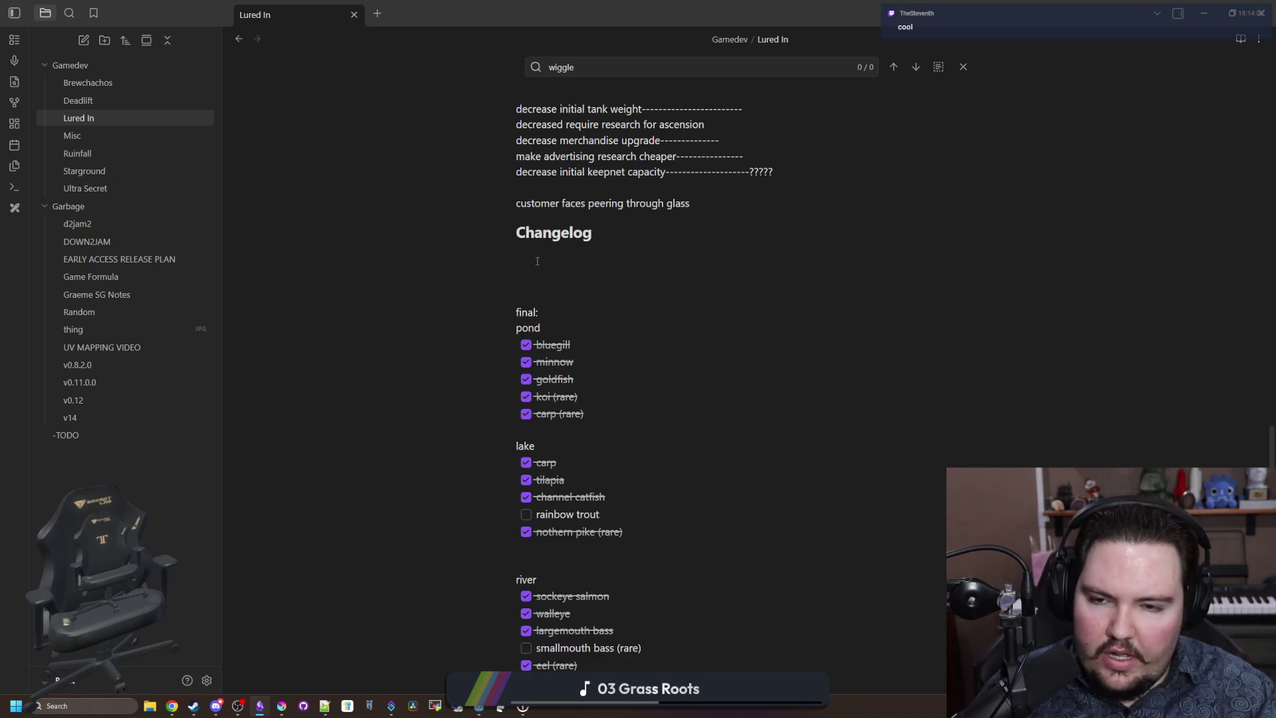
key(alt+Tab)
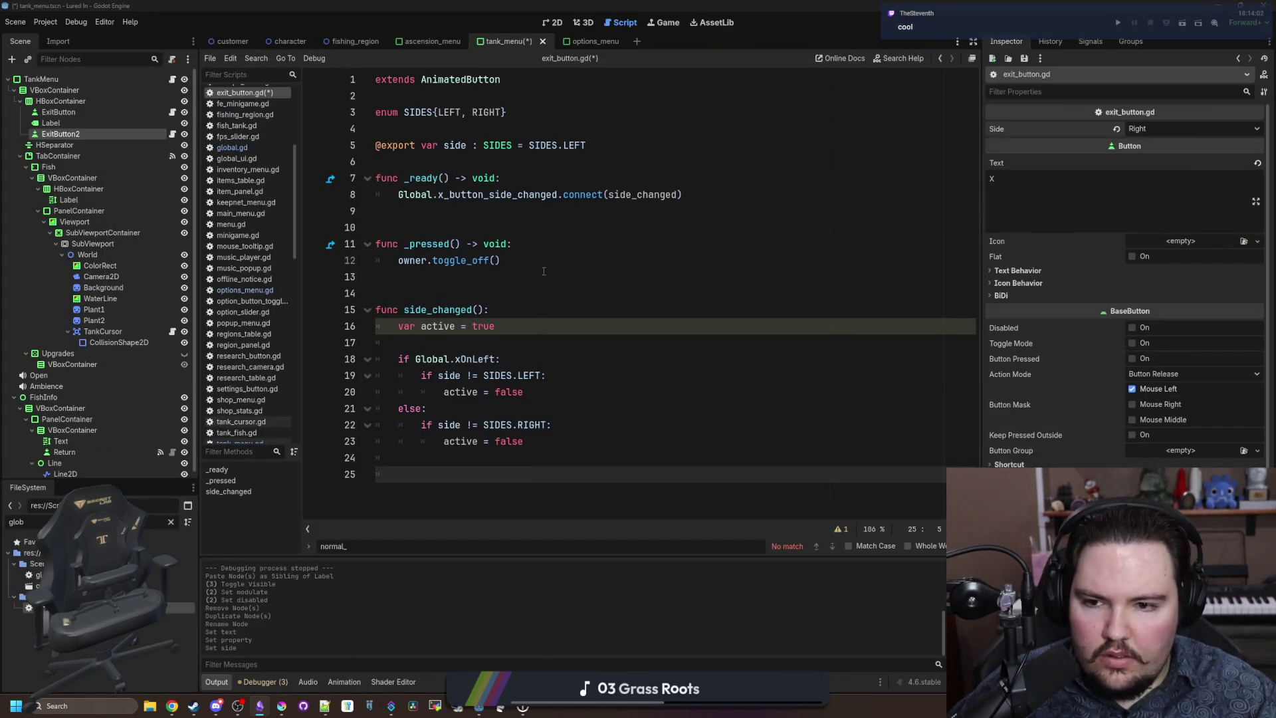
Step: Add the line disabled = !active on line 25 of side_changed
click(462, 473)
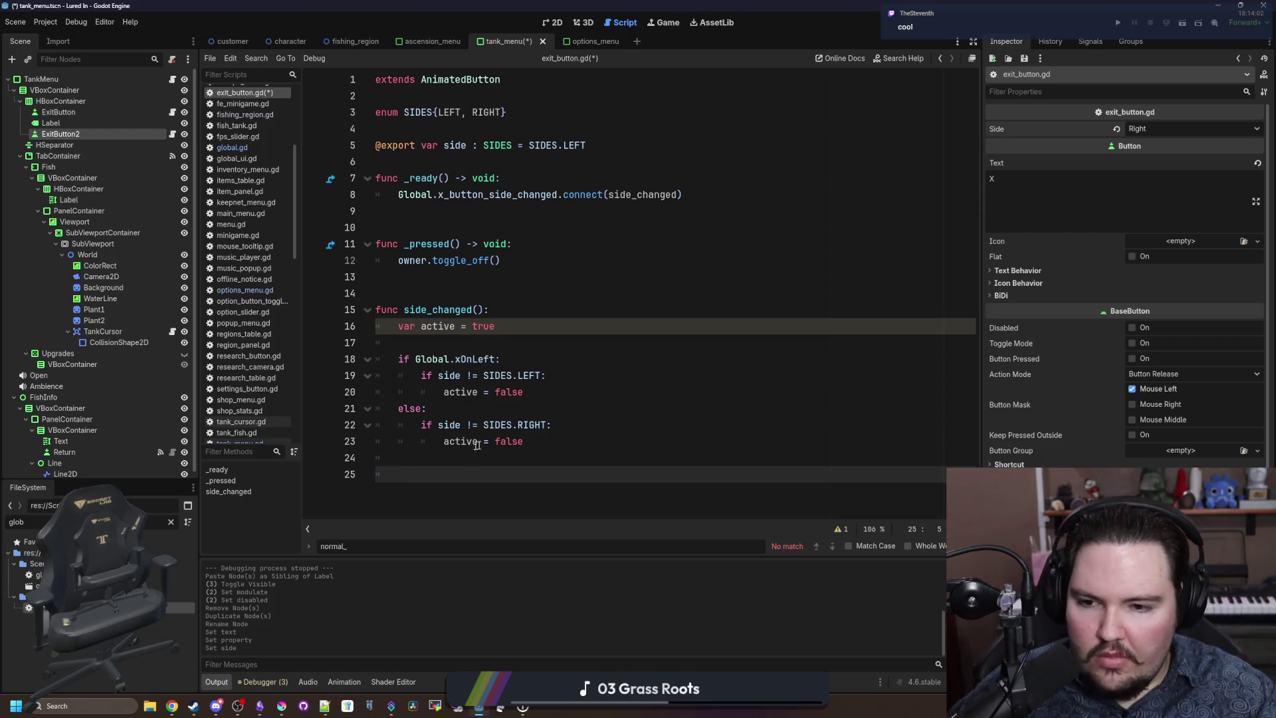
text(disabled)
key(BackSpace)
key(BackSpace)
text(= active)
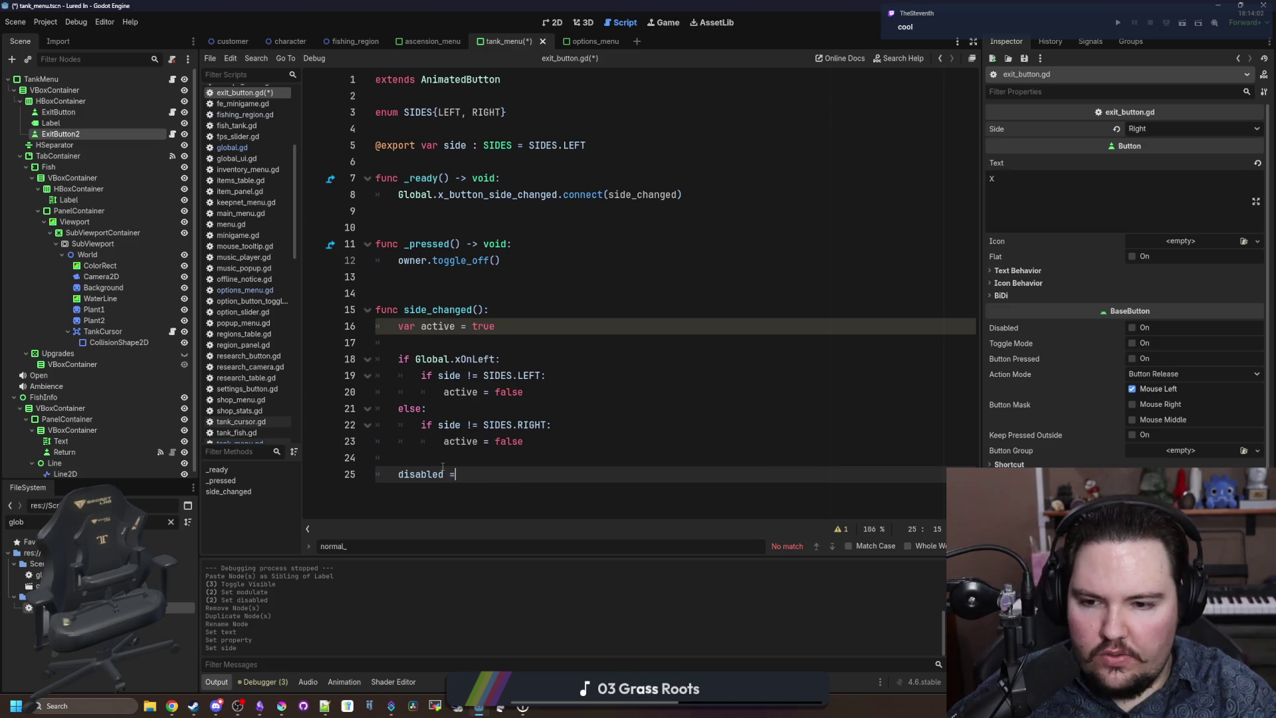
key(Left)
key(Left)
key(Left)
text(!)
key(End)
key(Return)
key(Return)
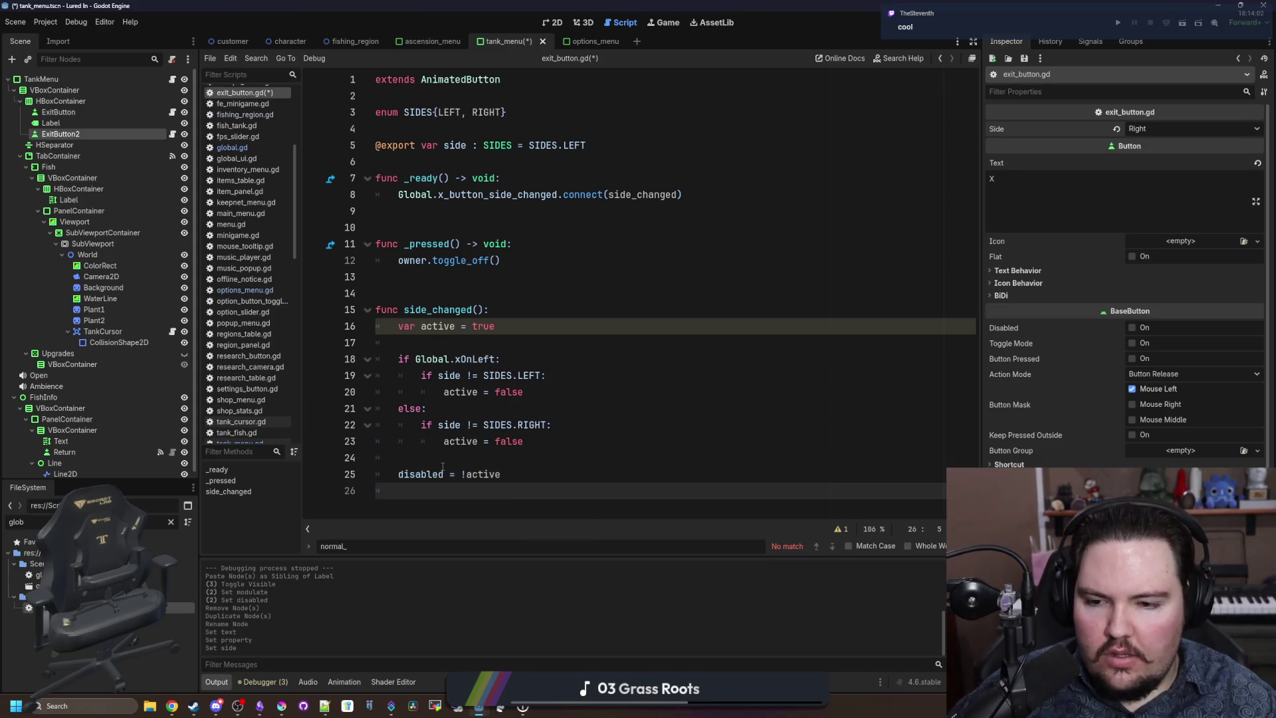
Step: Add self_modulate.a = 1.0 * int(active) so inactive buttons become transparent
text(modulate.a)
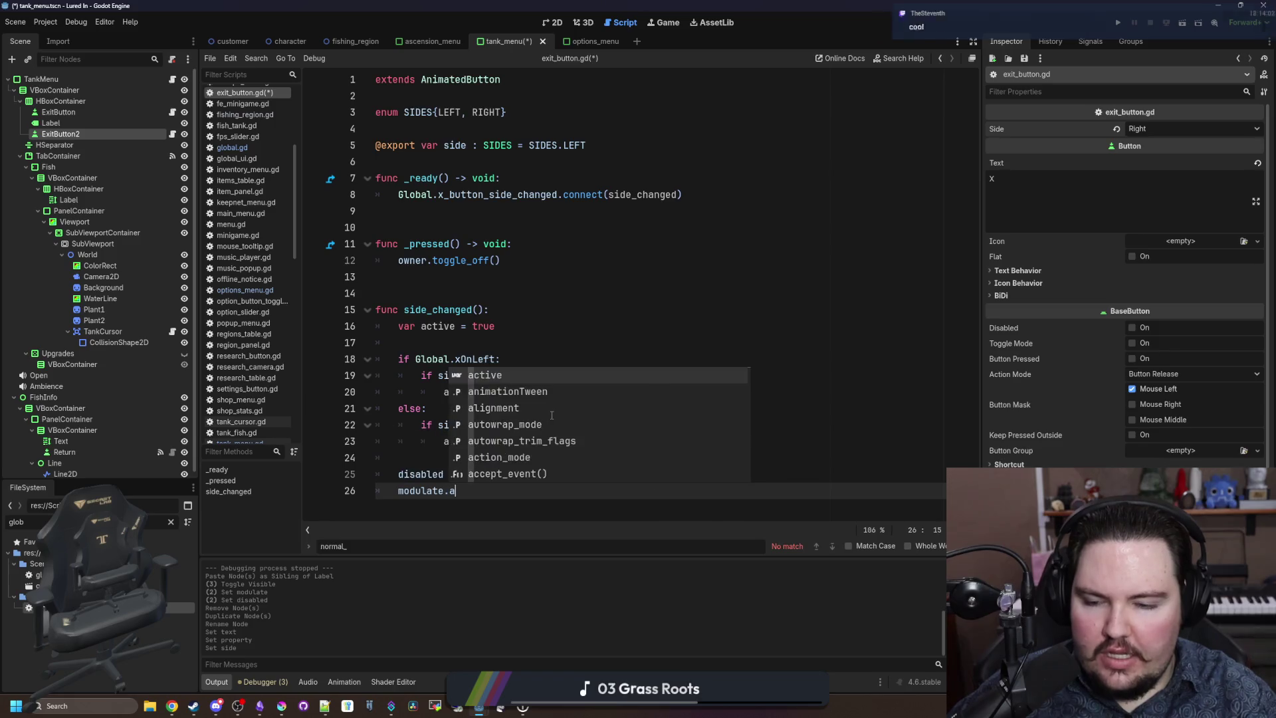
key(BackSpace)
key(BackSpace)
key(BackSpace)
text(self_m)
key(Return)
text(=)
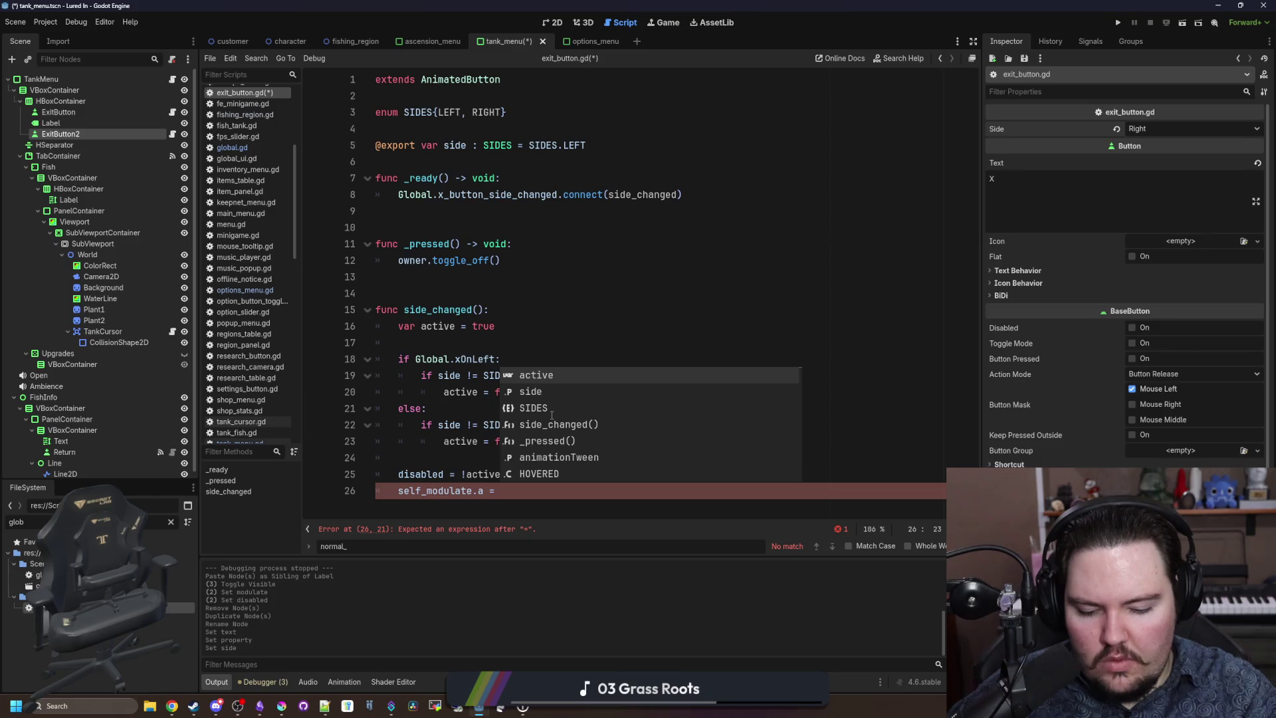
text(1.0 * int(a)
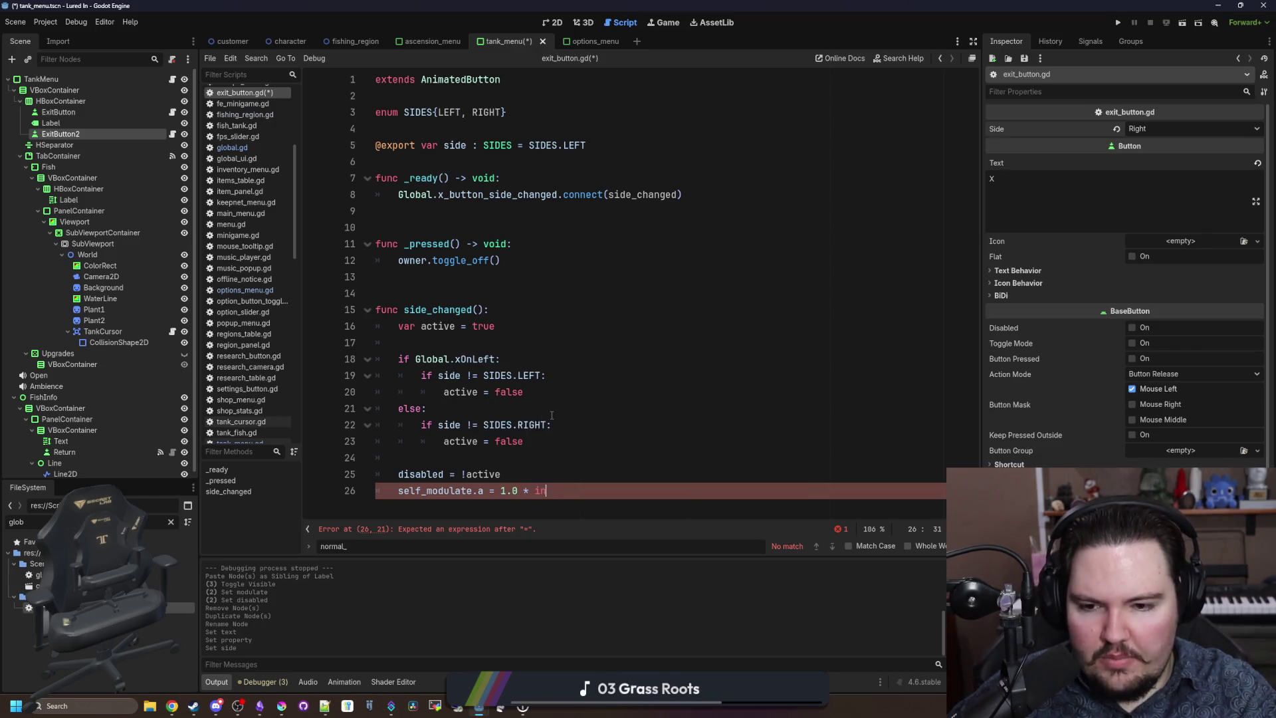
text(ctive)
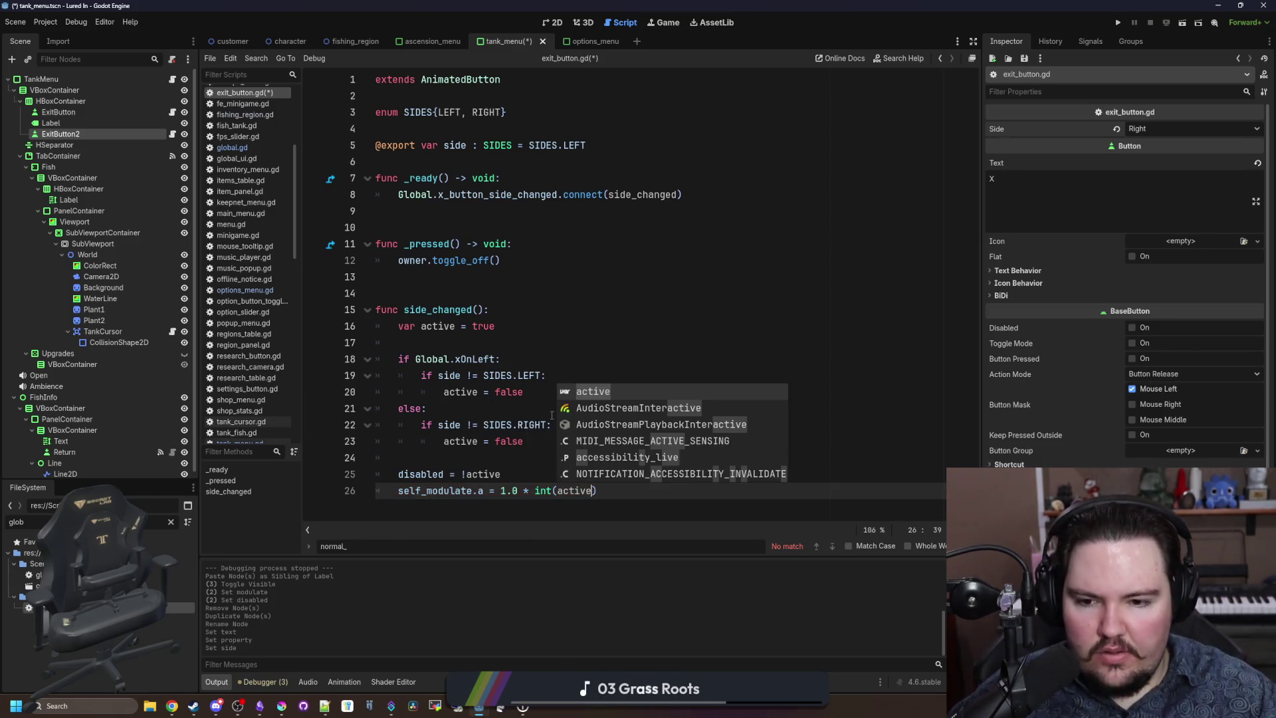
key(Escape)
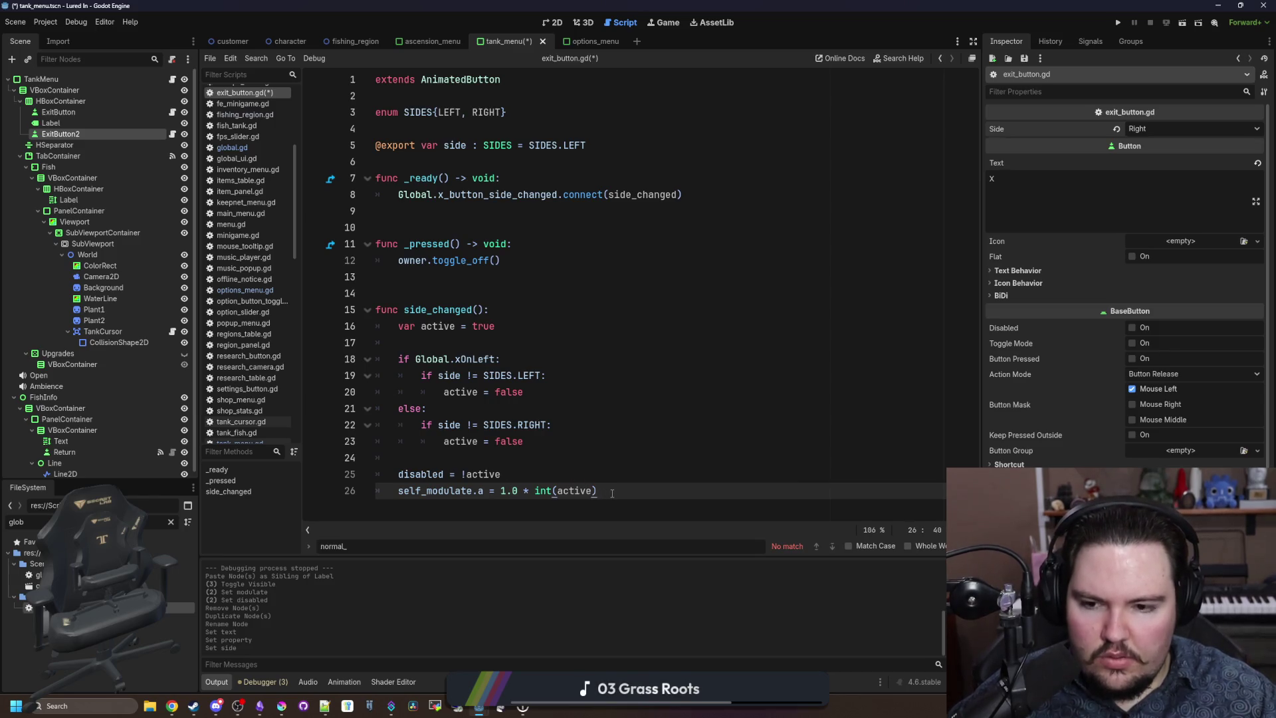
text())
key(Return)
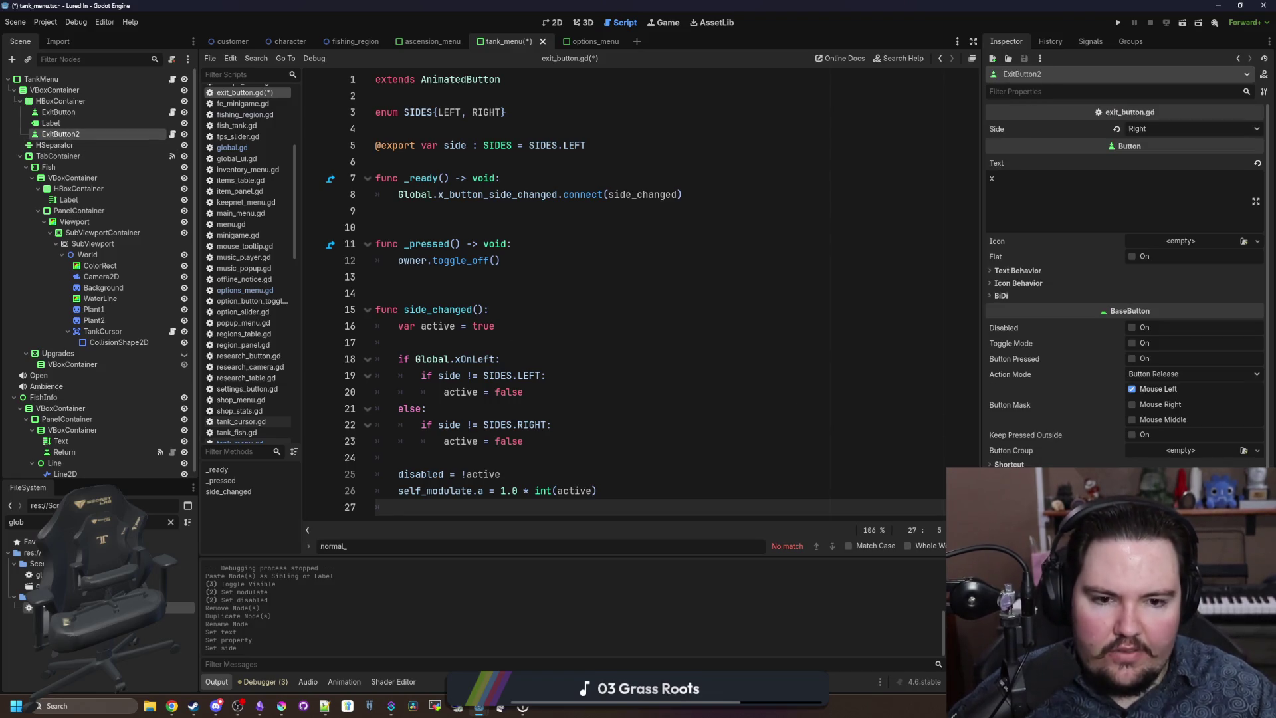
Step: Add focus_mode = Control.FOCUS_ALL on the next line
scroll(1043, 434, down, 3)
click(1029, 444)
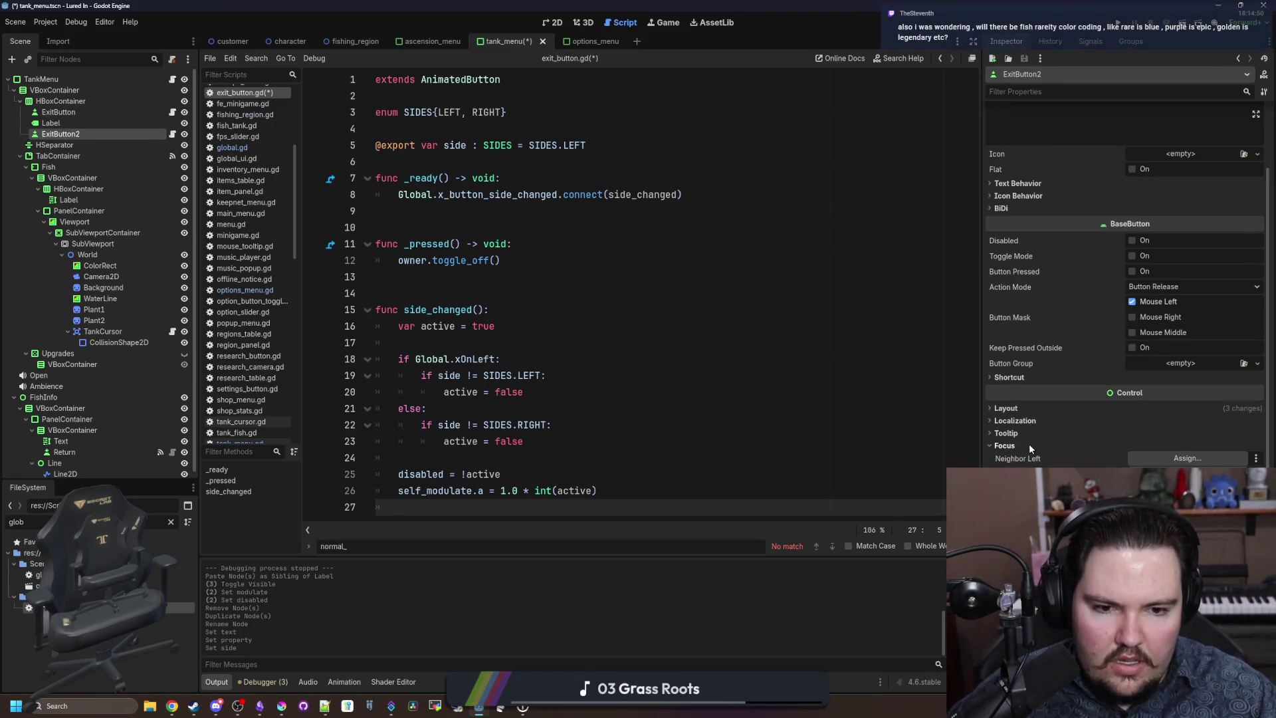
scroll(1029, 444, down, 4)
click(517, 507)
text(focus_mode =)
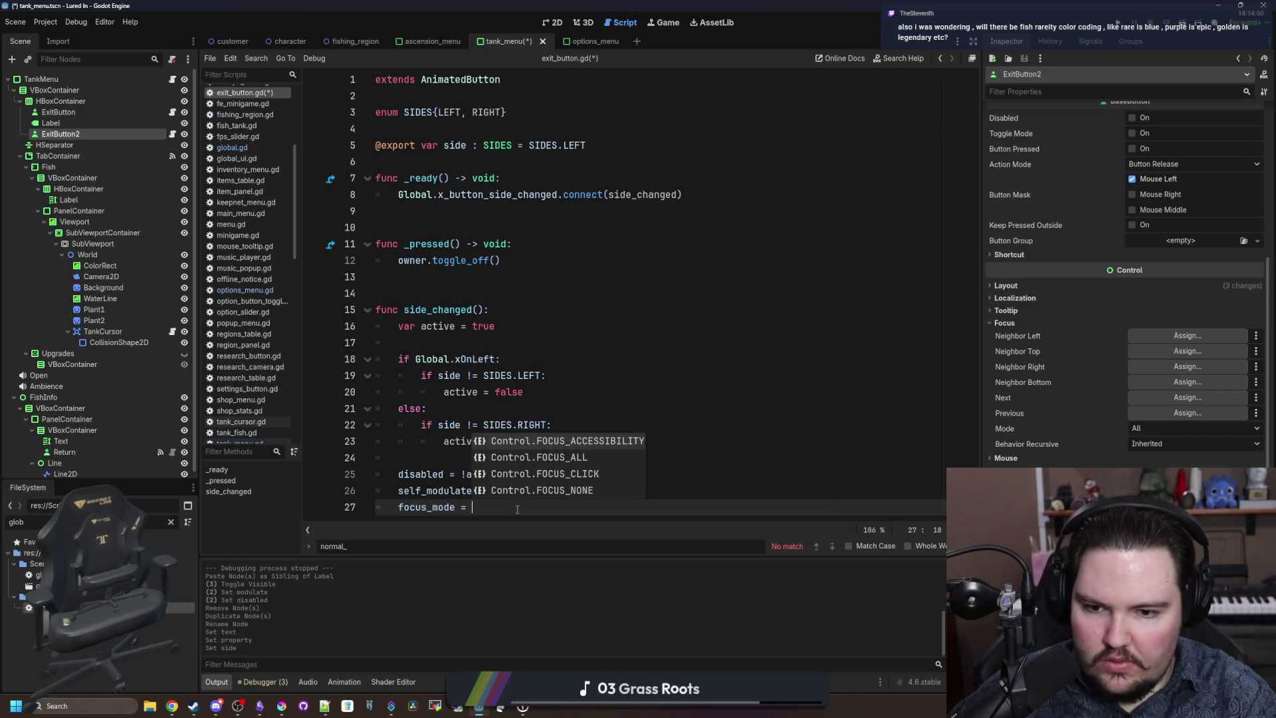
key(Down)
key(Return)
Step: Wrap the focus_mode assignment in an if active: block
drag(569, 507, 399, 507)
key(Home)
key(Return)
key(Up)
text(if active:)
key(Down)
key(Home)
key(Tab)
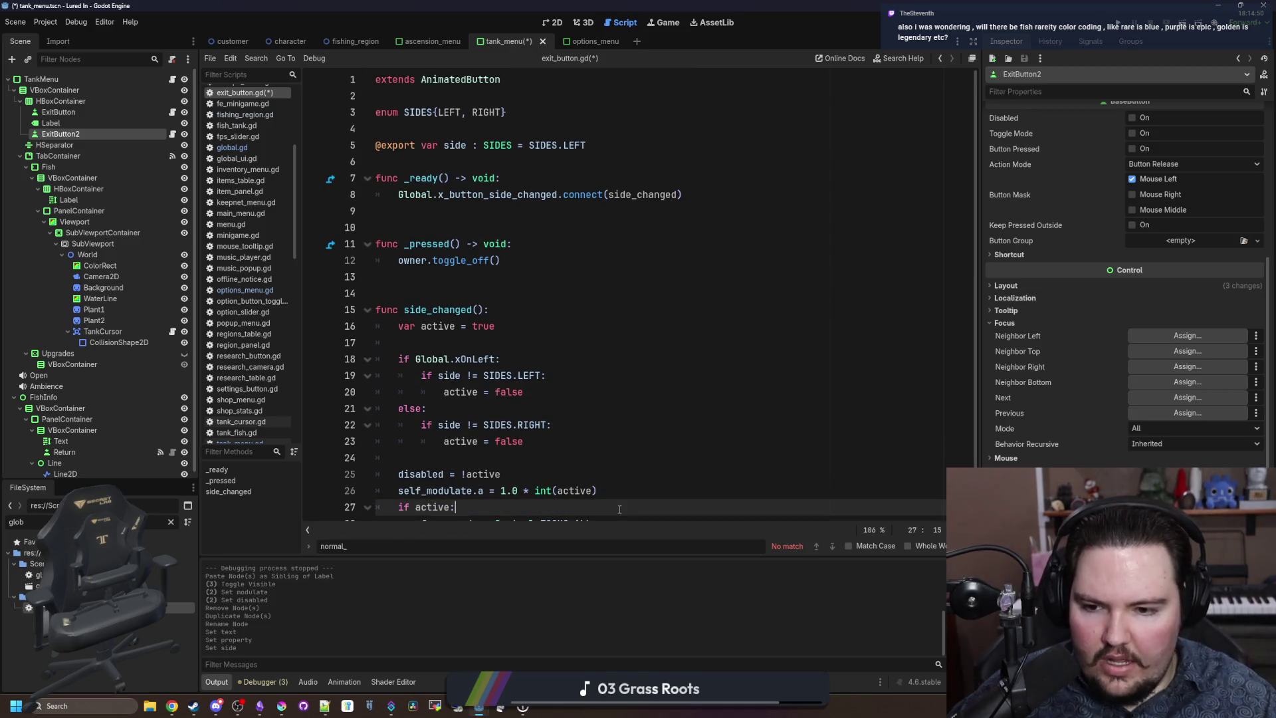
key(End)
key(Return)
Step: Add an else: branch setting focus_mode to Control.FOCUS_NONE, then save the script
key(BackSpace)
text(else:)
key(Return)
text(focus_mode = Control.FOCUS_ALL)
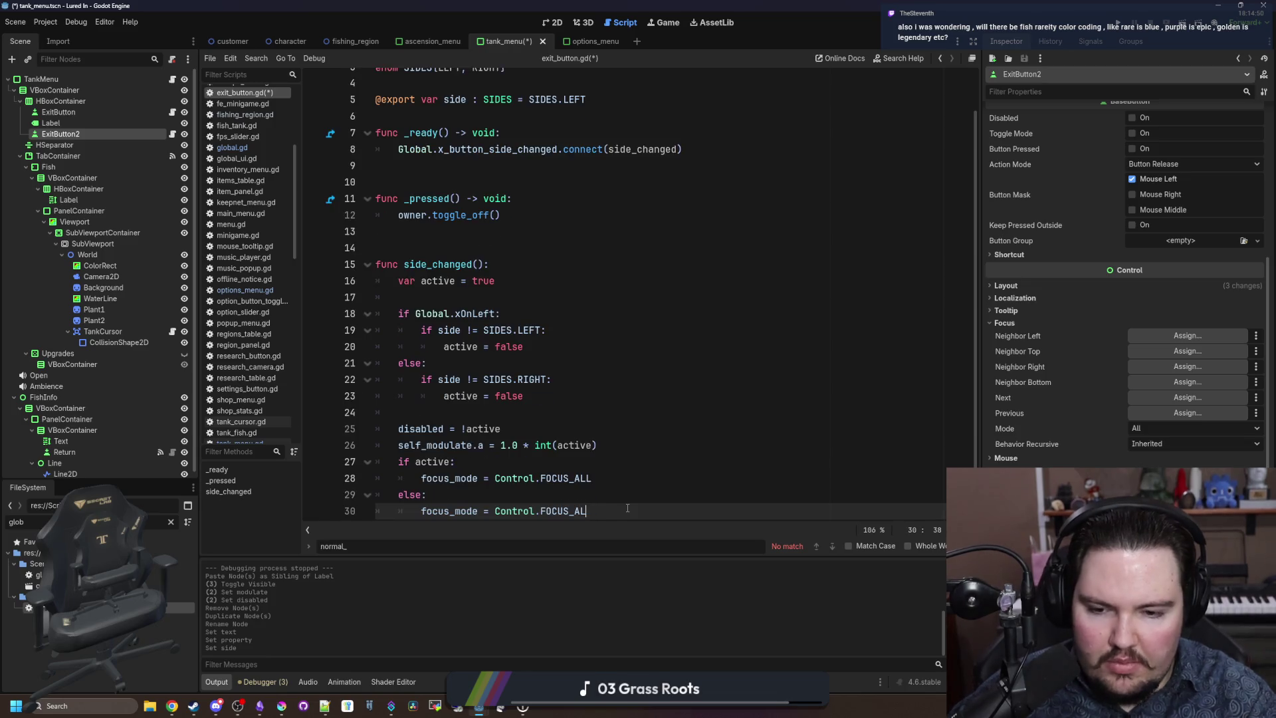
key(BackSpace)
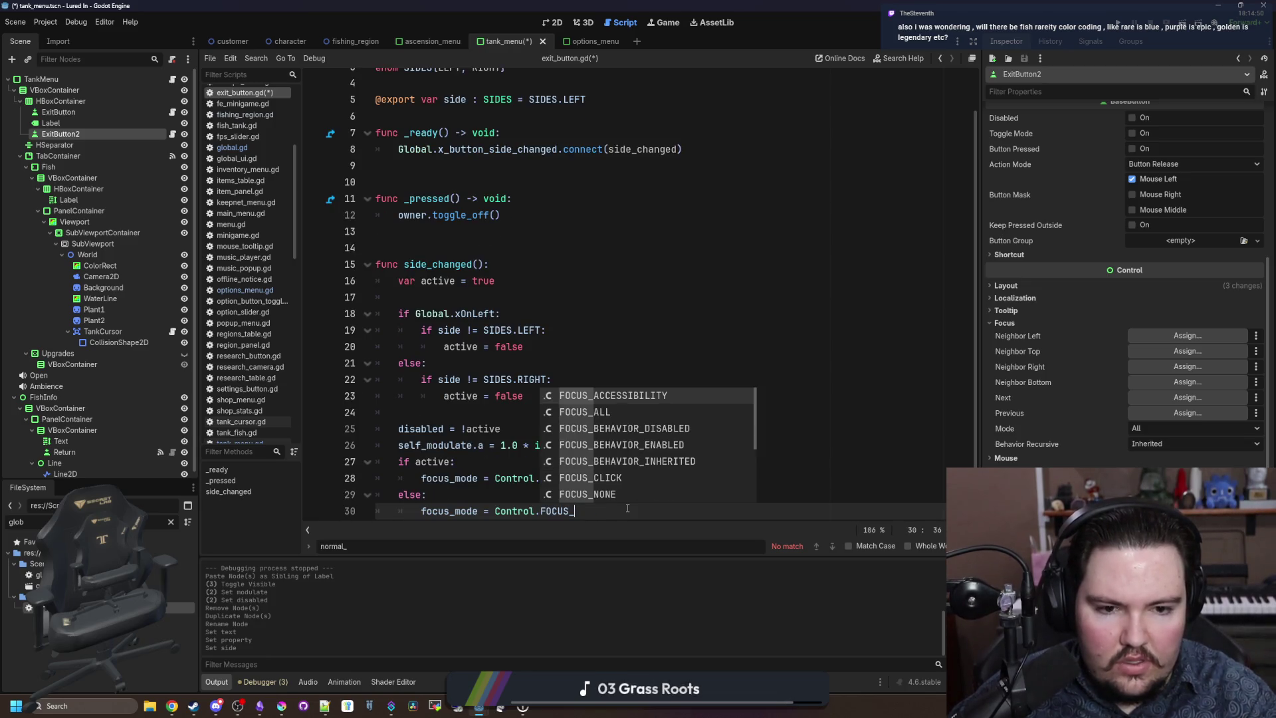
scroll(628, 508, up, 1)
text(NO)
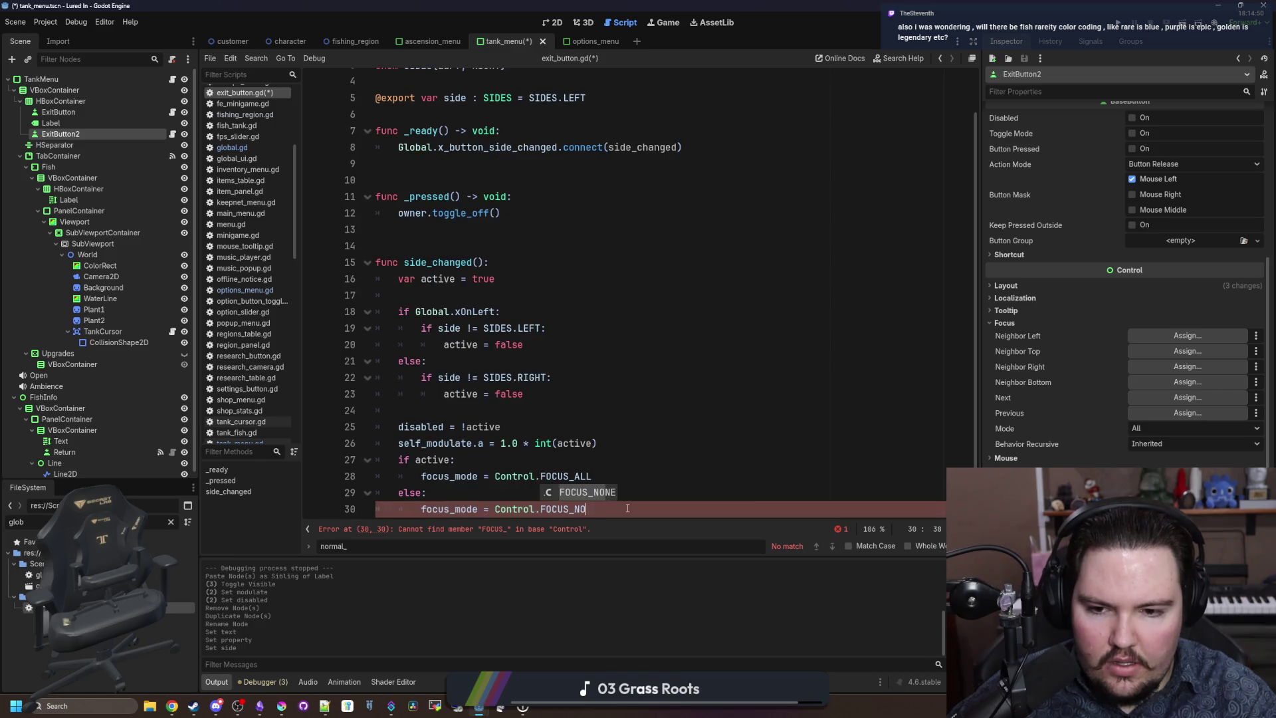
key(Return)
key(Up)
key(Up)
key(Up)
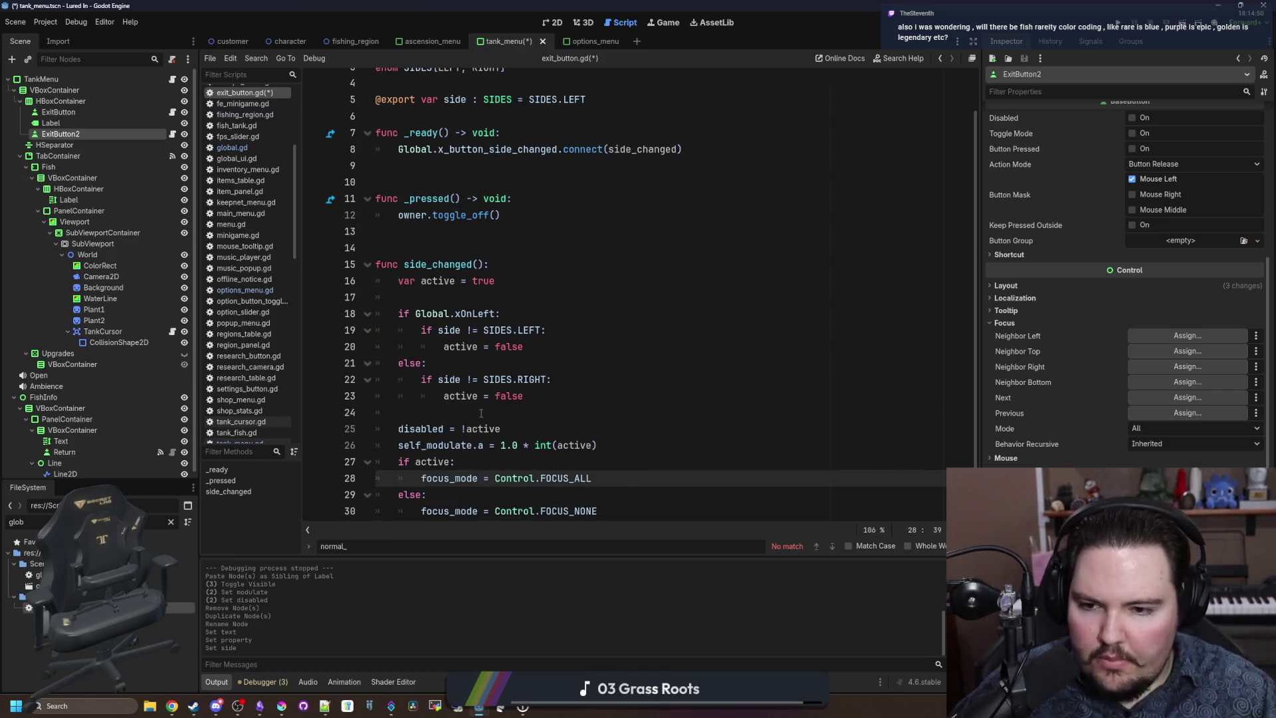
key(ctrl+s)
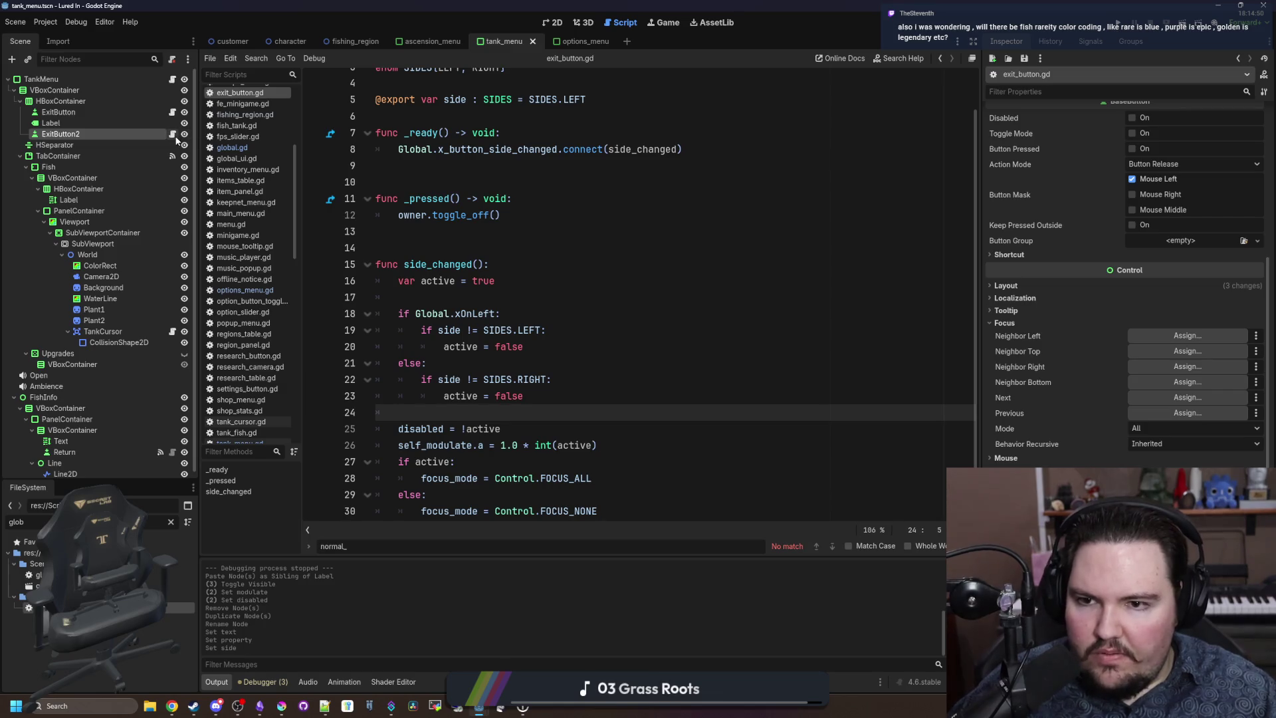
Step: Indent line 9 inside the ready function
scroll(464, 219, up, 1)
click(463, 219)
drag(398, 260, 500, 260)
click(418, 208)
key(Tab)
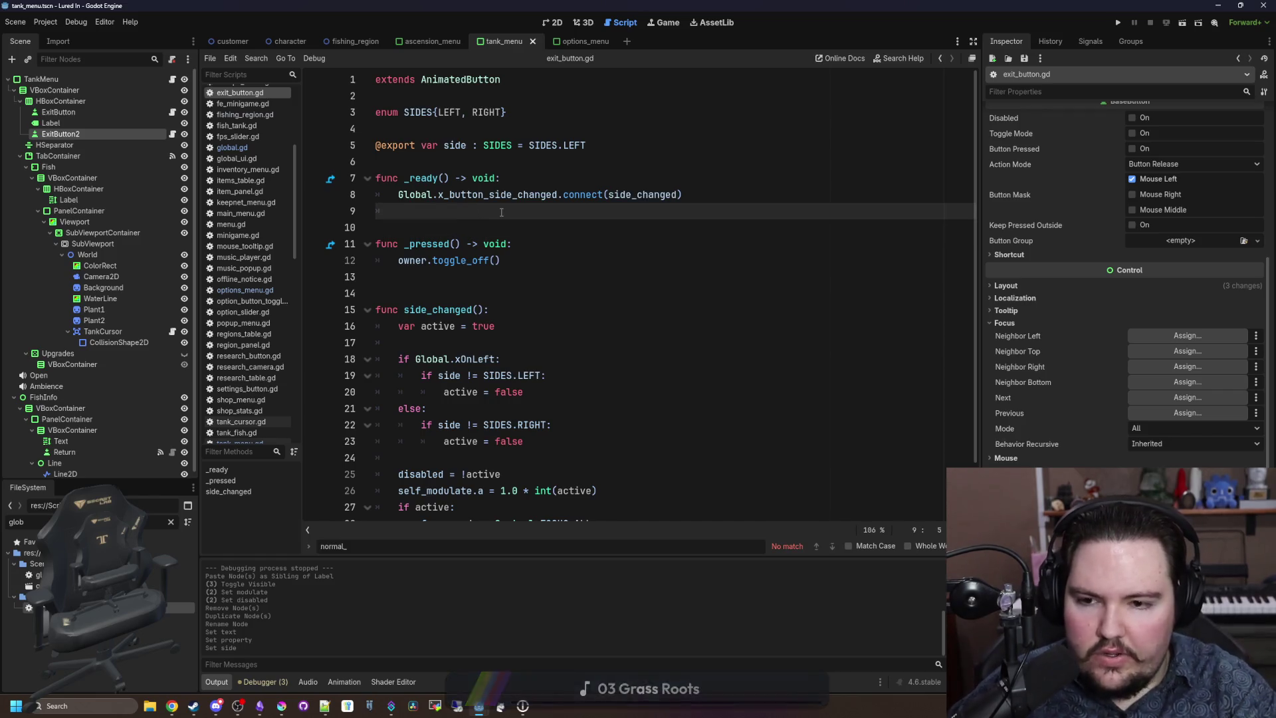
text(SIDE_)
key(BackSpace)
key(BackSpace)
key(BackSpace)
text(side_ch)
key(Return)
key(Return)
key(Return)
click(460, 162)
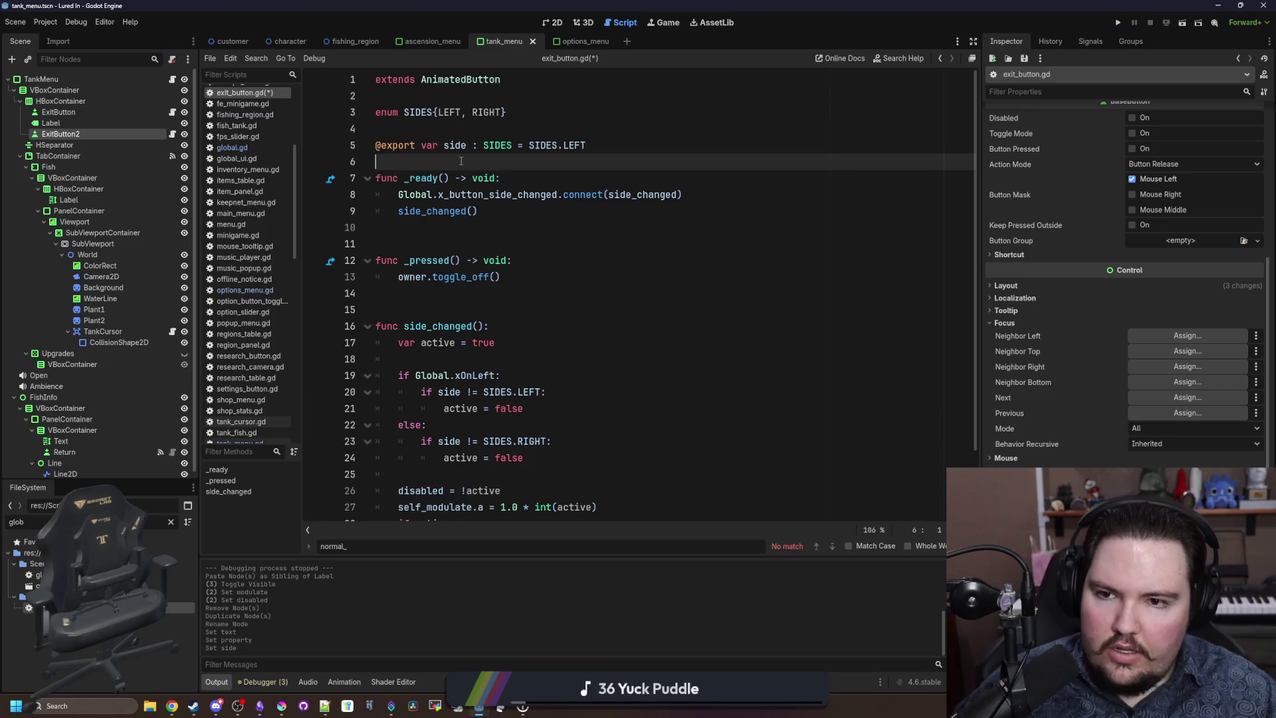
key(ctrl+s)
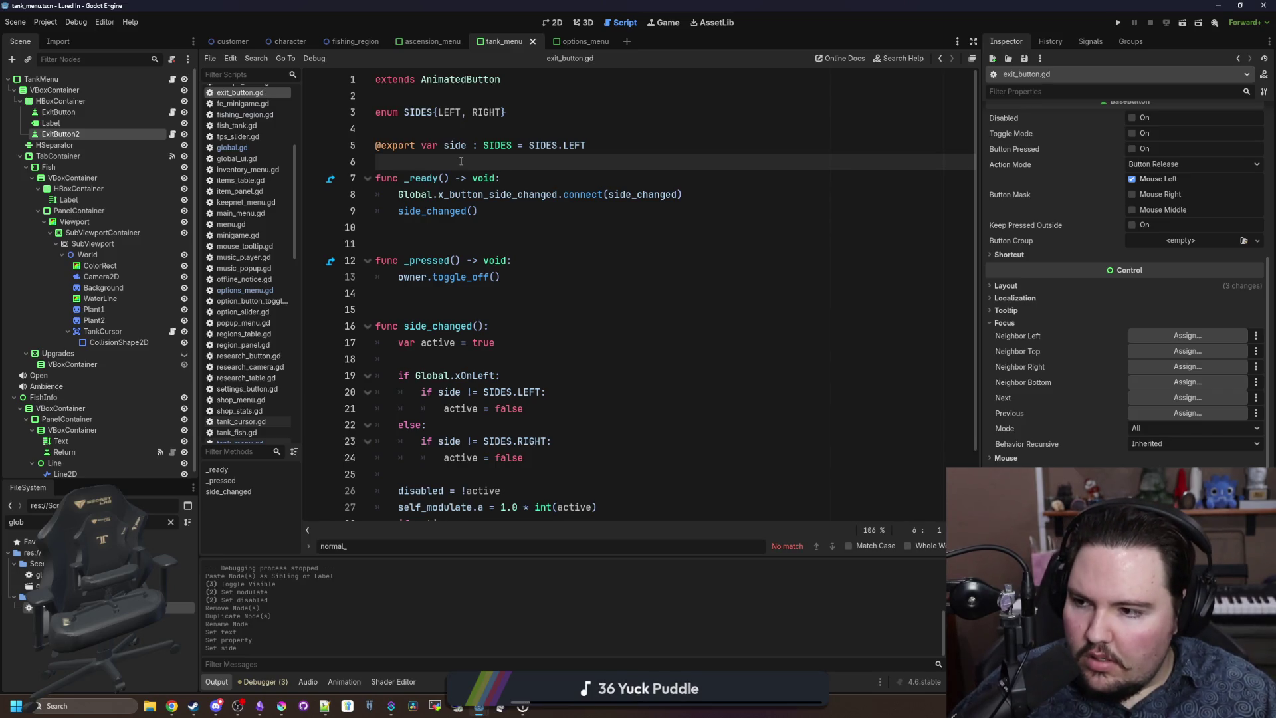
key(ctrl+s)
scroll(481, 231, down, 2)
scroll(482, 232, up, 2)
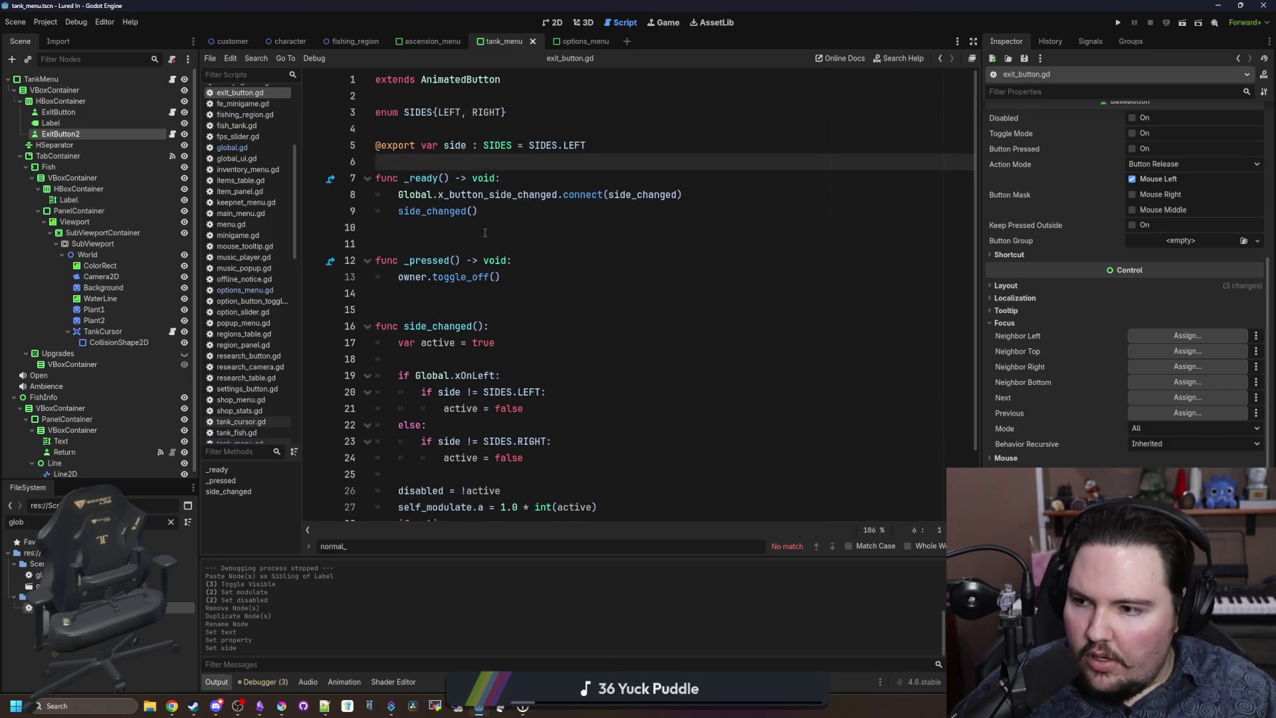
click(453, 241)
key(ctrl+s)
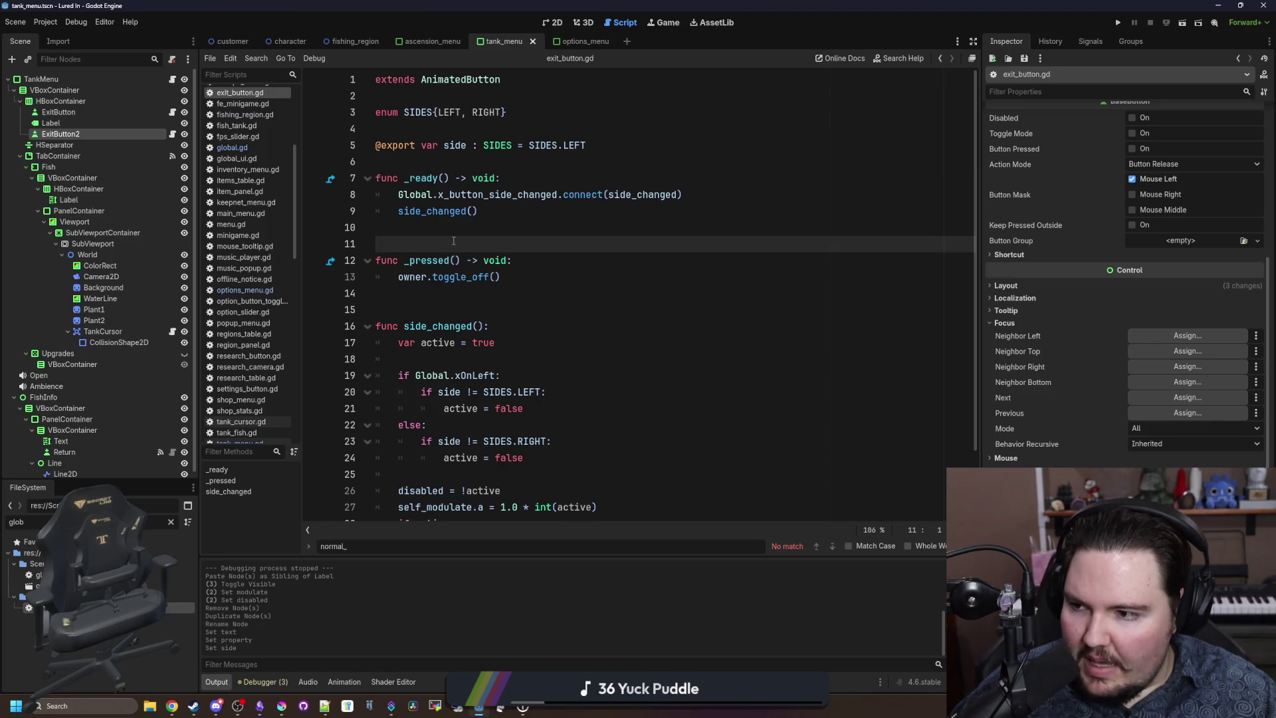
click(453, 166)
key(ctrl+s)
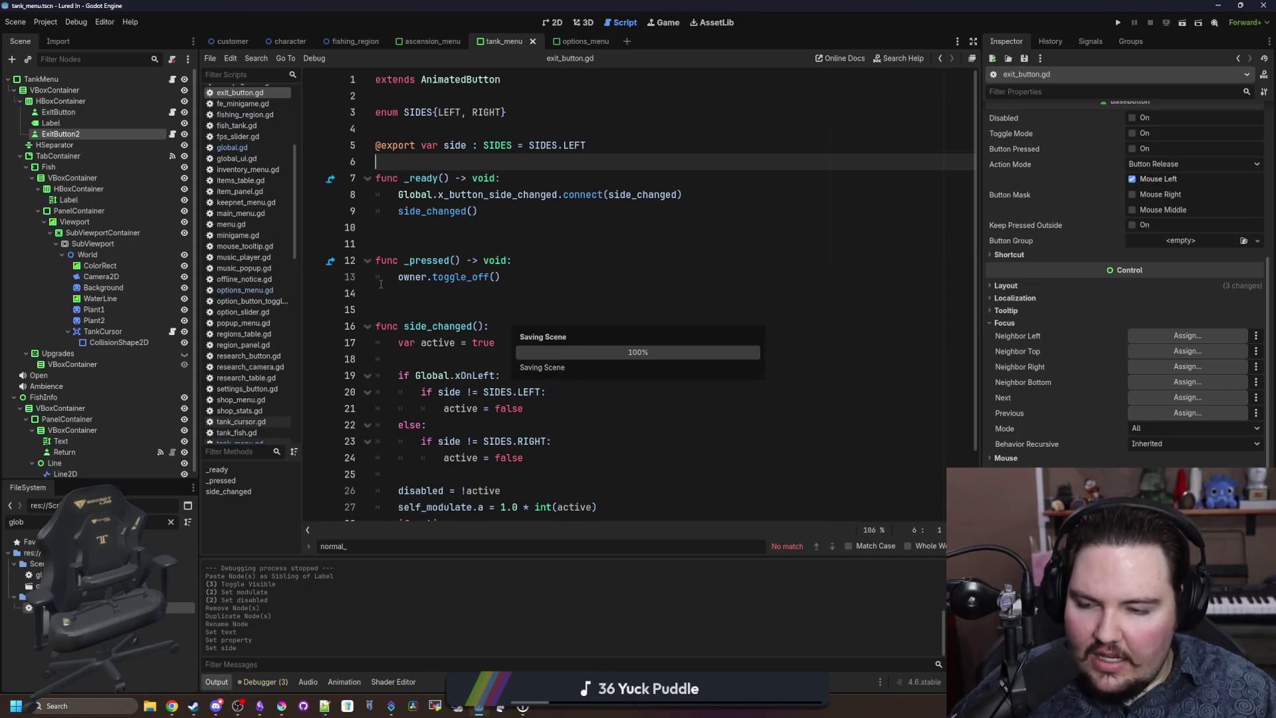
scroll(269, 400, down, 5)
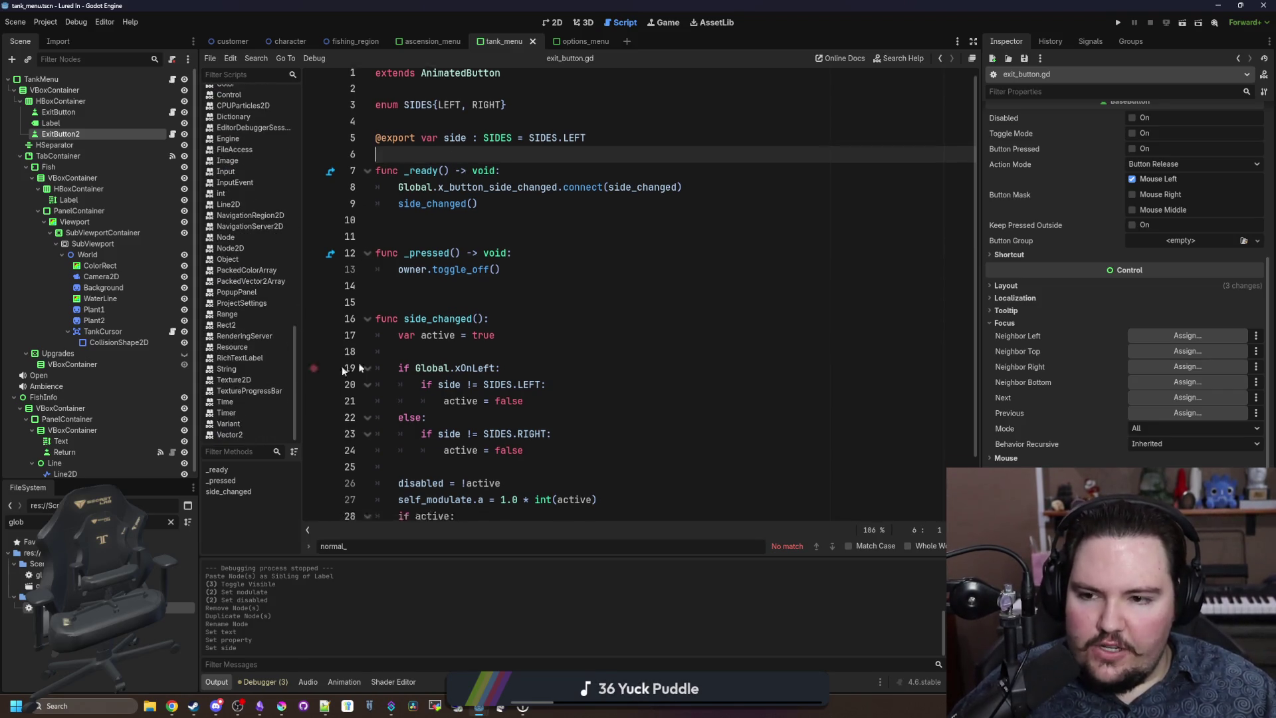
scroll(342, 365, down, 1)
click(477, 243)
click(448, 178)
scroll(509, 361, up, 3)
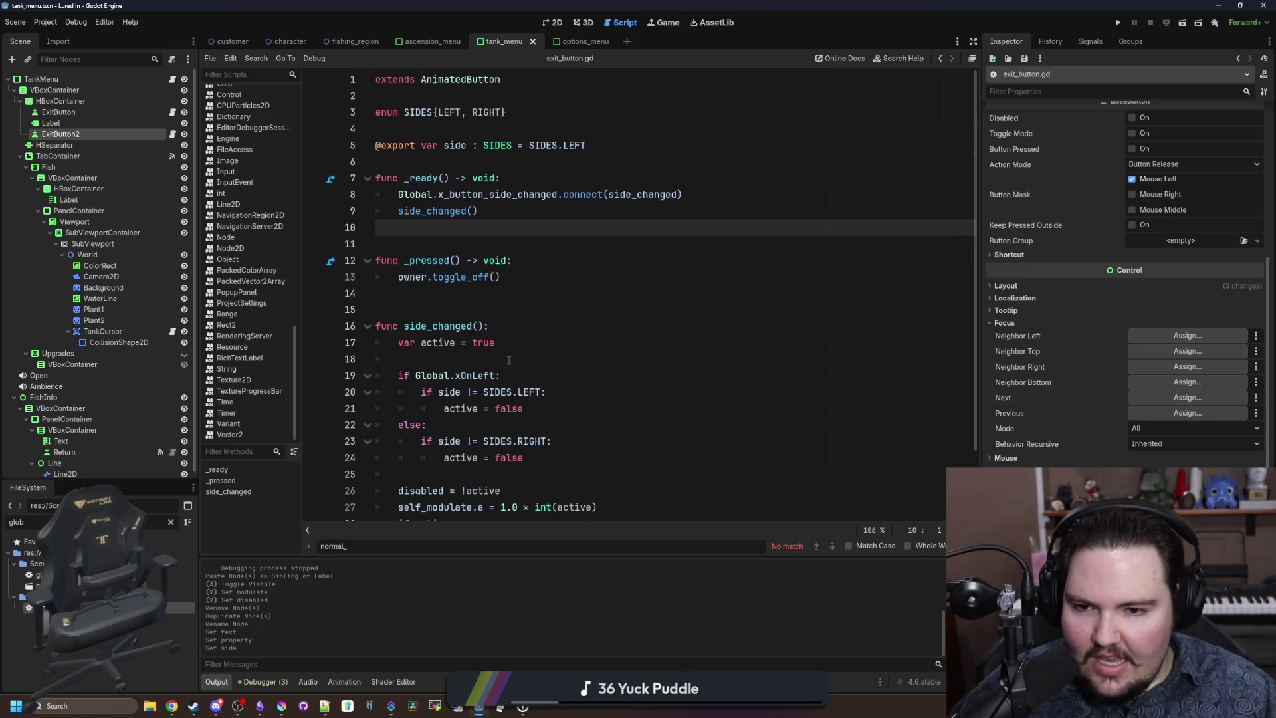
key(Down)
key(ctrl+s)
click(170, 521)
Step: Open regions_table.gd via the 'region' filter and inspect the Pond fish list entries
text(region)
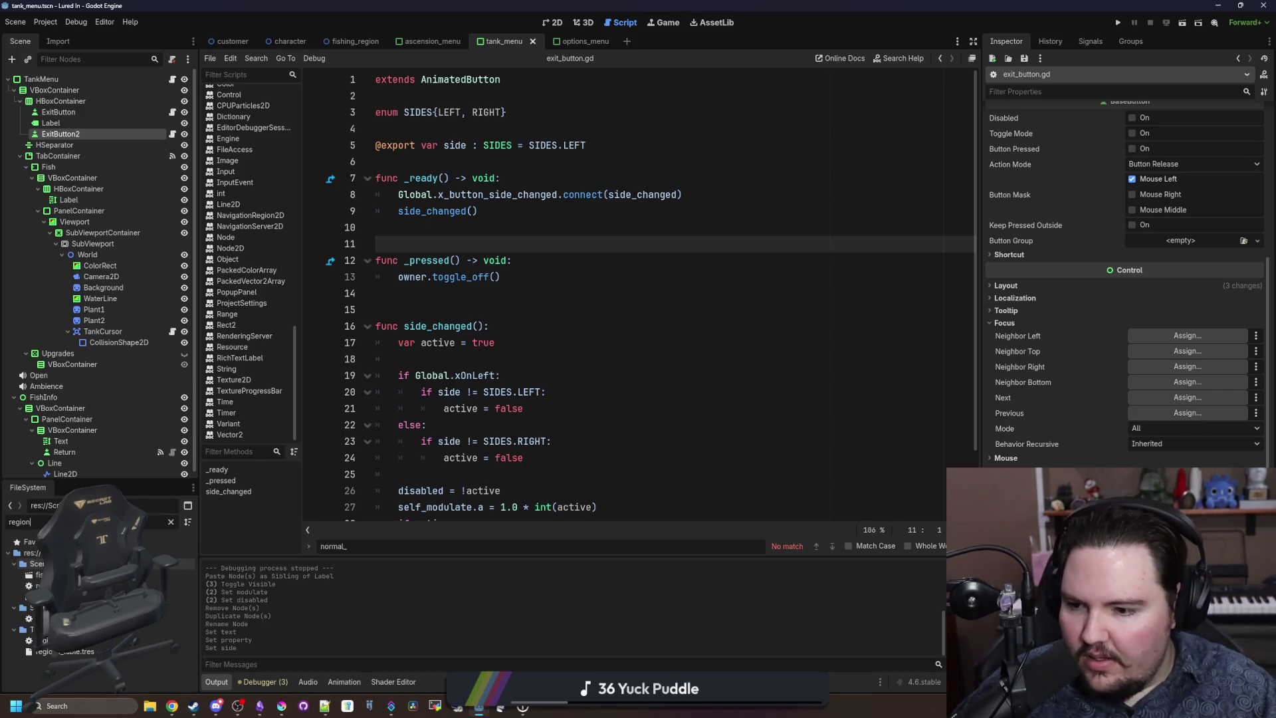
double_click(66, 640)
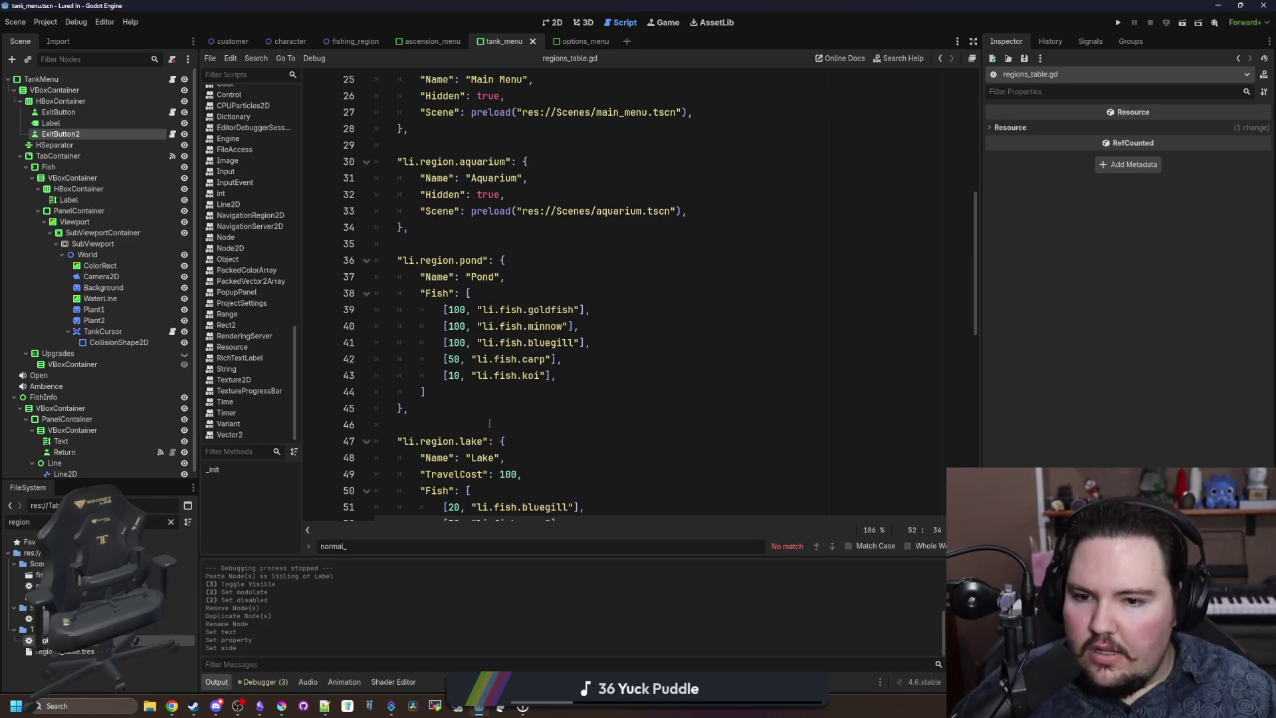
click(465, 376)
click(465, 392)
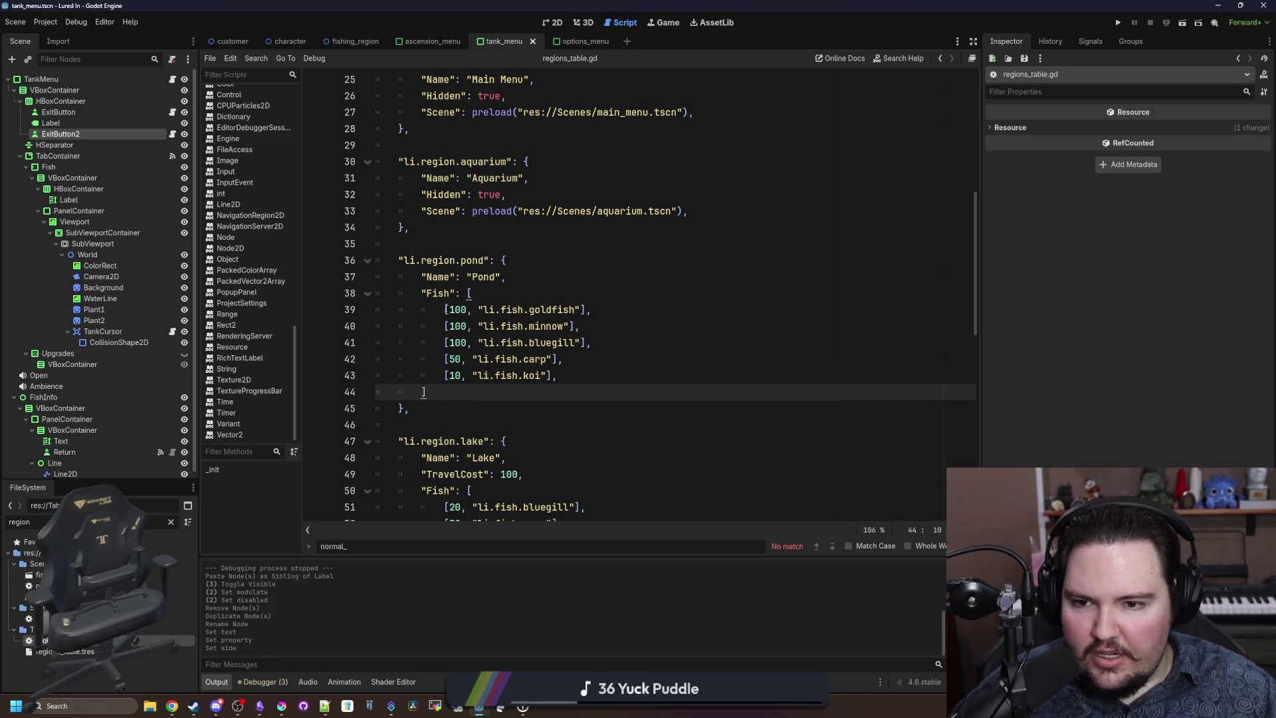
mouse_move(445, 306)
mouse_down()
mouse_move(592, 343)
mouse_move(443, 376)
mouse_up()
click(624, 347)
click(484, 395)
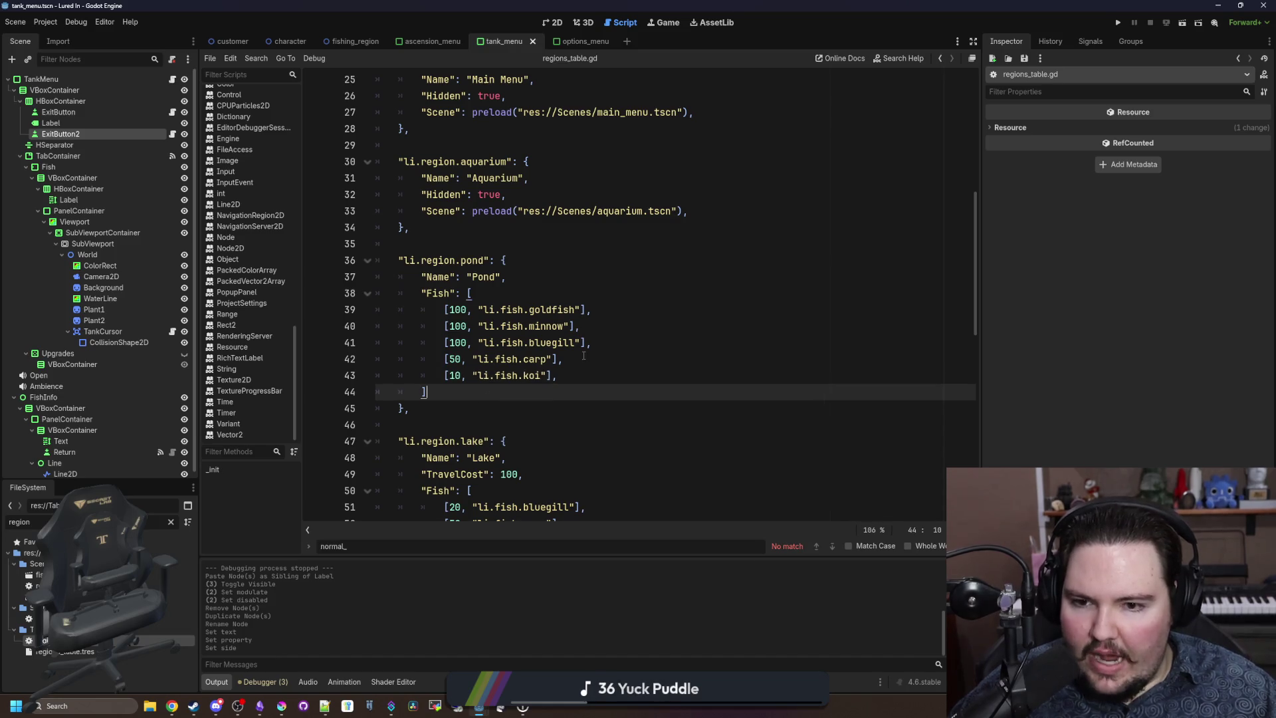
drag(561, 358, 444, 359)
click(546, 408)
drag(602, 344, 590, 309)
click(590, 309)
click(543, 290)
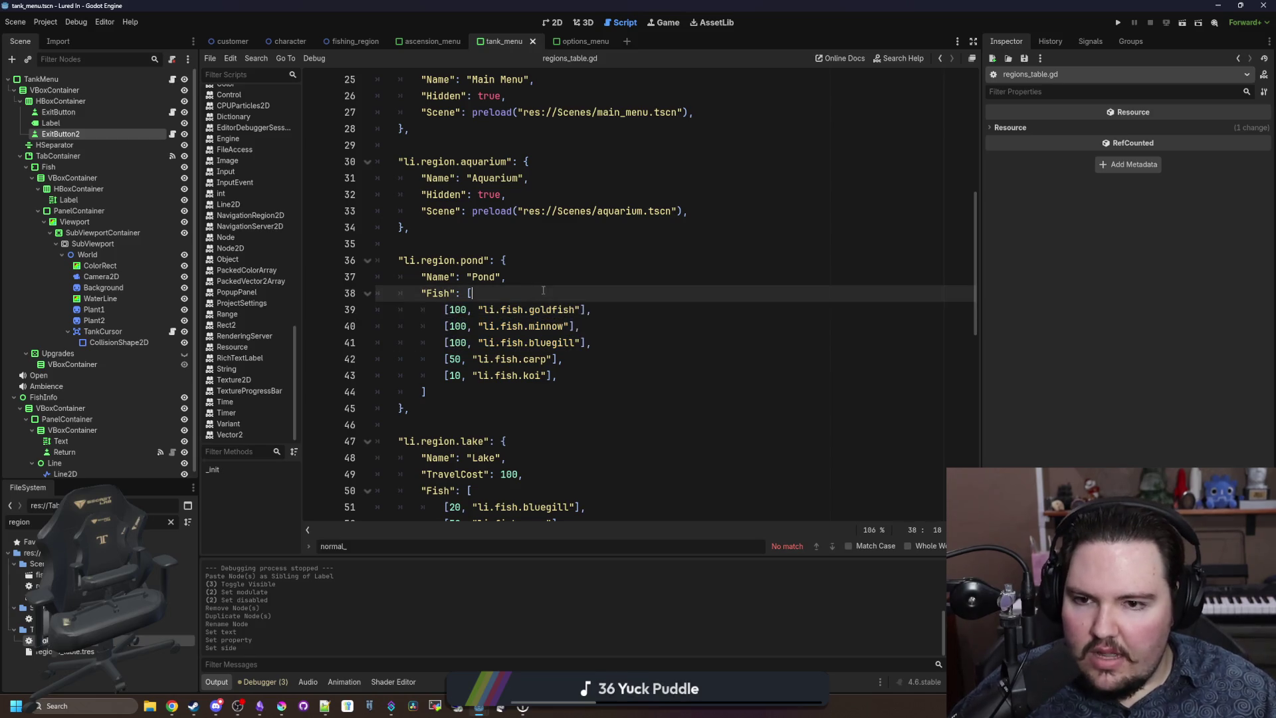
Step: Scroll down to the Lake region's name, travel cost and fish list
click(491, 236)
scroll(492, 236, down, 7)
scroll(492, 236, down, 5)
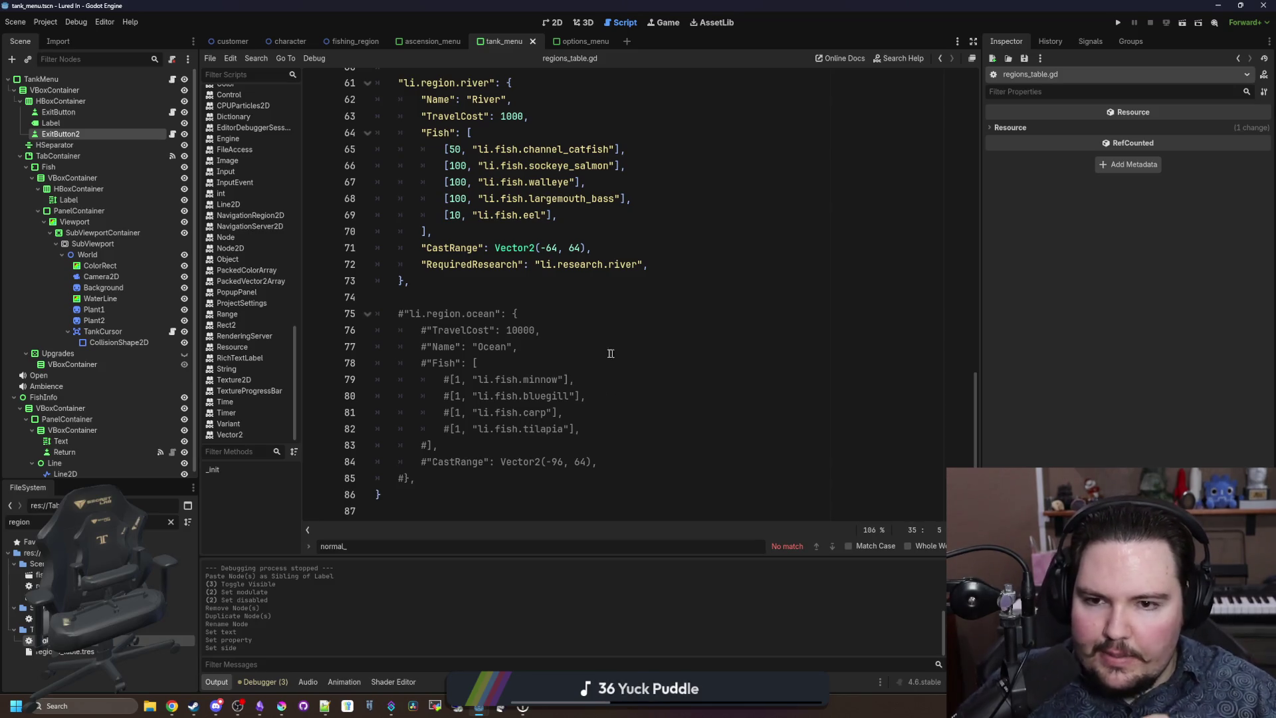
scroll(581, 383, up, 20)
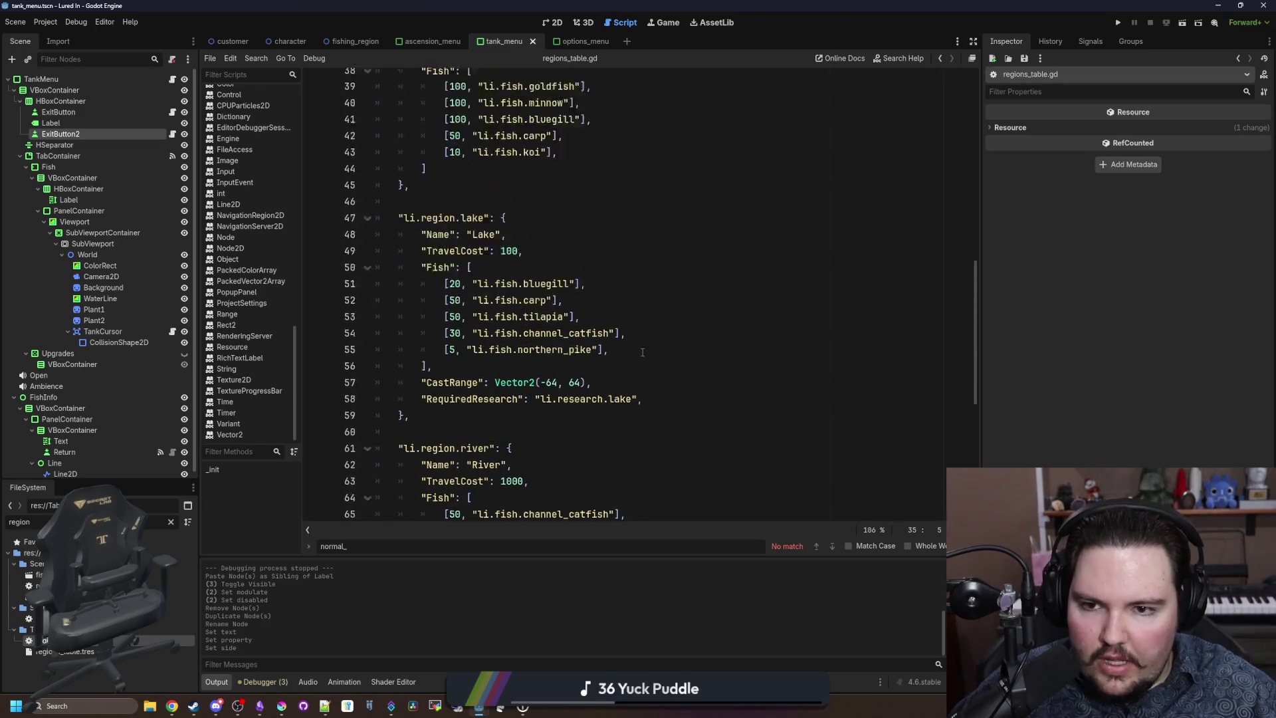
scroll(642, 351, down, 12)
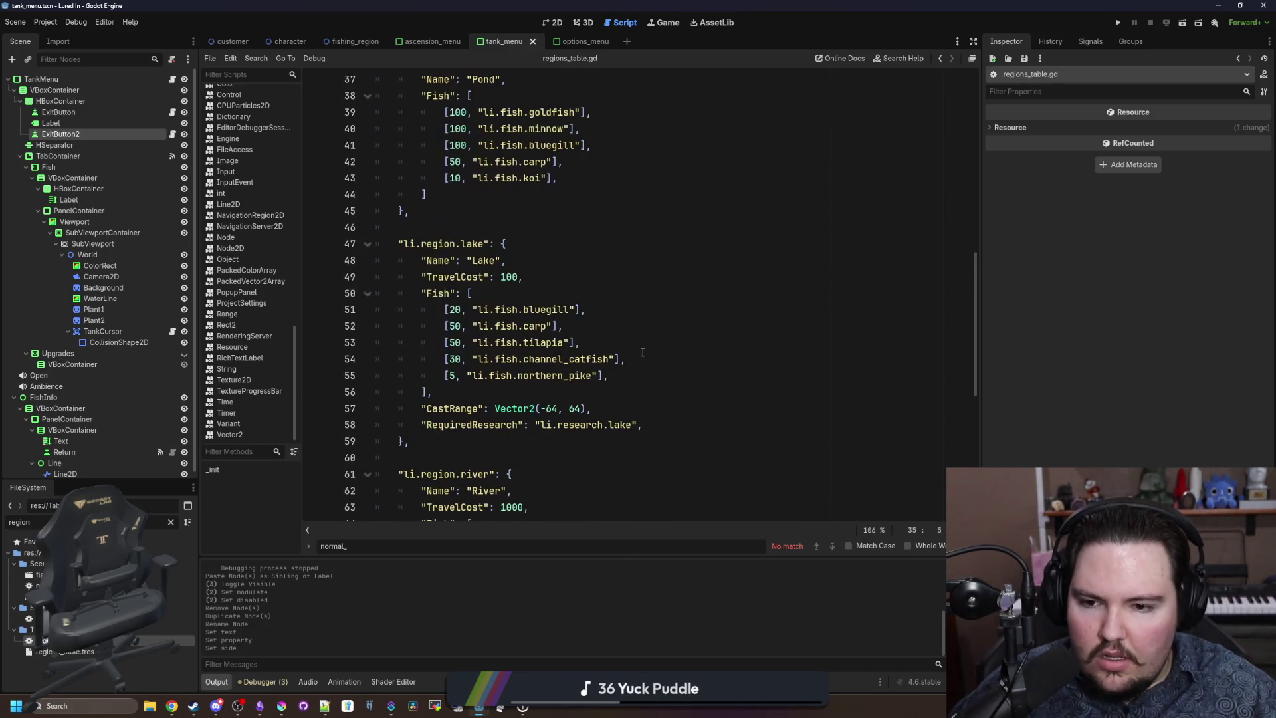
click(642, 351)
Step: Look over the Lake fish list entries such as li.fish.tilapia and li.fish.goldfish
key(Up)
key(Up)
key(Up)
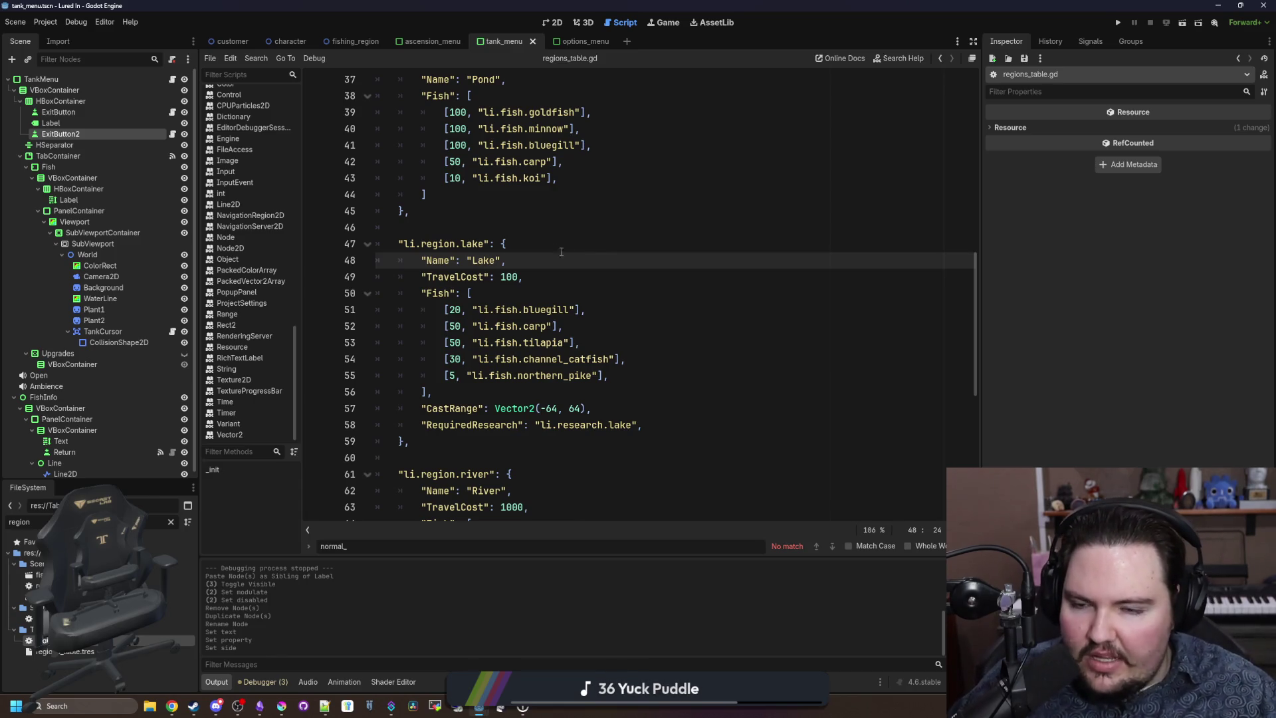
click(450, 229)
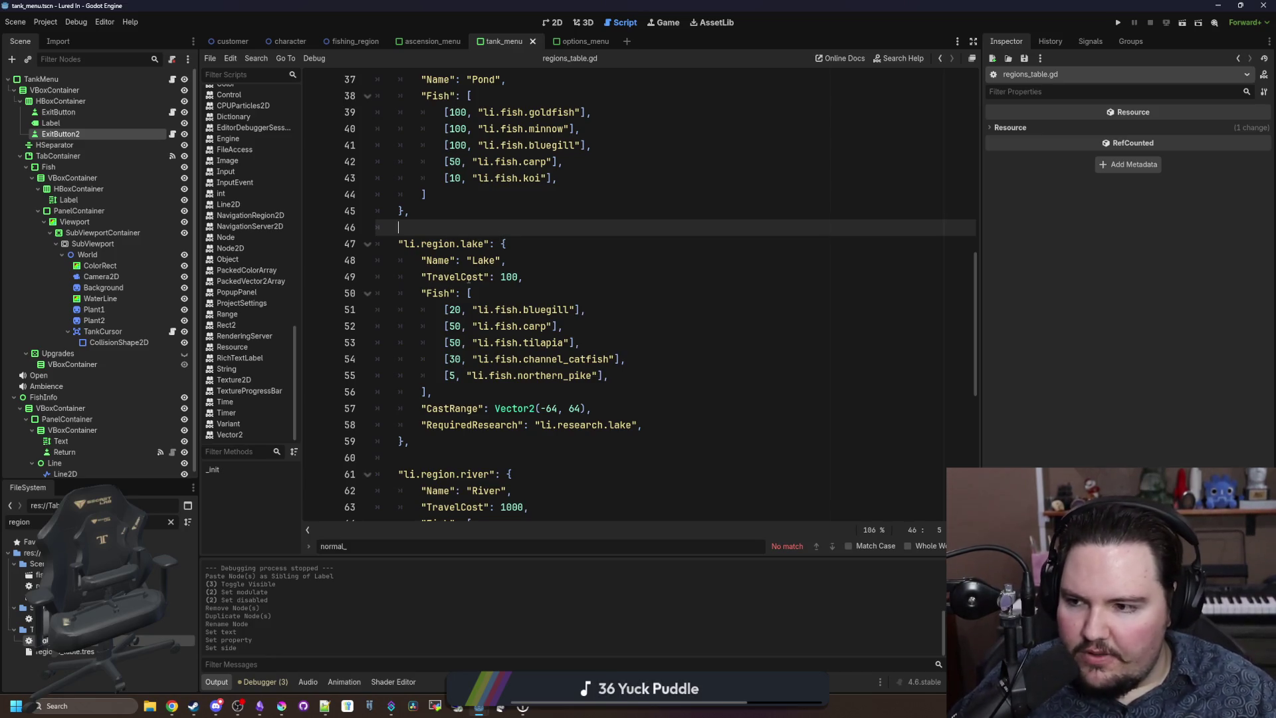
click(554, 340)
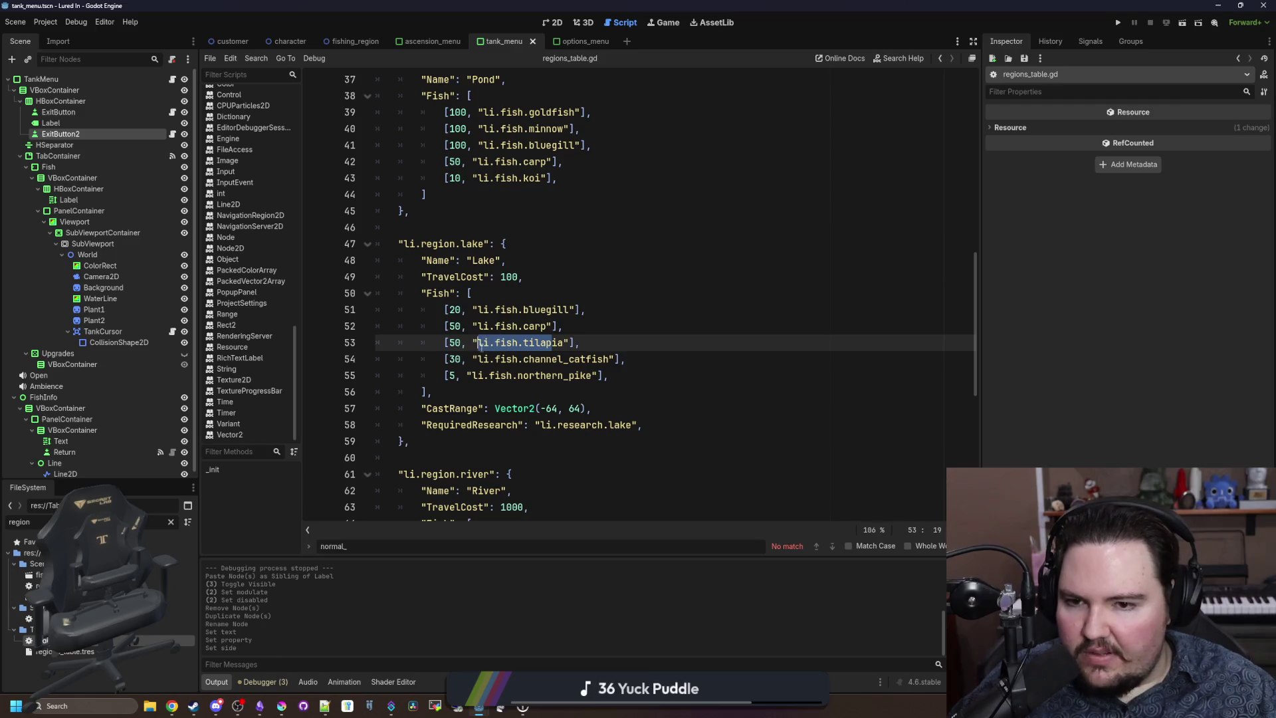
click(562, 300)
click(475, 224)
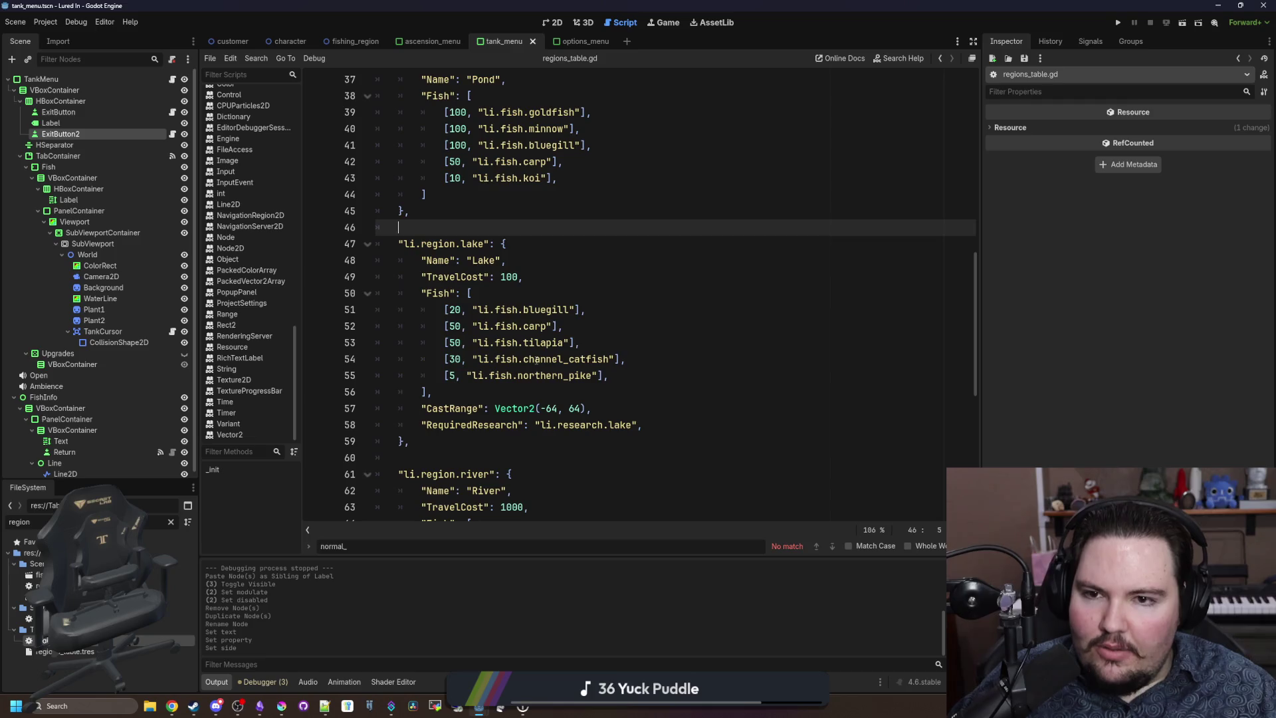
scroll(536, 359, up, 4)
click(580, 310)
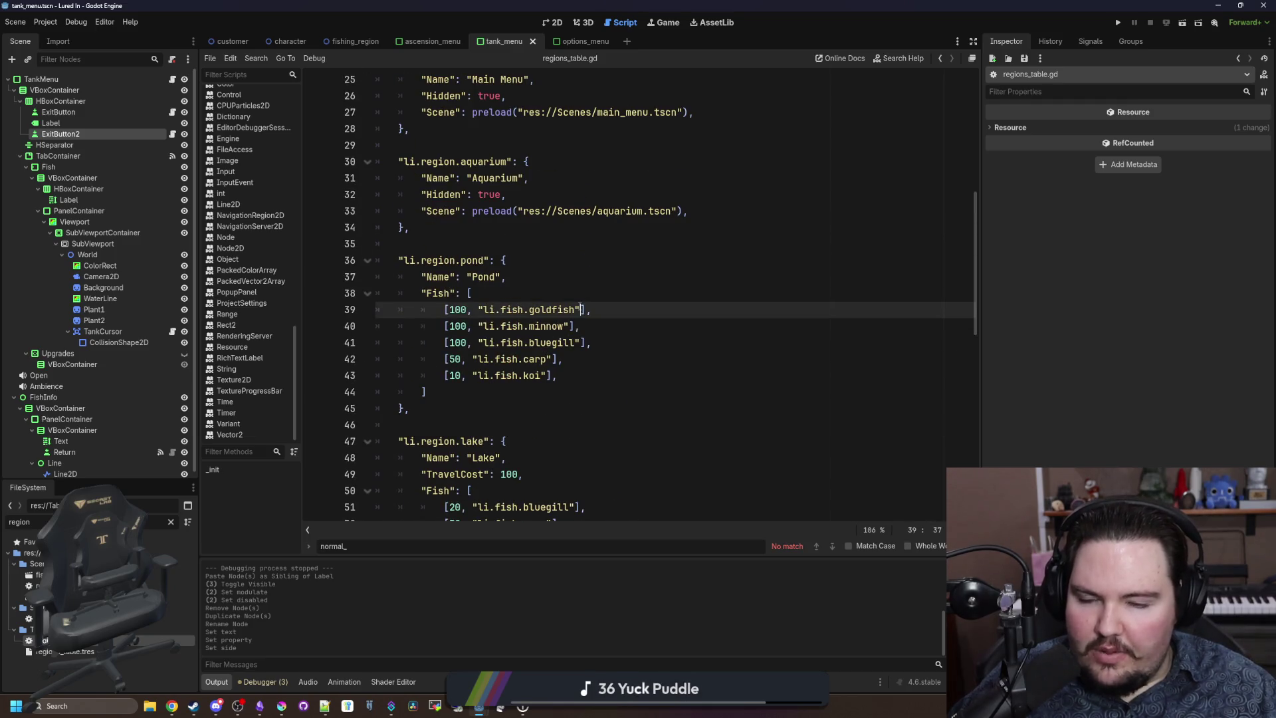
drag(576, 310, 482, 310)
click(511, 291)
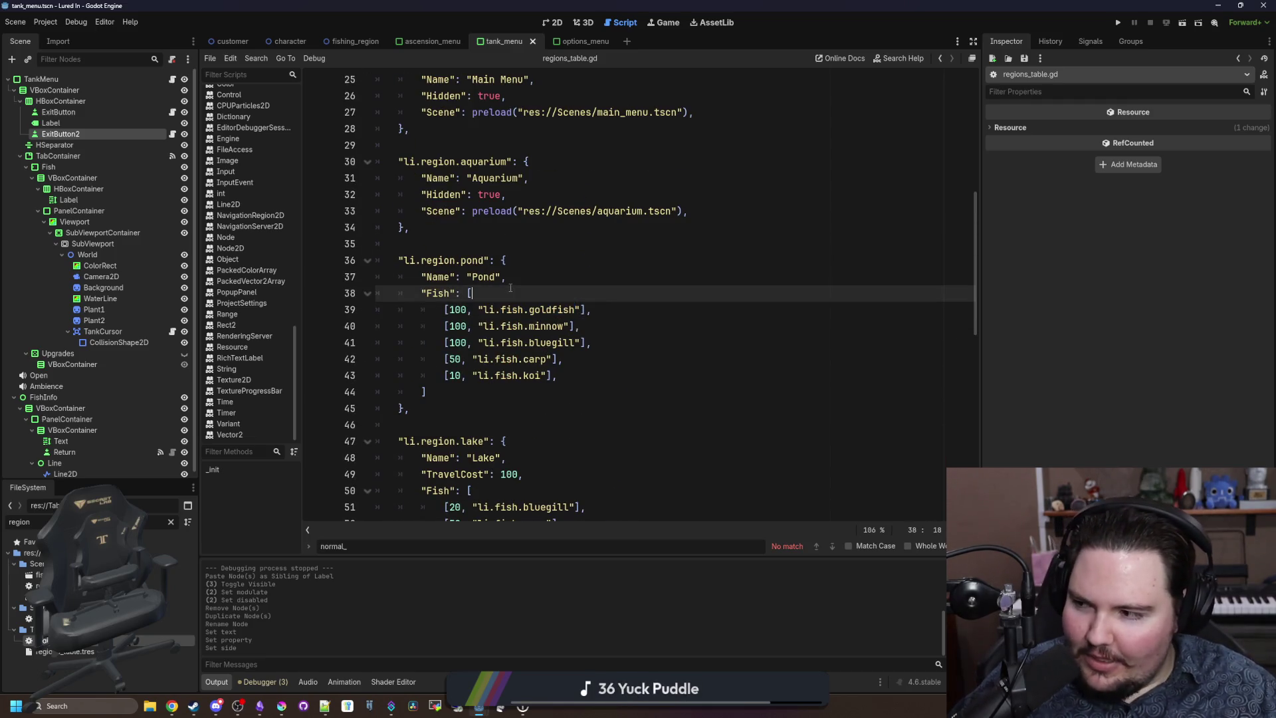
drag(572, 310, 482, 310)
click(503, 293)
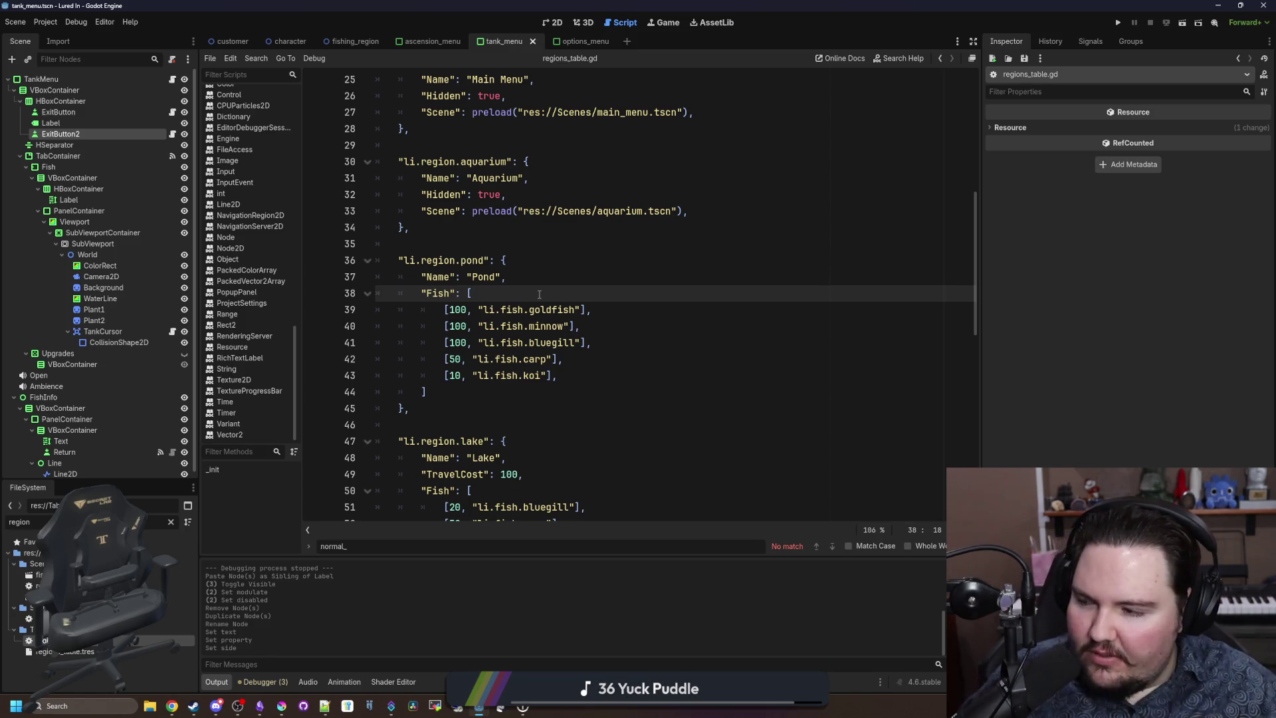
Step: Return to the 2D workspace showing the tank_menu scene
click(432, 241)
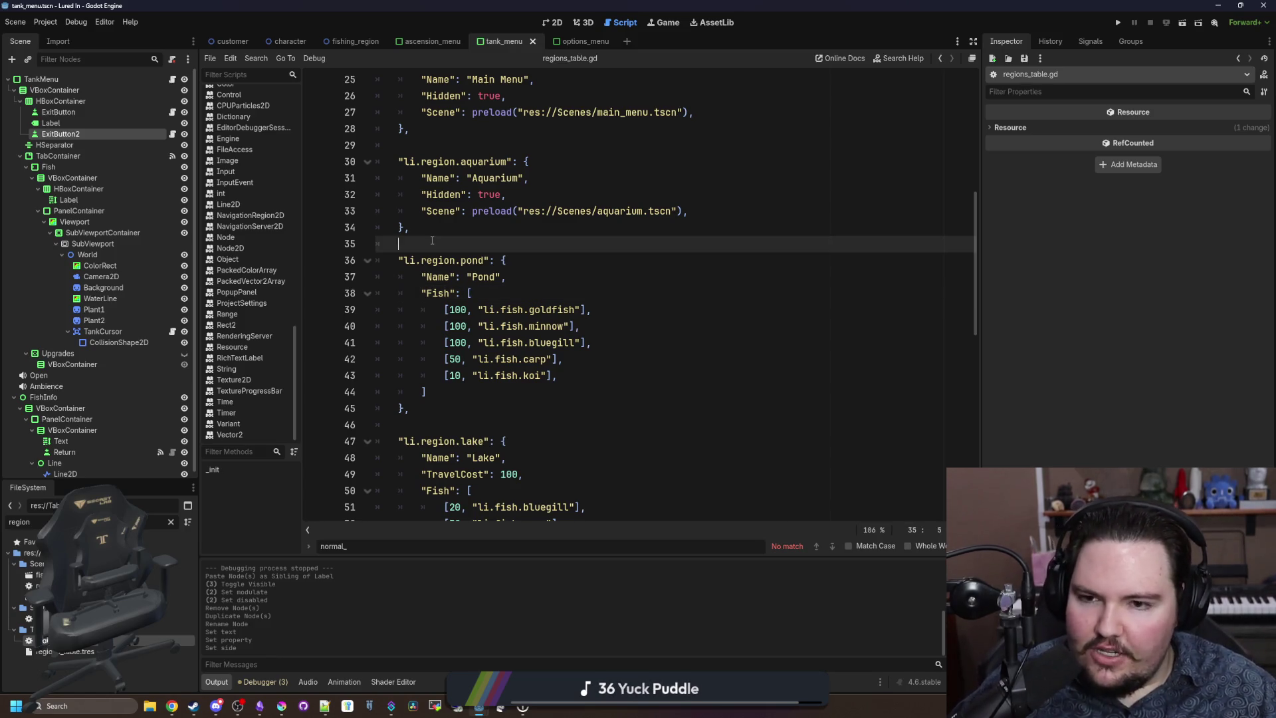
scroll(432, 241, up, 8)
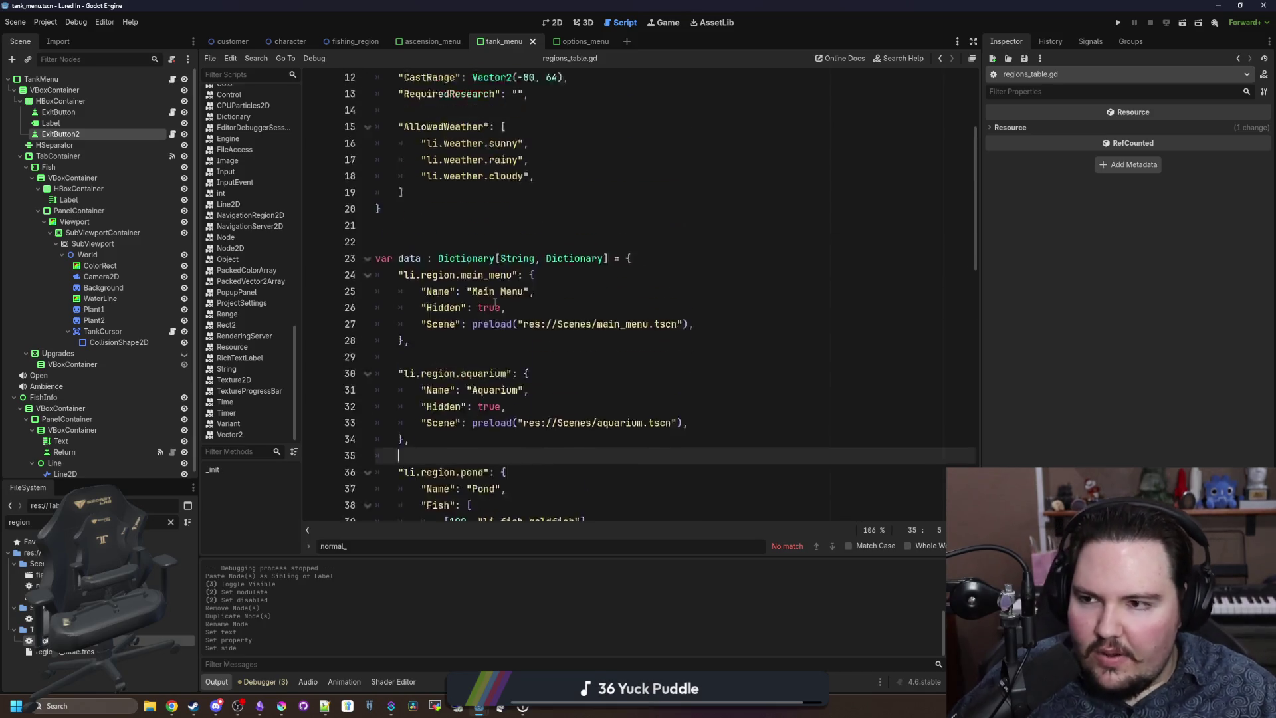
click(557, 23)
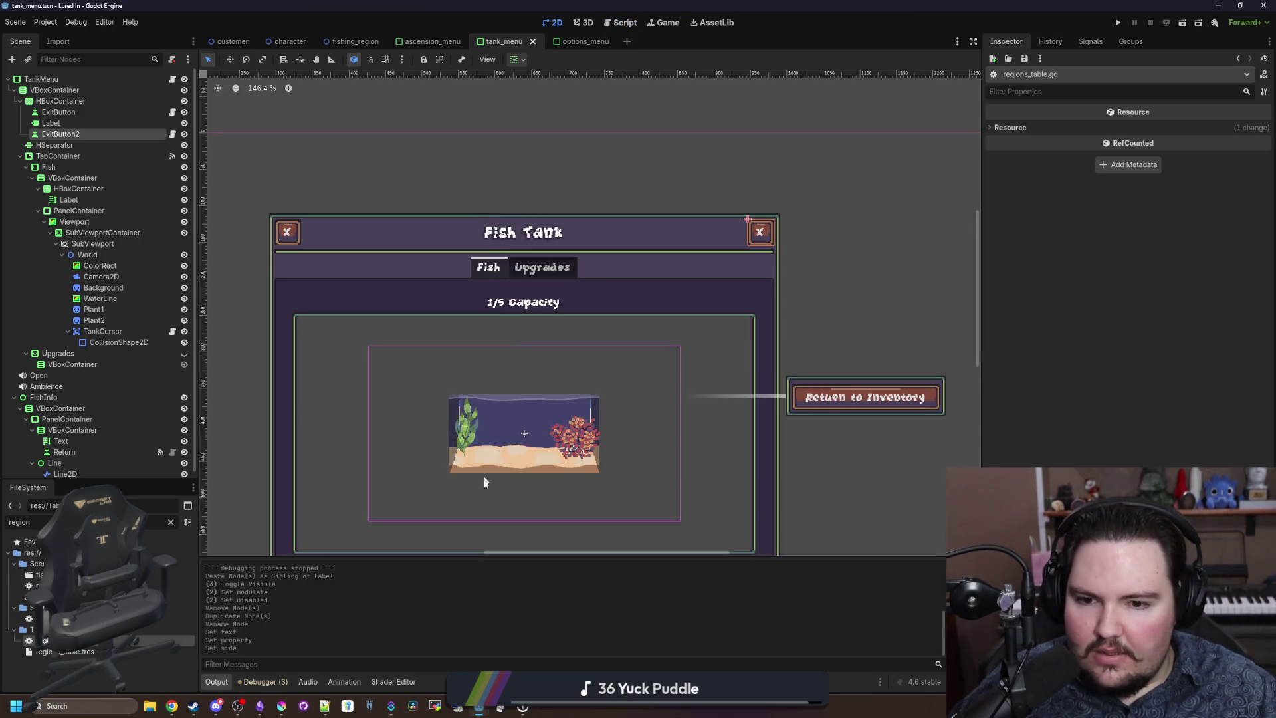
Step: Select ExitButton and ExitButton2 in the Scene dock to read their Side properties
scroll(484, 477, up, 3)
scroll(581, 258, down, 3)
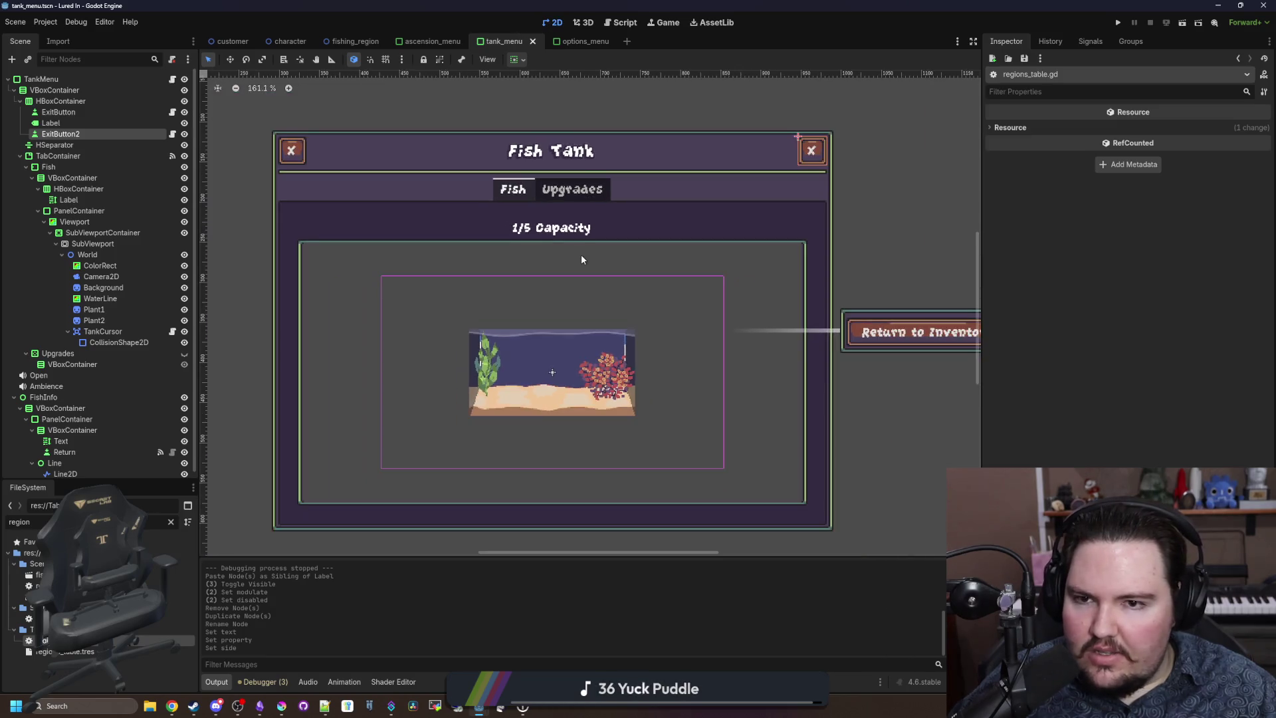
scroll(580, 254, up, 1)
click(58, 112)
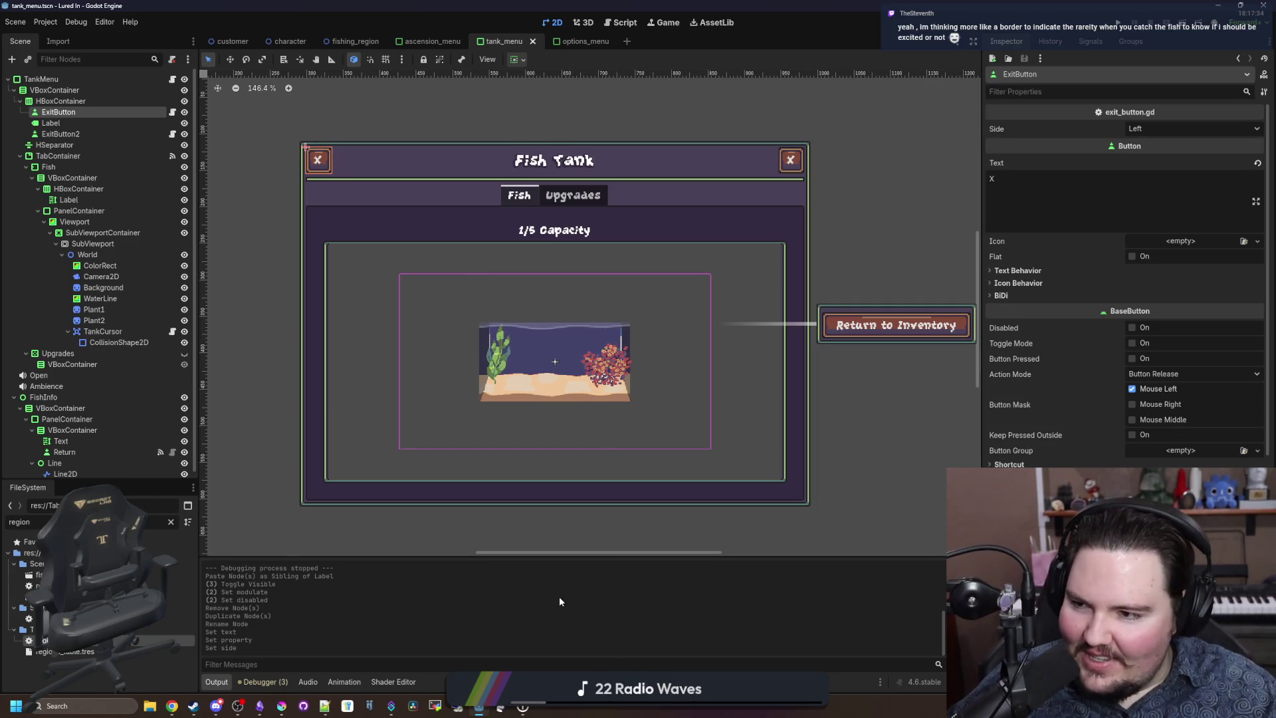
click(99, 133)
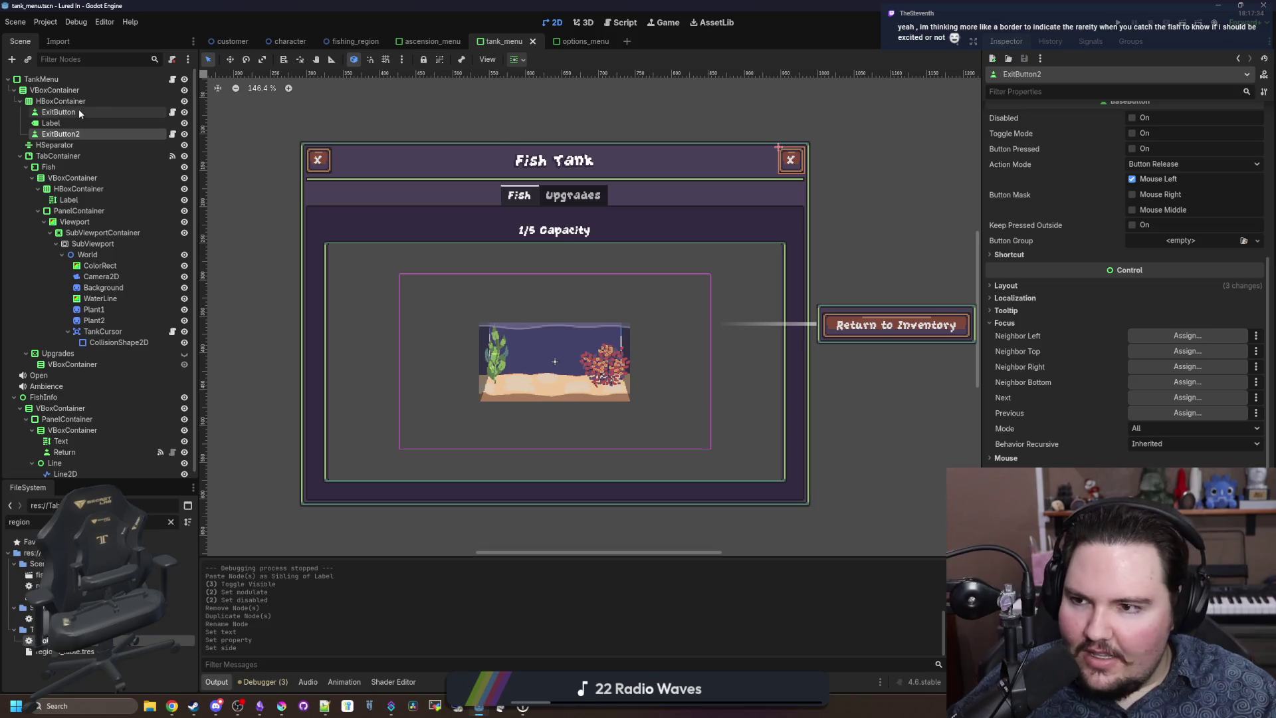
click(60, 111)
click(91, 133)
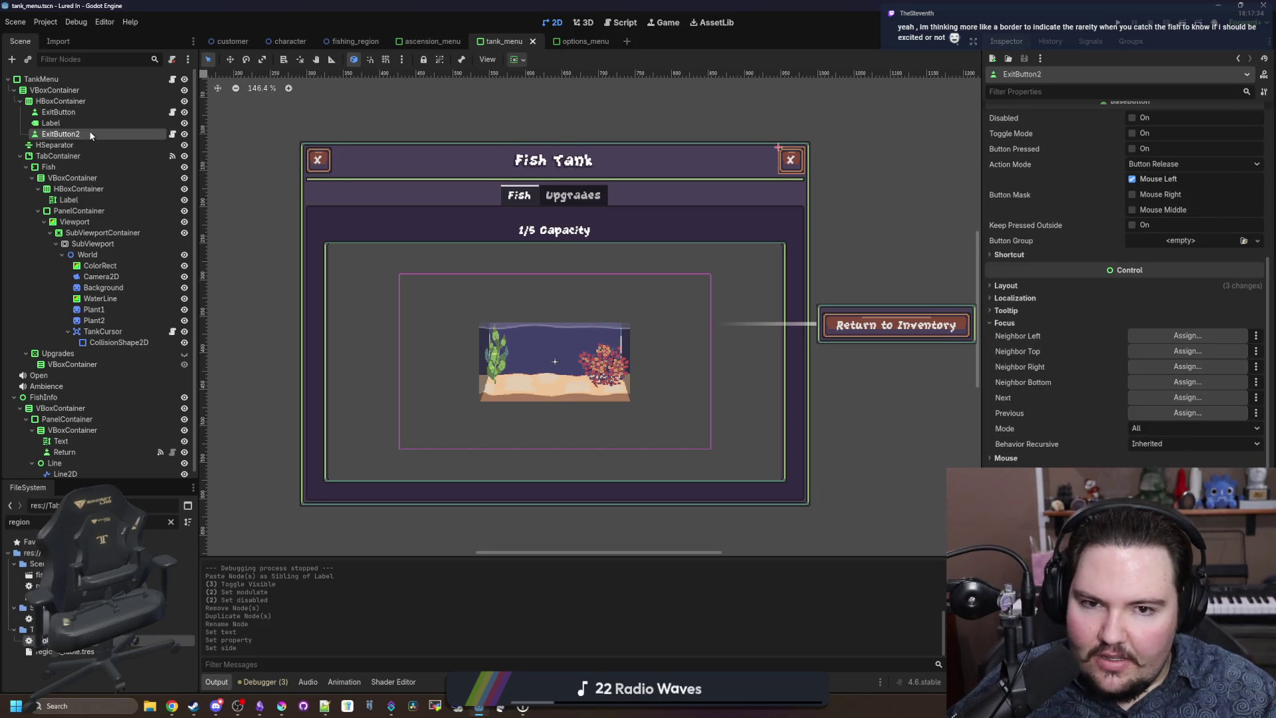
Step: Recheck ExitButton is Left and ExitButton2 is Right, then run the game
scroll(1035, 438, up, 5)
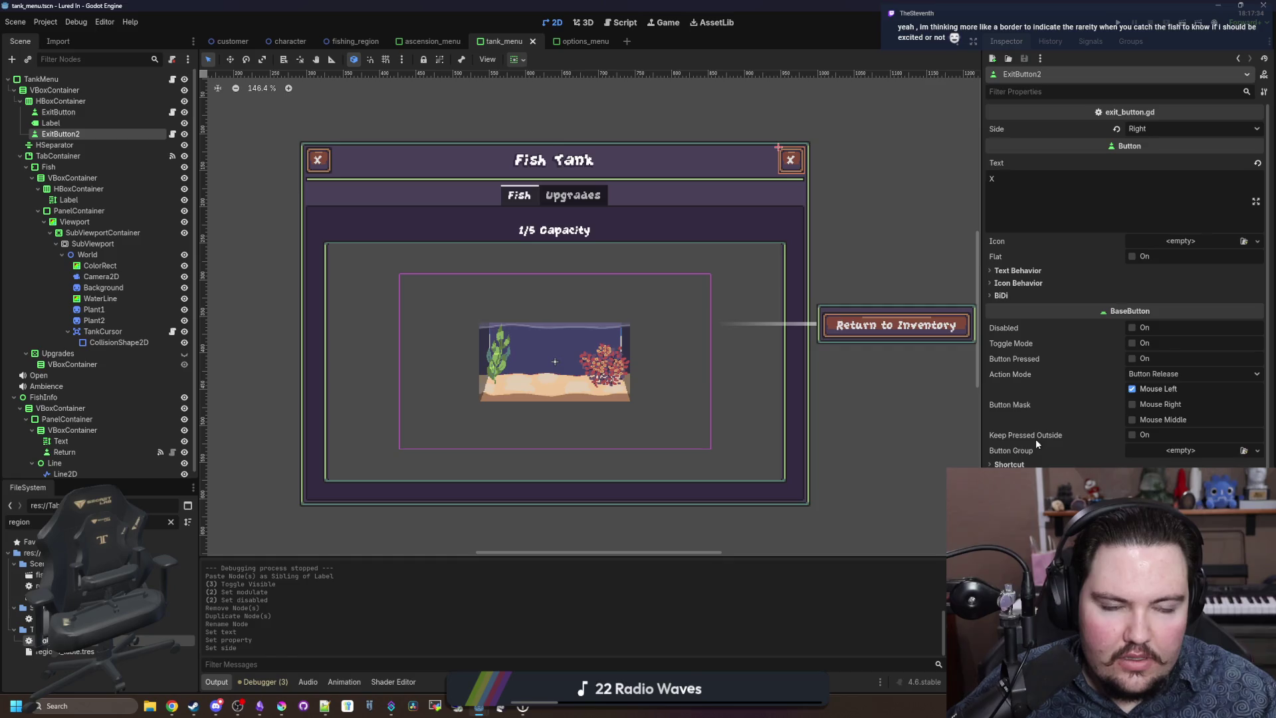
scroll(424, 388, down, 4)
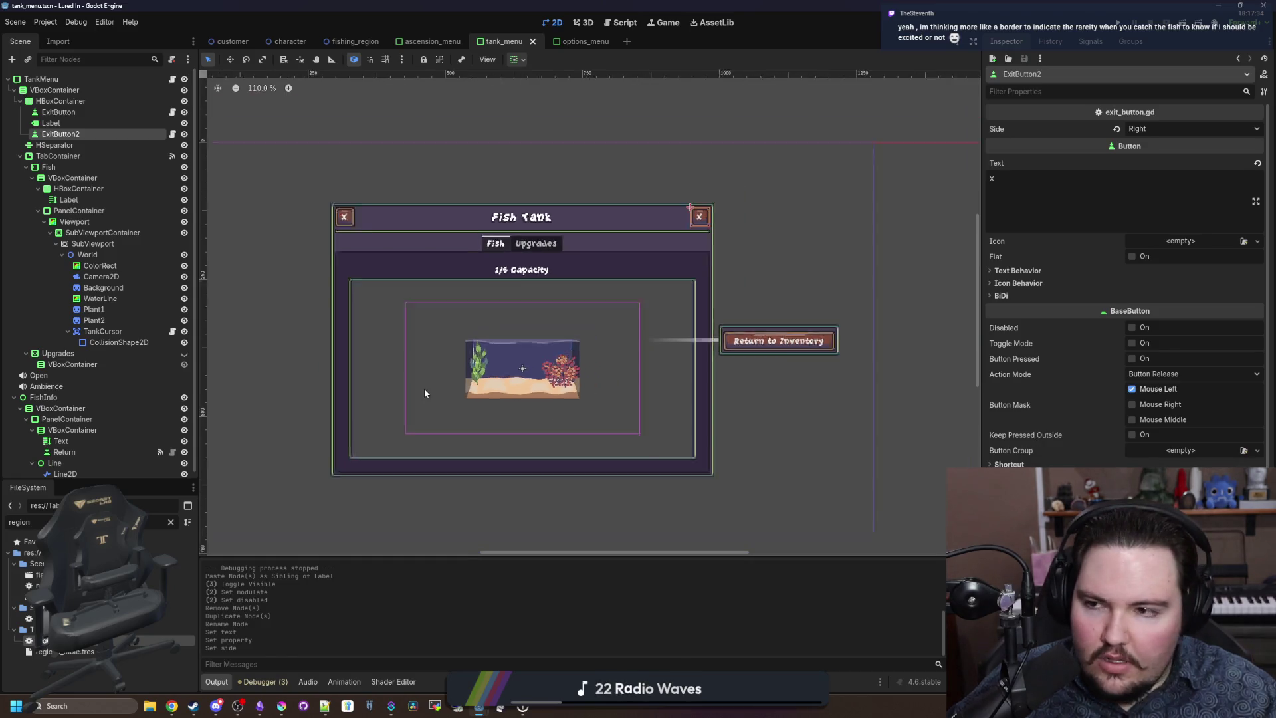
click(60, 112)
click(67, 135)
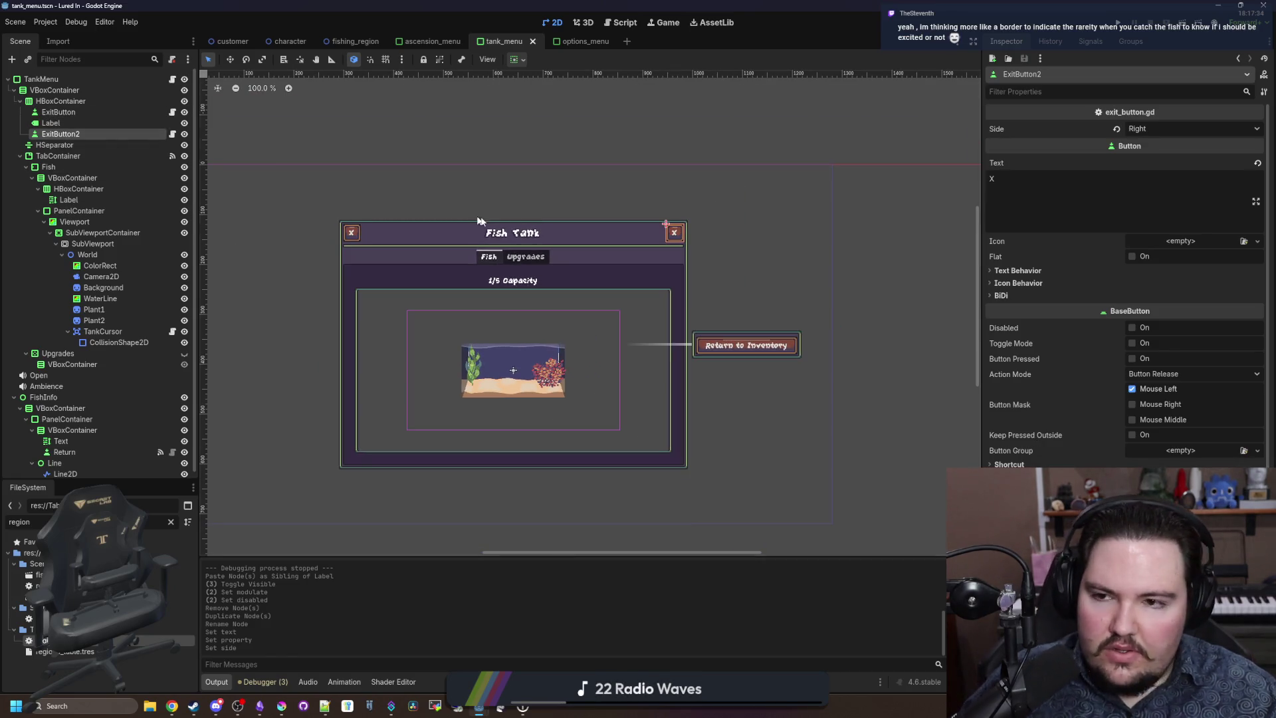
click(1119, 23)
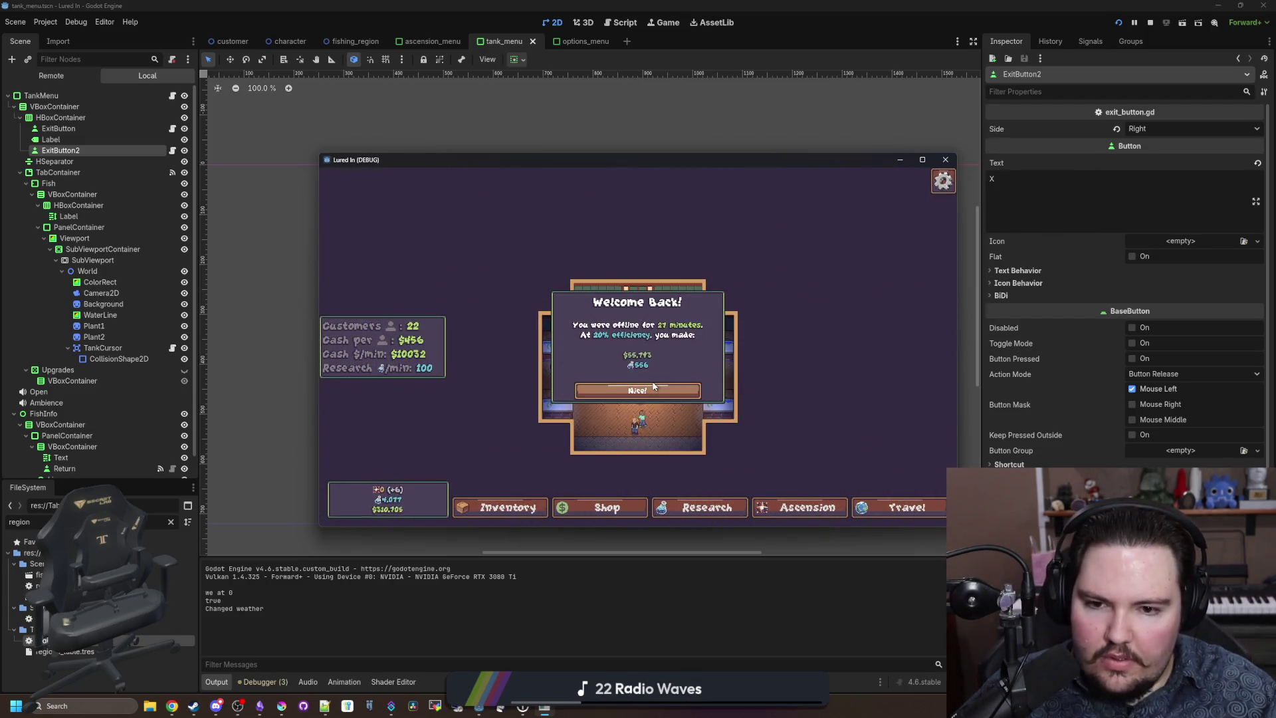
Step: Dismiss the Welcome Back popup and open and close the Shop, Research and fish tank panels
click(672, 392)
click(573, 506)
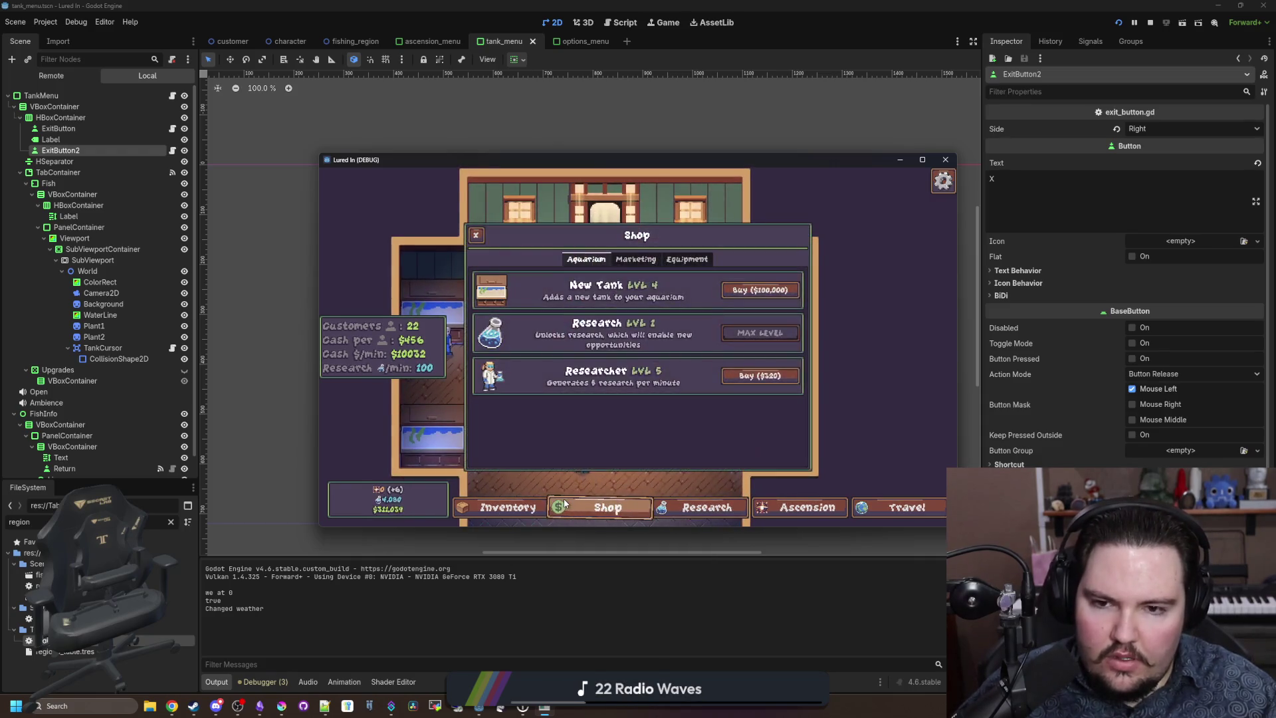
click(578, 507)
click(704, 507)
click(704, 507)
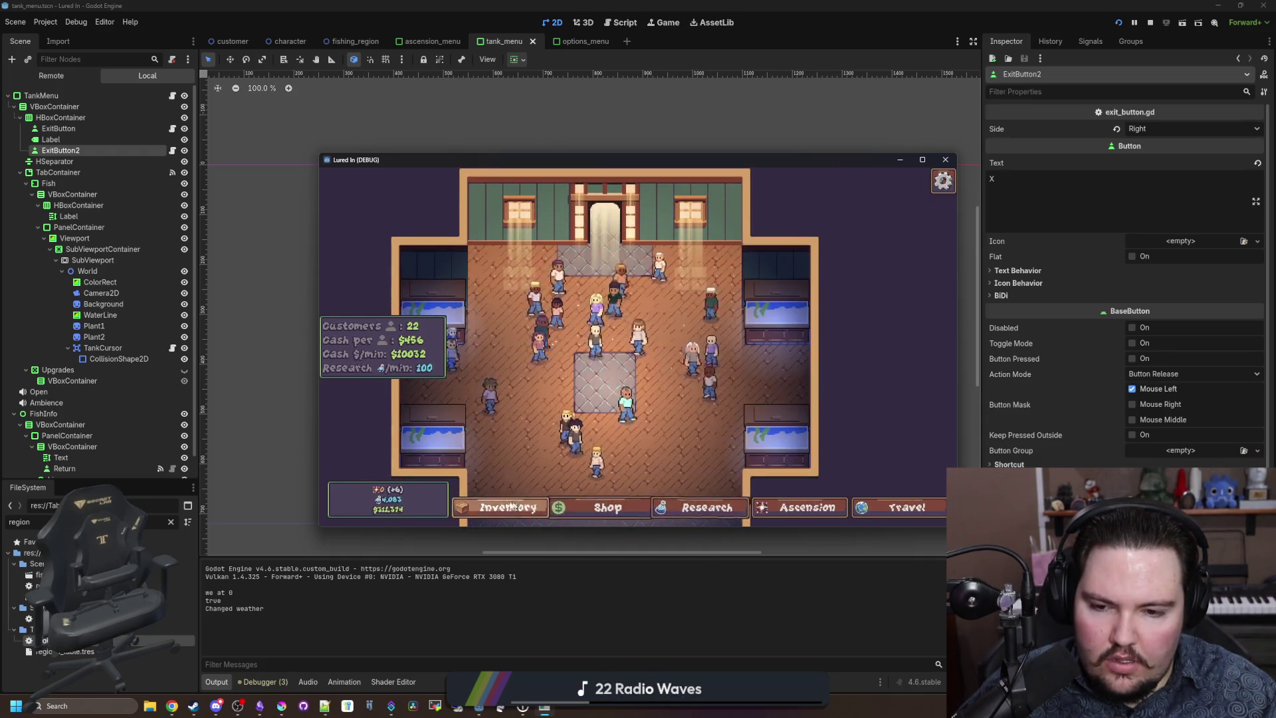
click(457, 412)
key(Escape)
Step: Switch X On Left off in Options and close Fish Tank 3 with its exit button
key(Escape)
click(635, 347)
click(680, 398)
key(Escape)
click(447, 412)
click(798, 235)
click(446, 412)
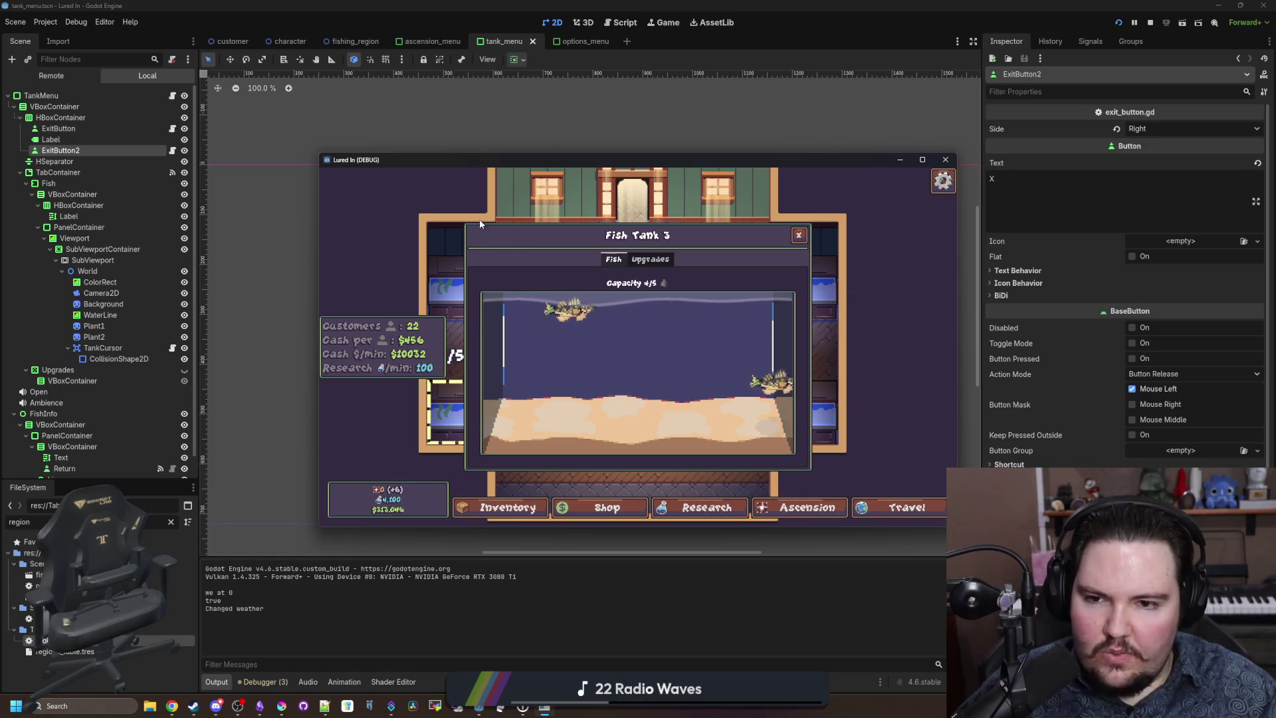
Step: Test closing Fish Tank 3 and Fish Tank 4, then stop the game from the Escape menu
click(469, 360)
click(460, 412)
click(469, 361)
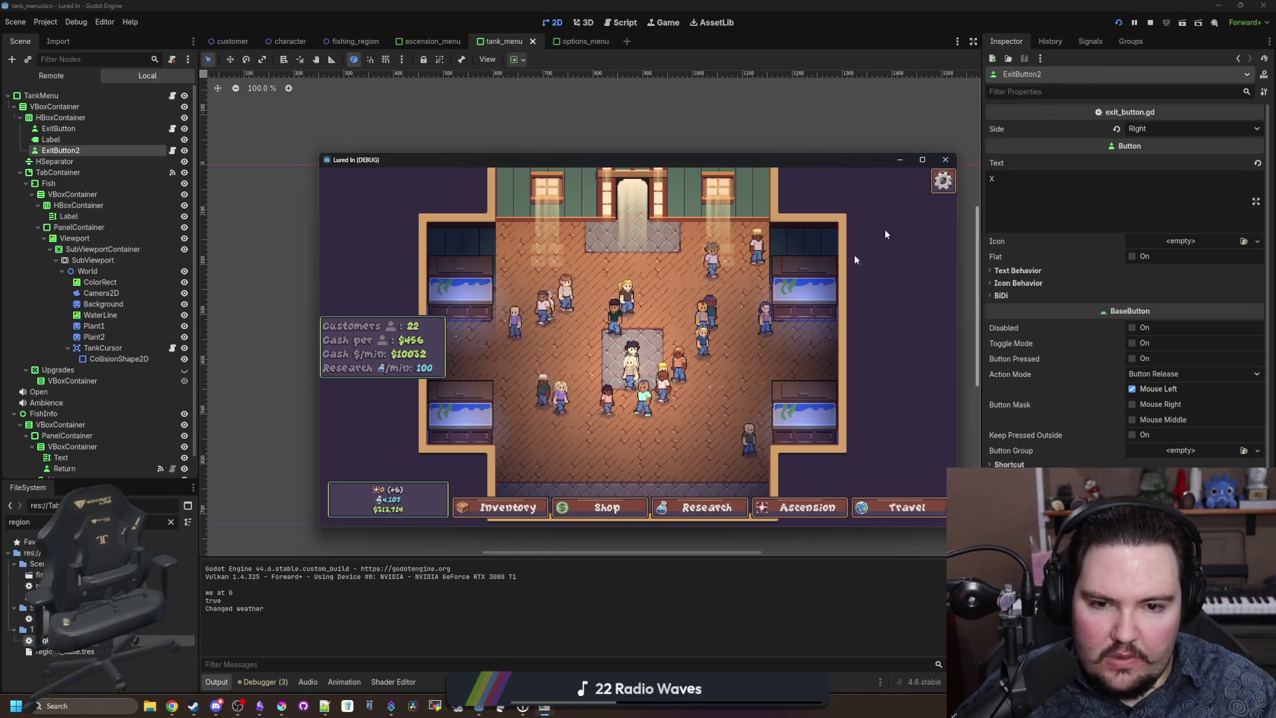
click(803, 386)
click(800, 360)
key(Escape)
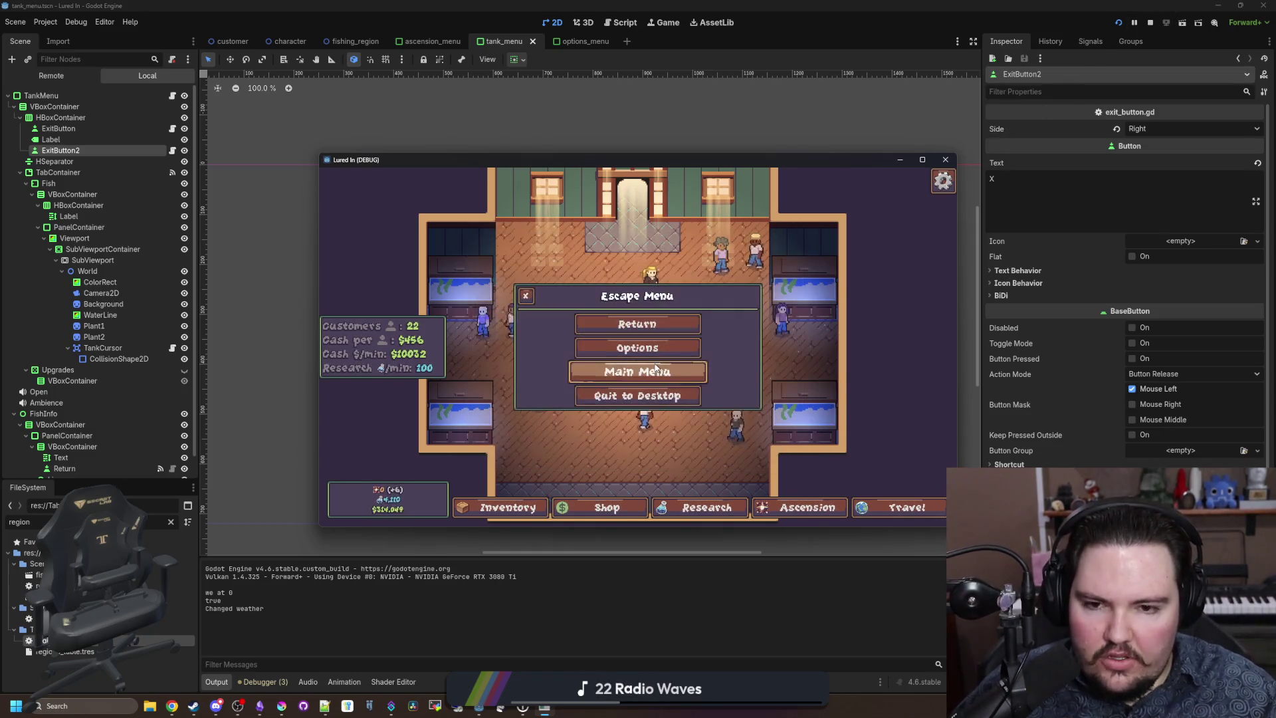
click(612, 396)
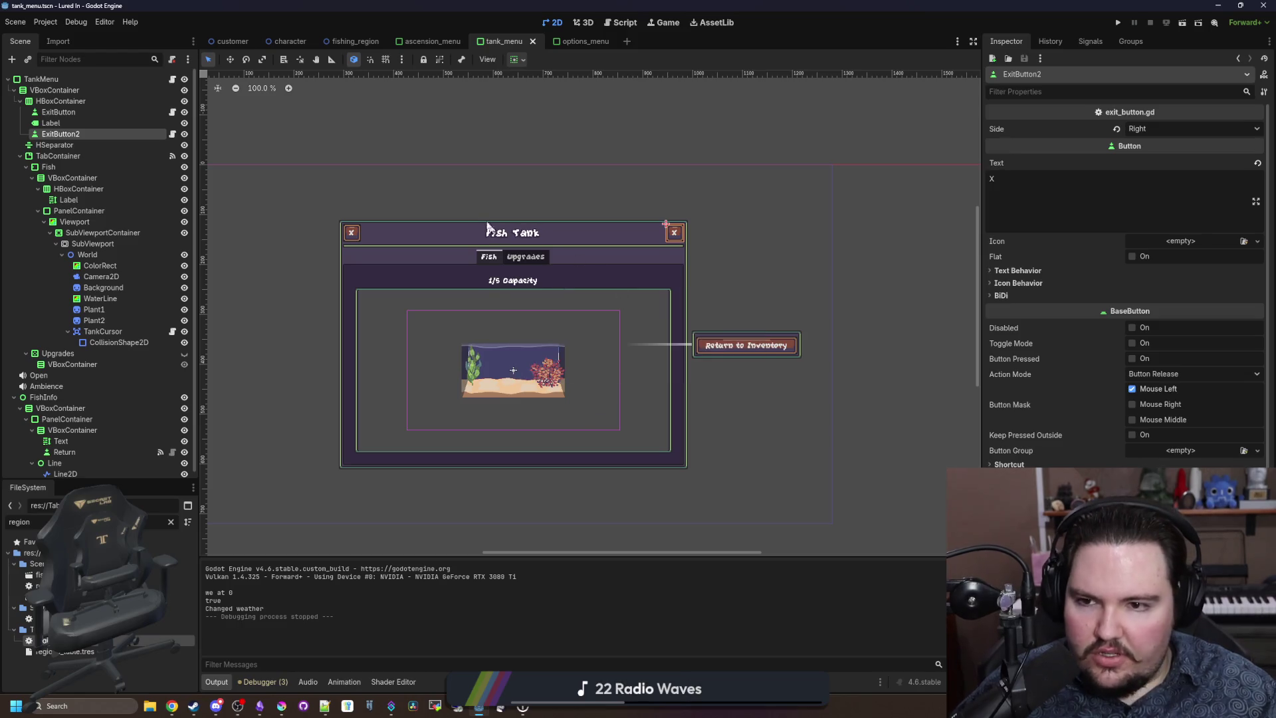
Step: In options_menu, copy the Exit node and delete the title row's HSeparator
scroll(473, 205, up, 1)
scroll(606, 216, down, 1)
click(585, 42)
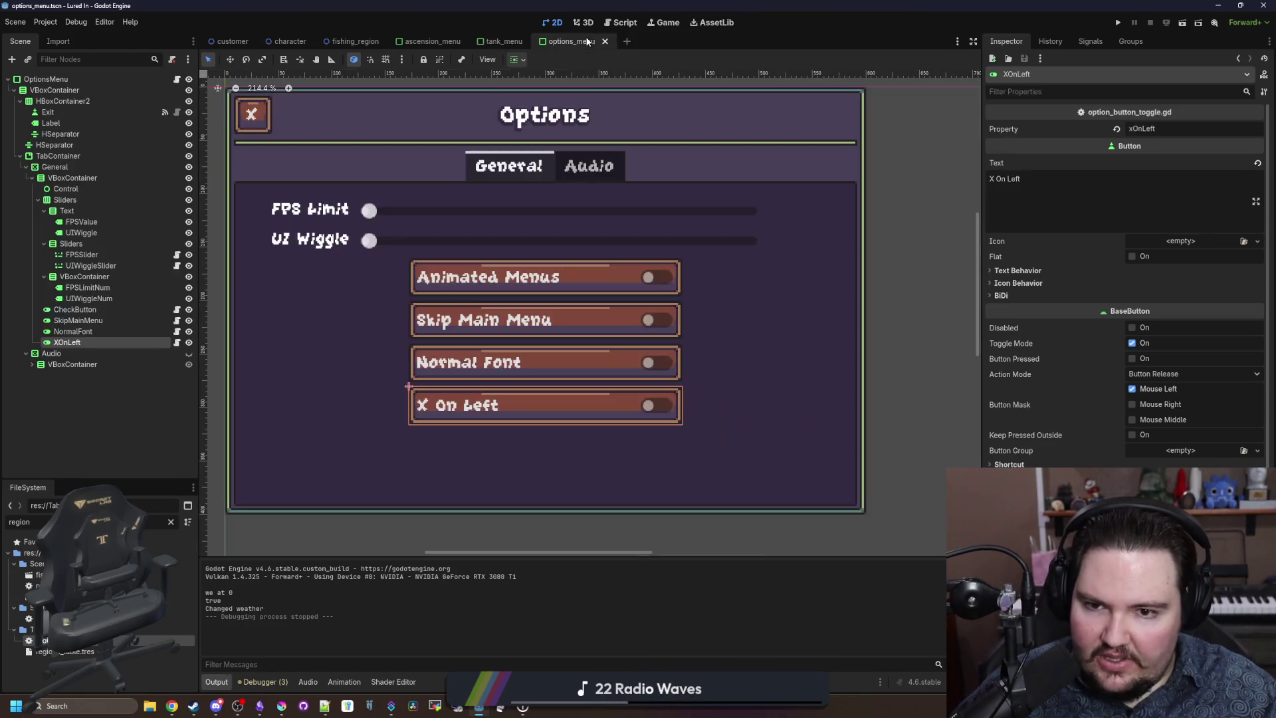
scroll(489, 236, down, 4)
scroll(545, 105, up, 1)
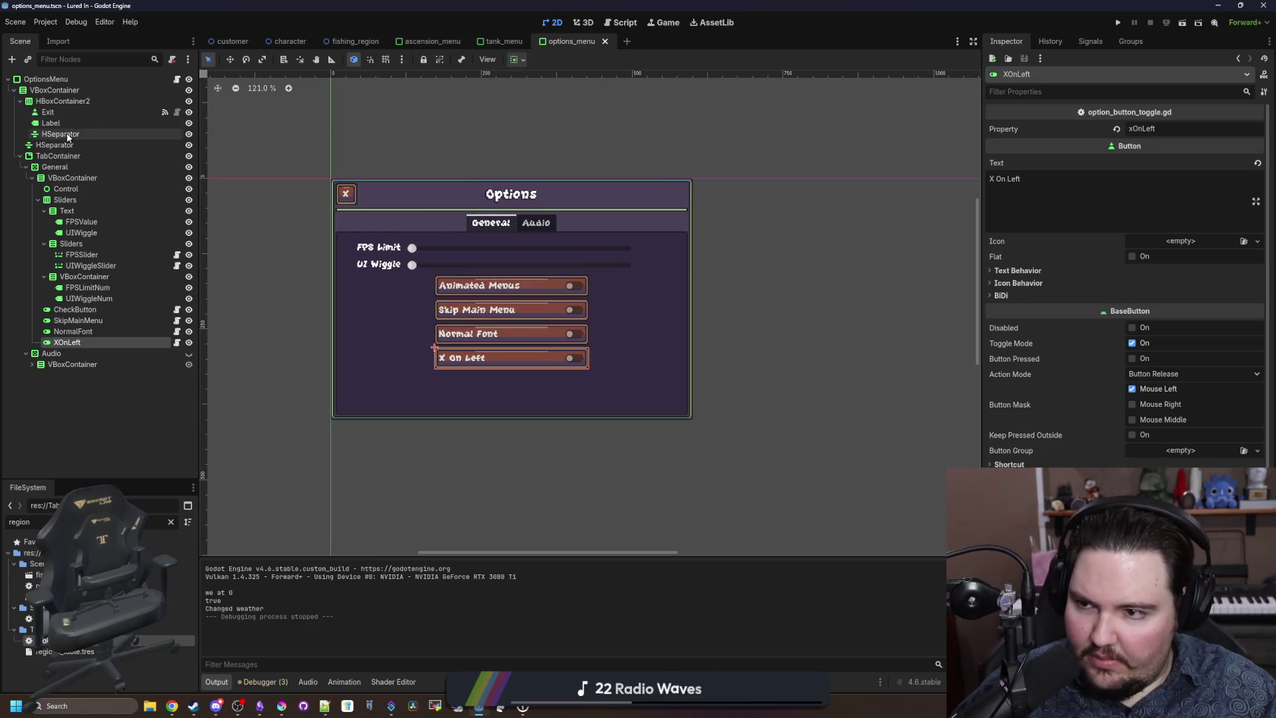
click(53, 112)
right_click(57, 117)
click(75, 135)
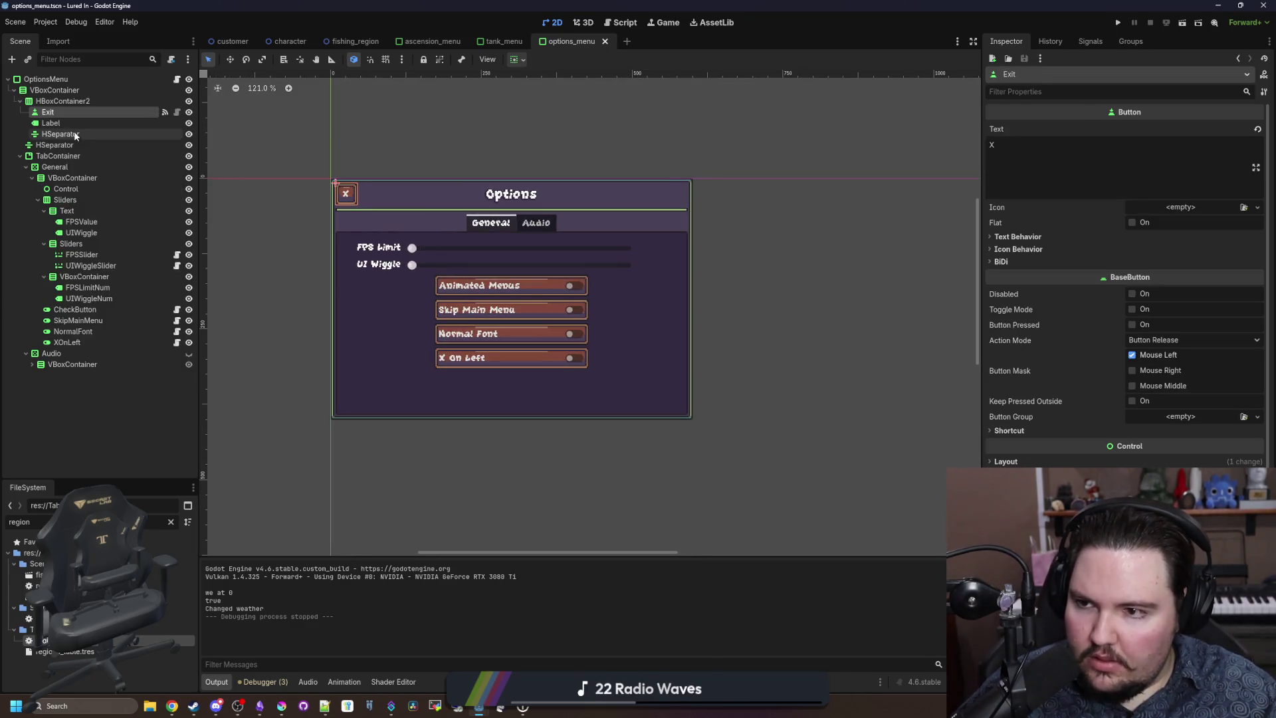
key(Delete)
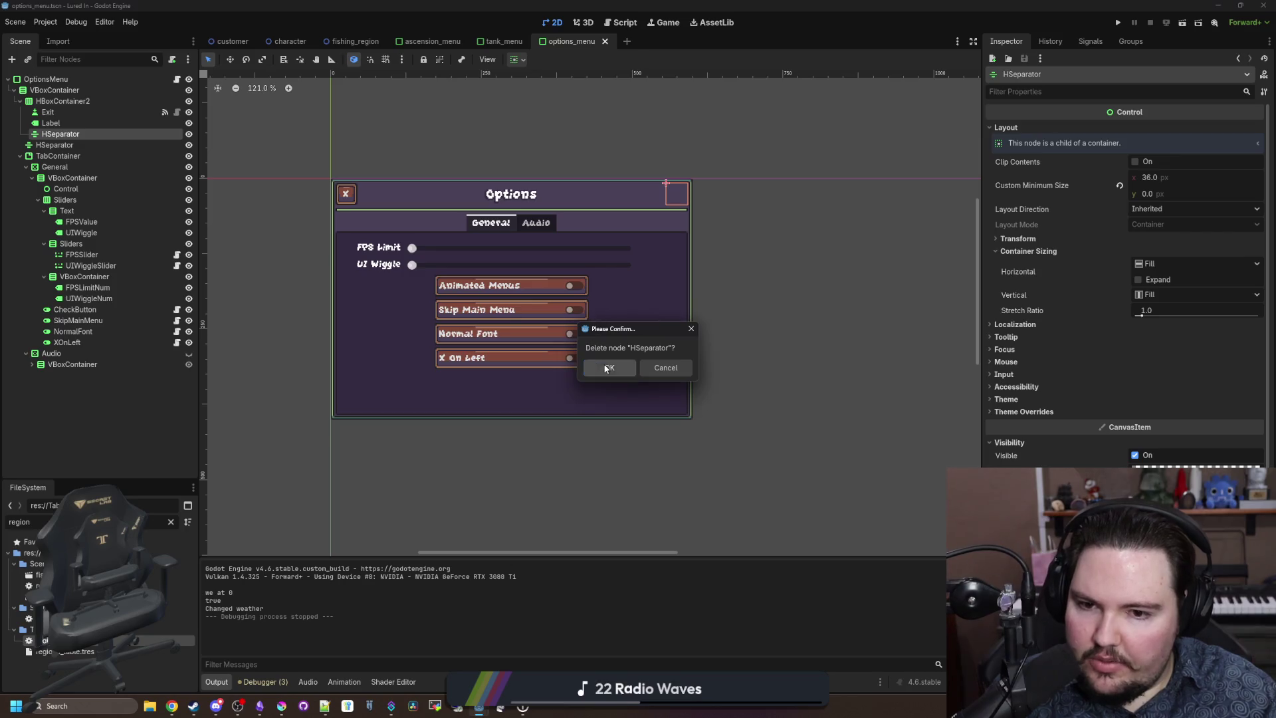
click(608, 368)
Step: Paste a copy of Exit beside it and review the Exit button's signal connections
right_click(71, 113)
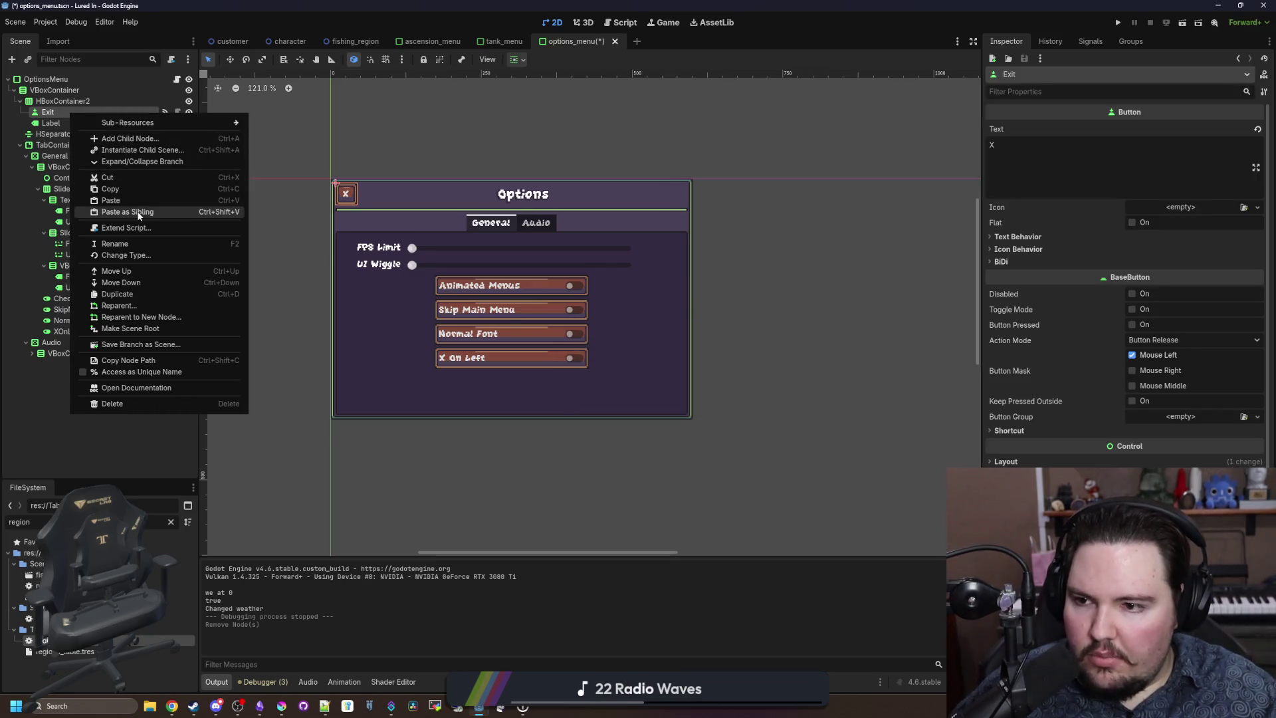
click(139, 213)
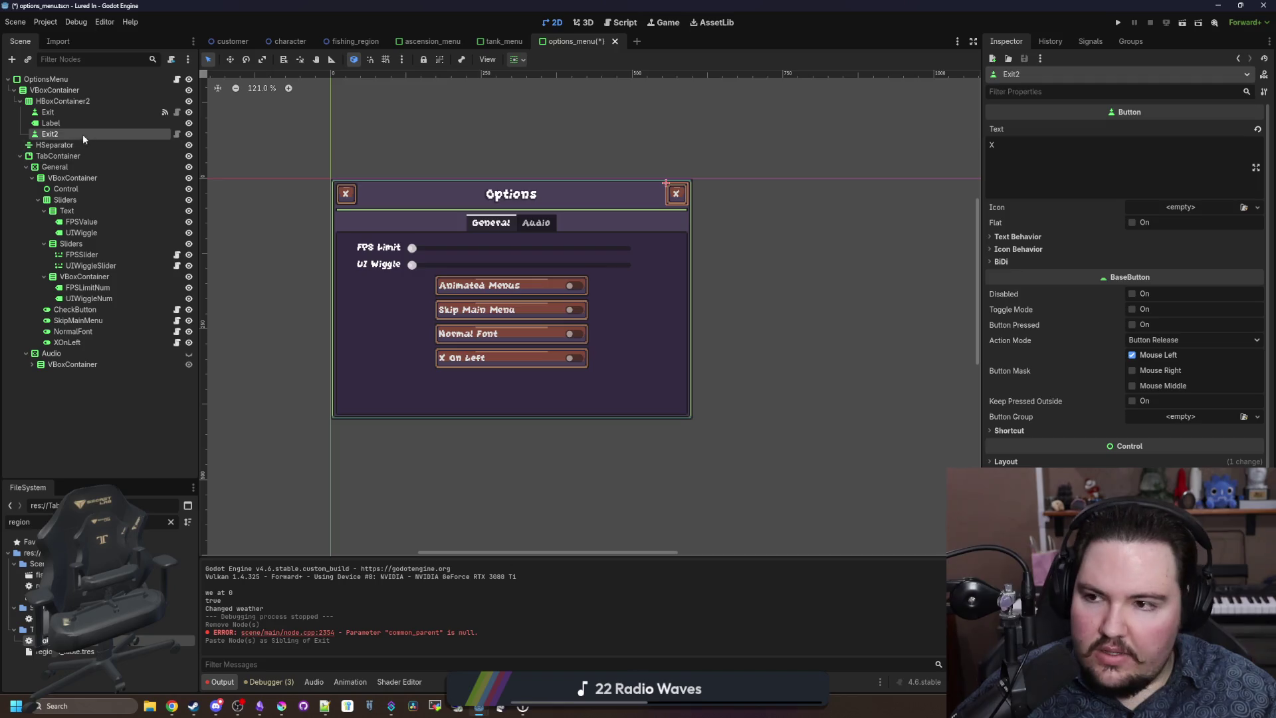
click(60, 102)
click(62, 108)
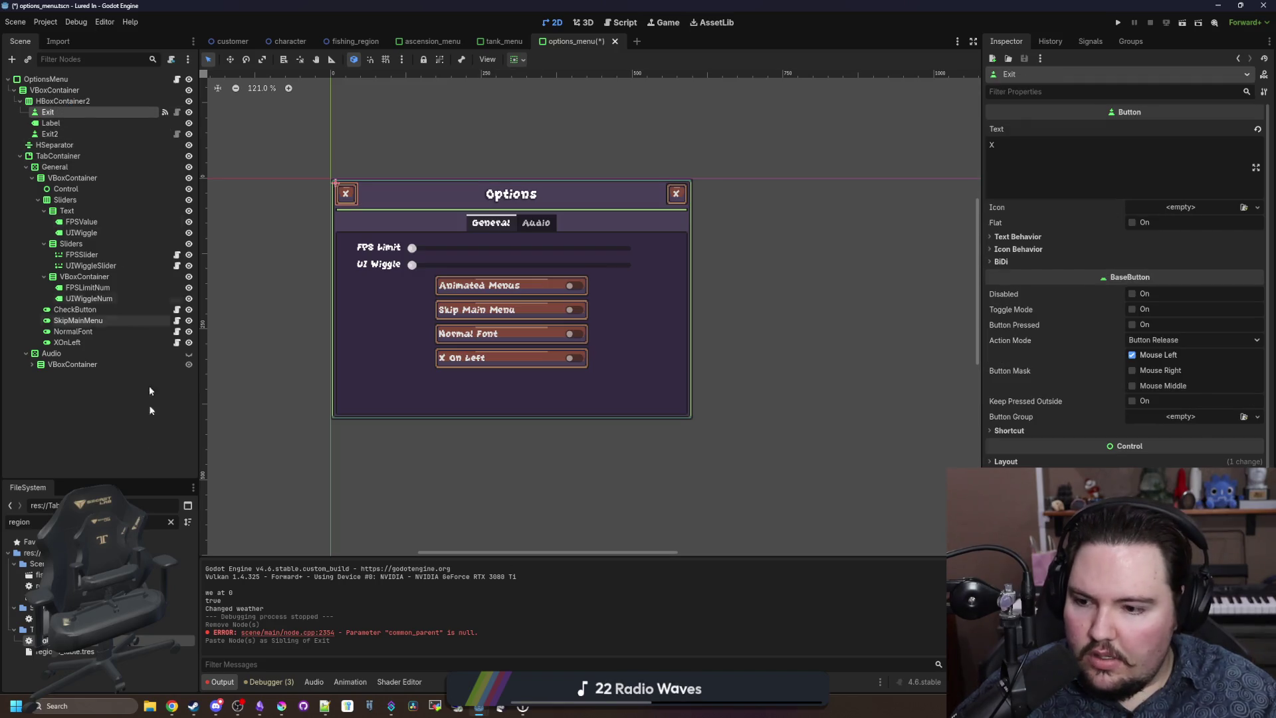
click(170, 521)
text(exit)
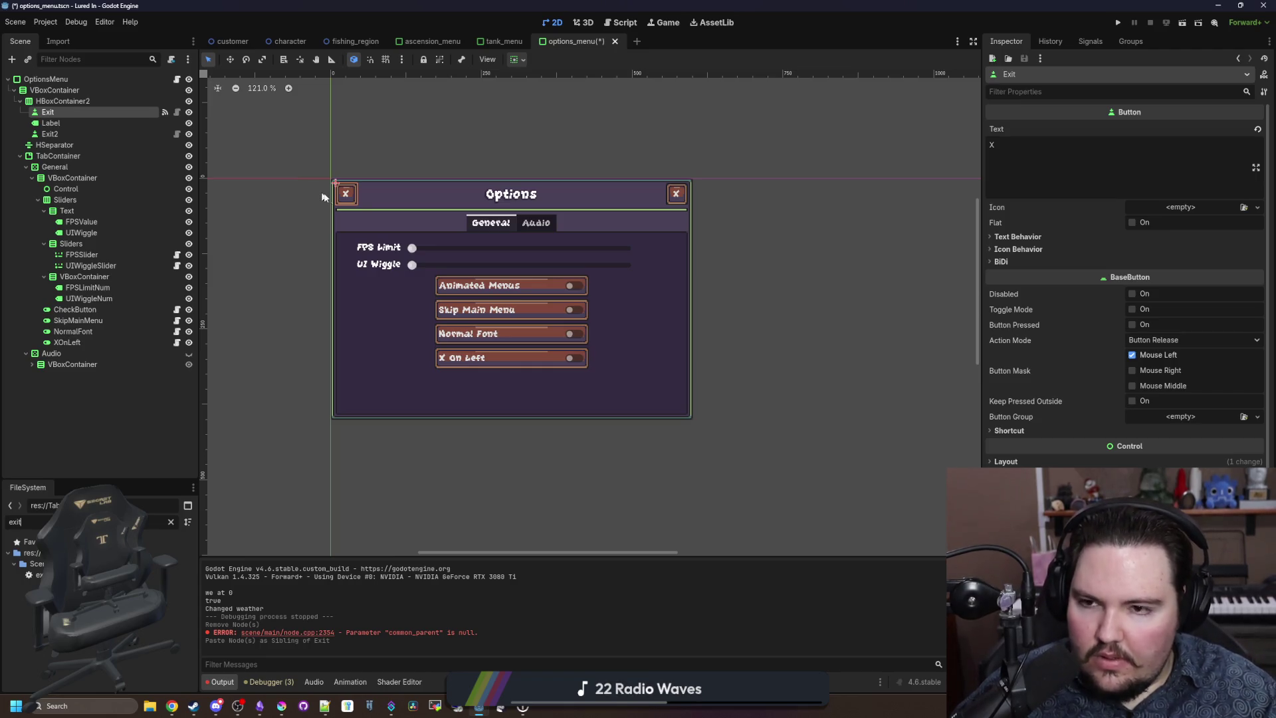
click(169, 111)
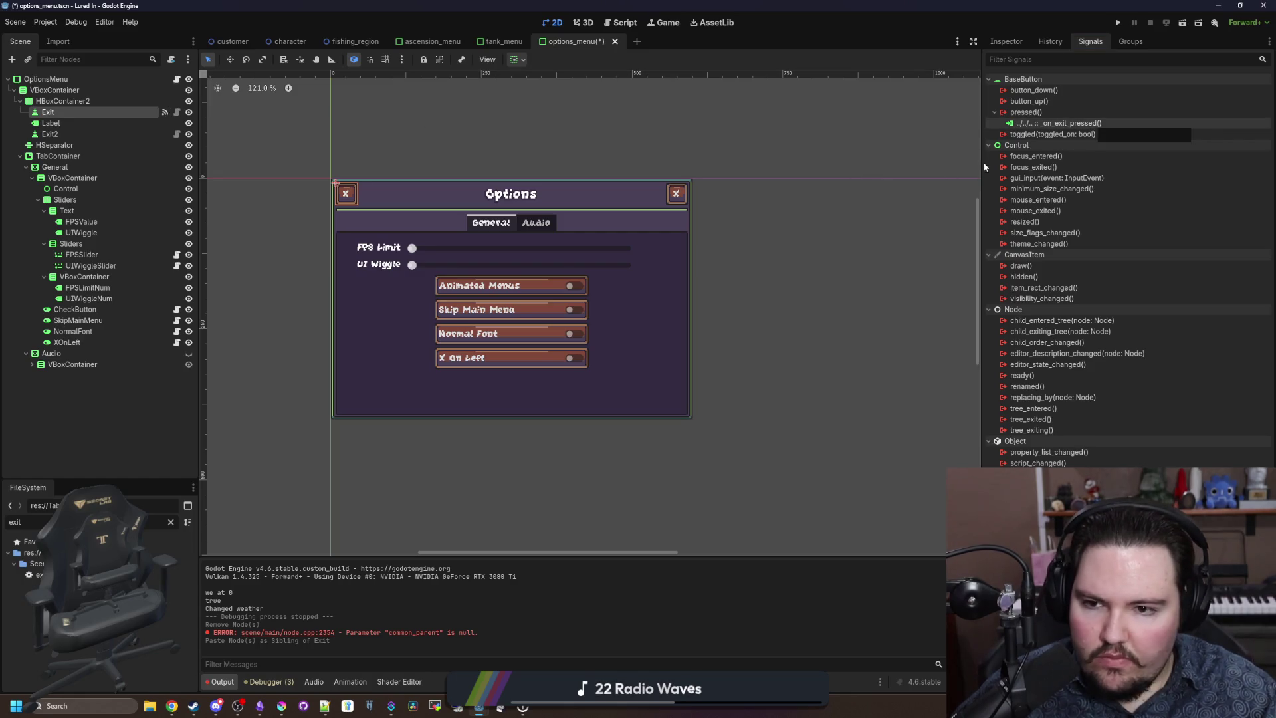
Step: Delete the pasted Exit2 node, clear the 'exit' file filter, and switch to ascension_menu
click(94, 134)
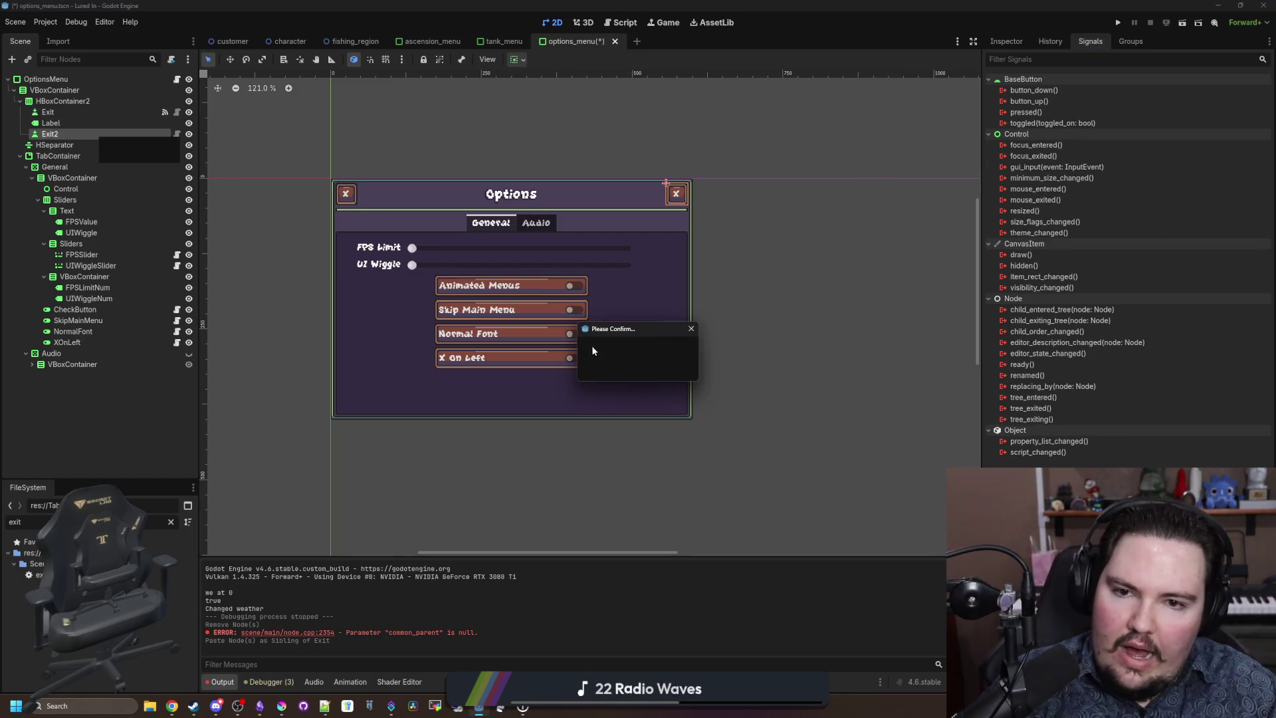
key(Delete)
click(171, 523)
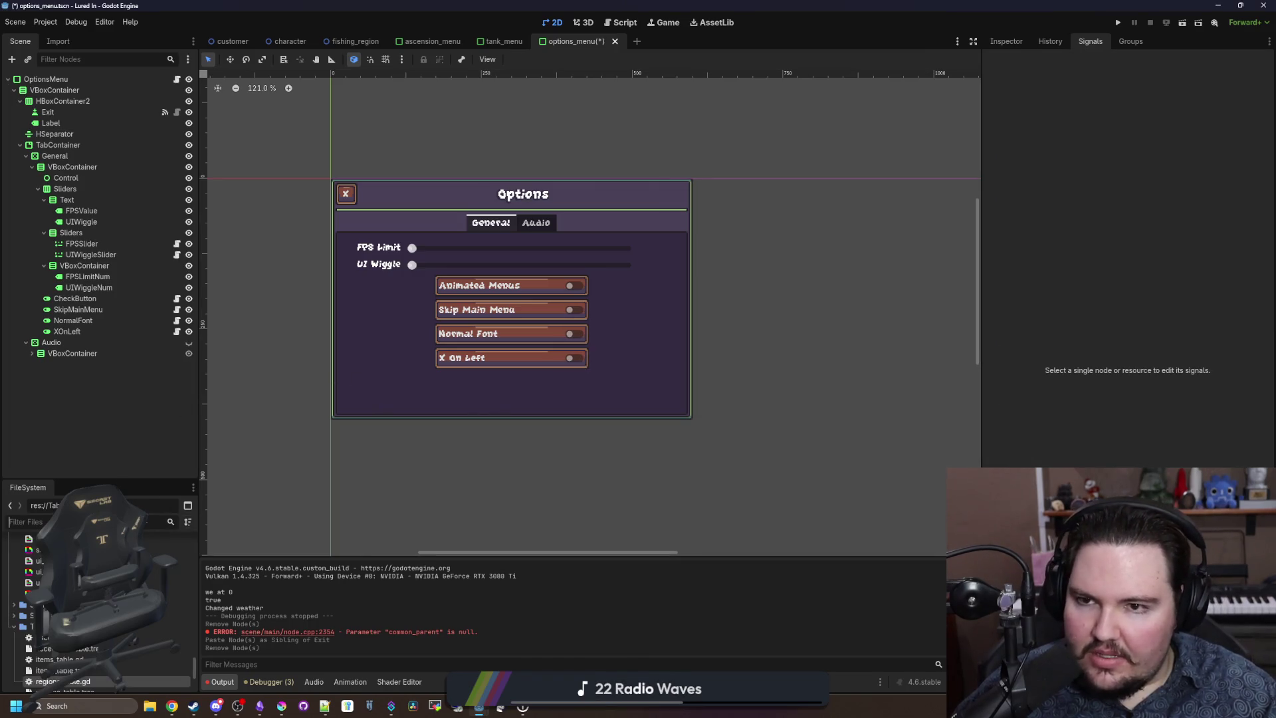
click(432, 41)
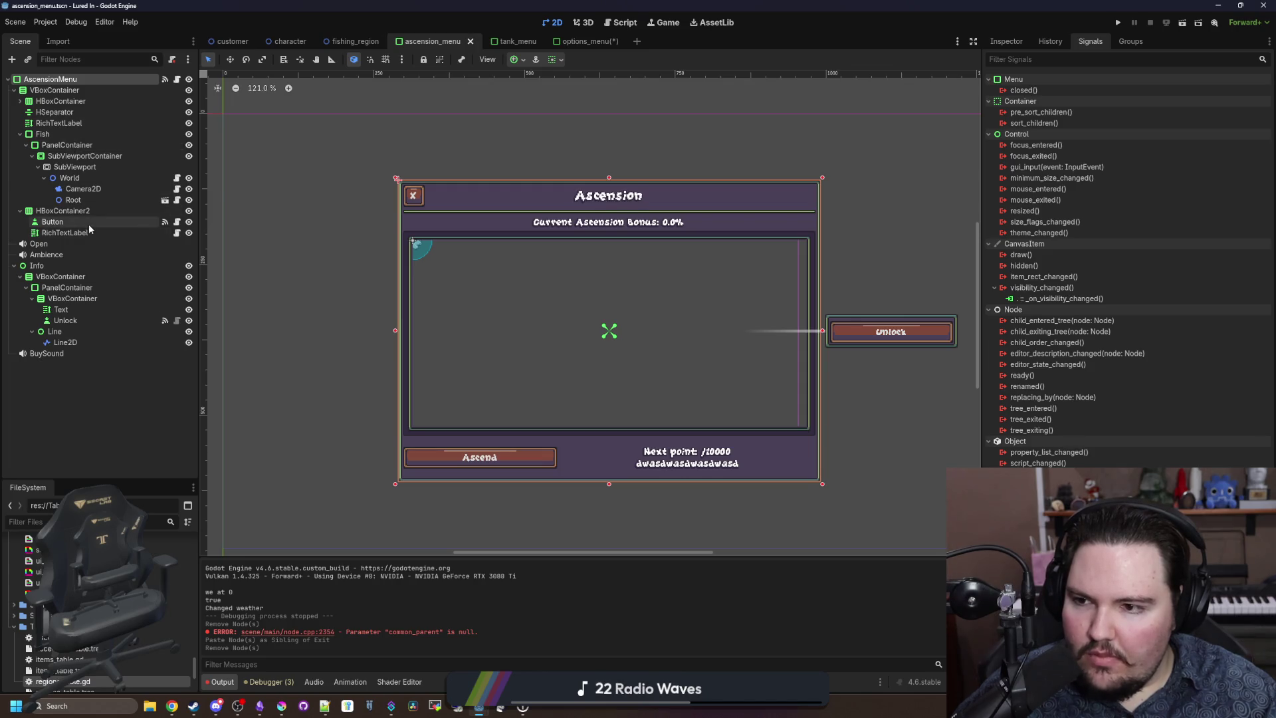
Step: Duplicate ExitButton as ExitButton2 above the VSeparator, delete the VSeparator, and save ascension_menu
click(417, 197)
right_click(60, 112)
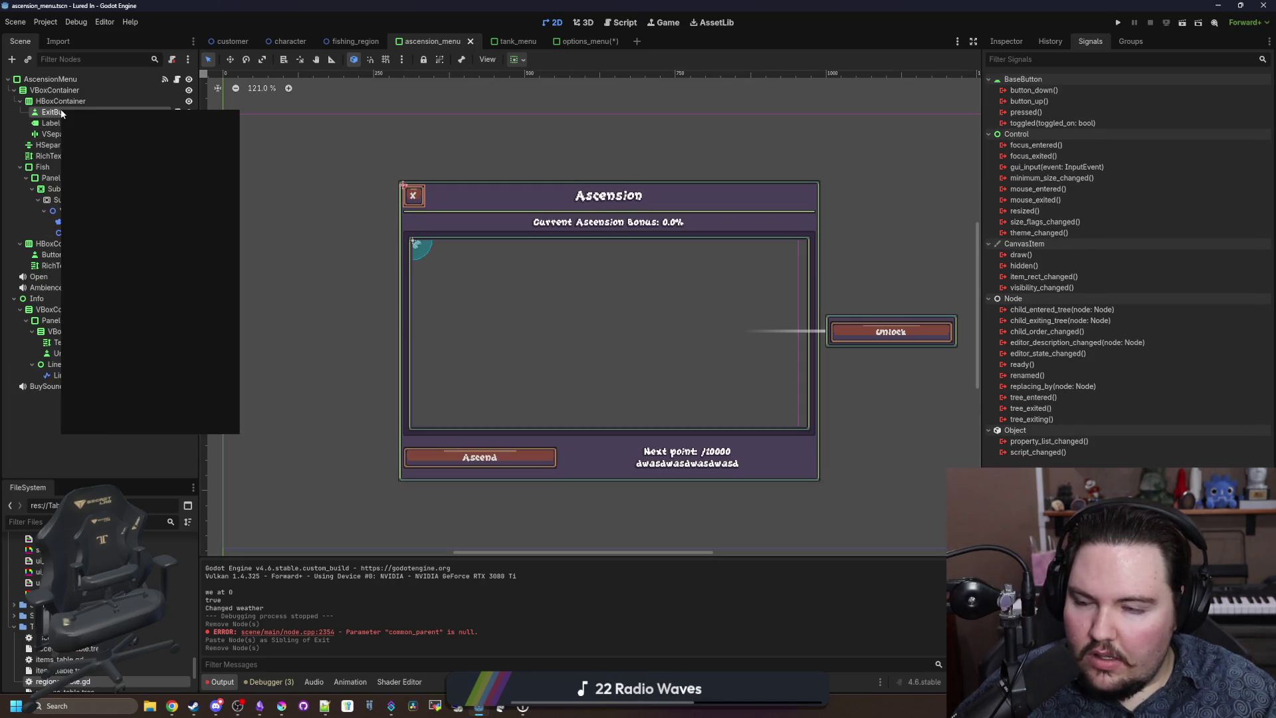
right_click(77, 111)
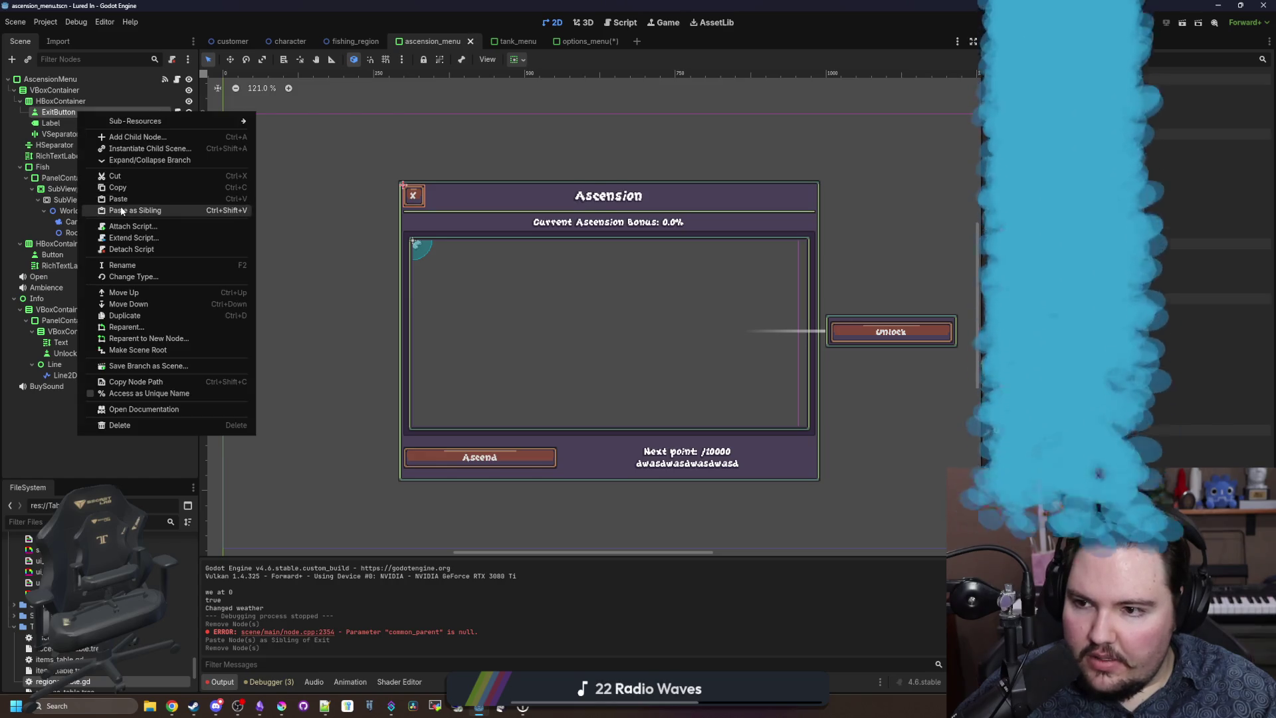
click(121, 206)
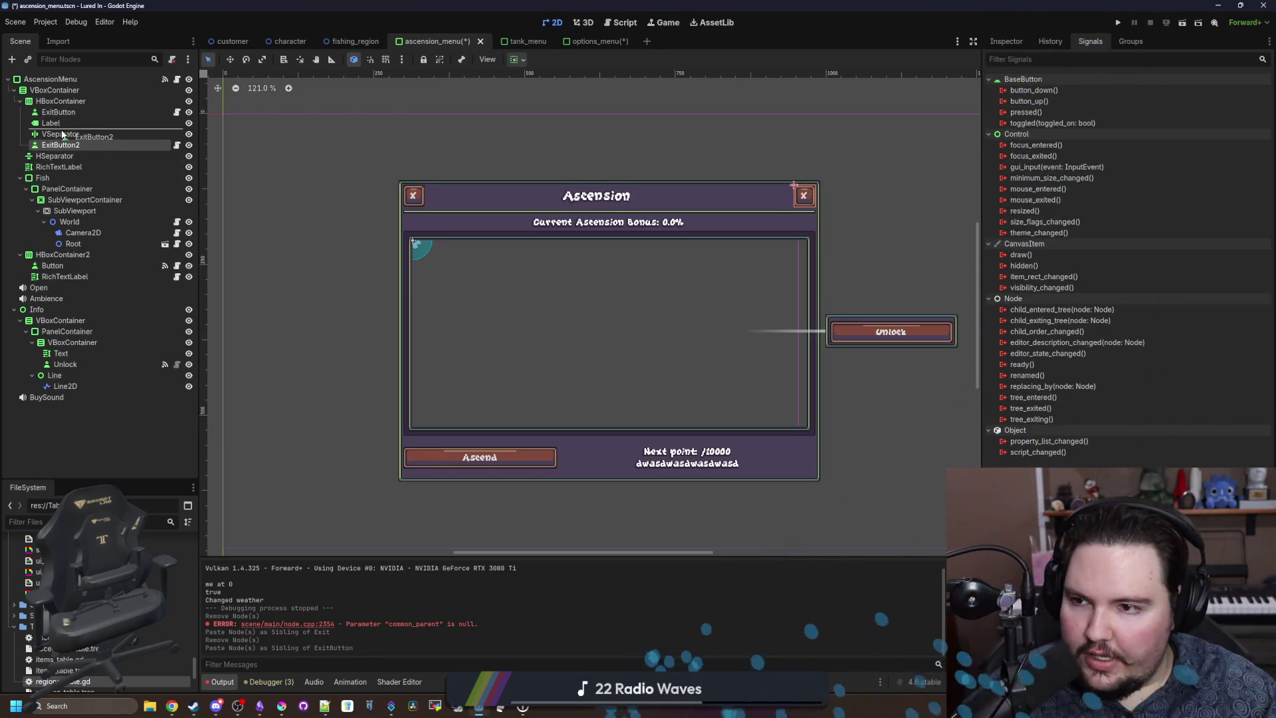
drag(64, 145, 60, 132)
click(60, 145)
key(Delete)
click(608, 374)
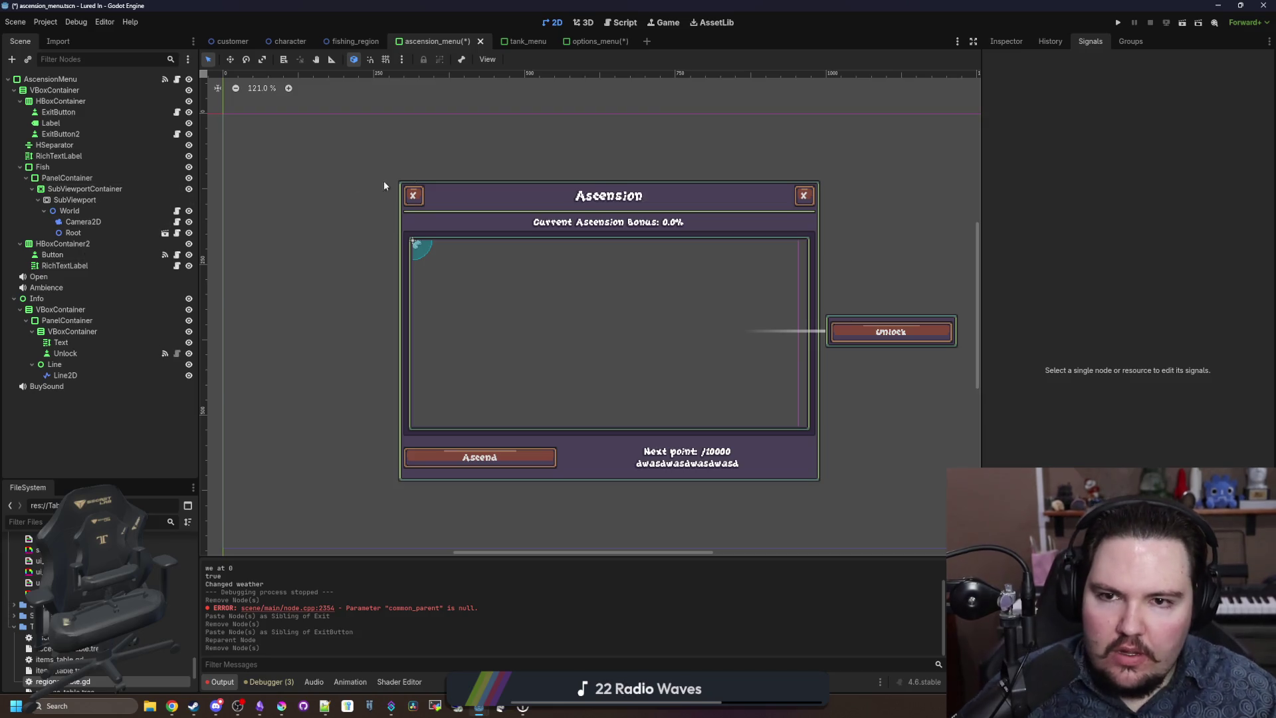
key(ctrl+s)
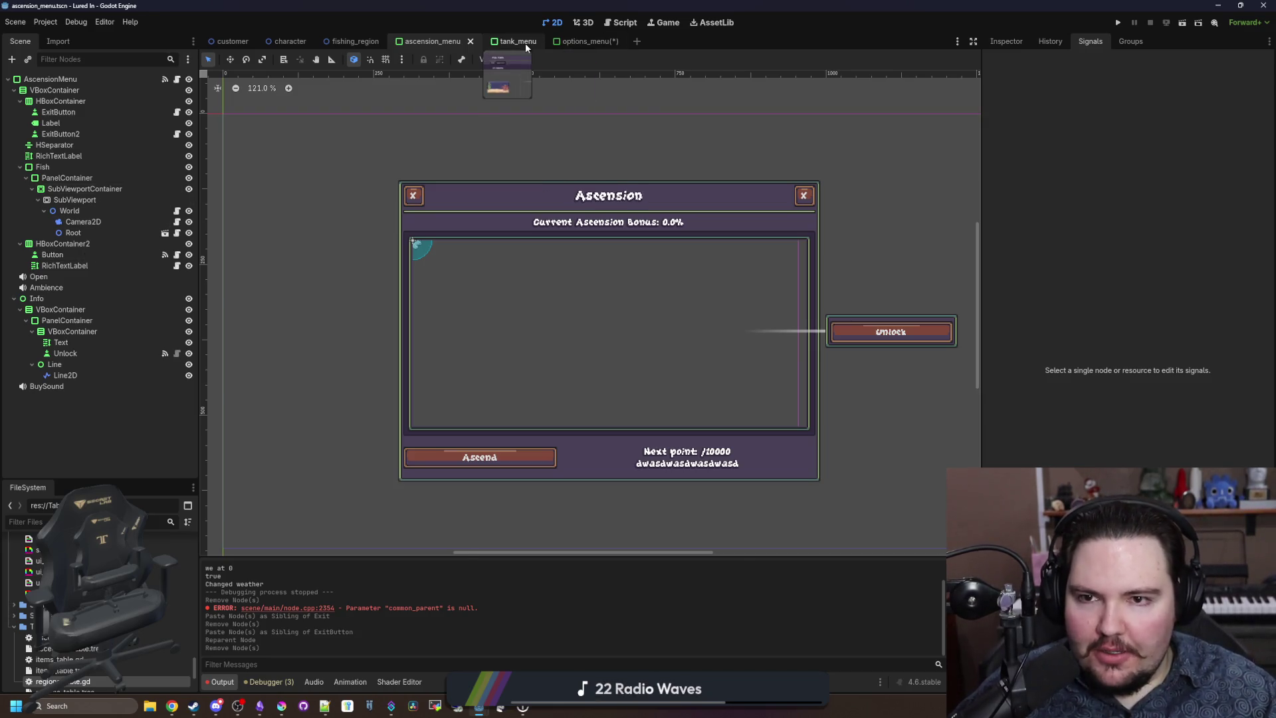
Step: Set ExitButton2's Side to Right in the Inspector and save the scene
click(525, 43)
click(432, 41)
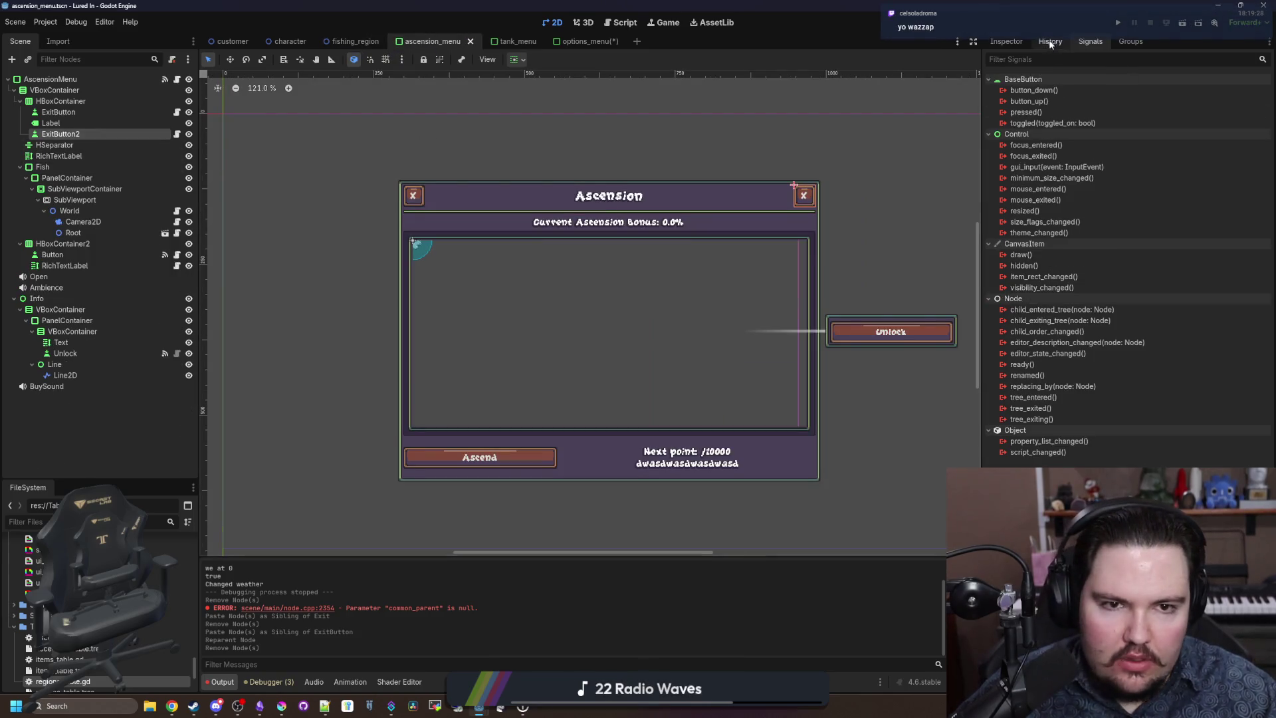
click(1006, 41)
click(1150, 156)
key(ctrl+s)
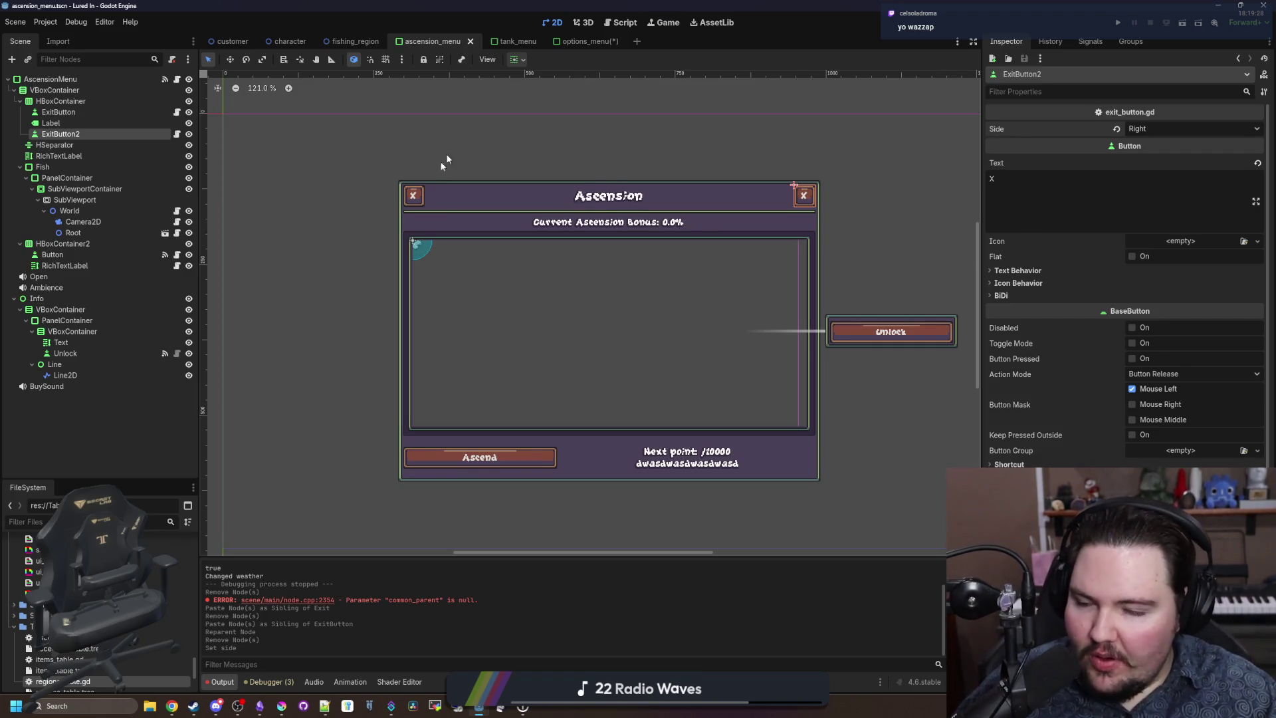
key(ctrl+s)
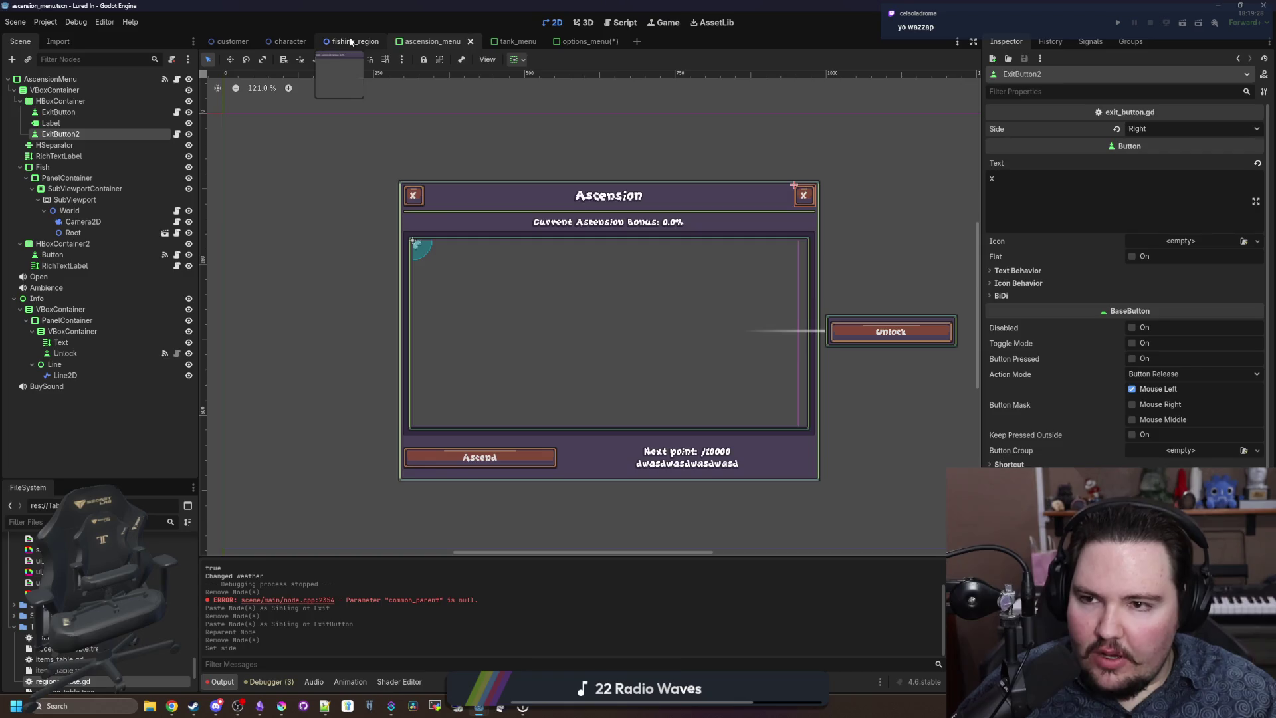
Step: Filter the FileSystem by 'menu', enlarge the file panel, and open the escape_menu scene
click(356, 41)
click(426, 39)
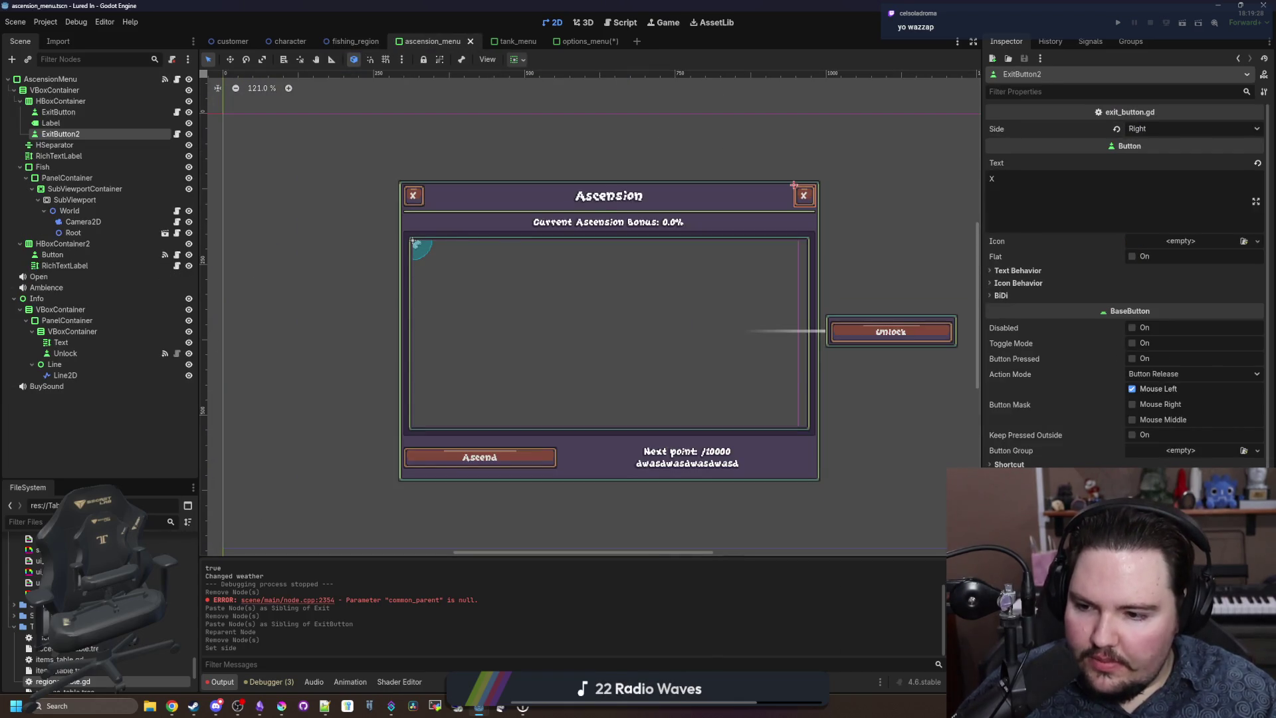
text(menu)
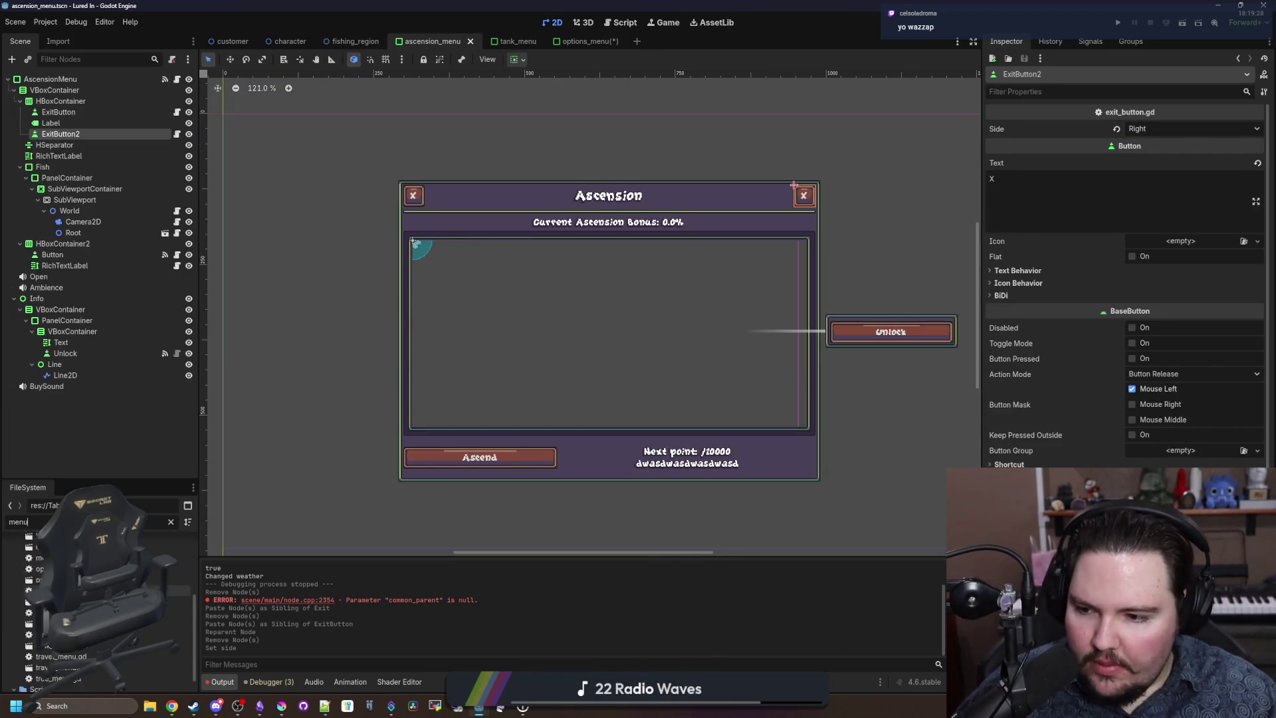
drag(101, 479, 101, 394)
drag(200, 394, 293, 394)
click(96, 484)
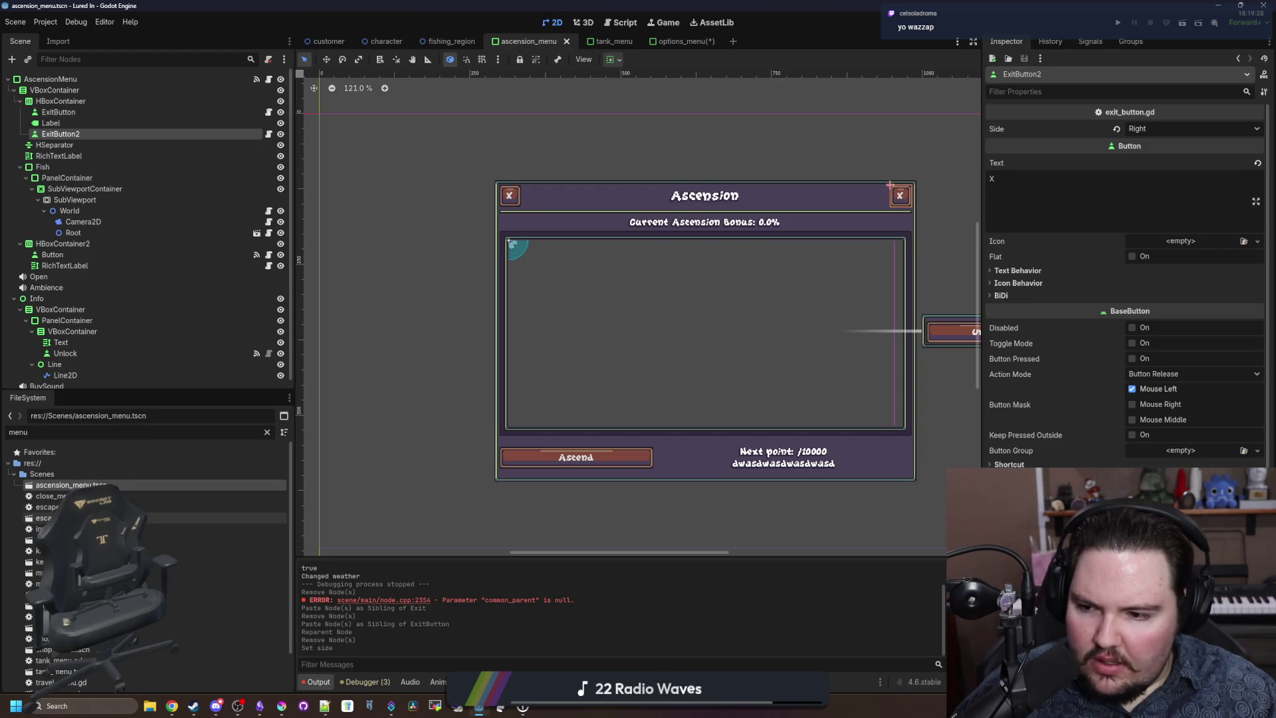
double_click(100, 518)
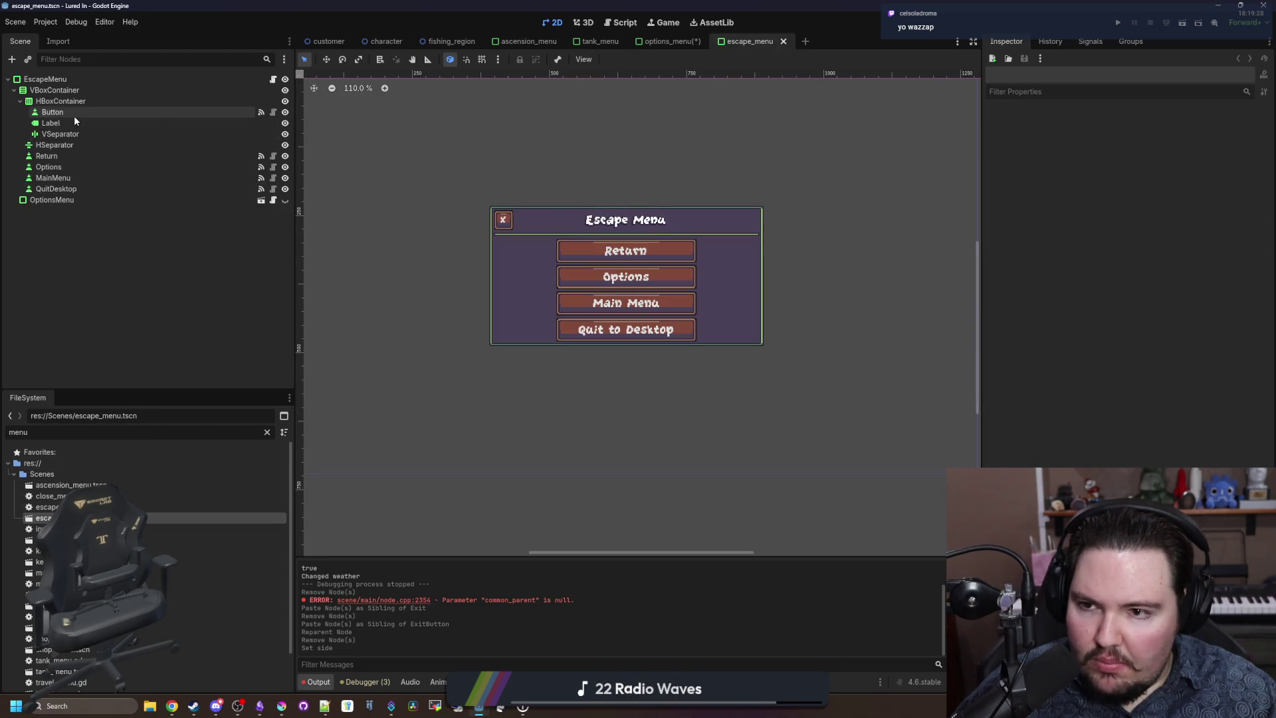
Step: In inventory_menu, paste a copy of ExitButton into the title row and delete the Spacer
double_click(146, 540)
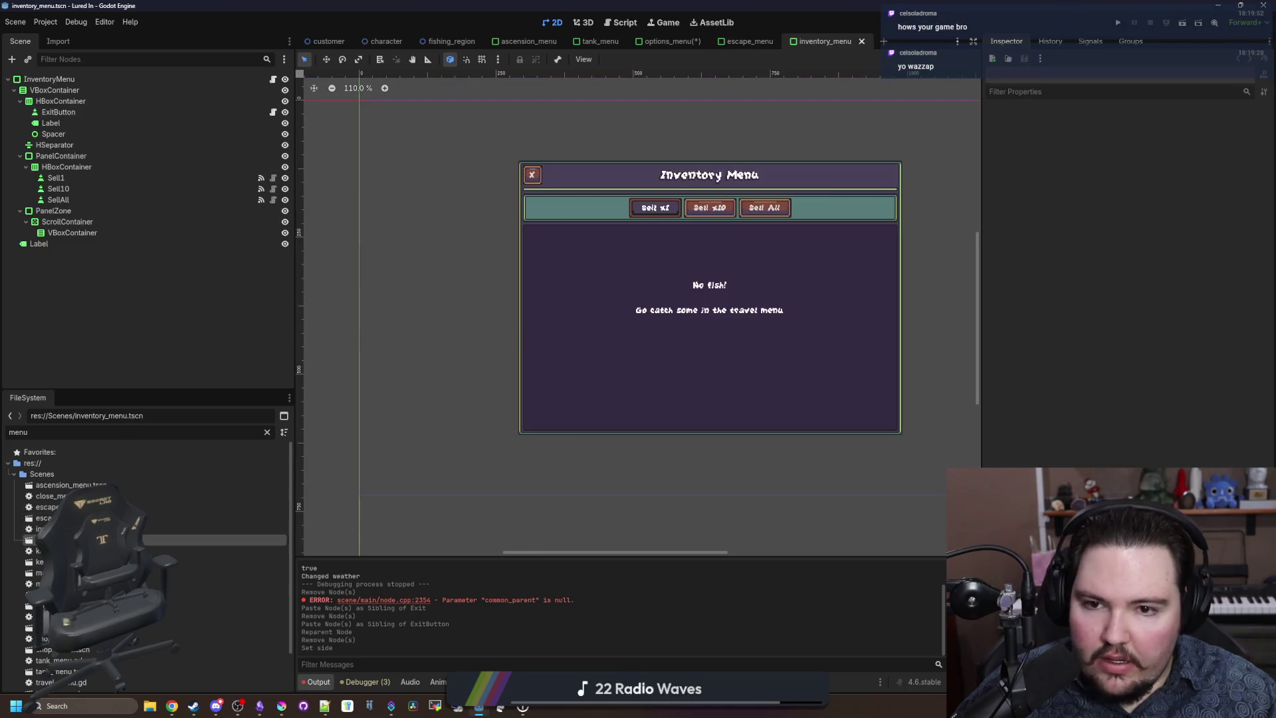
right_click(70, 111)
click(98, 164)
right_click(70, 122)
click(100, 223)
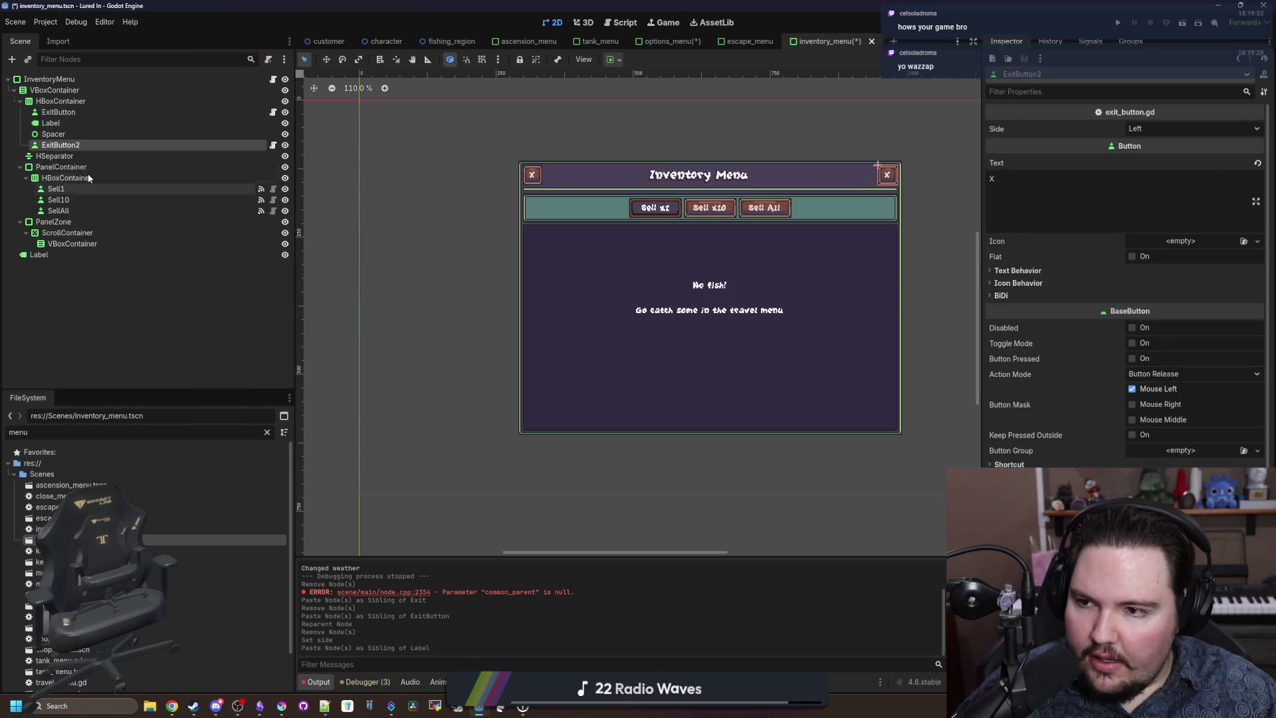
click(60, 135)
key(Delete)
click(618, 366)
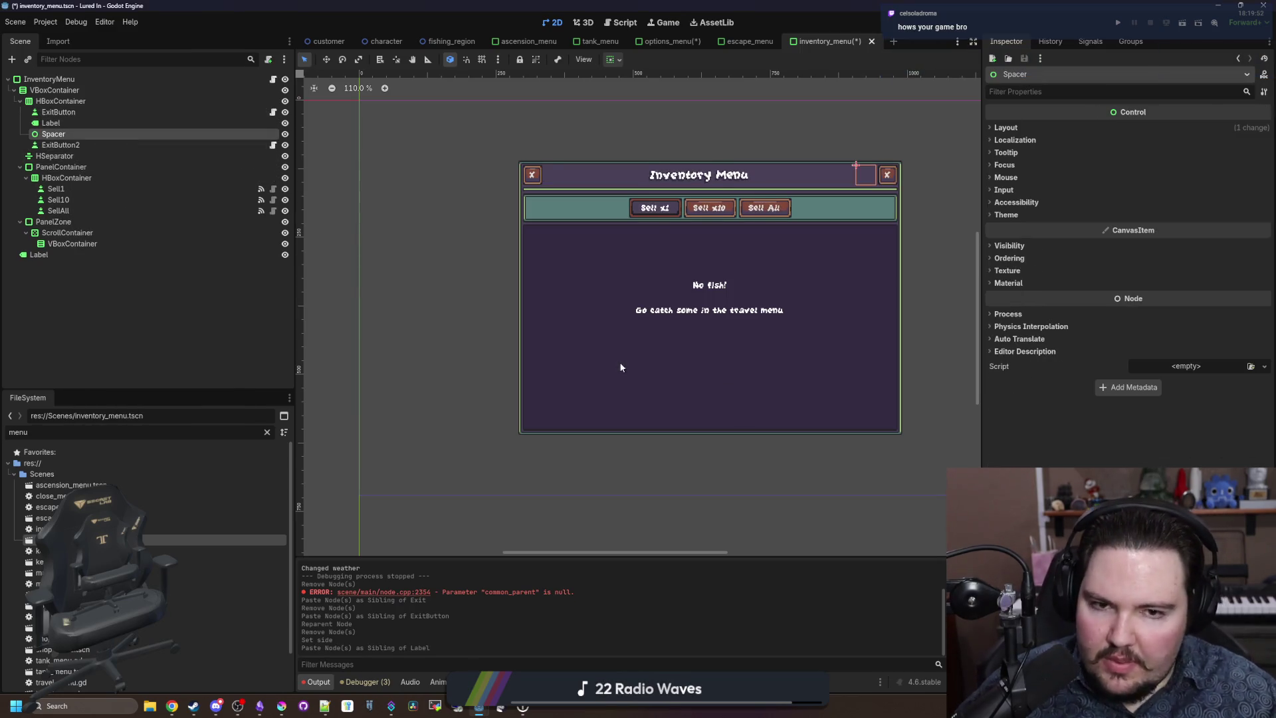
Step: In keepnet_menu, paste a second exit button and delete the Control filler node
double_click(66, 562)
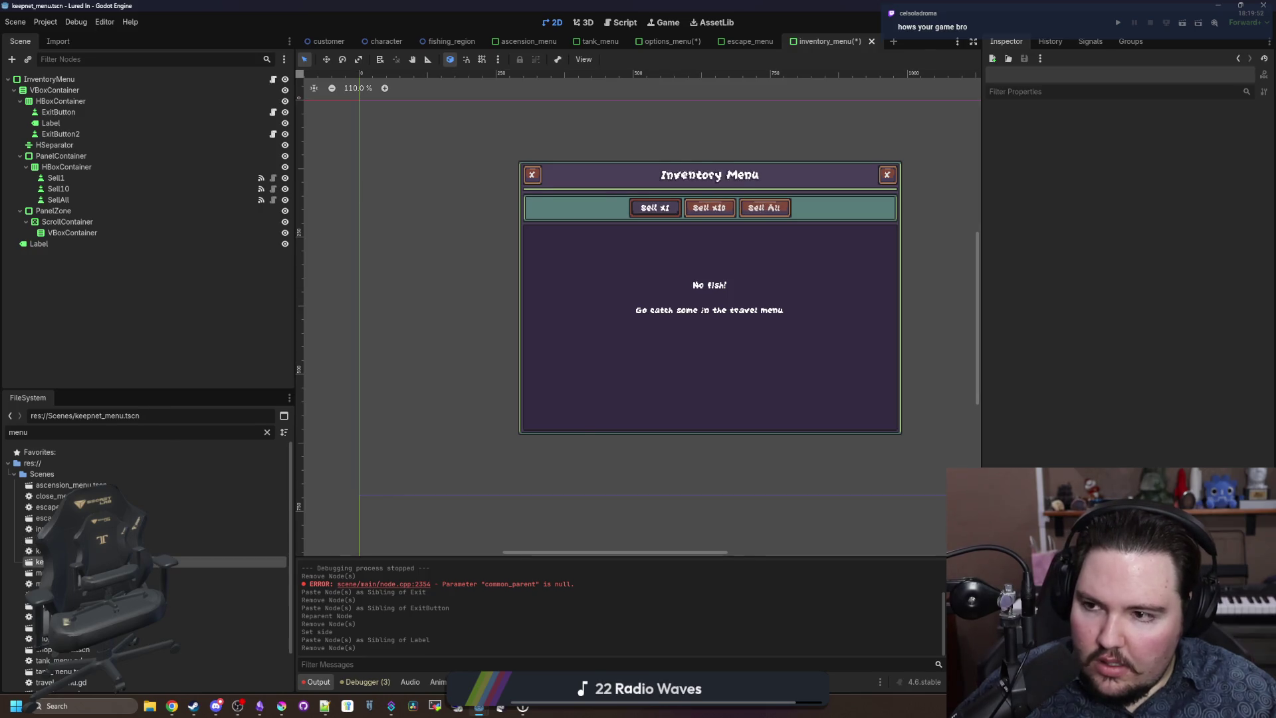
right_click(65, 113)
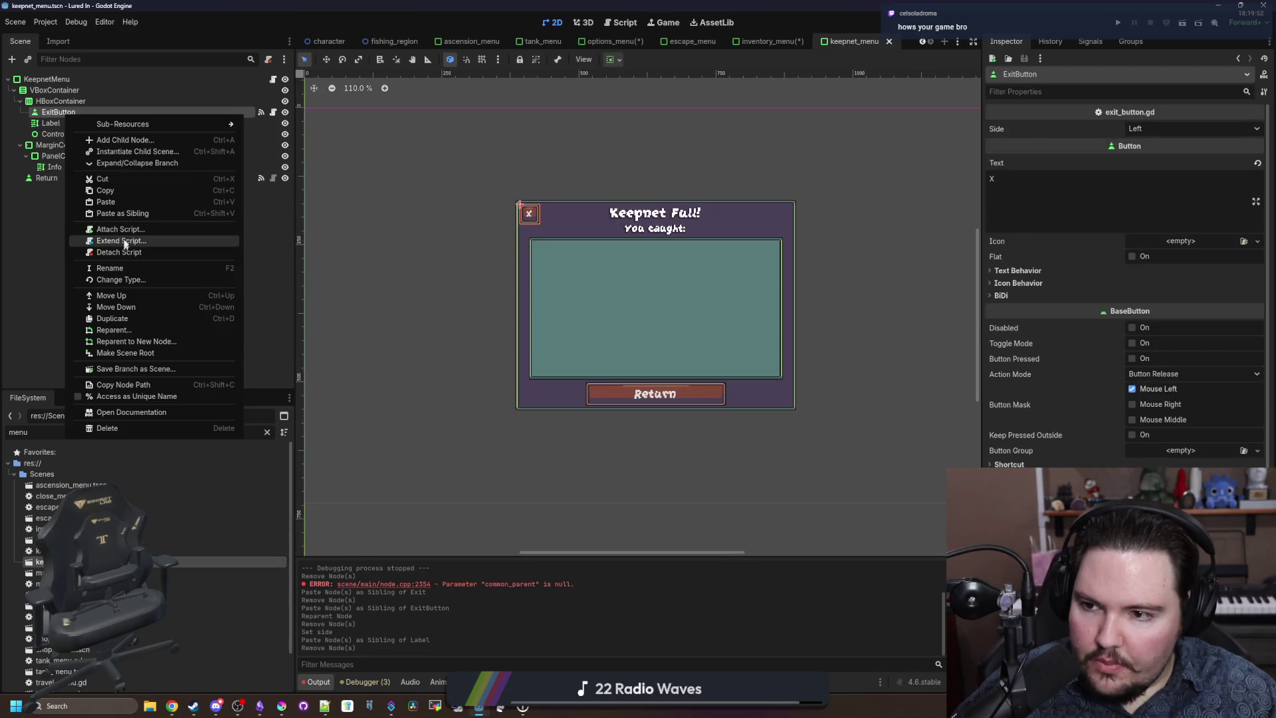
click(126, 212)
click(58, 133)
key(Delete)
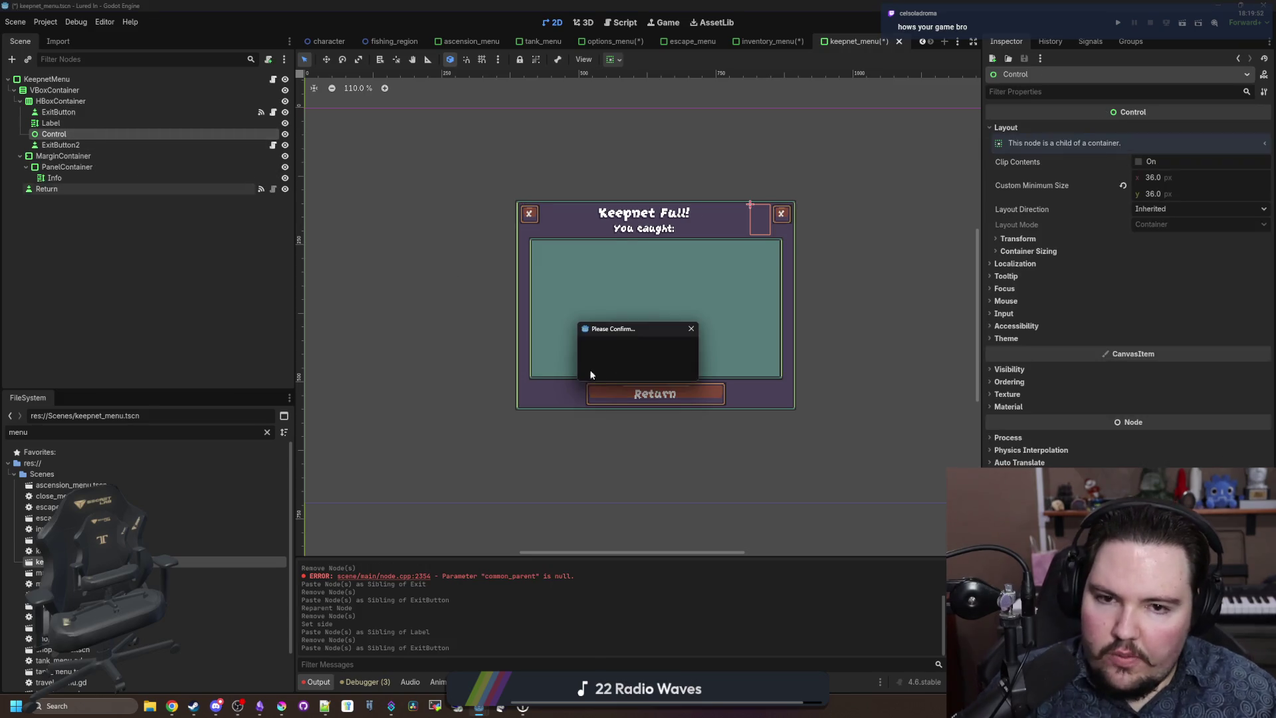
click(609, 369)
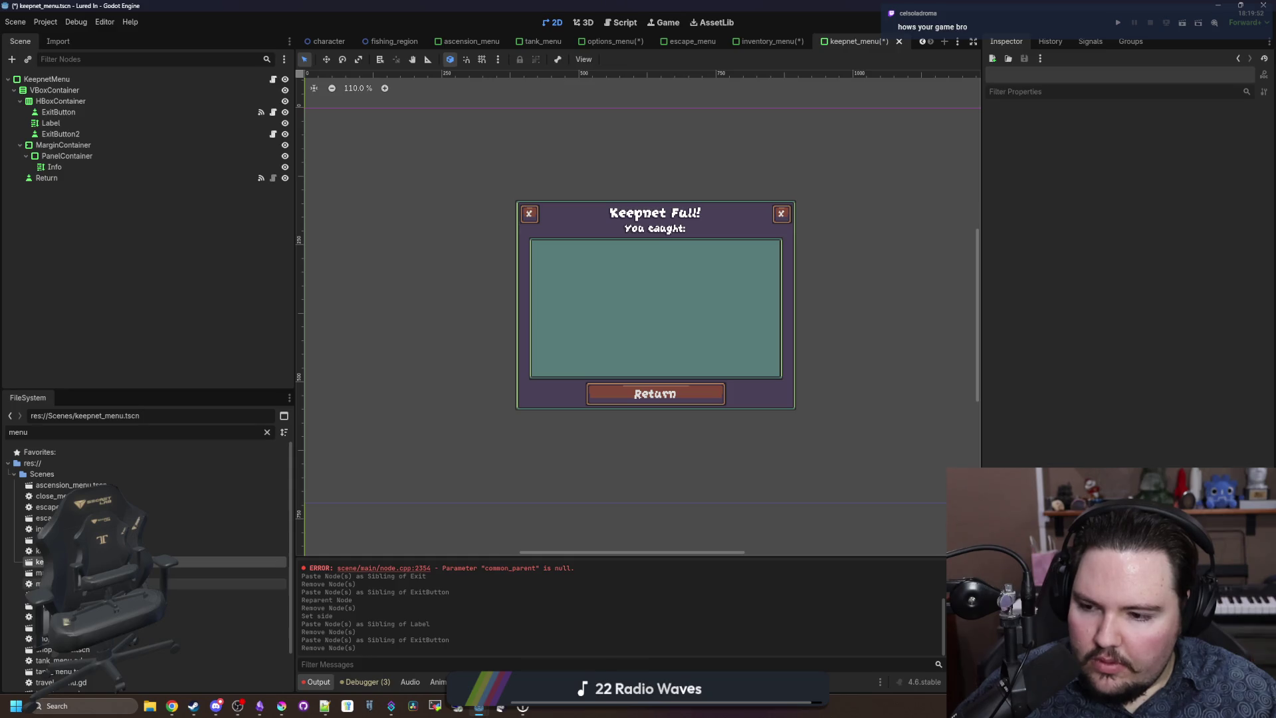
click(199, 616)
scroll(147, 565, down, 1)
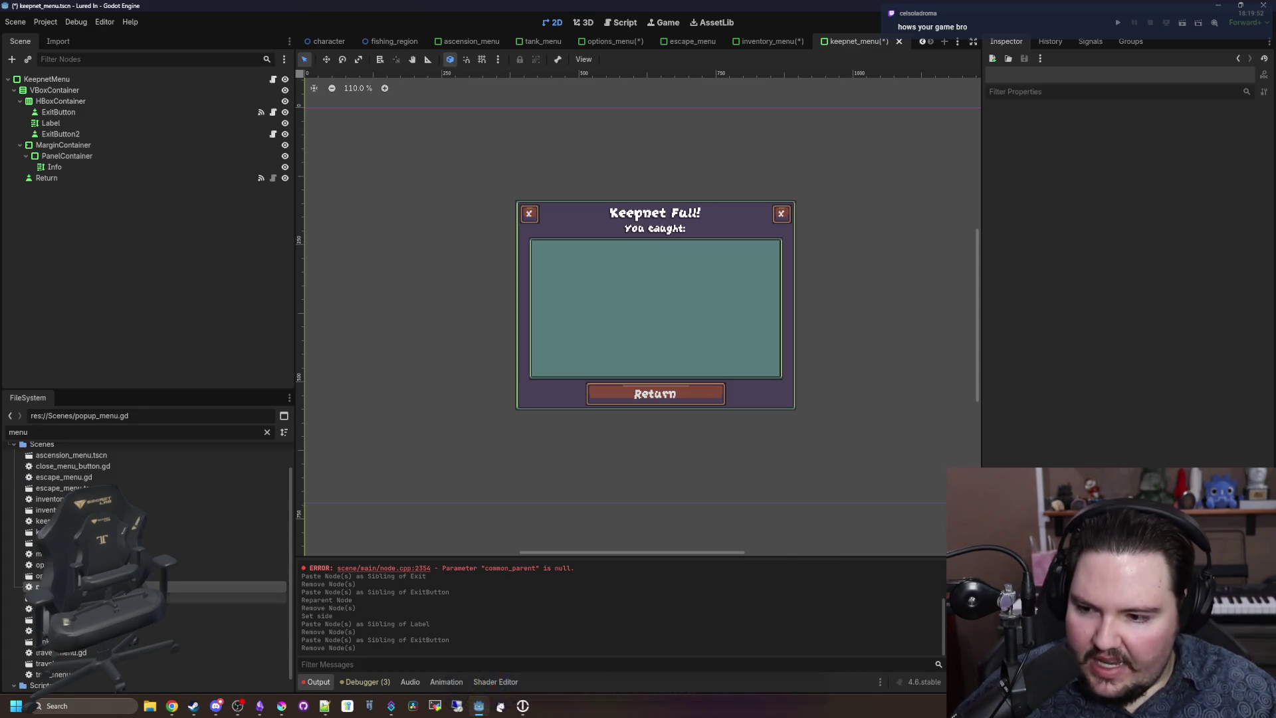
Step: In research_menu, paste ExitButton2 replacing the VSeparator and set its Side to Right
double_click(199, 597)
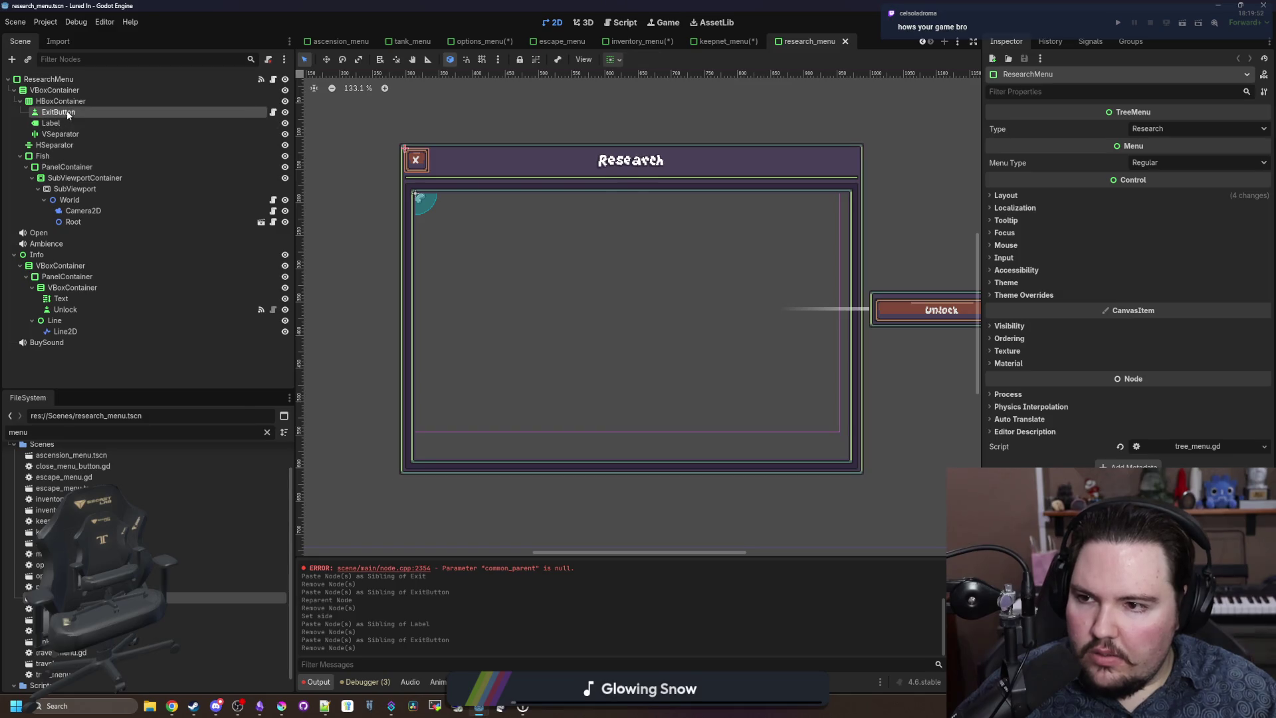
right_click(67, 111)
click(100, 210)
click(63, 134)
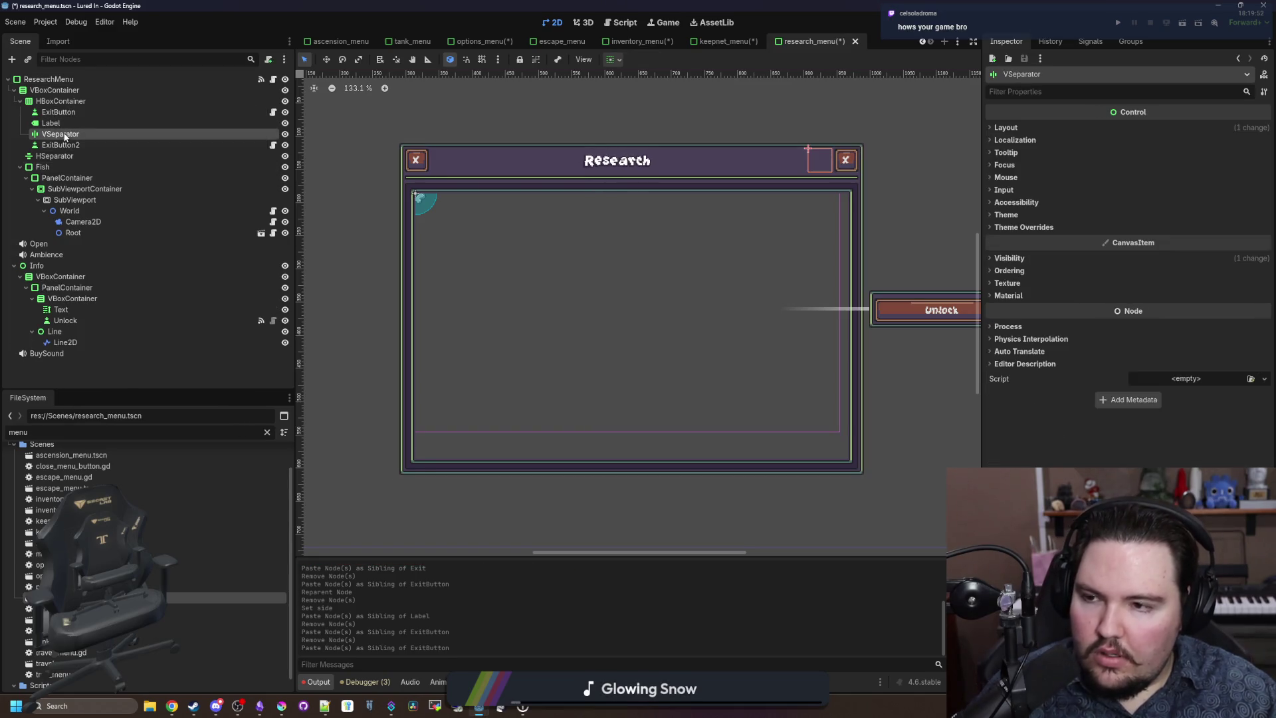
key(Delete)
click(616, 371)
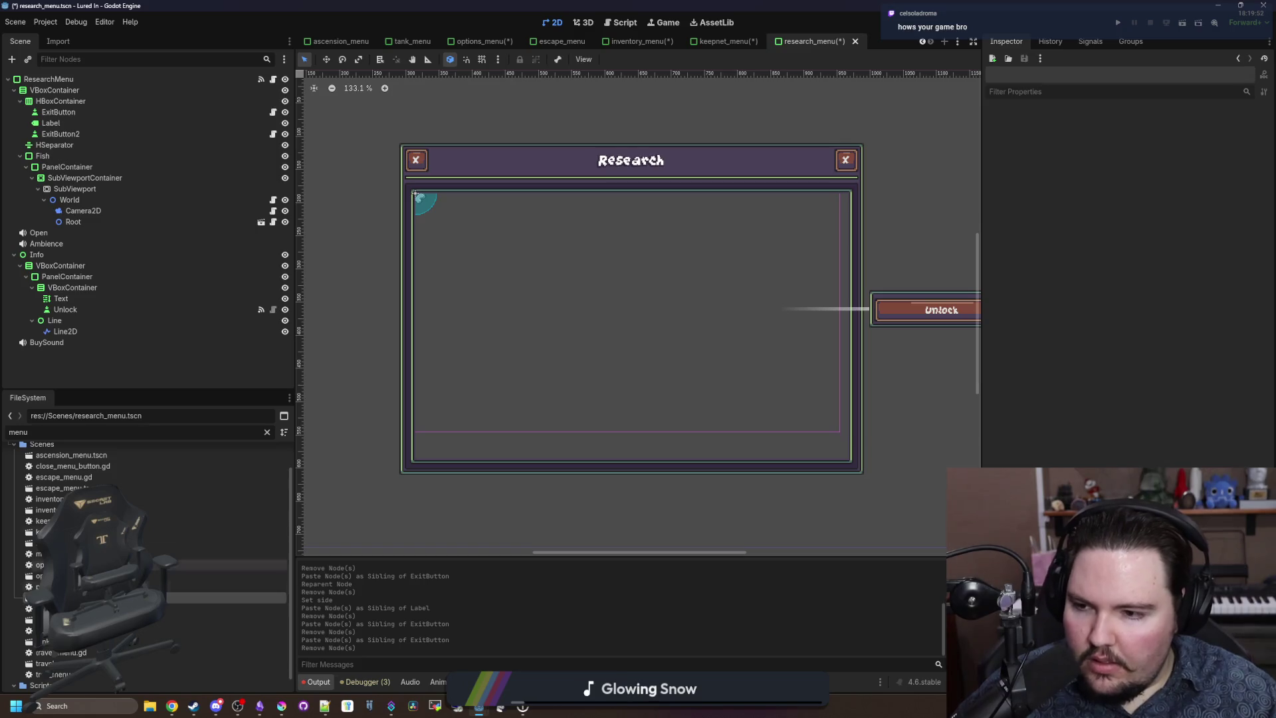
click(81, 132)
click(1139, 128)
click(1152, 157)
Step: Set the inventory menu's ExitButton2 Side to Right and review the other menu scenes
click(742, 42)
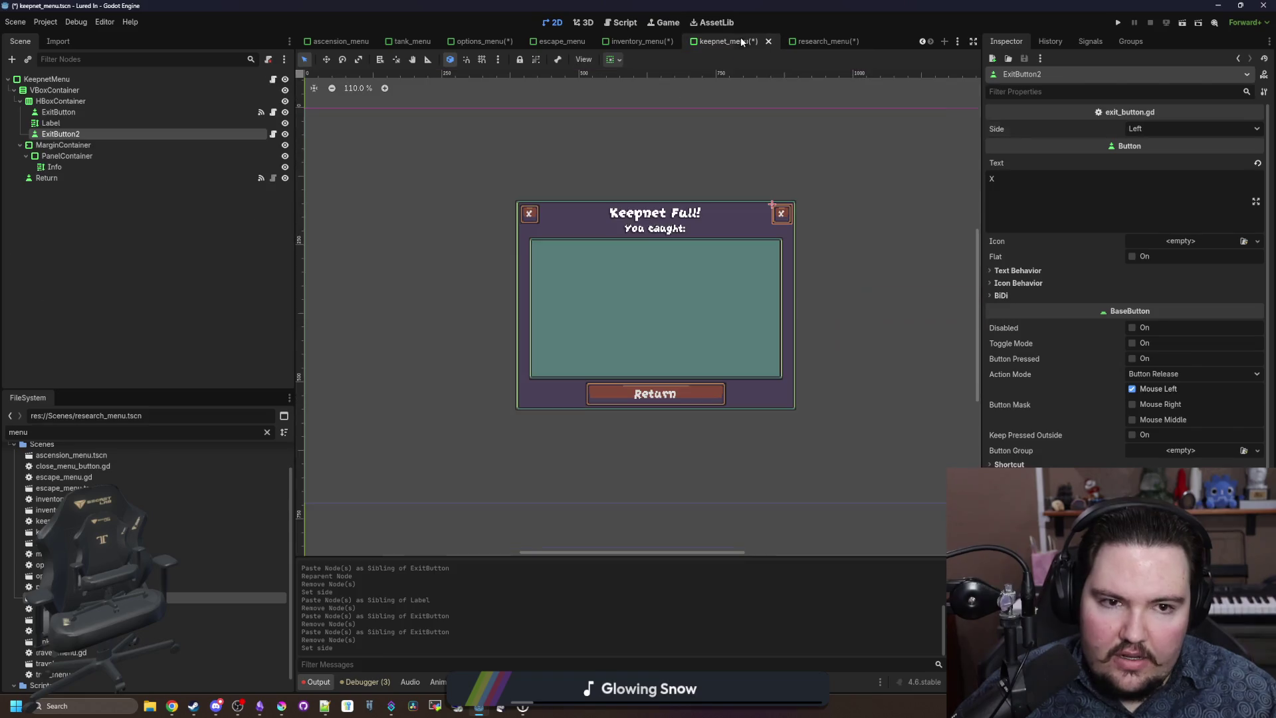
click(1160, 129)
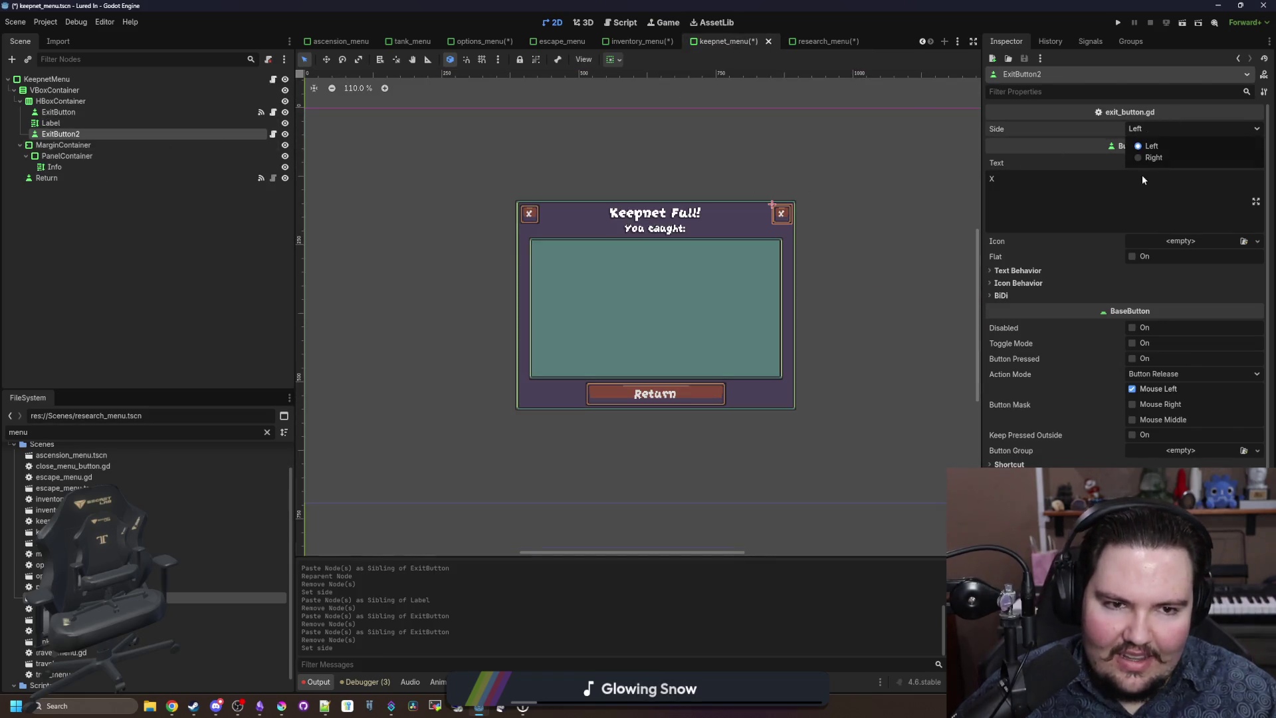
click(646, 41)
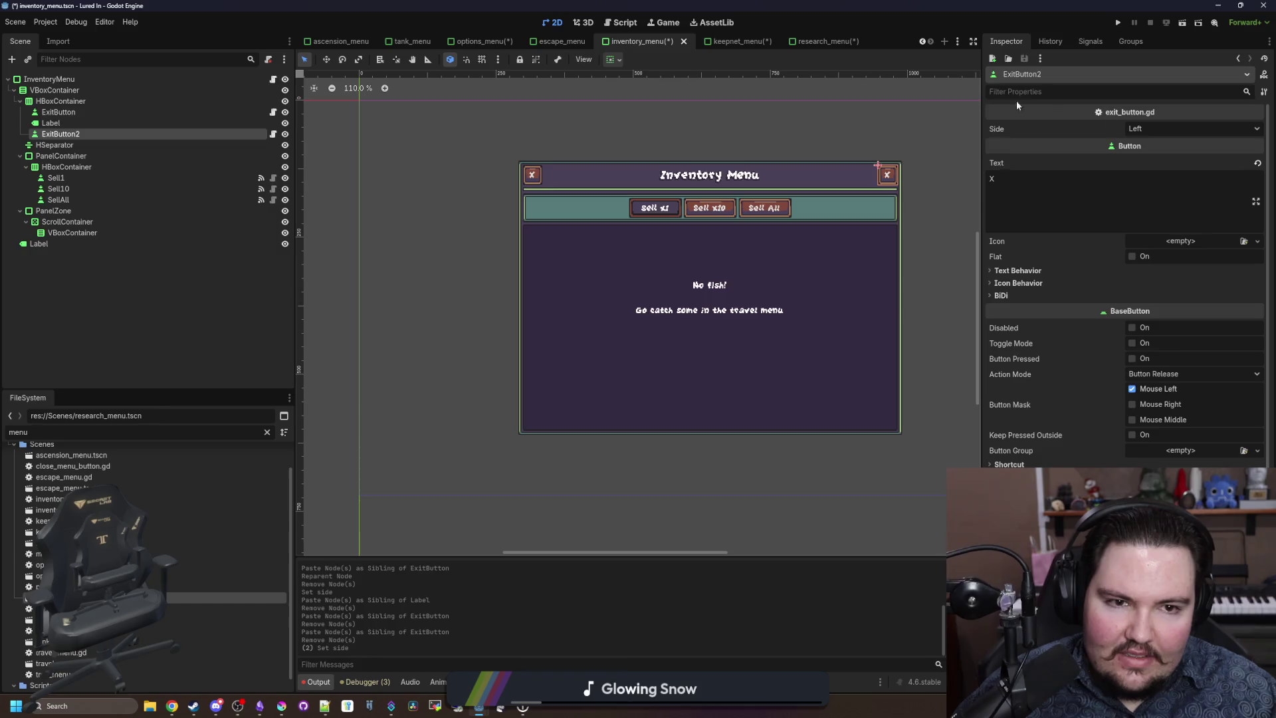
click(1183, 130)
click(1153, 158)
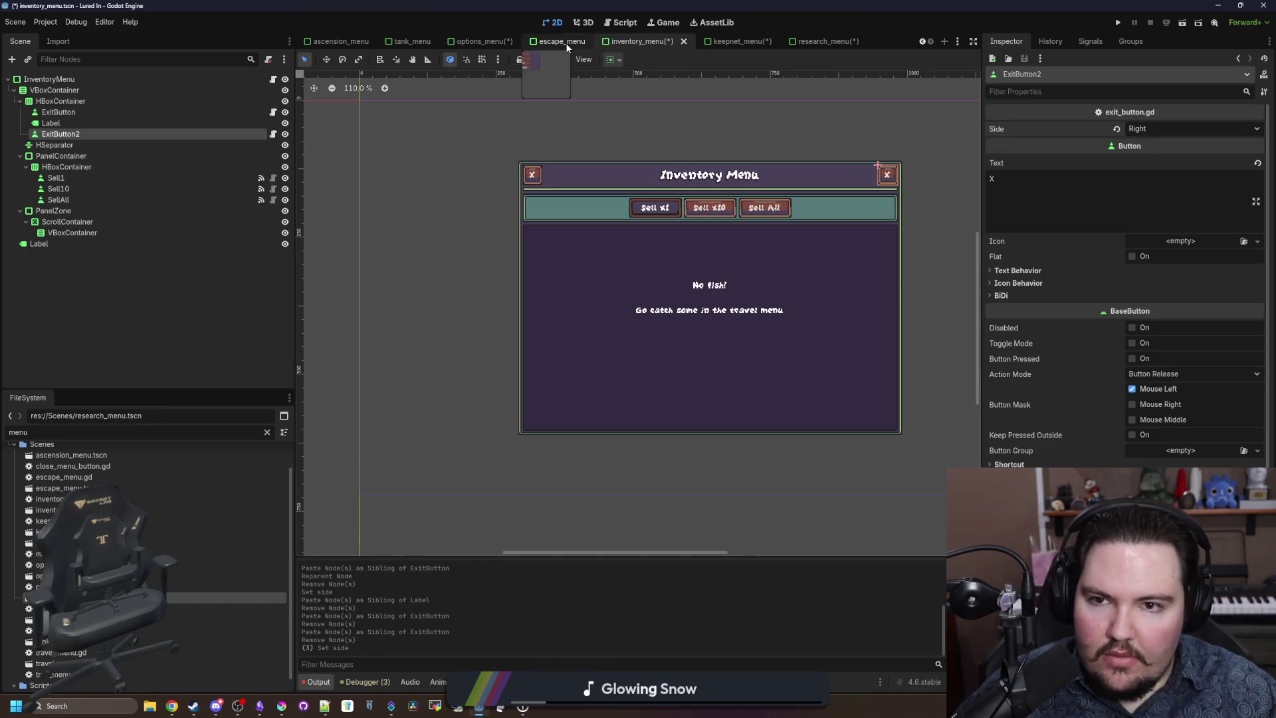
click(564, 42)
click(463, 42)
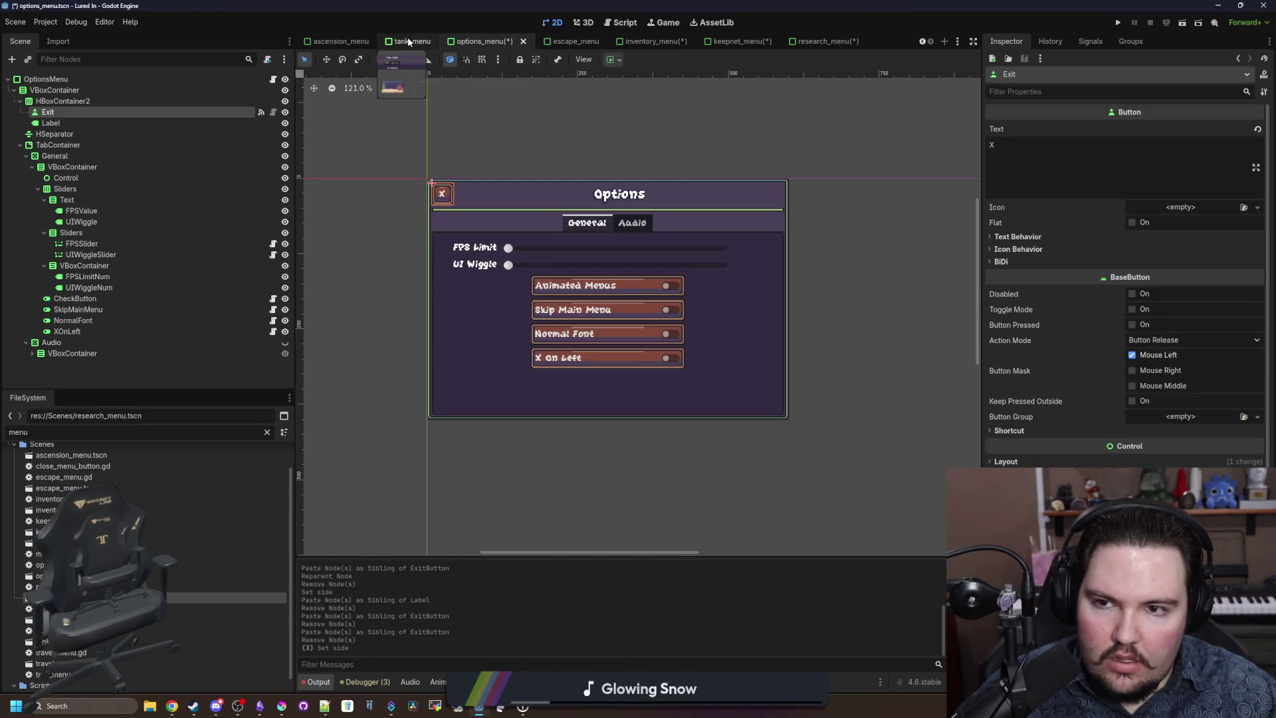
click(408, 42)
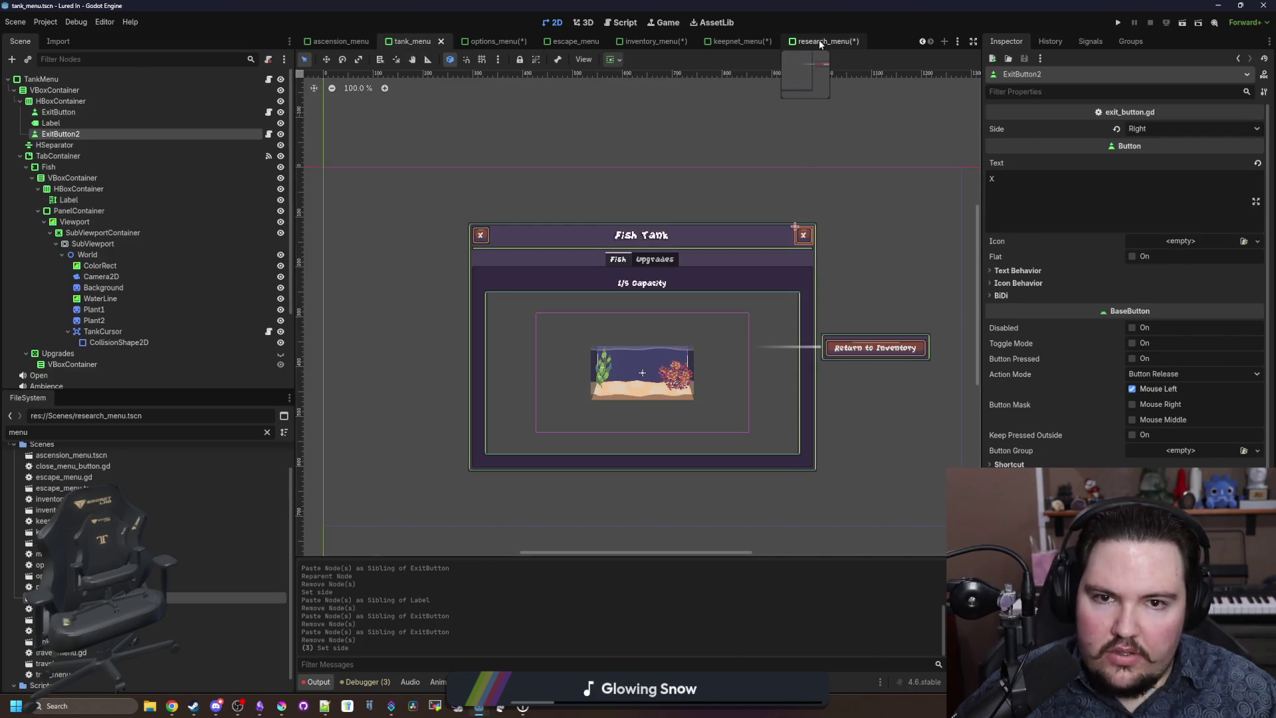
click(819, 42)
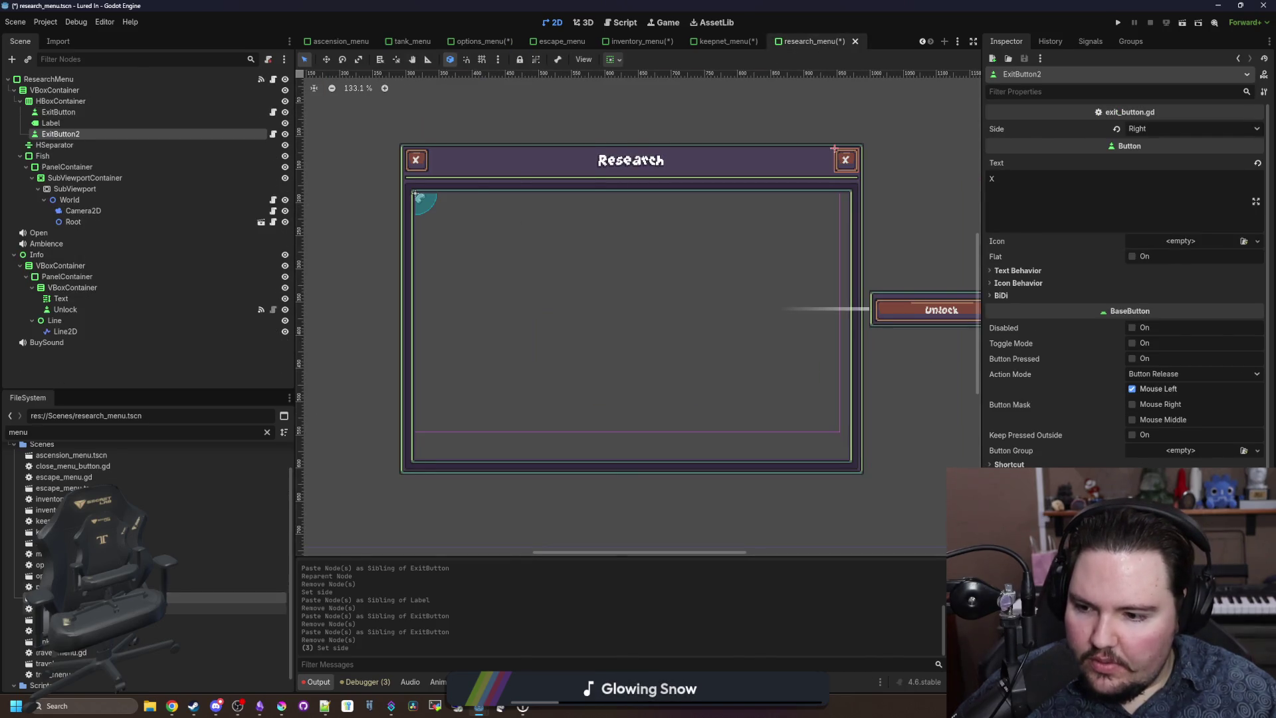
double_click(226, 619)
Step: In shop_menu, paste ExitButton2 replacing the Spacer and set its Side to Right
right_click(73, 111)
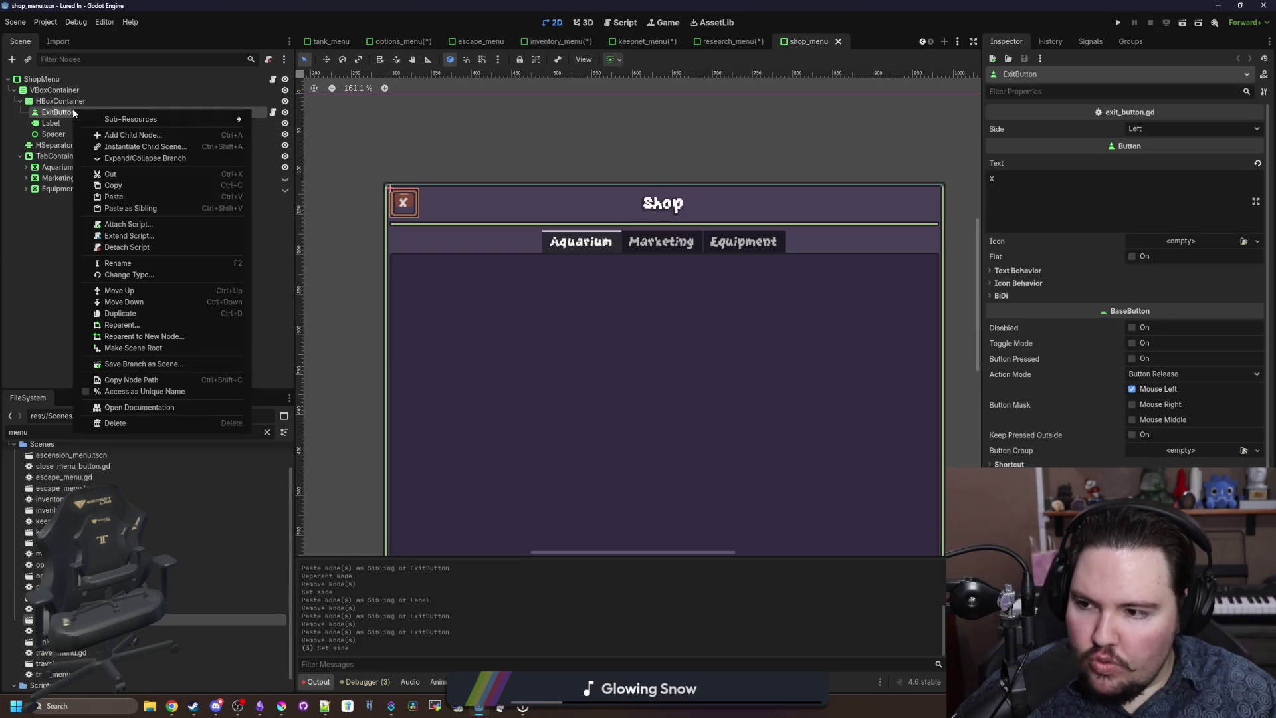
click(114, 197)
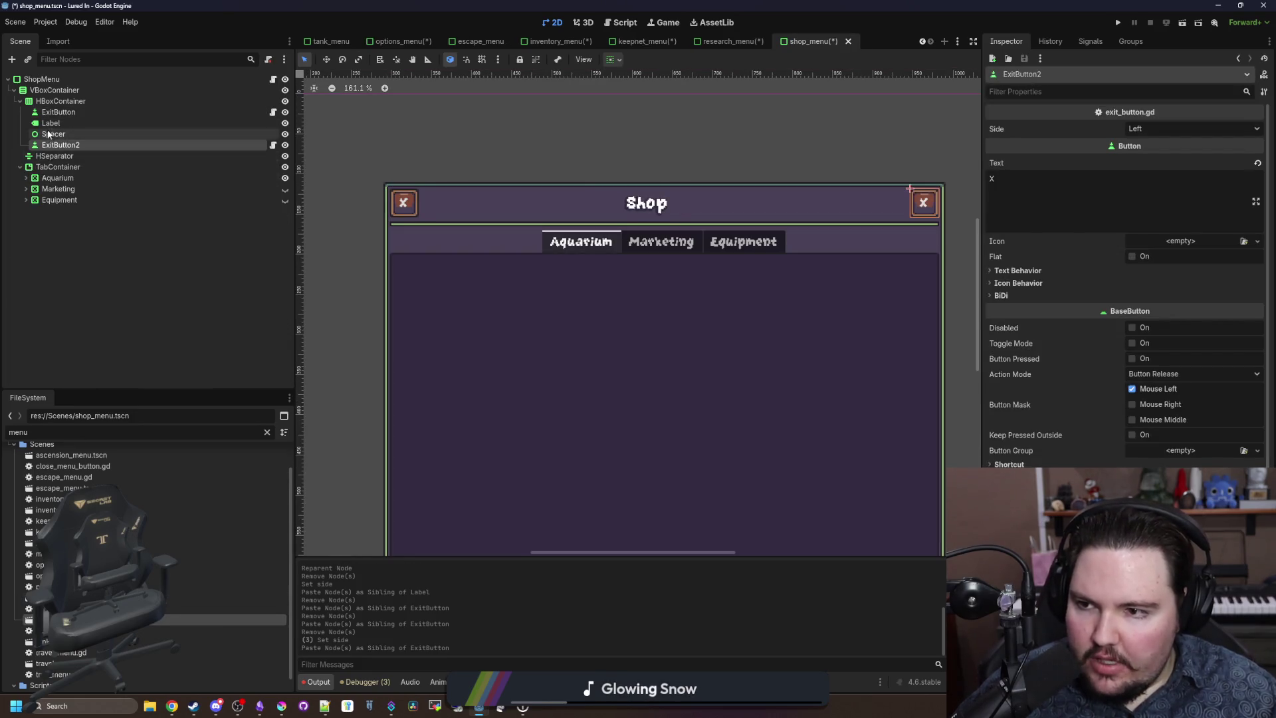
click(53, 133)
key(Delete)
click(613, 365)
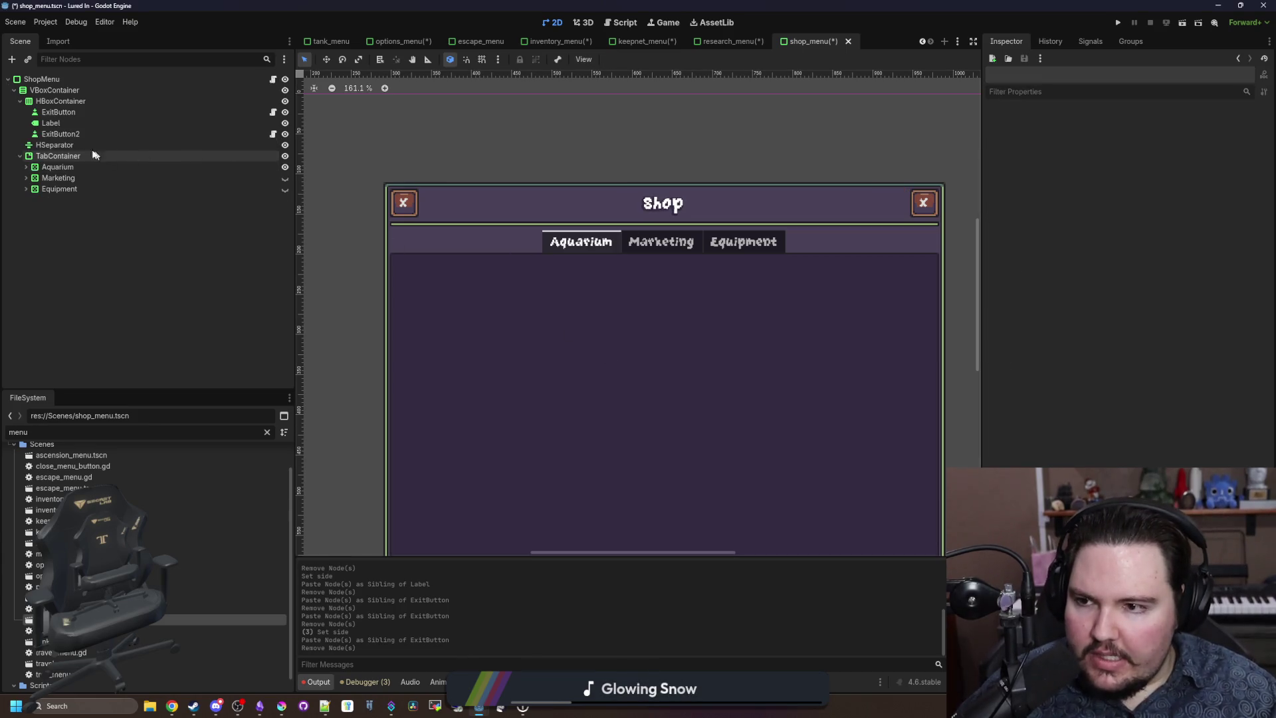
click(75, 136)
click(1155, 127)
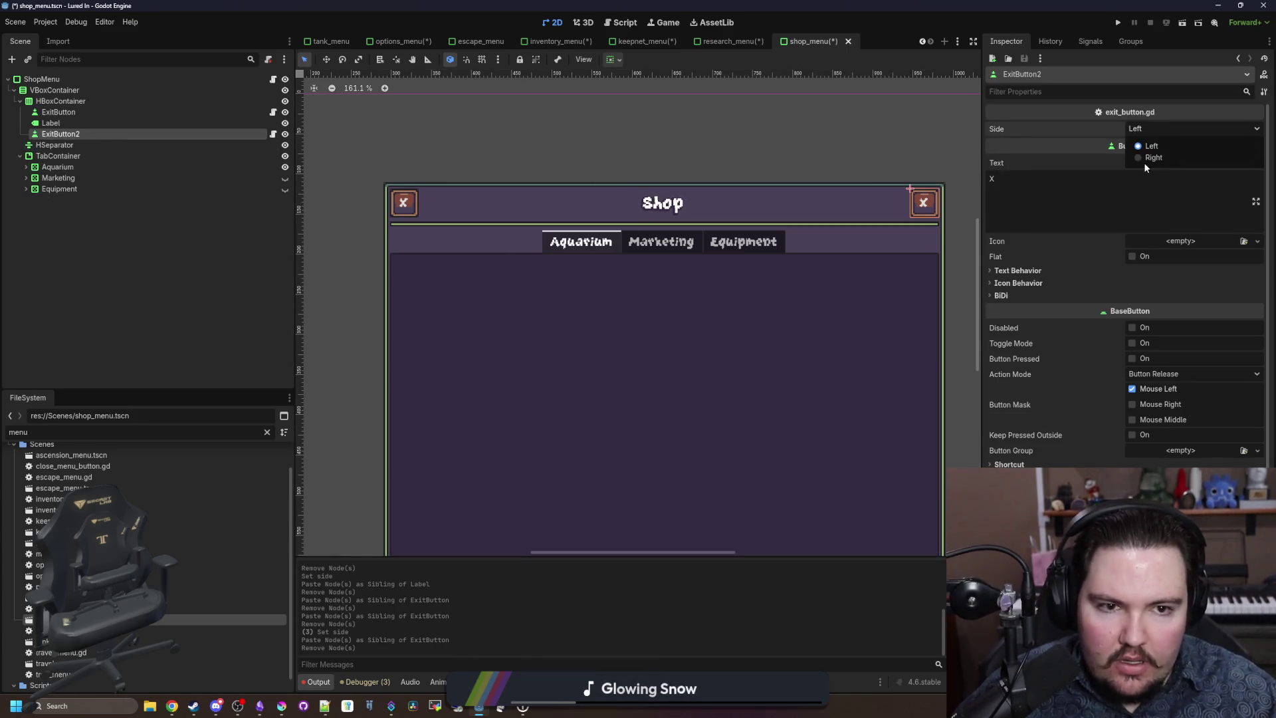
click(1143, 162)
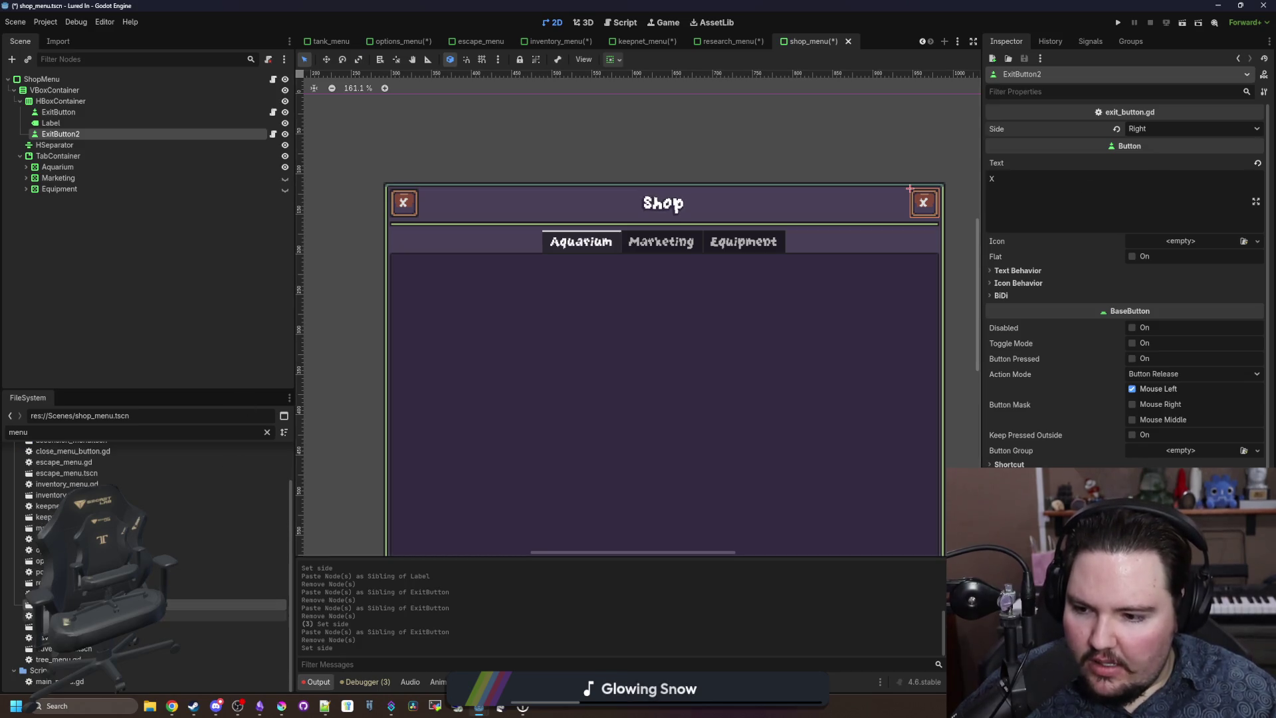
Step: Give travel_menu a right-side ExitButton2 replacing its Spacer, save, and run the game
double_click(219, 630)
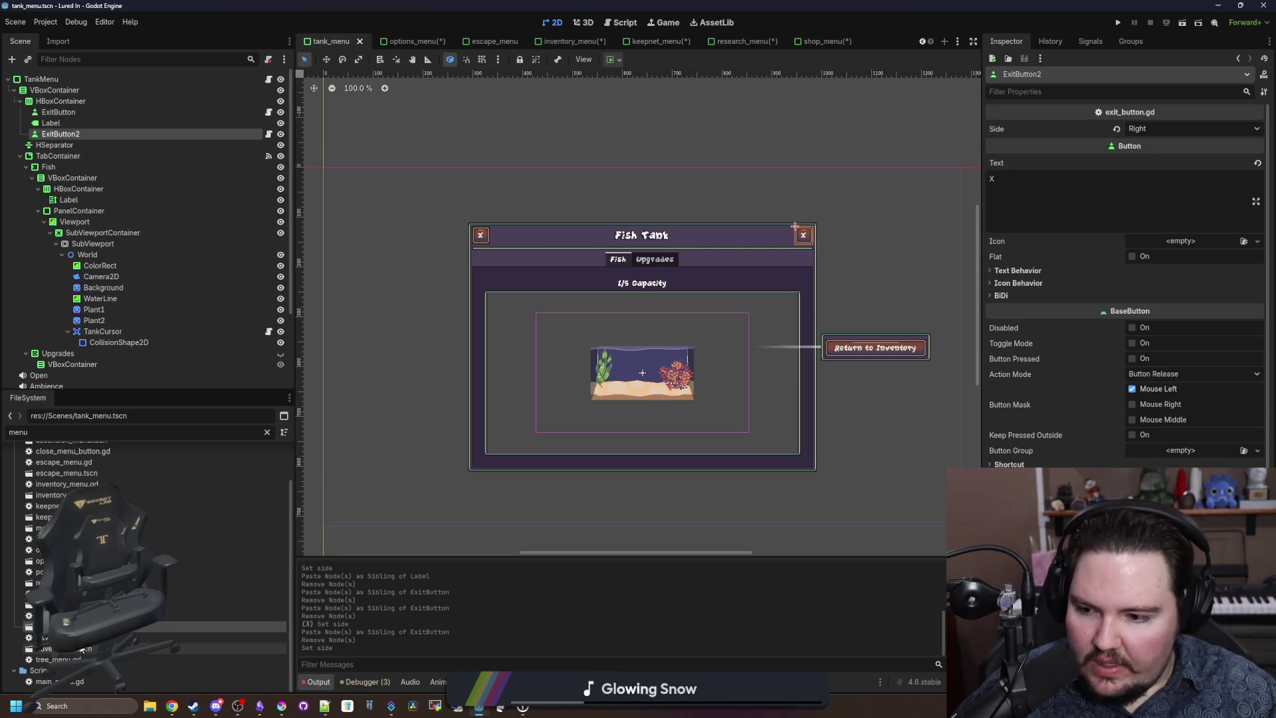
double_click(81, 649)
key(ctrl+v)
click(1189, 128)
click(1143, 162)
key(ctrl+s)
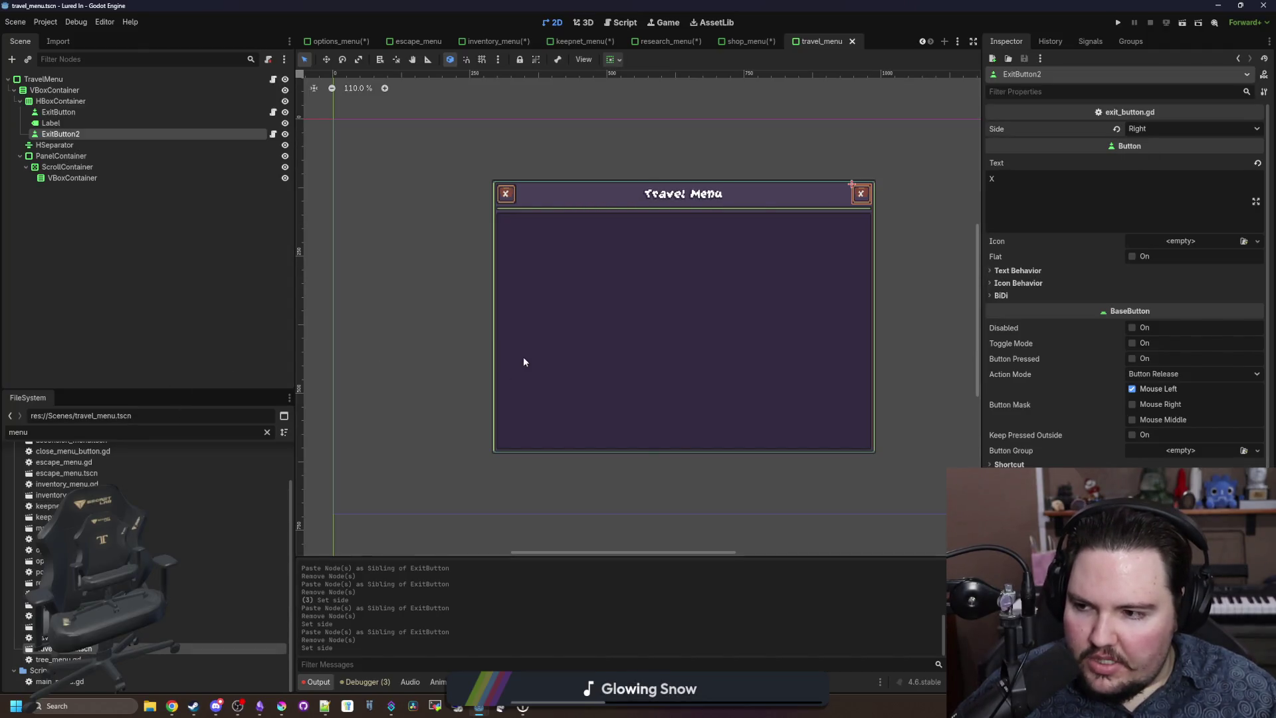
click(1119, 23)
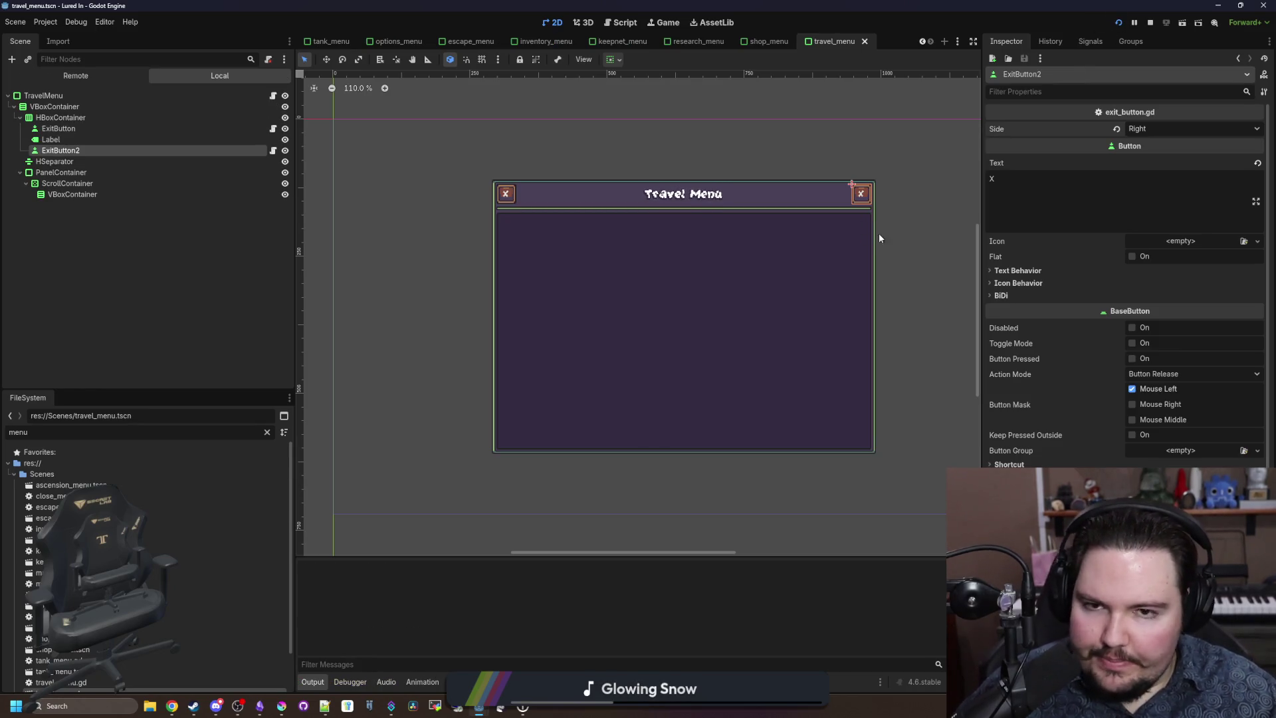
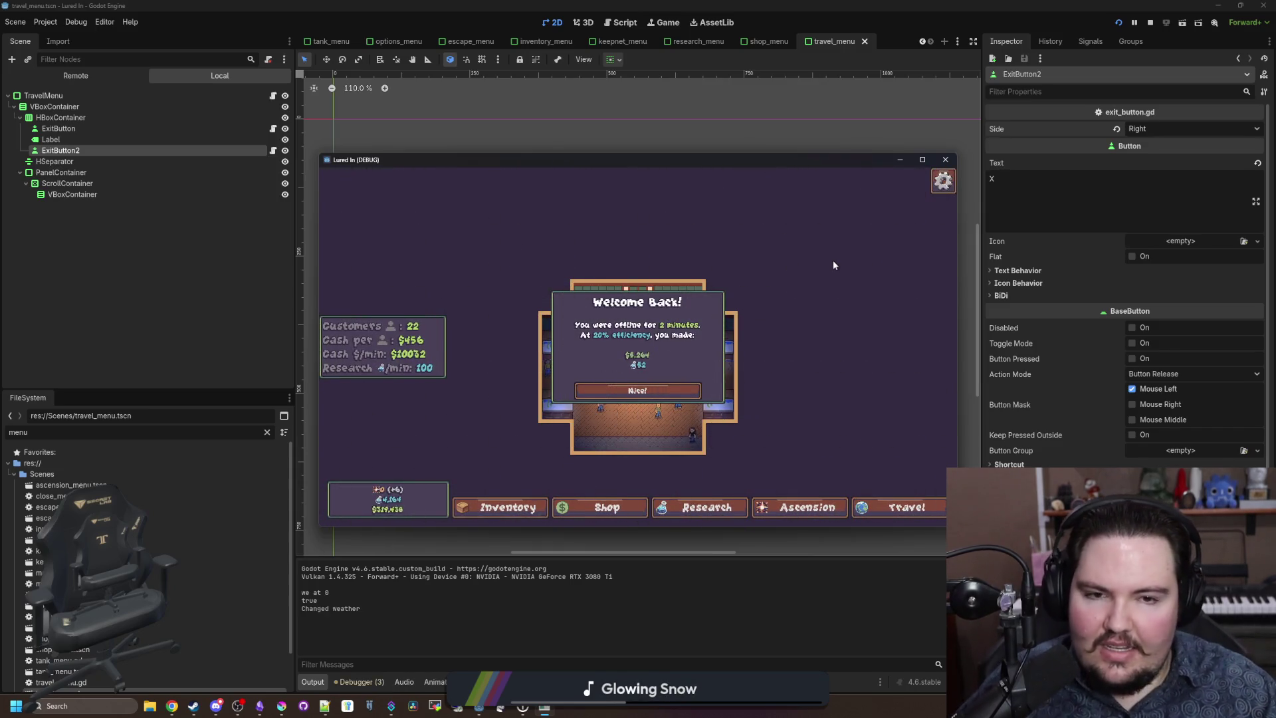
Step: Maximize the game, dismiss Welcome Back, then open and close the Shop and Inventory menus
click(921, 161)
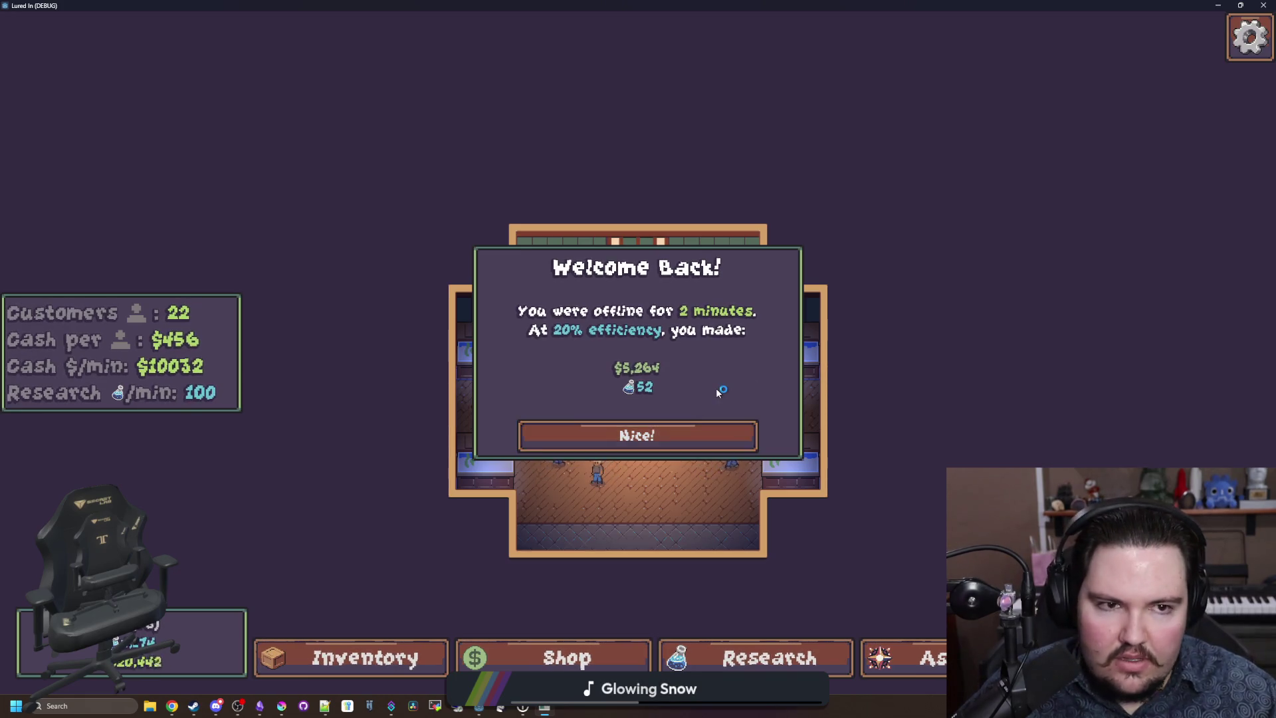
click(673, 436)
click(573, 653)
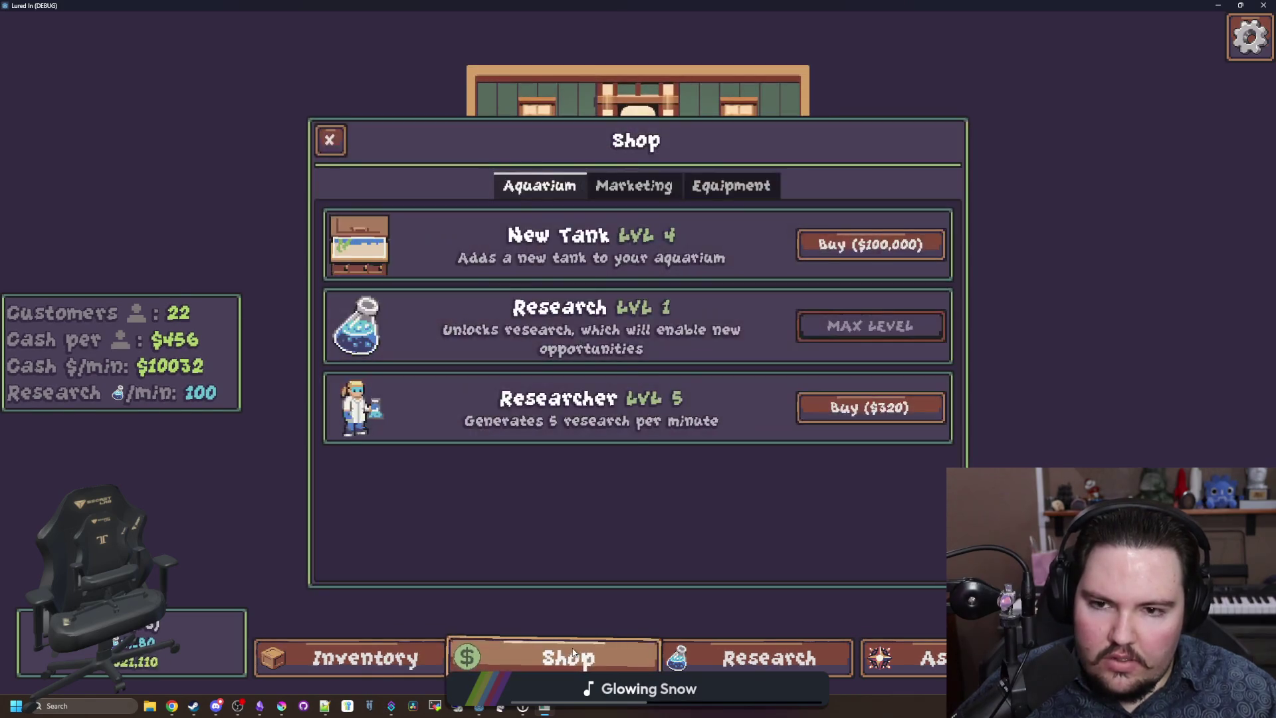
click(573, 652)
click(359, 656)
click(583, 656)
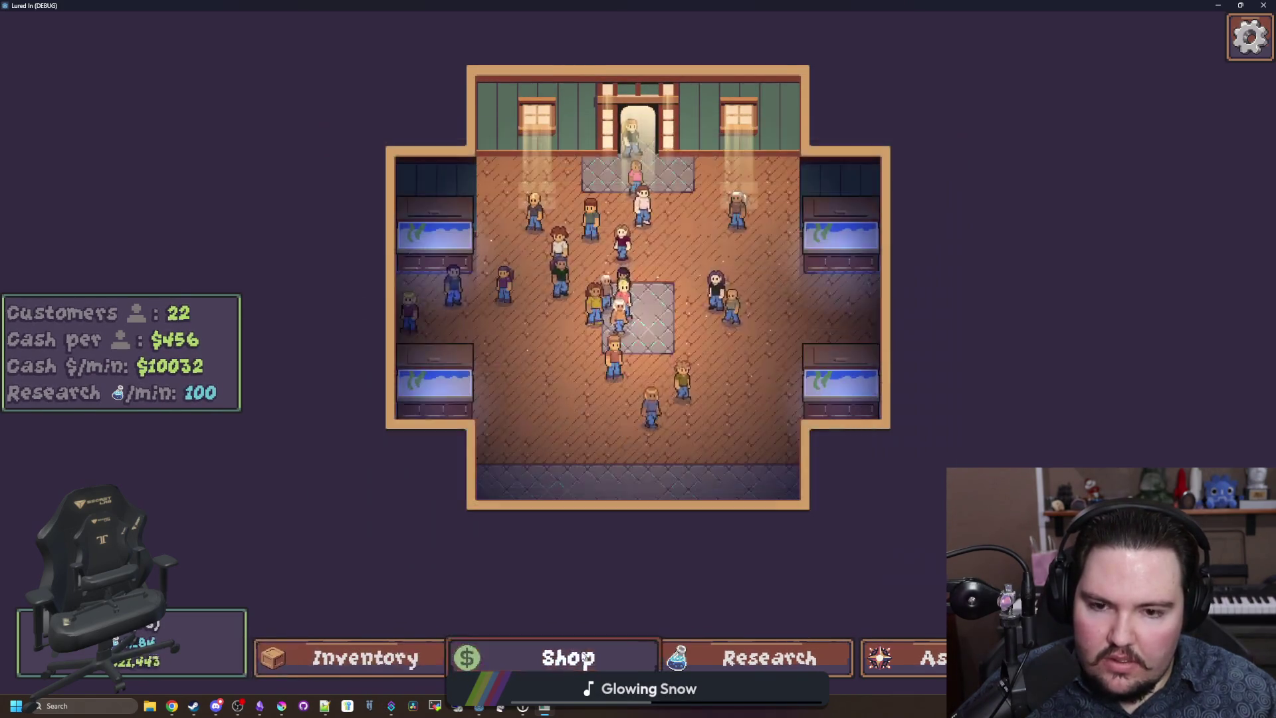
Step: Check the Research and Ascension menus, then open and close Options from the Escape Menu
click(760, 661)
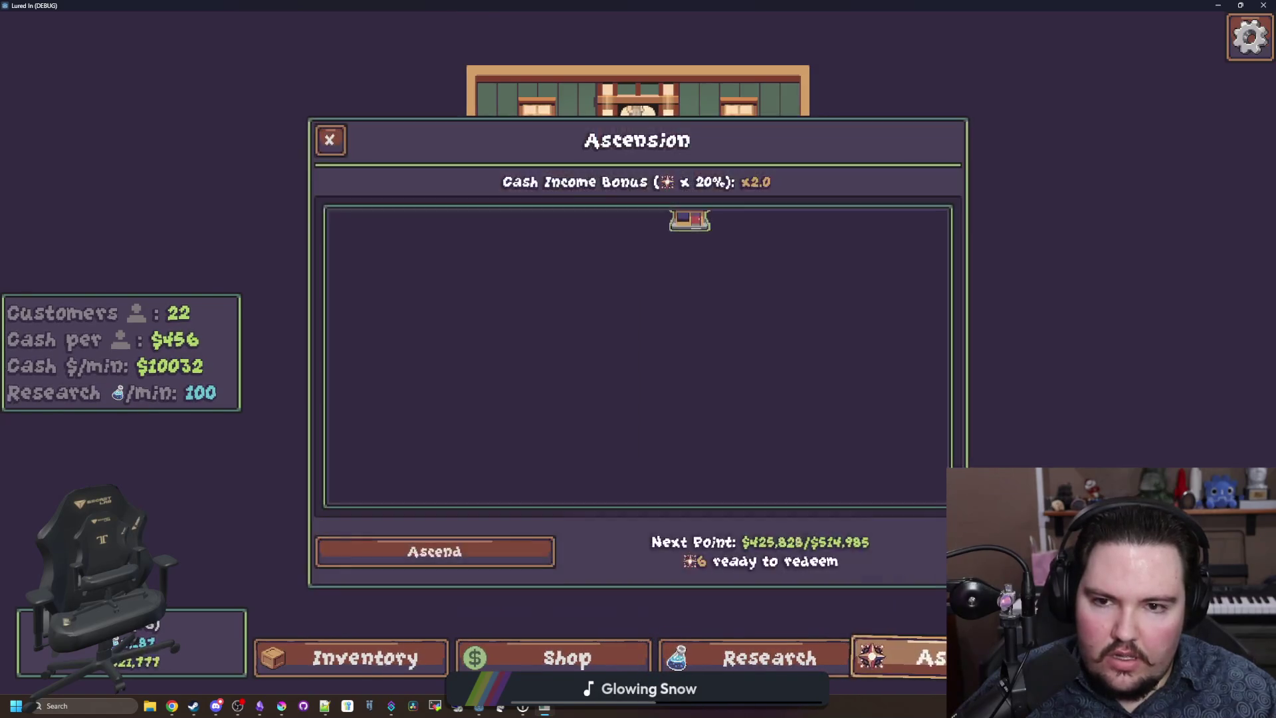
click(884, 658)
key(Escape)
click(677, 350)
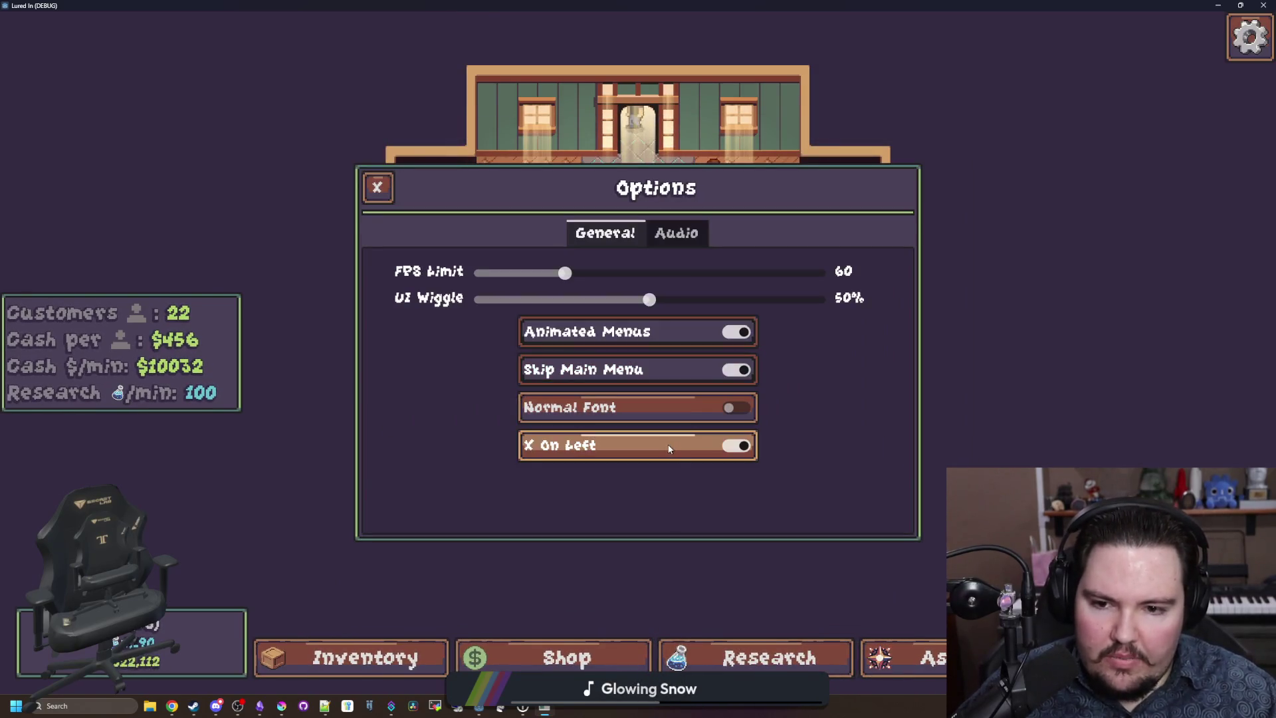
key(Escape)
Step: Cycle through the Inventory, Shop, Research, Ascension and Travel menus, then close them
click(393, 670)
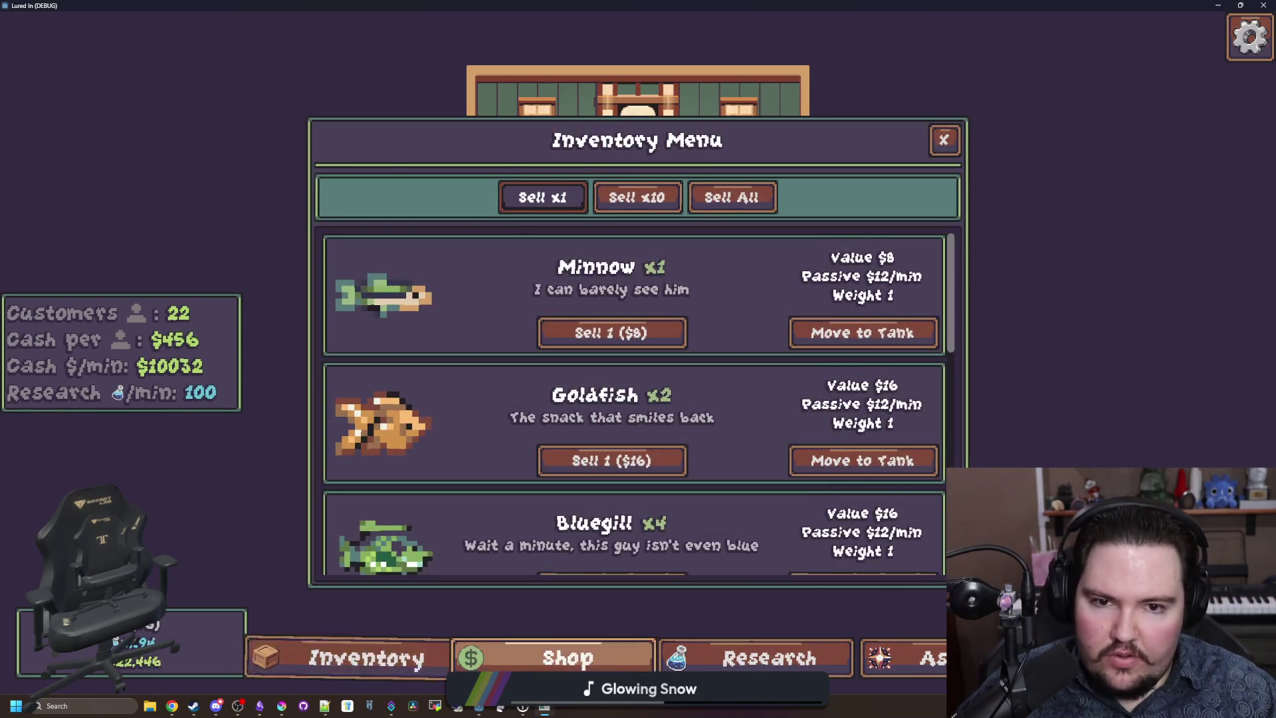
click(565, 657)
click(765, 658)
click(904, 657)
key(t)
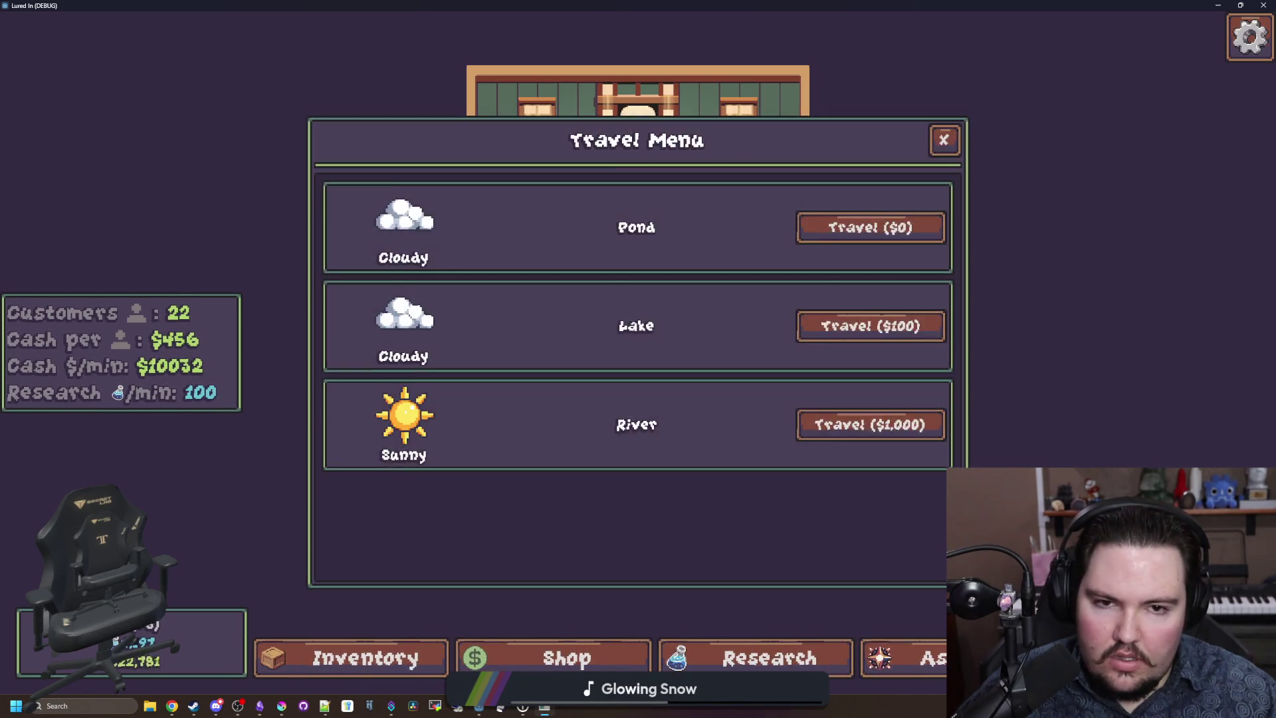
key(a)
key(Escape)
Step: Check Inventory, the Escape Menu and Options exits, then close the game window
key(i)
key(Escape)
key(Escape)
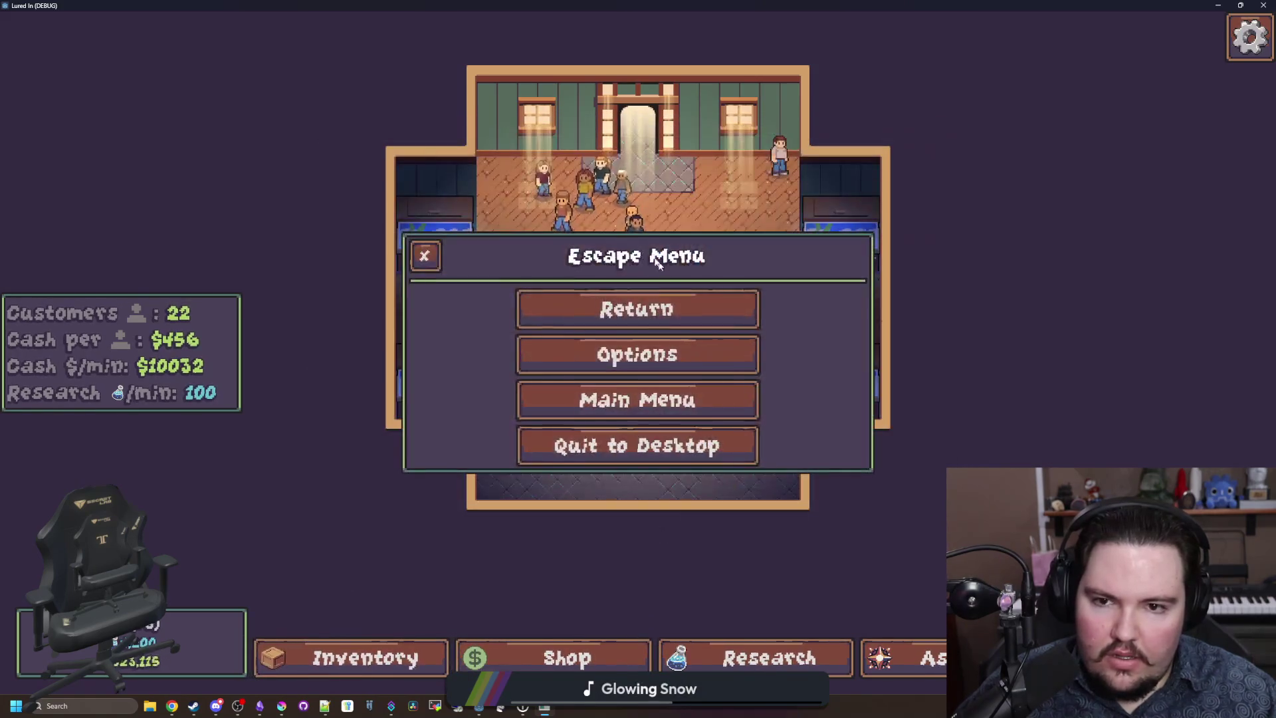
click(637, 353)
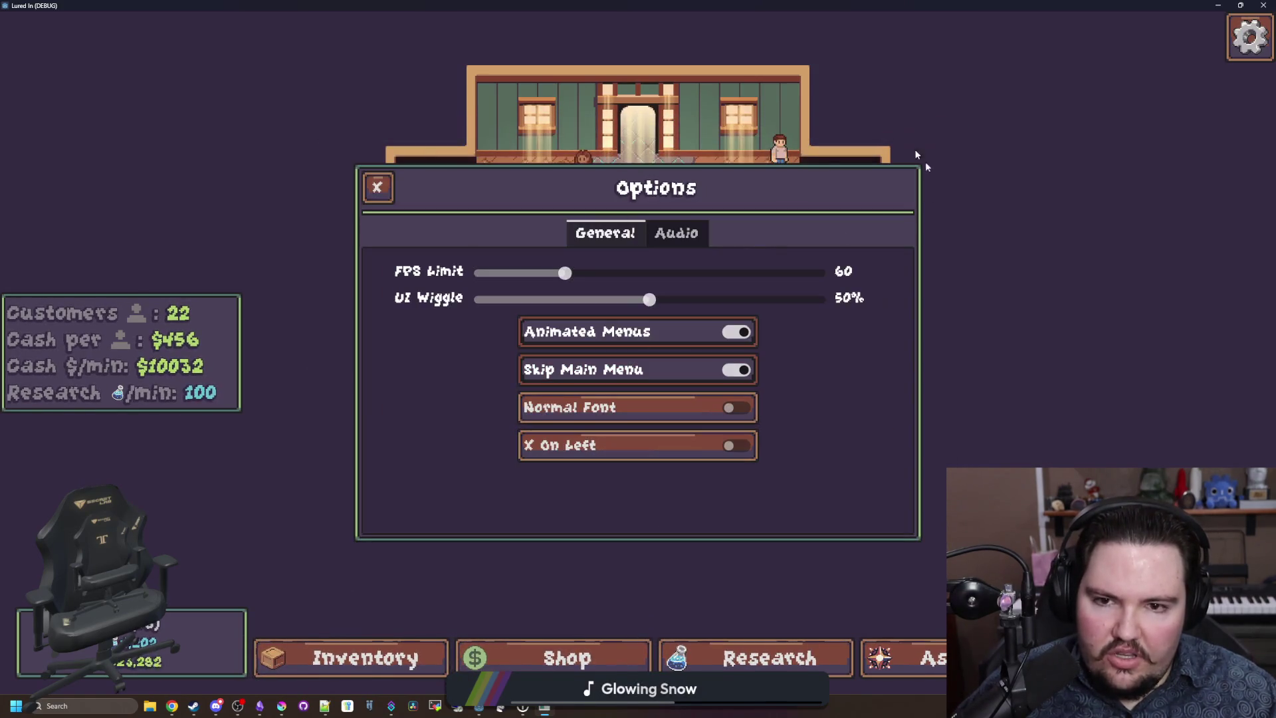
click(388, 185)
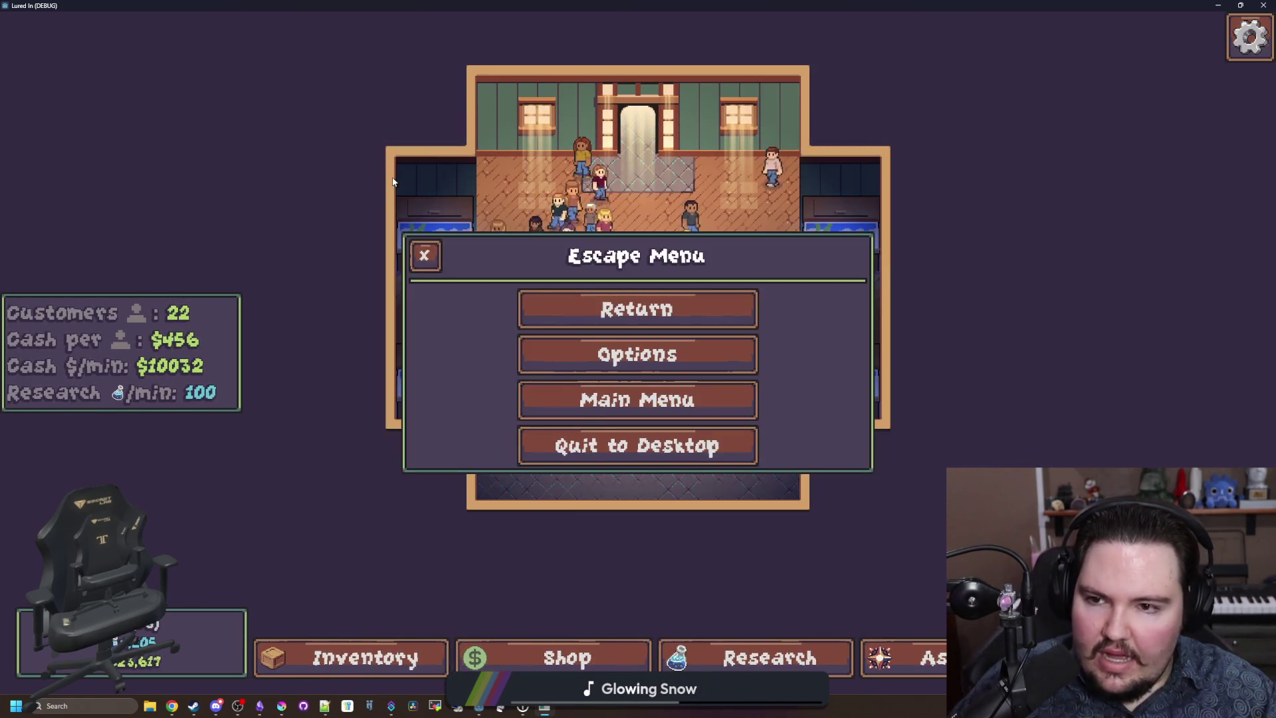
click(429, 268)
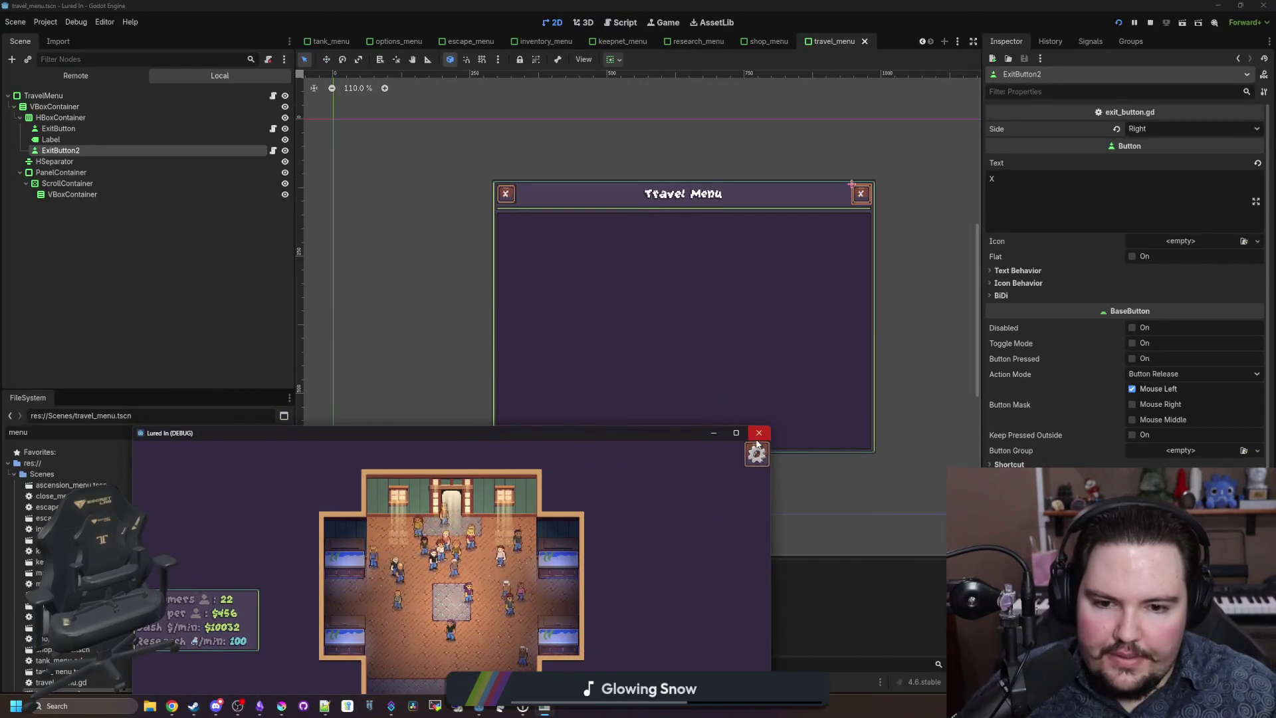
click(759, 447)
click(124, 343)
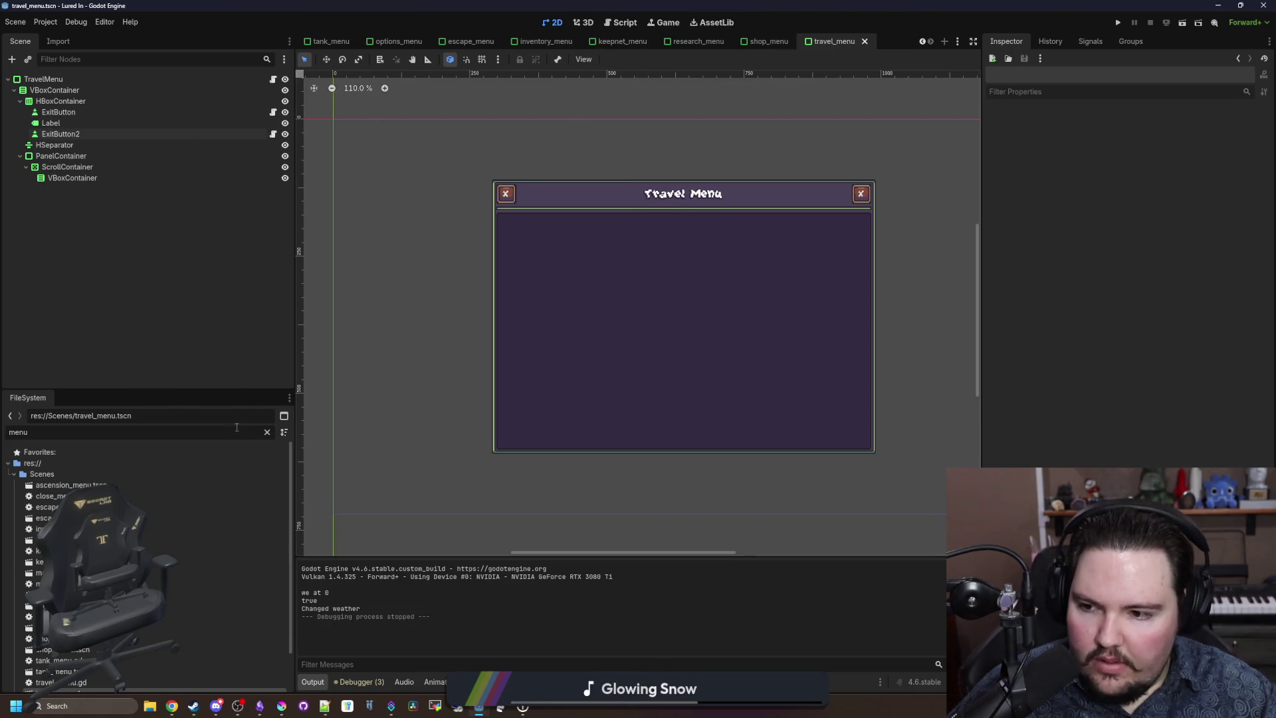
Step: Filter the FileSystem for 'esca' and open escape_menu.tscn
text(e)
key(BackSpace)
key(BackSpace)
key(BackSpace)
text(esca)
double_click(50, 496)
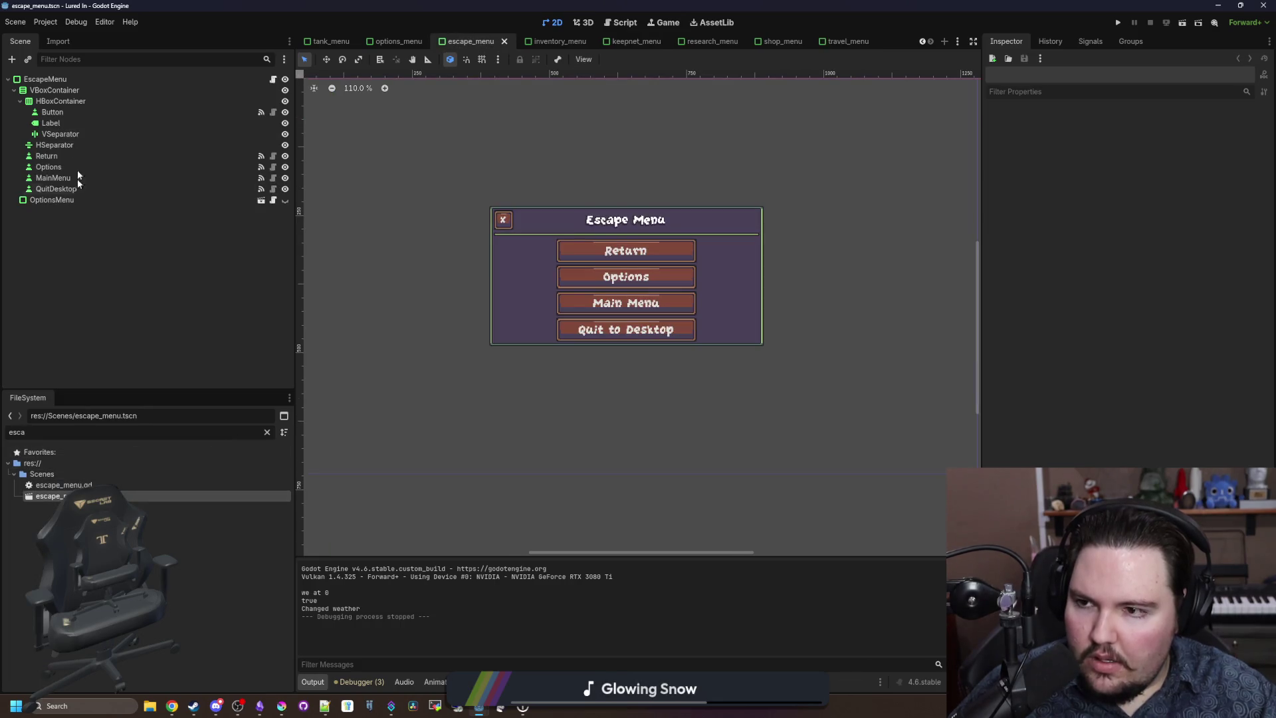
Step: Go from the old X Button's pressed signal to the _on_return_pressed method in escape_menu.gd
click(60, 113)
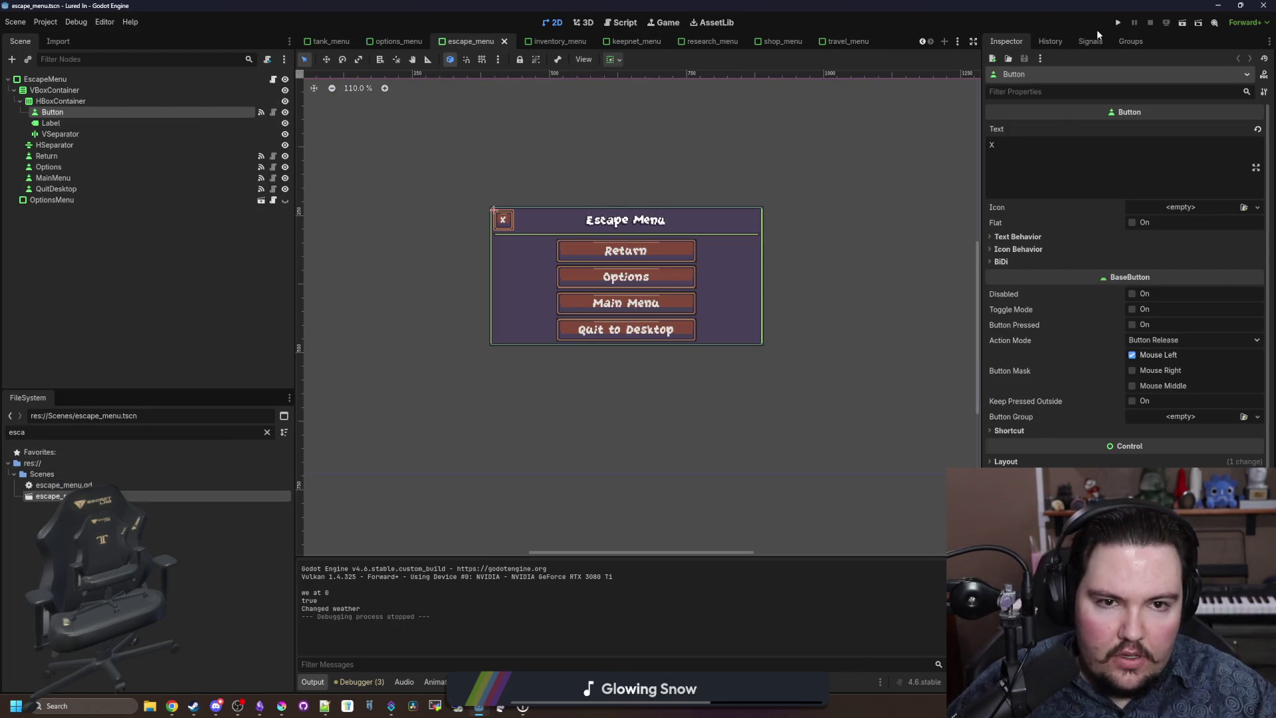
click(1090, 41)
right_click(1083, 123)
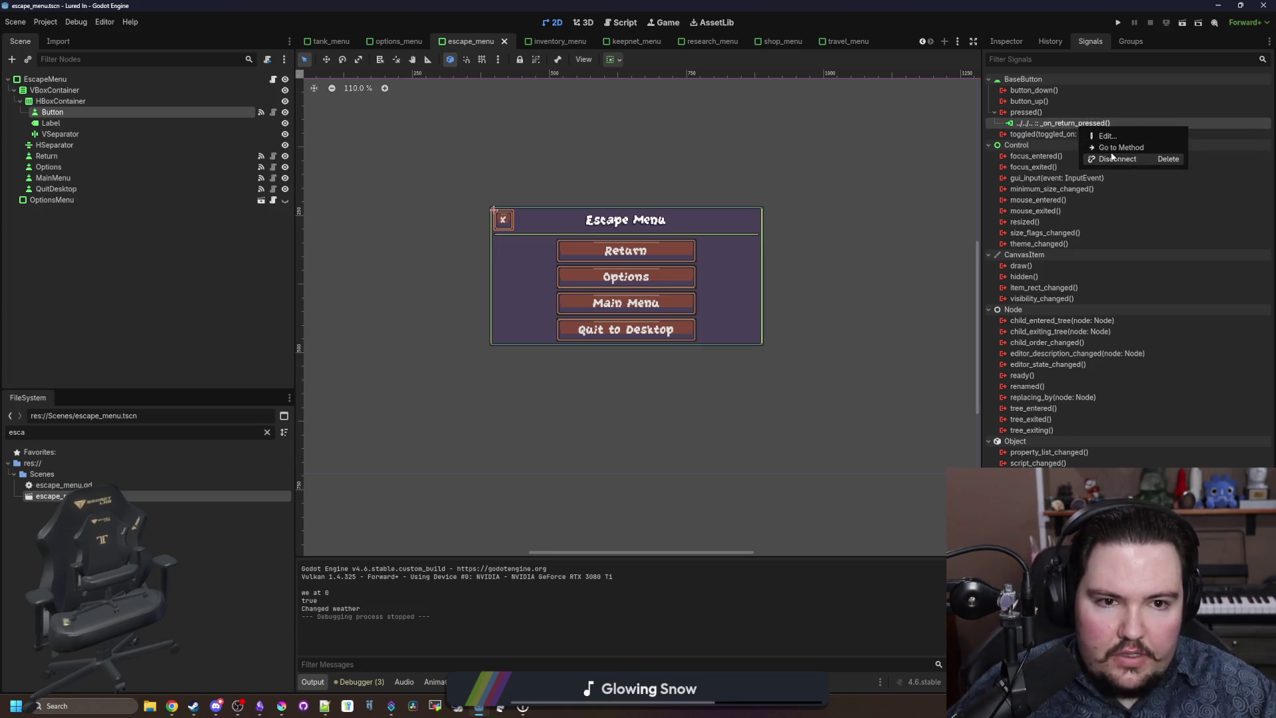
click(1118, 149)
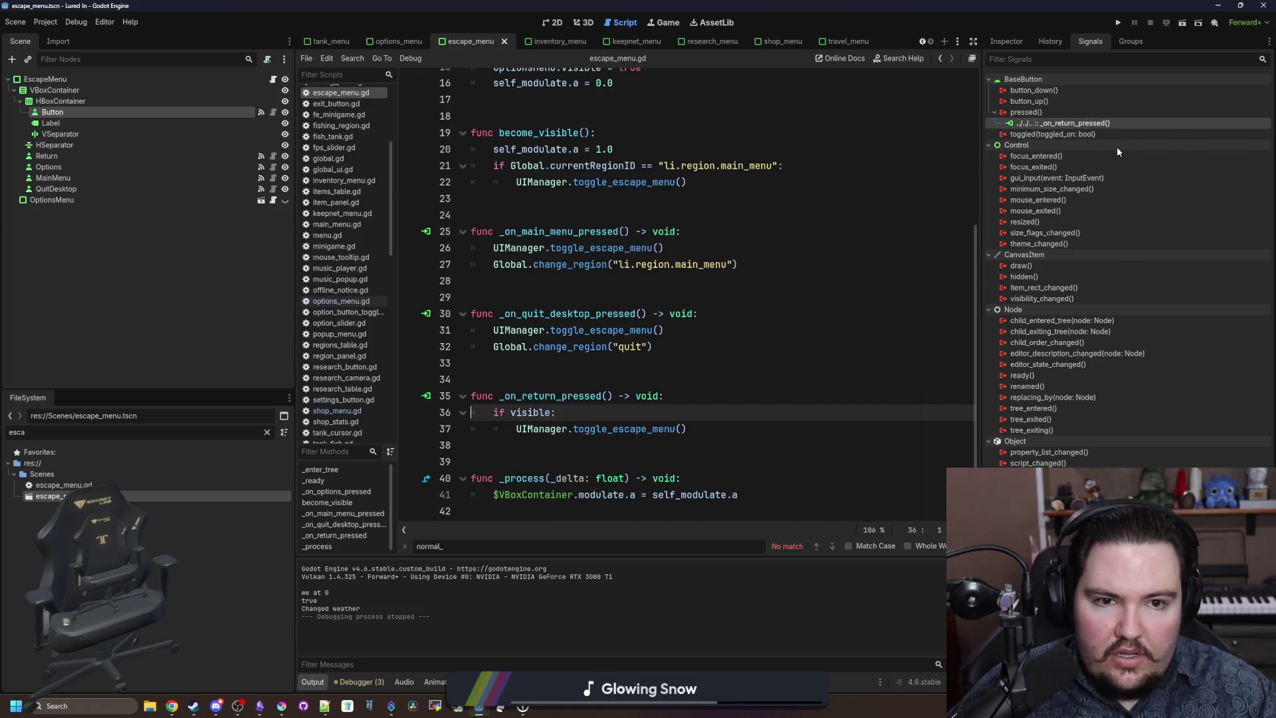
click(604, 371)
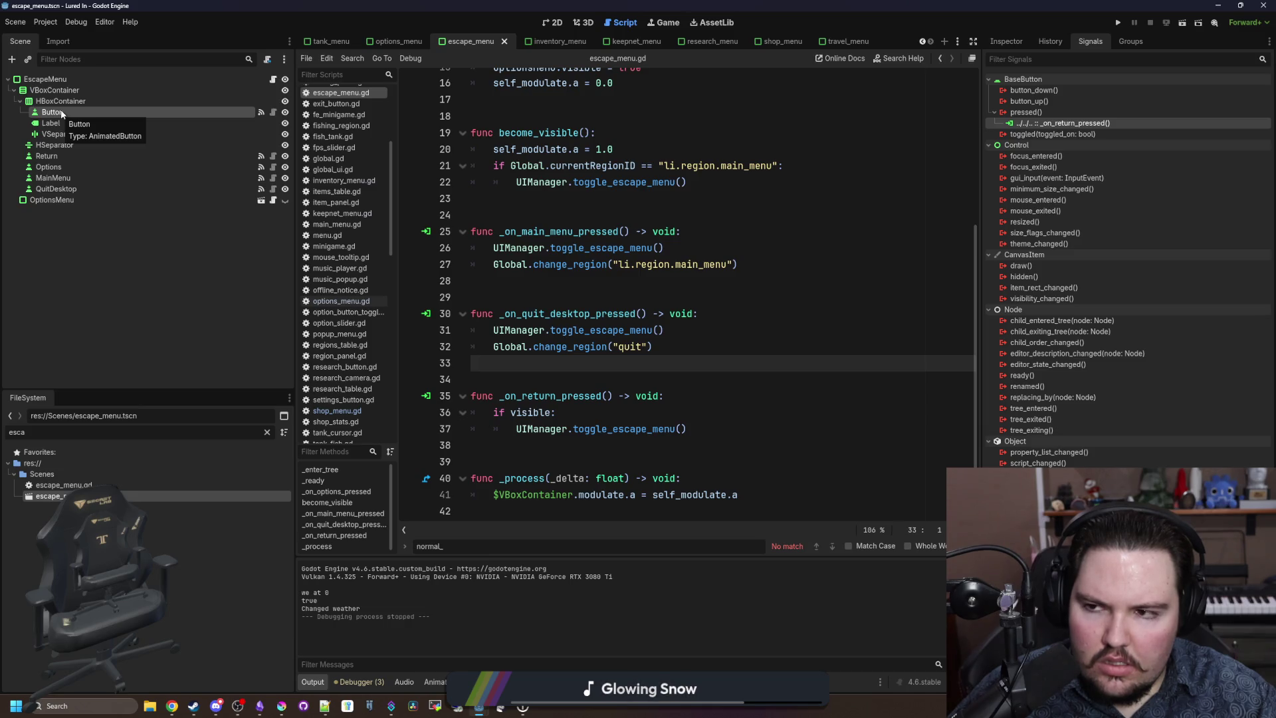
Step: Paste the ExitButton into HBoxContainer and move it above the old Button
right_click(69, 101)
click(109, 111)
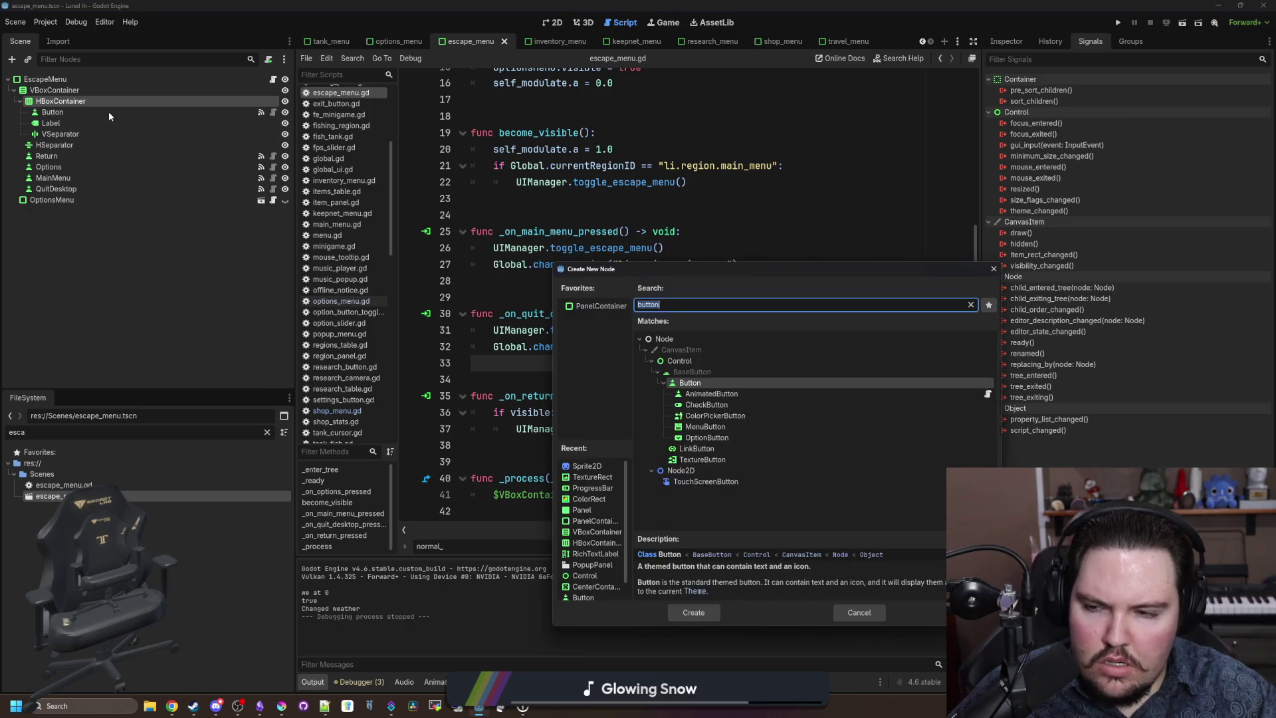
text(exit)
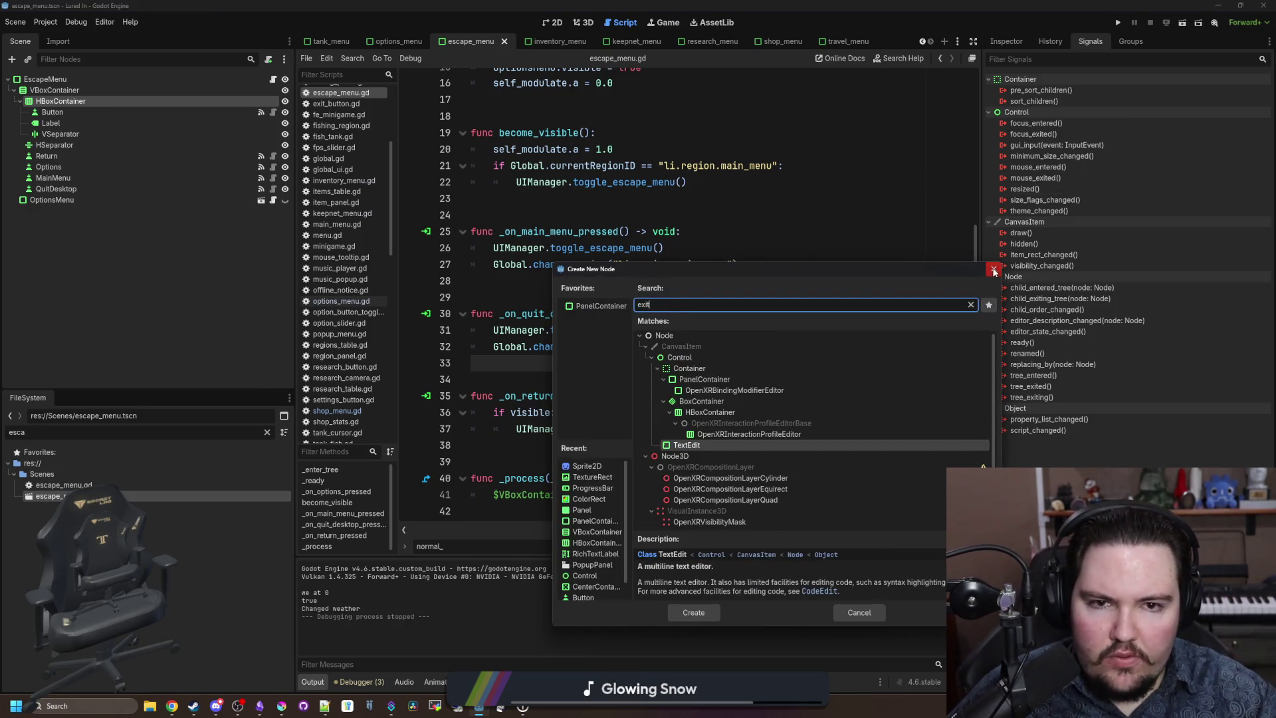
click(993, 270)
right_click(69, 101)
click(106, 184)
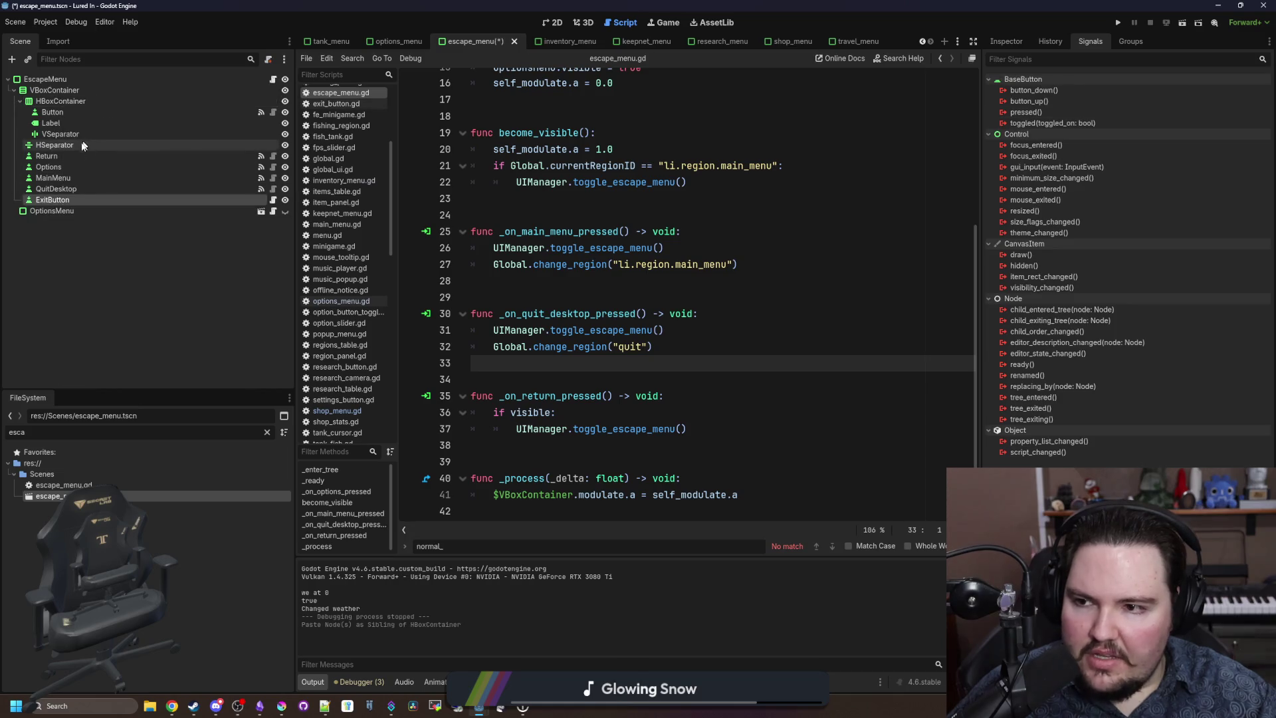
drag(83, 113, 82, 111)
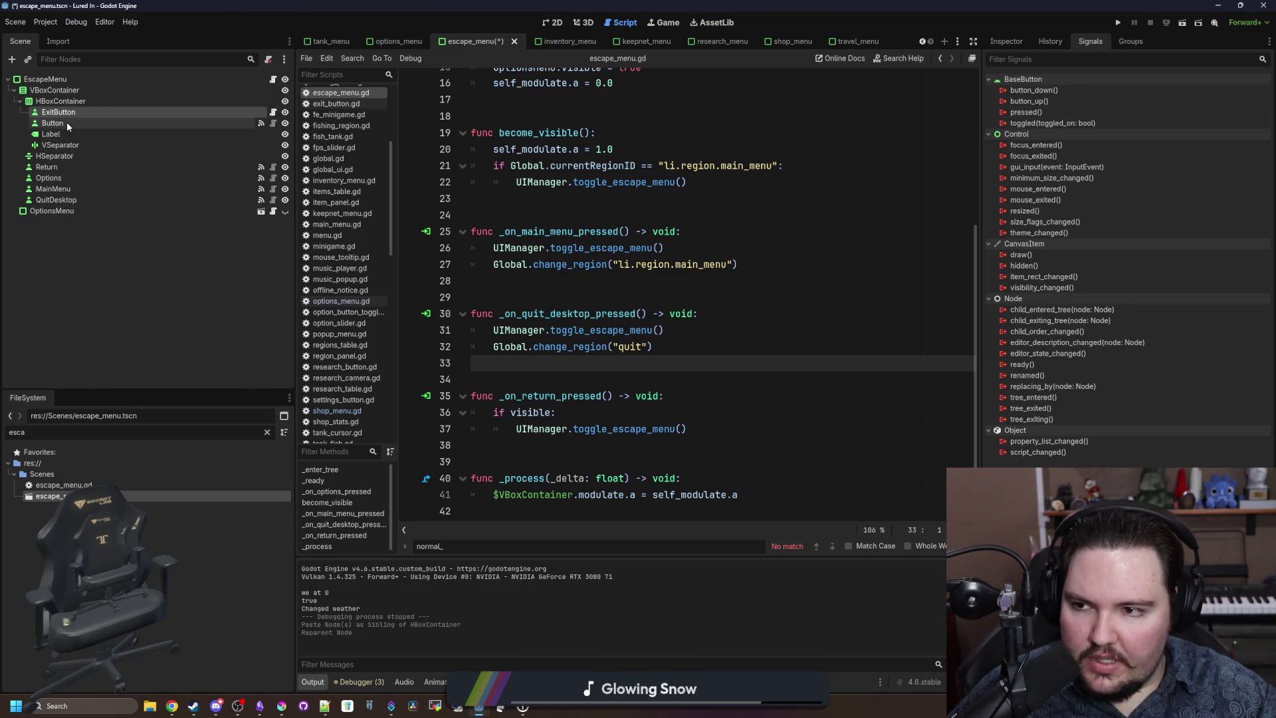
Step: Run the project to test the new exit button
click(66, 122)
click(691, 248)
click(1118, 22)
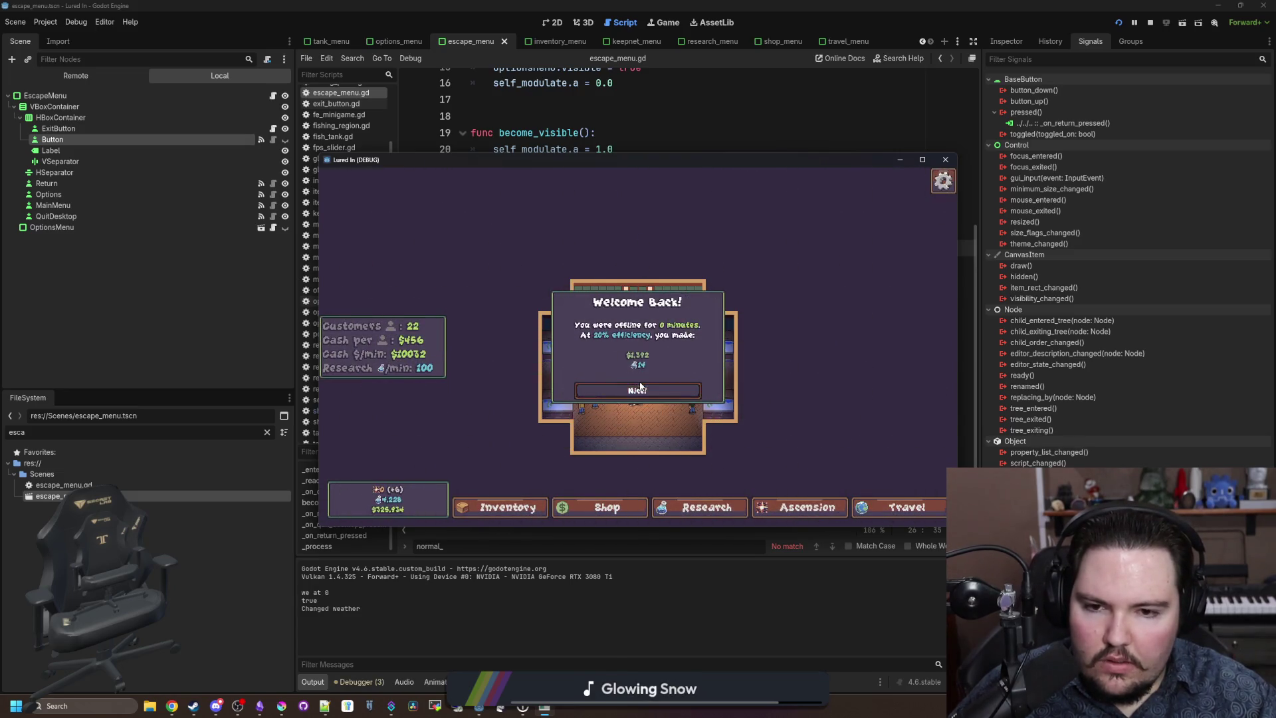
Step: Open the Escape Menu with Esc and close it with its X three times
key(Escape)
click(526, 296)
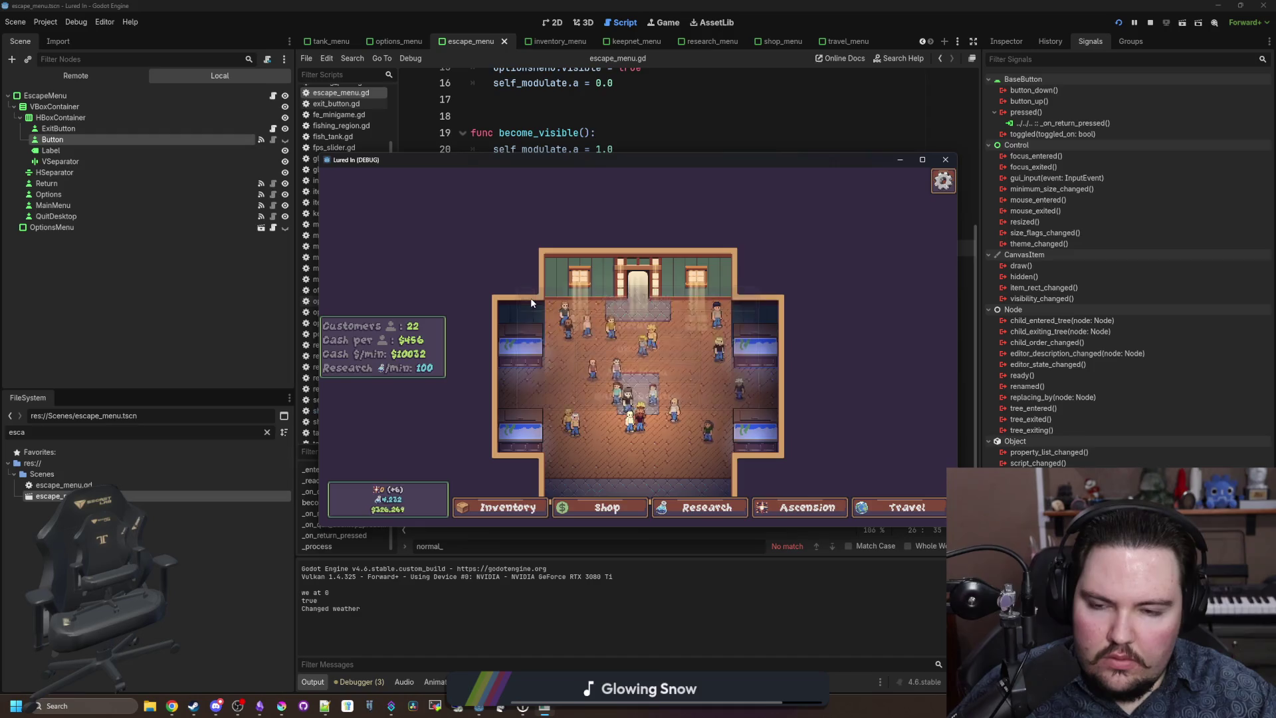
key(Escape)
click(531, 300)
key(Escape)
click(531, 301)
key(Escape)
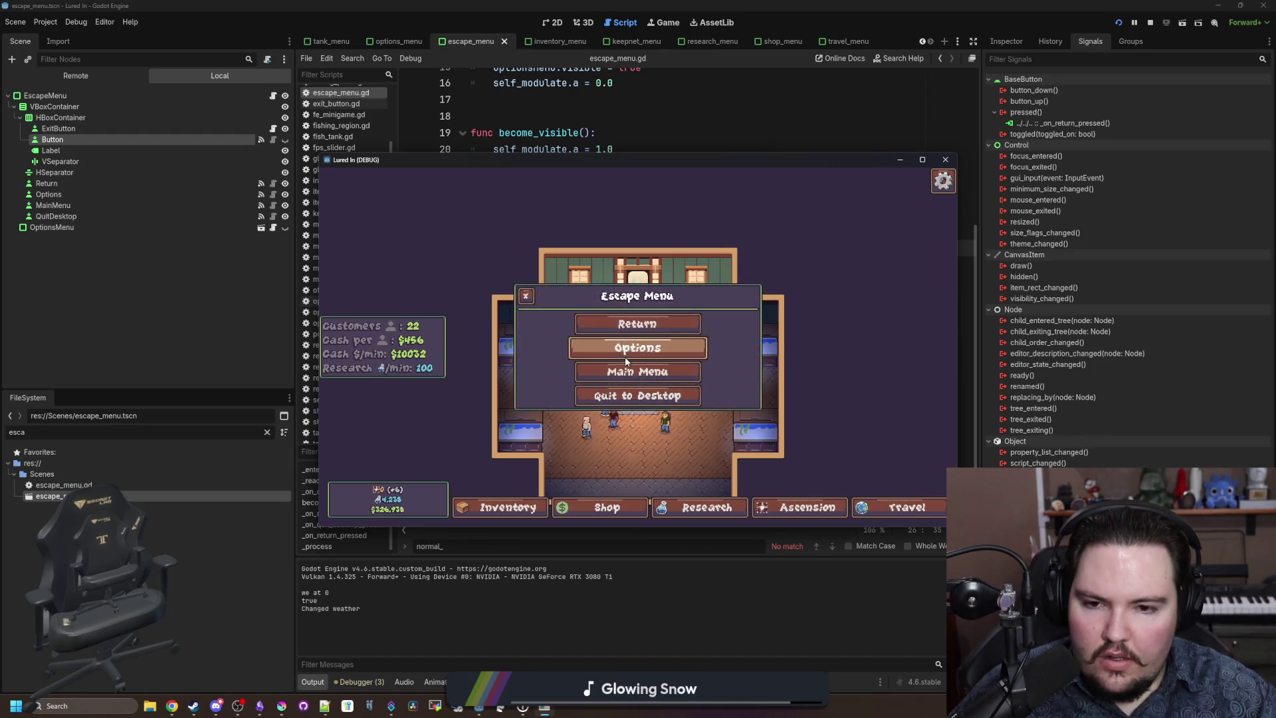
Step: Repeatedly open the Options dialog and close it with Escape or its X button
click(637, 348)
key(Escape)
key(Escape)
click(638, 347)
click(501, 259)
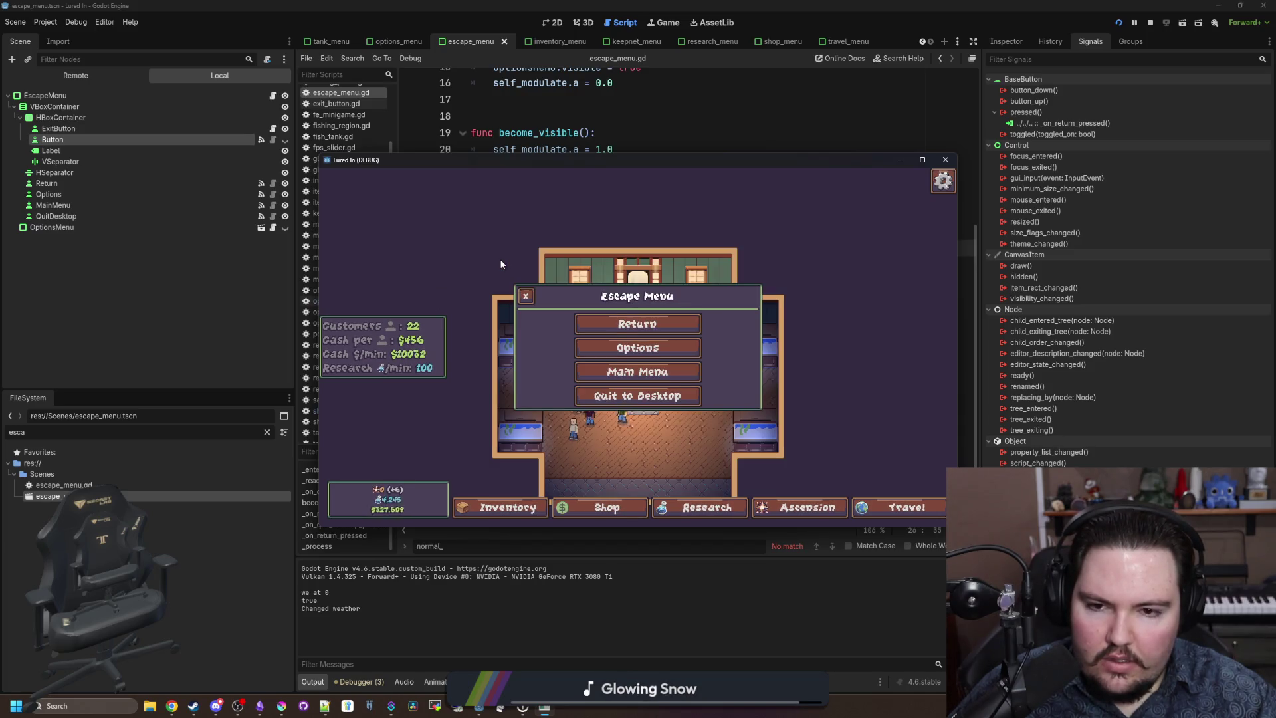
click(625, 352)
key(Escape)
key(Escape)
click(625, 352)
key(Escape)
key(Escape)
click(637, 348)
key(Escape)
key(Escape)
click(520, 302)
key(Escape)
key(Escape)
key(Escape)
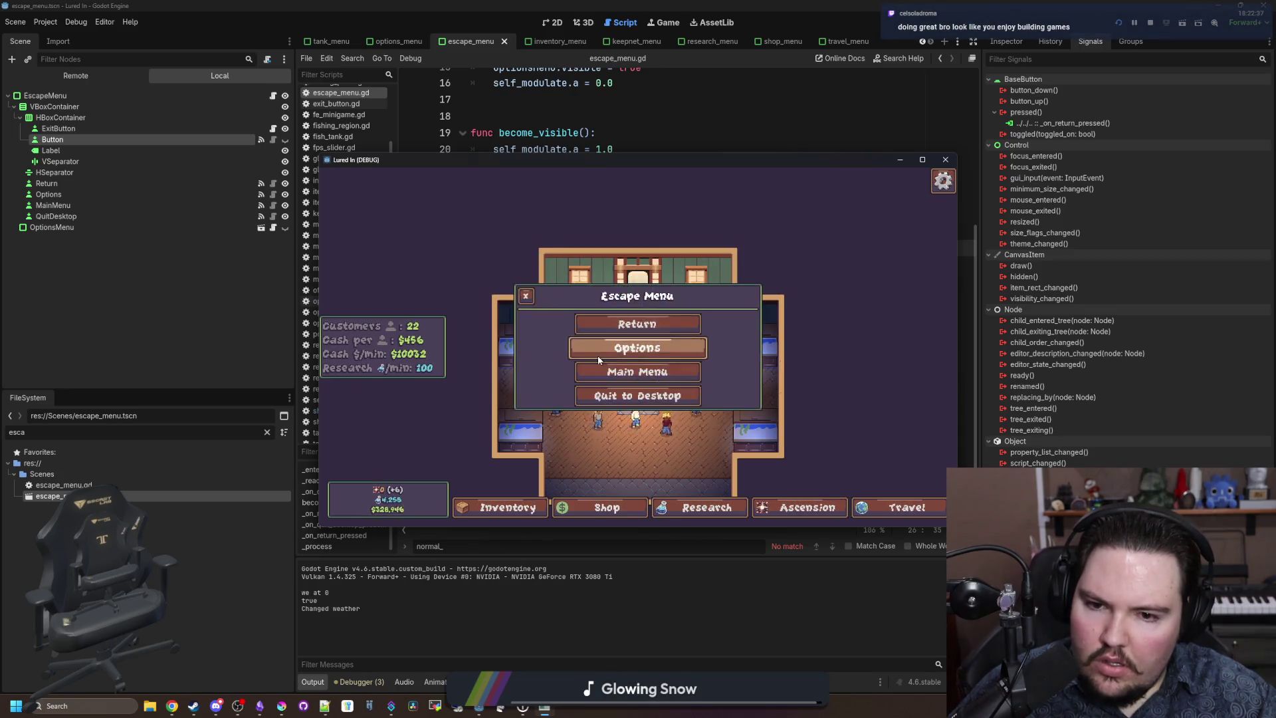
Step: Switch Options between Audio and General, close both menus, and stop the game with F8
click(597, 352)
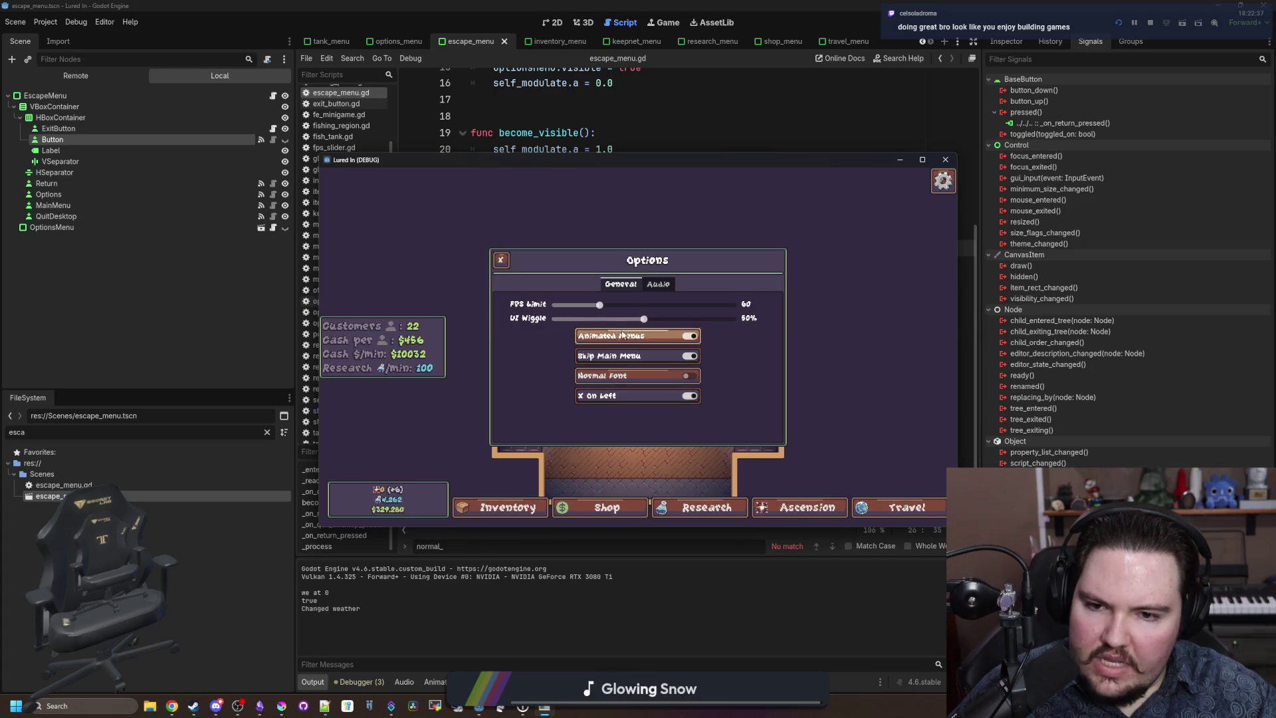
click(658, 285)
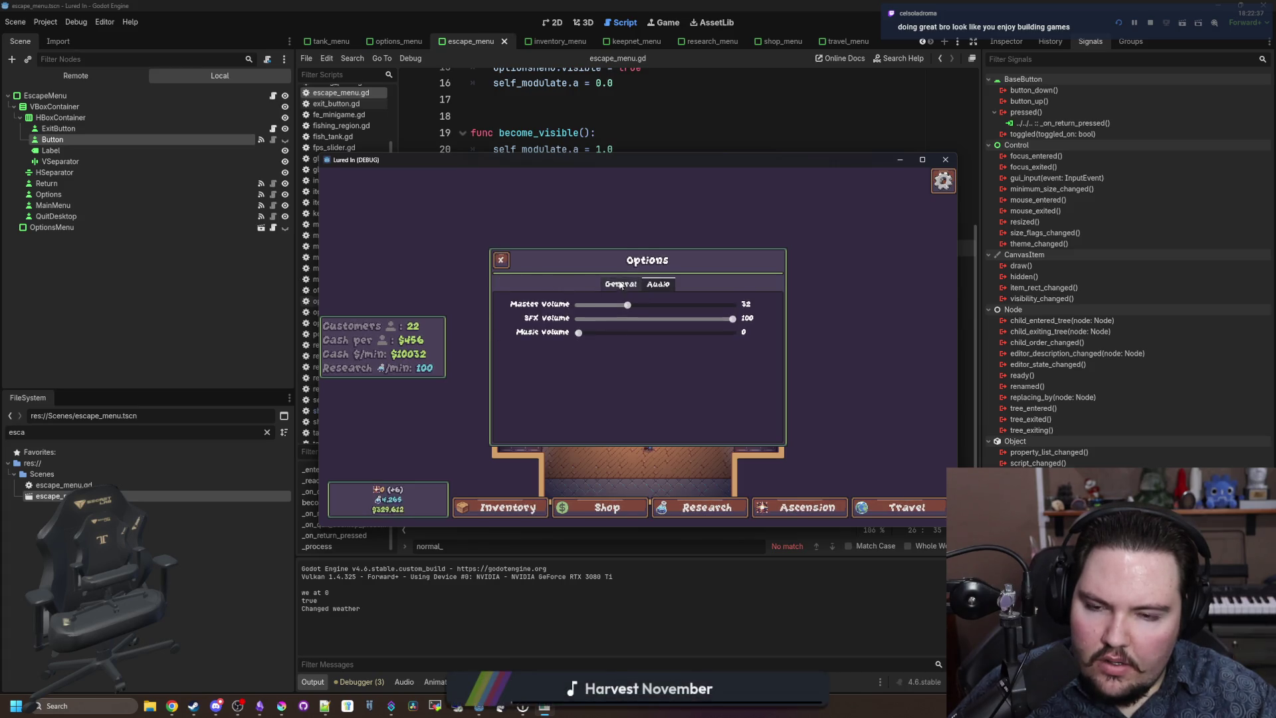
click(621, 283)
click(503, 261)
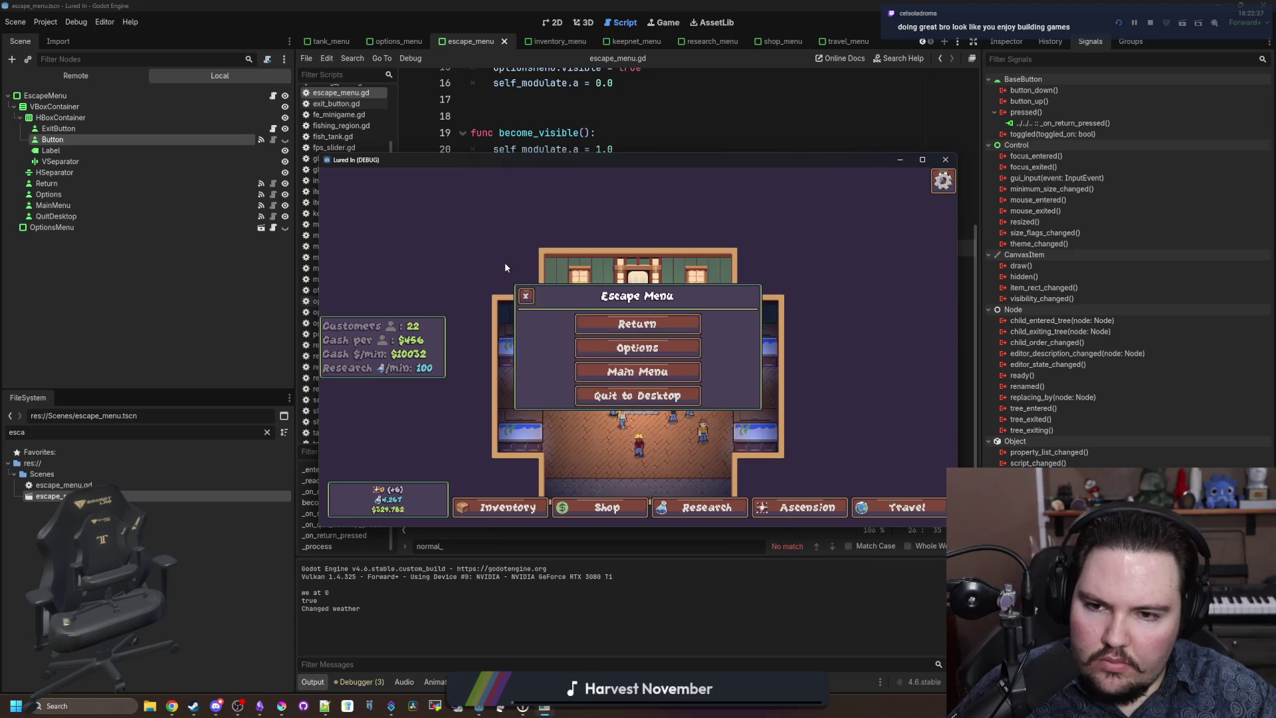
click(525, 296)
key(F8)
click(90, 113)
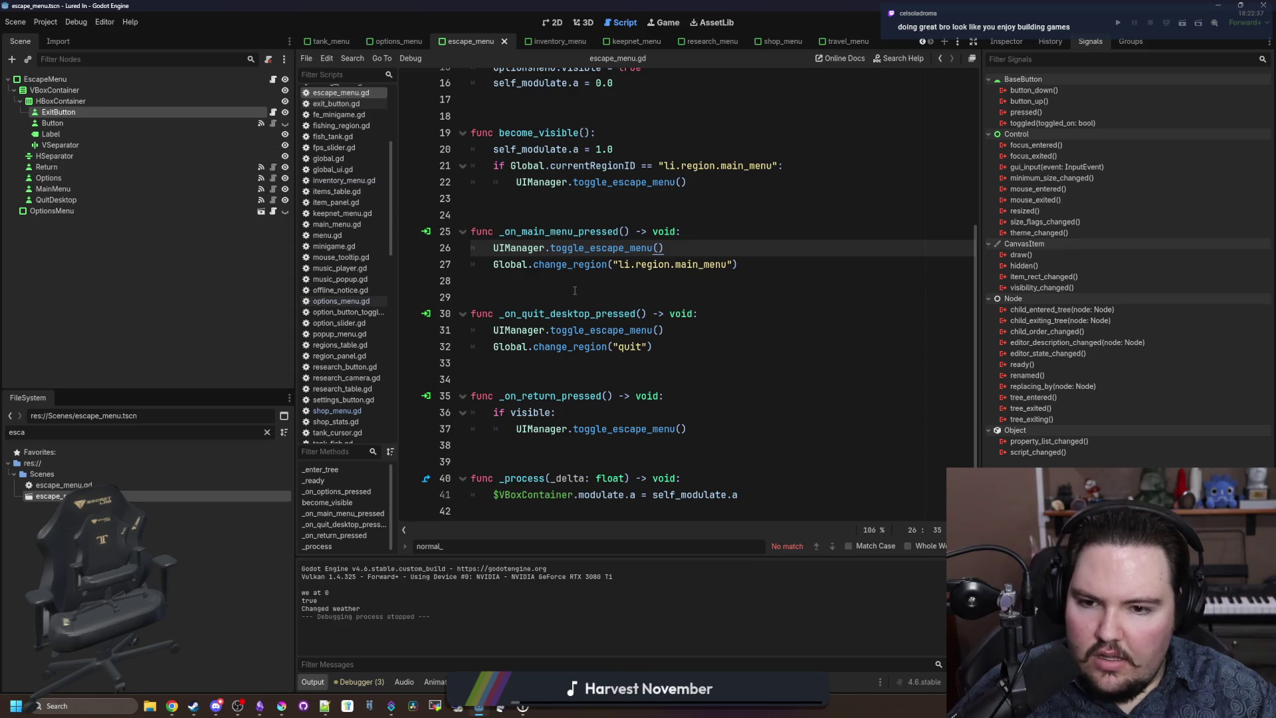
Step: Open exit_button.gd, place the caret on blank line 11, and run the project
key(Down)
key(Down)
key(Down)
key(Down)
key(Down)
key(Down)
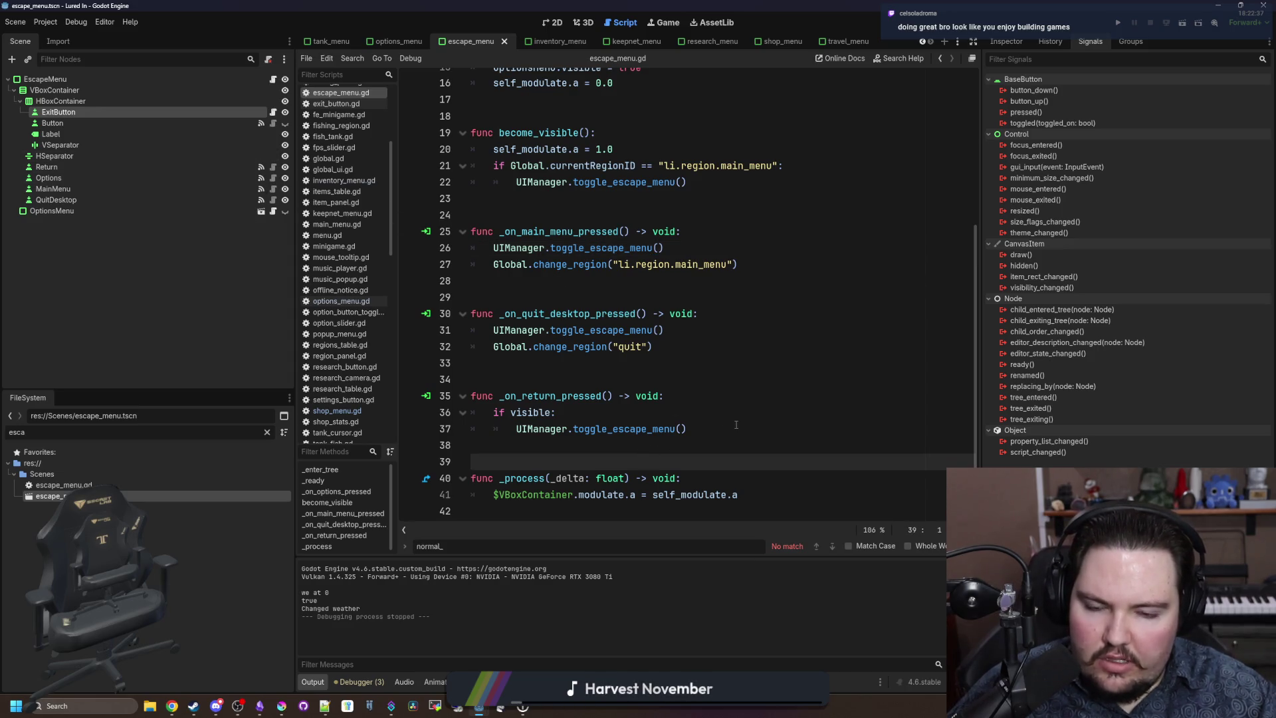
click(274, 114)
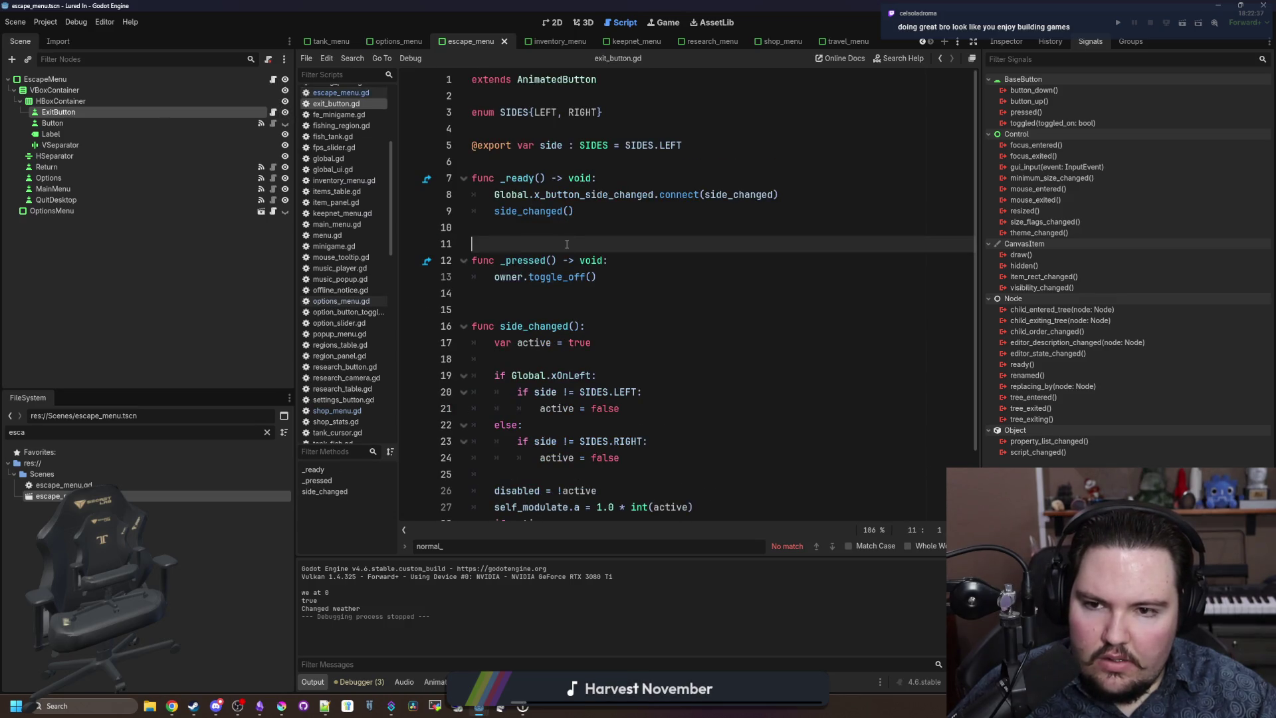
key(Up)
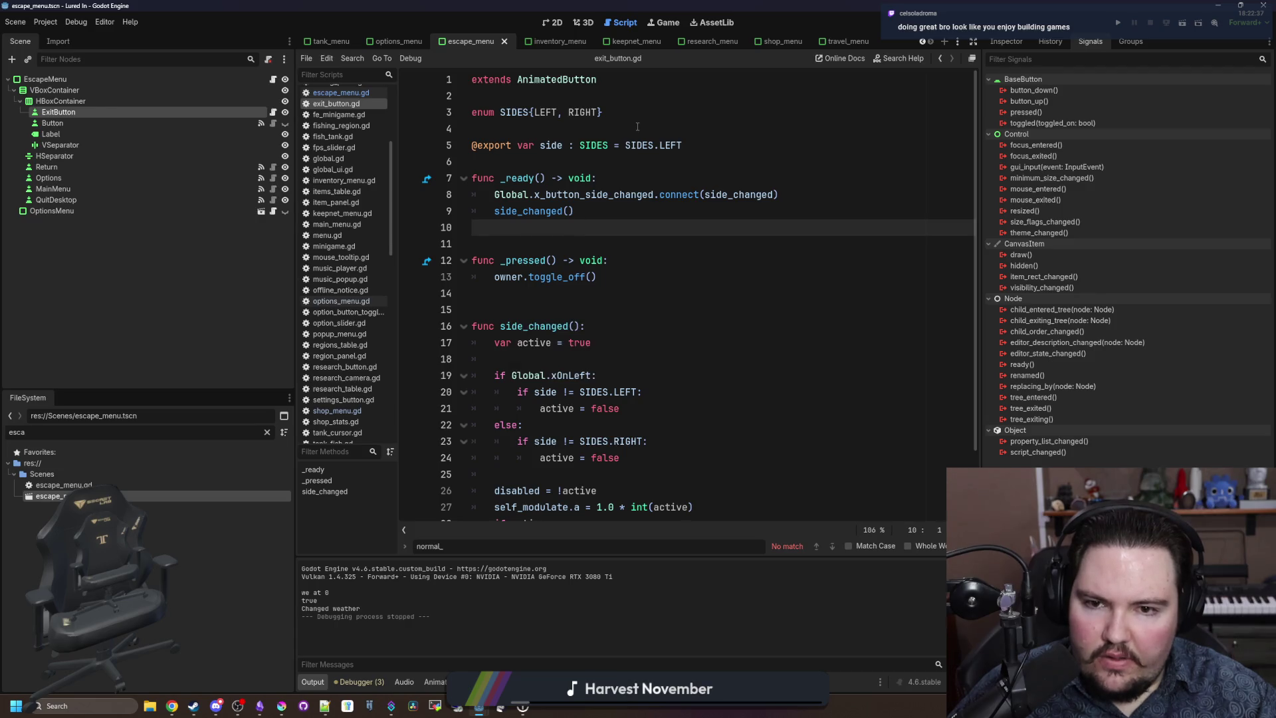
click(566, 248)
click(1120, 24)
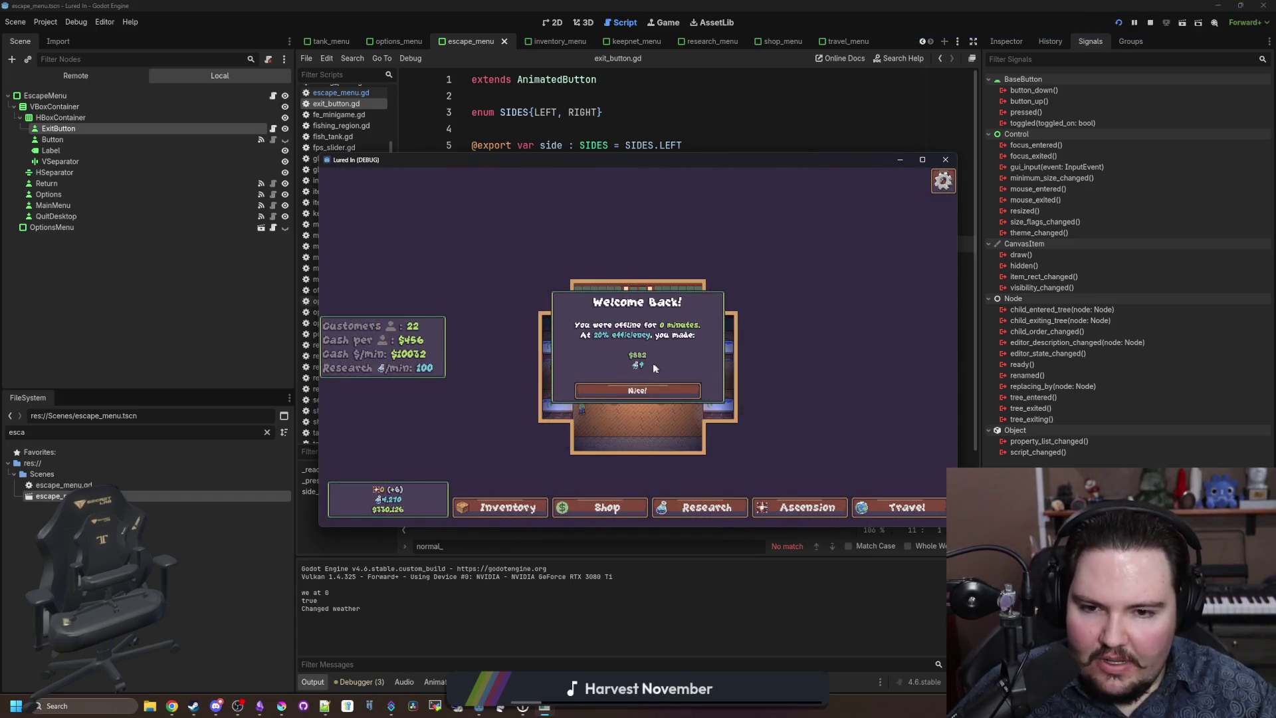
Step: Maximize the game and toggle the Escape Menu via Escape and the gear icon, leaving it open
click(919, 160)
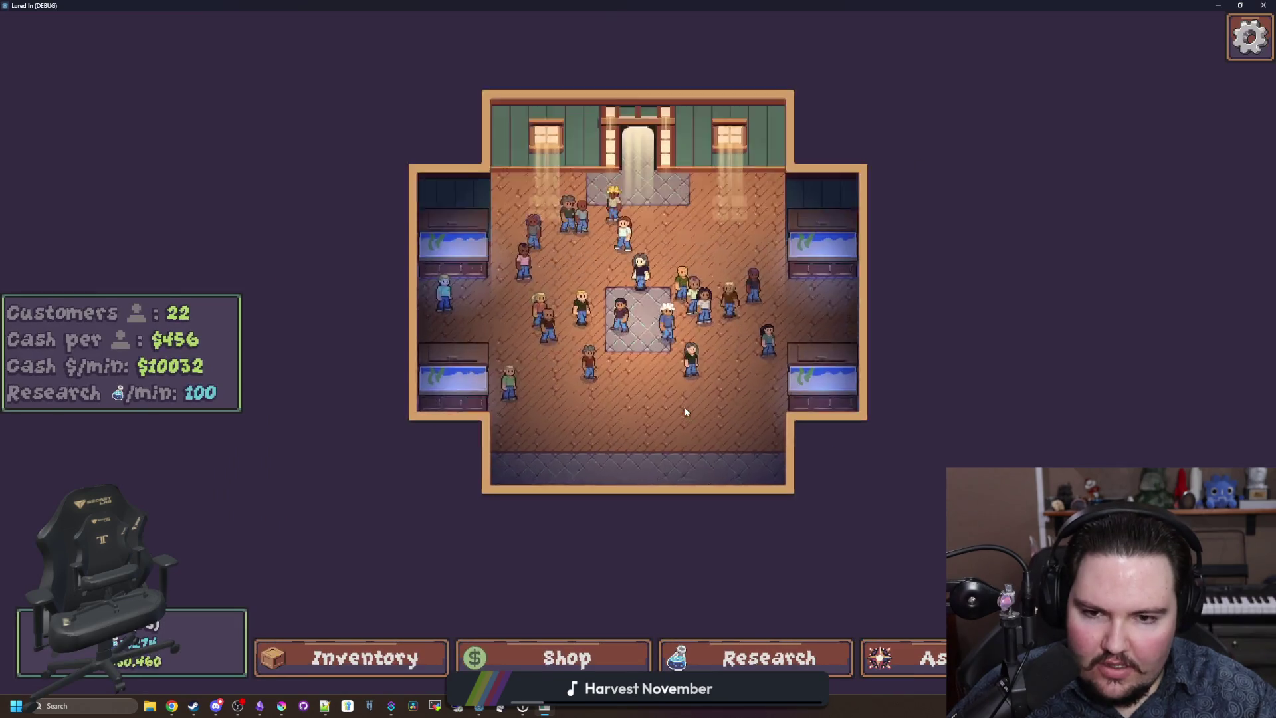
key(Escape)
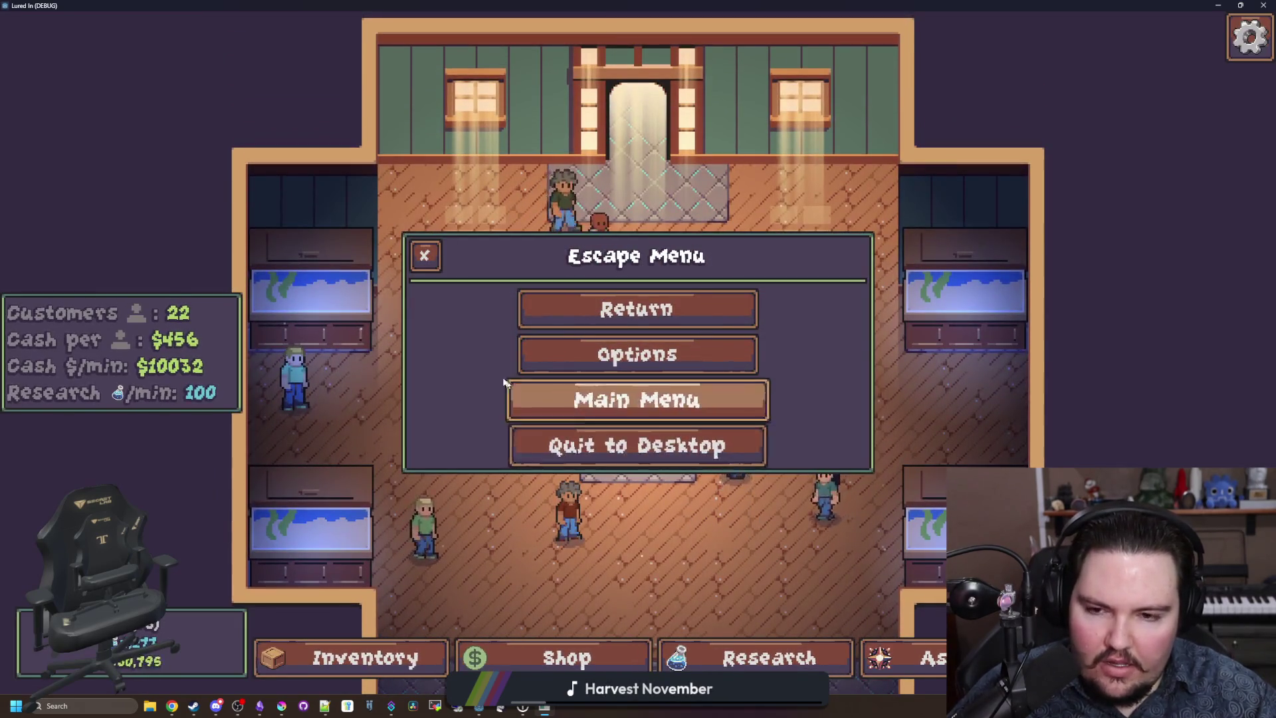
click(432, 264)
scroll(507, 411, down, 4)
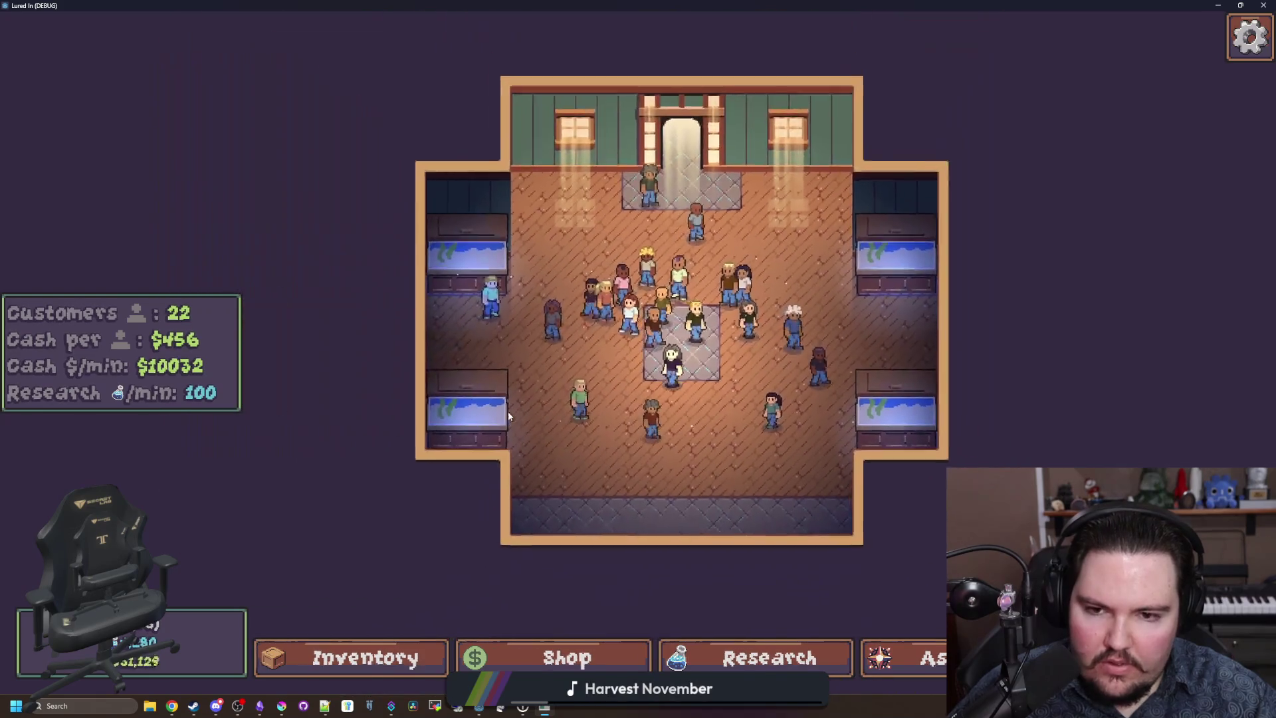
key(Escape)
key(Escape)
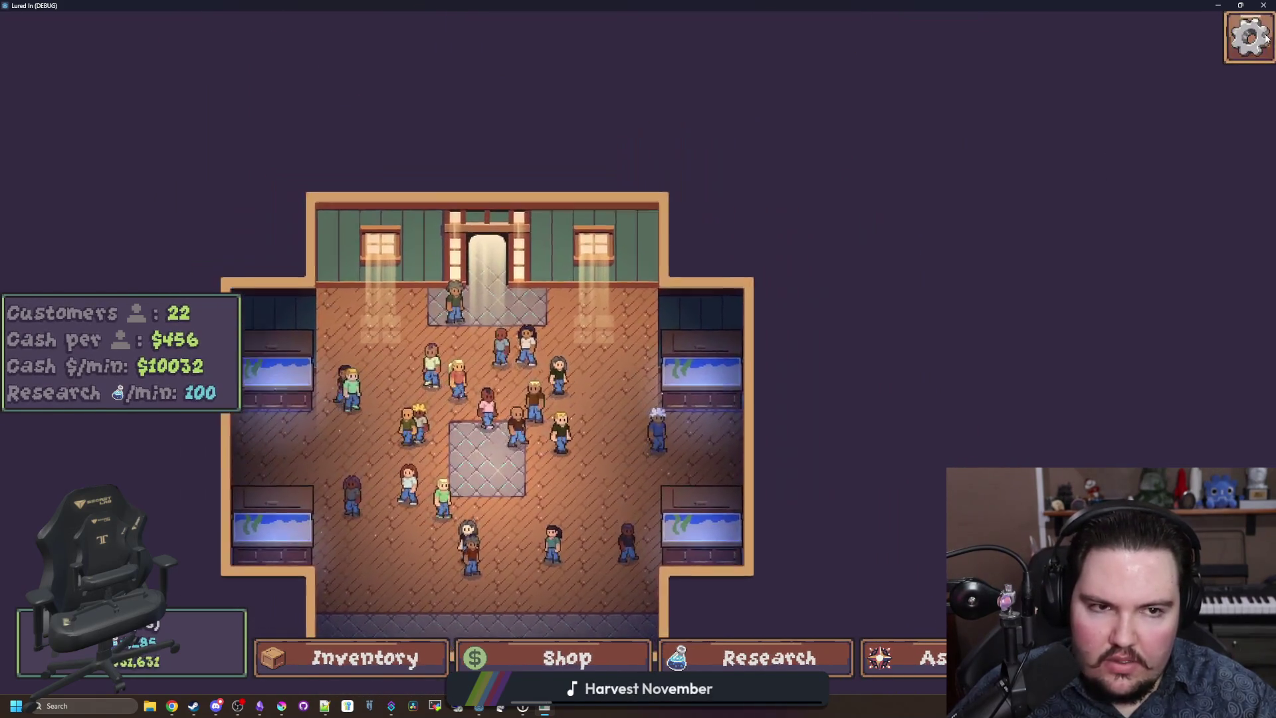
click(1266, 39)
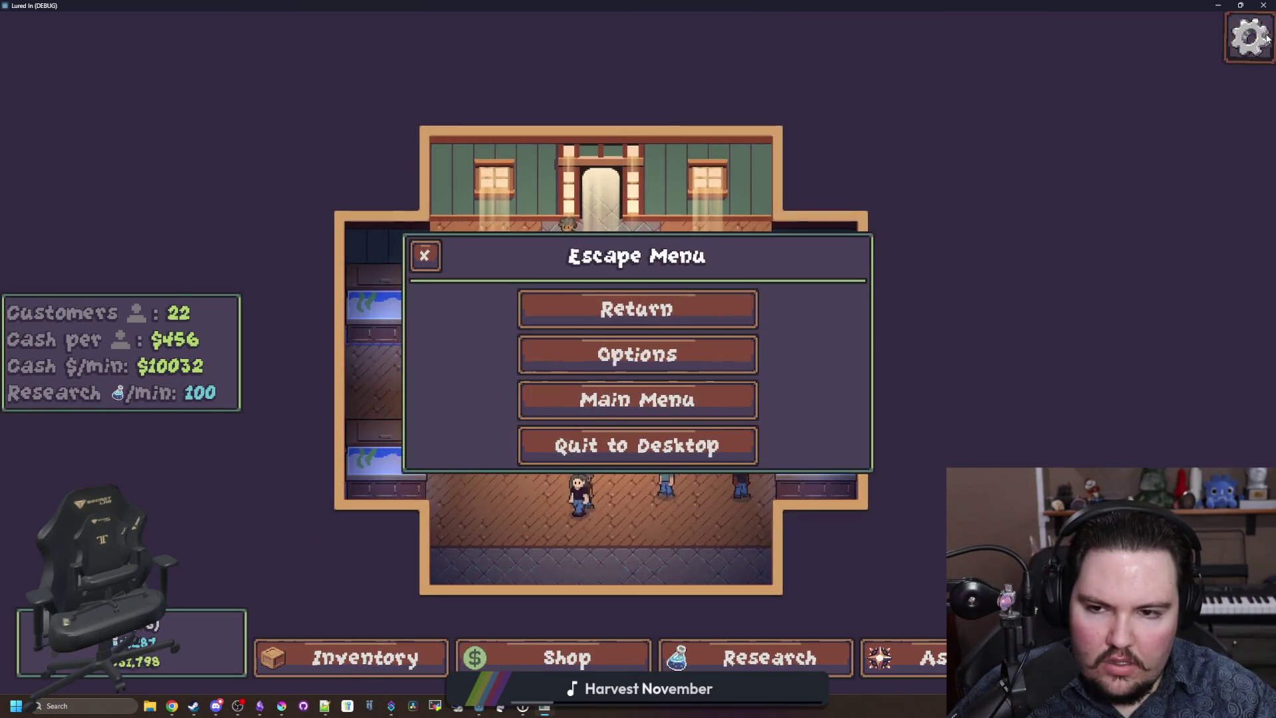
key(Escape)
key(Escape)
key(Escape)
scroll(427, 291, down, 4)
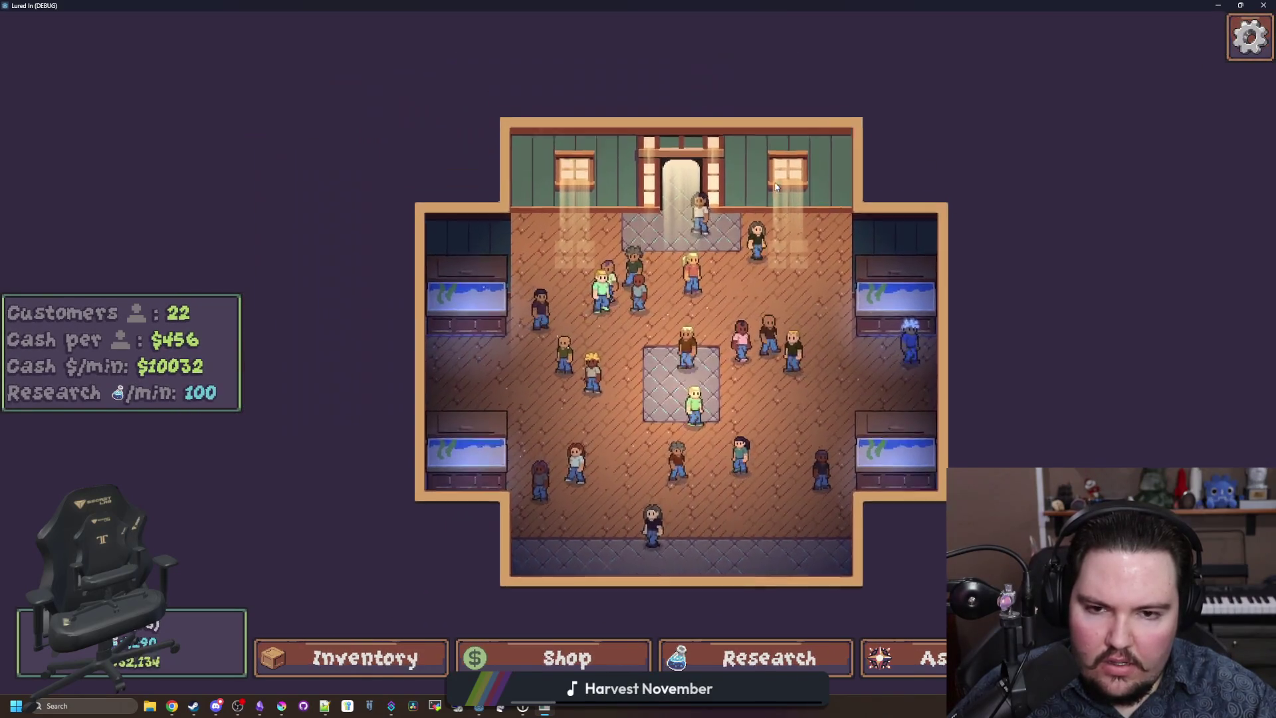
key(super+Down)
click(734, 476)
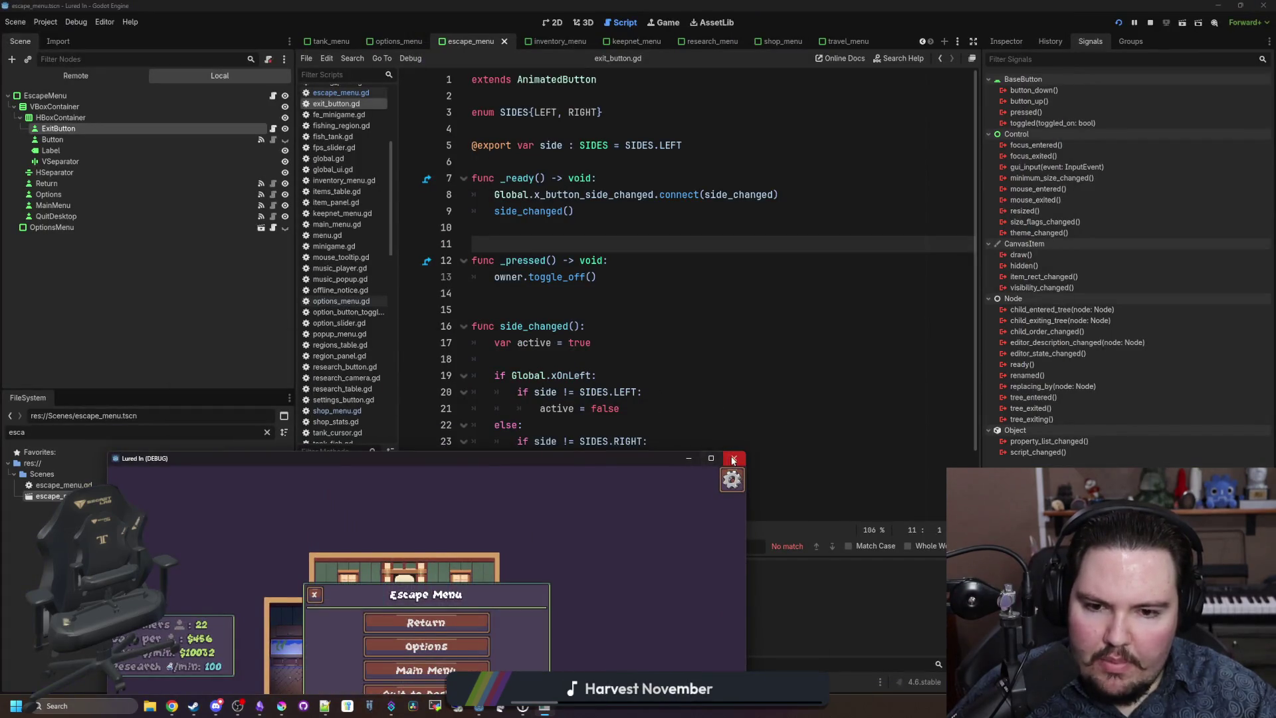
Step: Close the game window and open the EscapeMenu node's escape_menu.gd script
click(734, 460)
click(552, 297)
scroll(557, 277, down, 2)
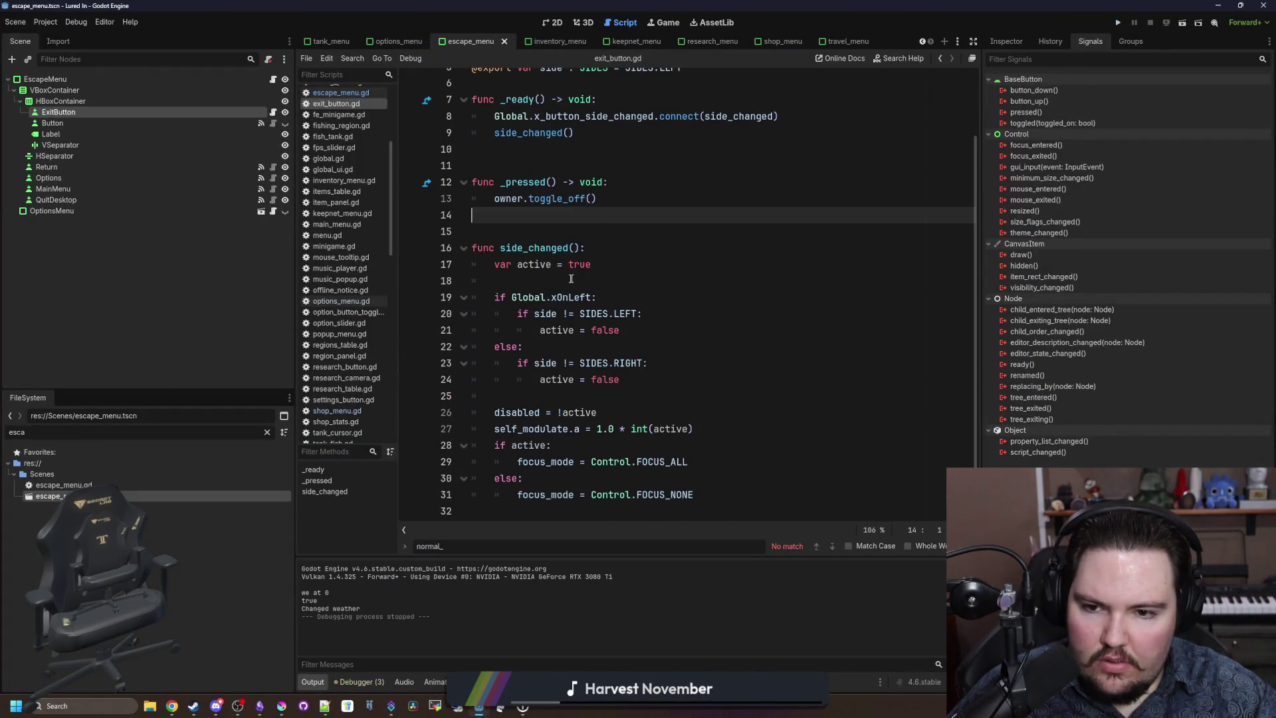
click(273, 79)
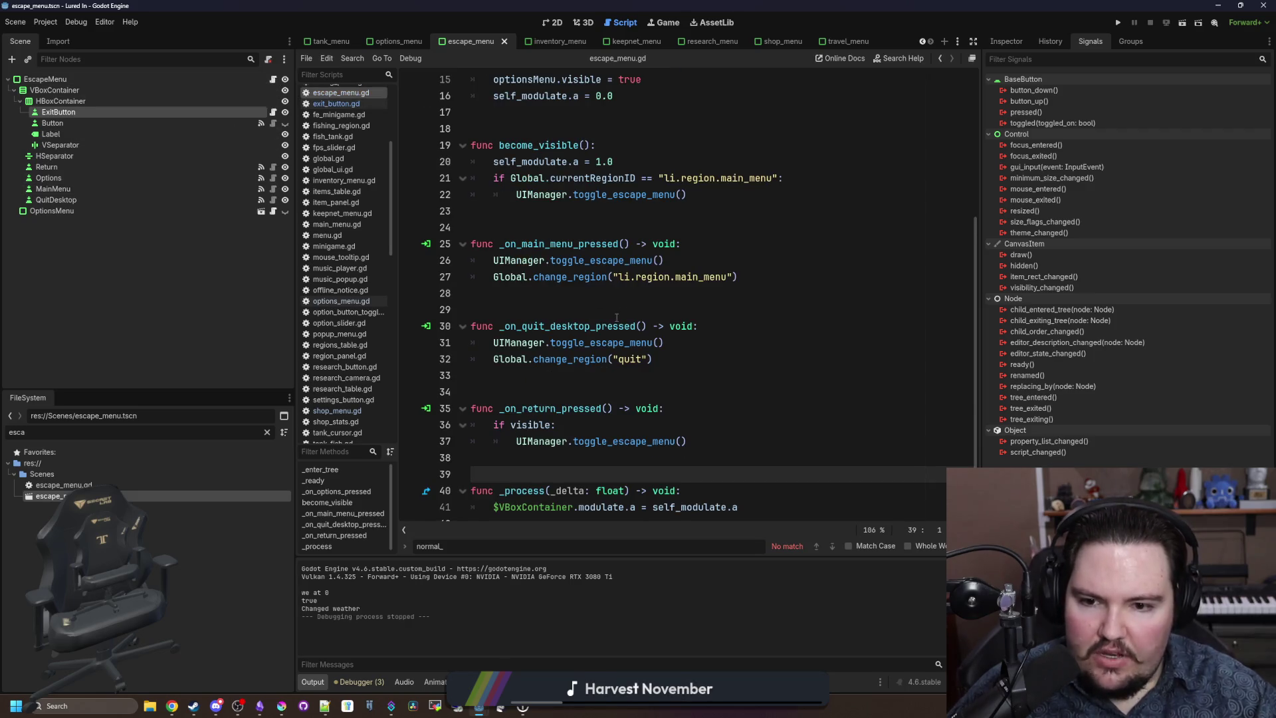
scroll(600, 298, down, 1)
scroll(600, 297, up, 5)
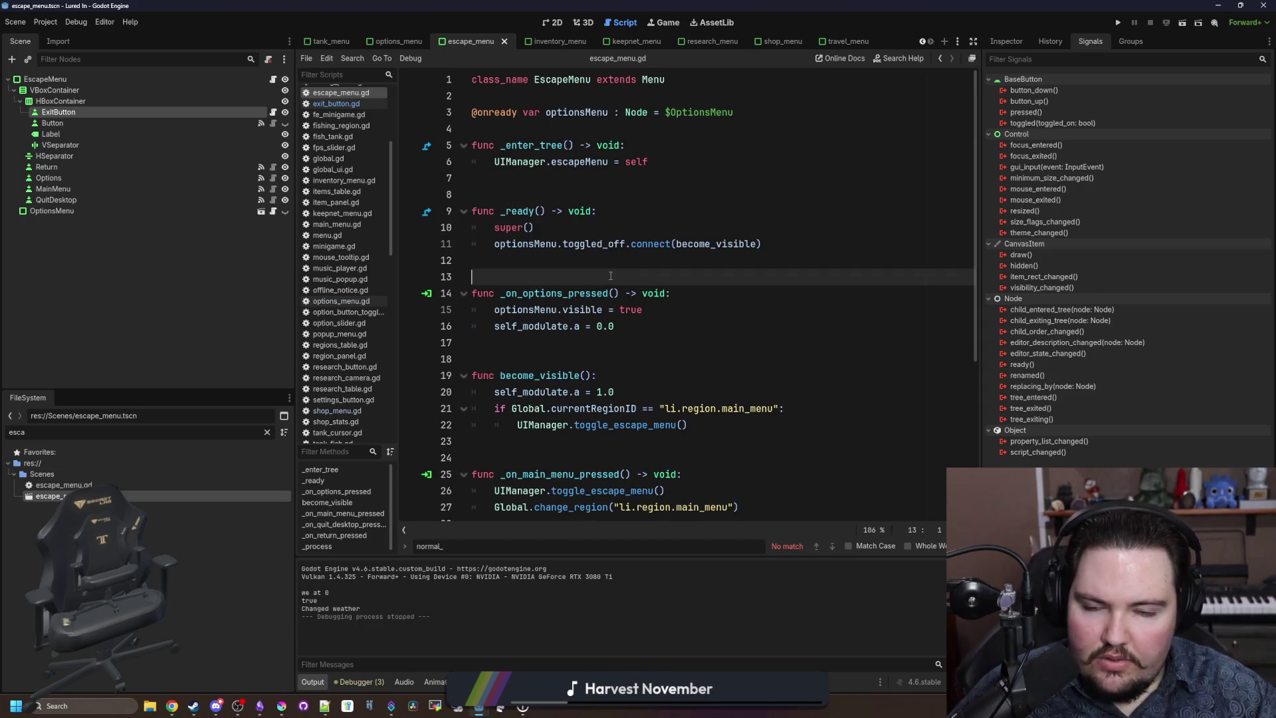
click(551, 187)
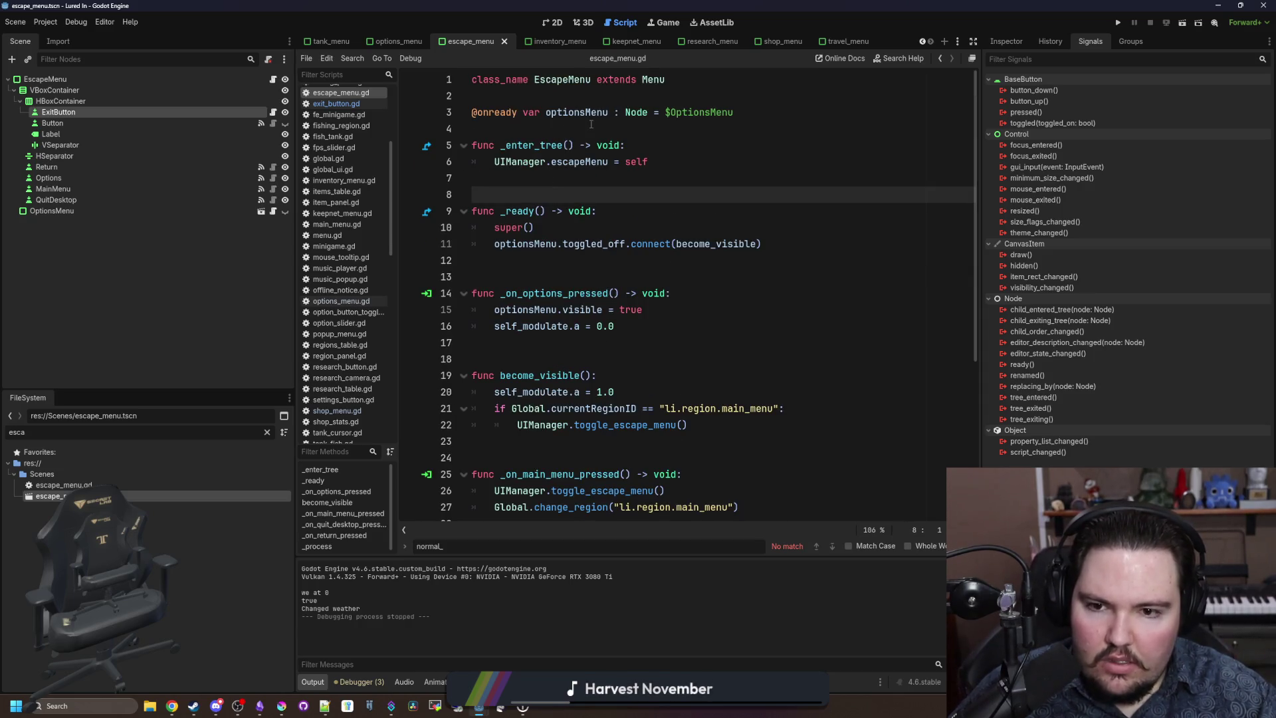
Step: Open the Menu base class menu.gd, review its changed() function, then show the Game workspace
ctrl+click(659, 81)
scroll(573, 350, down, 7)
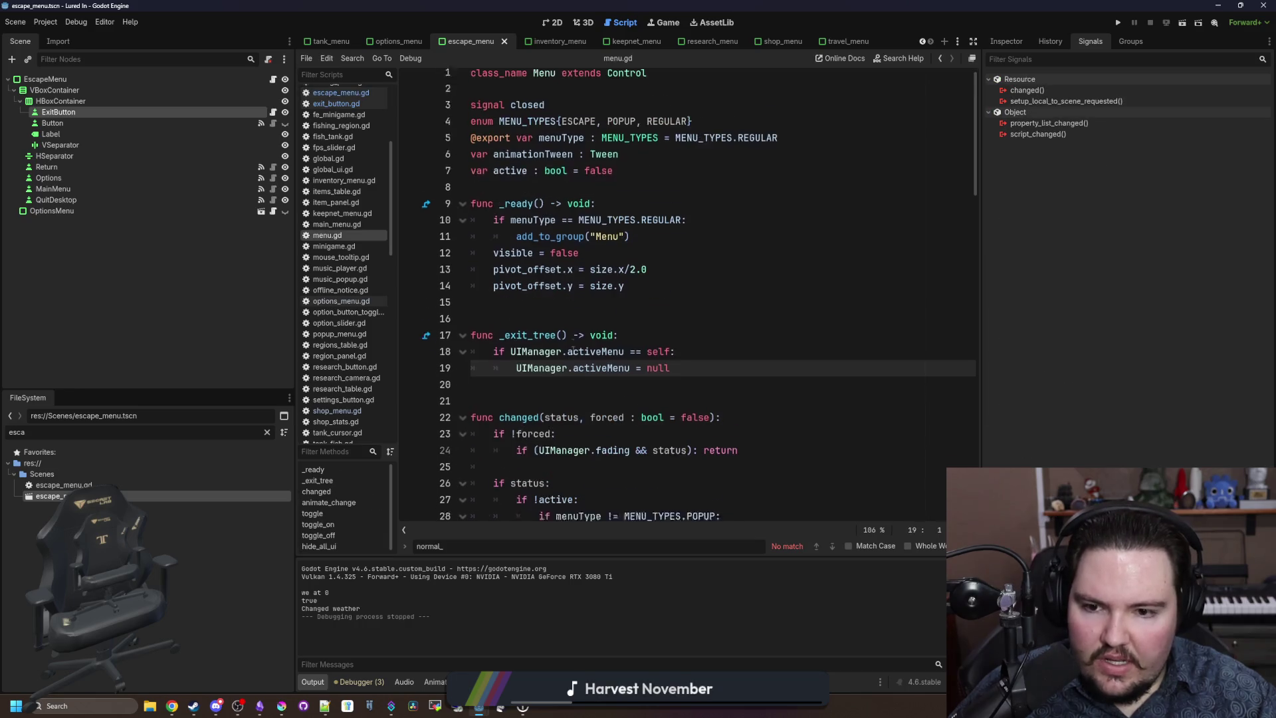
scroll(573, 350, down, 16)
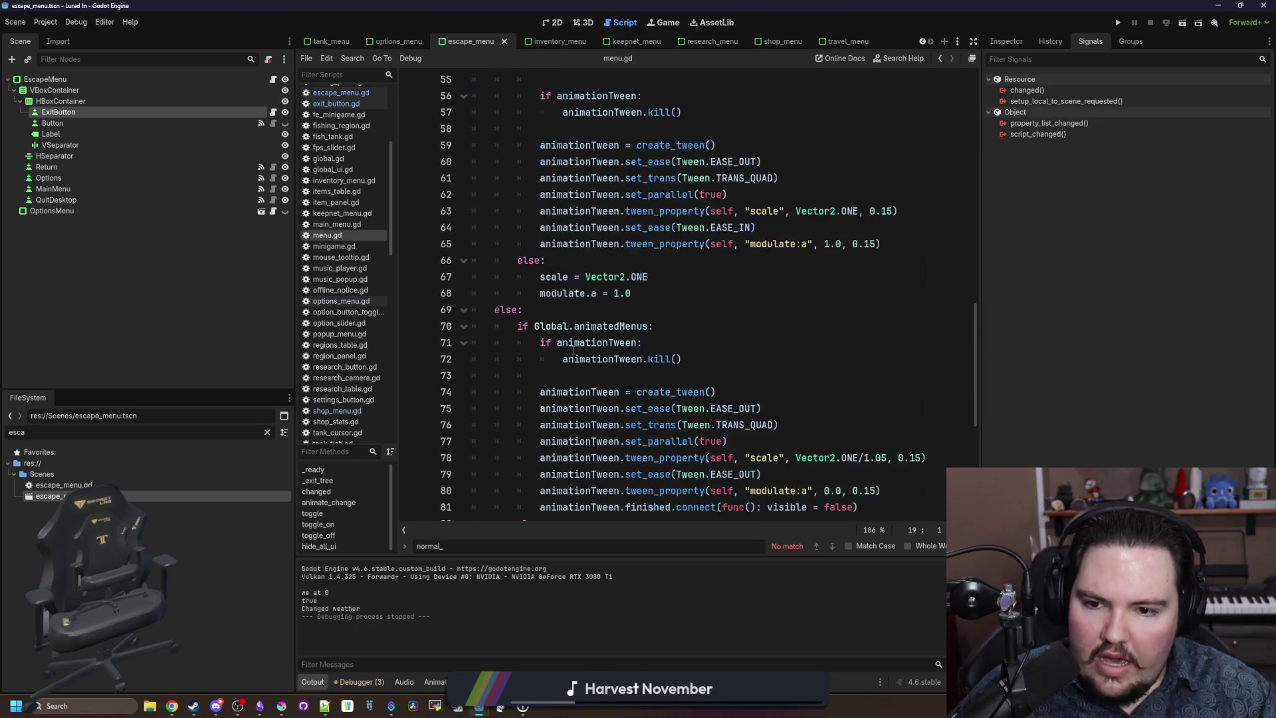
scroll(570, 324, down, 1)
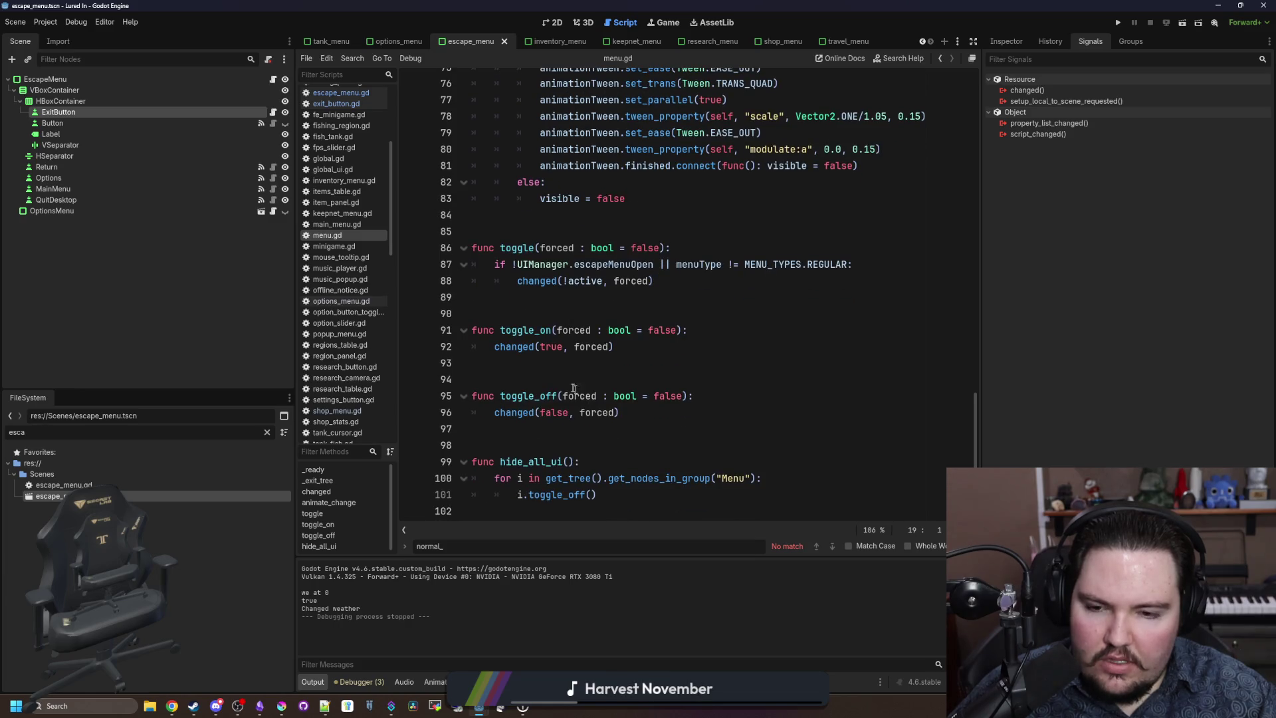
ctrl+click(513, 412)
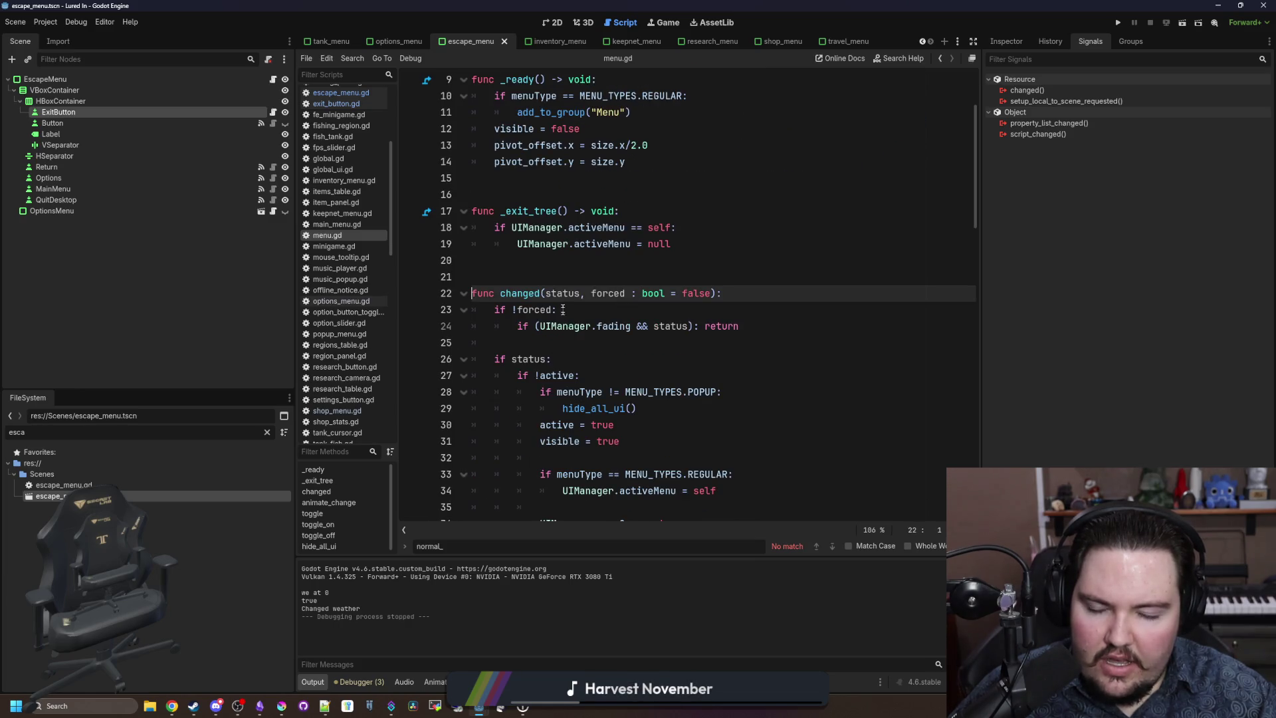
scroll(563, 310, down, 2)
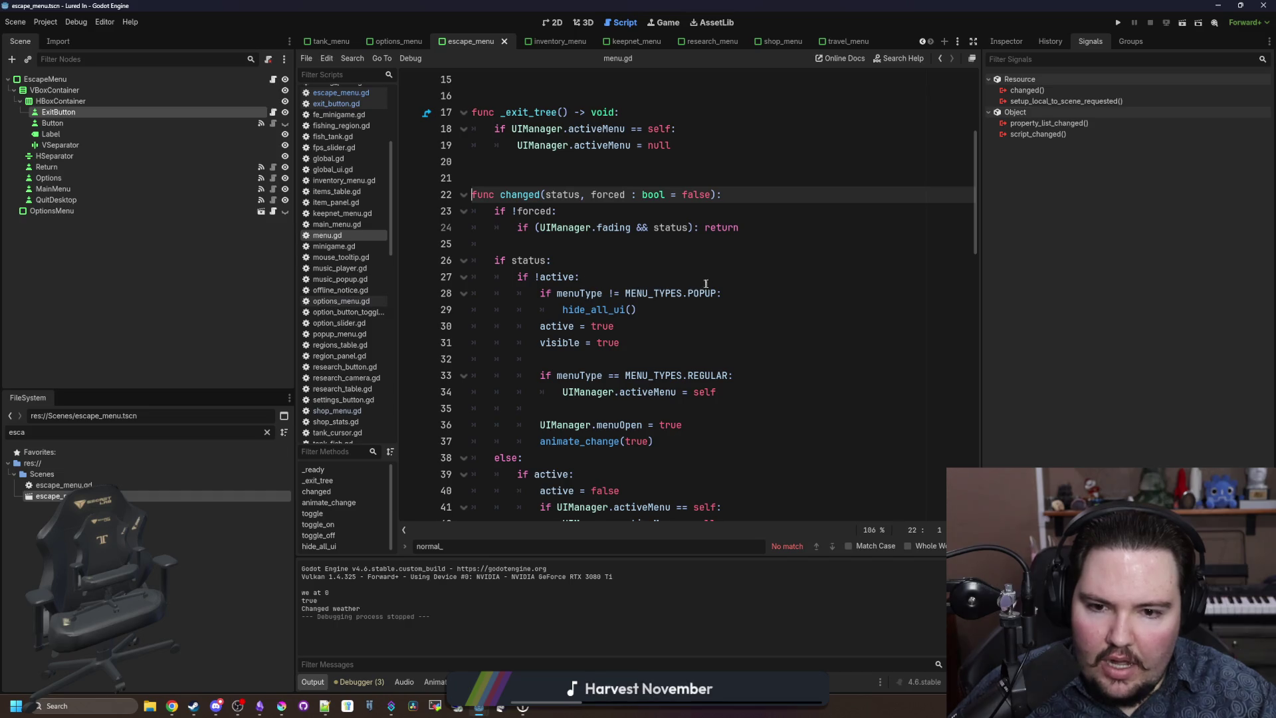
scroll(725, 342, down, 4)
scroll(686, 380, up, 2)
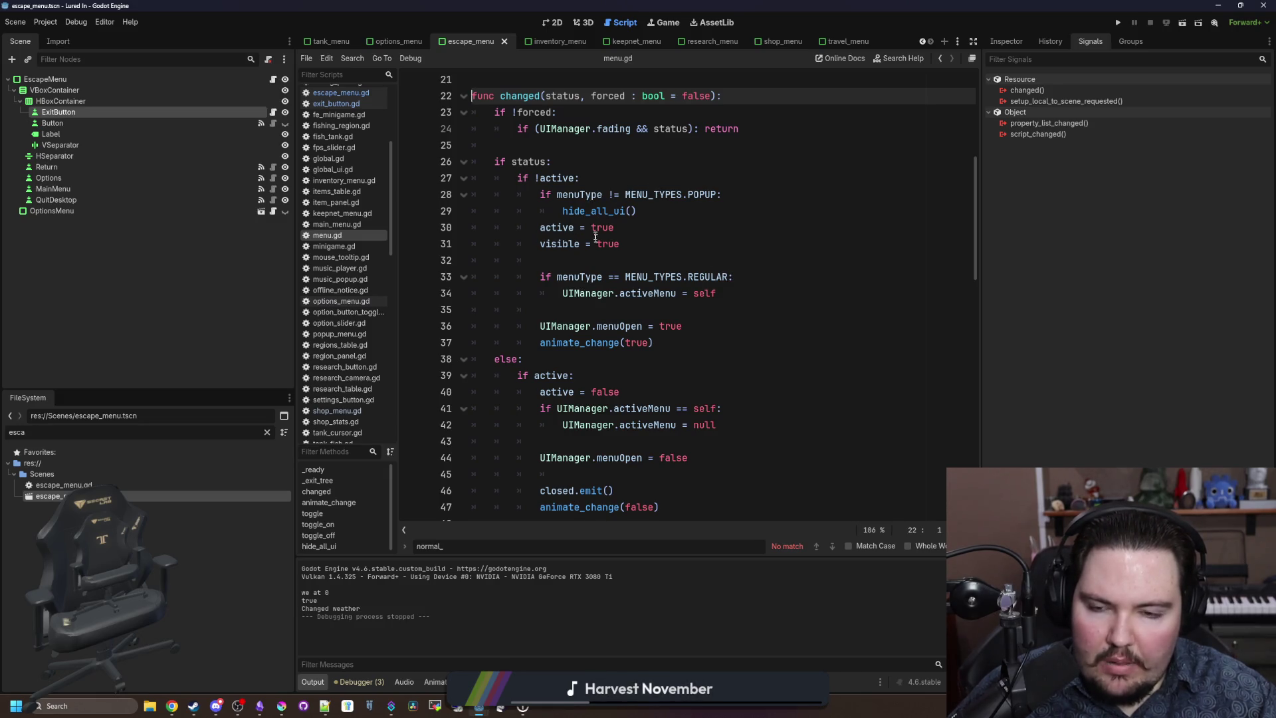
scroll(635, 228, down, 2)
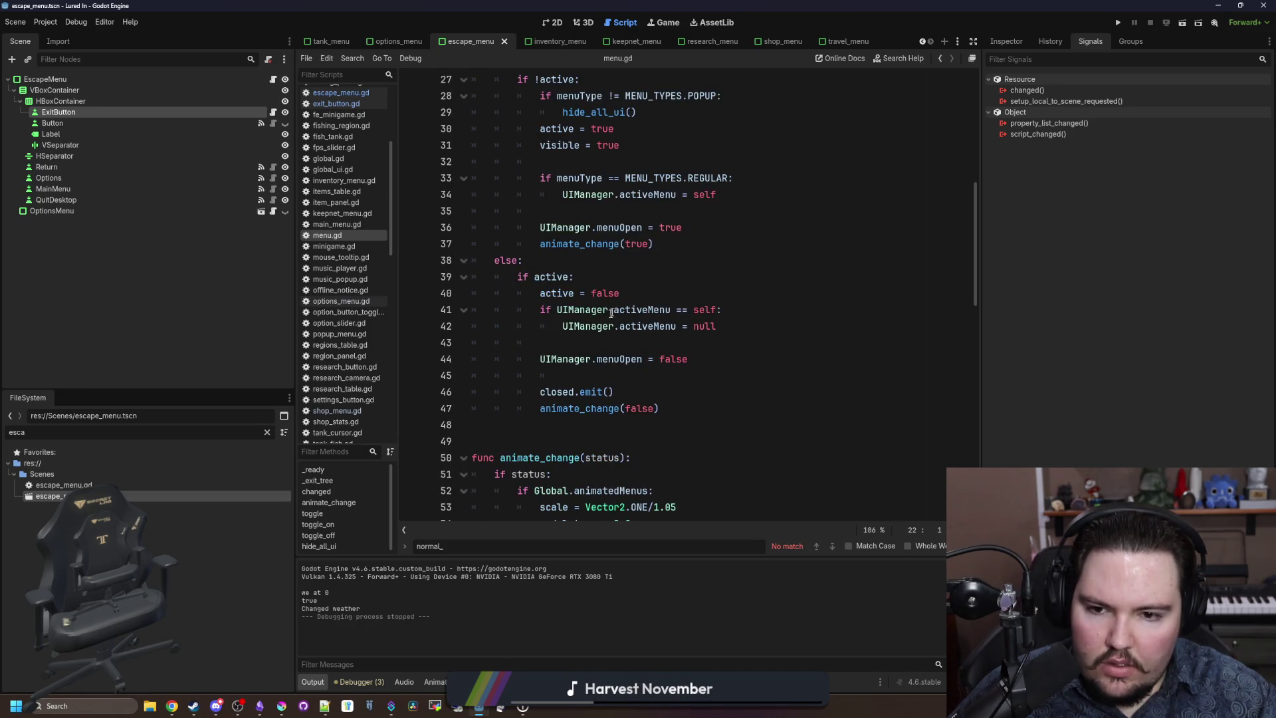
scroll(611, 312, up, 3)
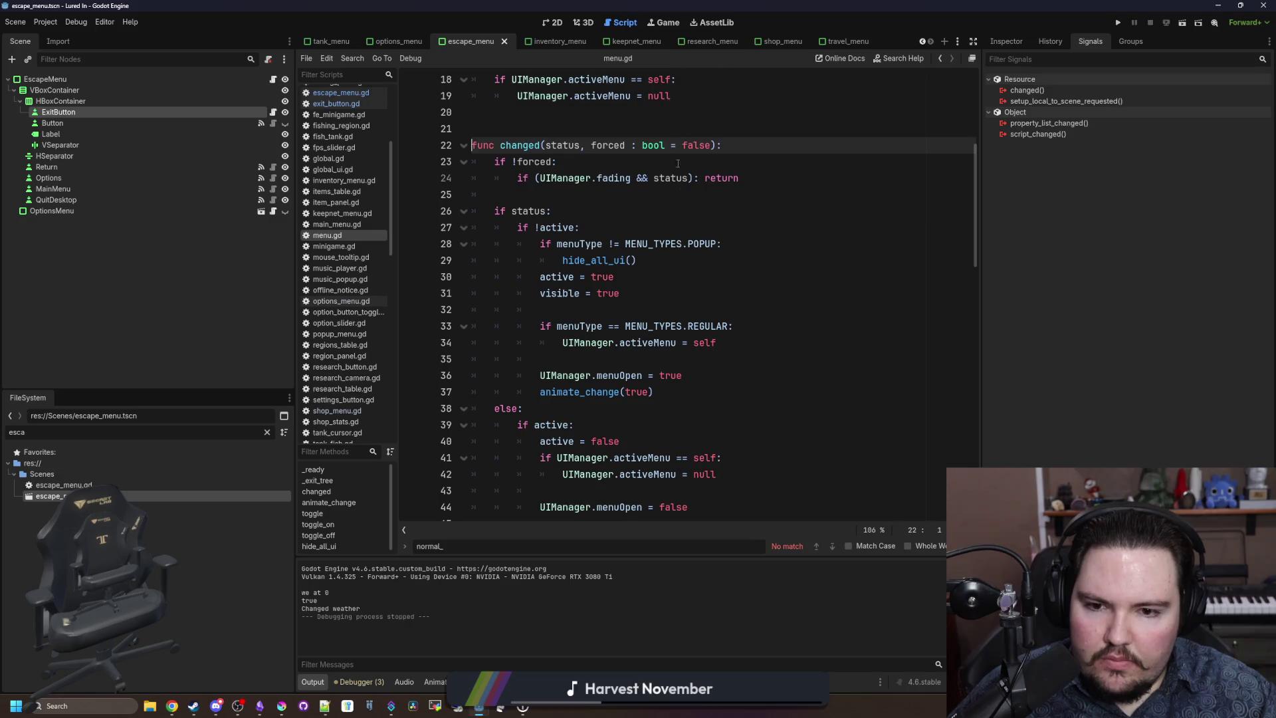
click(663, 24)
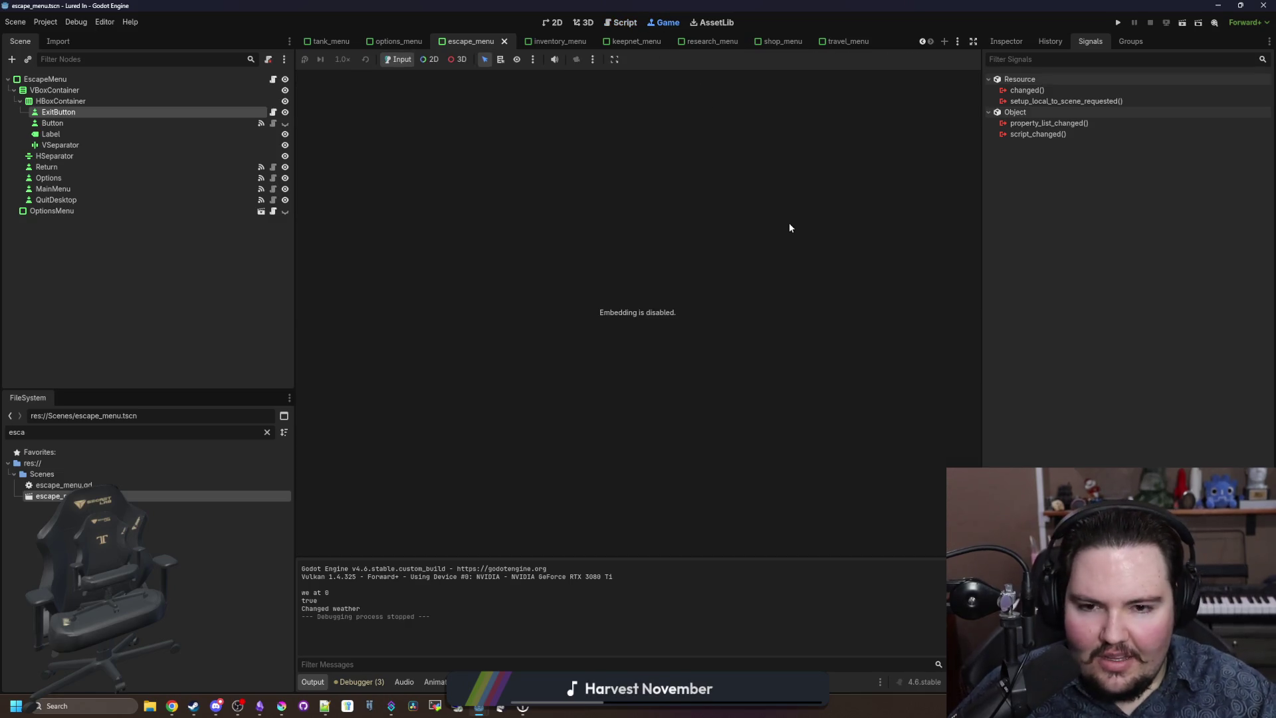
Step: Reopen escape_menu.gd and run the game again
click(273, 78)
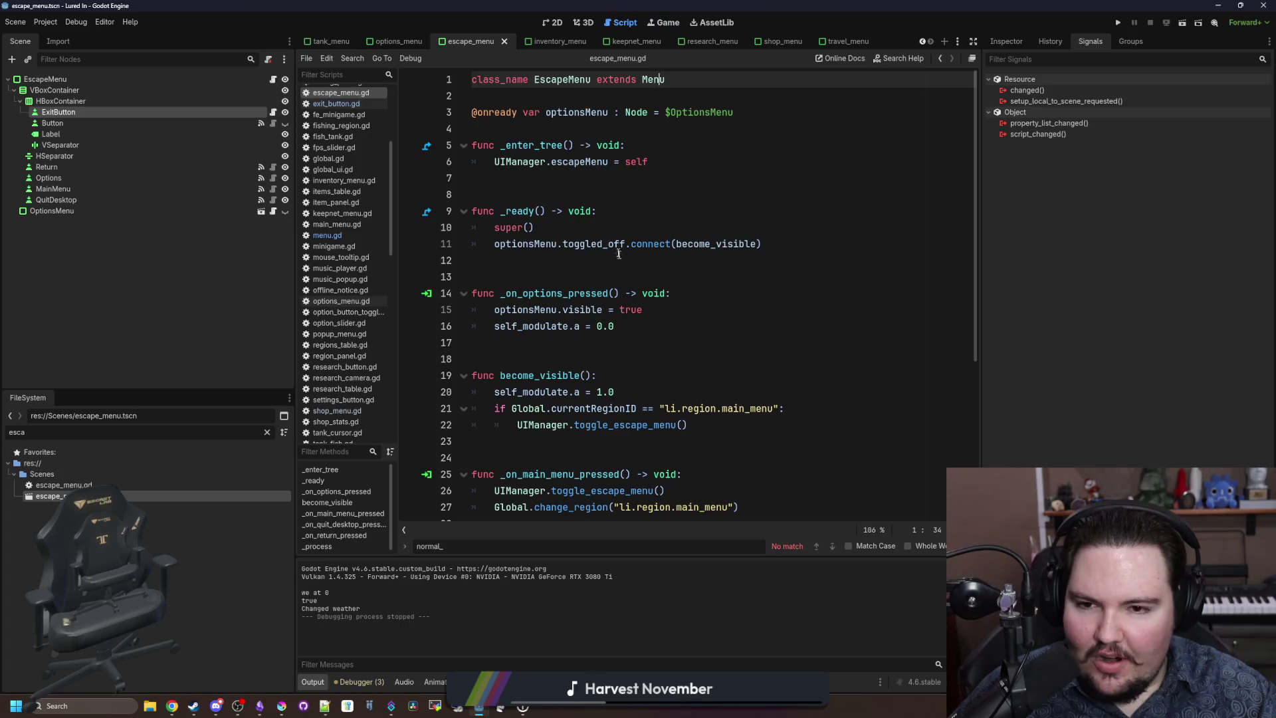
click(509, 184)
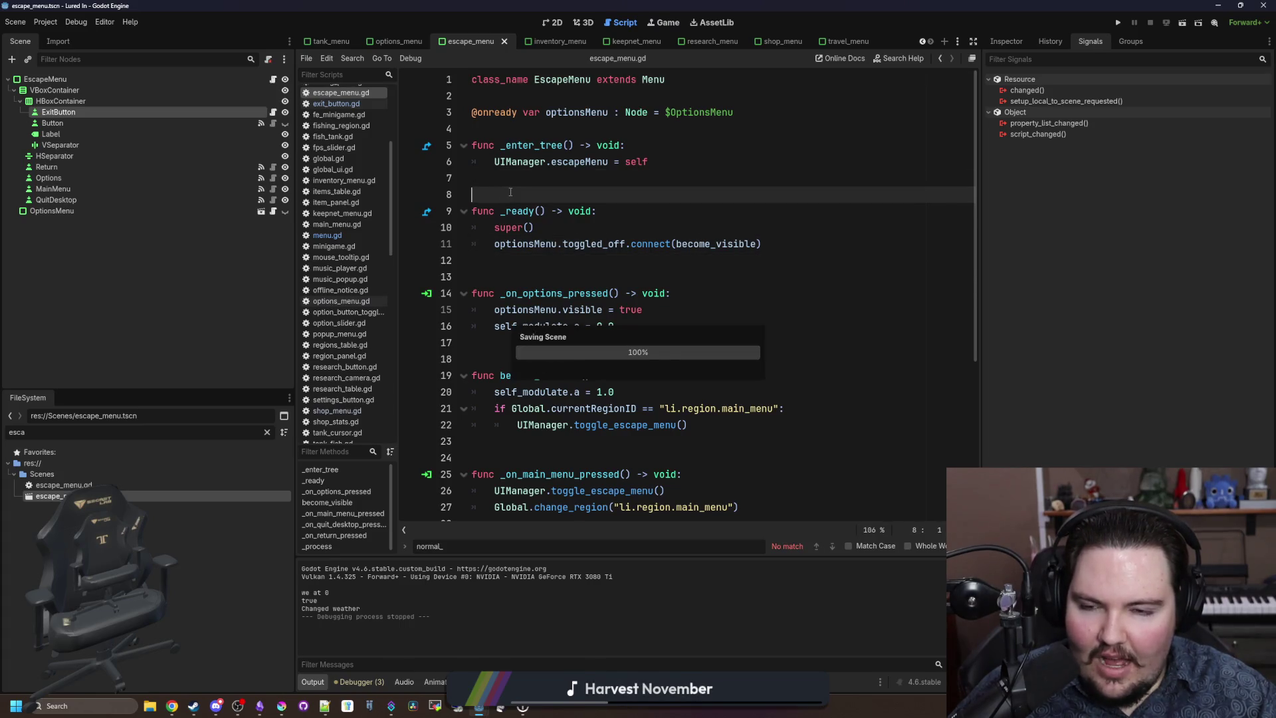
key(Up)
key(Up)
key(Up)
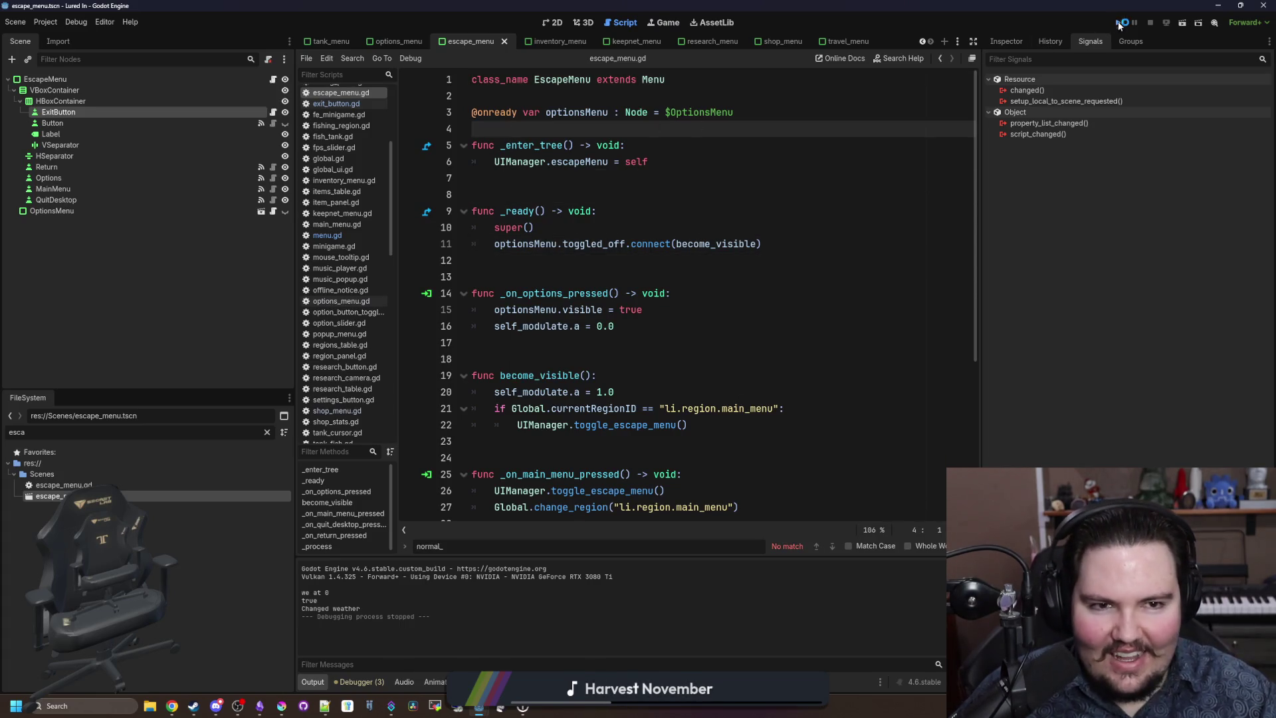
click(1122, 22)
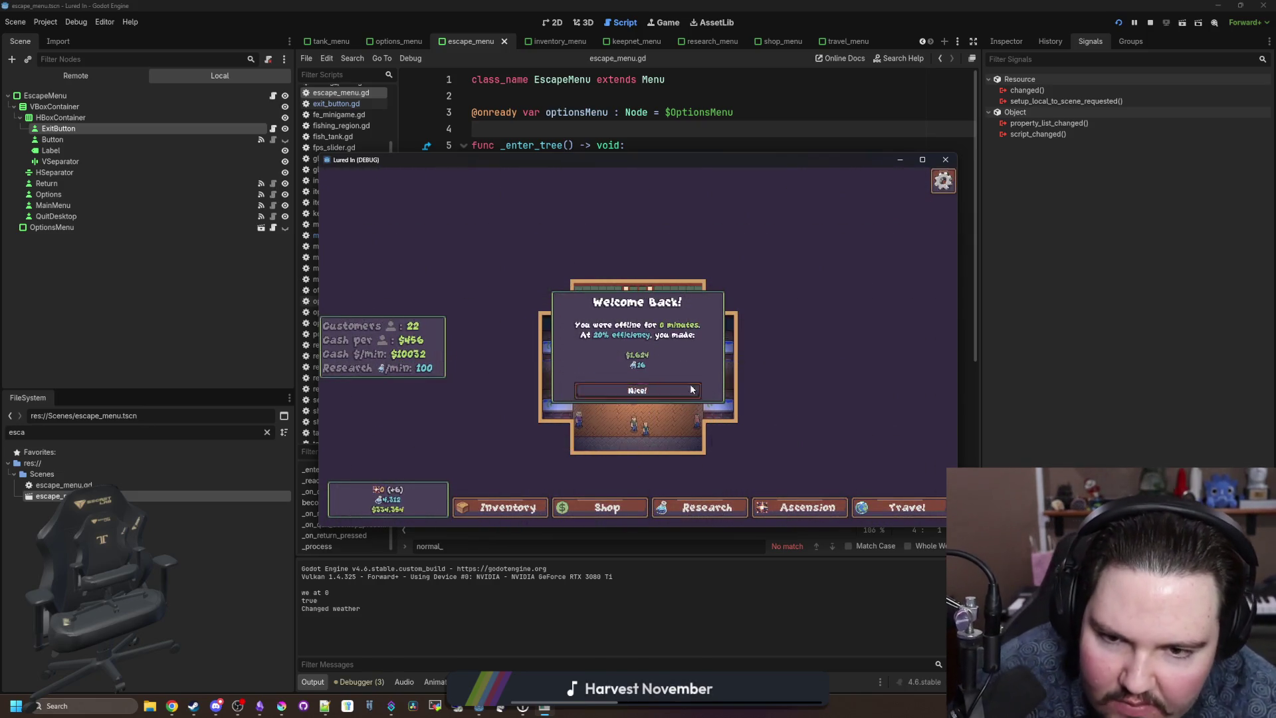
Step: Dismiss Welcome Back, close Shop and the Escape Menu via their X, then open animated_button.gd
click(606, 391)
click(607, 508)
click(875, 230)
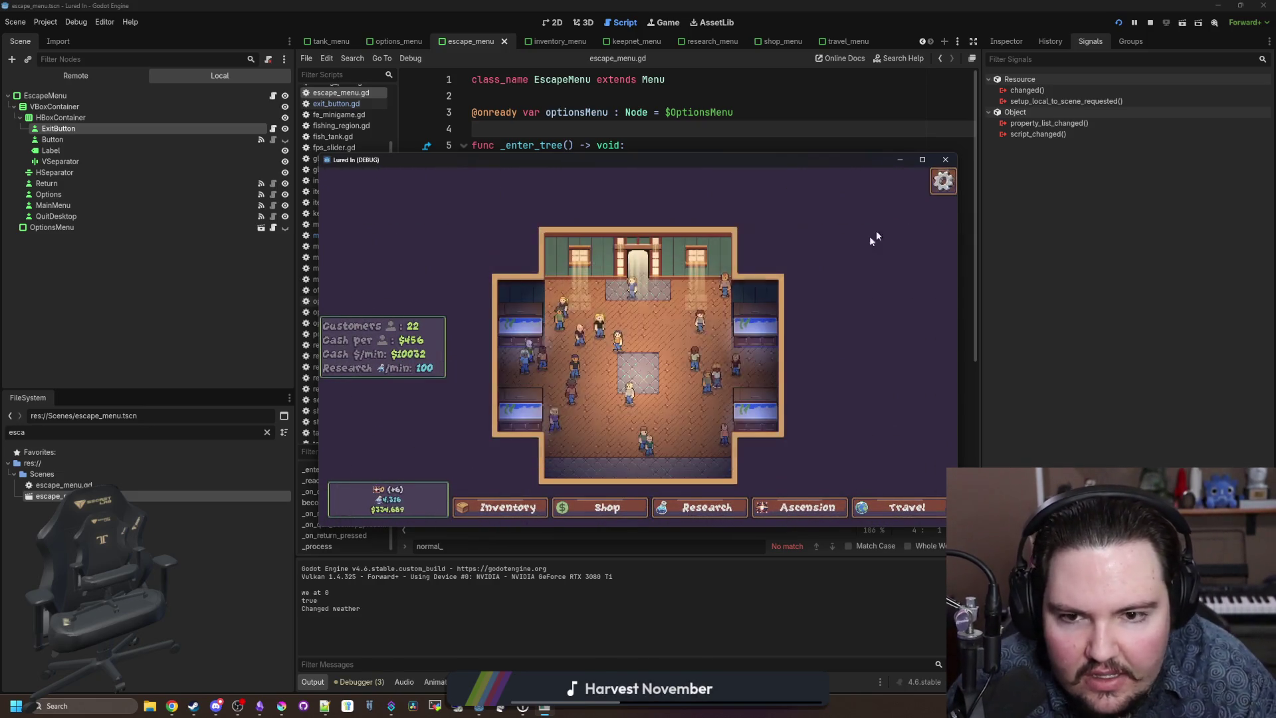
key(Escape)
key(Escape)
key(Escape)
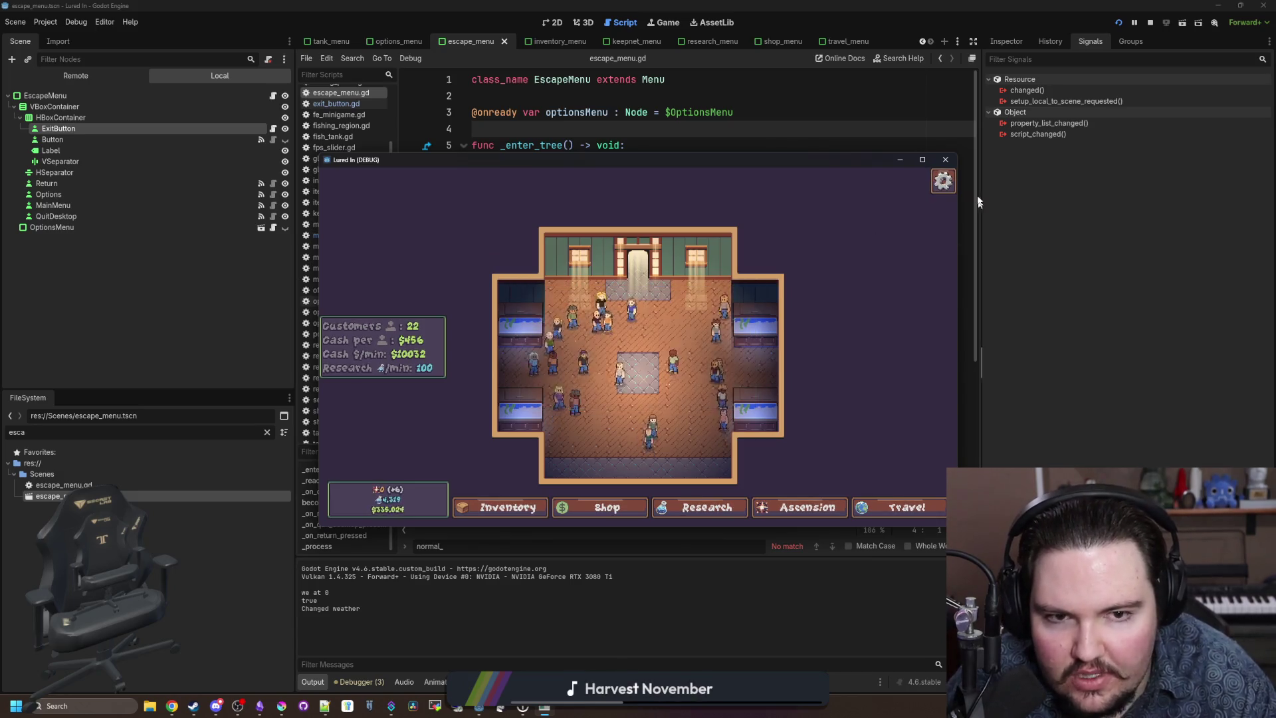
click(526, 295)
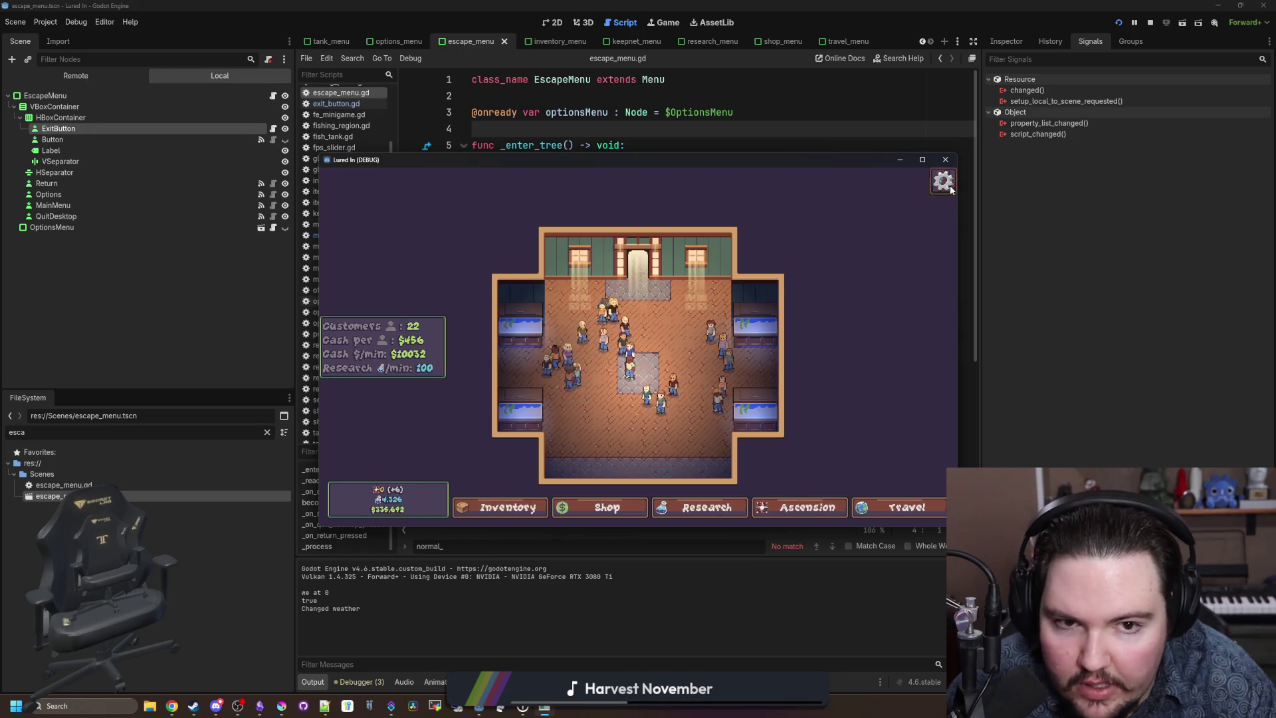
click(943, 181)
click(527, 295)
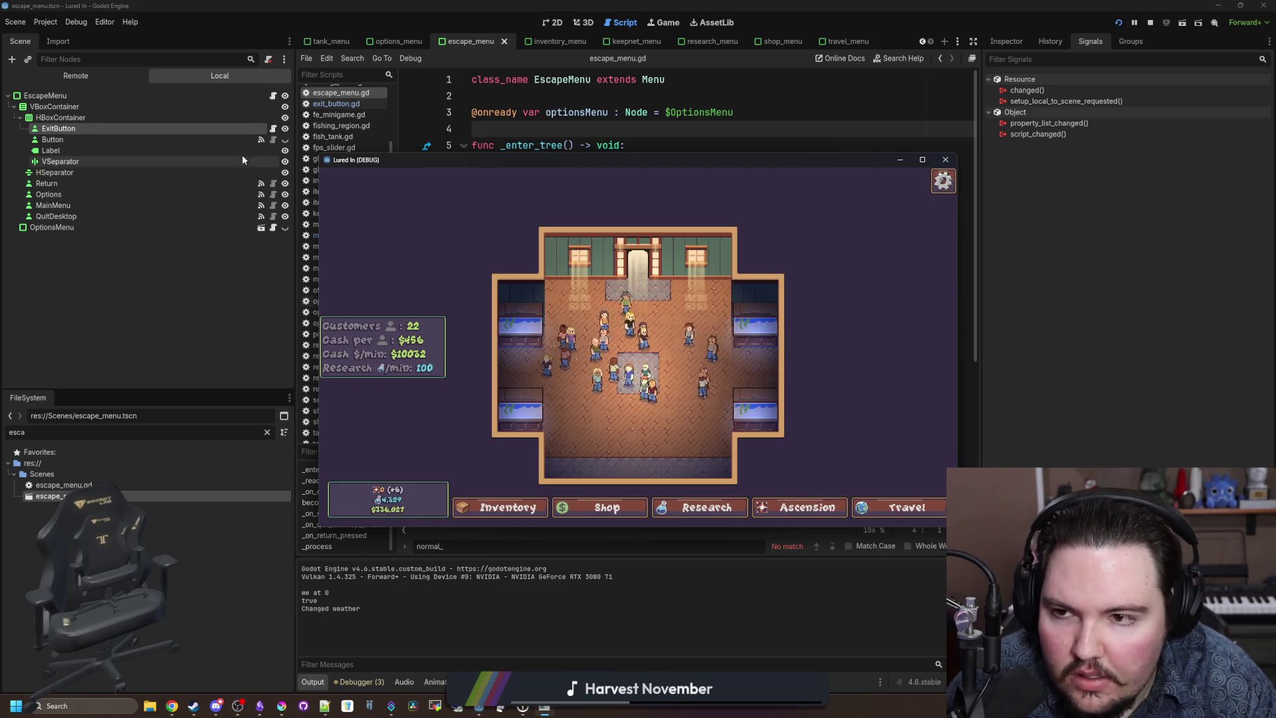
click(273, 139)
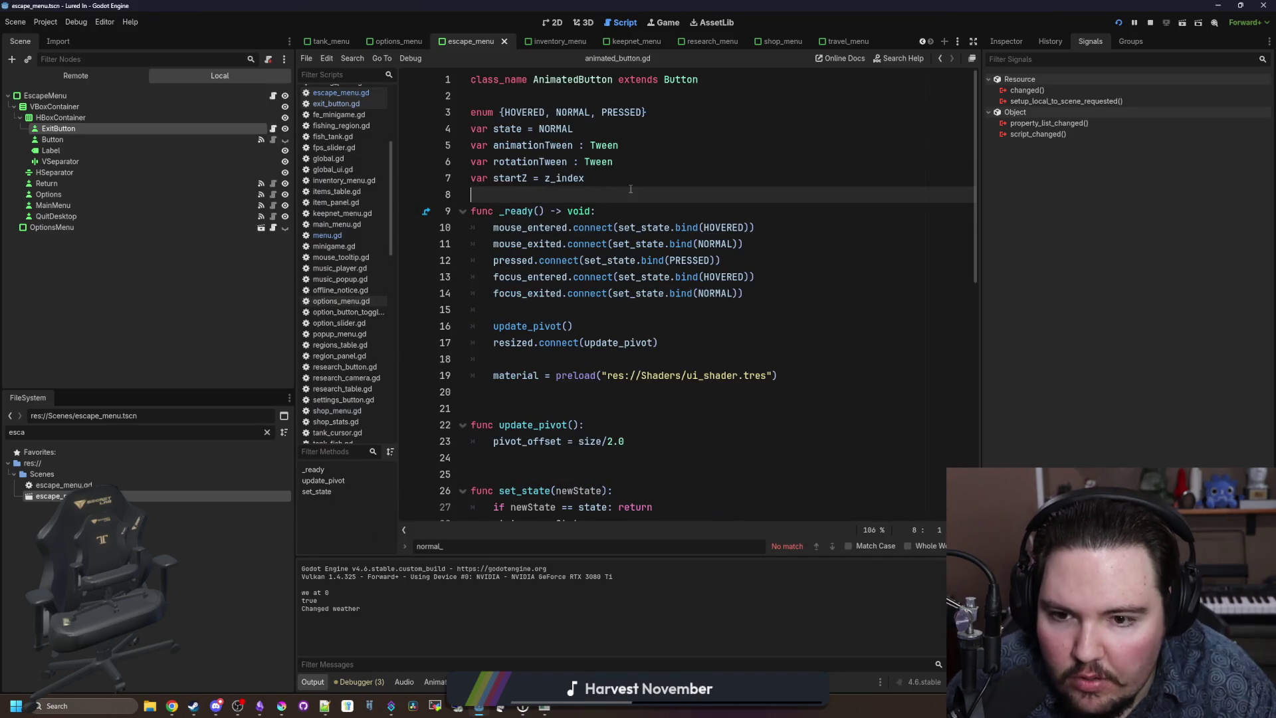
Step: Follow the Button's pressed connection to _on_return_pressed and on into toggle_escape_menu
scroll(529, 302, down, 5)
scroll(532, 309, down, 4)
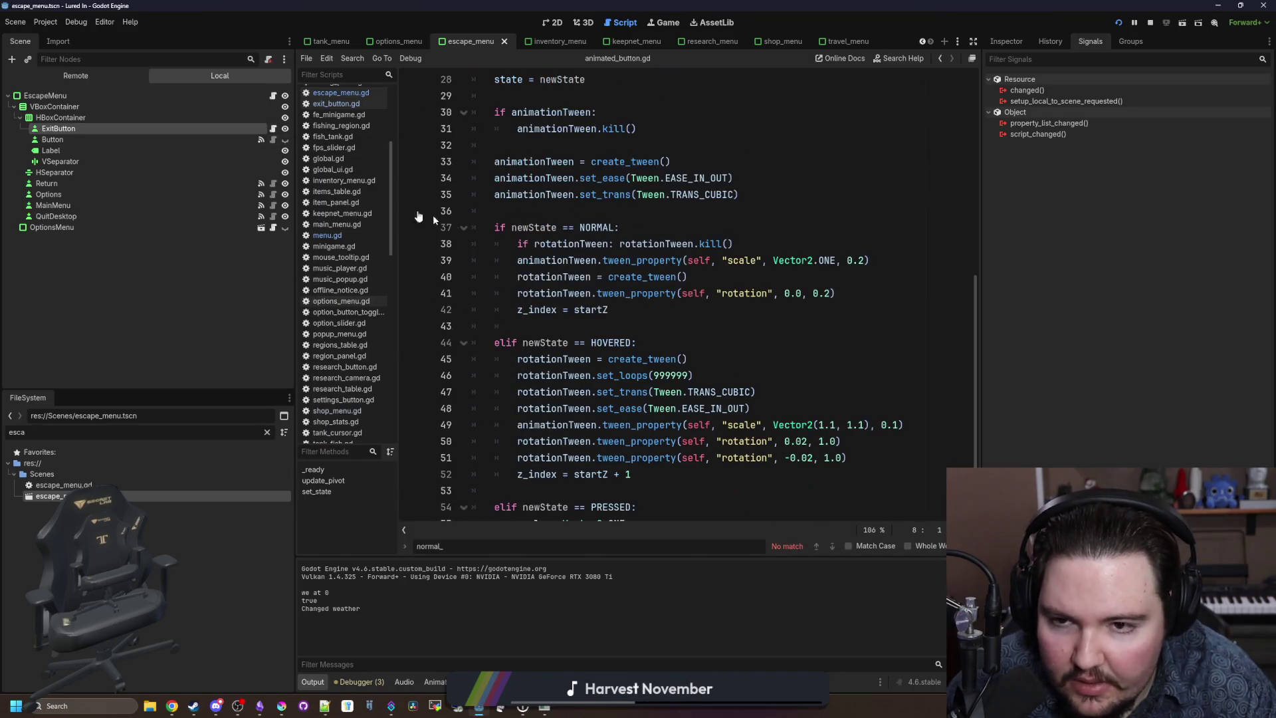
click(53, 139)
scroll(720, 423, down, 1)
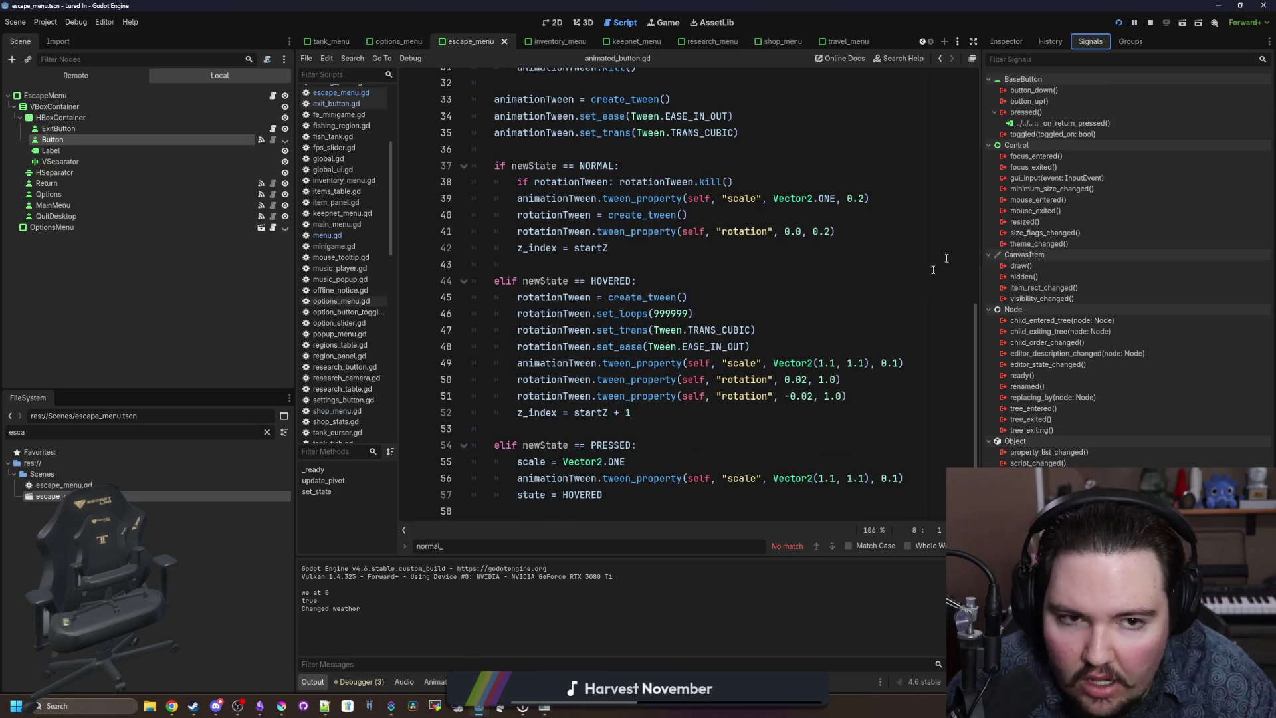
click(1061, 125)
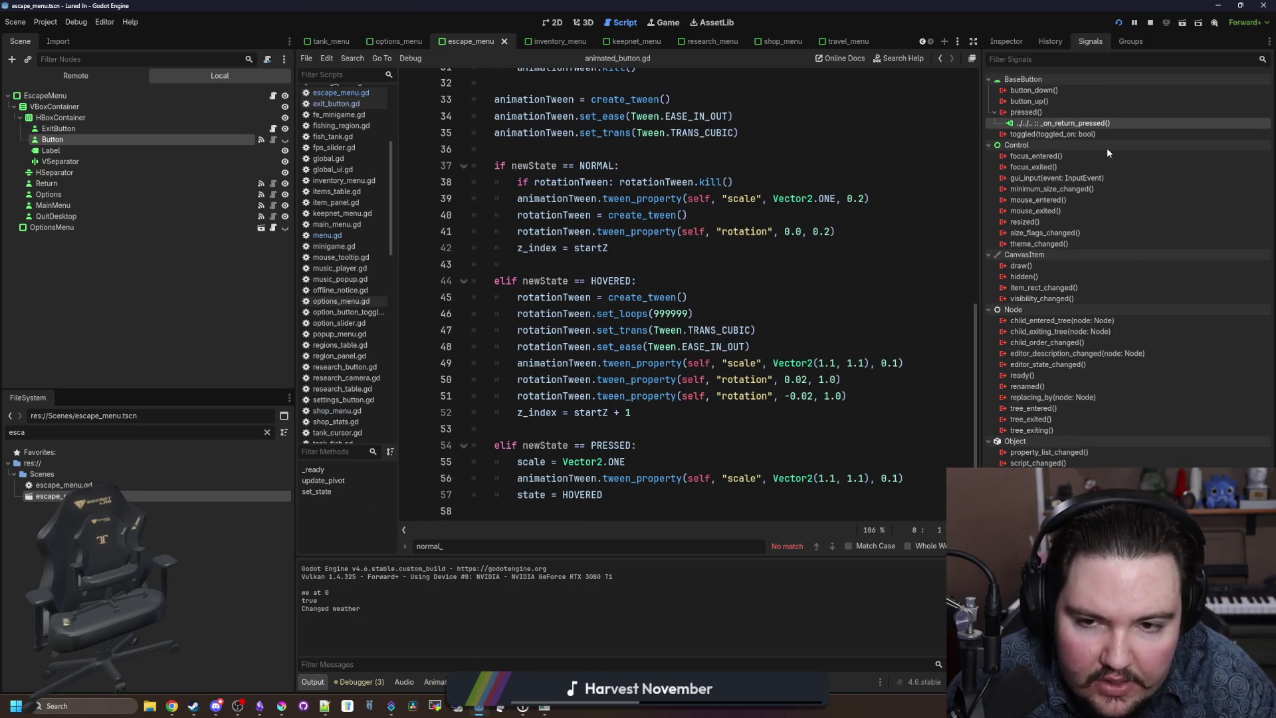
click(1106, 147)
drag(494, 412, 691, 430)
click(628, 408)
ctrl+click(634, 428)
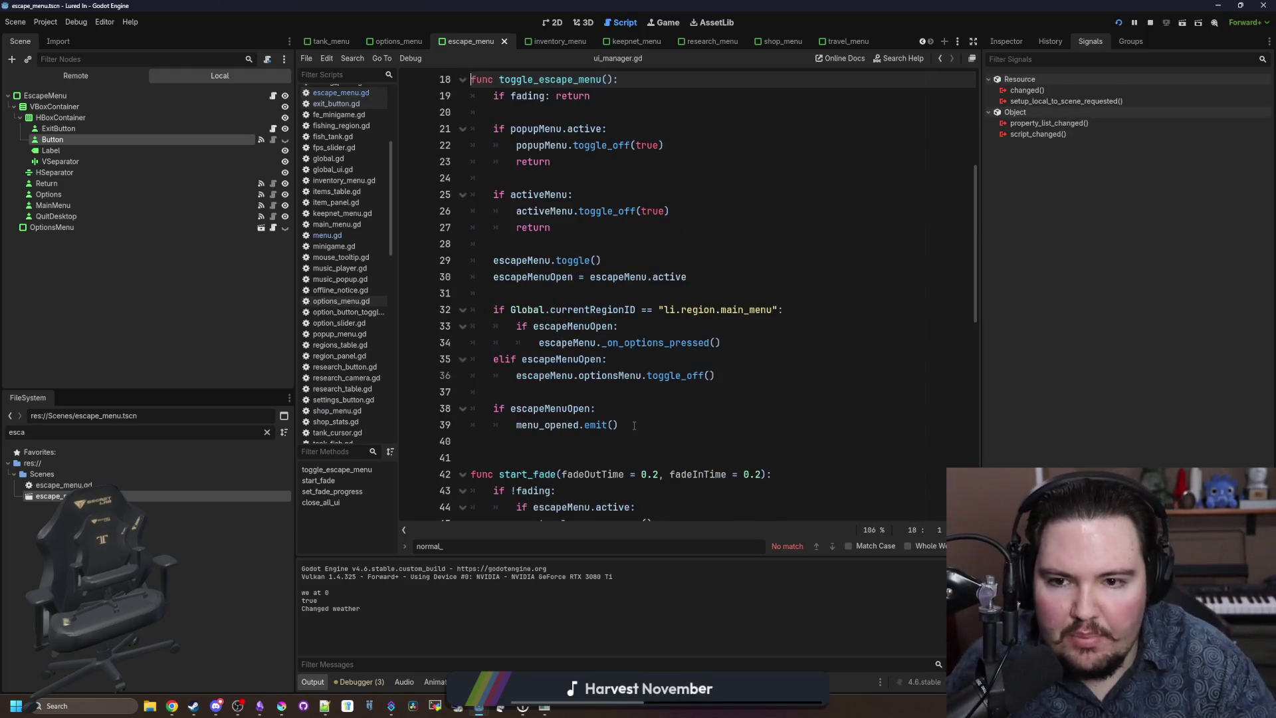
Step: Review toggle_escape_menu in ui_manager.gd, then look over exit_button.gd and escape_menu.gd
scroll(700, 249, up, 1)
drag(628, 475, 650, 106)
click(650, 106)
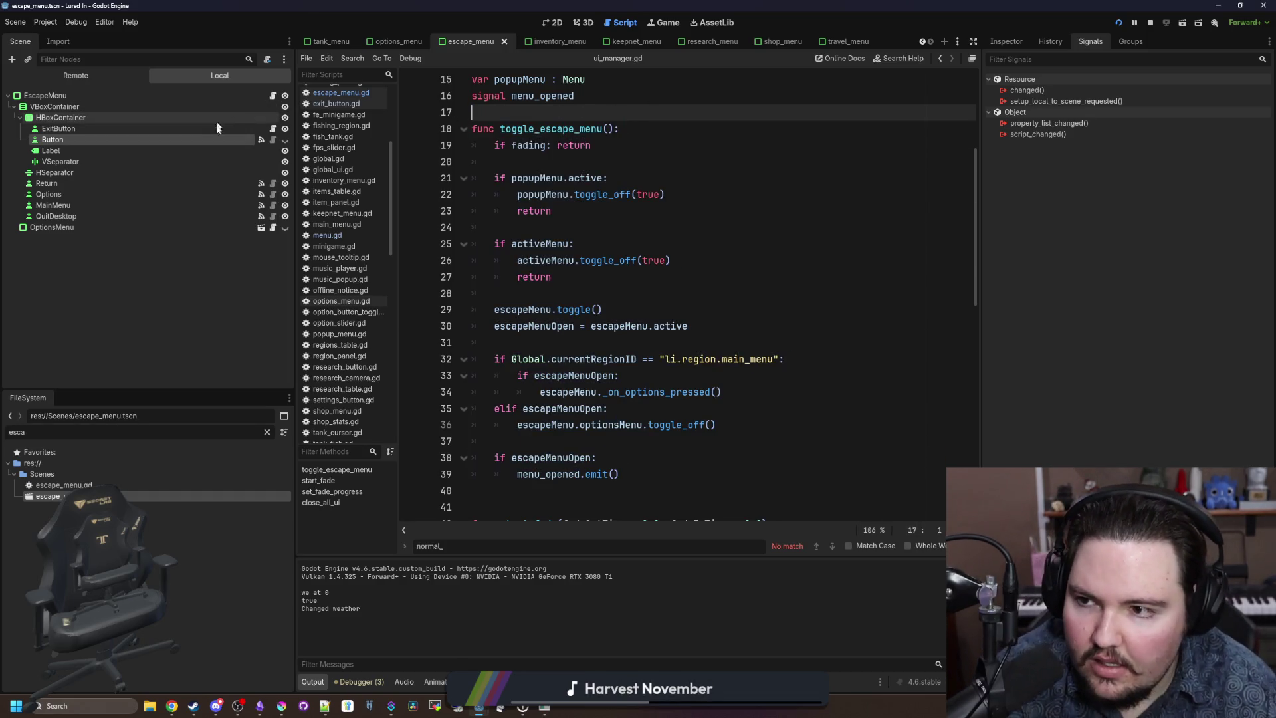
click(272, 128)
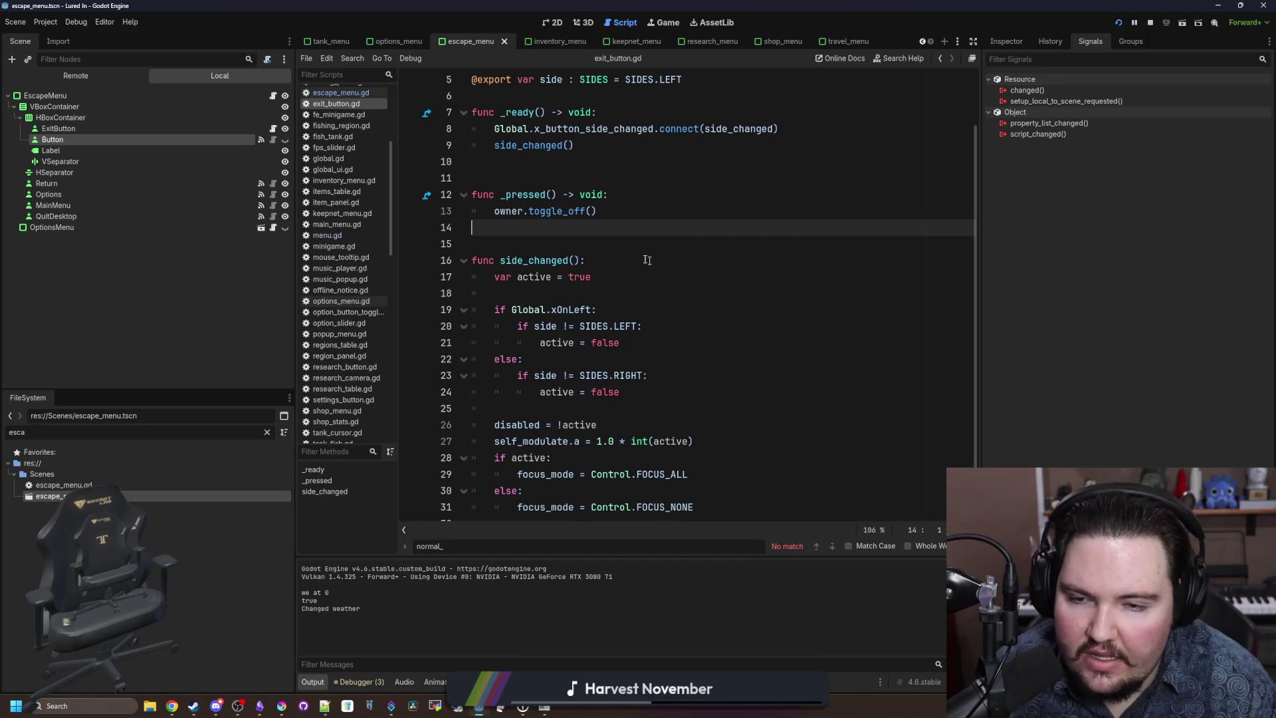
key(Down)
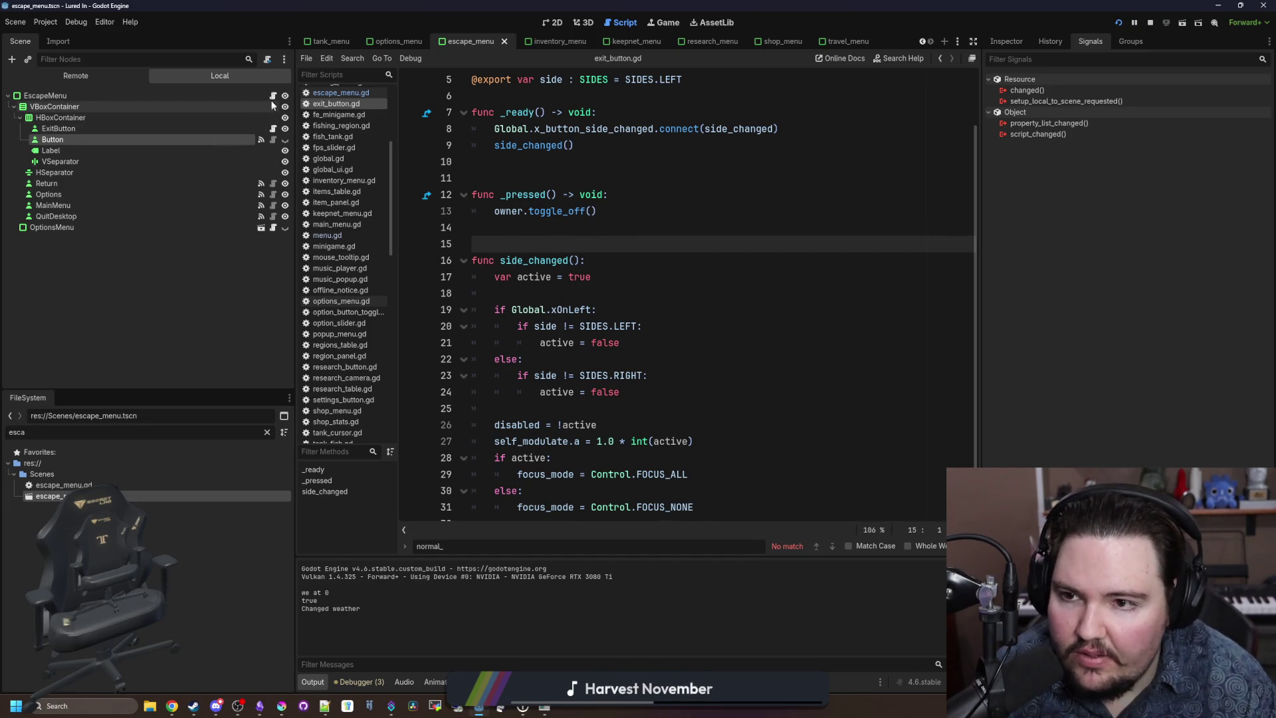
click(273, 95)
scroll(604, 187, up, 5)
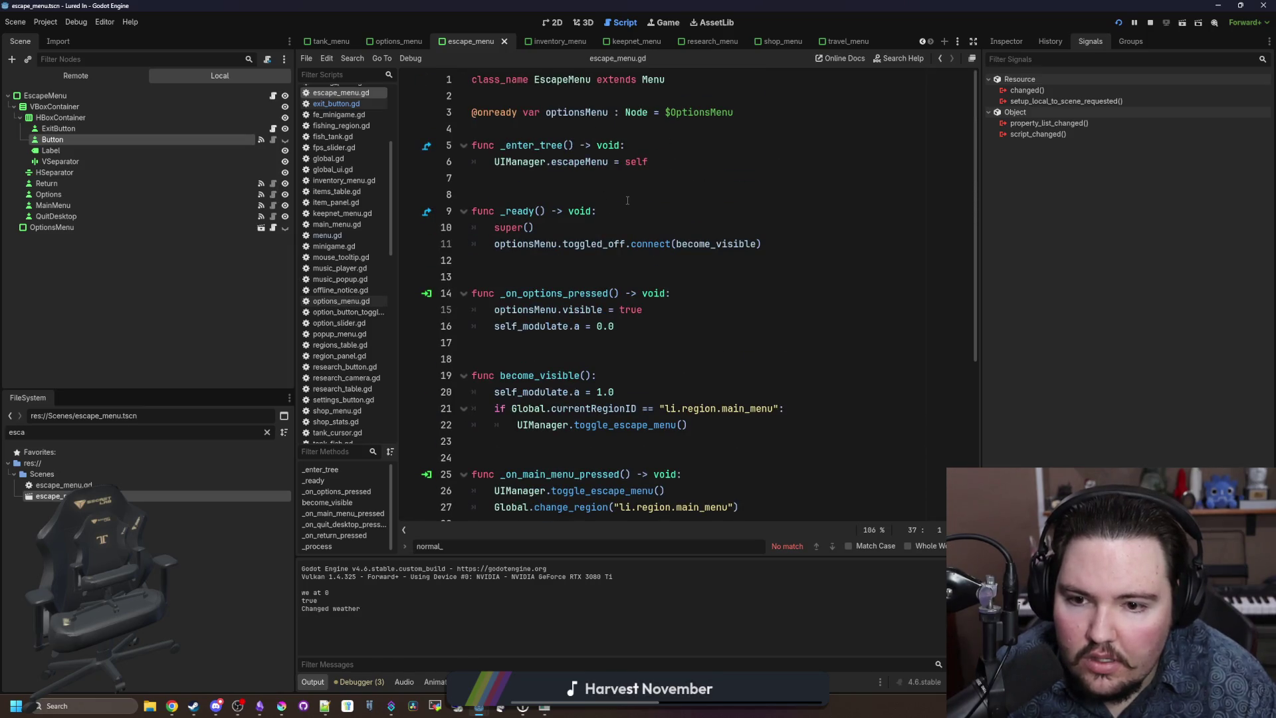
scroll(627, 200, down, 5)
scroll(627, 200, up, 5)
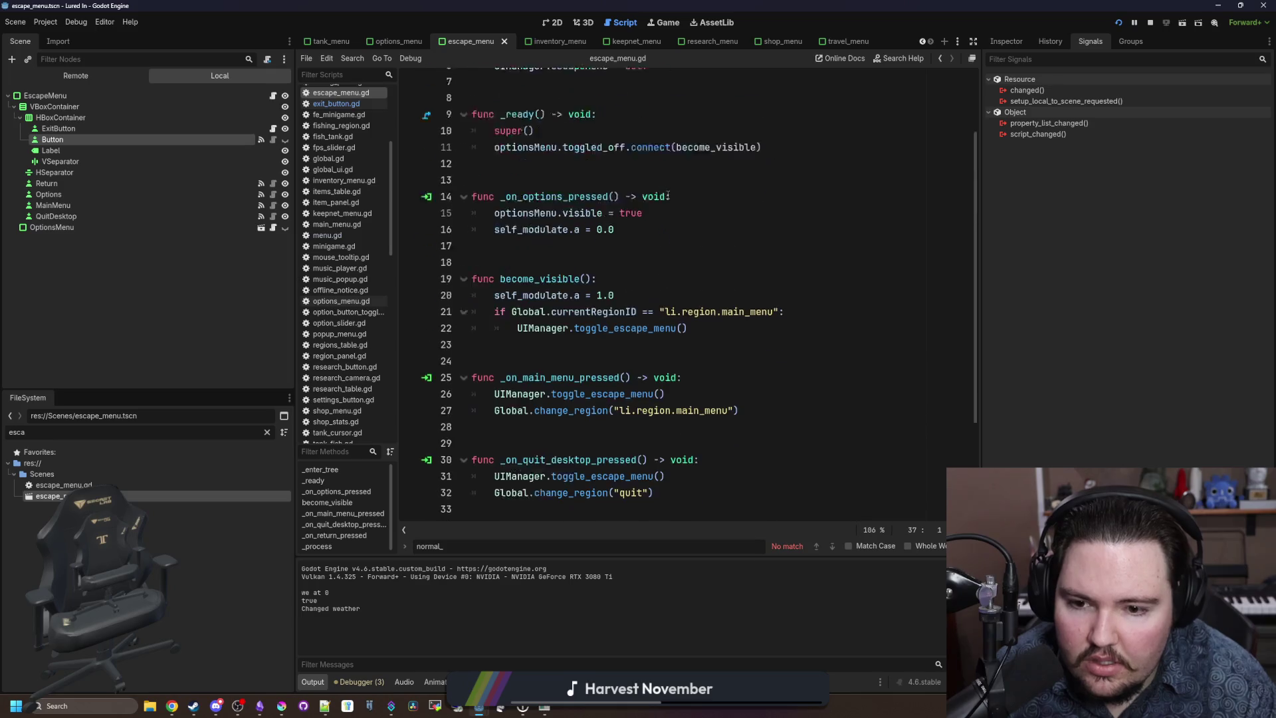
Step: Read the base Menu class in menu.gd around its visible = false line, ending on the Escape Menu's 2D view
ctrl+click(648, 80)
scroll(585, 246, up, 4)
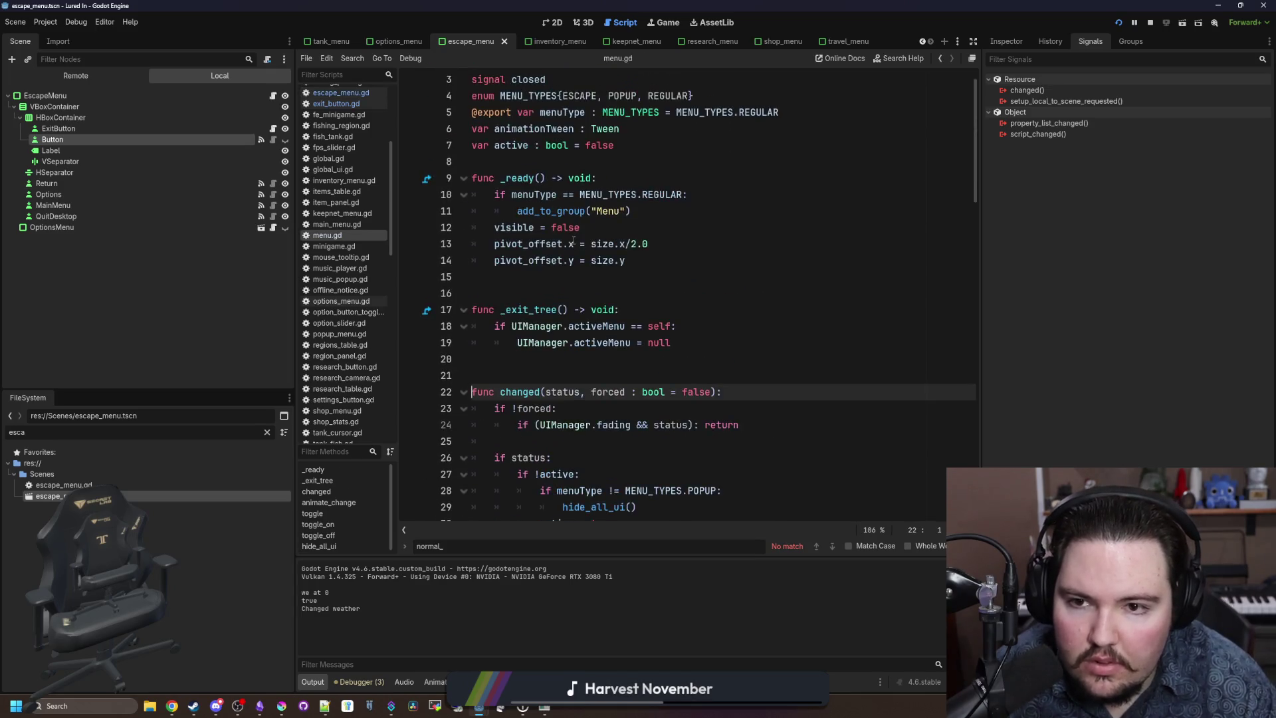
scroll(598, 259, up, 1)
scroll(697, 324, down, 2)
scroll(664, 299, down, 6)
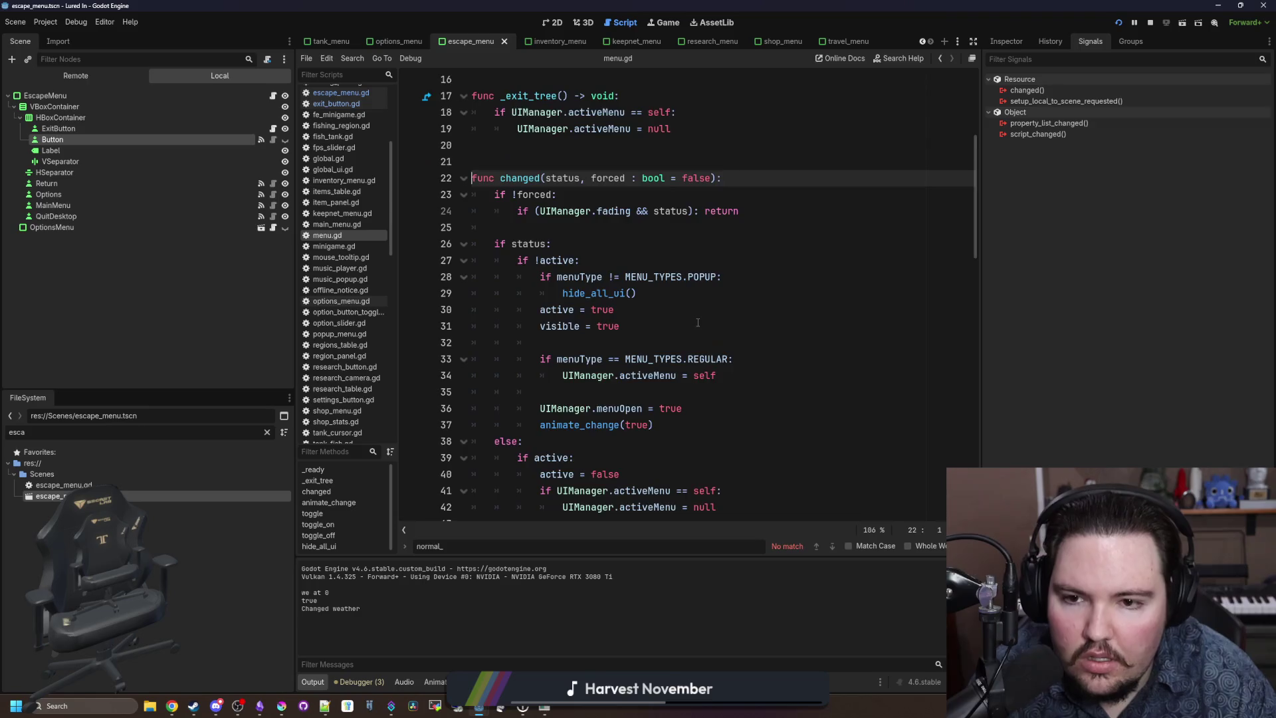
scroll(578, 222, up, 4)
scroll(578, 222, down, 18)
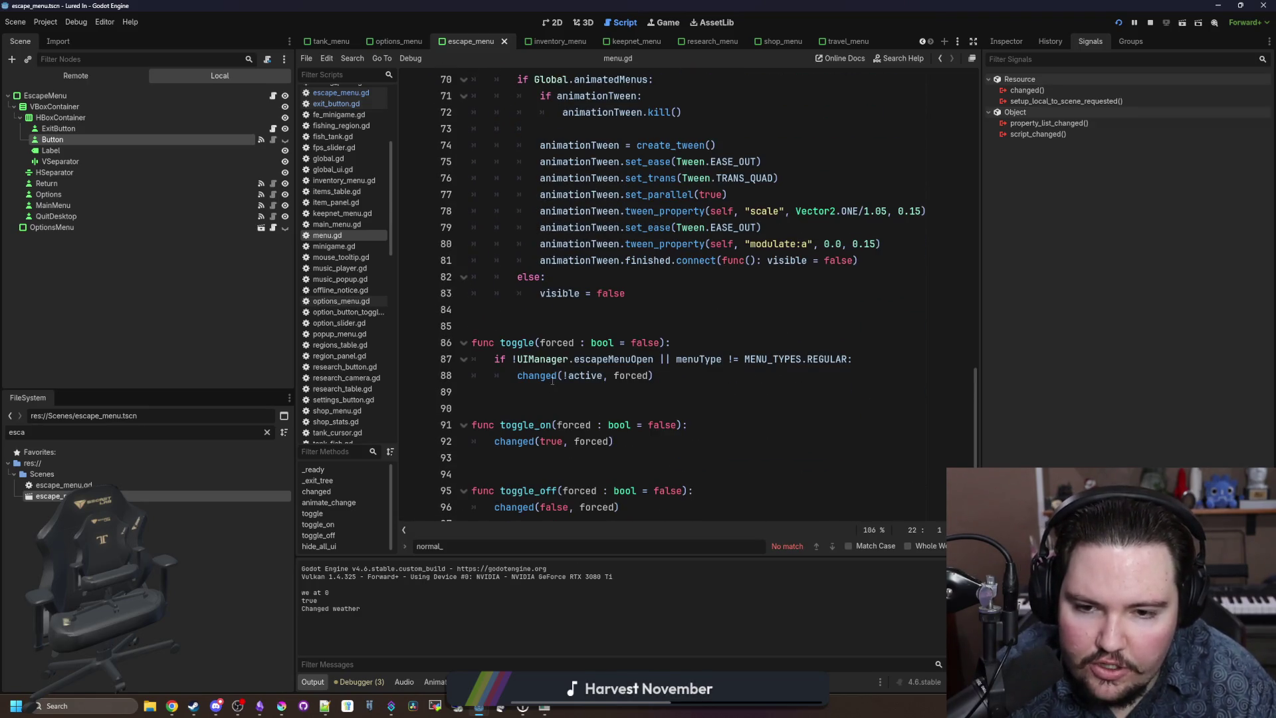
click(556, 327)
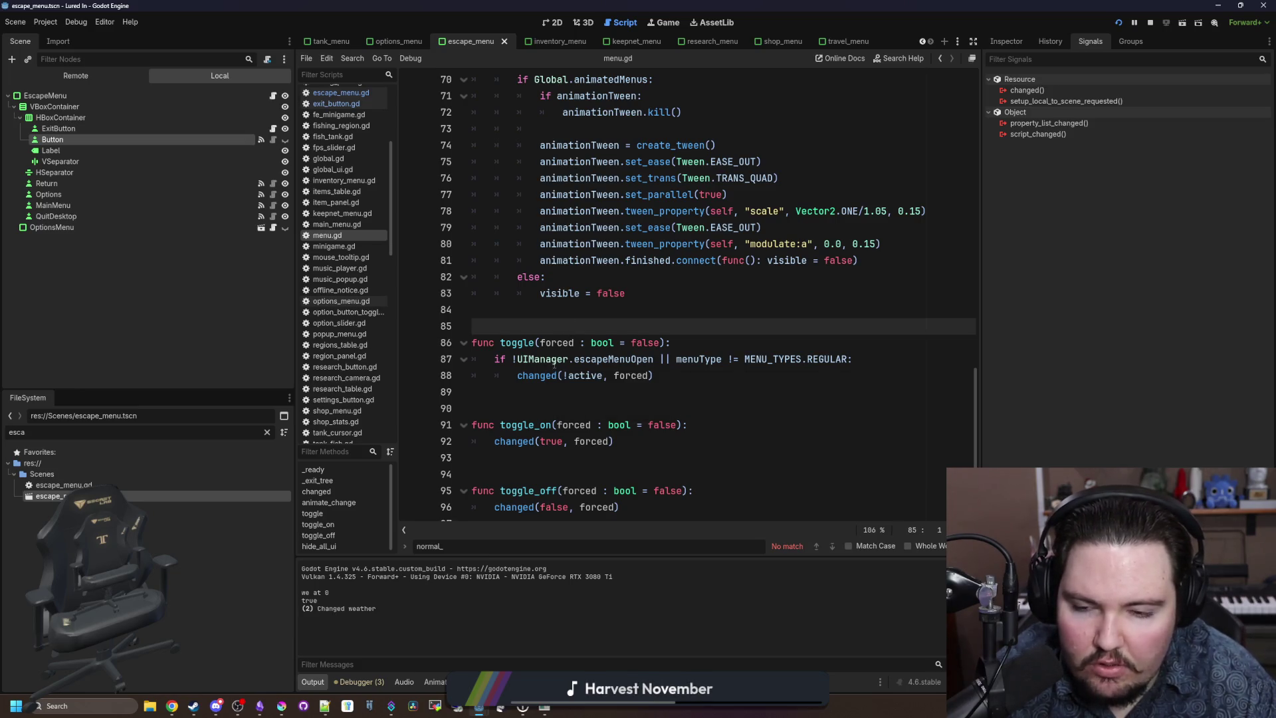
click(593, 303)
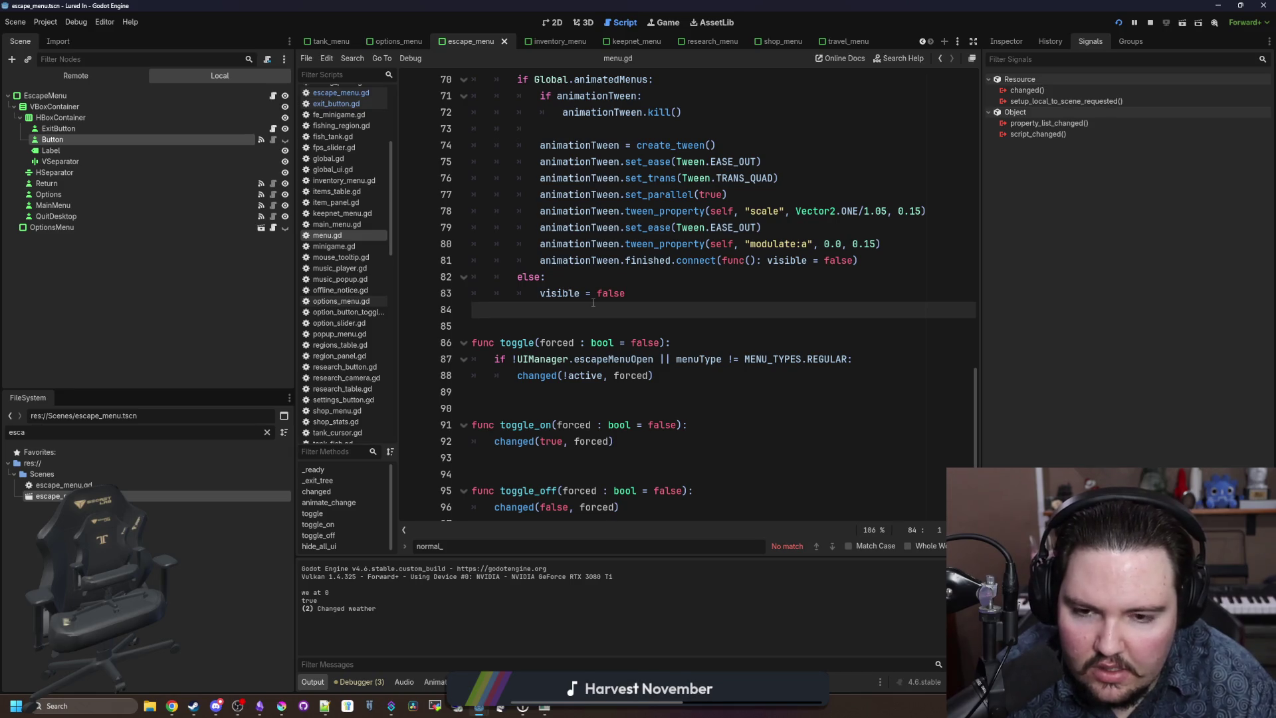
scroll(592, 303, down, 2)
scroll(593, 303, up, 10)
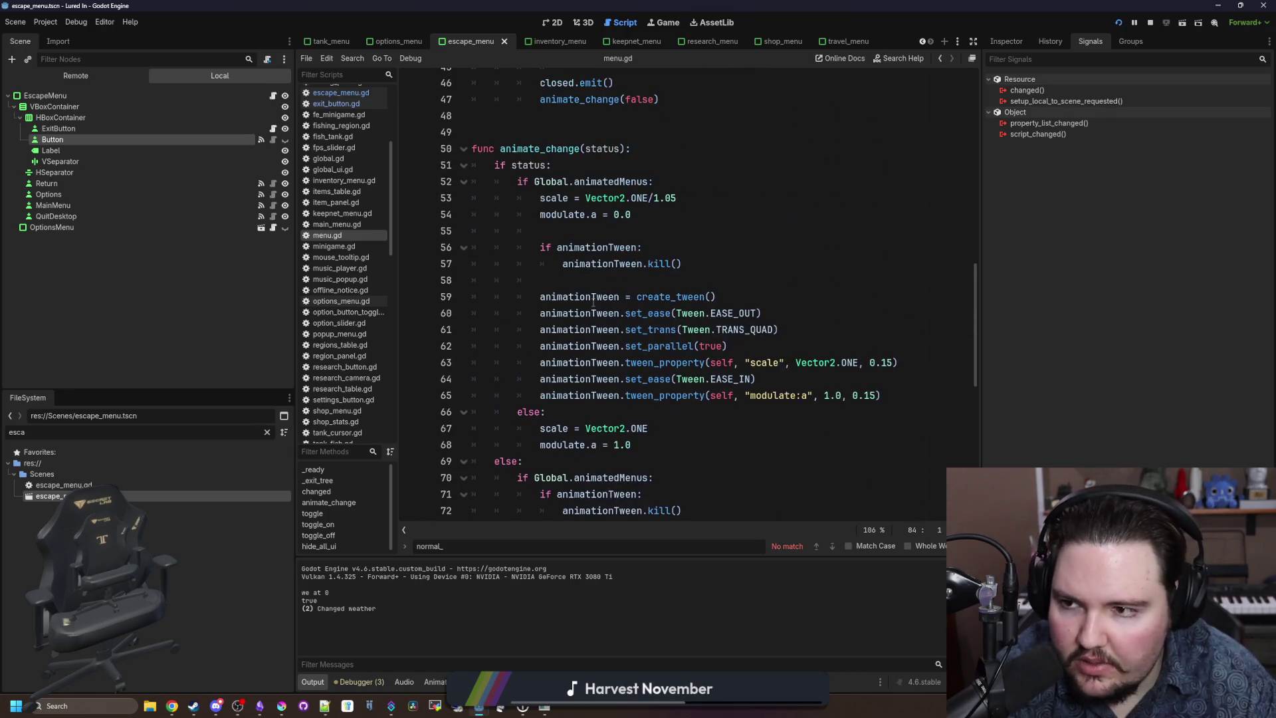
click(554, 25)
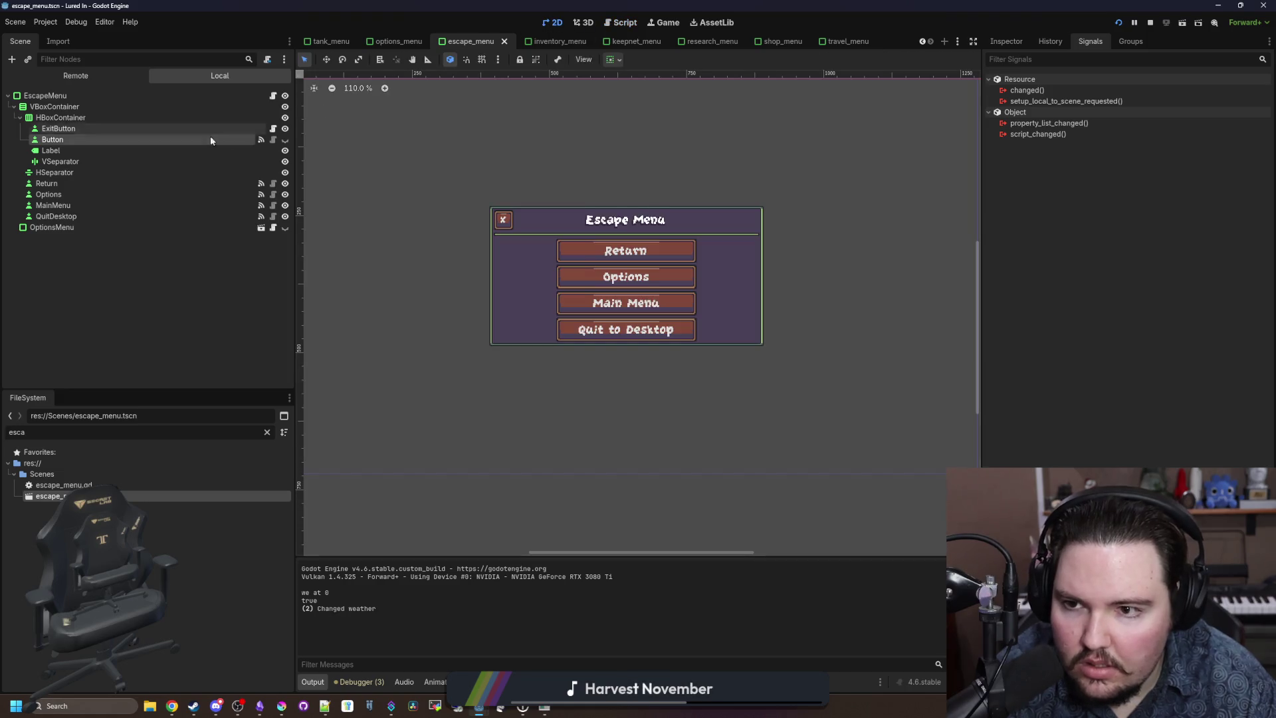
Step: Check the ExitButton's Side setting in the Inspector and view exit_button.gd
click(66, 129)
click(69, 138)
click(90, 128)
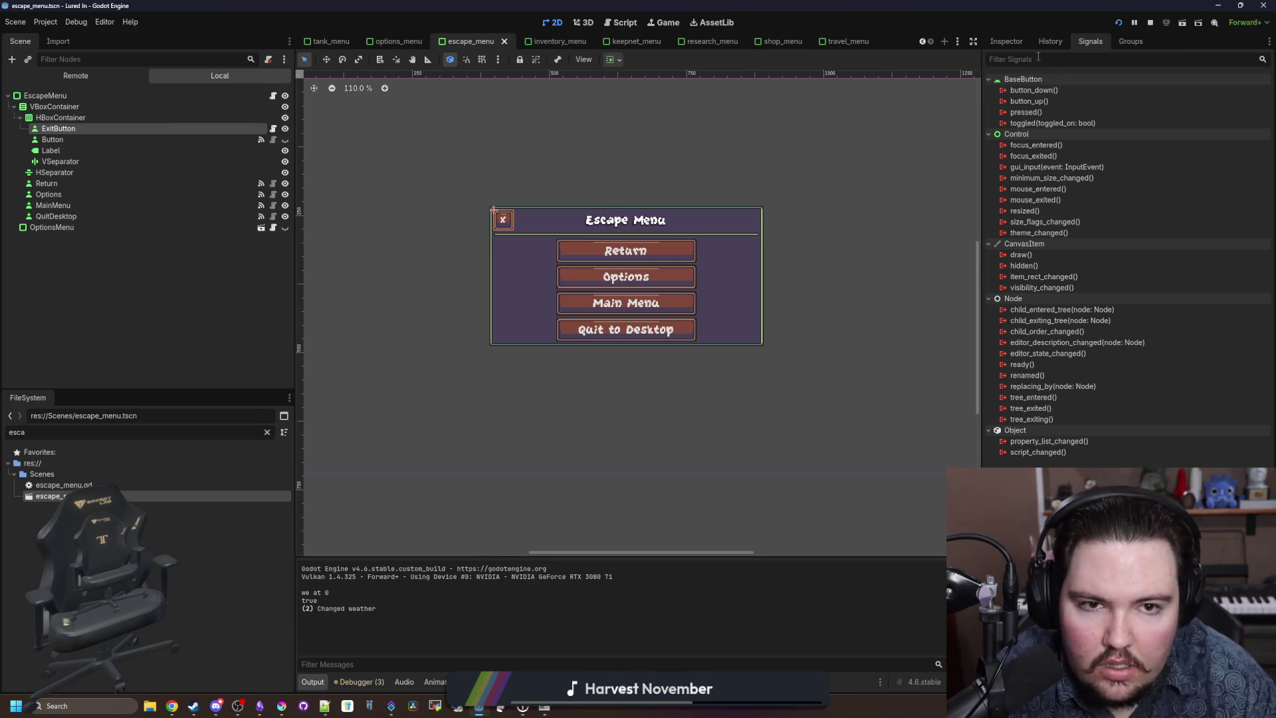
click(1004, 42)
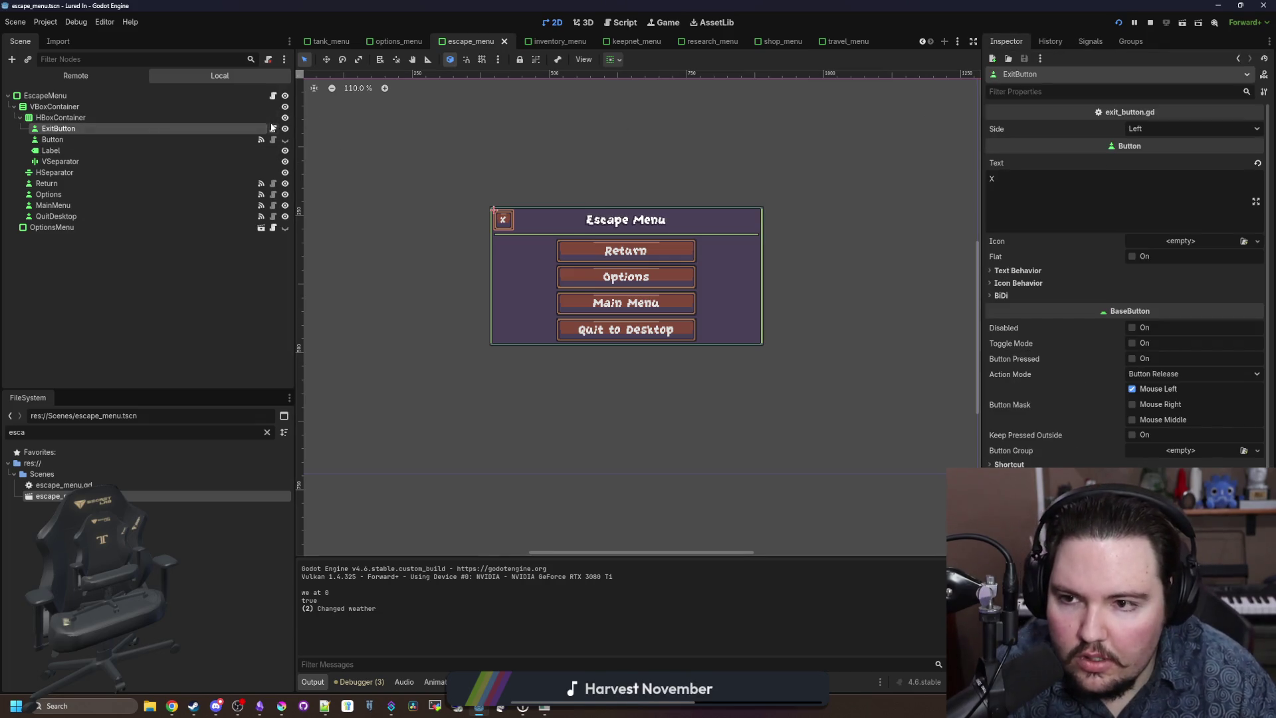
click(273, 128)
click(569, 226)
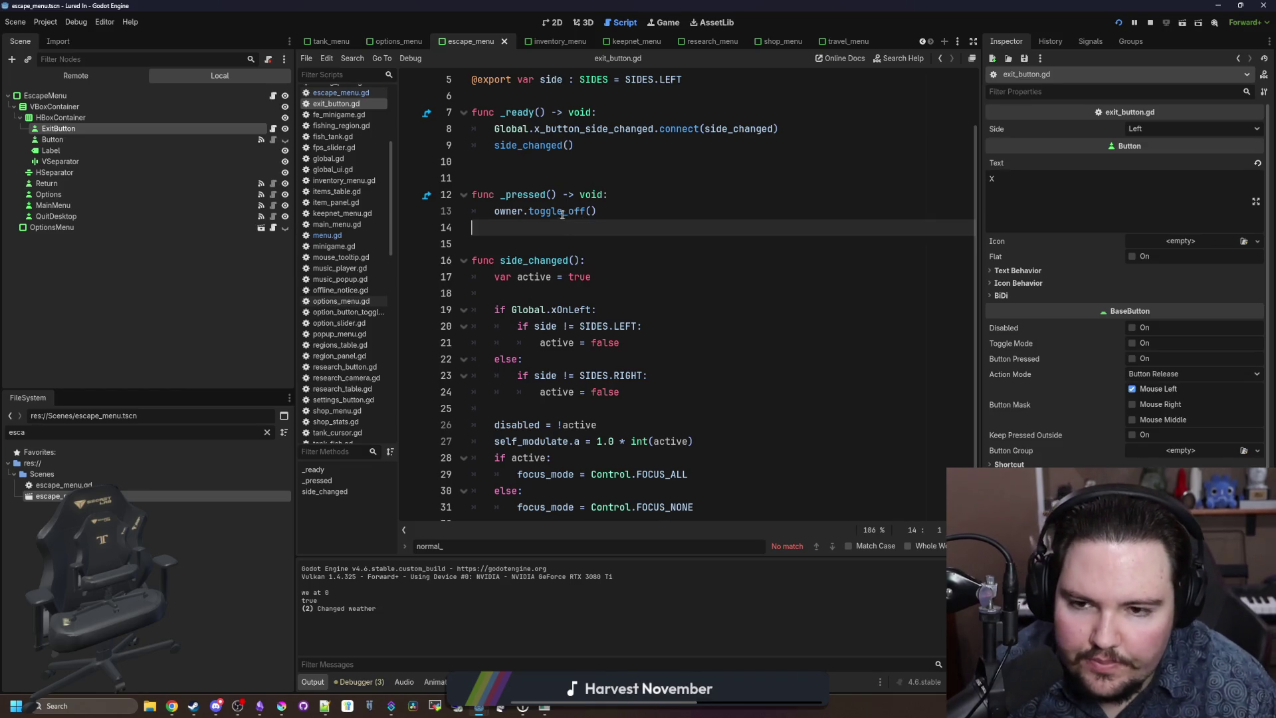
Step: Scroll escape_menu.gd down to its _on_return_pressed and quit handlers
click(272, 96)
click(608, 186)
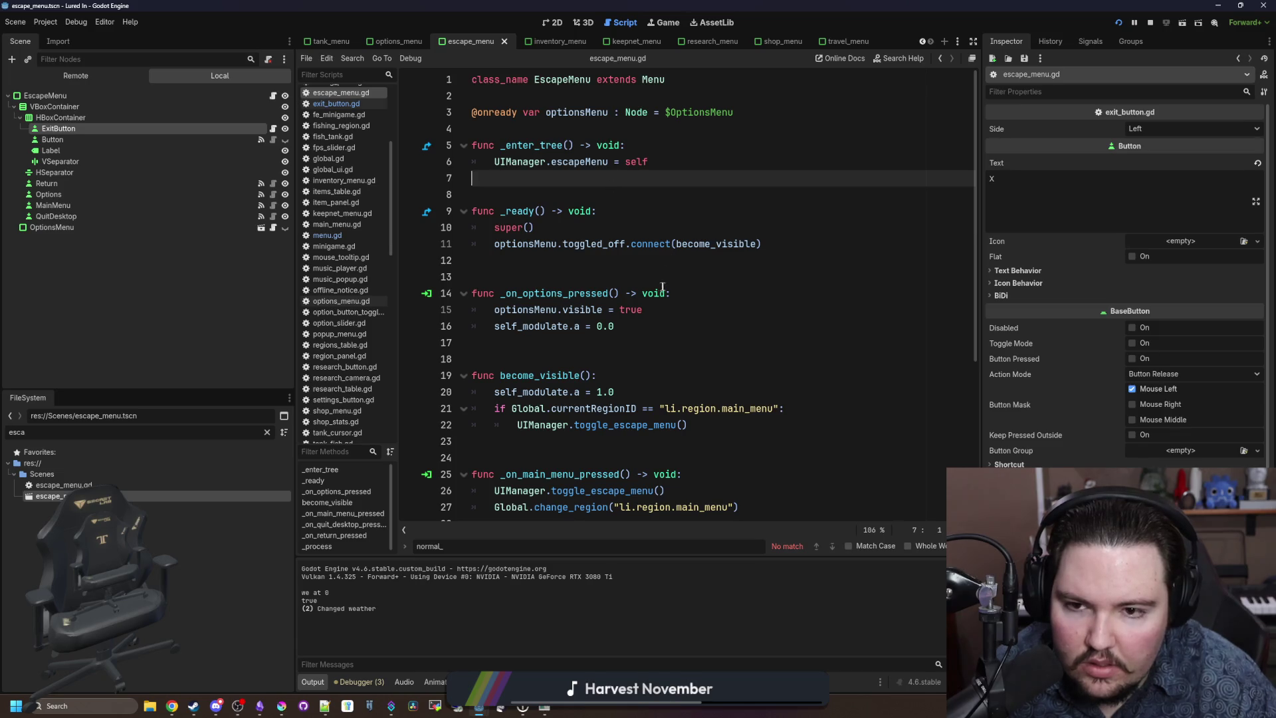
click(590, 270)
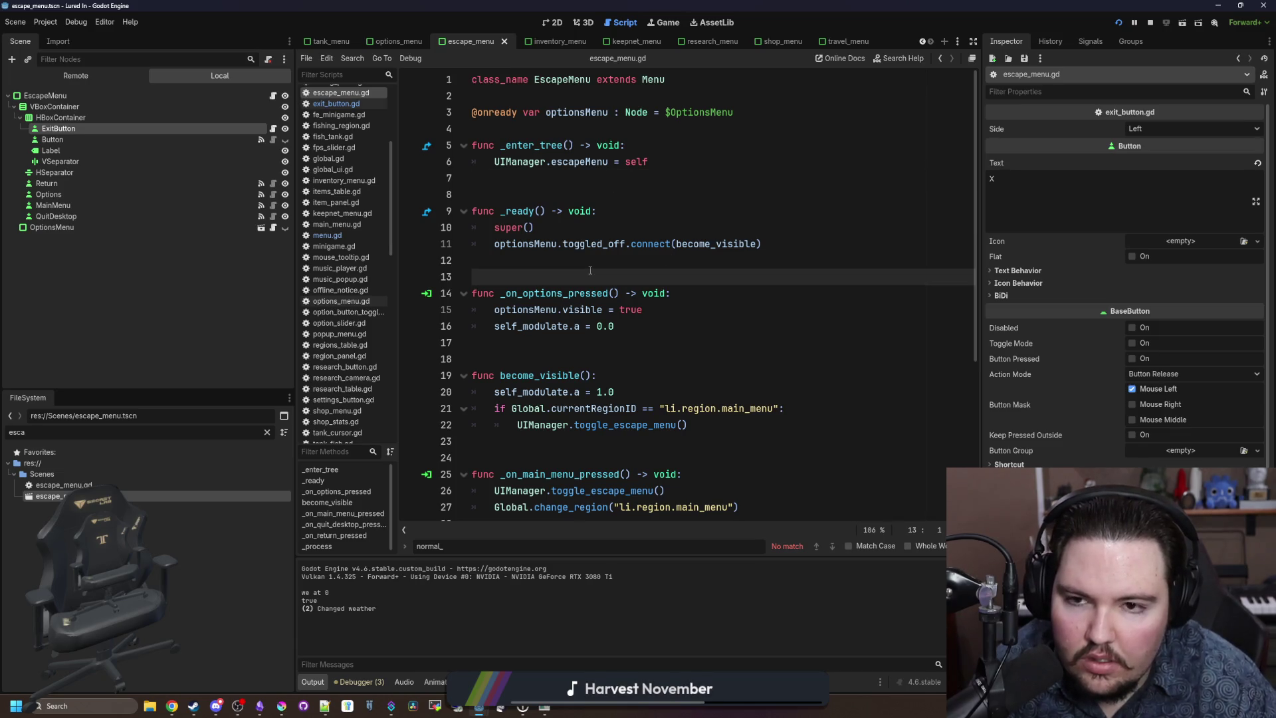
scroll(597, 261, down, 2)
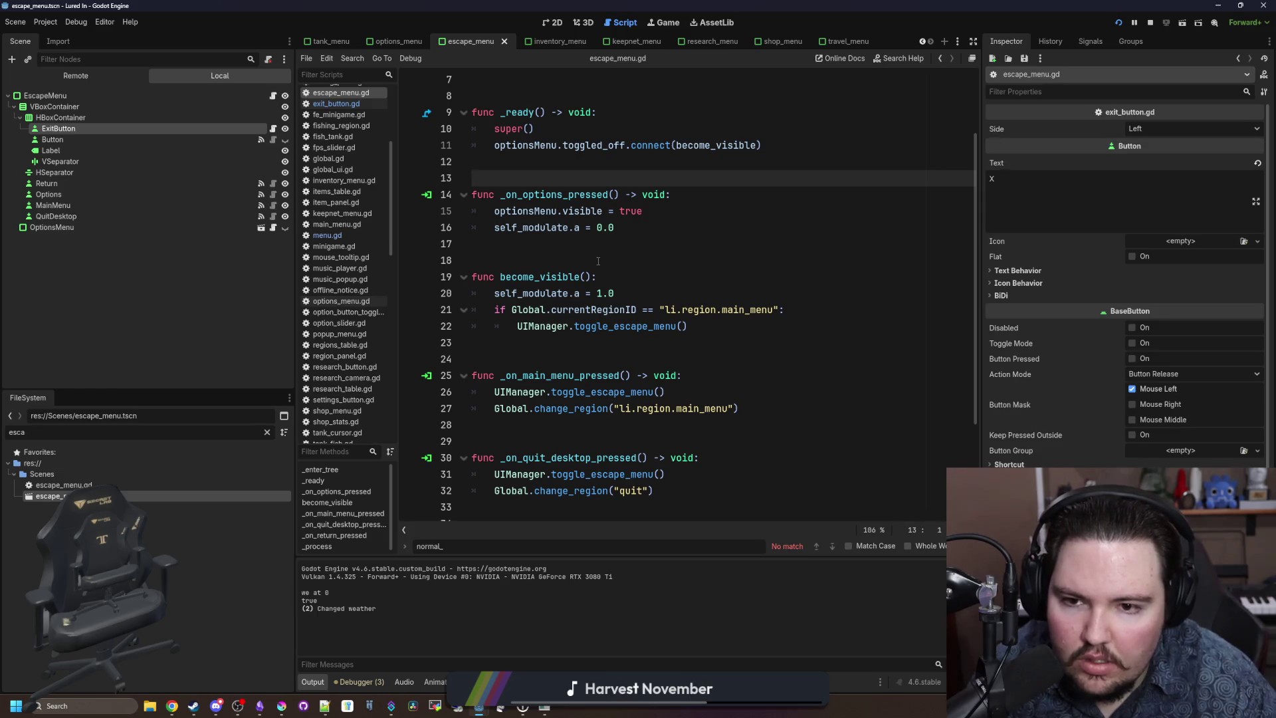
scroll(597, 261, down, 2)
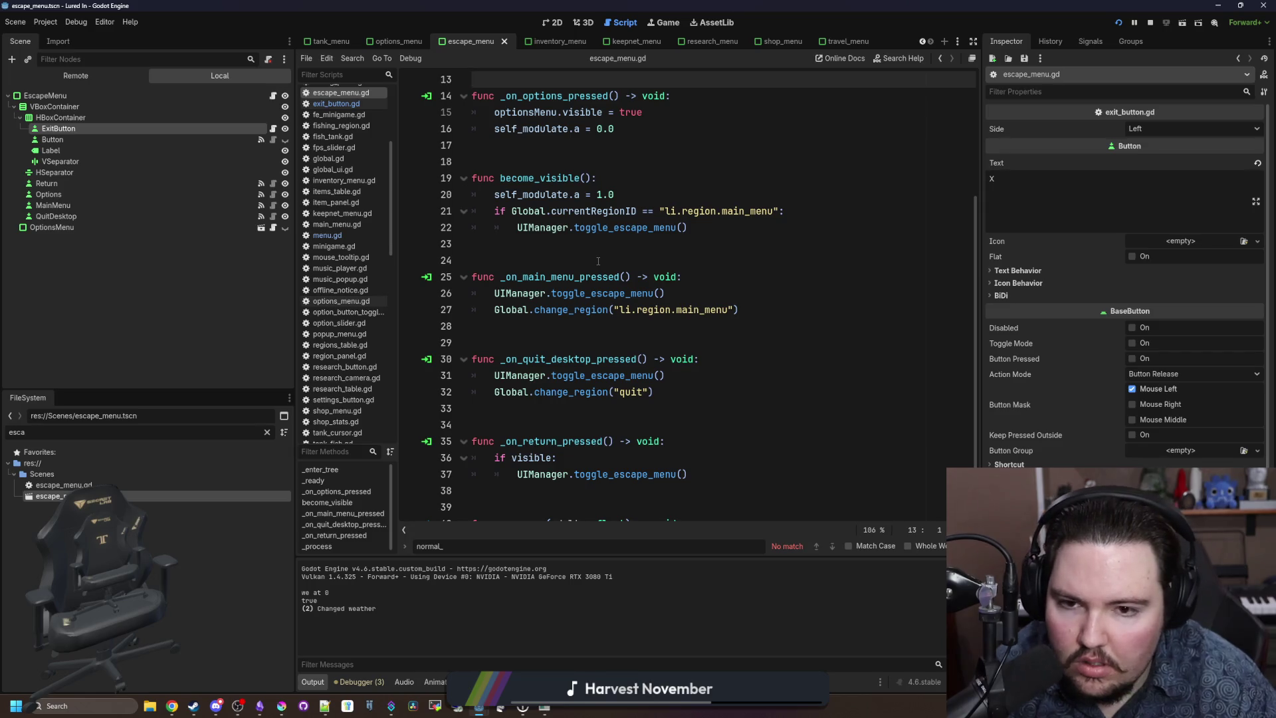
scroll(597, 262, down, 1)
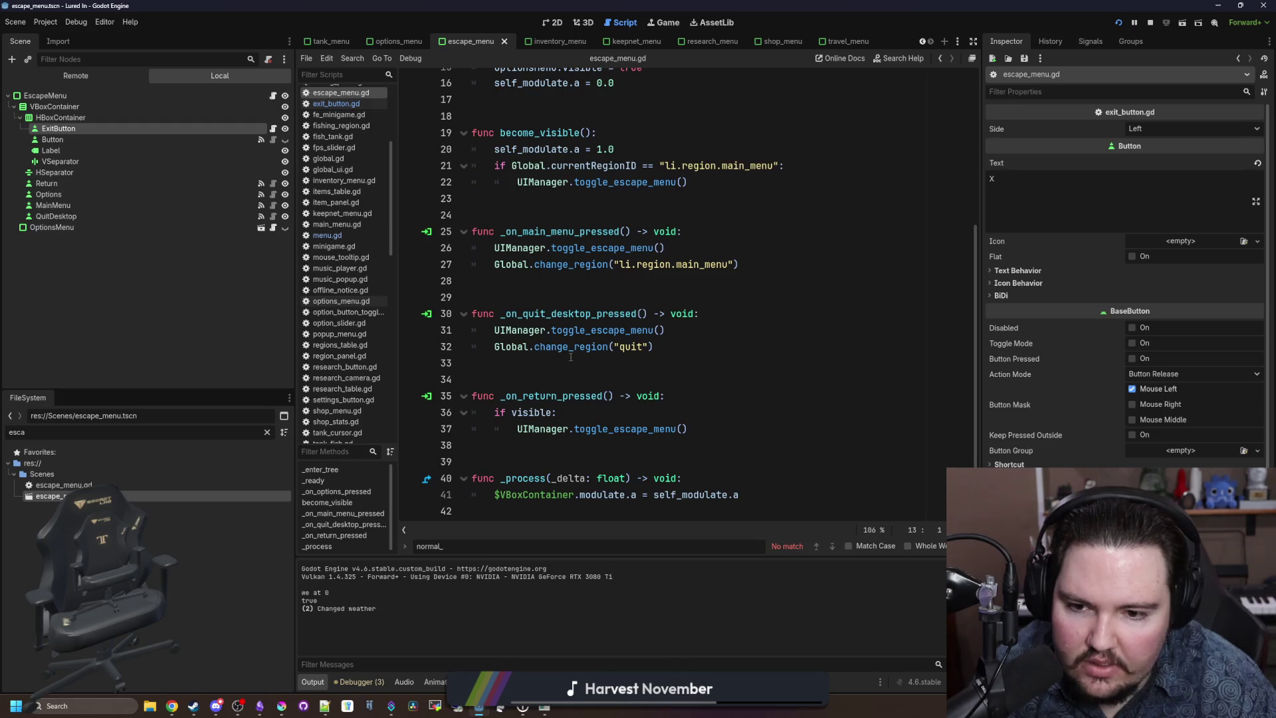
click(226, 140)
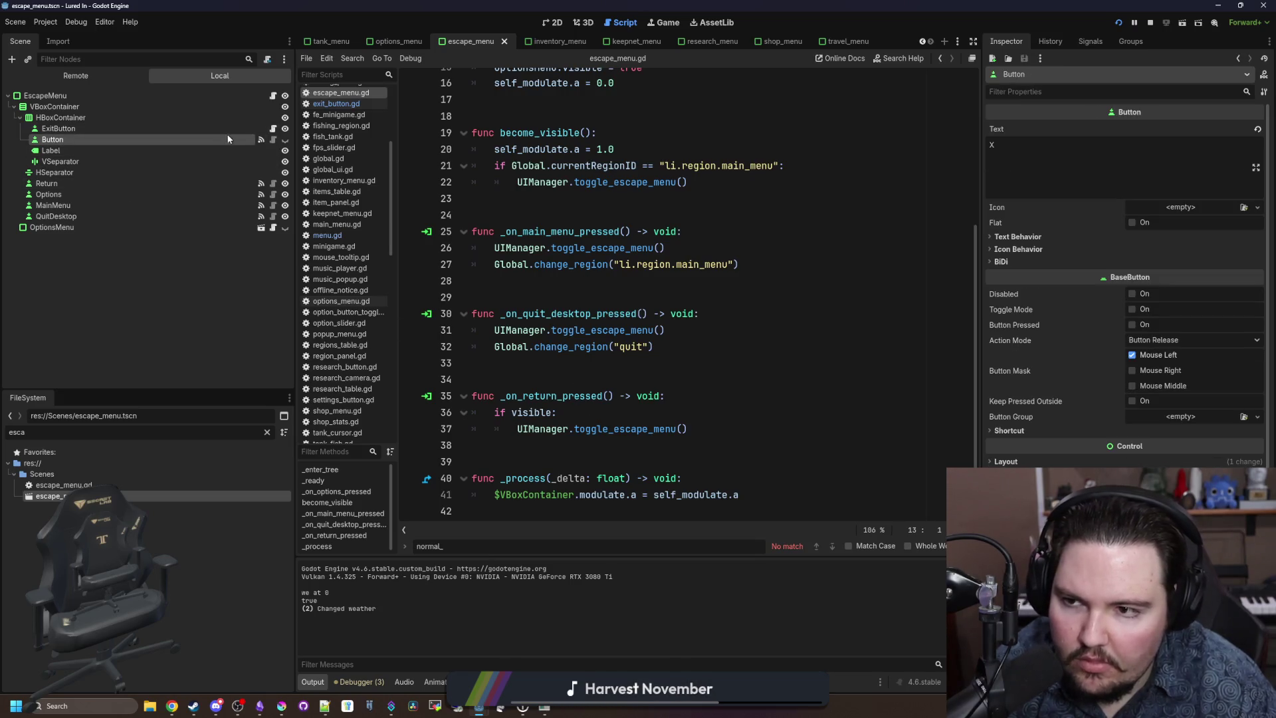
Step: Duplicate ExitButton as ExitButton2, set its Side to Right, and save the escape menu scene
right_click(216, 130)
click(165, 162)
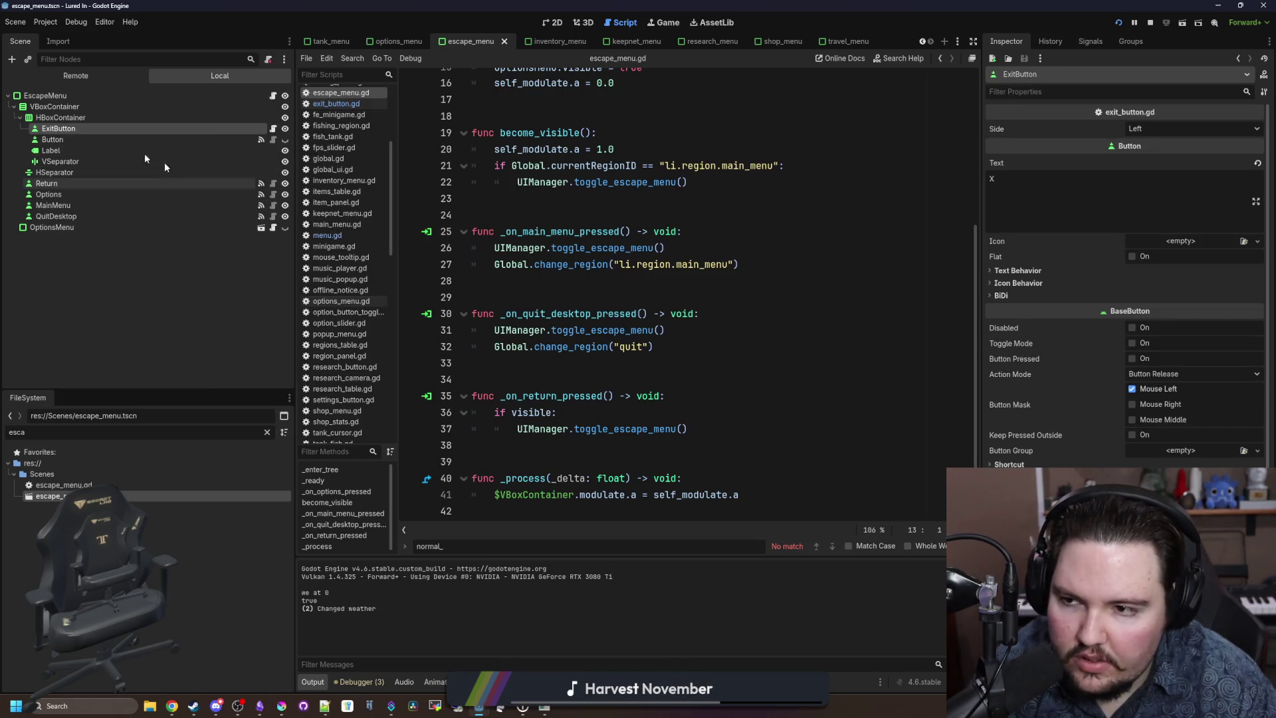
right_click(67, 129)
click(93, 228)
click(1173, 128)
click(1156, 161)
click(930, 214)
key(ctrl+s)
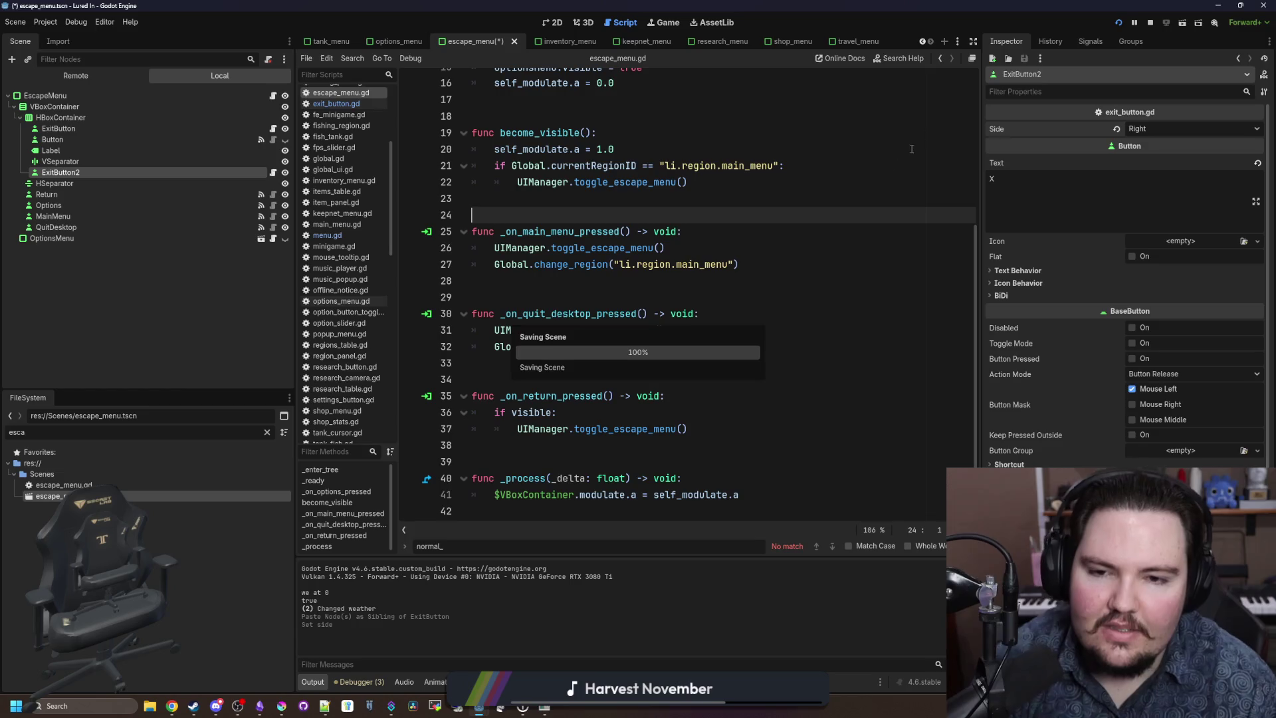
Step: Run the game and toggle the title screen's Options panel with its X button and Esc
click(1111, 23)
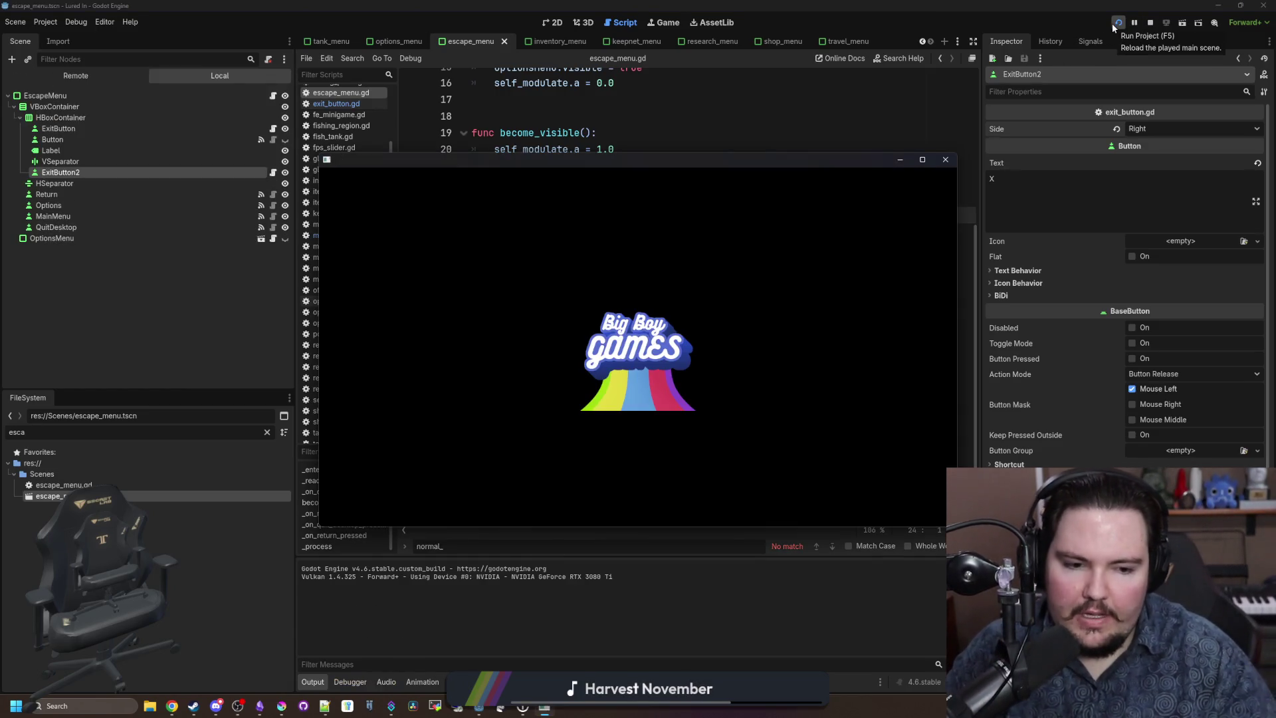
click(667, 394)
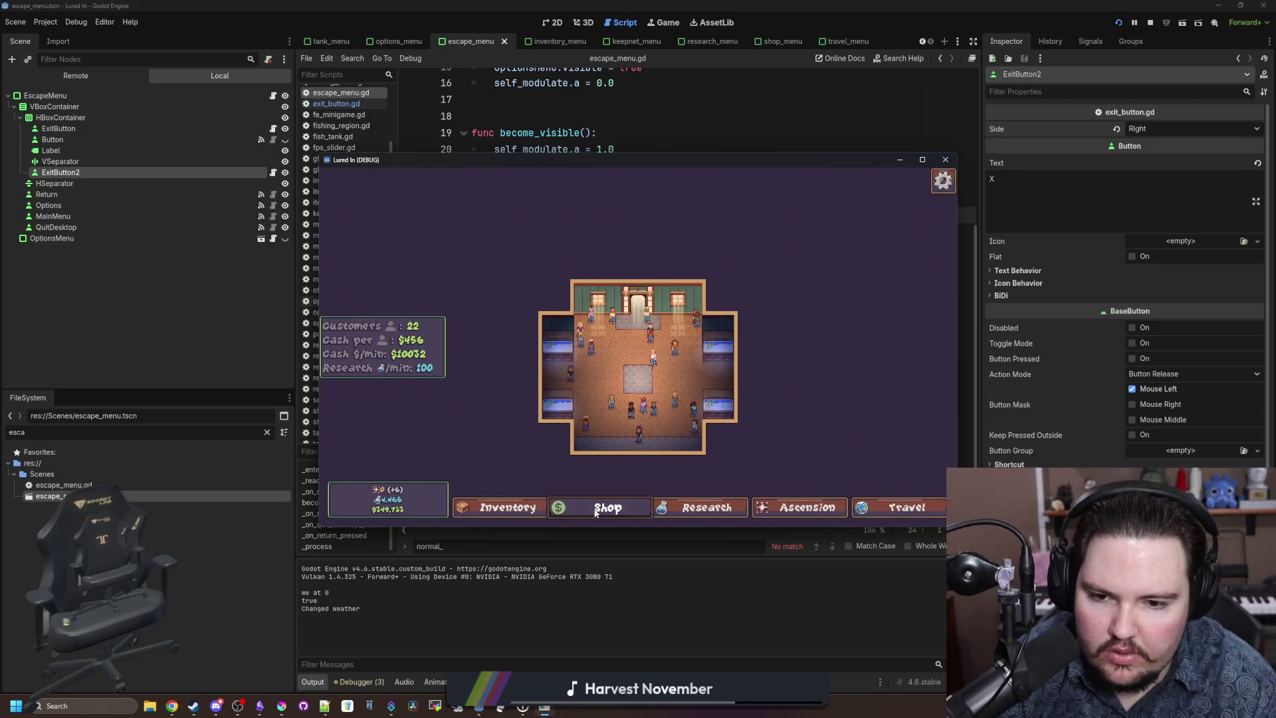
click(599, 509)
key(Escape)
click(646, 370)
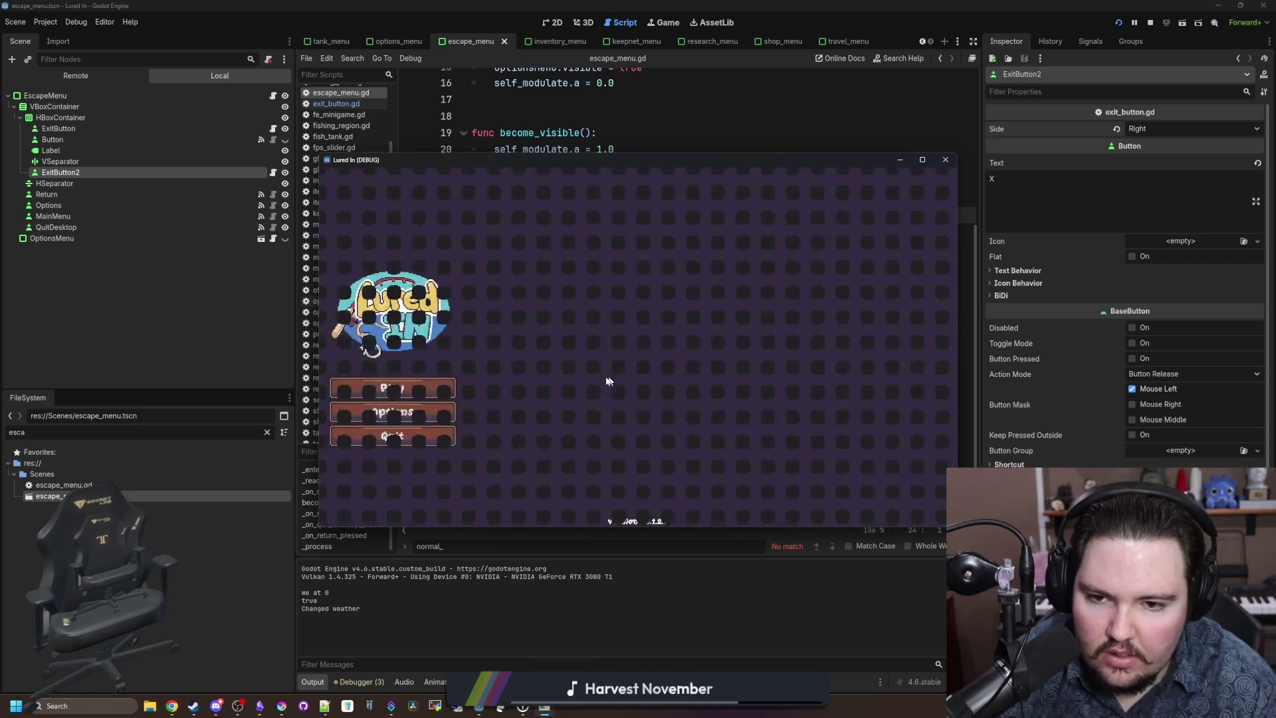
click(425, 409)
click(500, 260)
click(439, 411)
key(Escape)
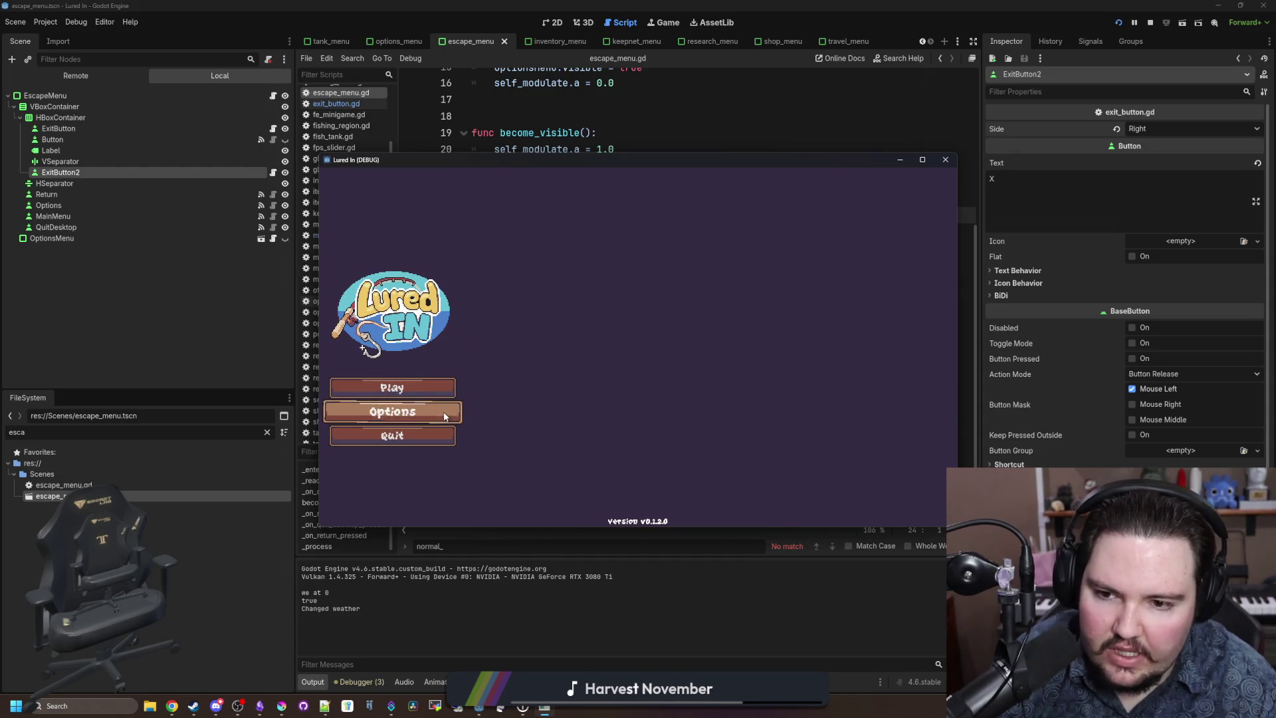
click(444, 412)
key(Escape)
Step: Start a game and repeatedly open the Escape Menu with Esc and close it with its X button
click(398, 411)
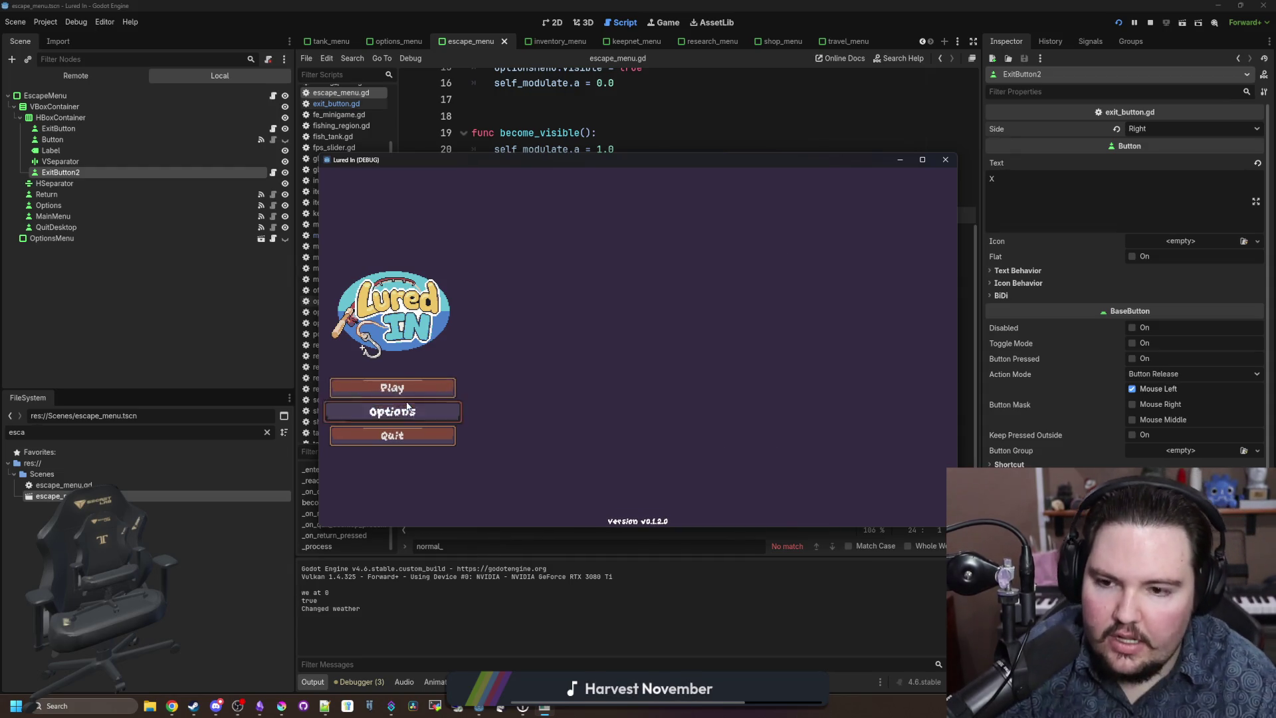
click(399, 388)
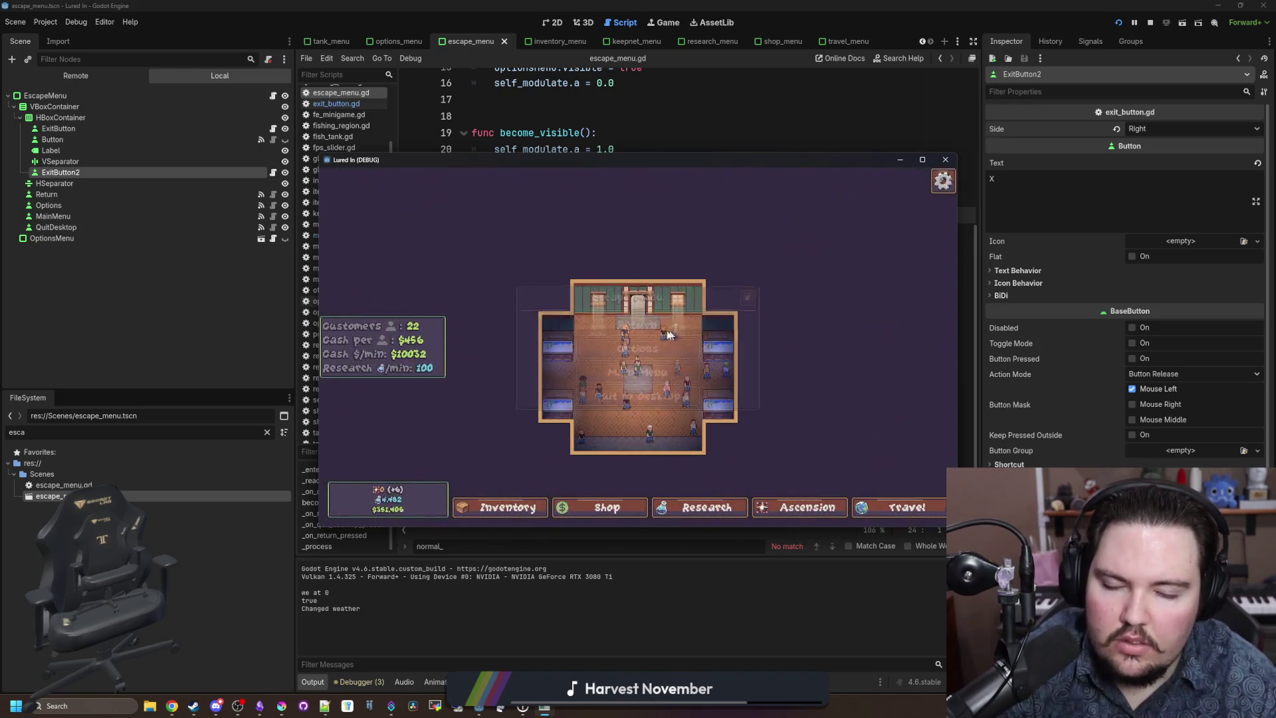
key(Escape)
click(749, 295)
key(Escape)
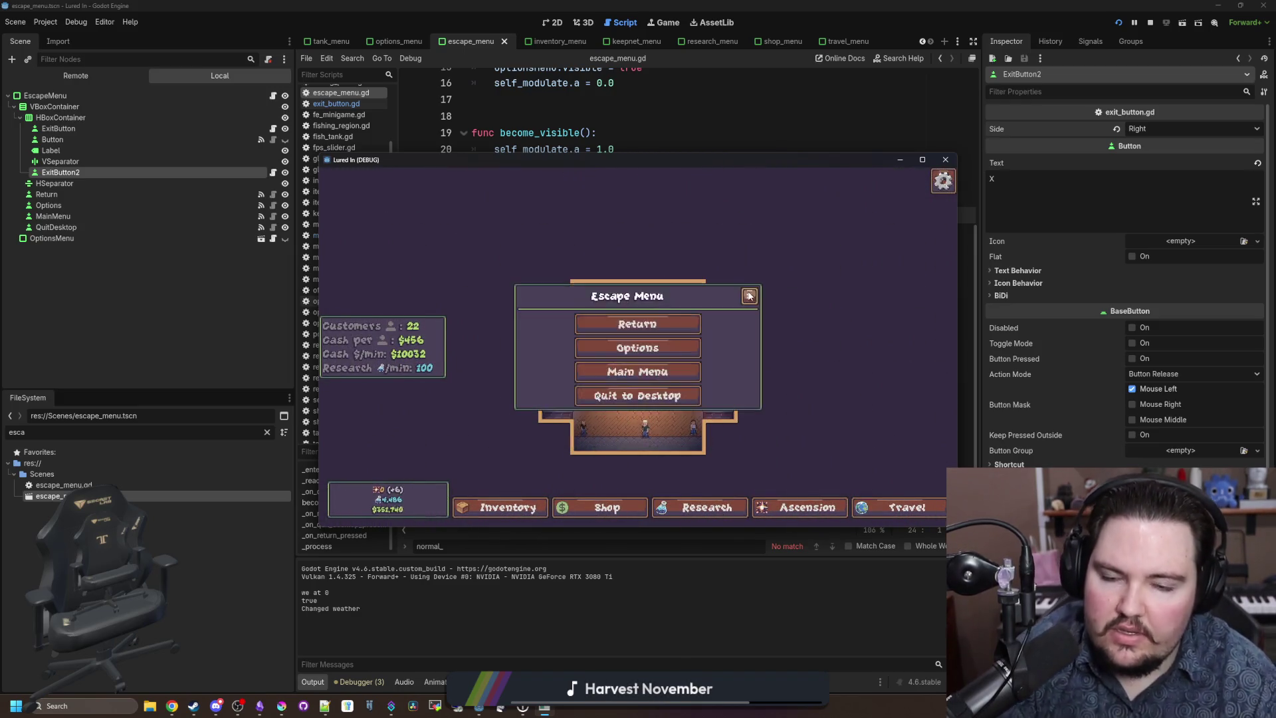
click(747, 296)
key(Escape)
click(746, 296)
key(Escape)
click(746, 296)
key(Escape)
Step: Open Options from the Escape Menu and close it with both its X button and Esc
click(638, 348)
click(500, 259)
click(743, 298)
key(Escape)
click(644, 342)
key(Escape)
key(Escape)
key(Escape)
key(Escape)
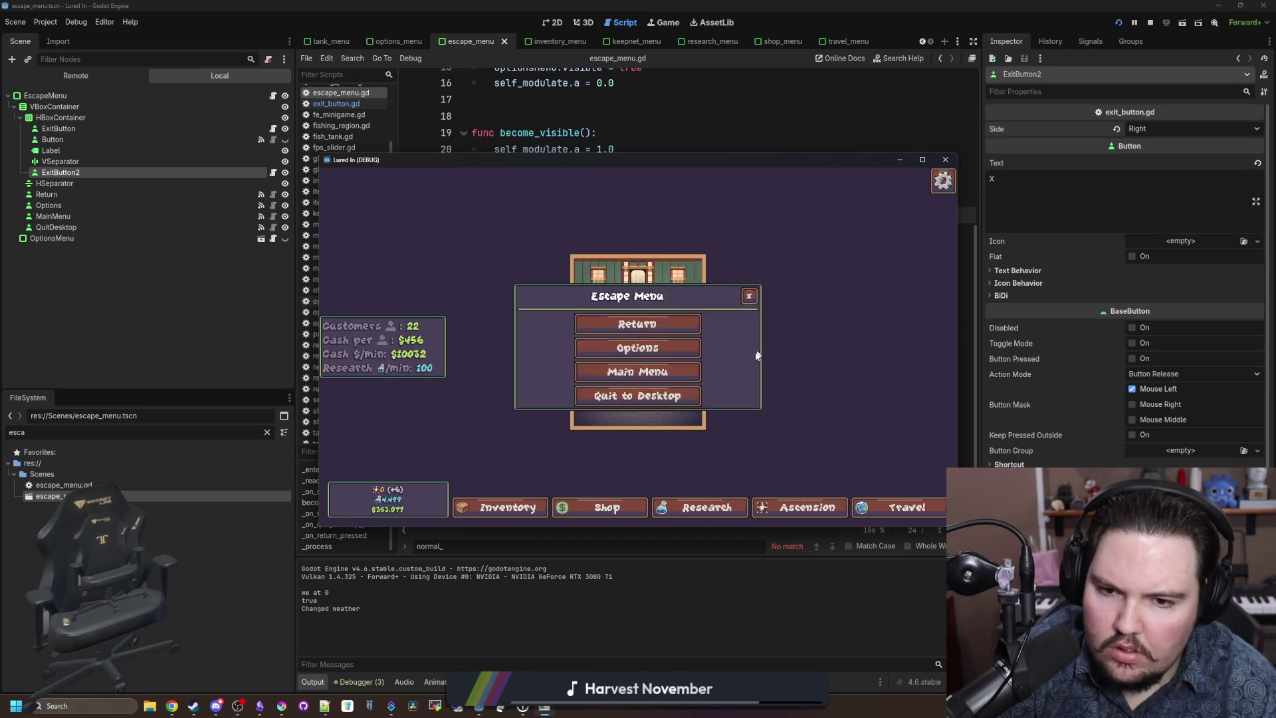
key(Escape)
Step: Toggle the Research and Shop panels and the Escape Menu, then return to the escape_menu.gd script
click(706, 507)
click(619, 517)
click(620, 516)
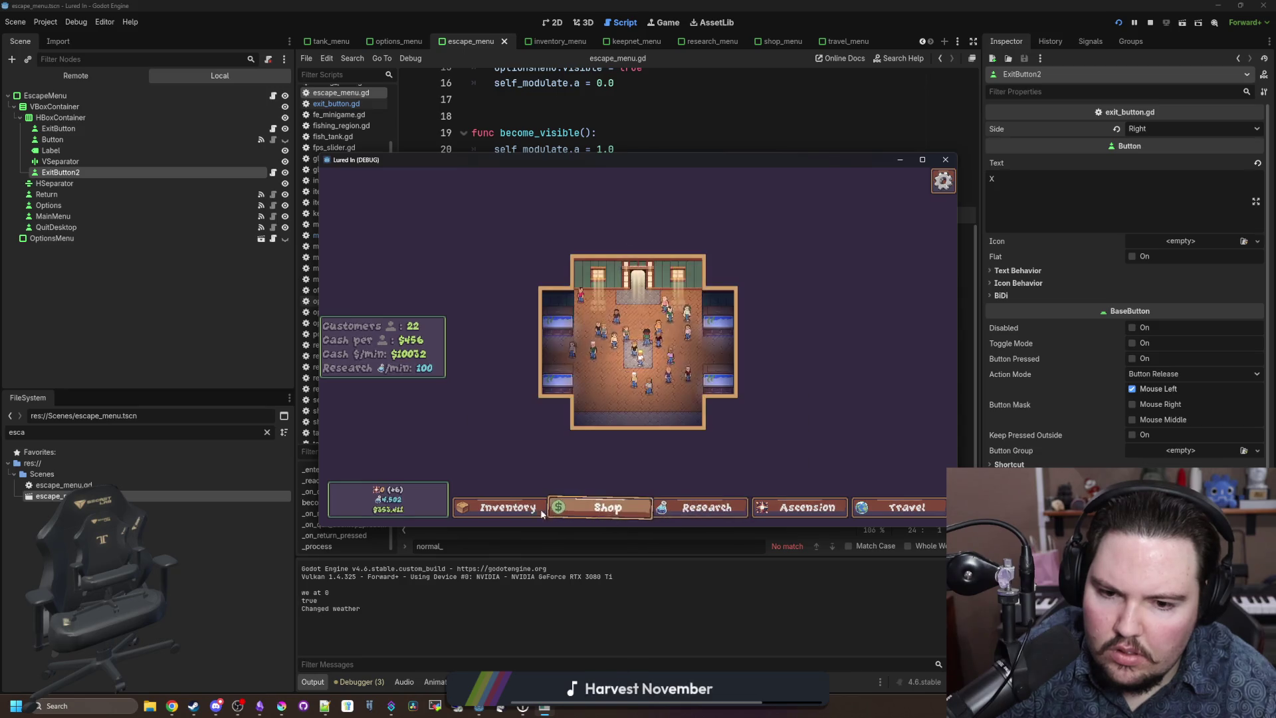
click(638, 512)
click(643, 511)
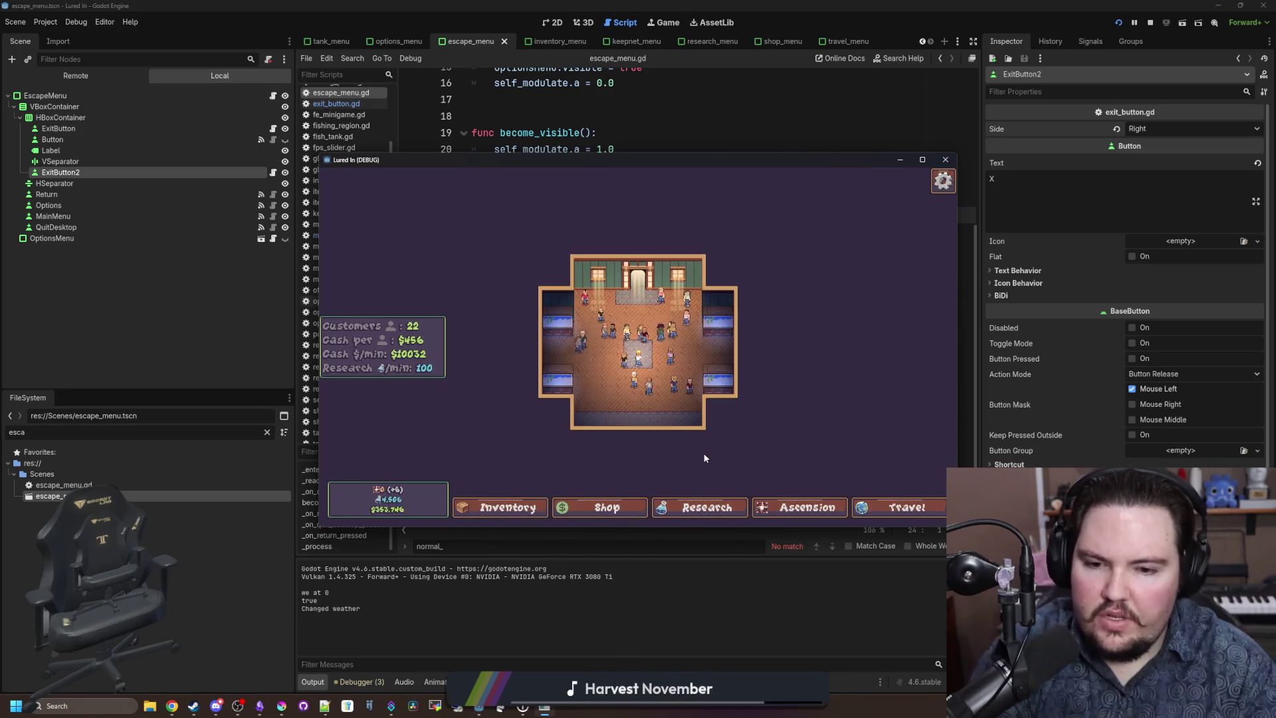
key(Escape)
key(Escape)
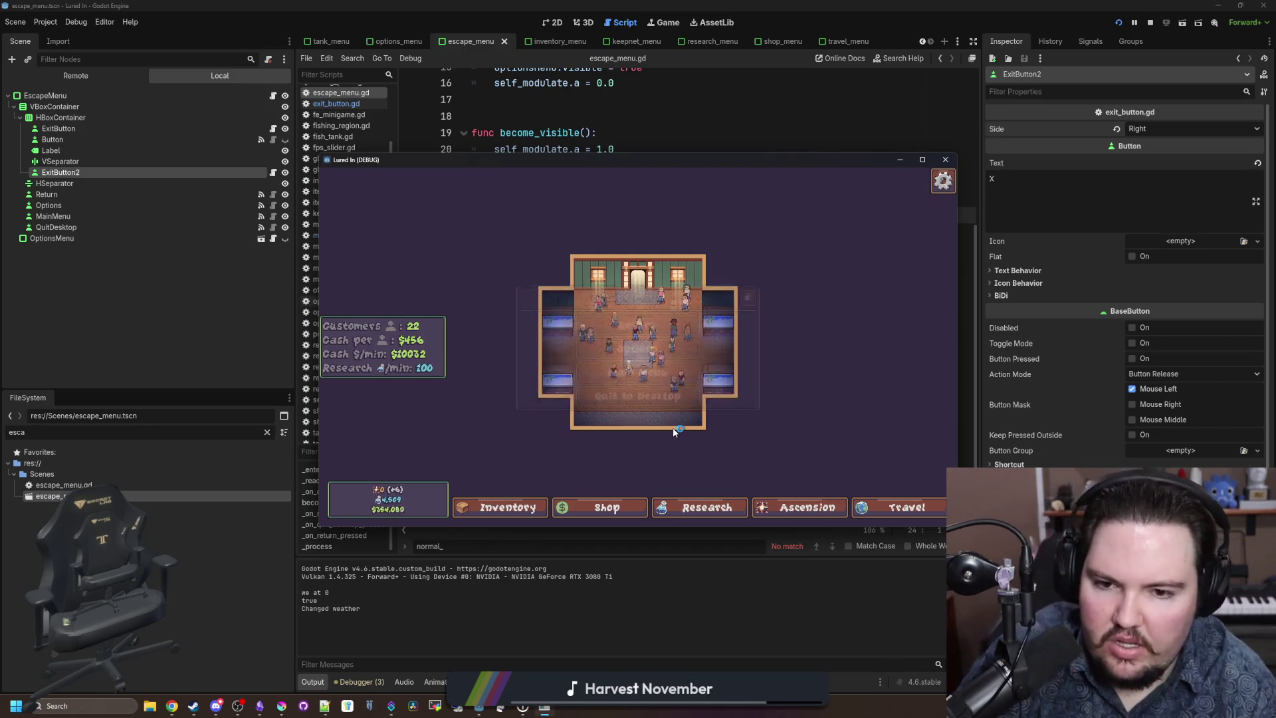
key(Escape)
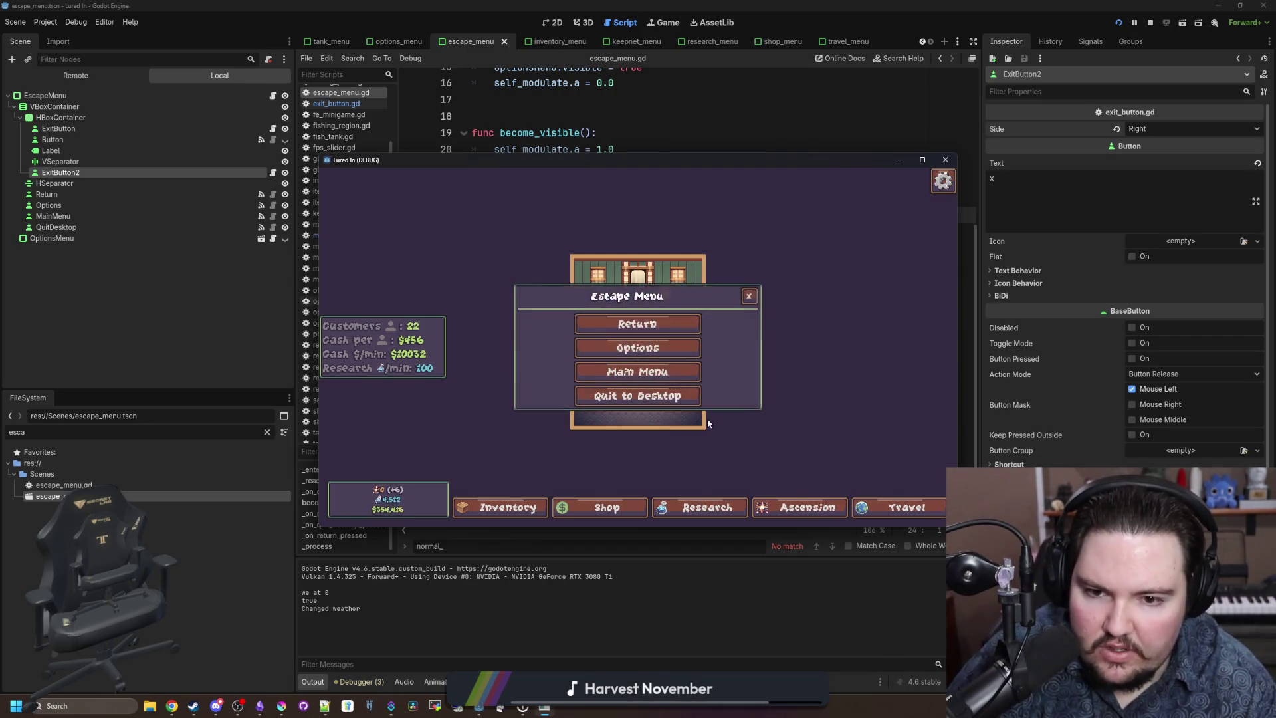
click(277, 95)
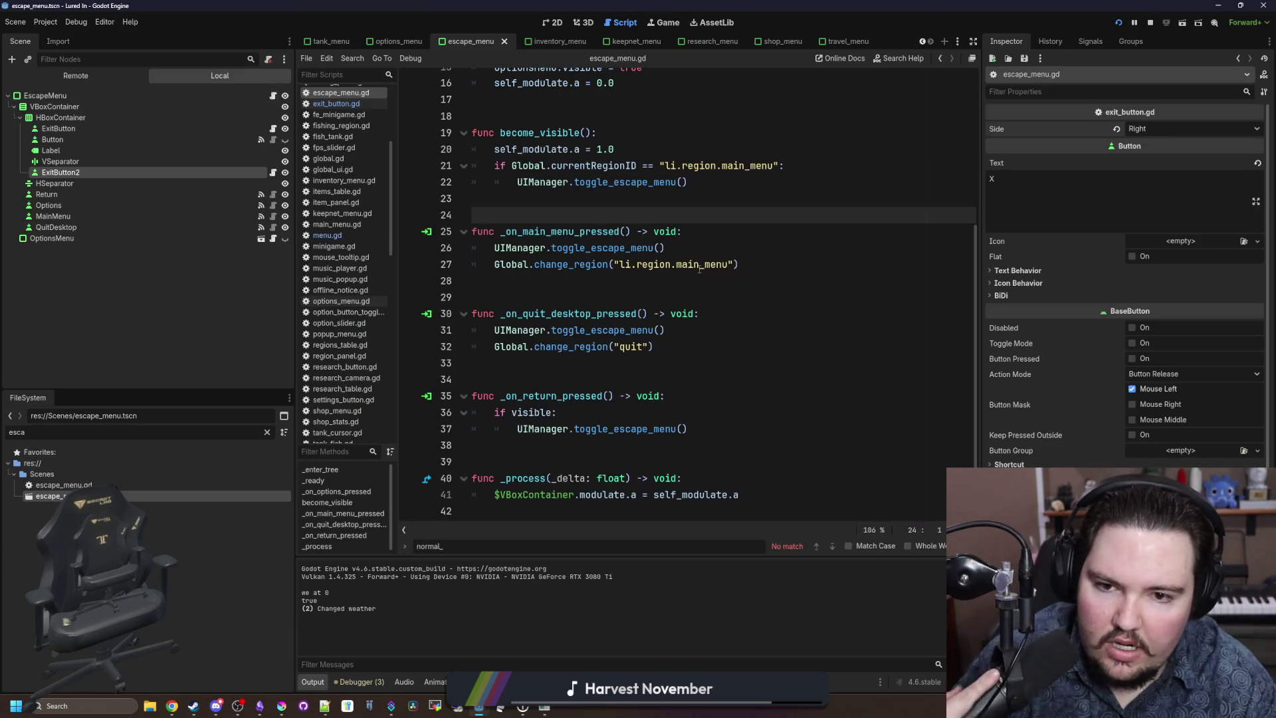
Step: Jump from escape_menu.gd to toggle_escape_menu in ui_manager.gd and read through its lines and variables
click(572, 281)
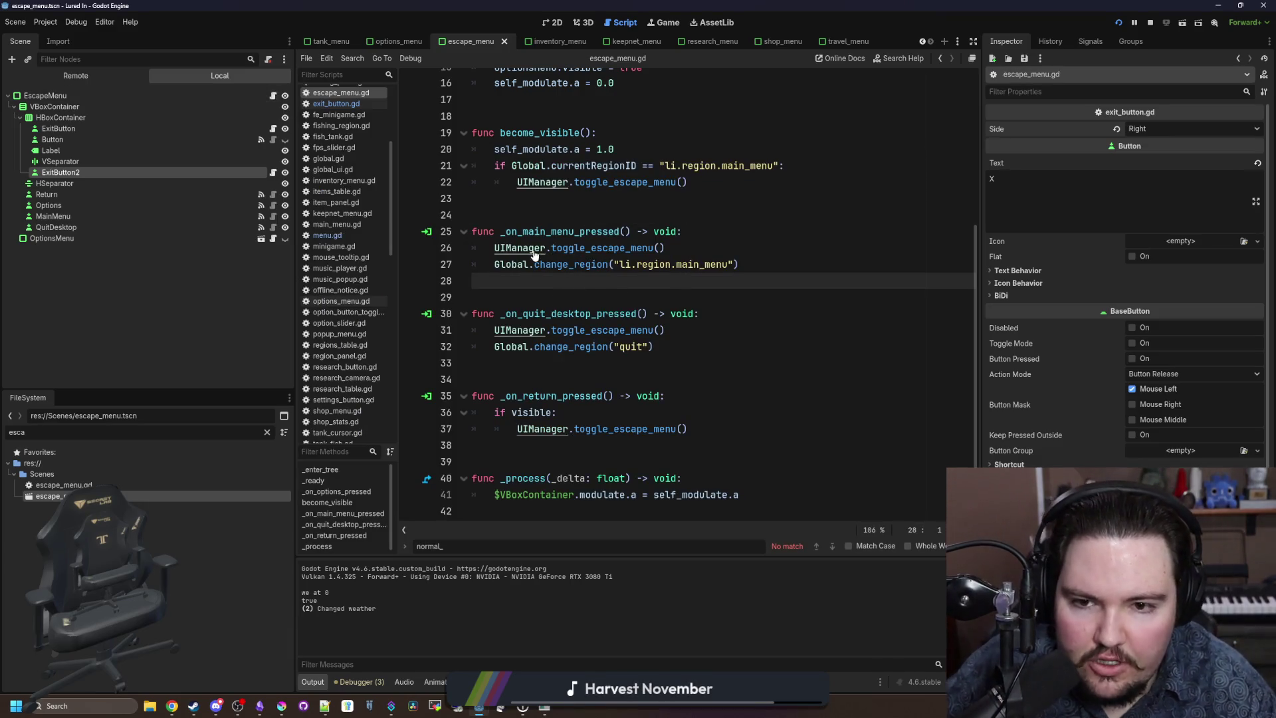
ctrl+click(587, 249)
scroll(565, 260, down, 3)
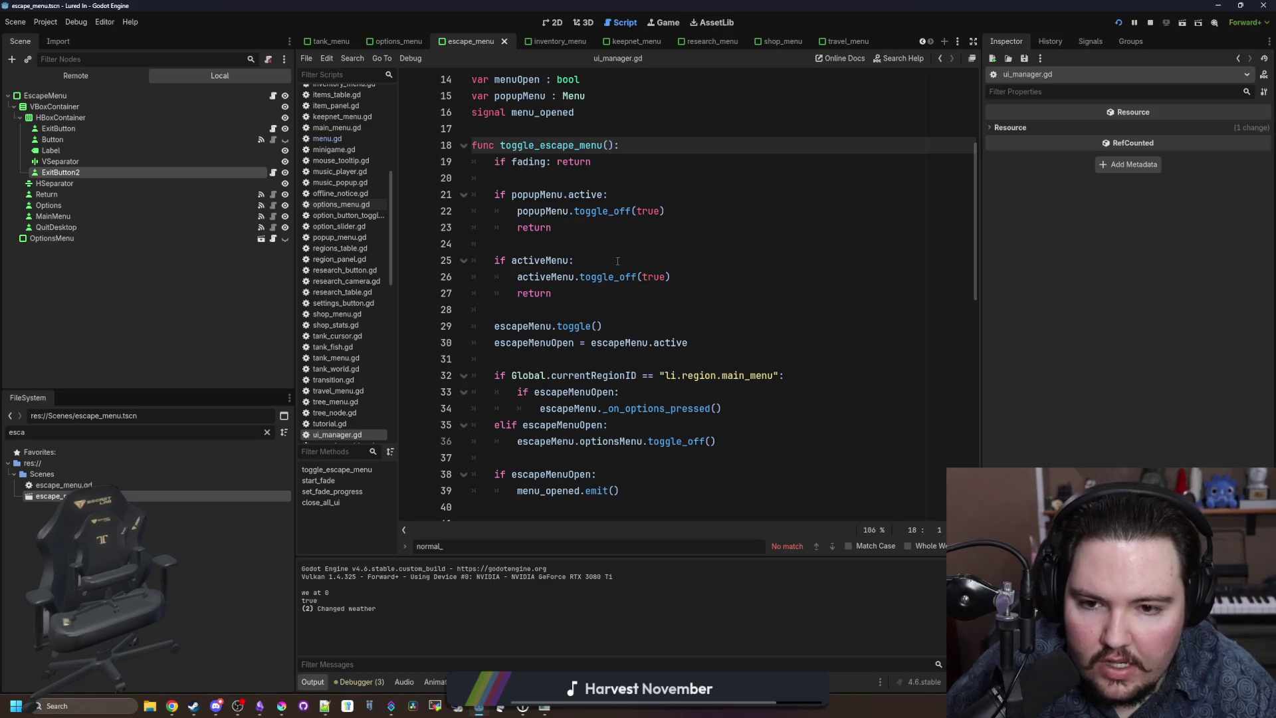
scroll(618, 261, down, 3)
scroll(618, 261, up, 5)
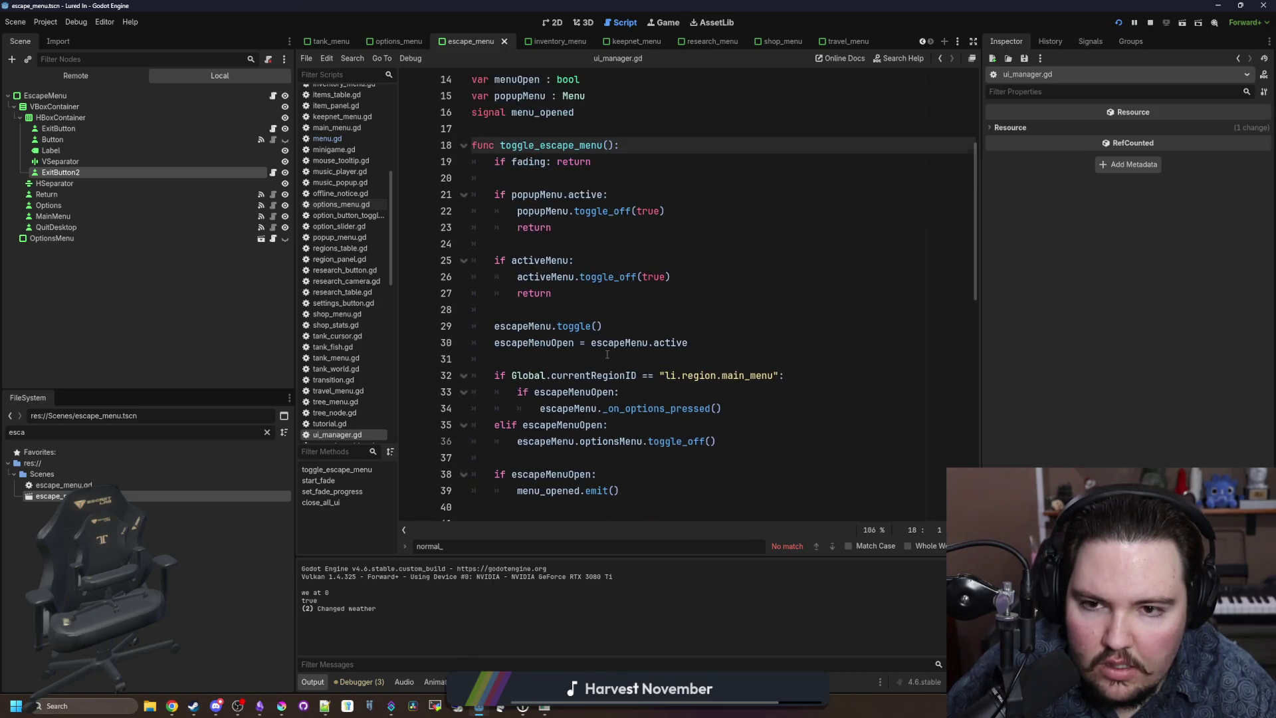
click(601, 408)
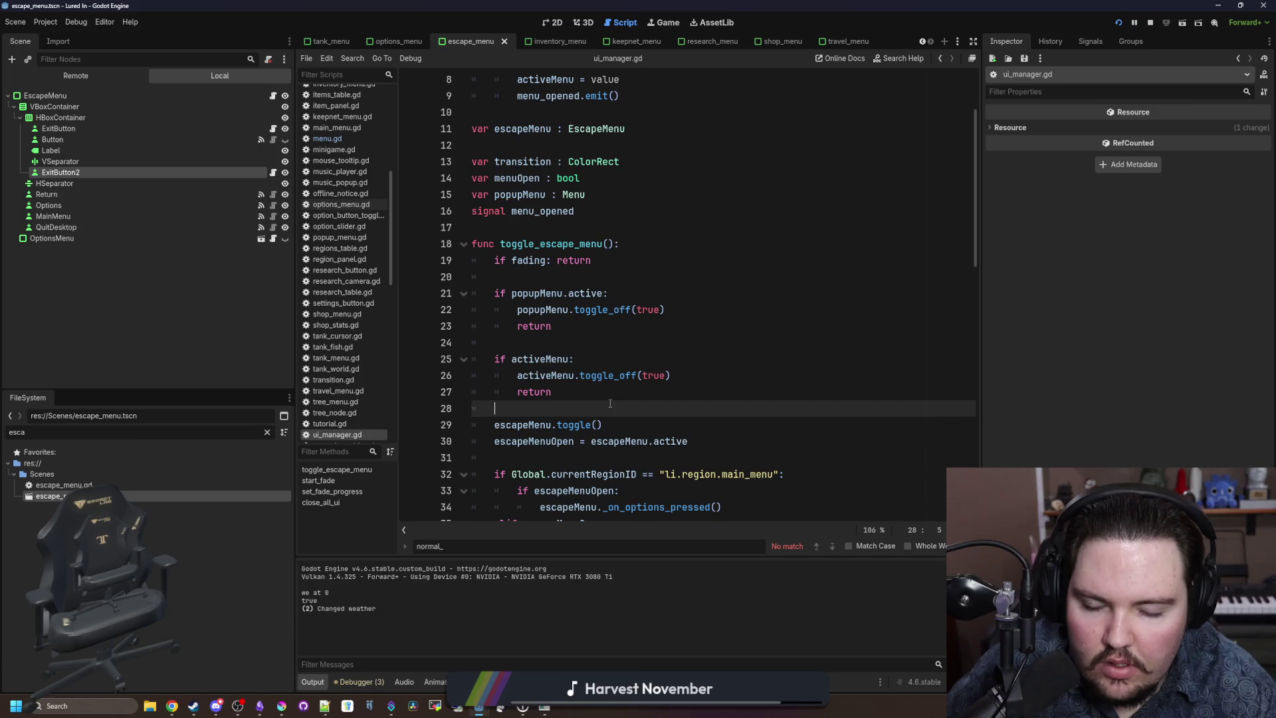
click(519, 350)
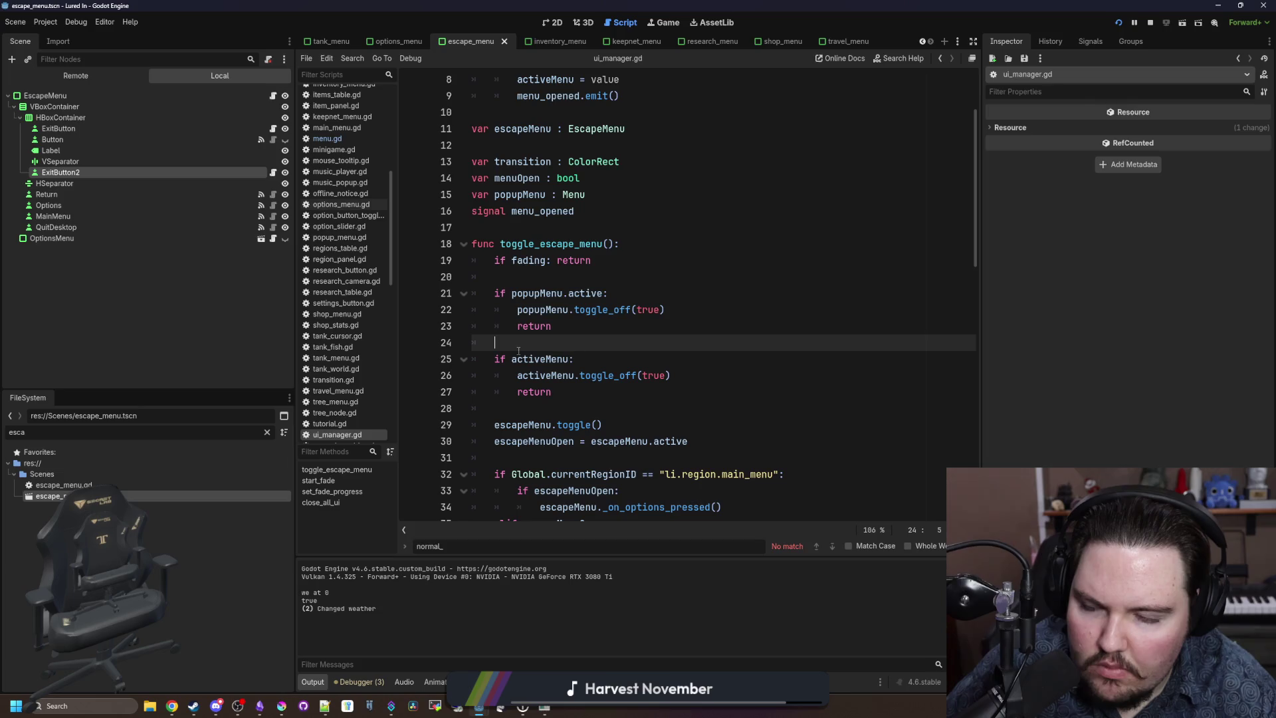
scroll(564, 280, up, 2)
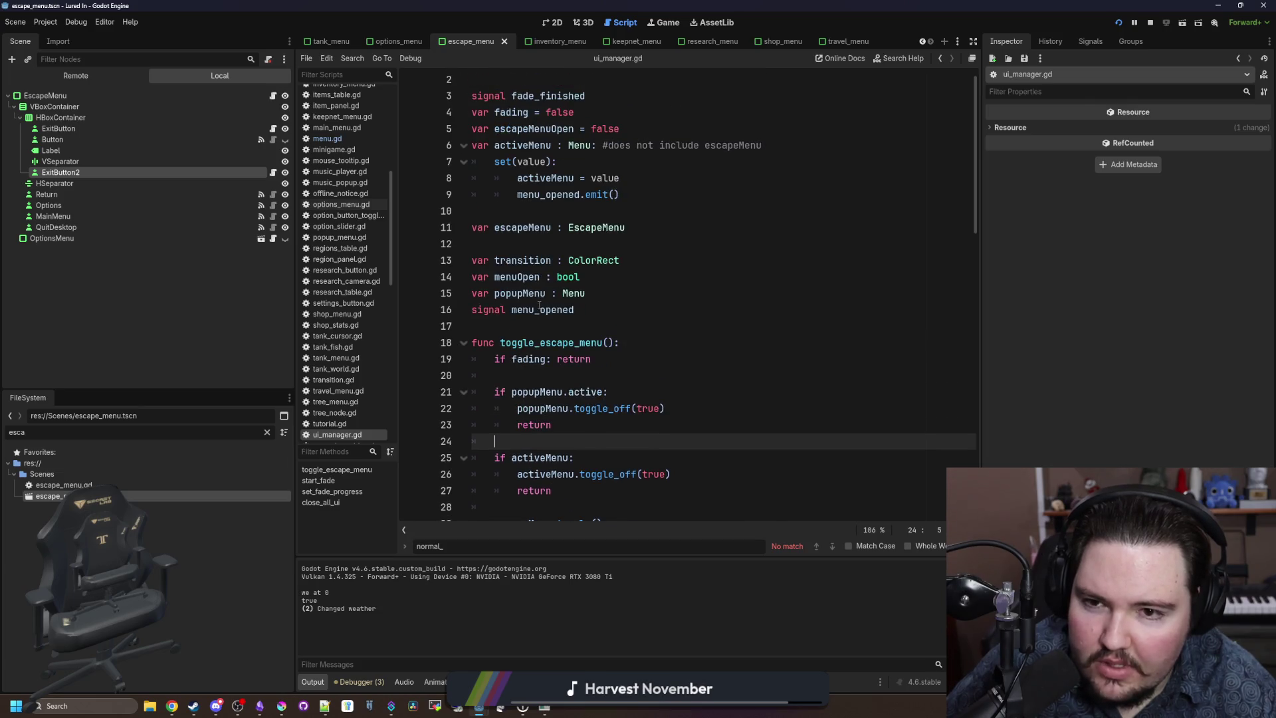
Step: Run Lured In, open and close the Escape Menu with Esc, try the Research panel, then stop
click(664, 21)
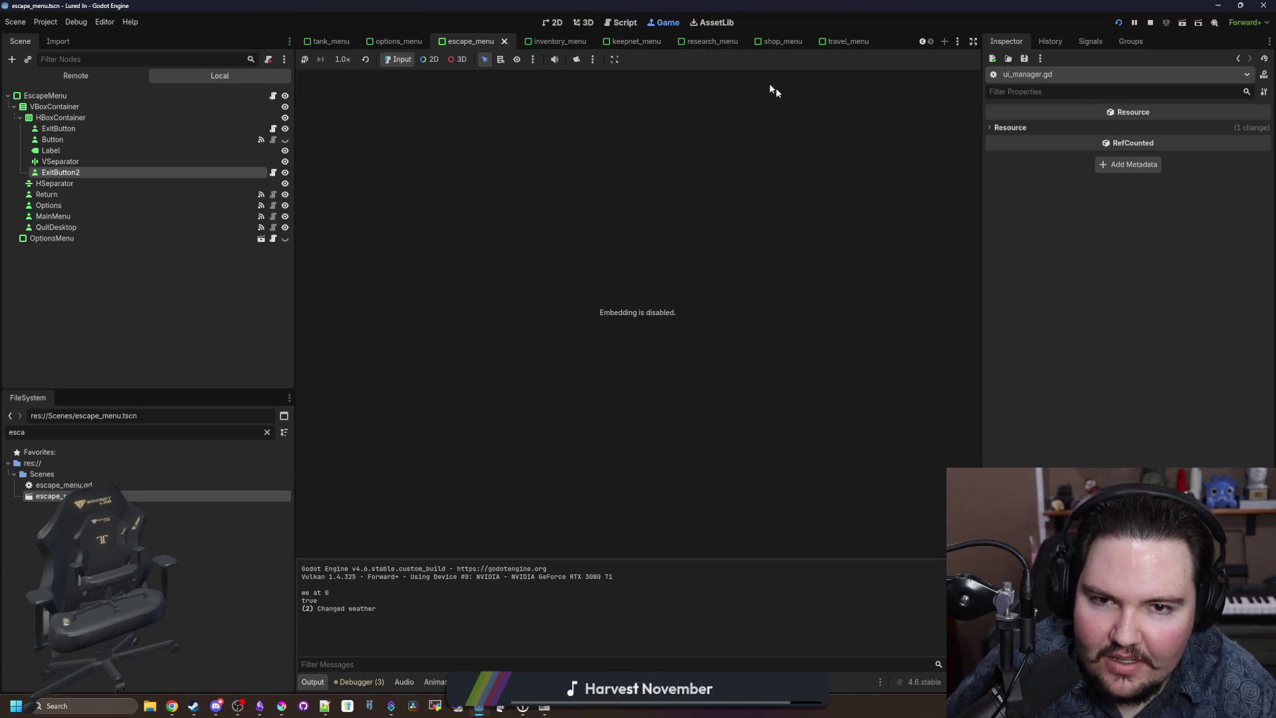
key(Escape)
key(Escape)
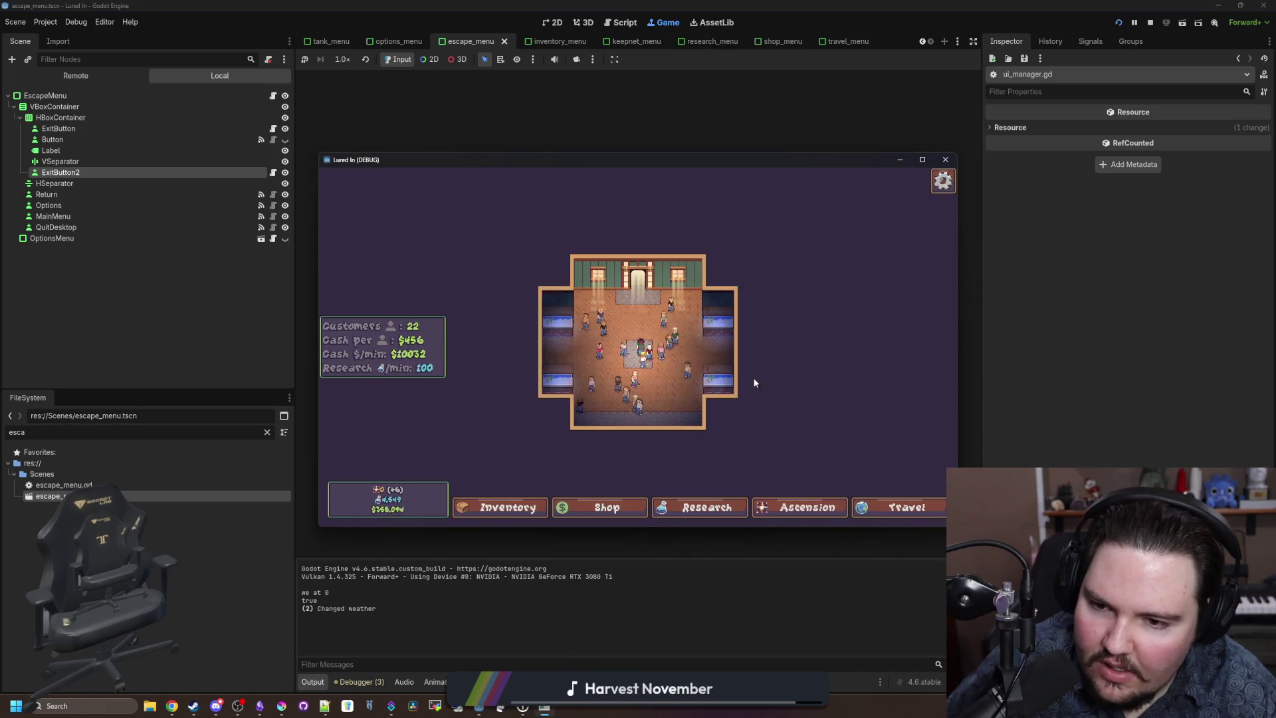
key(Escape)
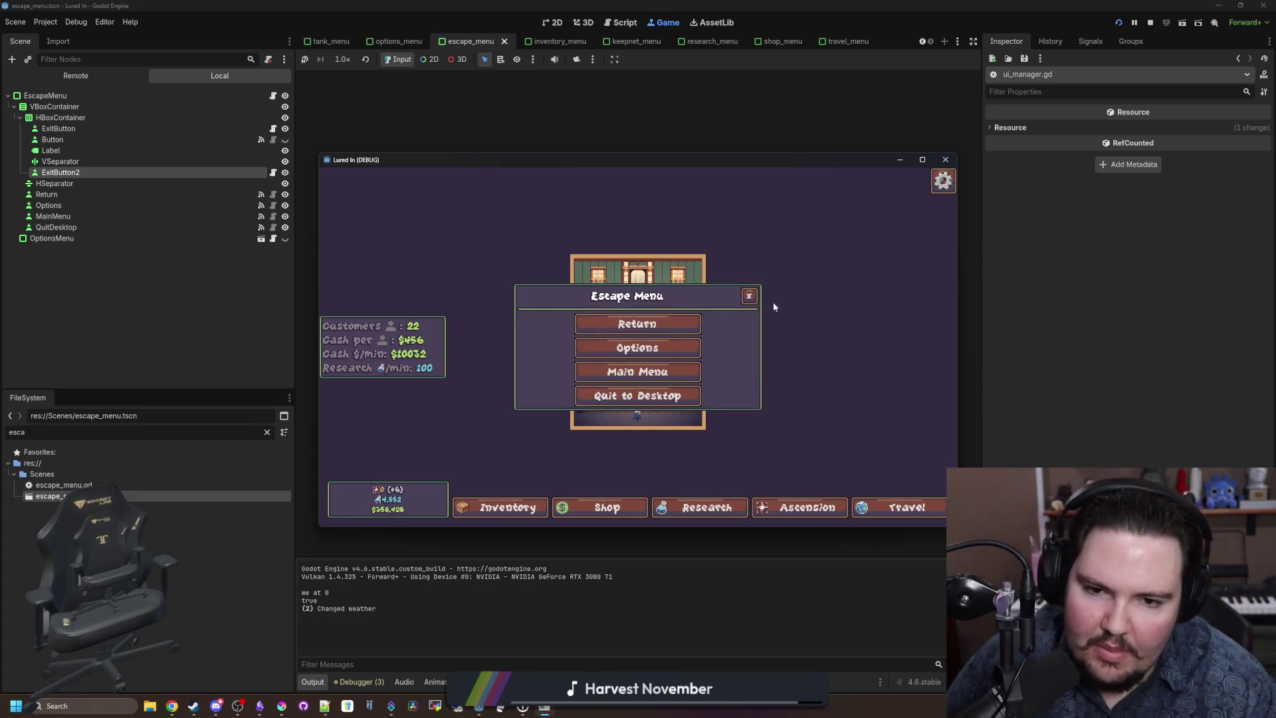
key(Escape)
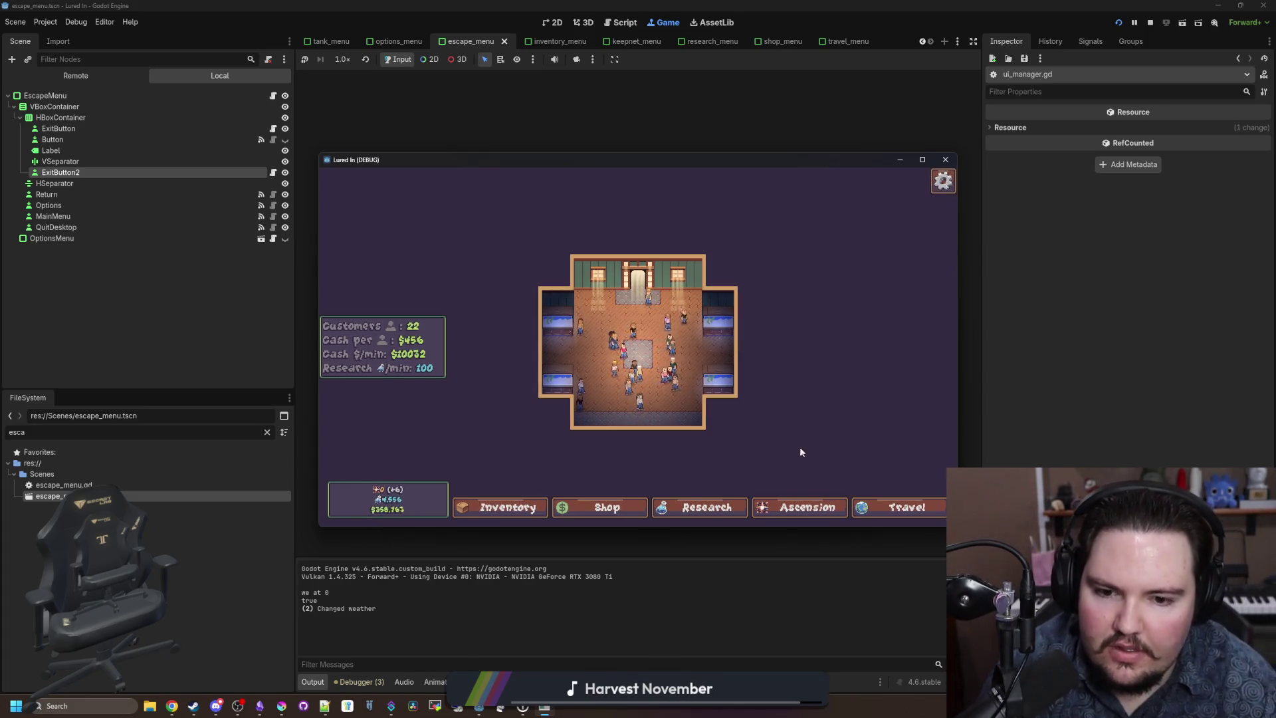
click(712, 506)
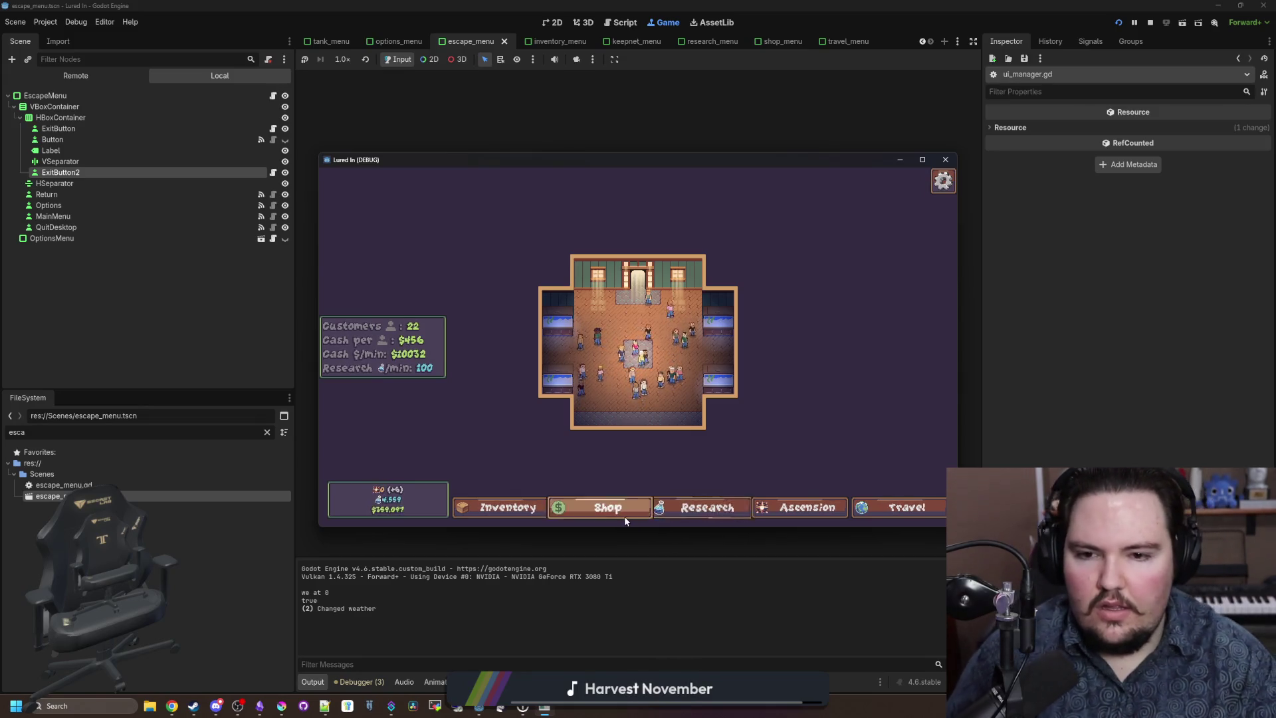
scroll(598, 510, up, 3)
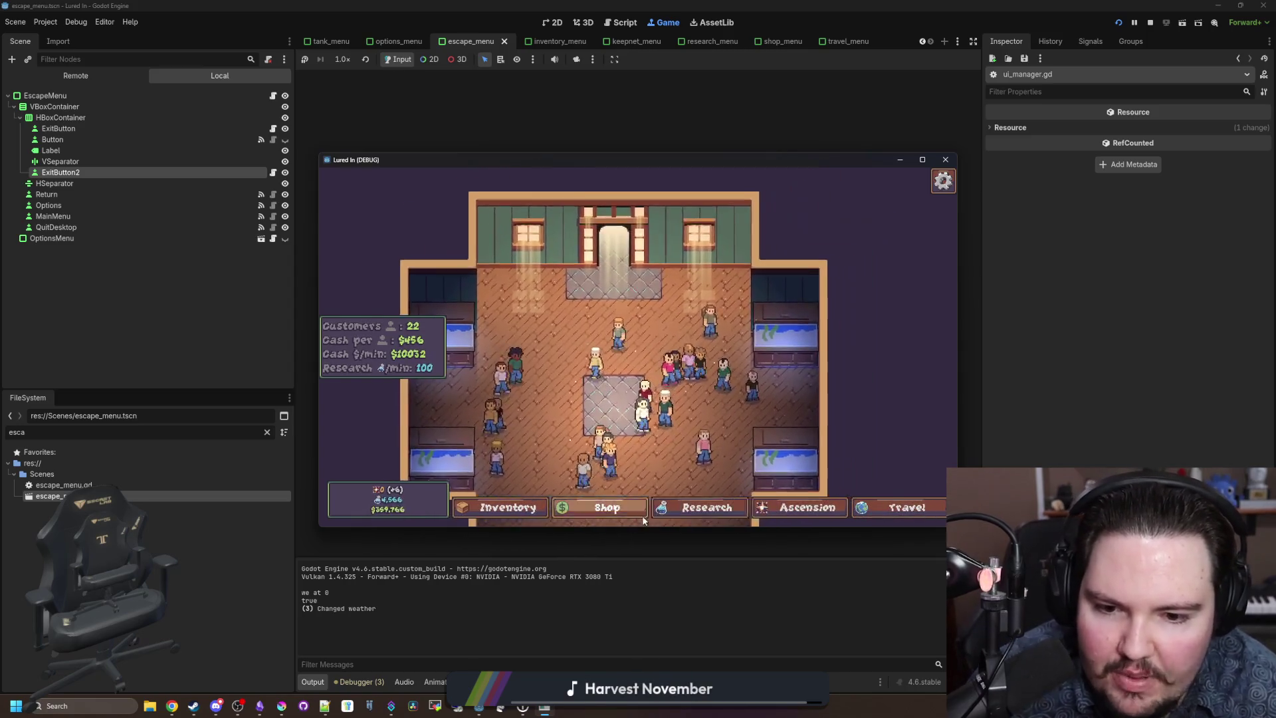
click(1151, 23)
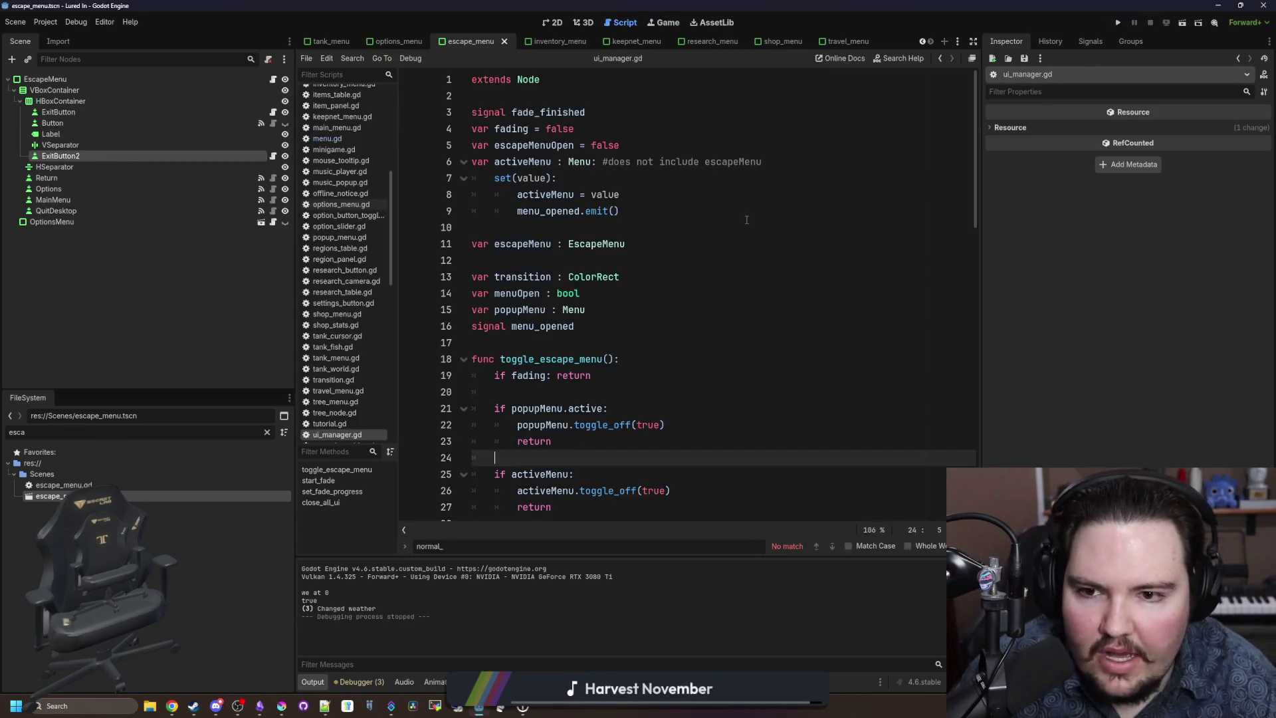
Step: In exit_button.gd, wrap owner.toggle_off() under 'if owner is not EscapeMenu:' and save
click(554, 23)
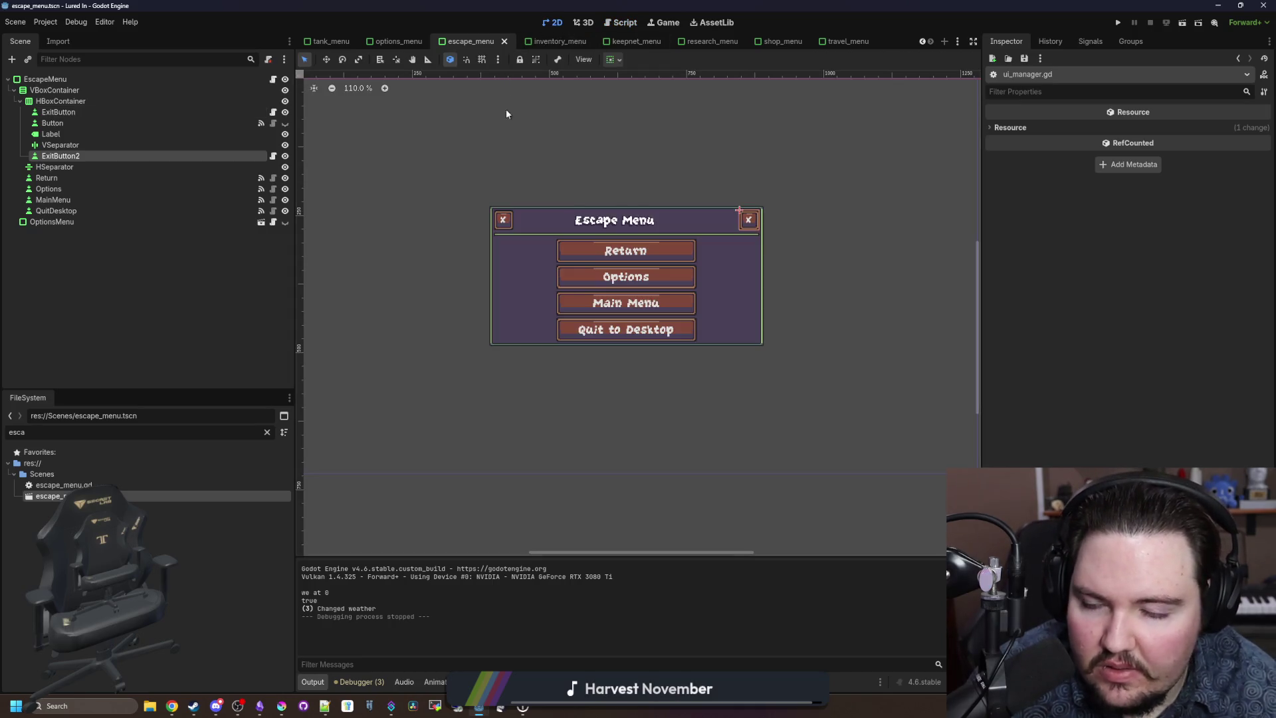
click(275, 157)
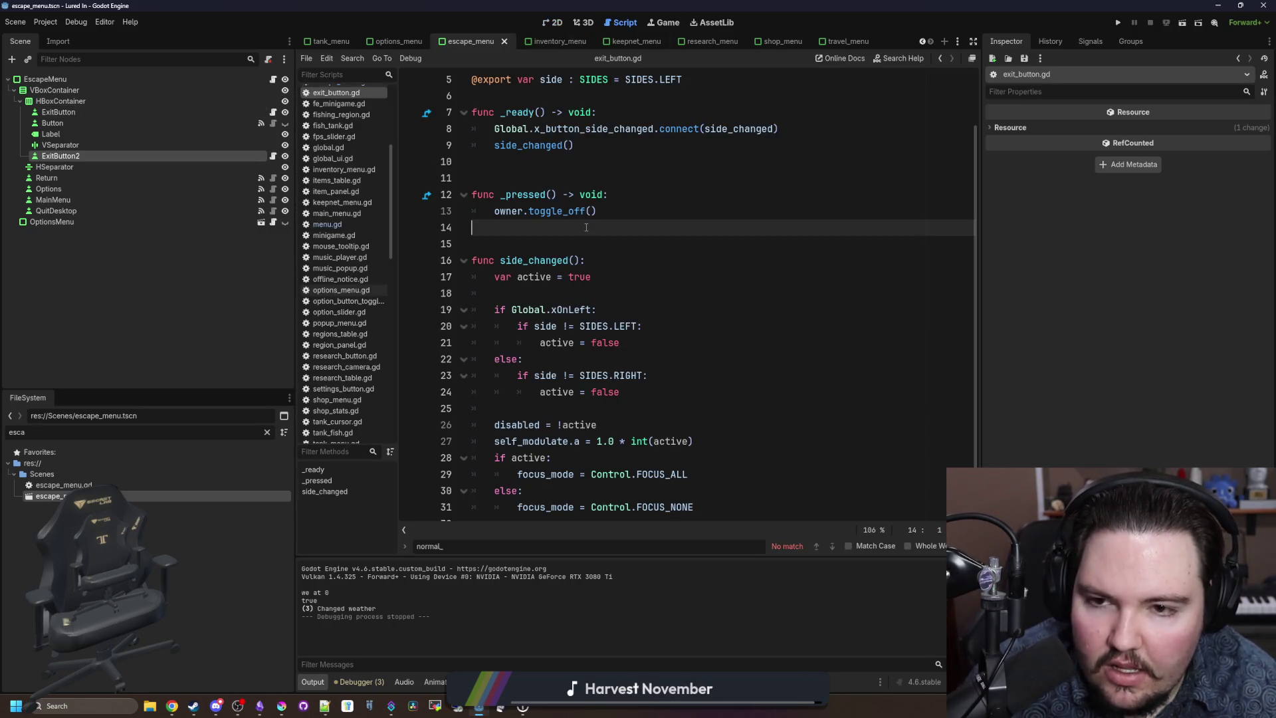
scroll(587, 227, down, 1)
scroll(578, 236, up, 5)
click(570, 243)
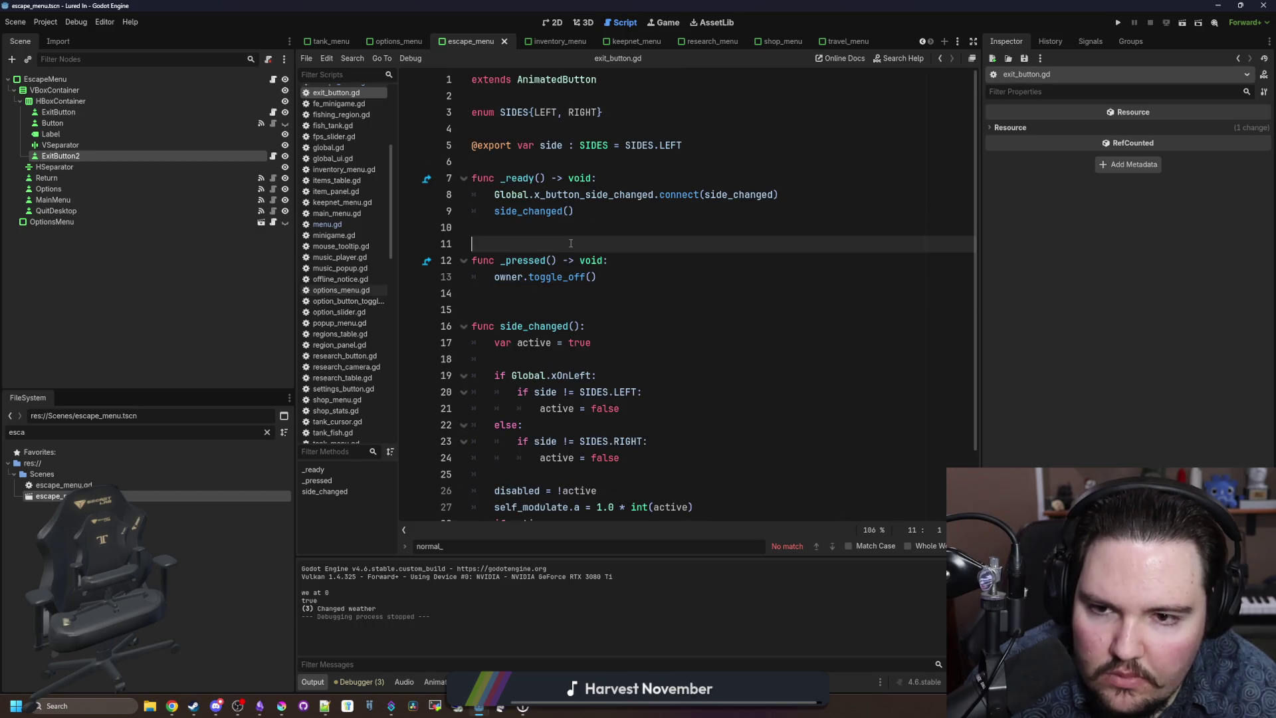
click(617, 261)
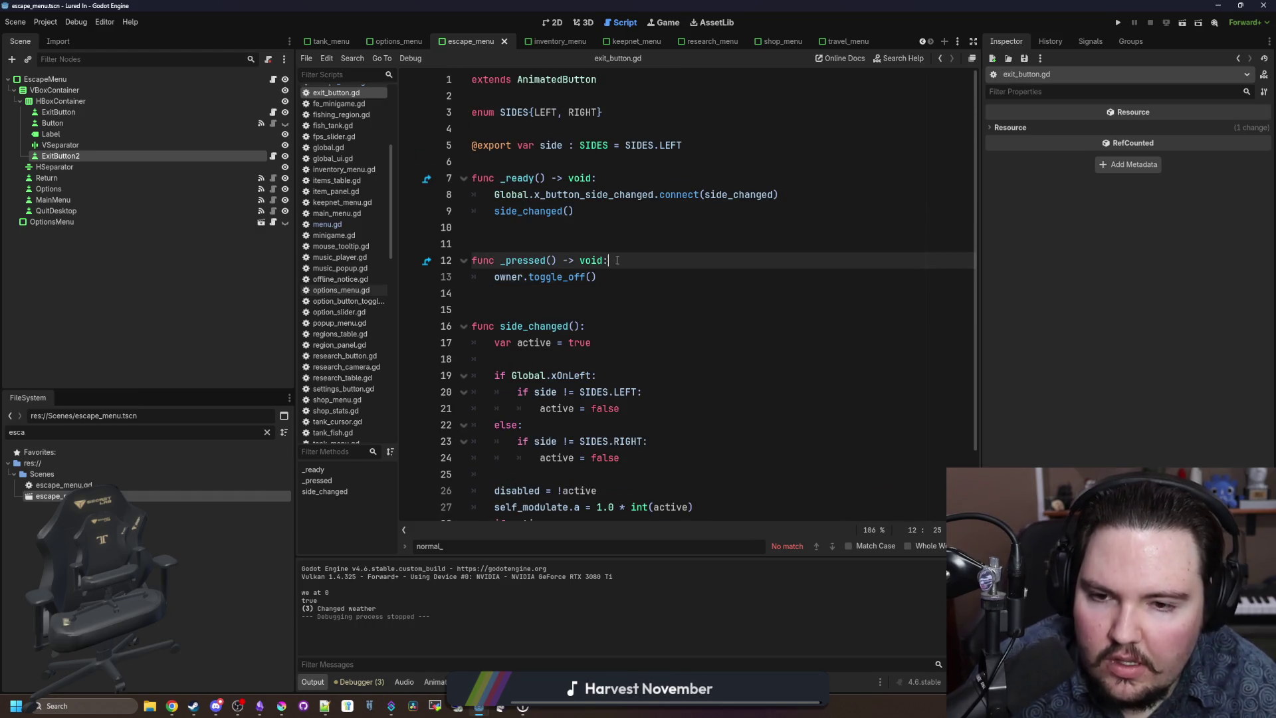
key(Return)
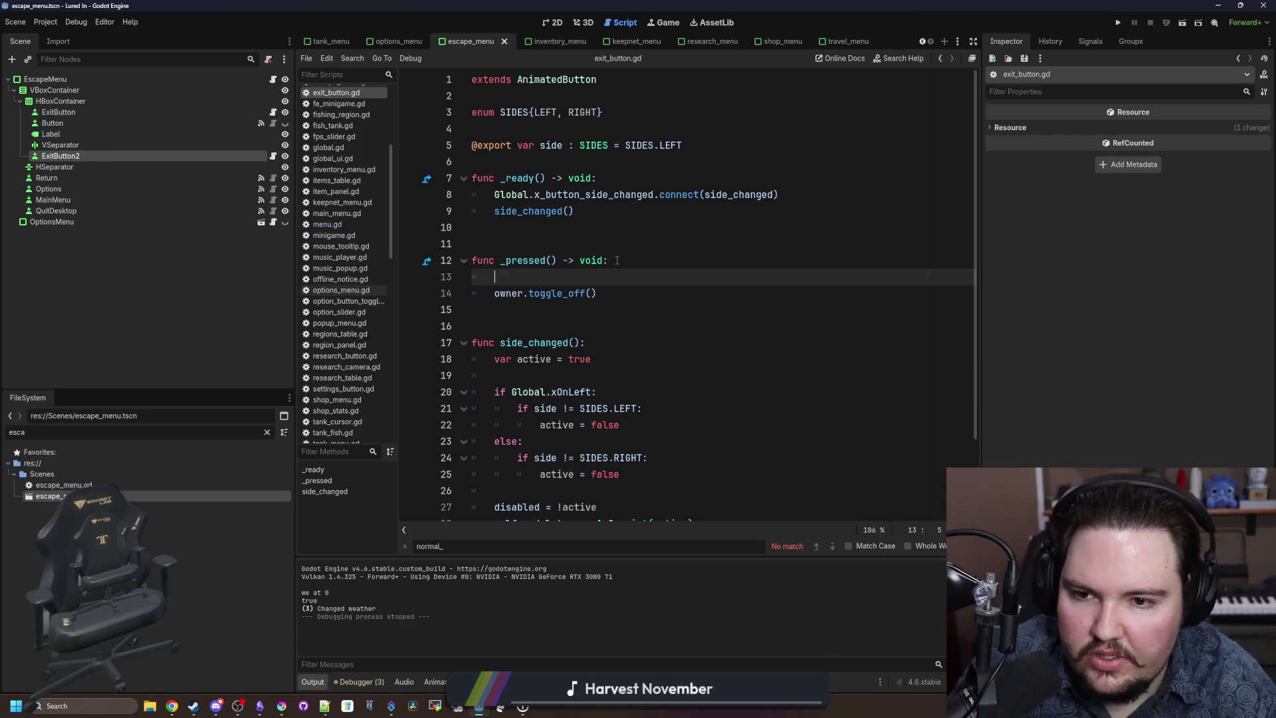
text(if owner is EscapeMenu)
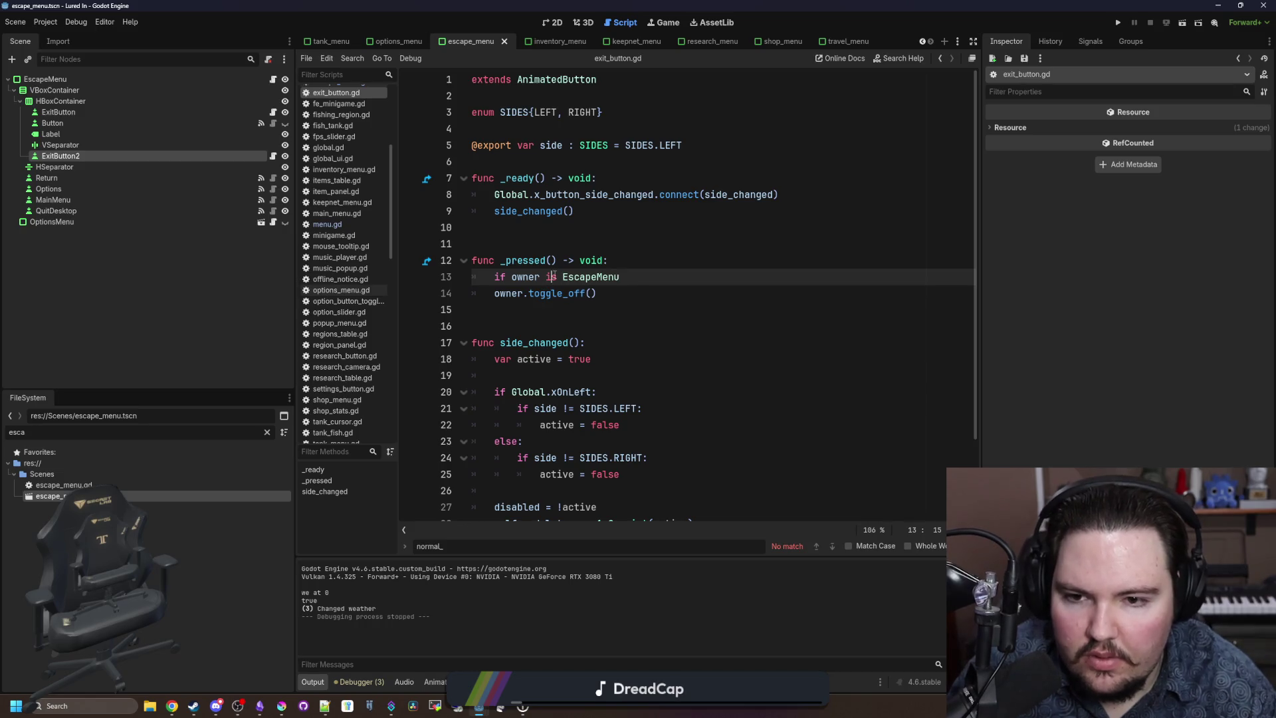
click(668, 276)
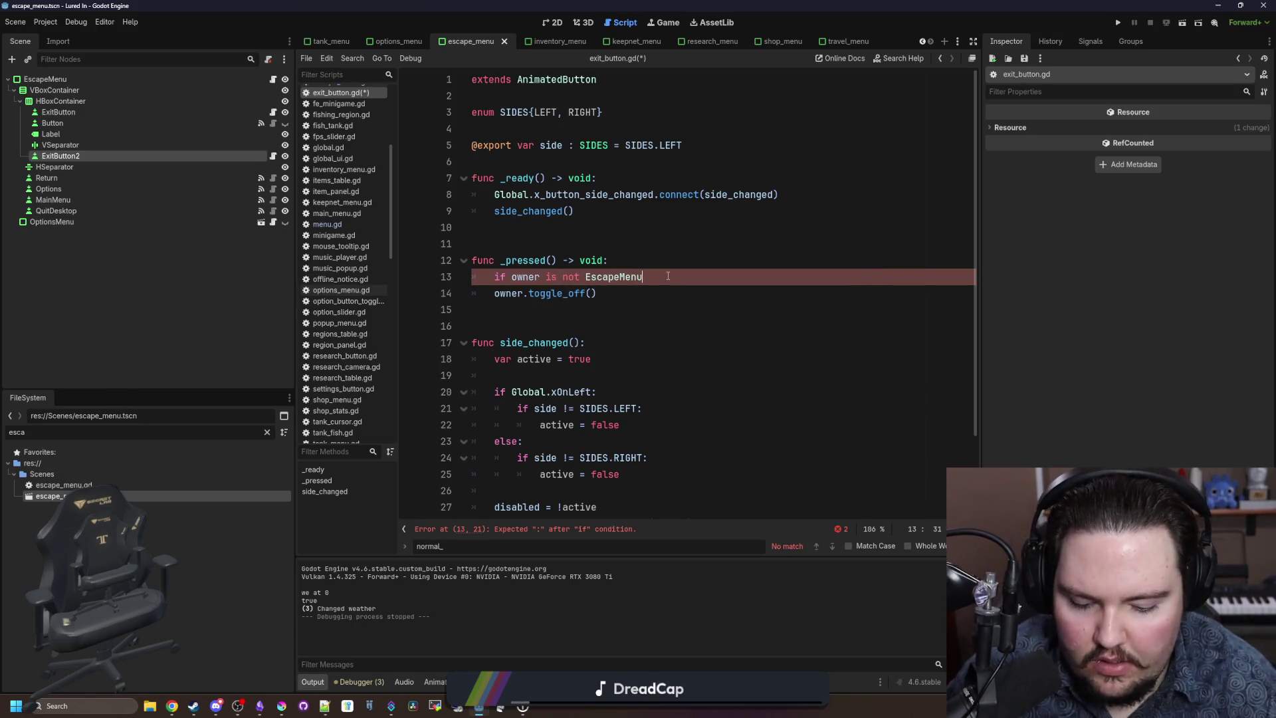
click(491, 299)
key(Tab)
click(497, 227)
key(ctrl+s)
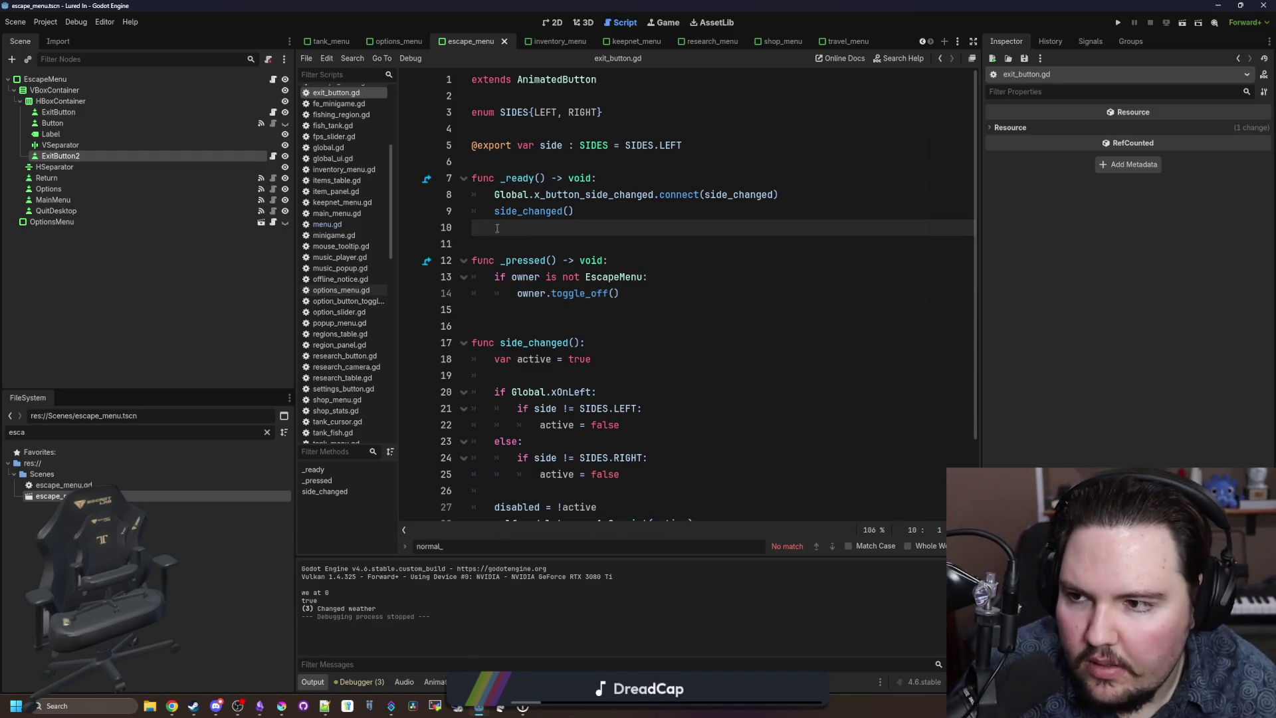
Step: Select the VSeparator node in the Escape Menu scene and delete it
click(553, 22)
click(94, 144)
key(Delete)
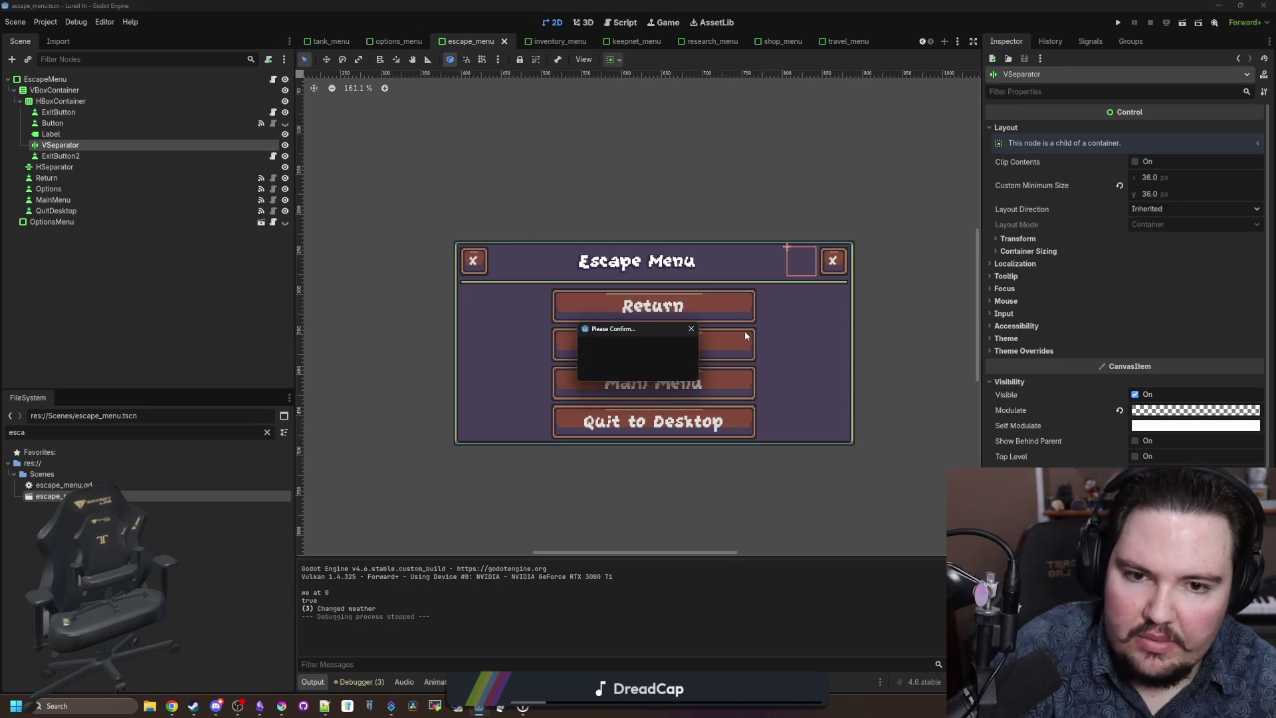
Step: Confirm the VSeparator deletion and connect ExitButton2's pressed signal to _on_return_pressed
click(606, 368)
click(83, 141)
scroll(566, 260, down, 1)
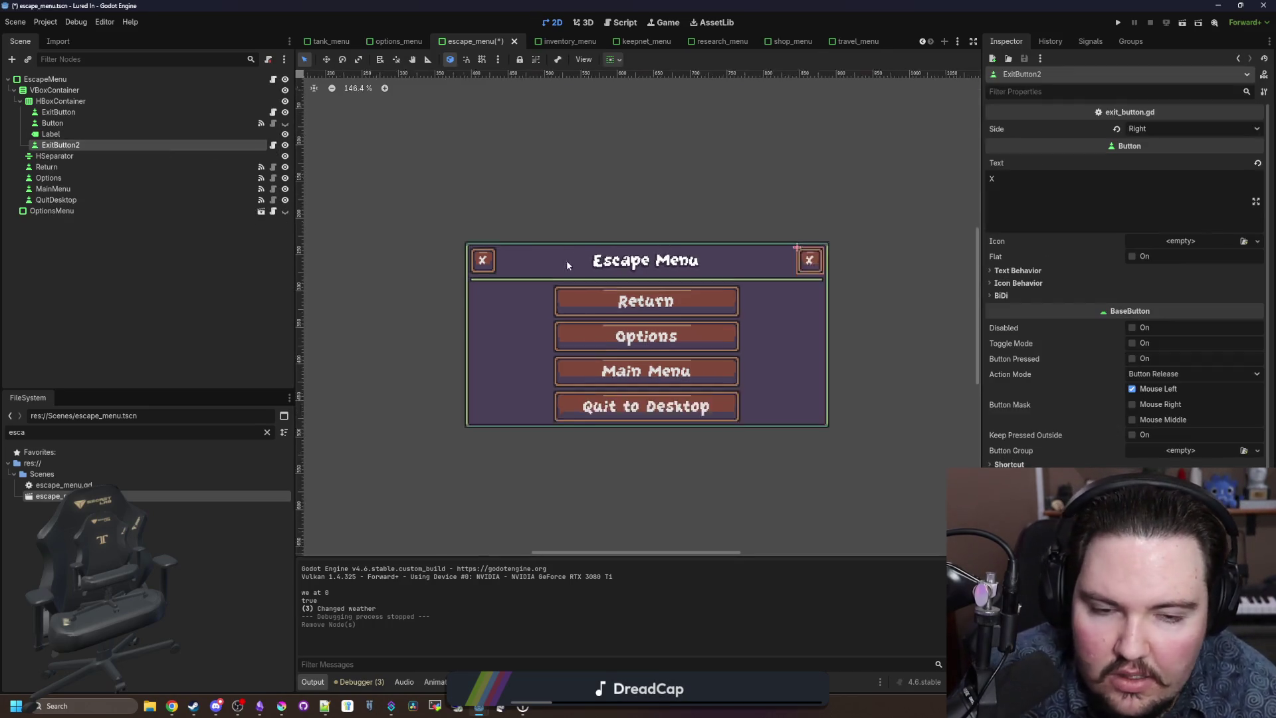
scroll(566, 260, down, 2)
click(1090, 41)
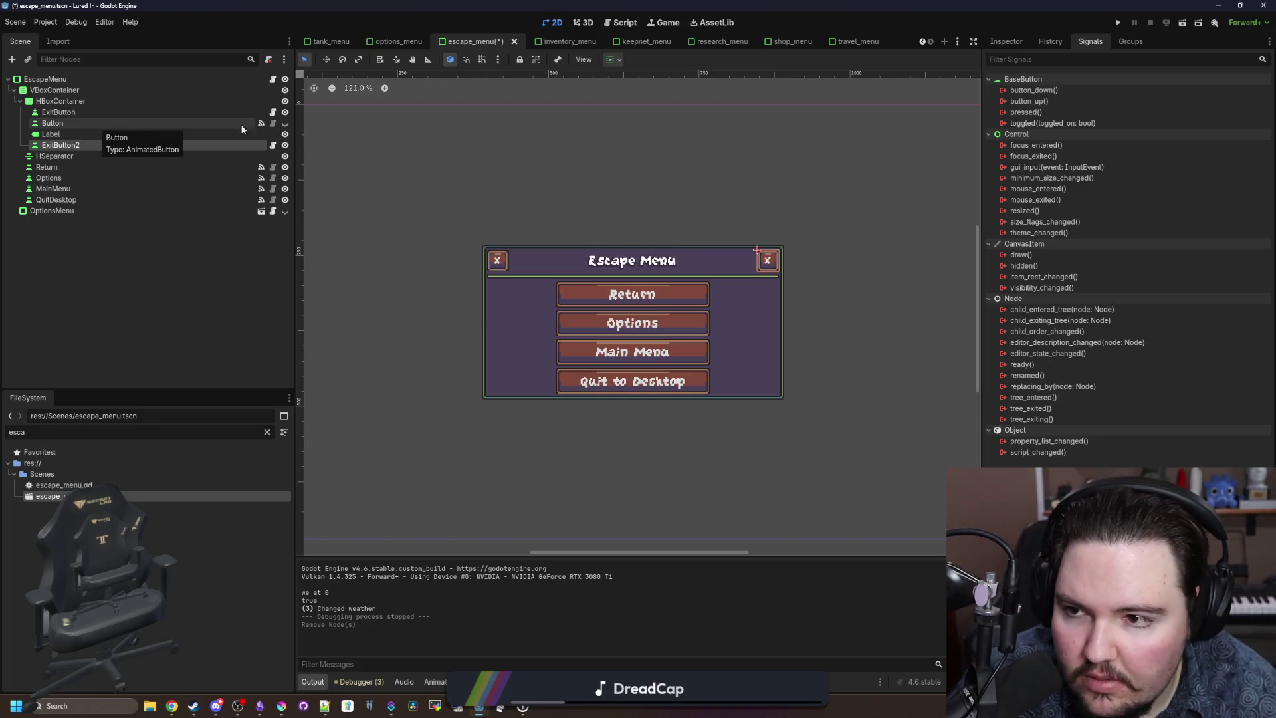
click(261, 123)
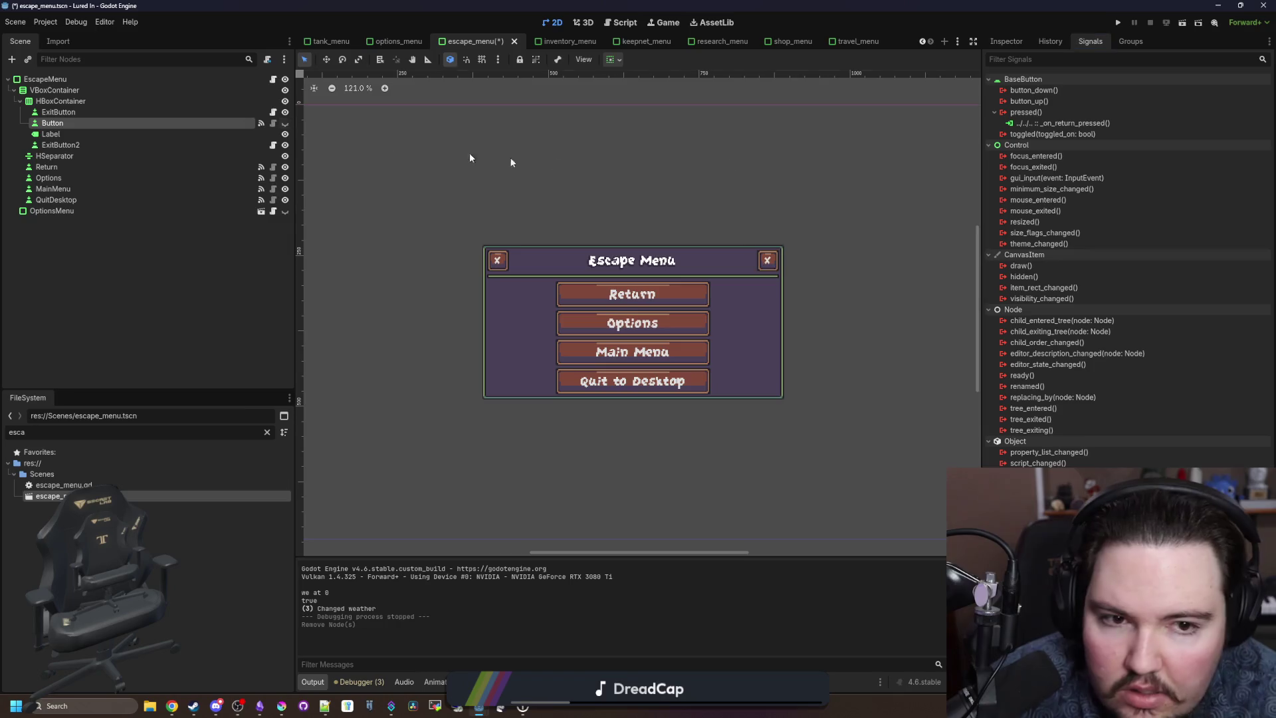
click(98, 142)
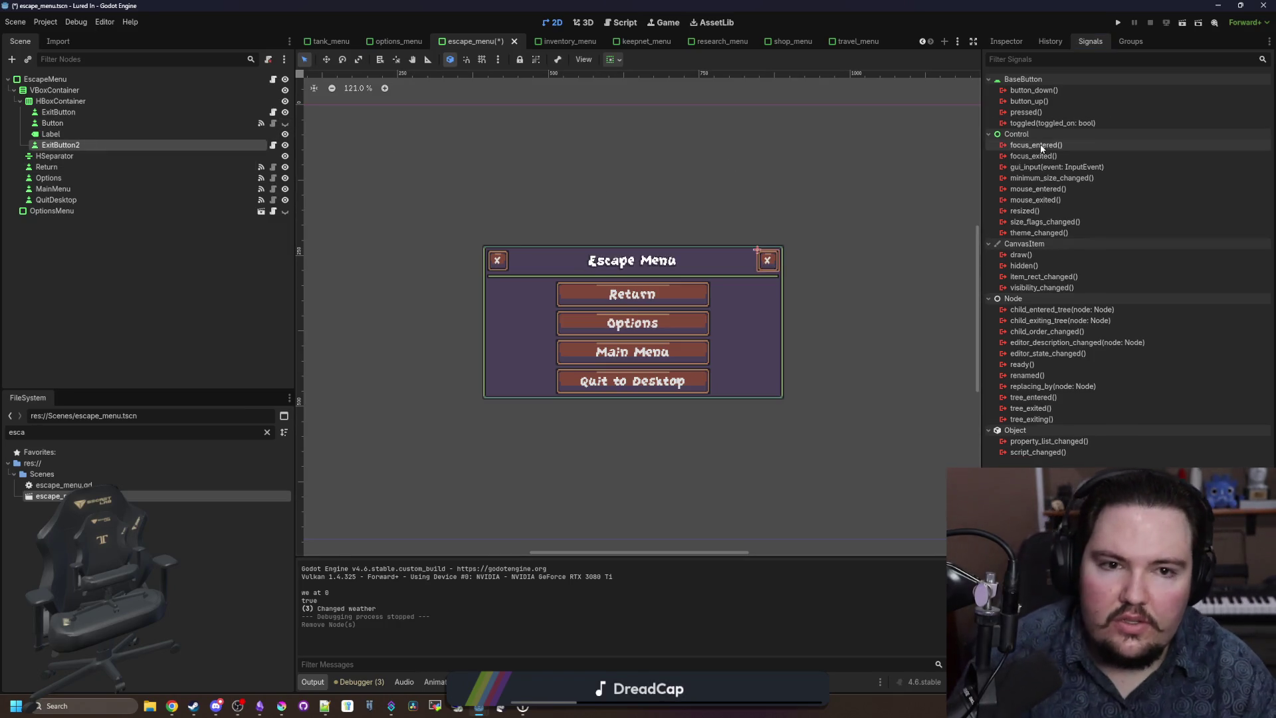
double_click(1026, 111)
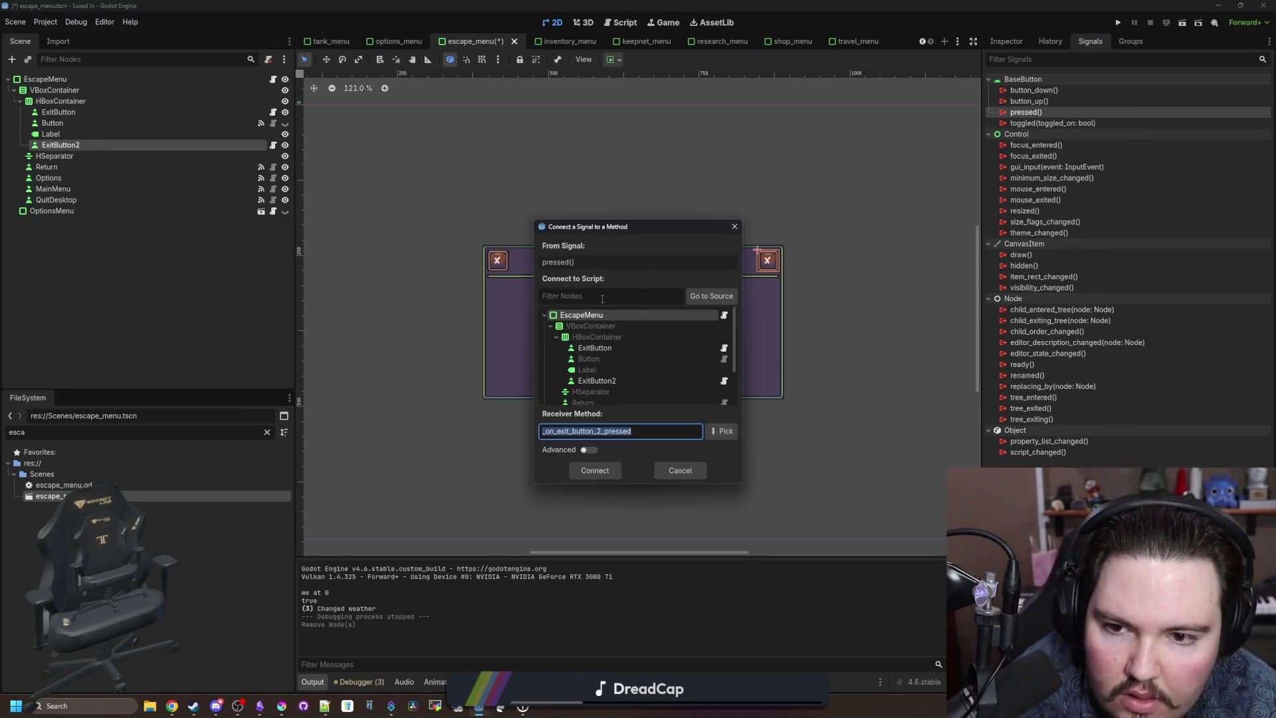
click(725, 431)
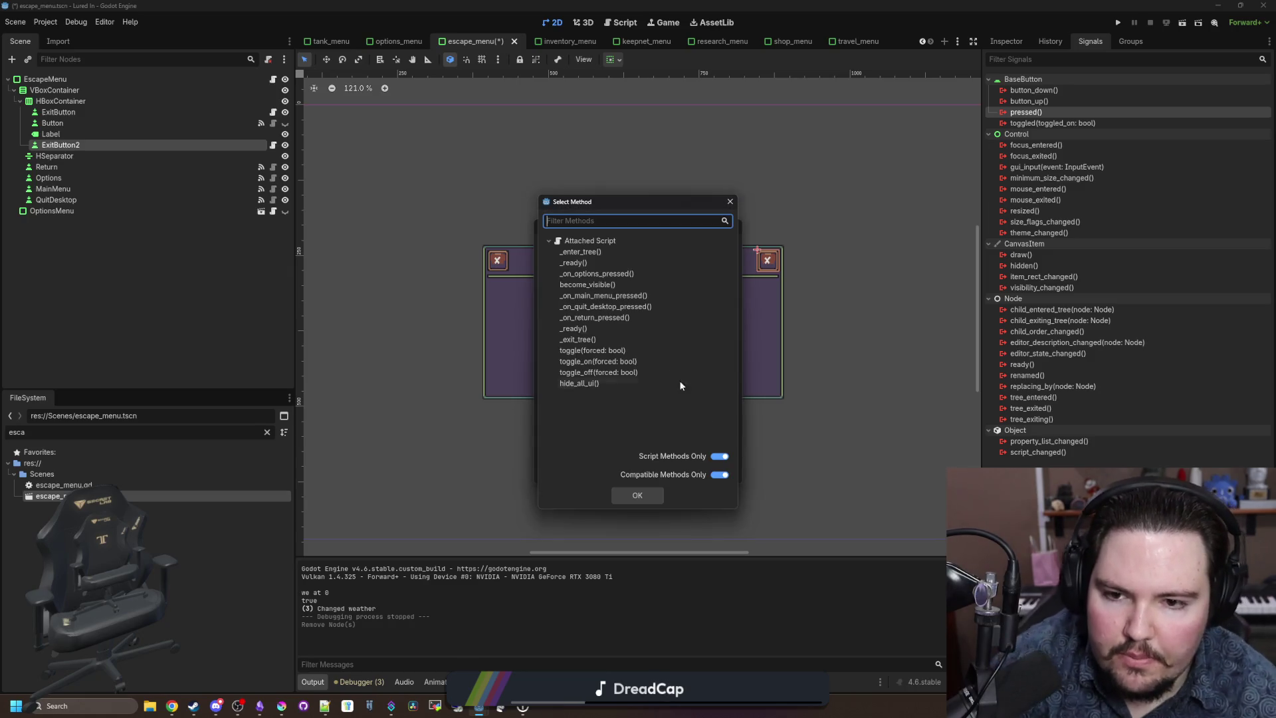
click(606, 319)
click(637, 495)
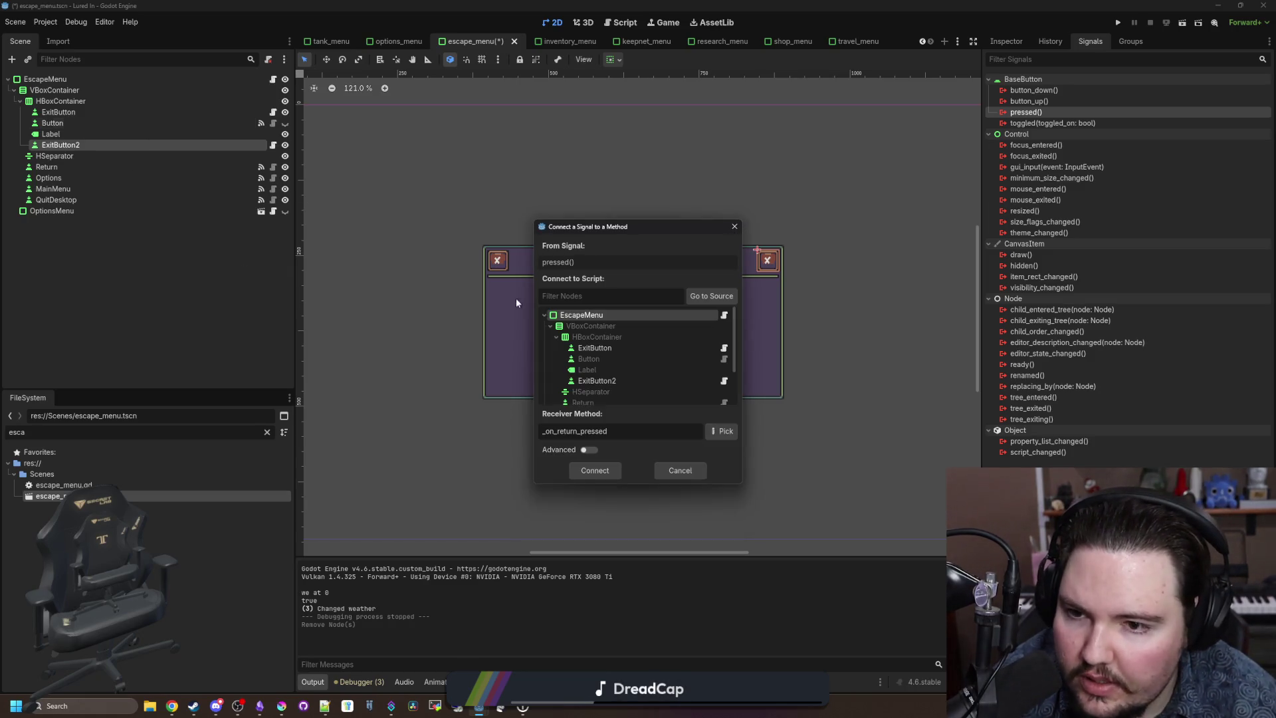
click(590, 473)
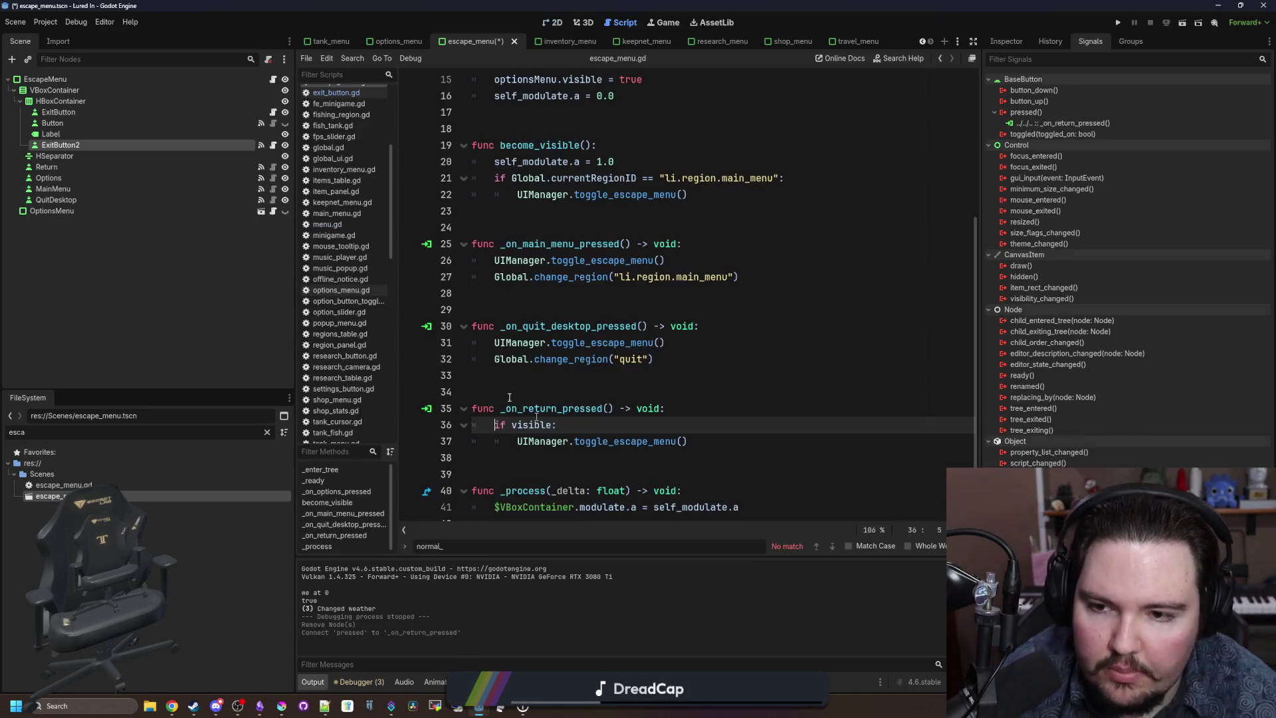
Step: Connect ExitButton's pressed signal to the existing _on_return_pressed method
click(150, 113)
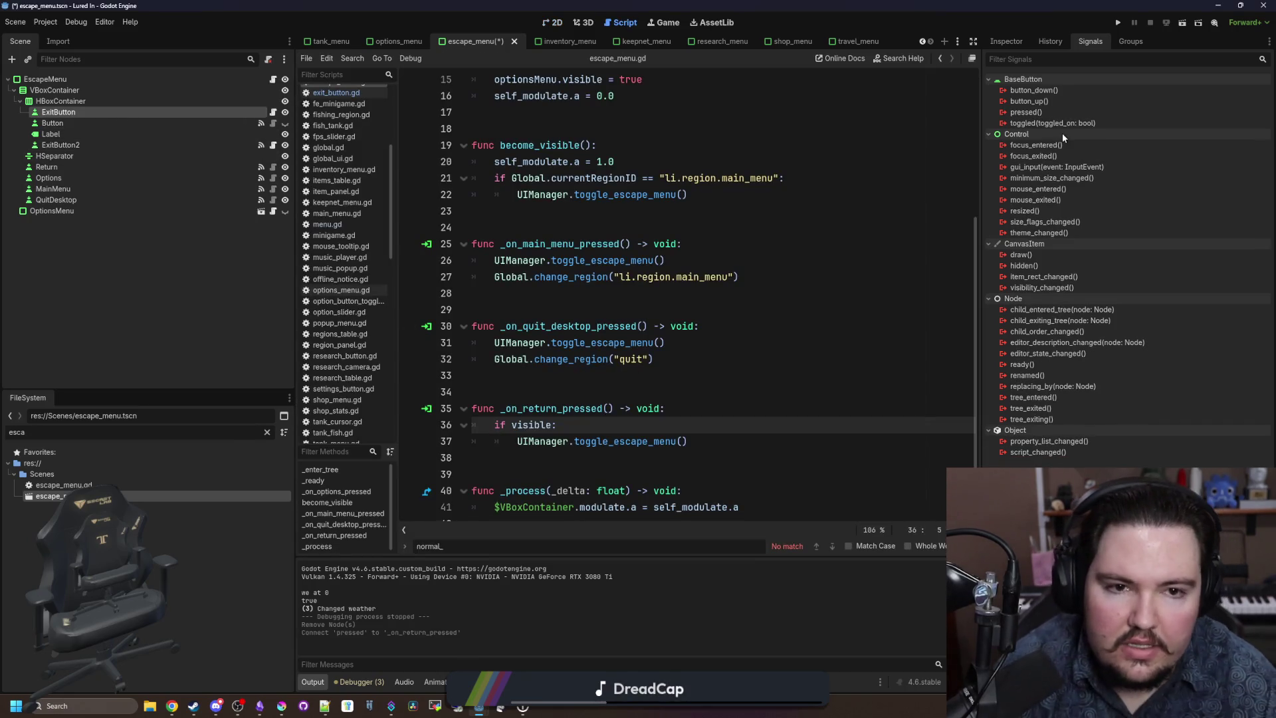
right_click(1047, 110)
click(1079, 121)
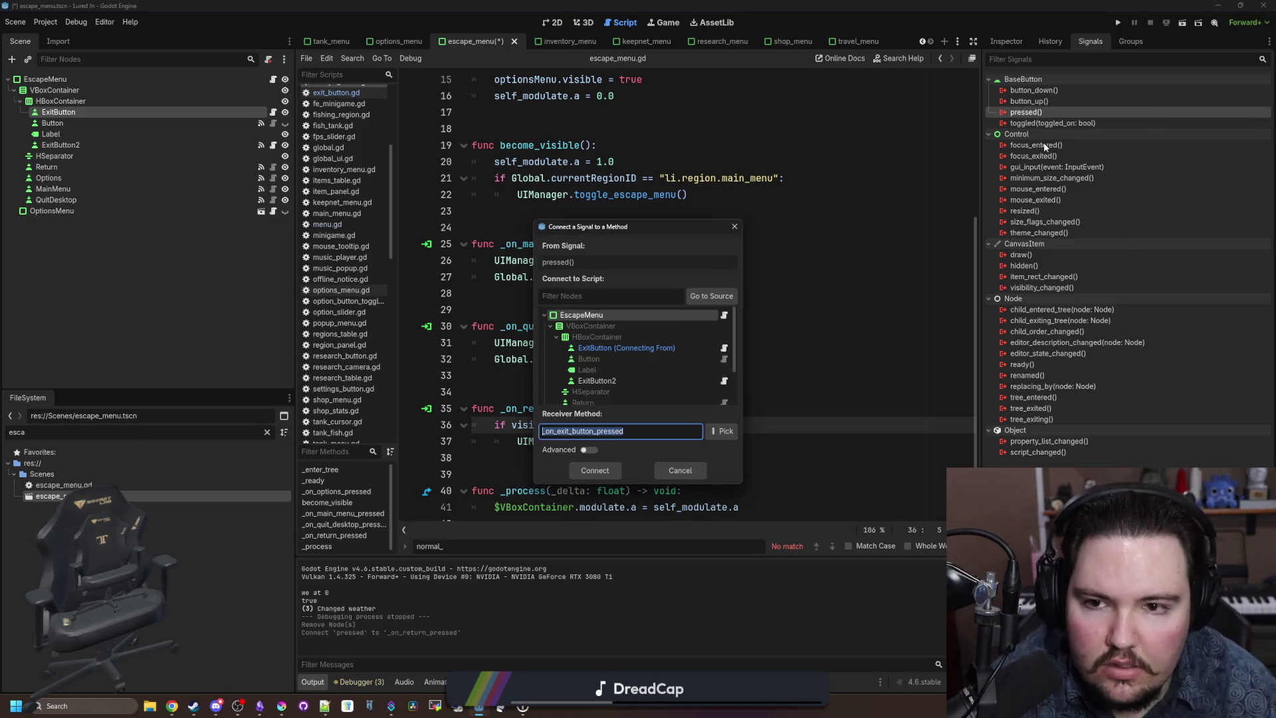
click(726, 432)
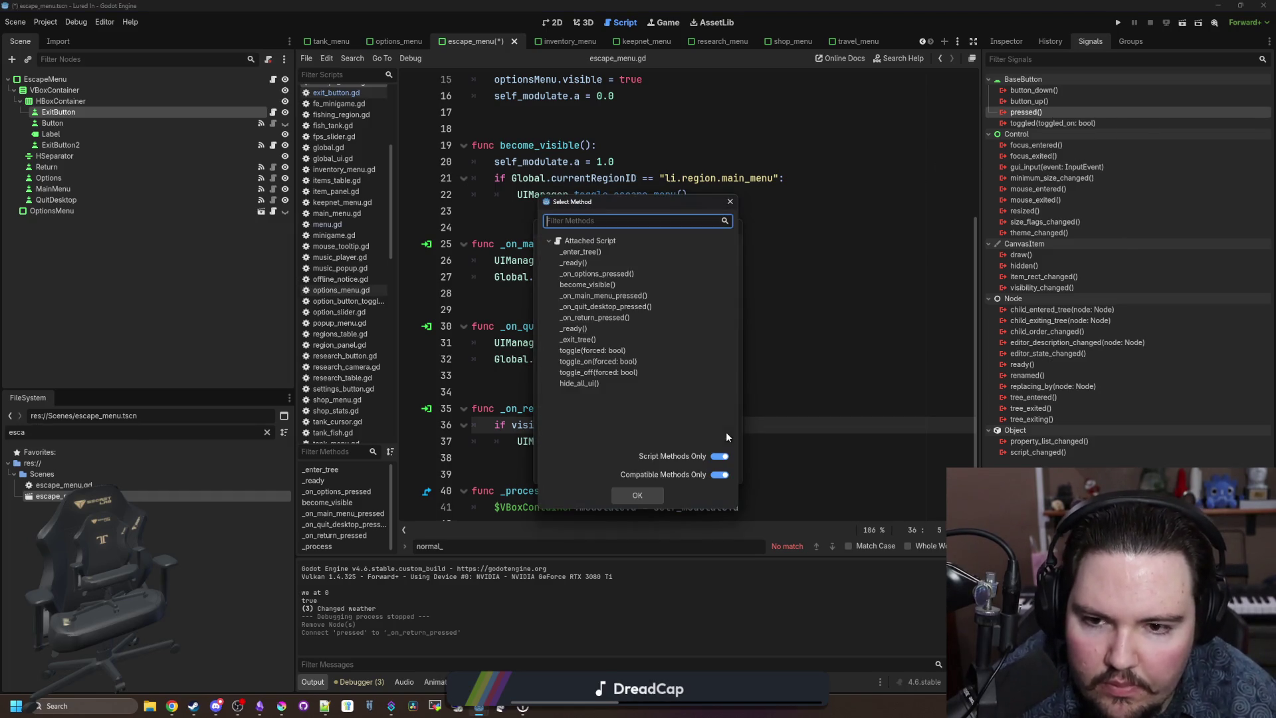
click(598, 318)
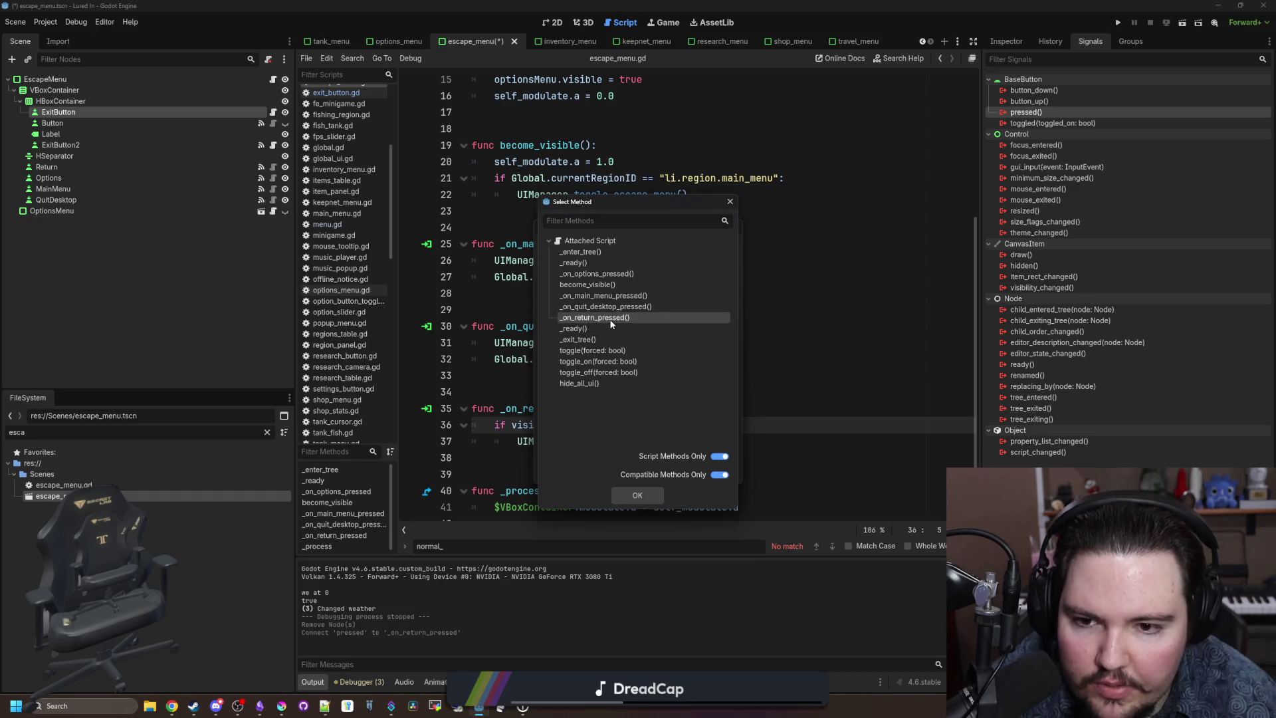
click(654, 494)
click(612, 473)
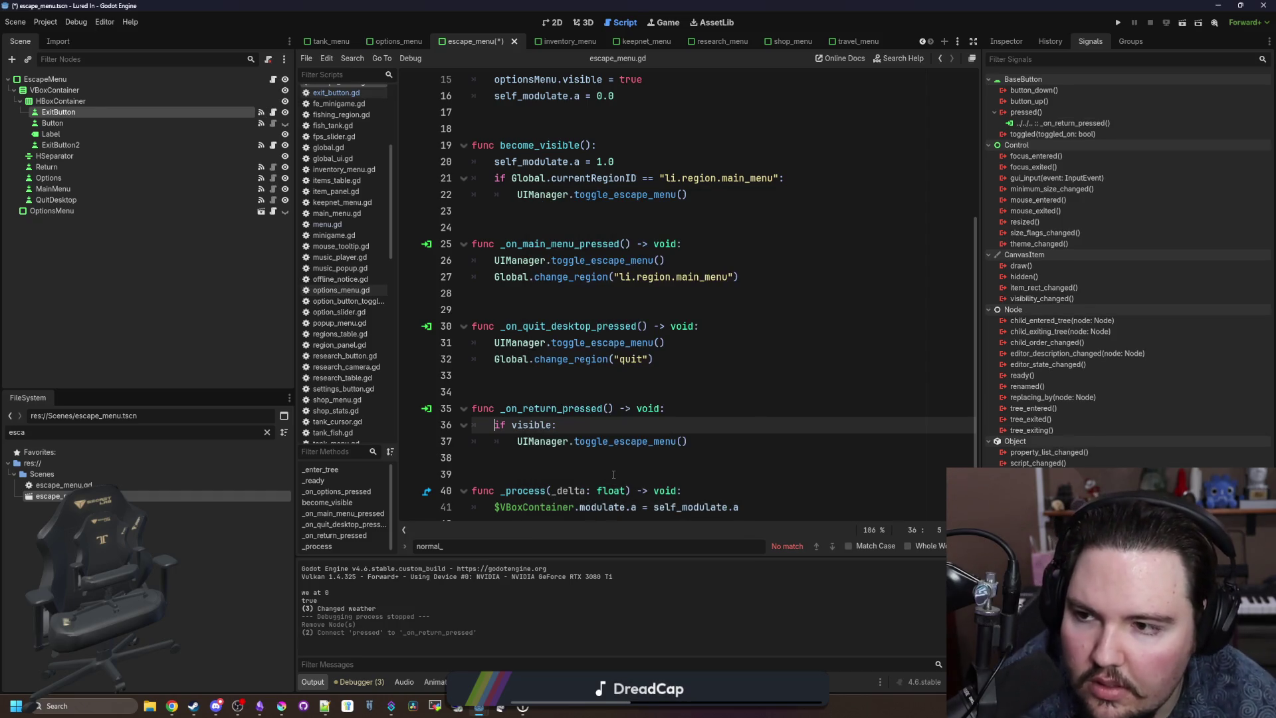
Step: Delete the old Button node from the escape menu scene
click(124, 123)
key(Delete)
key(Return)
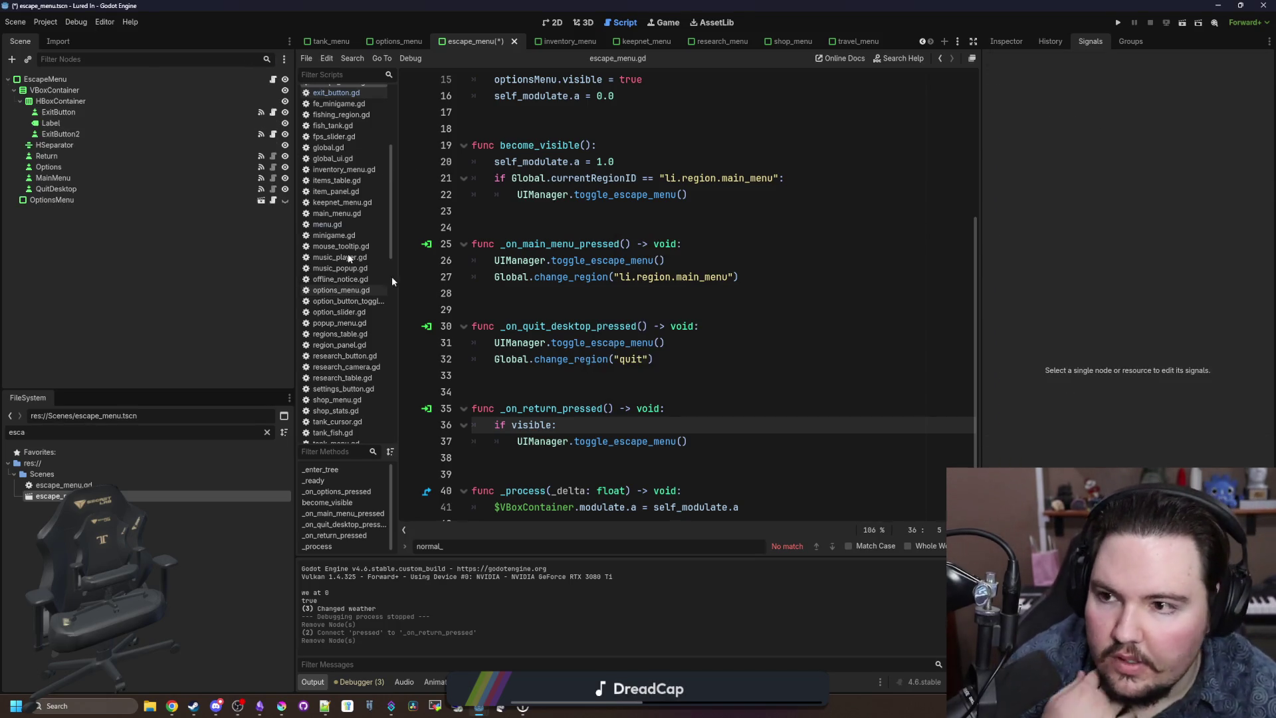
Step: Review exit_button.gd, including the EscapeMenu check in _pressed
click(274, 113)
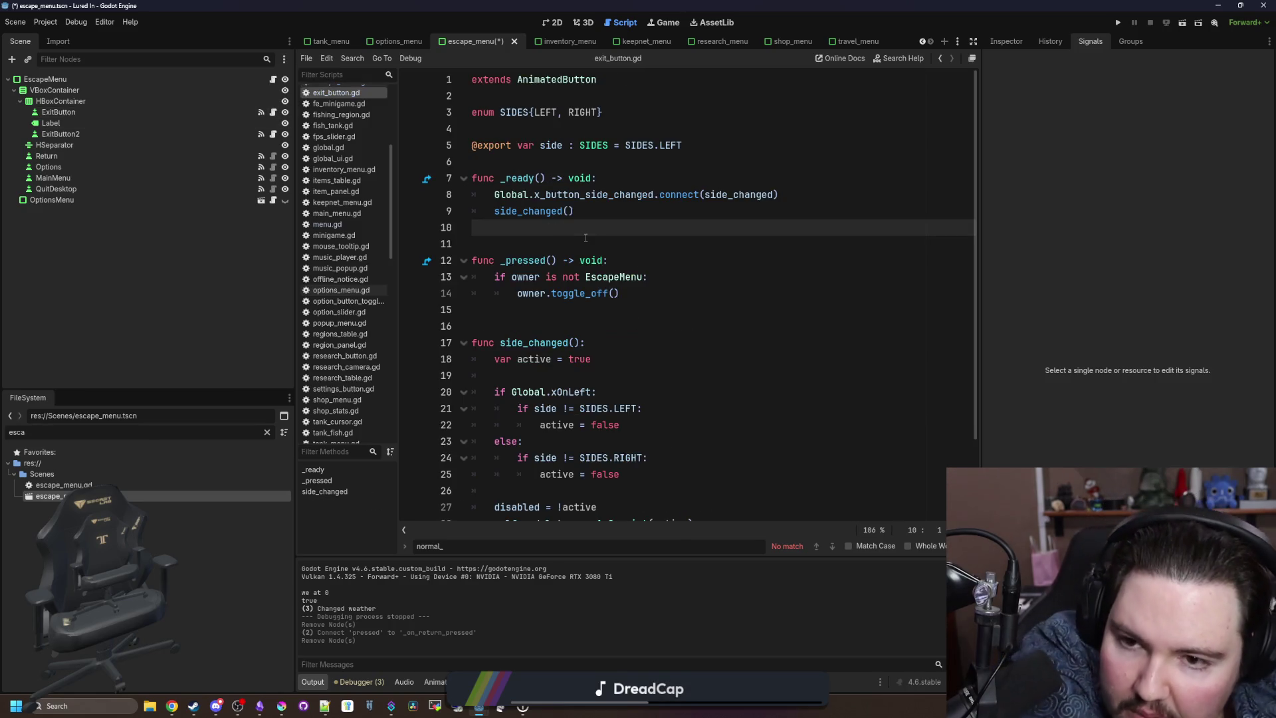
scroll(587, 316, down, 2)
scroll(656, 331, up, 2)
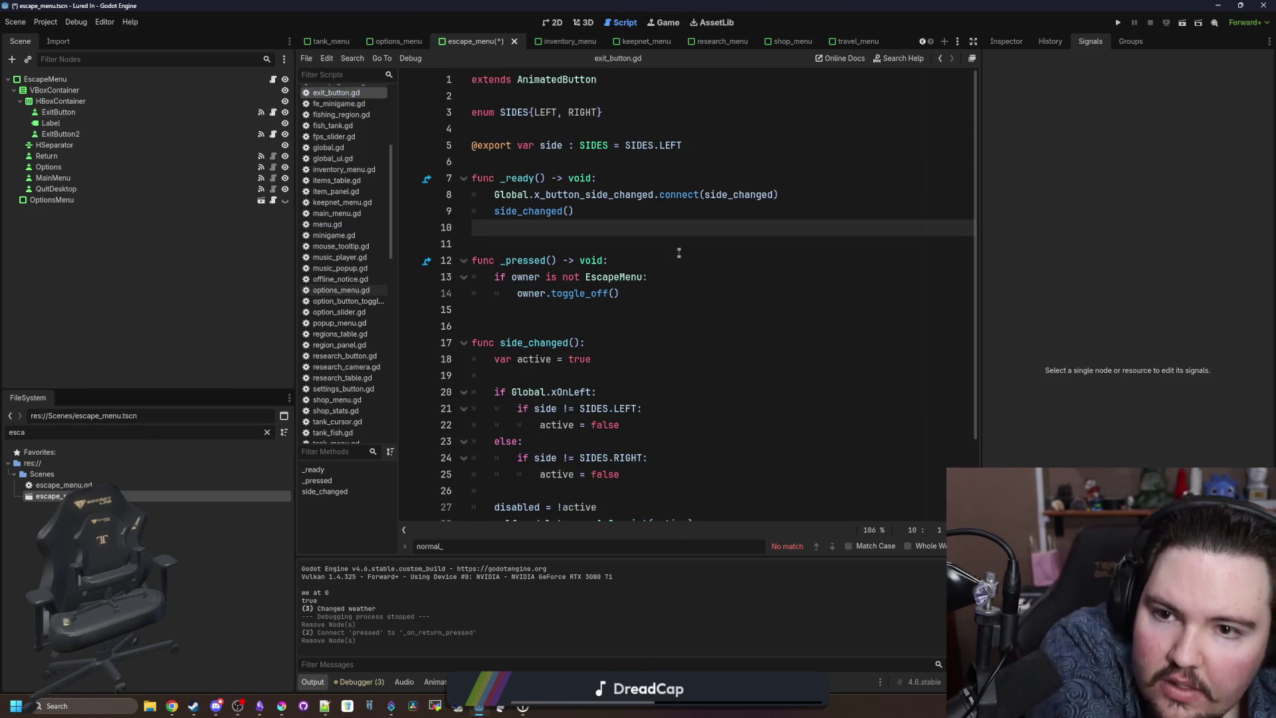
click(672, 276)
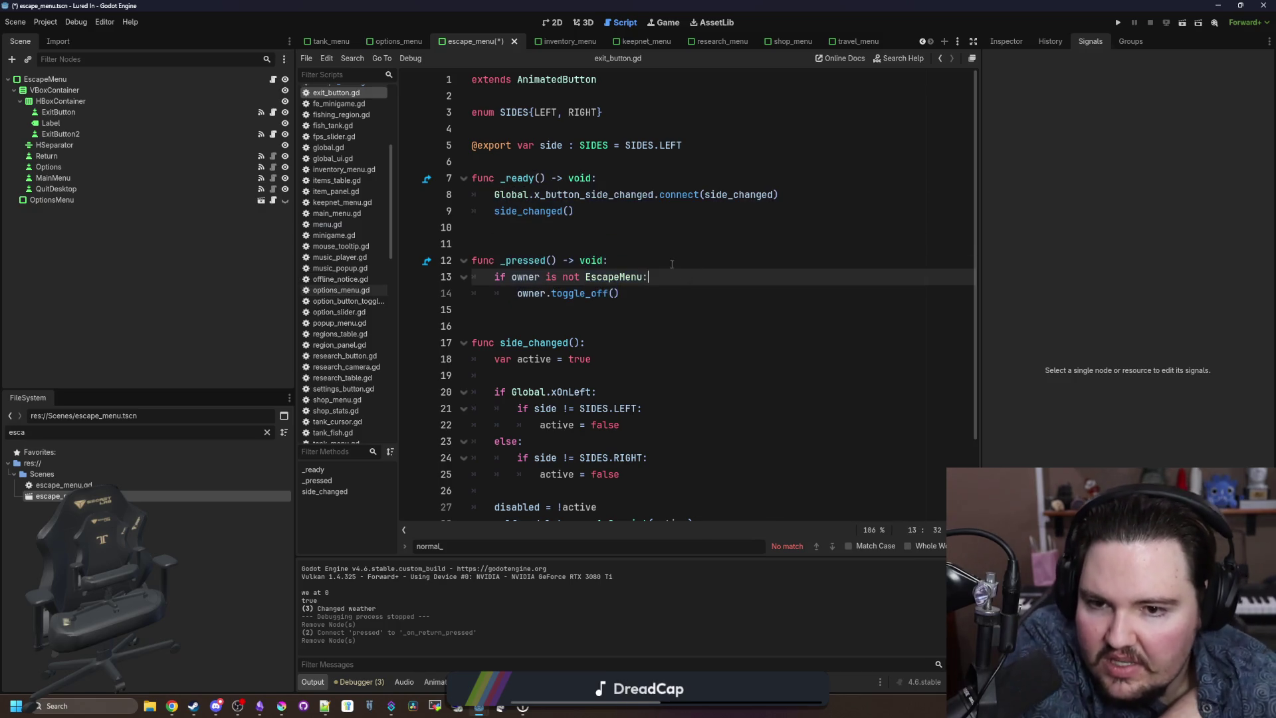
Step: Return to escape_menu.gd, save the scene with Ctrl+S, and run the project
click(273, 79)
click(733, 221)
key(ctrl+s)
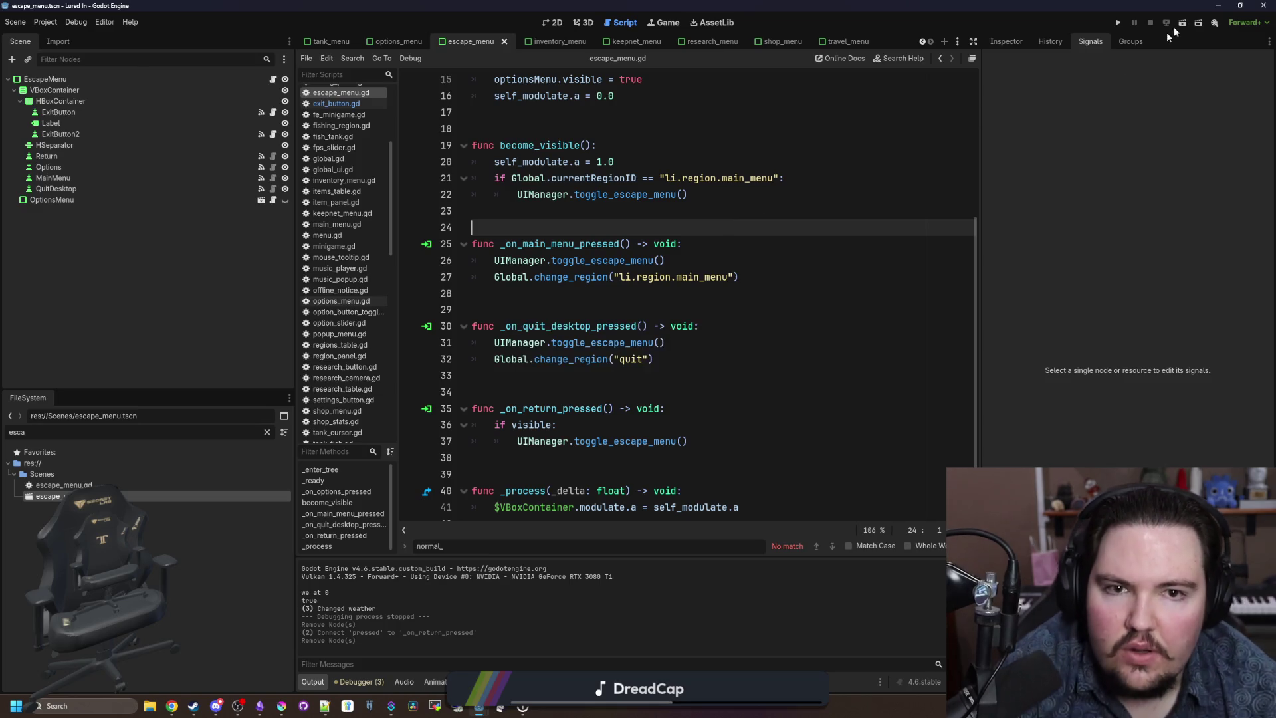
click(1120, 23)
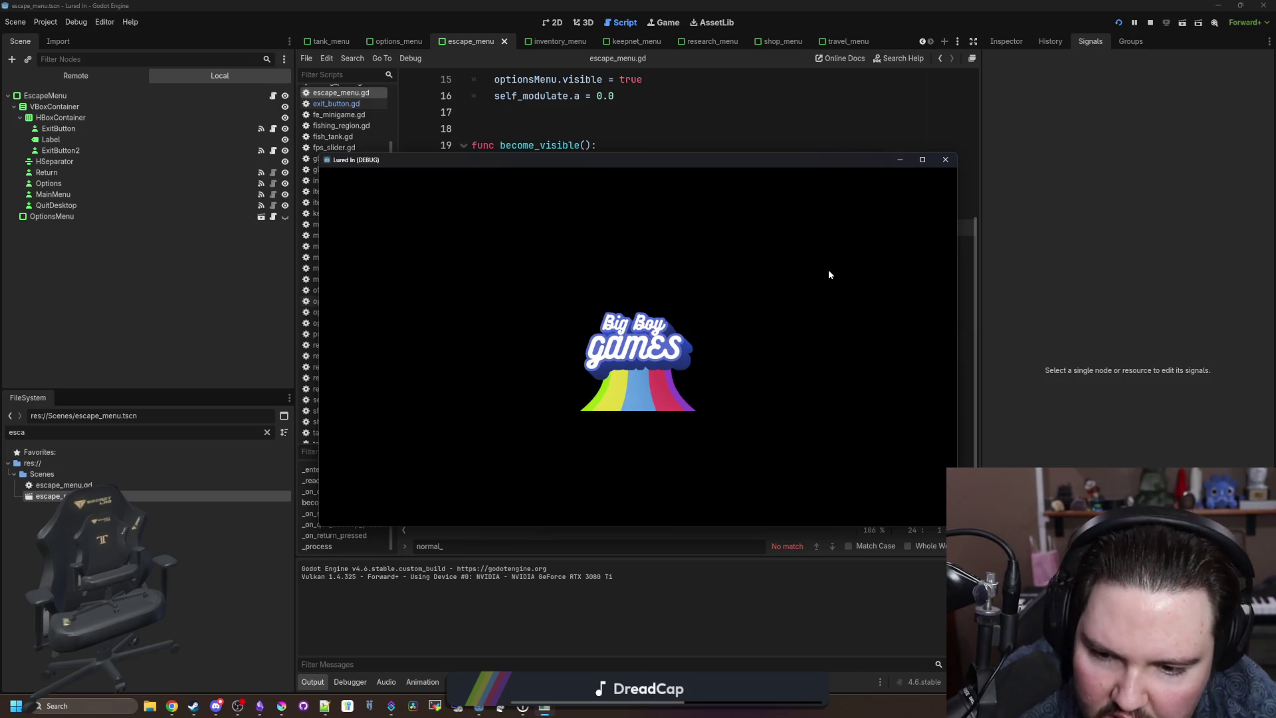
Step: Inspect ExitButton2's properties, then dismiss the game's Welcome Back popup and enlarge the window
click(61, 150)
click(1006, 42)
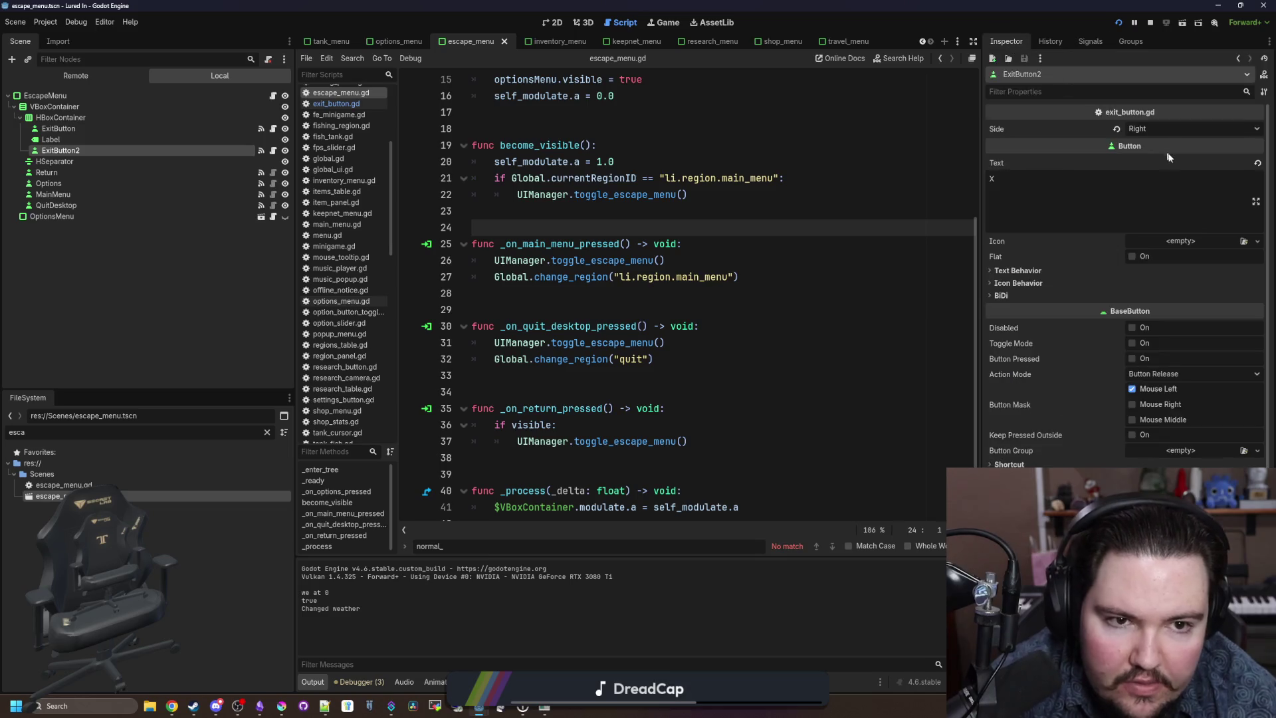
click(662, 24)
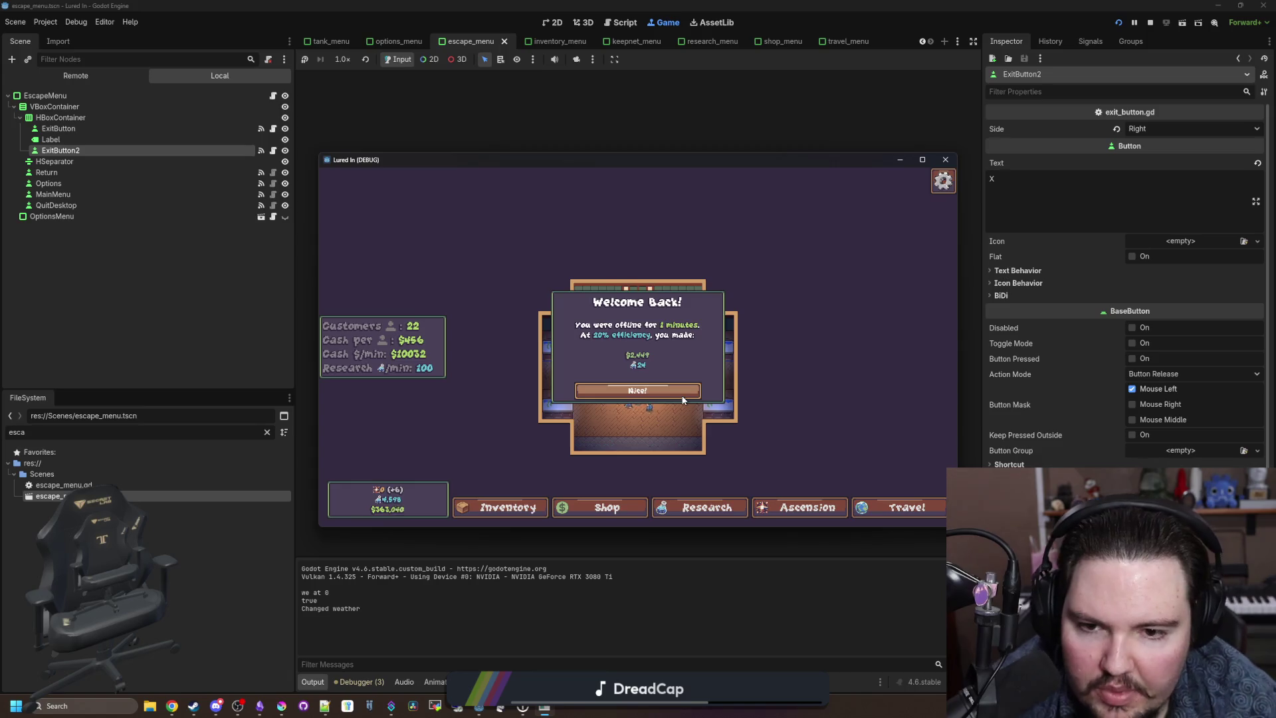
click(682, 392)
click(922, 159)
Step: Open and close the Inventory, Options, Shop, Research and Ascension menus, then open Travel
click(339, 657)
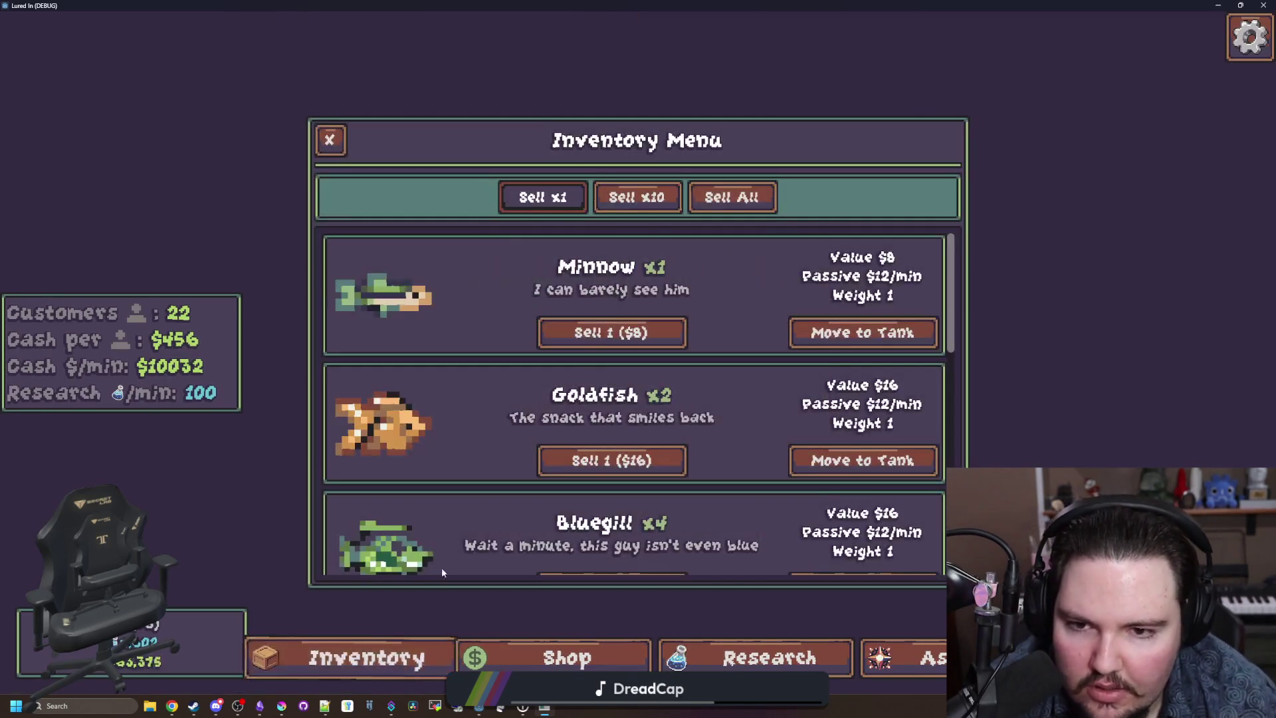
key(Escape)
click(689, 363)
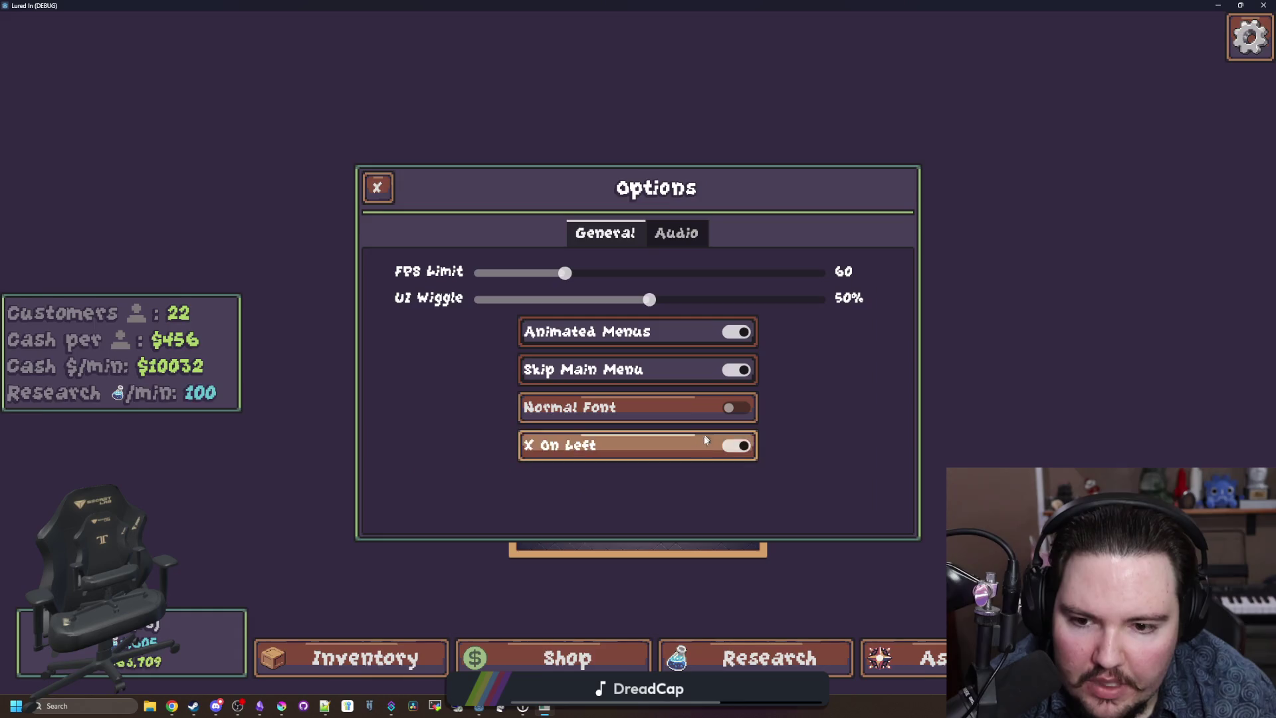
key(Escape)
click(346, 656)
click(648, 665)
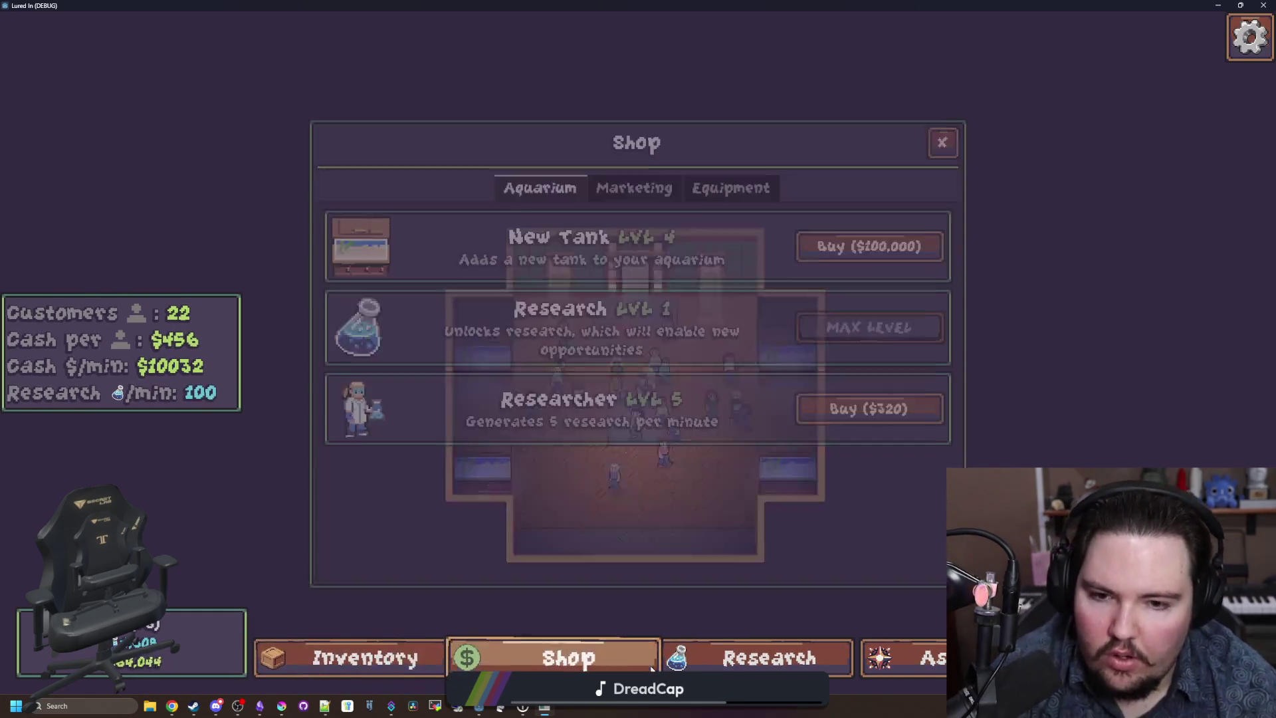
click(758, 658)
click(917, 658)
click(1129, 658)
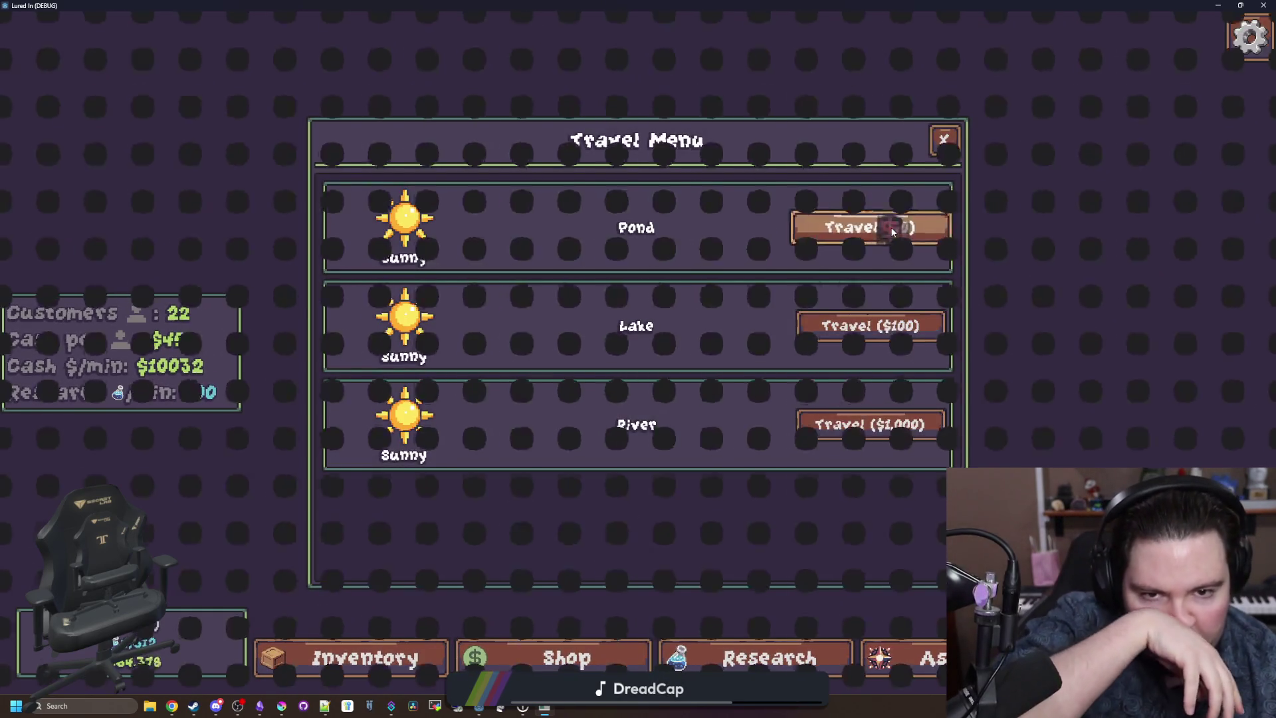
Step: Travel to the Pond, open and close the Keepnet panel repeatedly, and cast the line
click(892, 231)
click(910, 657)
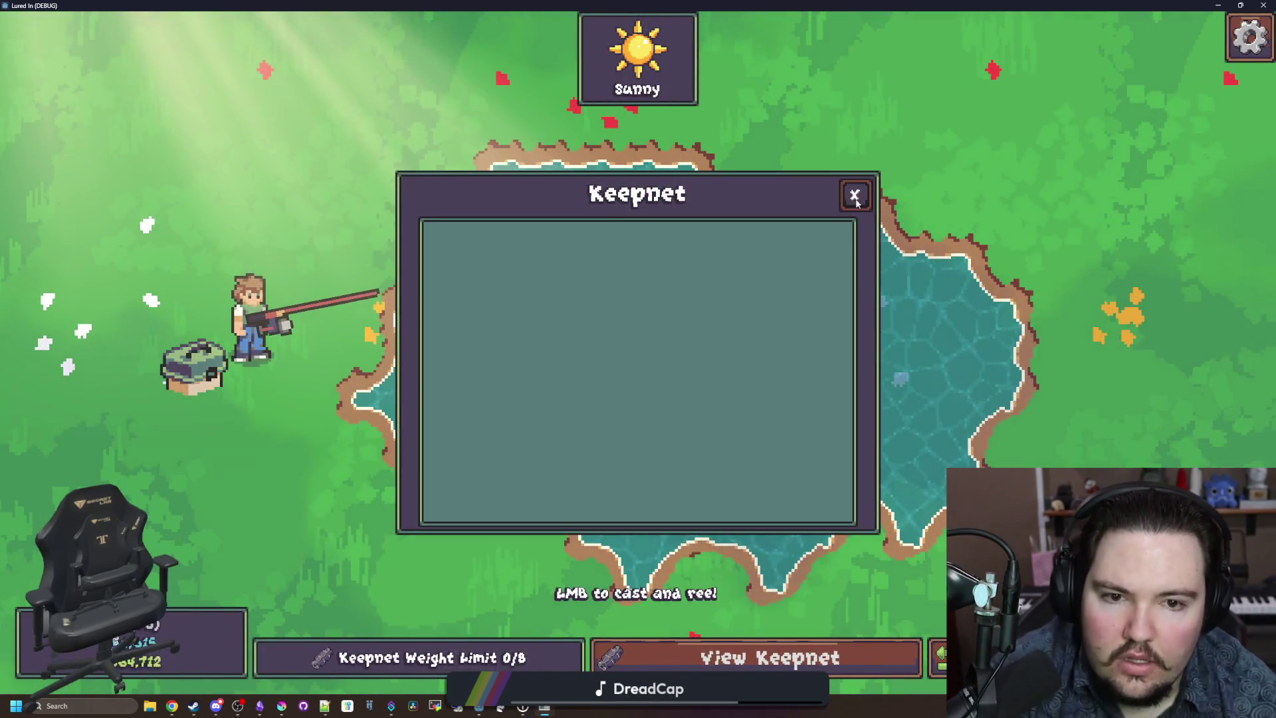
click(854, 195)
click(872, 658)
click(873, 658)
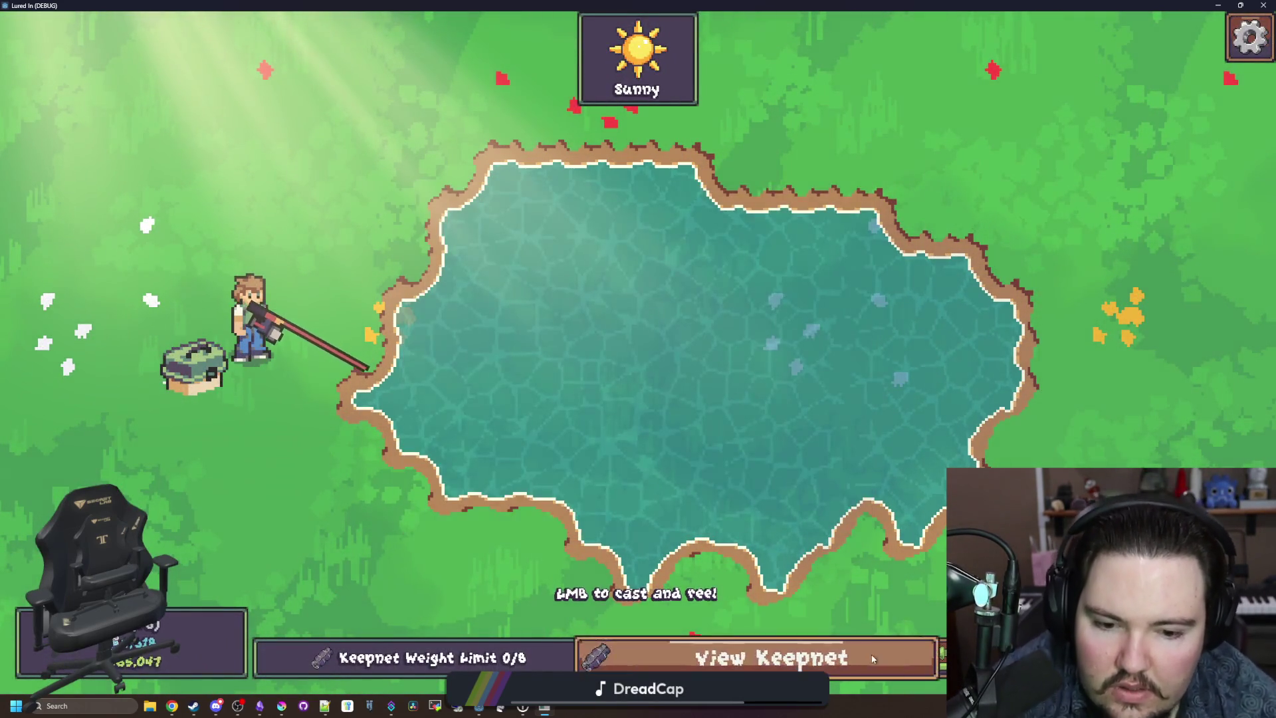
click(873, 658)
click(869, 658)
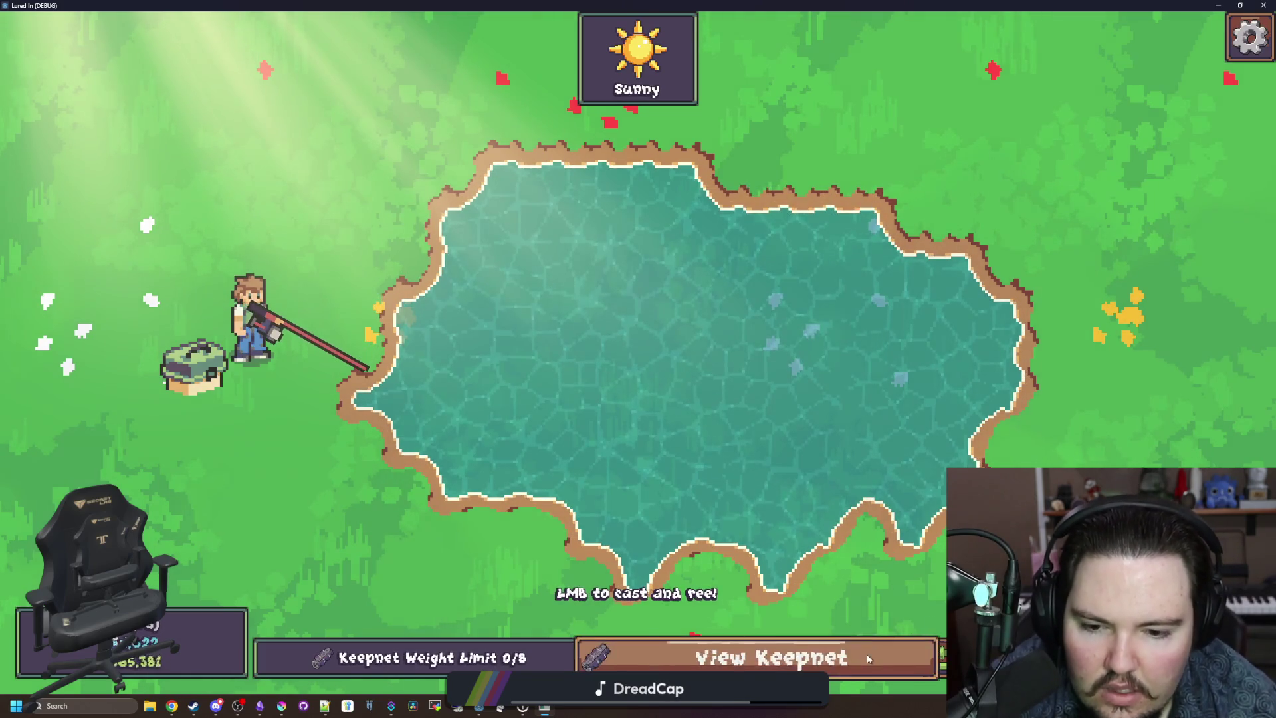
click(755, 336)
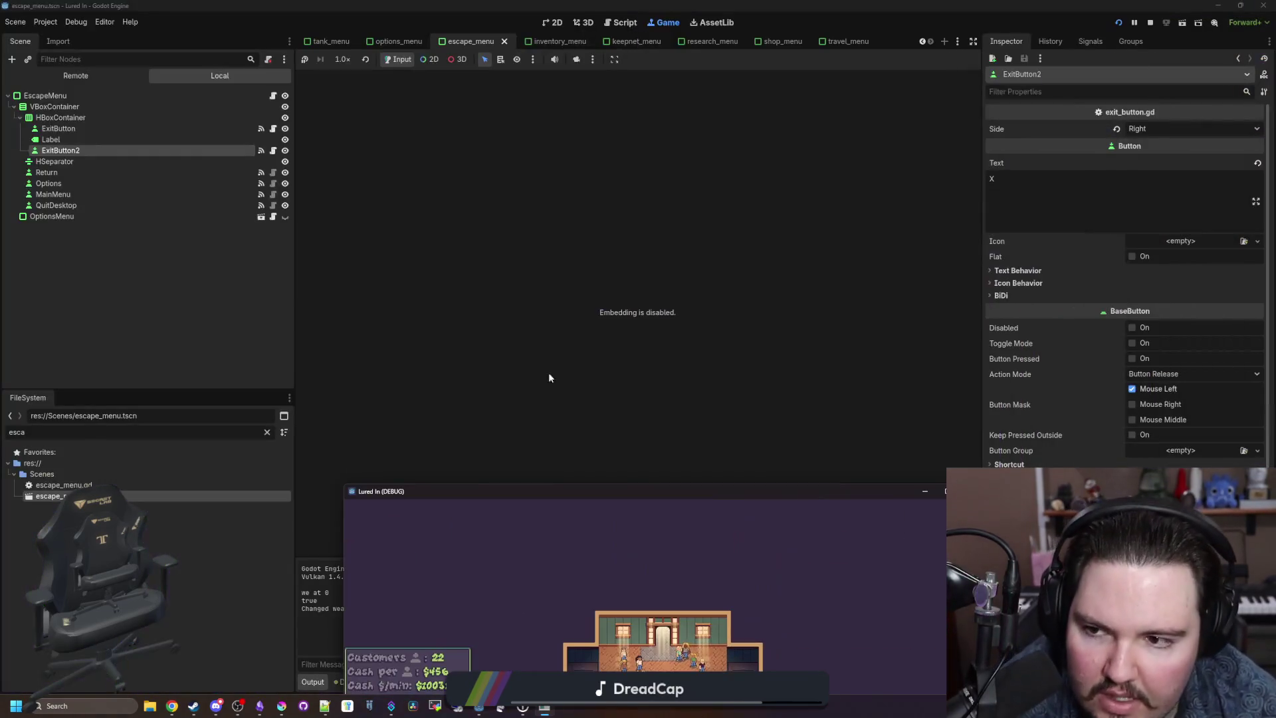
Step: Close the game and open the keepnet menu scene and its script
click(228, 350)
click(267, 433)
text(keepnet)
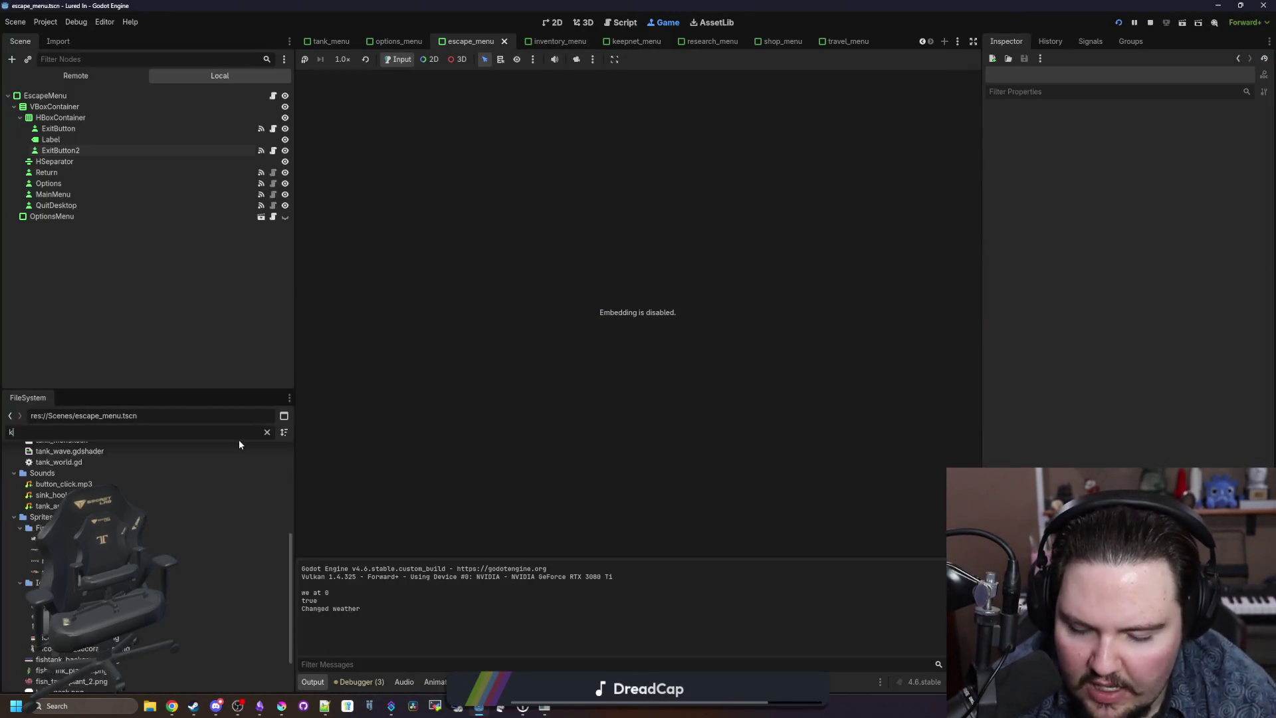
double_click(100, 495)
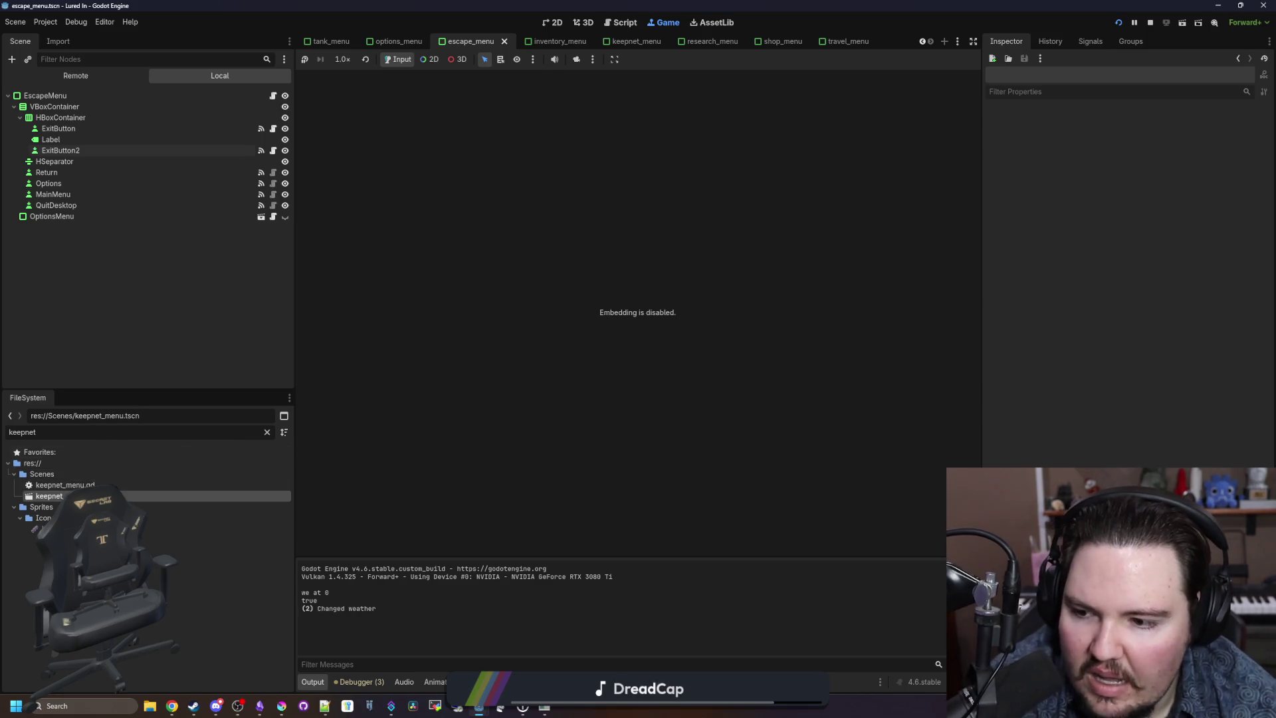
click(272, 95)
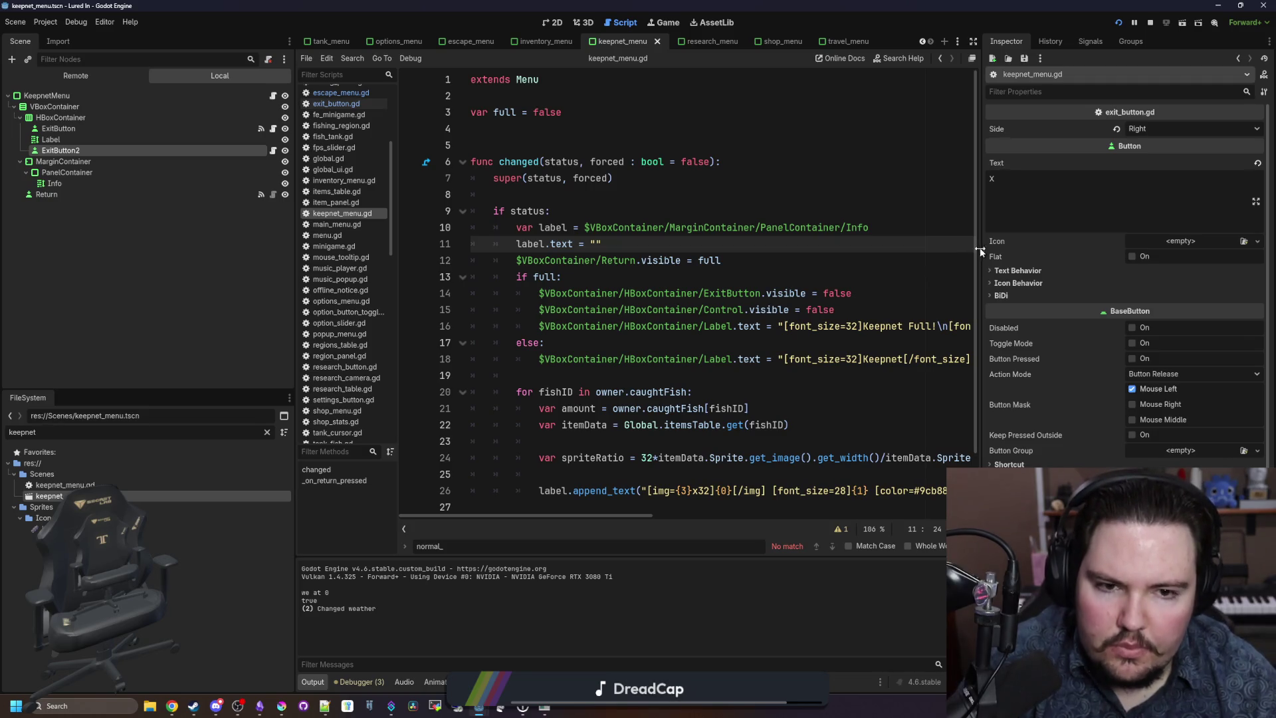
drag(979, 250, 1165, 250)
Step: Search for 'exit' and add a line under line 14 hiding ExitButton2 when full
key(ctrl+f)
text(exit)
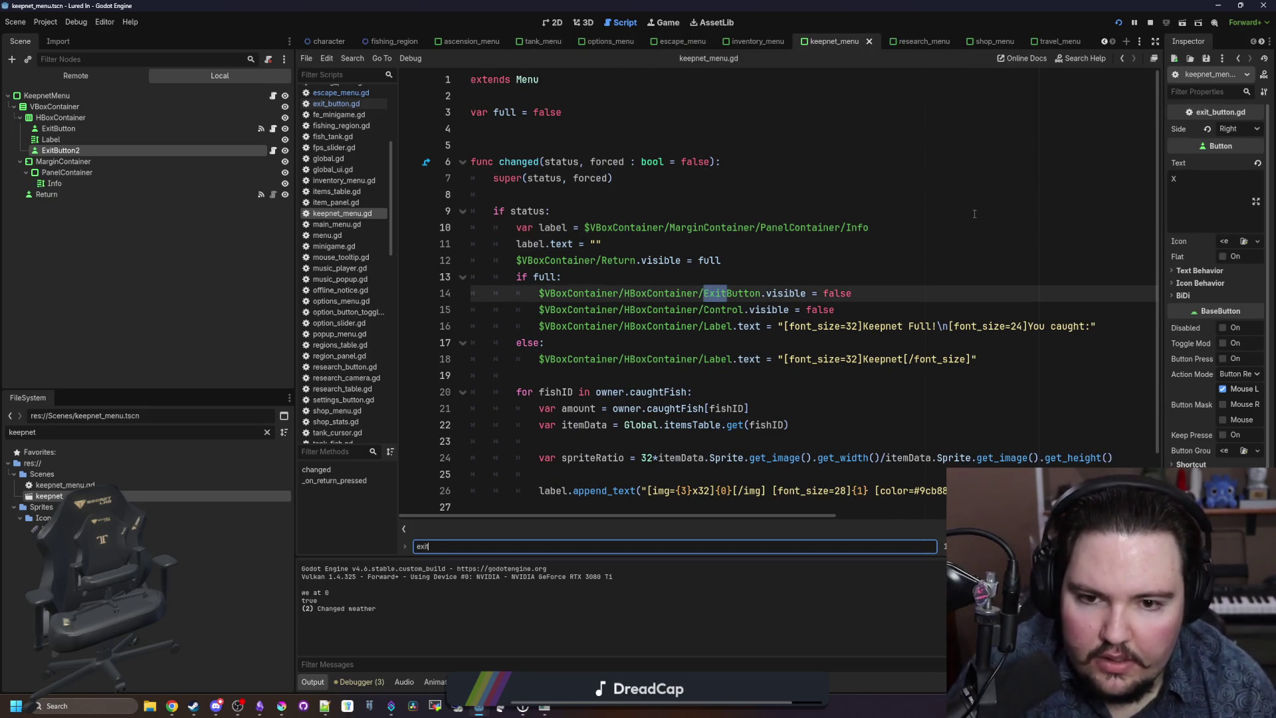
click(846, 259)
mouse_move(853, 293)
mouse_down()
mouse_move(599, 309)
mouse_move(704, 293)
mouse_move(521, 293)
mouse_up()
click(867, 286)
key(Return)
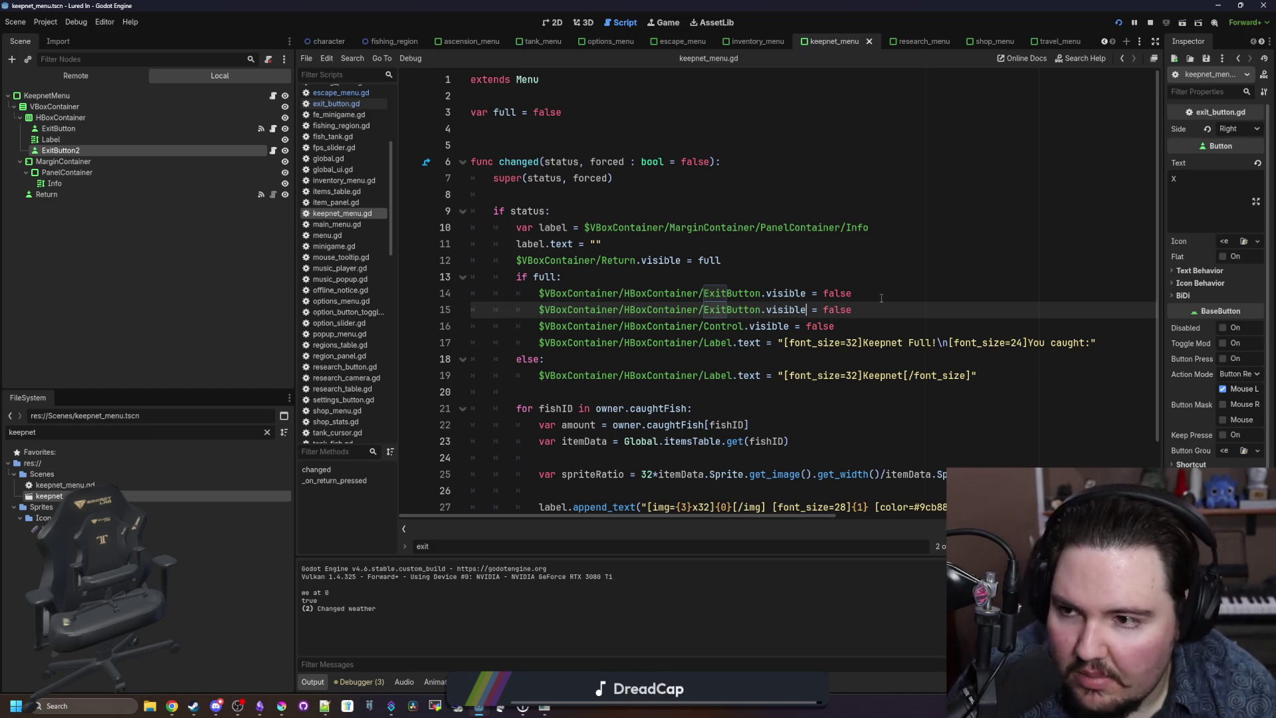
key(Left)
key(Left)
key(Left)
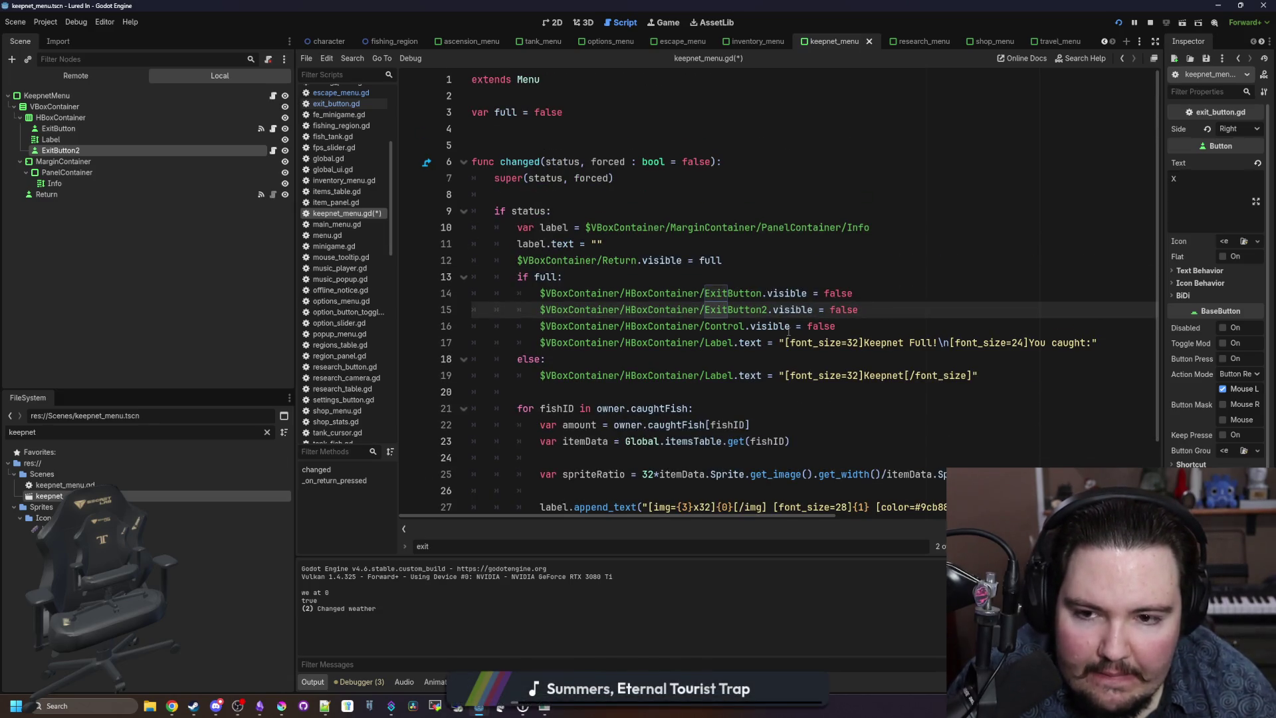
Step: Save keepnet_menu.gd and switch to the Game workspace
scroll(759, 315, down, 2)
click(656, 312)
key(ctrl+s)
scroll(656, 312, up, 1)
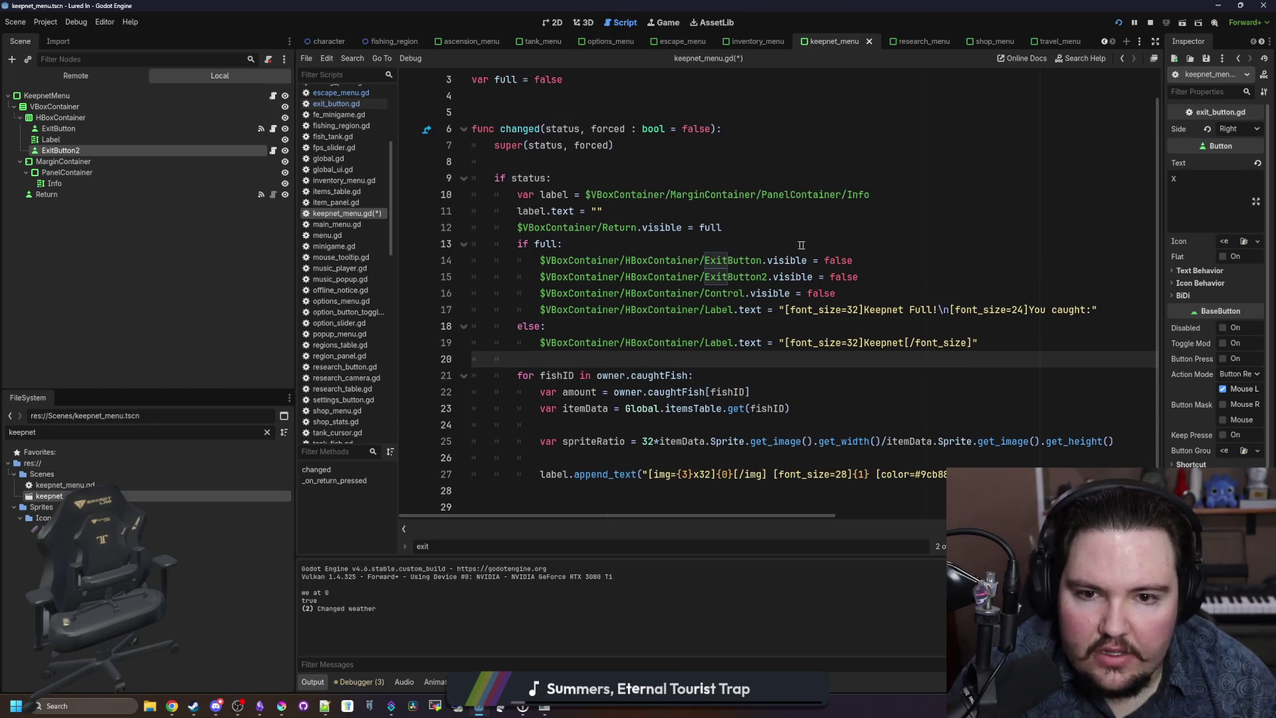
click(805, 245)
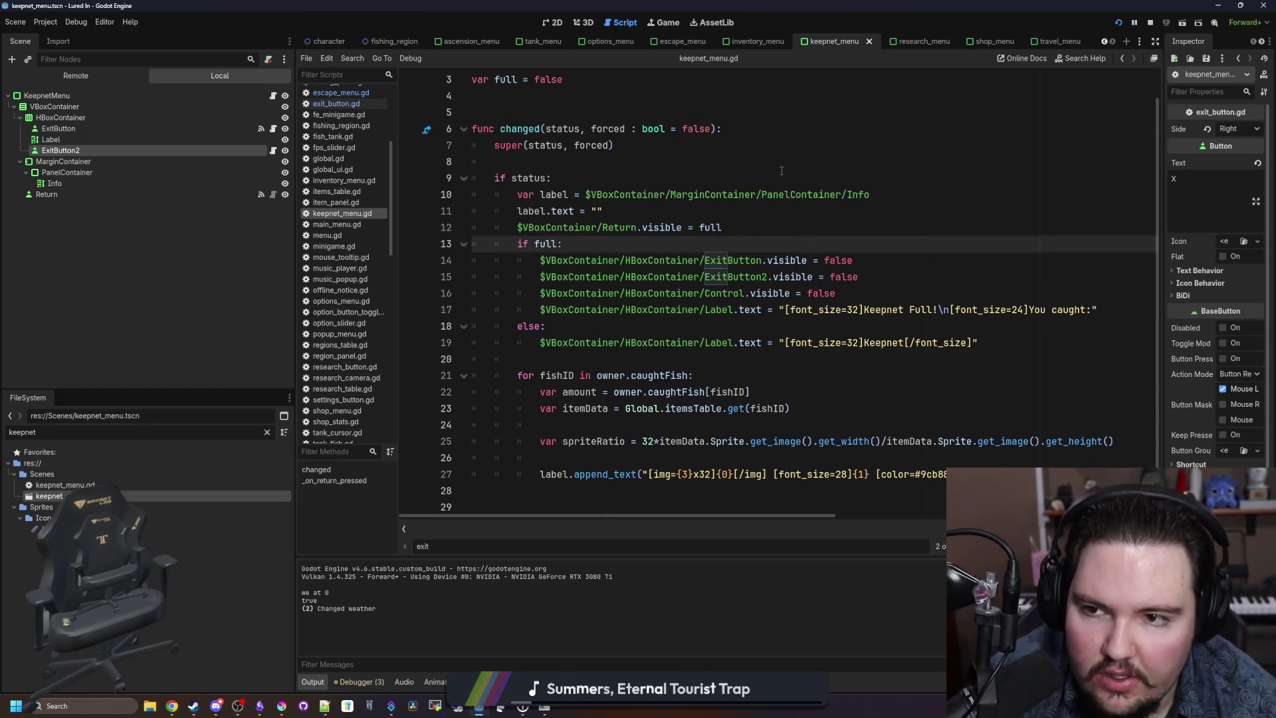
click(667, 23)
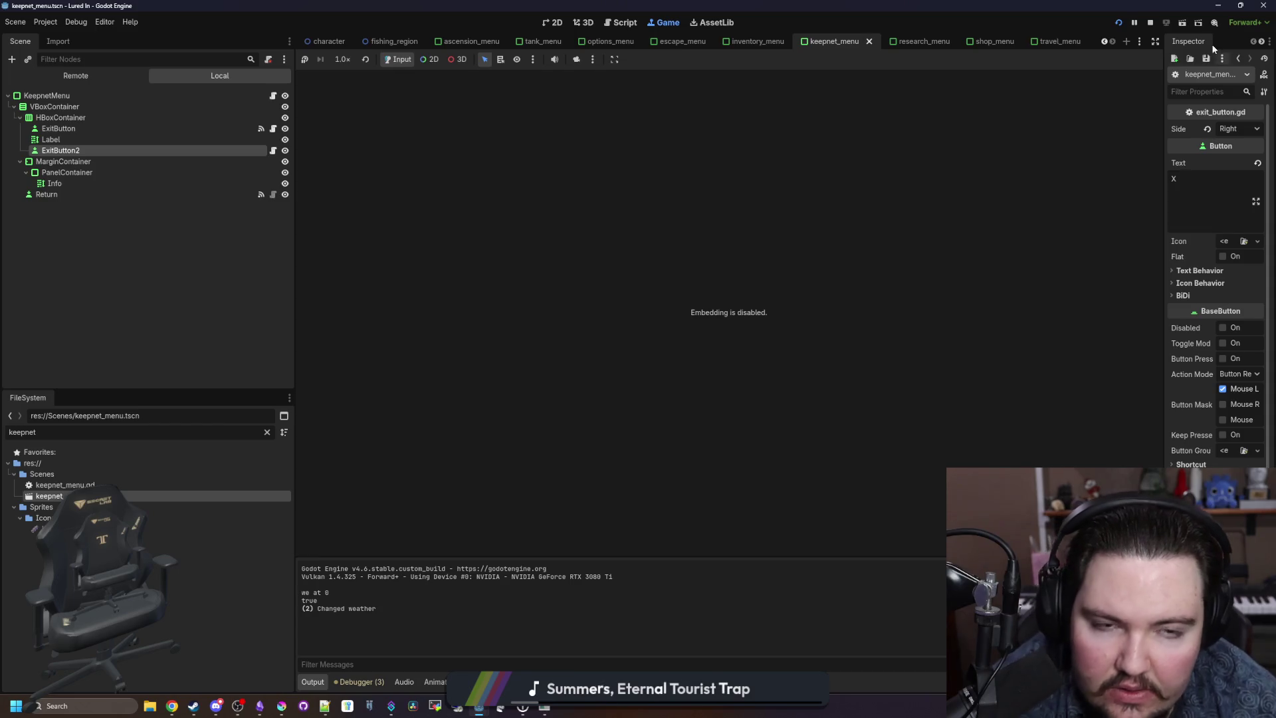
Step: Stop the game, enable Embed Game on Next Play, and run the project again
click(1149, 24)
click(667, 23)
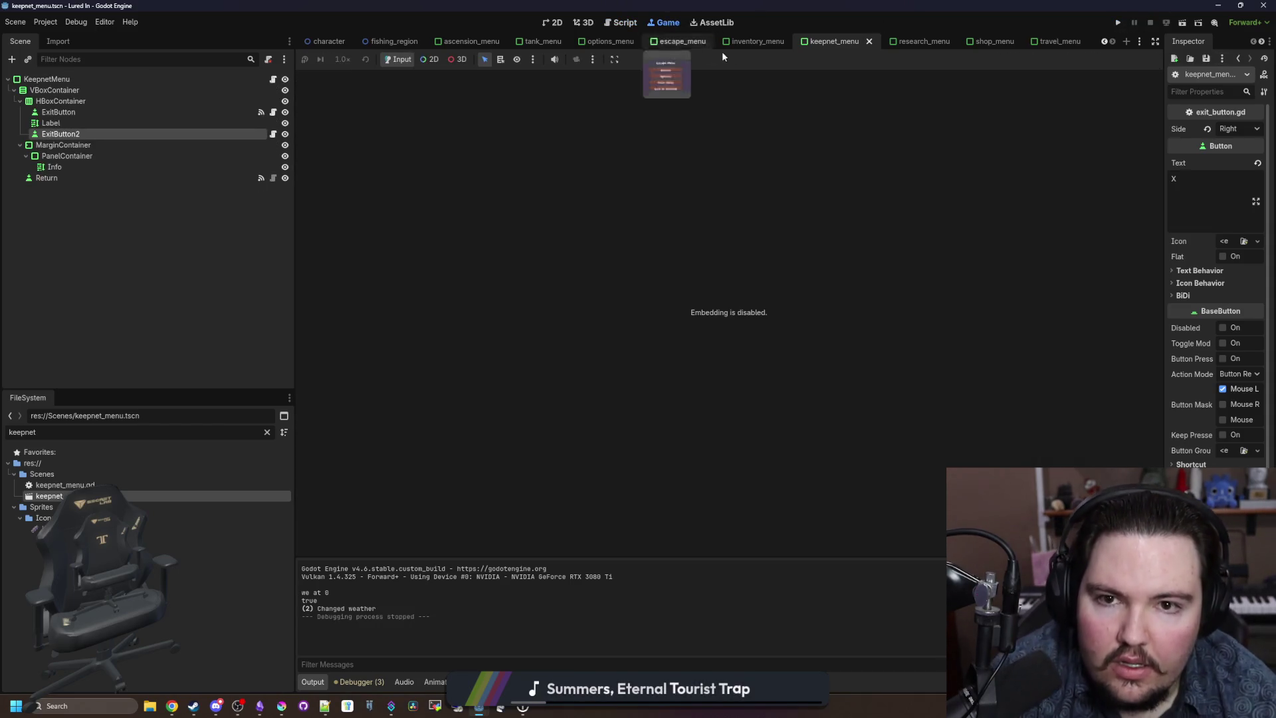
click(614, 59)
click(641, 78)
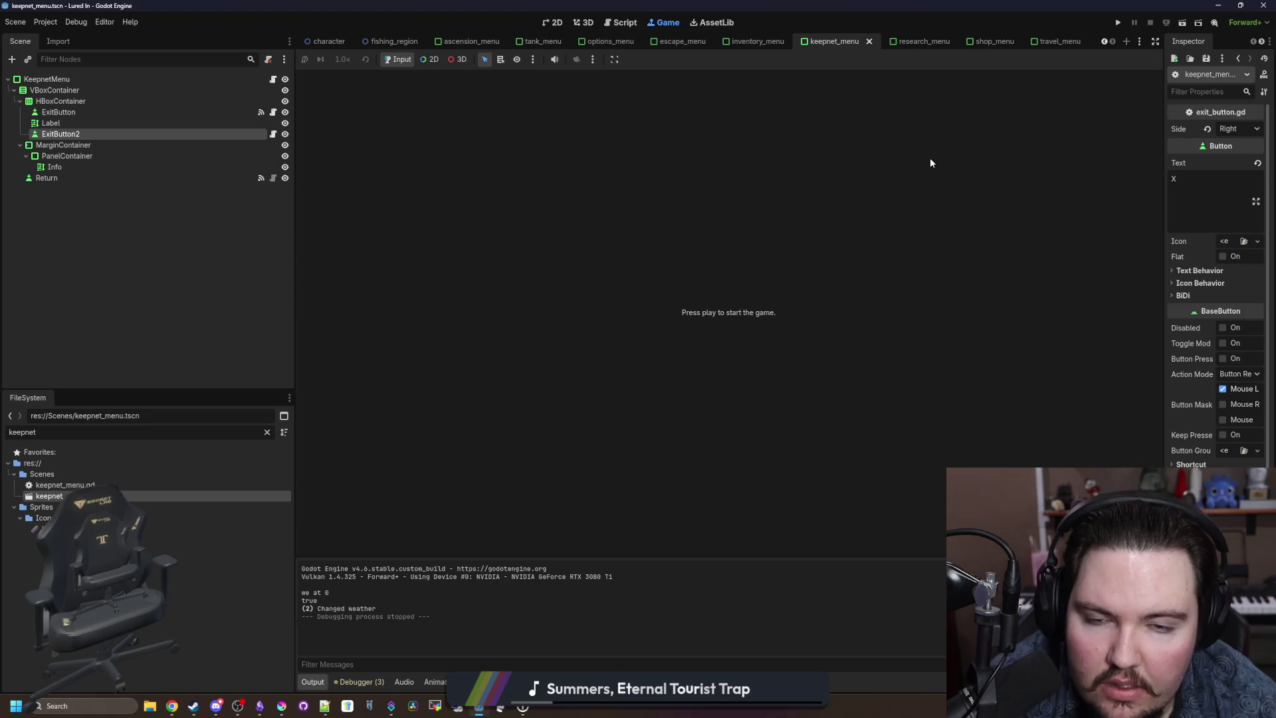
click(1118, 23)
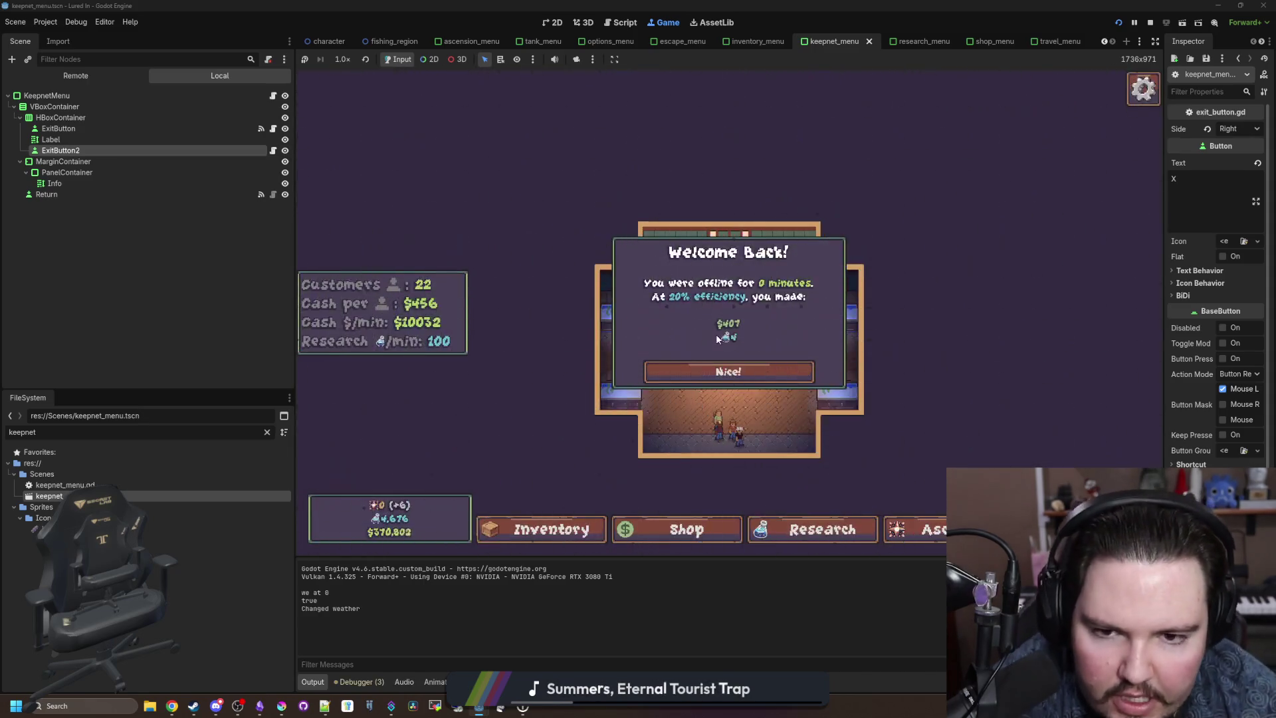
Step: Dismiss Welcome Back and test opening and closing the escape menu, Shop and Options panels
click(724, 370)
key(Escape)
key(Escape)
key(Escape)
key(Escape)
click(681, 535)
key(Escape)
key(Escape)
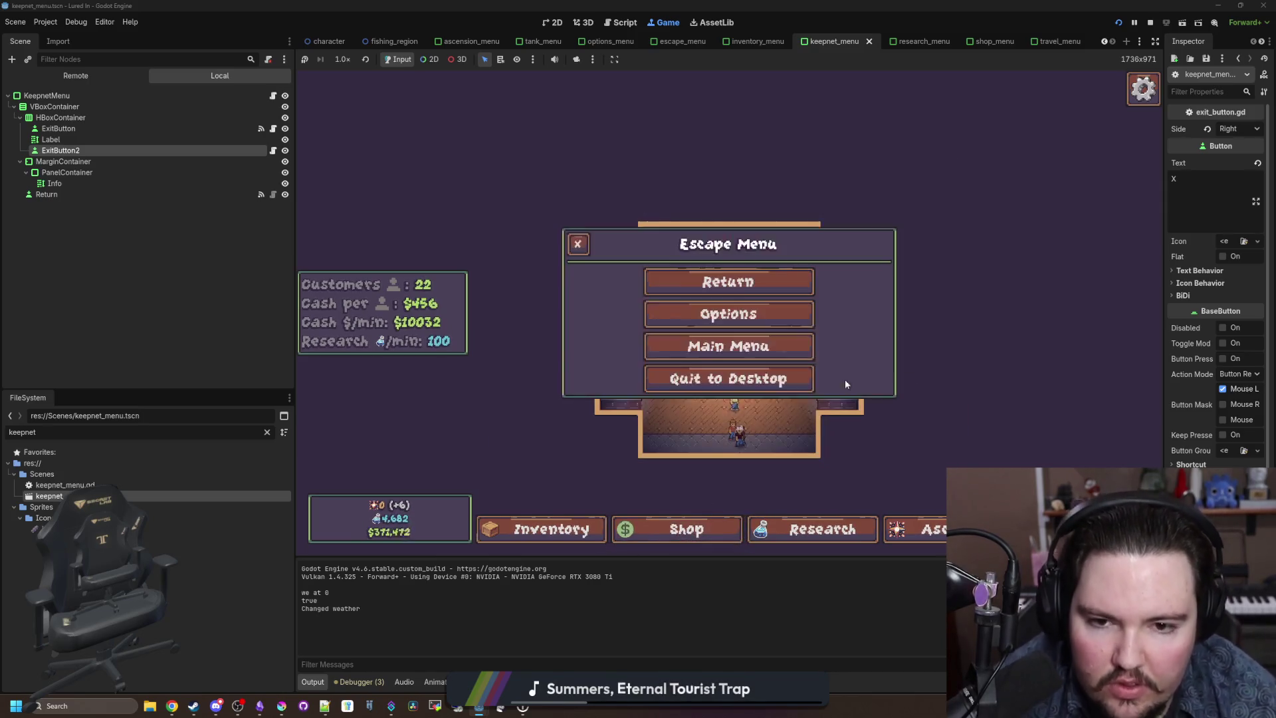
key(Escape)
key(Escape)
key(Escape)
key(Escape)
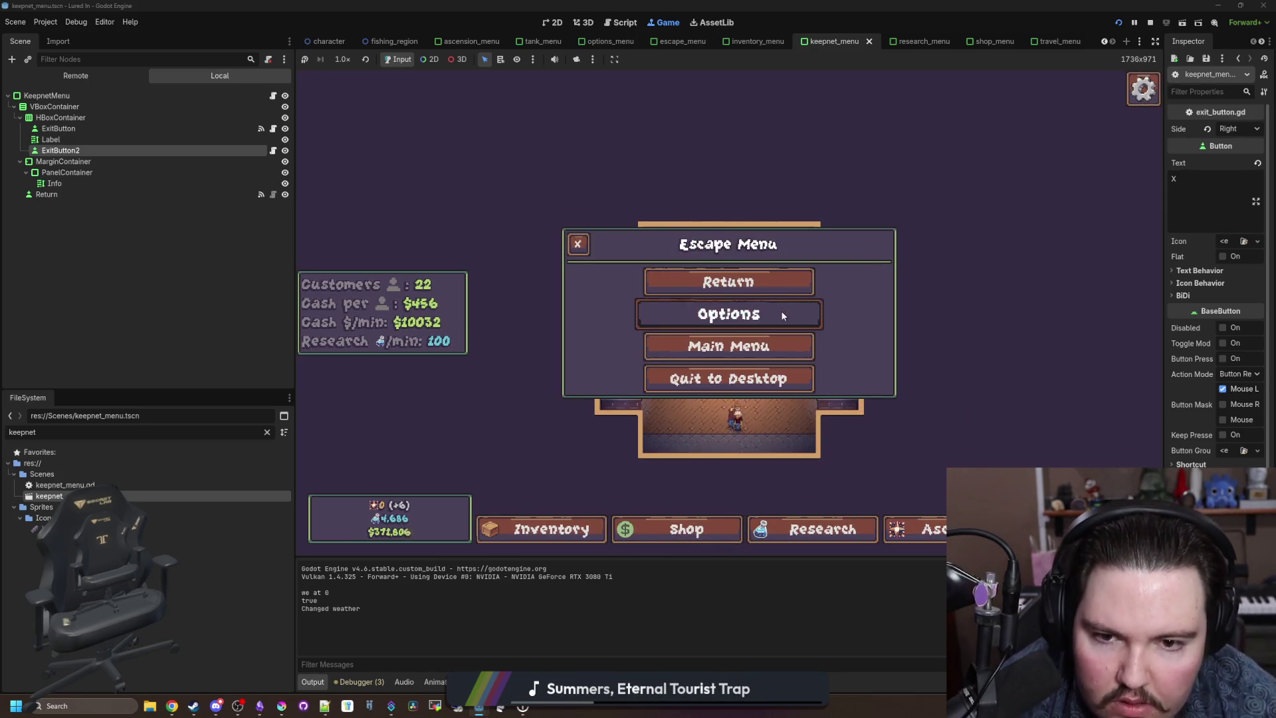
click(780, 312)
Step: Retest closing the escape menu and Shop panel, then open exit_button.gd
key(Escape)
key(Escape)
key(Escape)
key(Escape)
click(878, 246)
key(Escape)
key(Escape)
key(Escape)
key(Escape)
key(Escape)
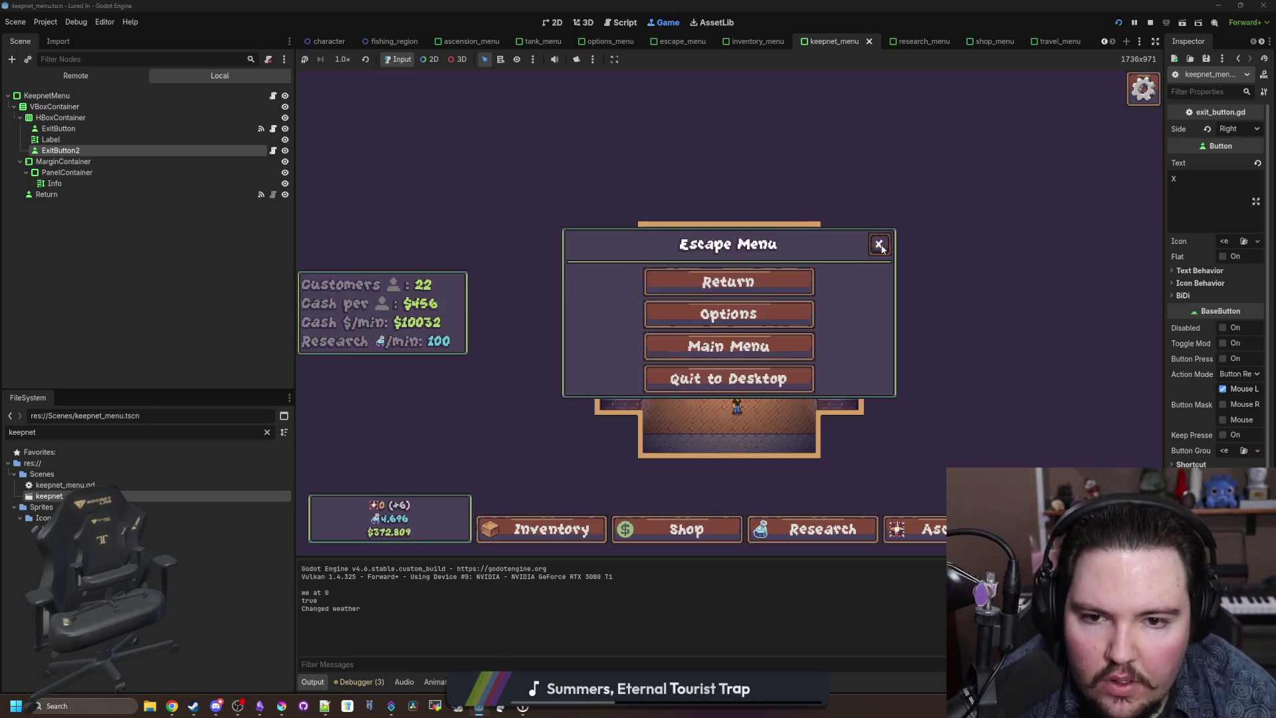
key(Escape)
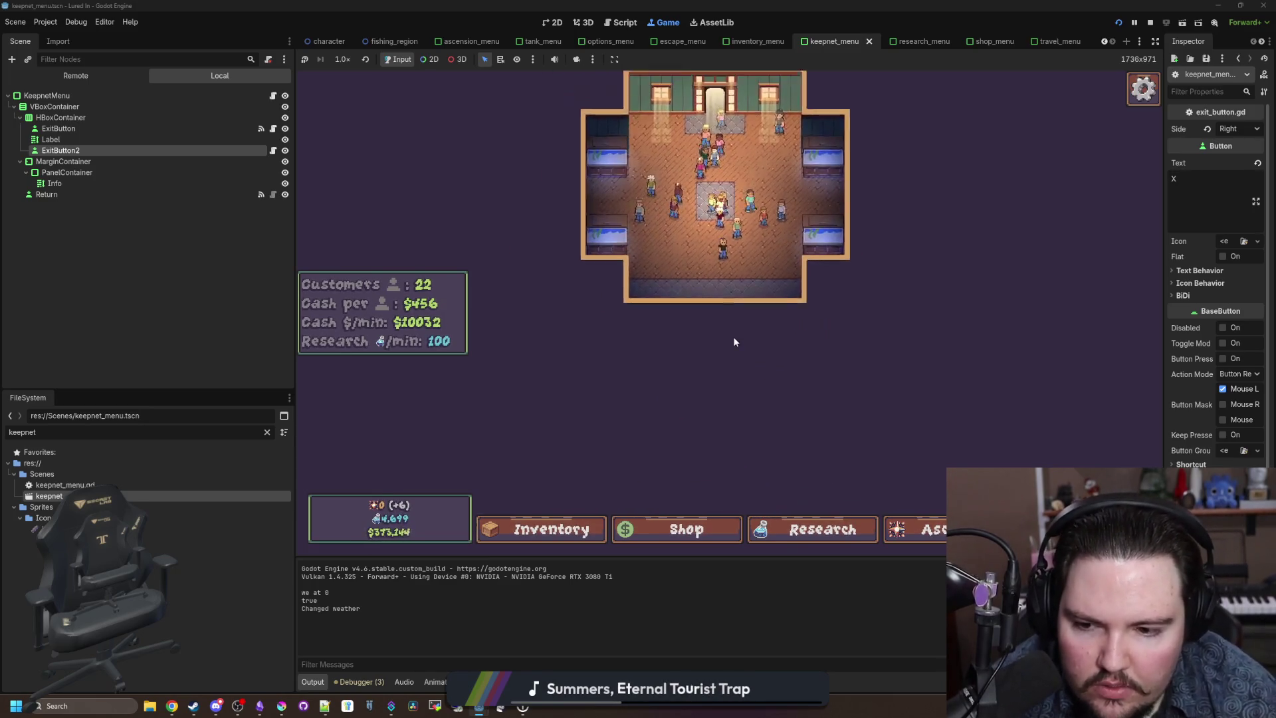
click(685, 529)
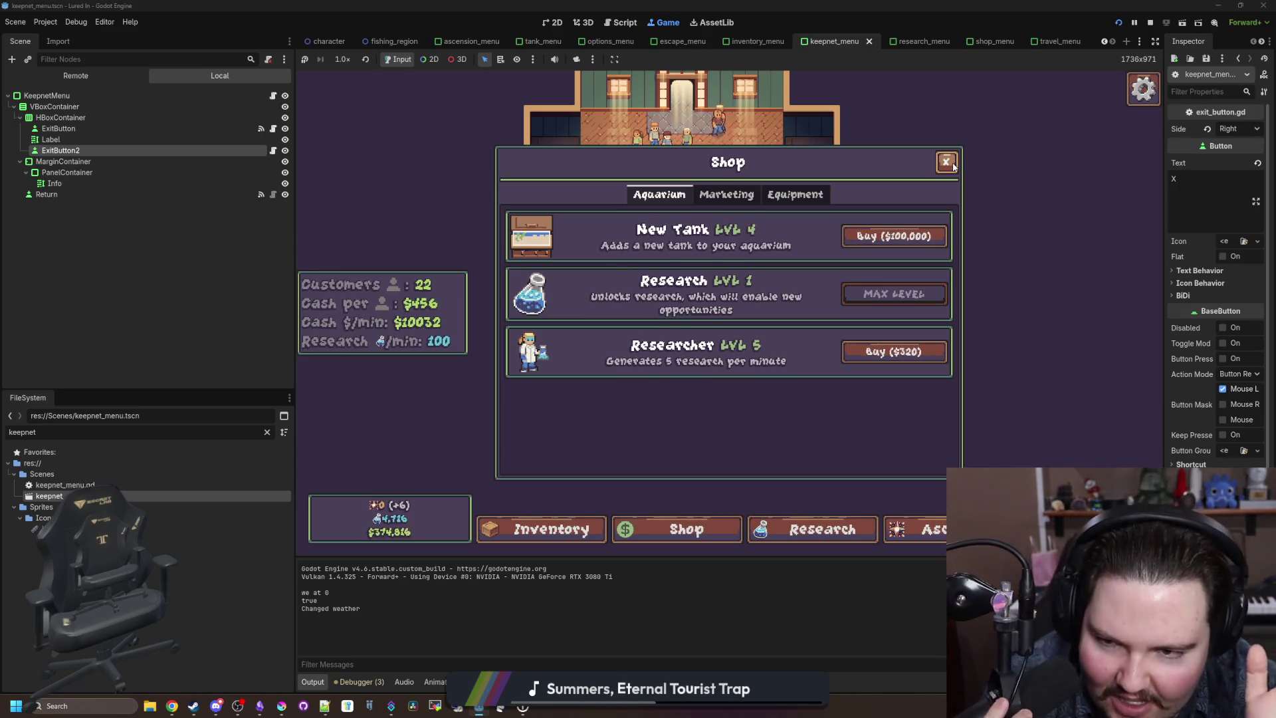
click(953, 166)
key(Escape)
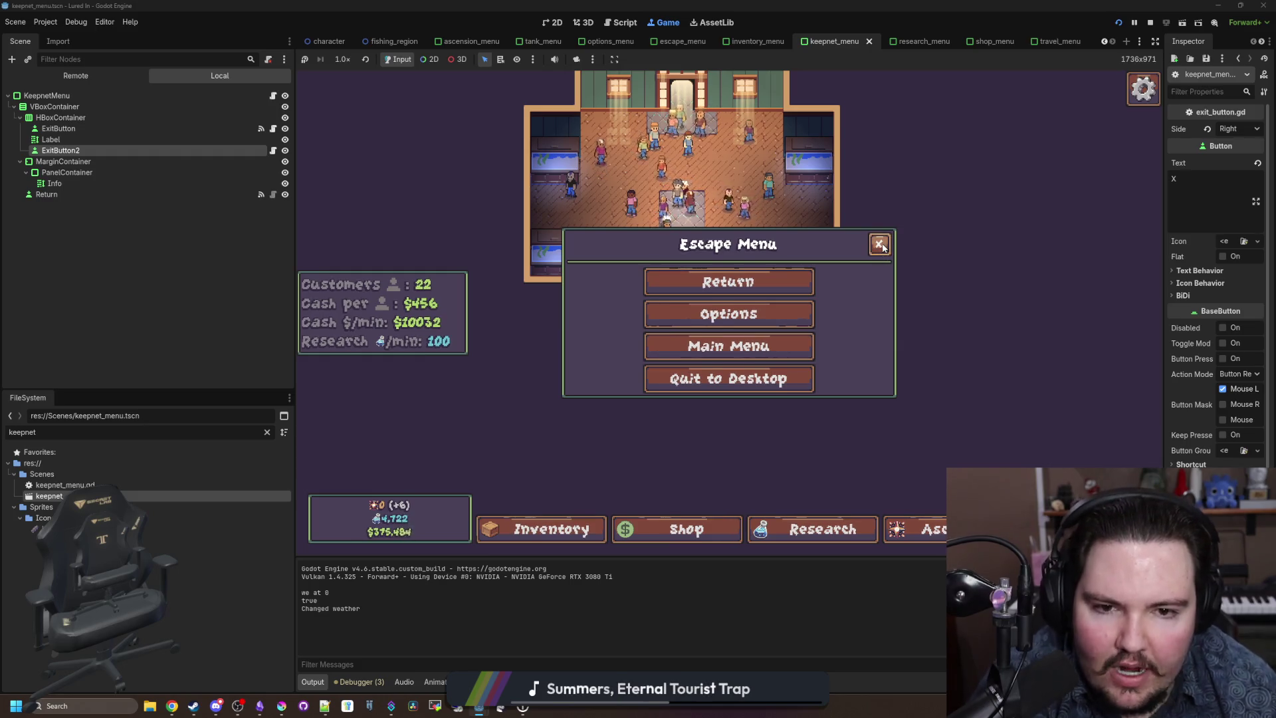
click(273, 150)
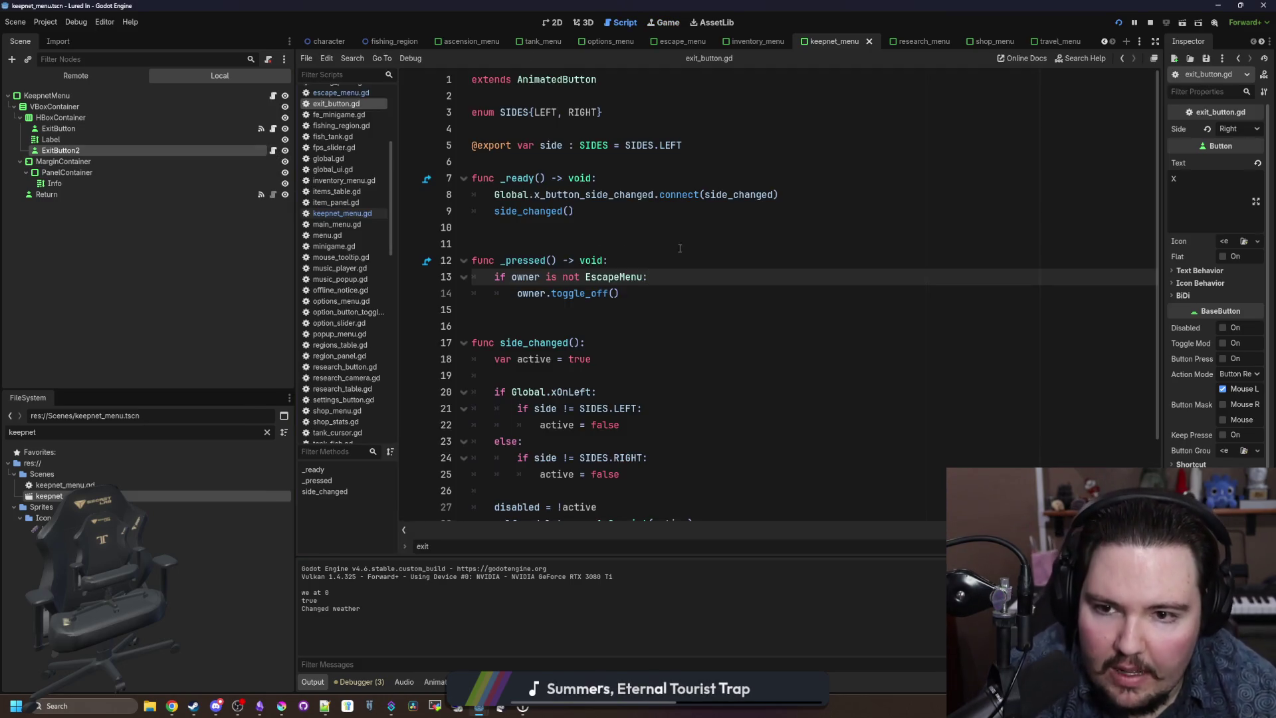
Step: Add super() as the first line of exit_button.gd's _ready function
click(638, 189)
key(Up)
key(Return)
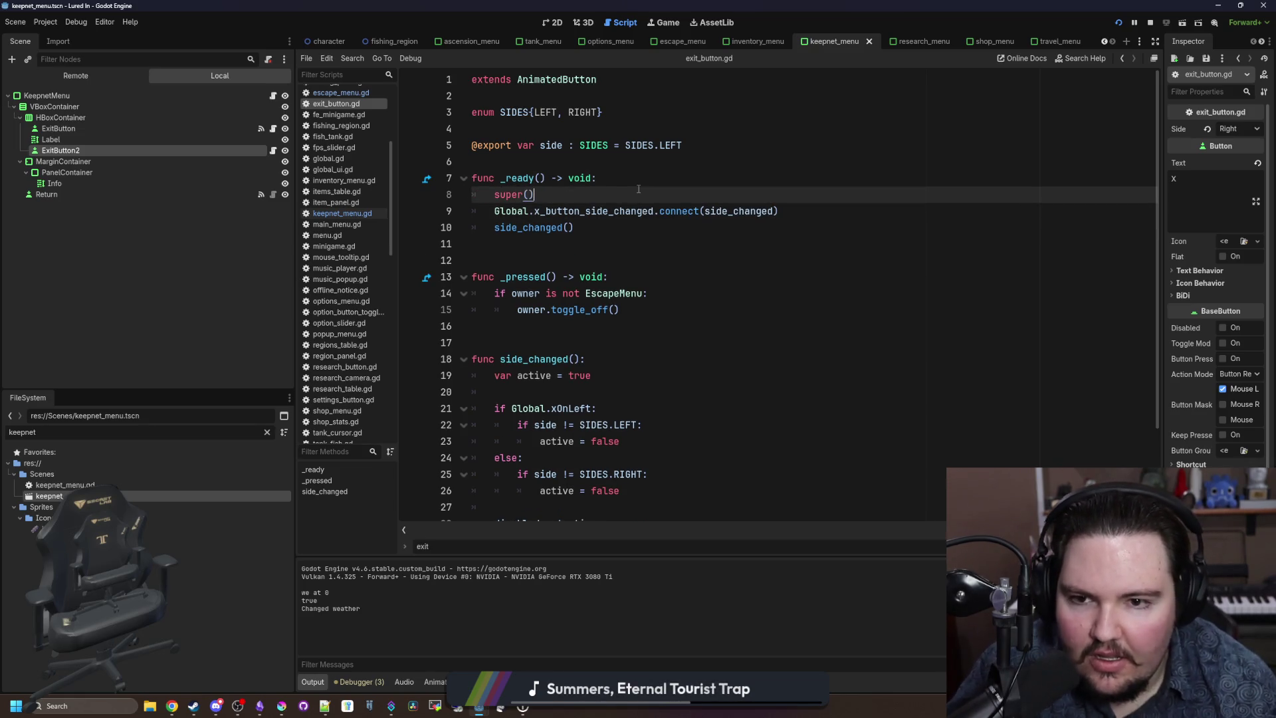
click(638, 178)
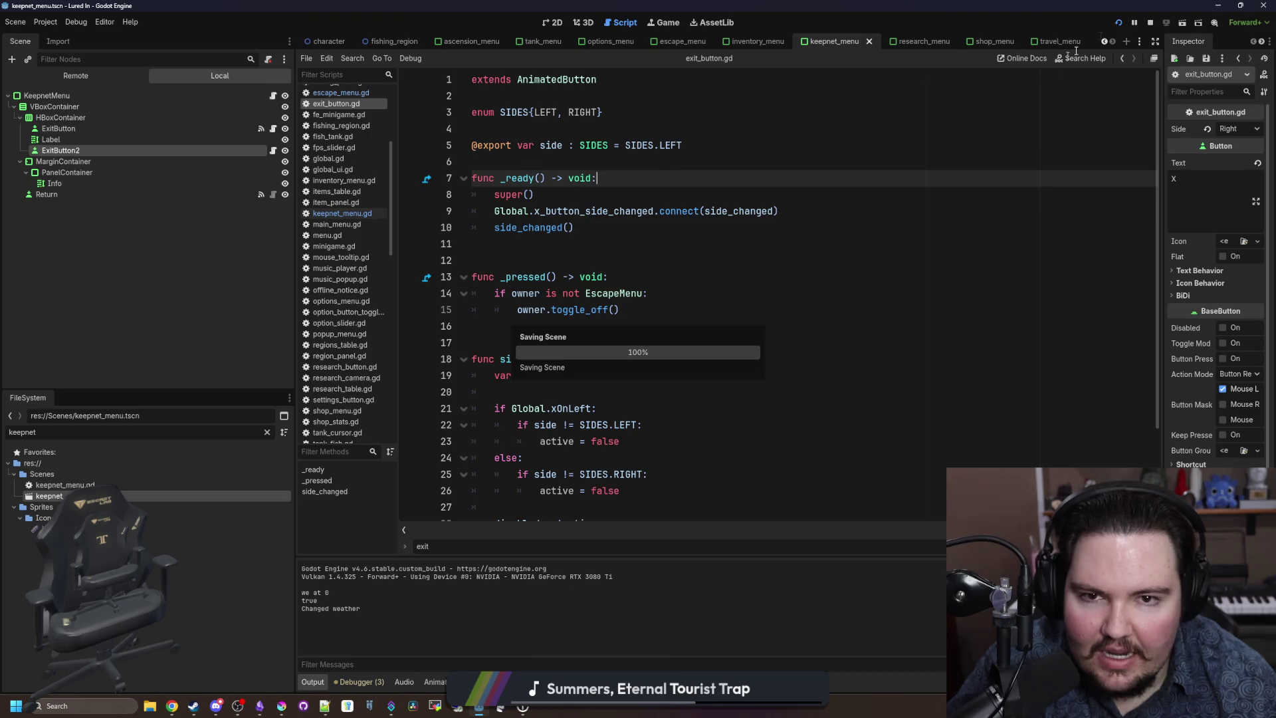
Step: Restart the game and test the Shop, Options and escape menu X buttons
click(1151, 22)
click(1116, 23)
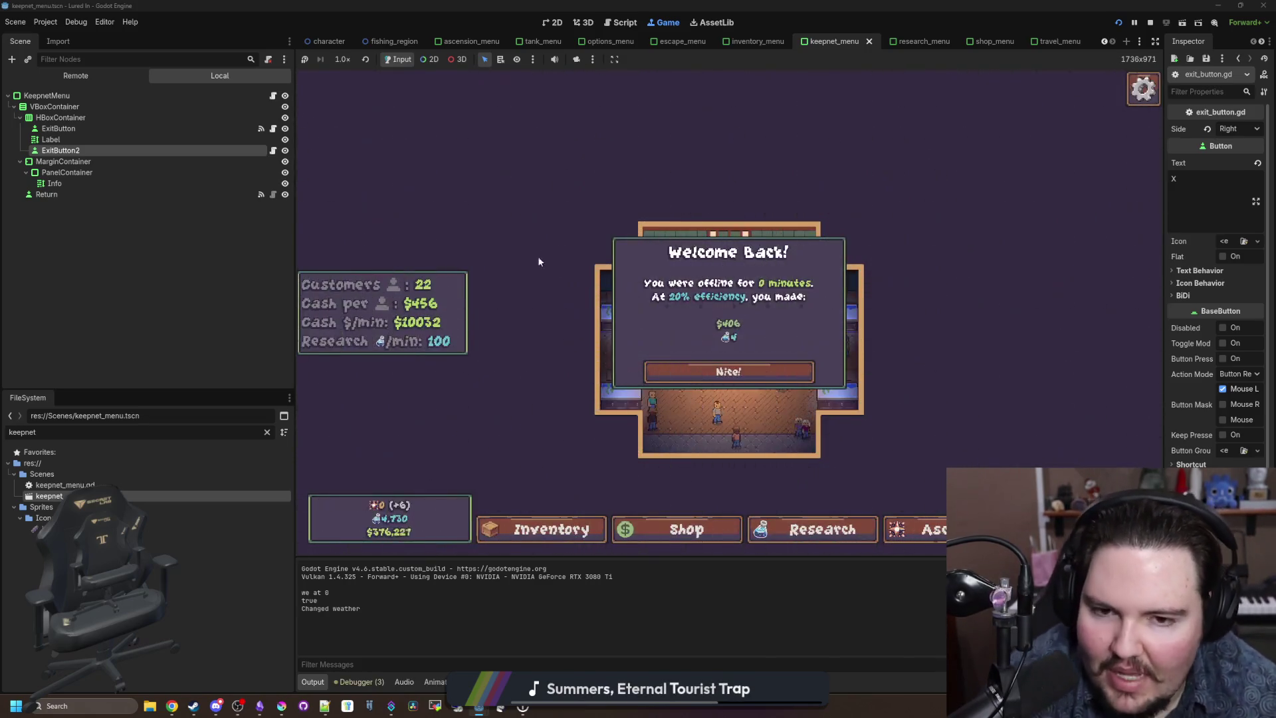
click(729, 372)
click(686, 529)
key(Escape)
key(Escape)
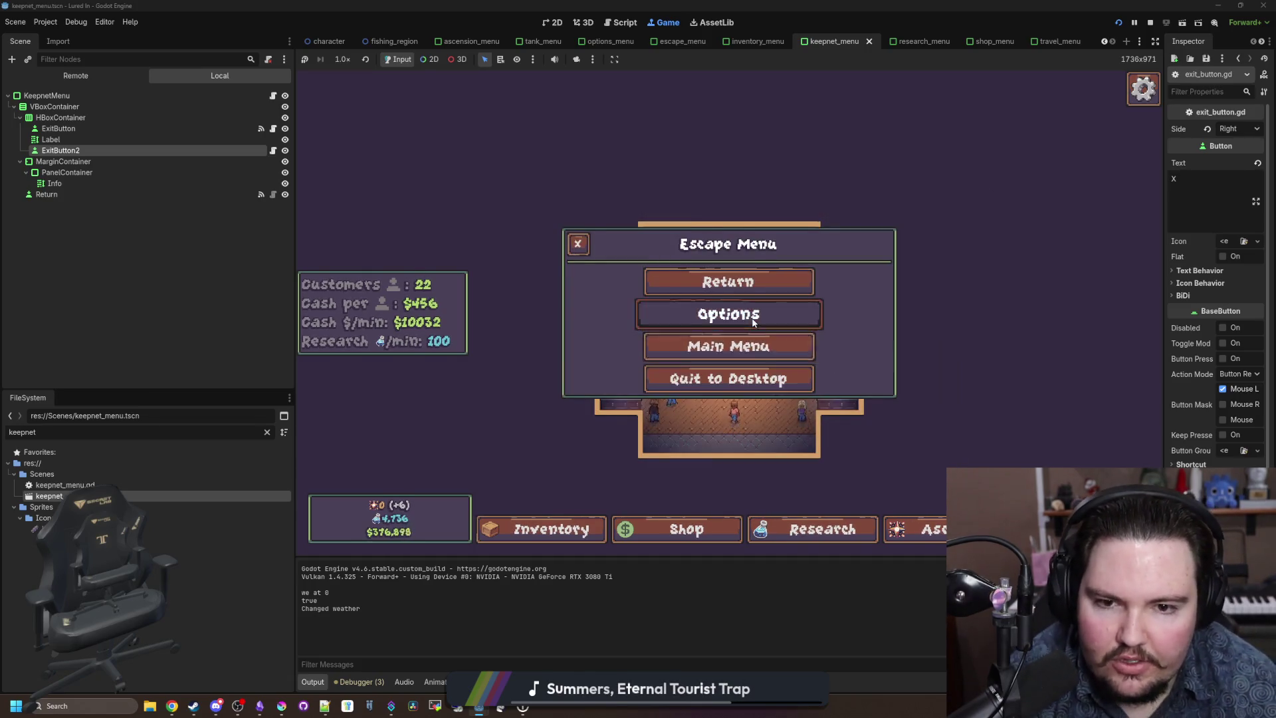
click(728, 314)
key(Escape)
key(Escape)
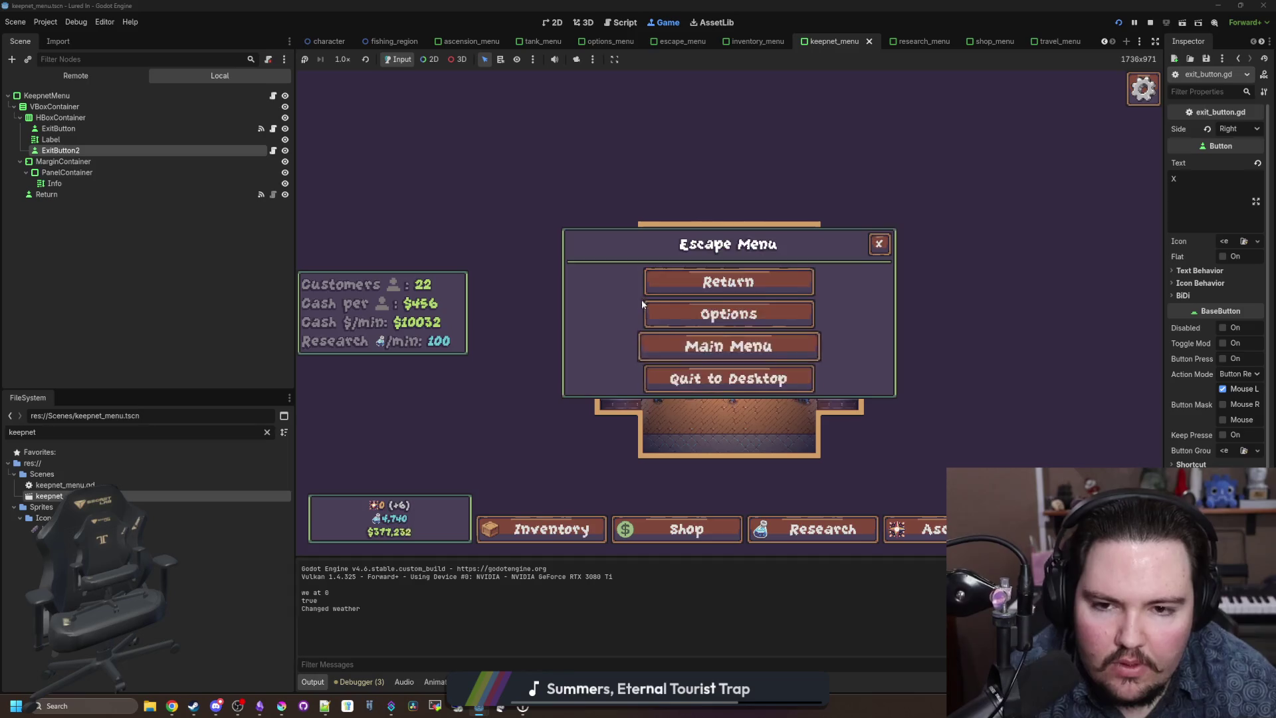
click(729, 314)
click(545, 196)
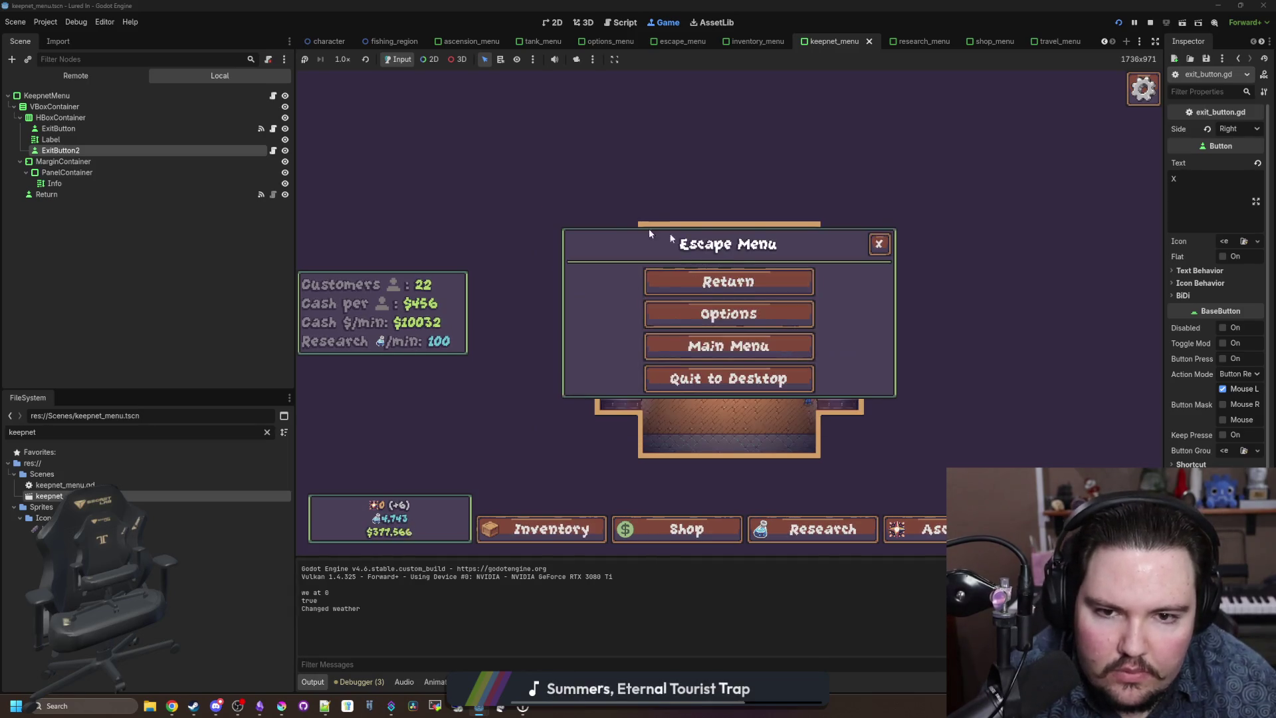
click(878, 243)
Step: Test the Shop and Options panels once more, then stop the game and return to the script
click(686, 529)
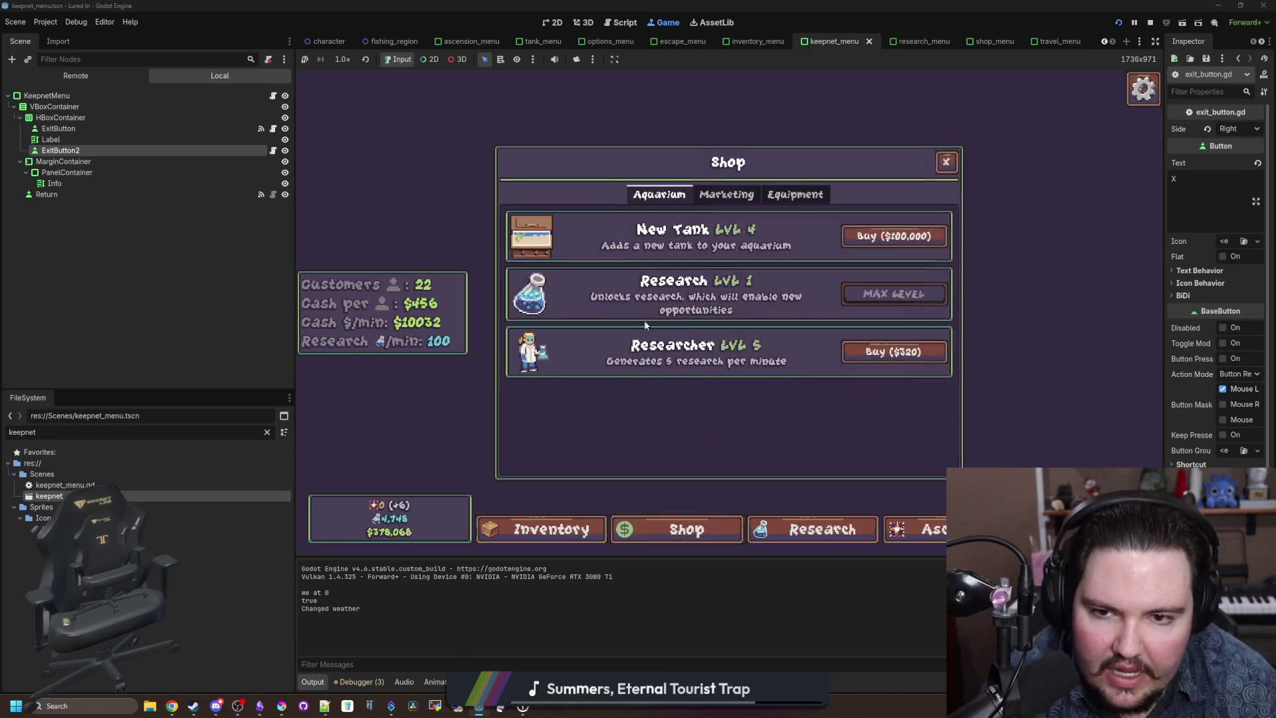
click(946, 162)
key(Escape)
click(730, 315)
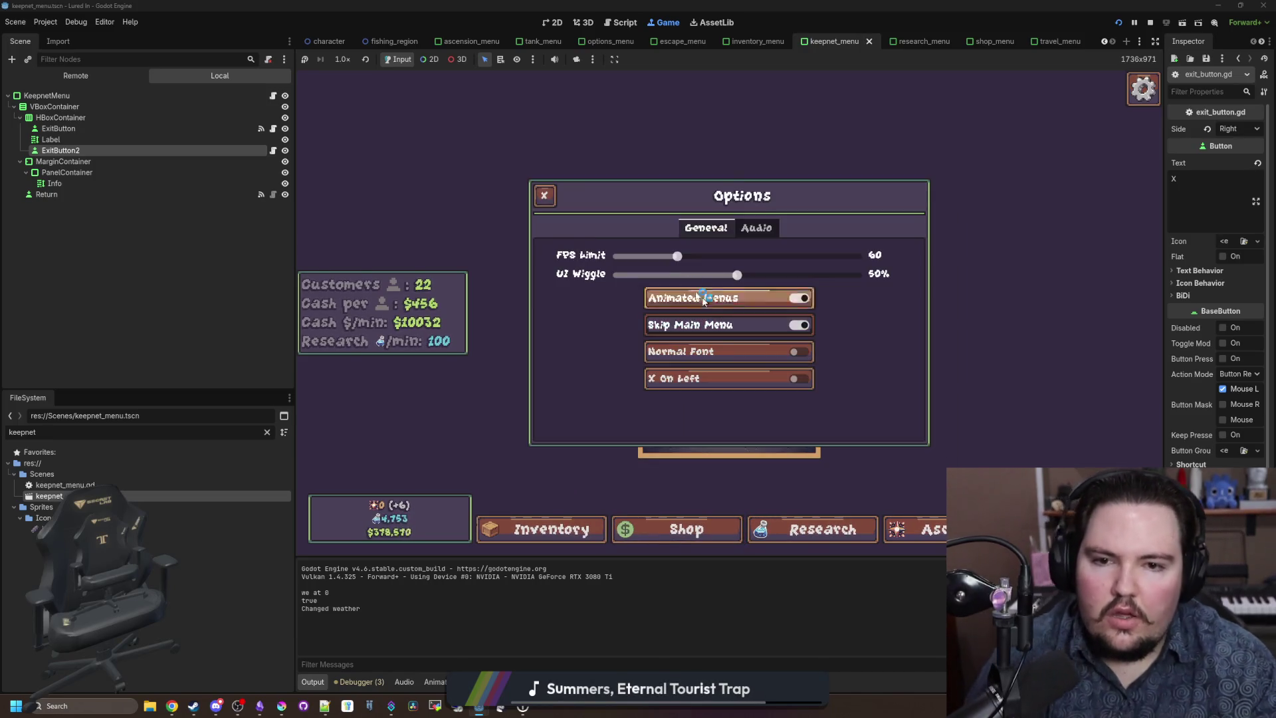
click(1151, 22)
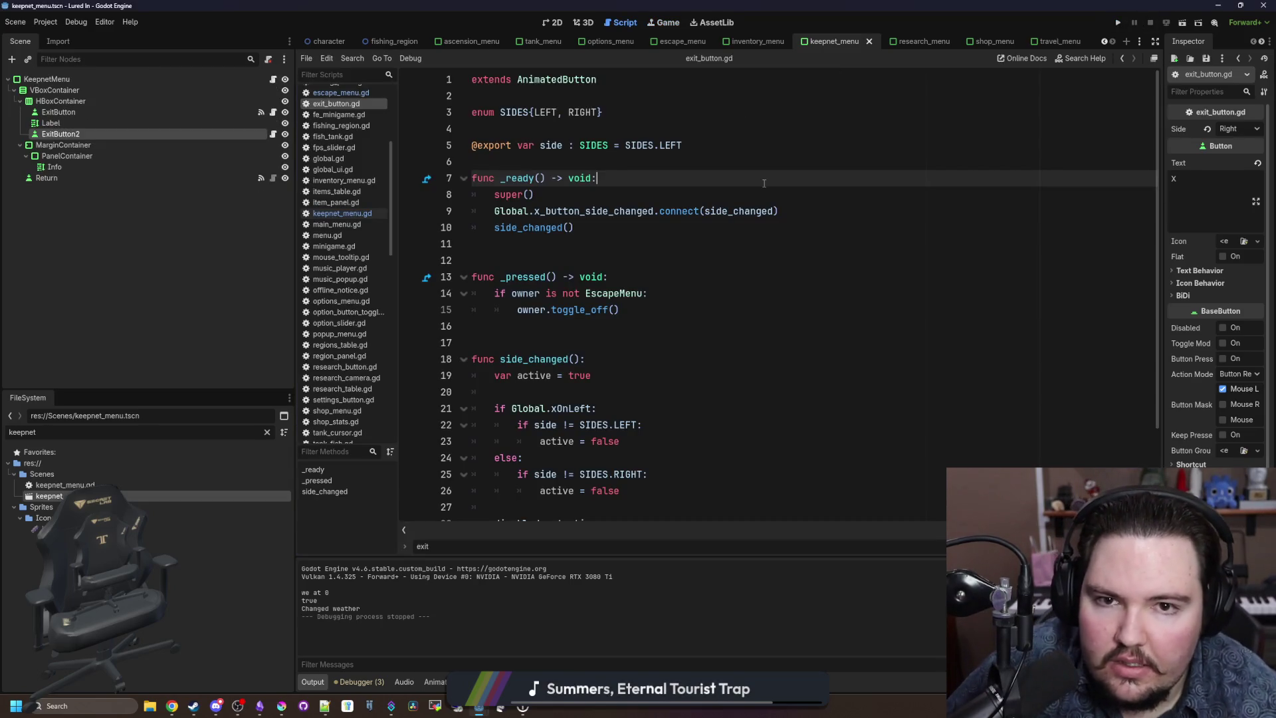
click(717, 113)
click(620, 309)
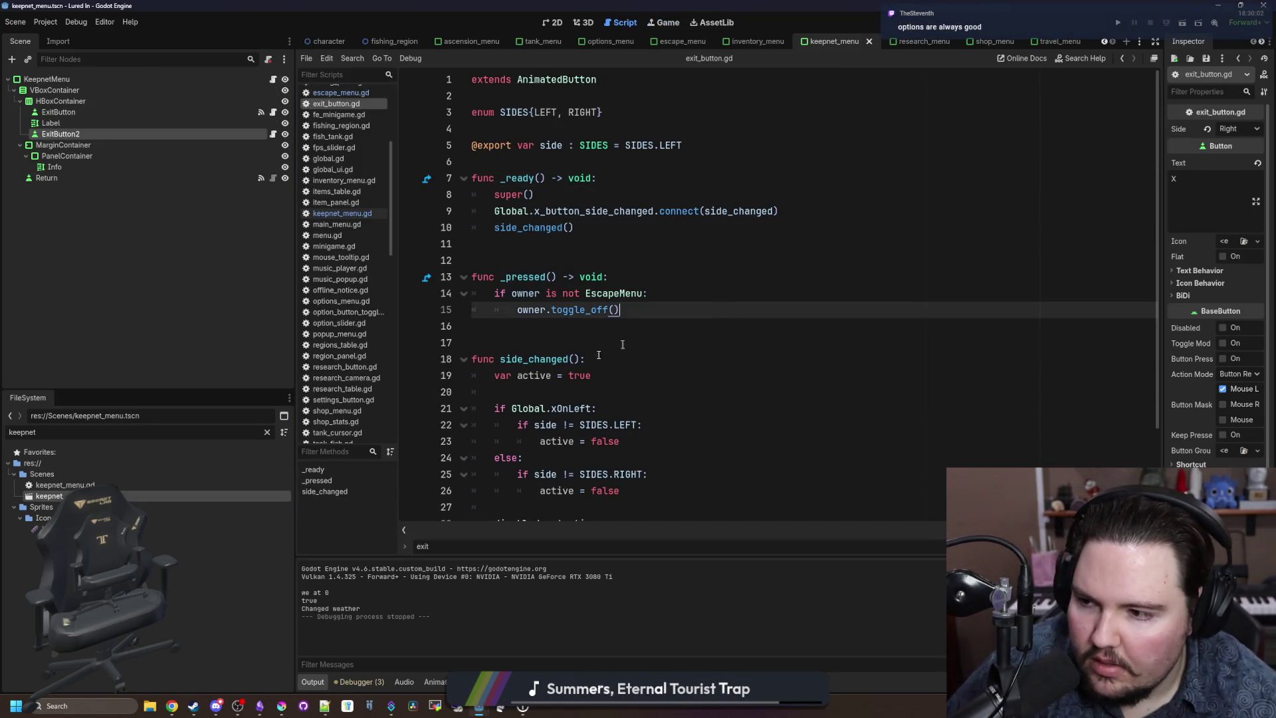
Step: Open the options_menu scene and view it in the 2D workspace
click(266, 432)
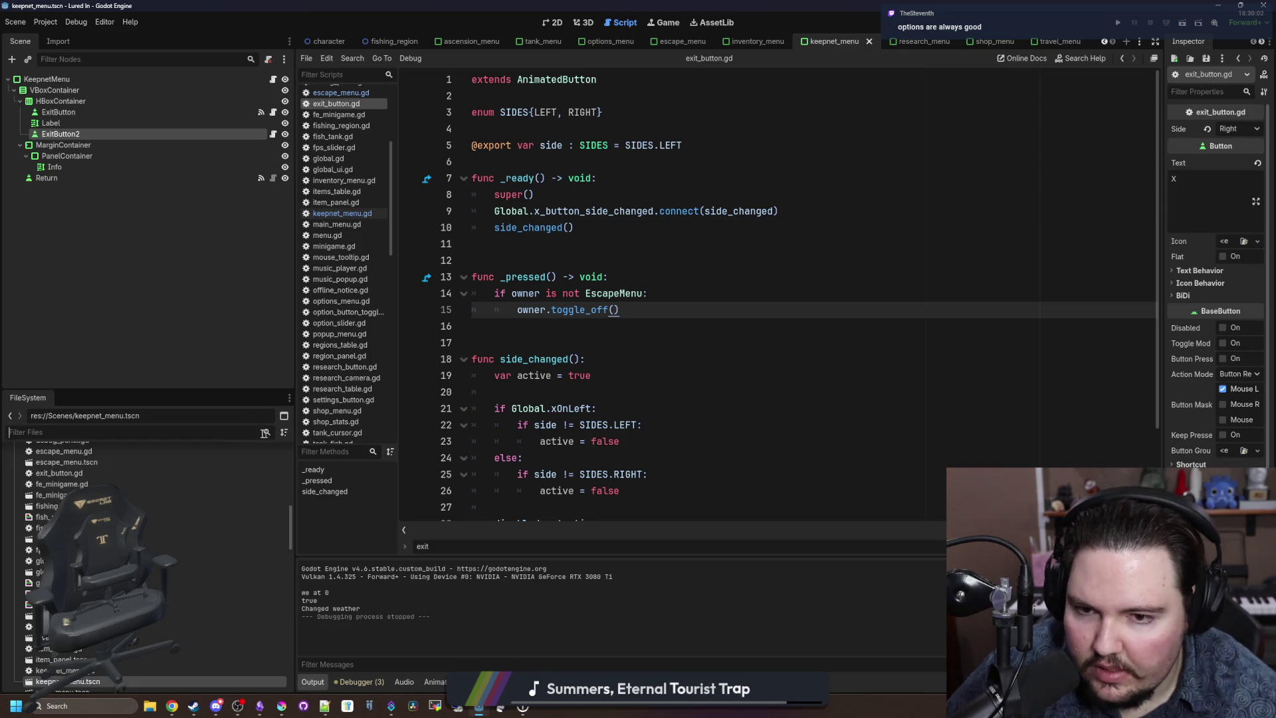
text(options)
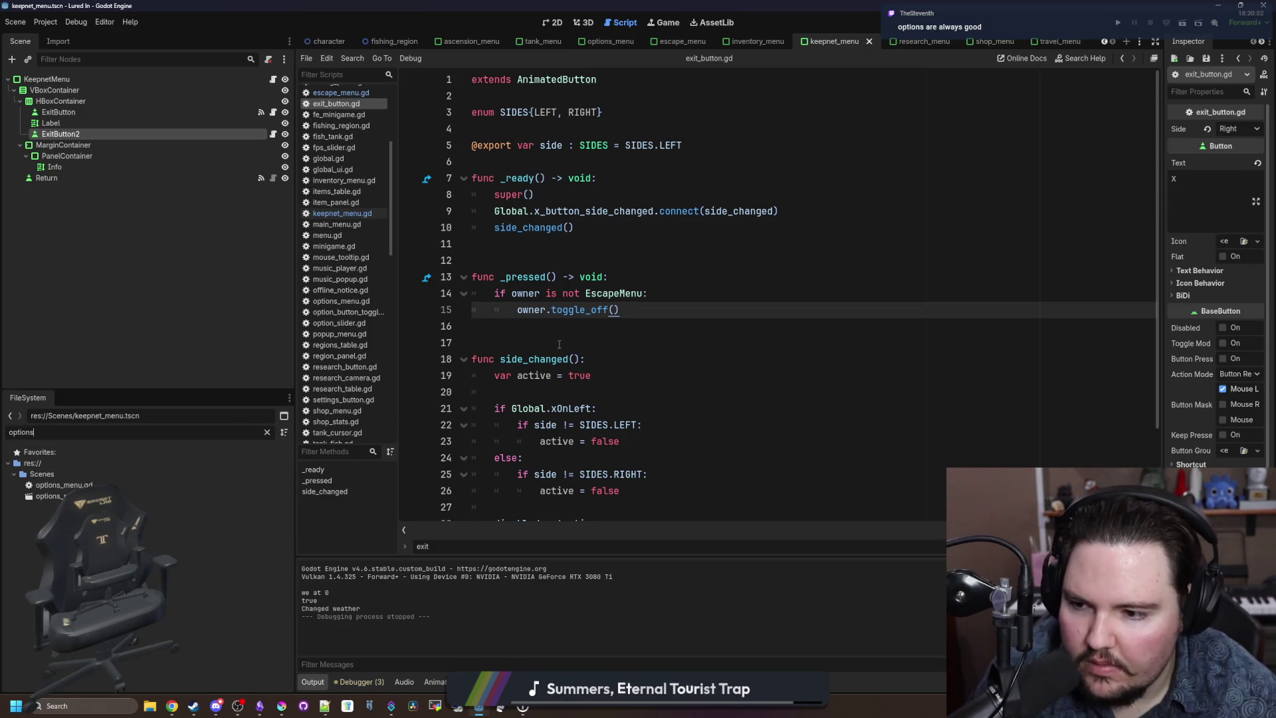
double_click(48, 496)
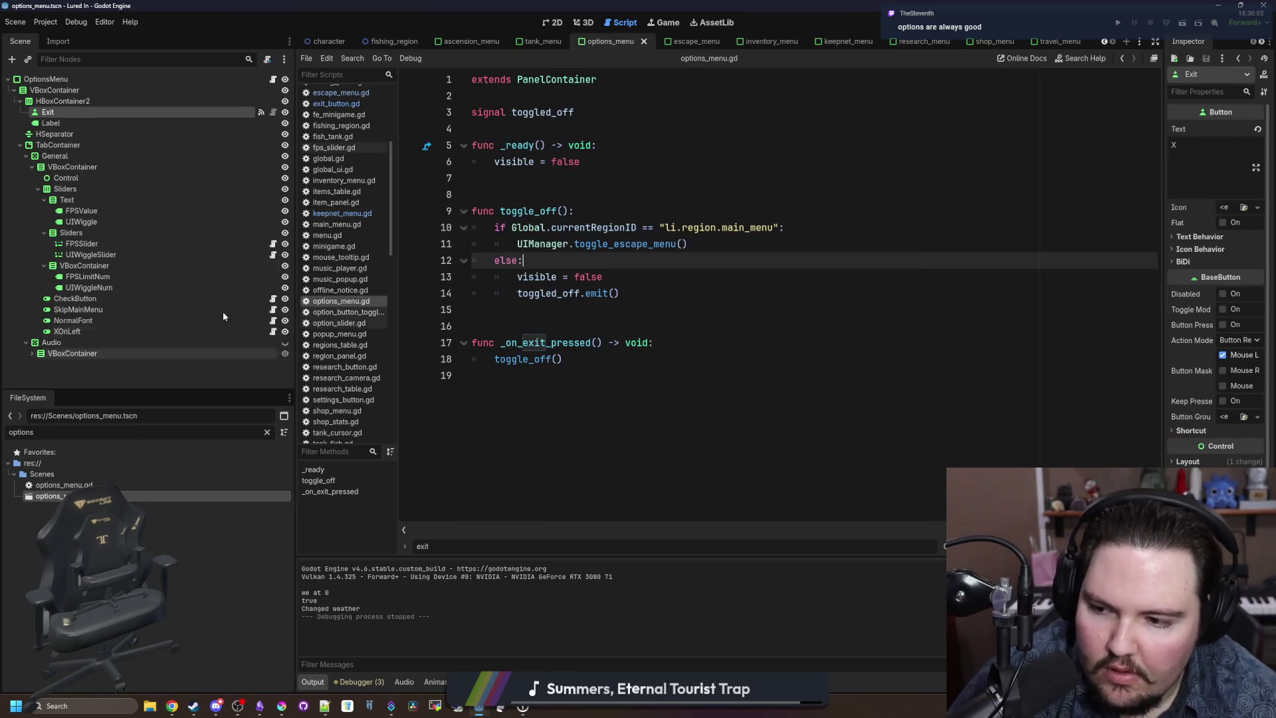
click(638, 144)
click(552, 23)
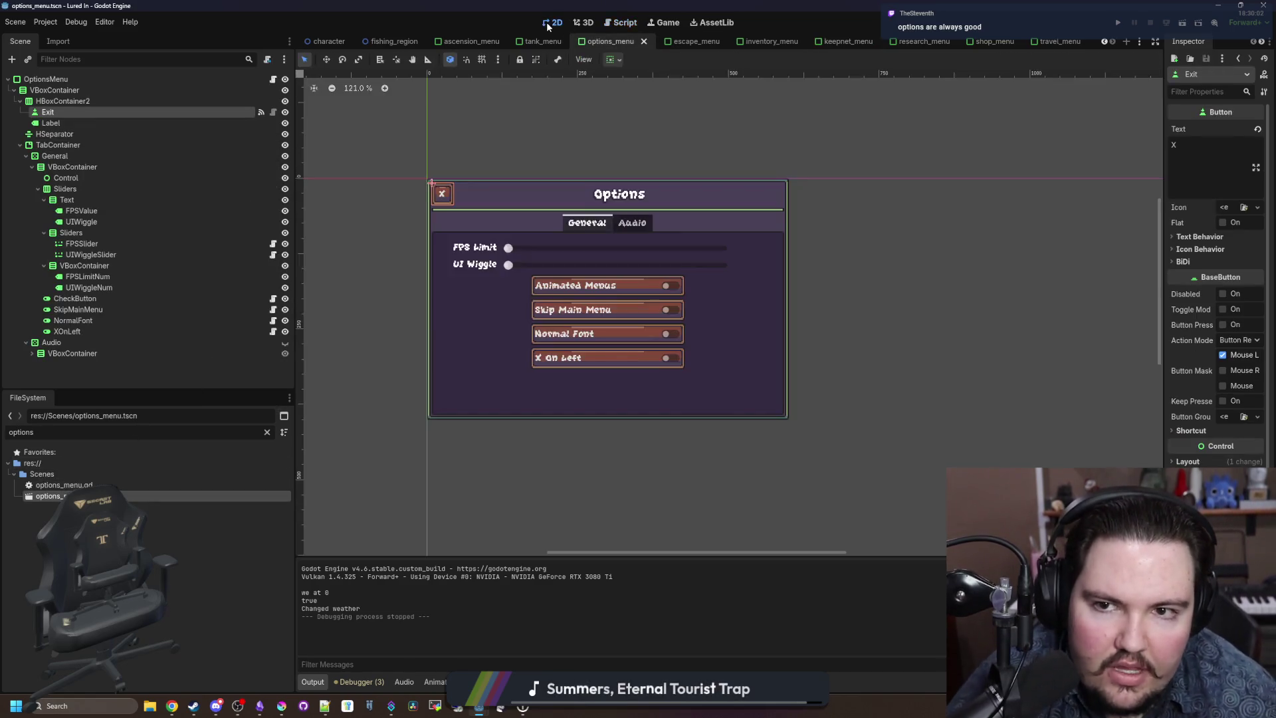
scroll(474, 205, up, 3)
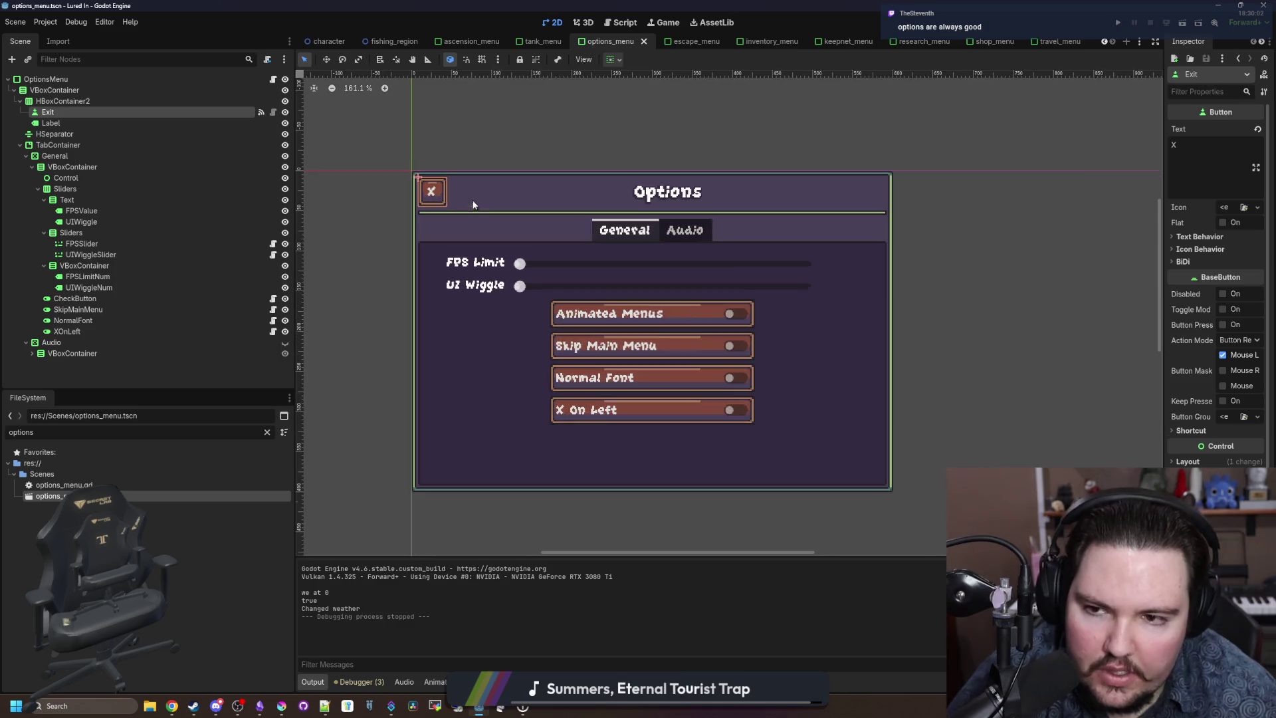
Step: Copy the Exit button and paste a duplicate Exit2 as a sibling of the Label
right_click(59, 110)
click(105, 185)
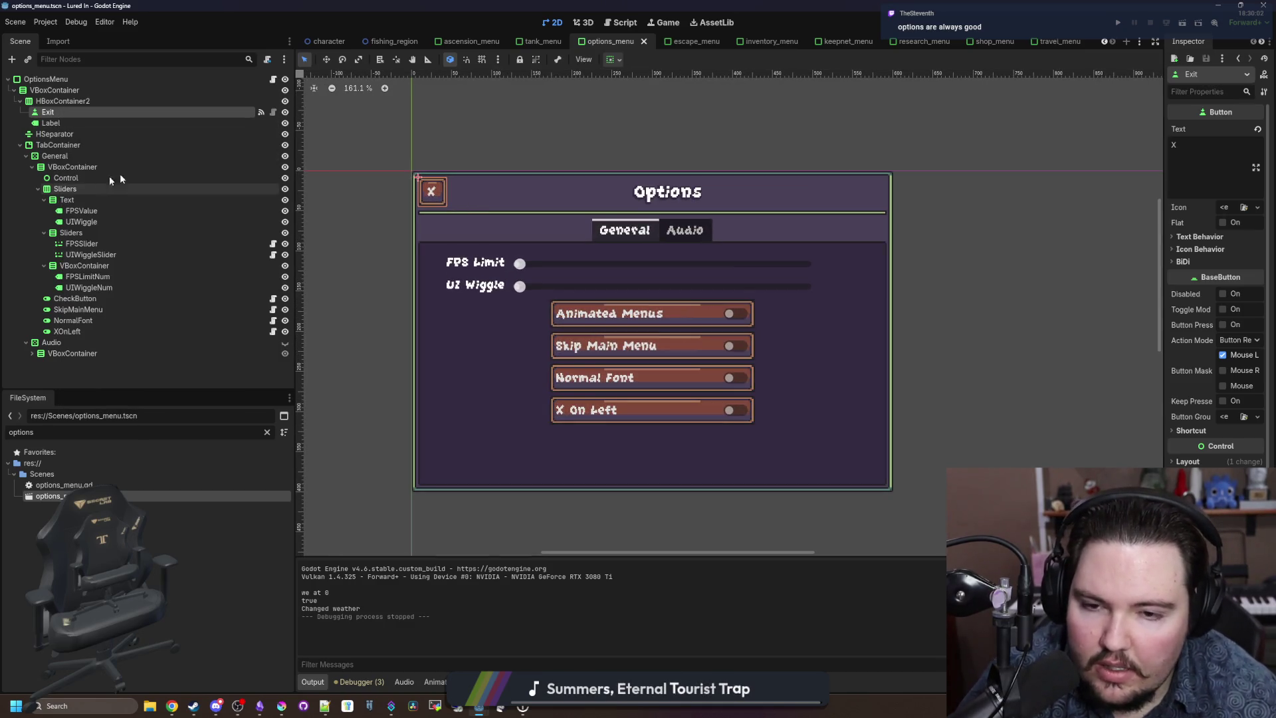
right_click(76, 126)
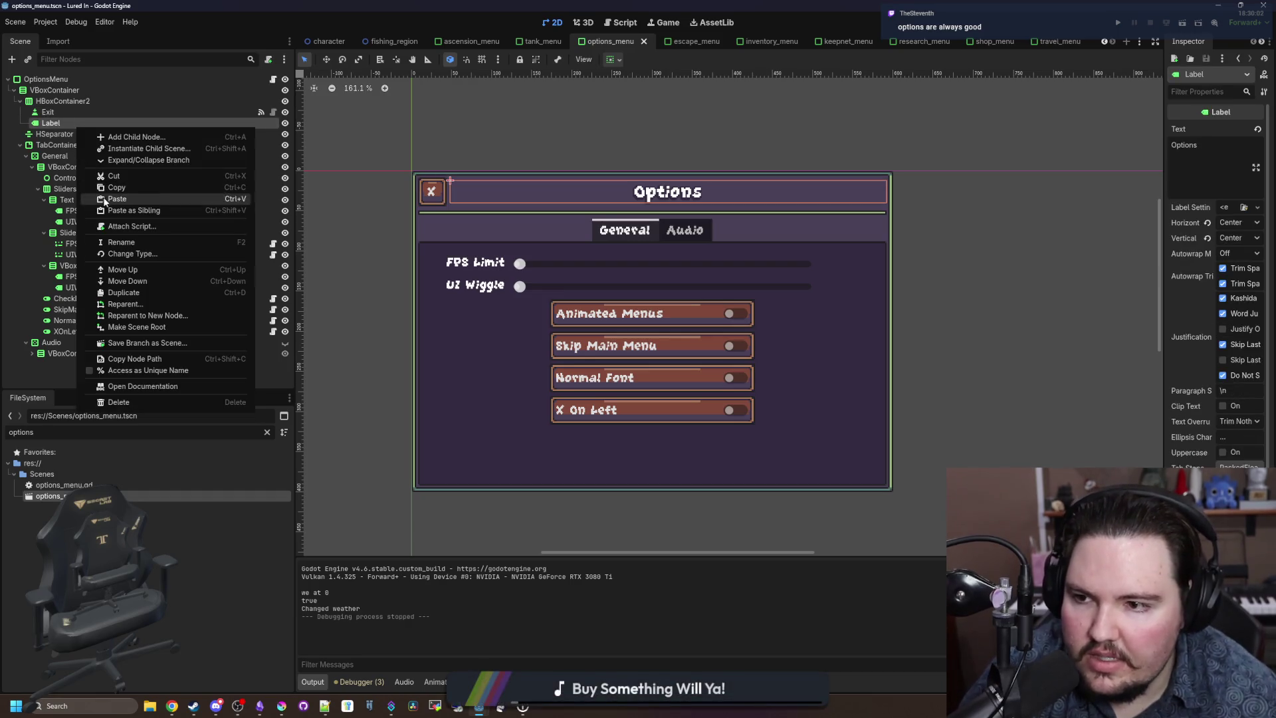
click(127, 207)
click(62, 132)
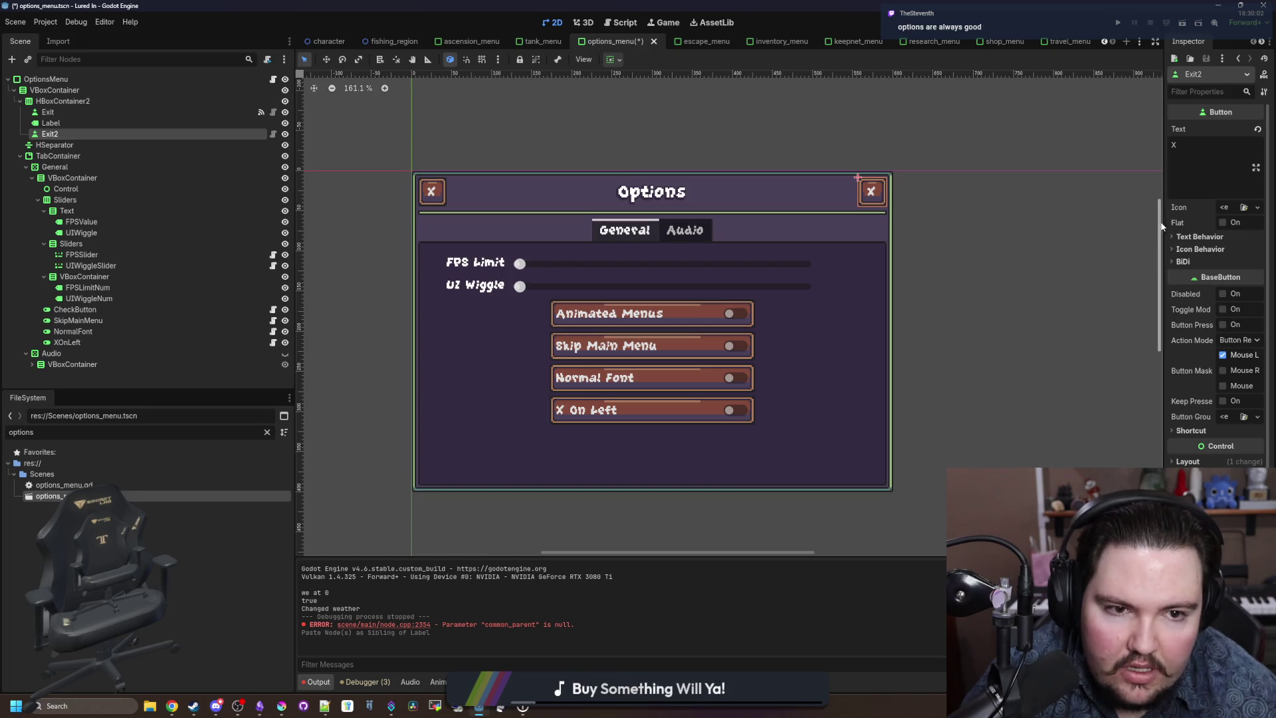
drag(1161, 226, 1036, 212)
click(221, 113)
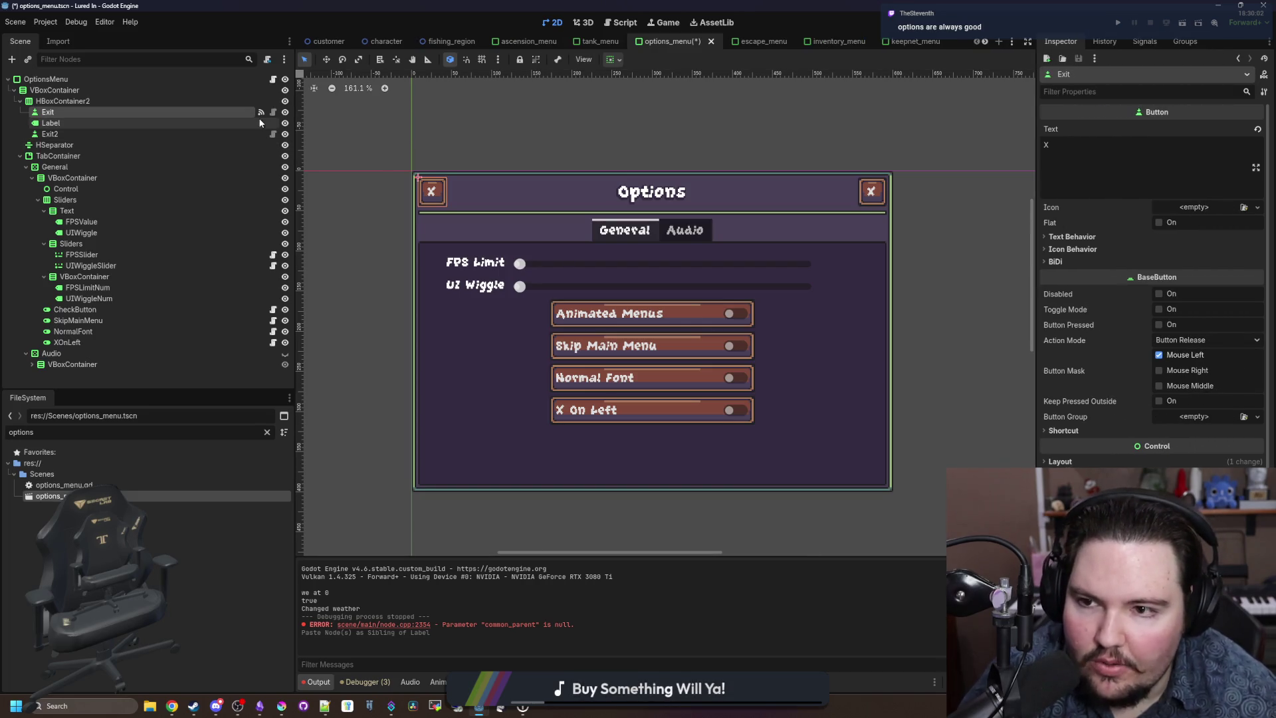
Step: Copy escape_menu's ExitButton and paste it at the front of HBoxContainer2
click(752, 38)
right_click(85, 113)
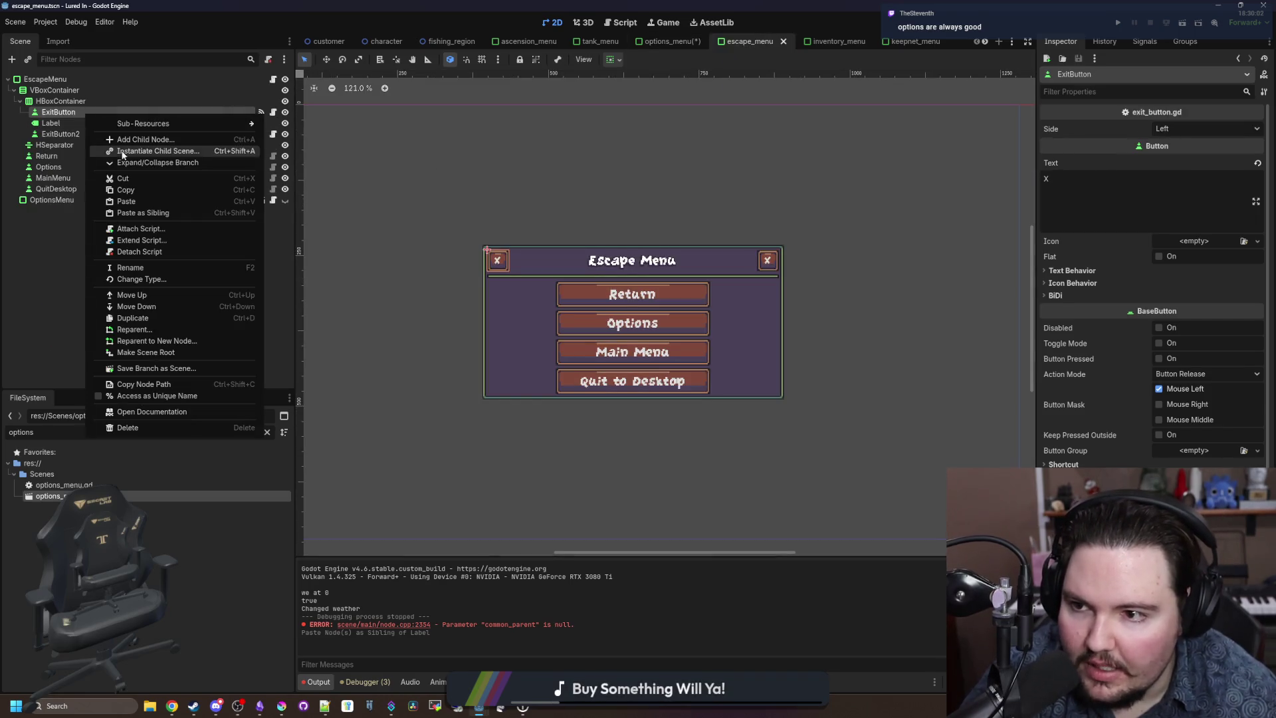
click(142, 190)
click(674, 41)
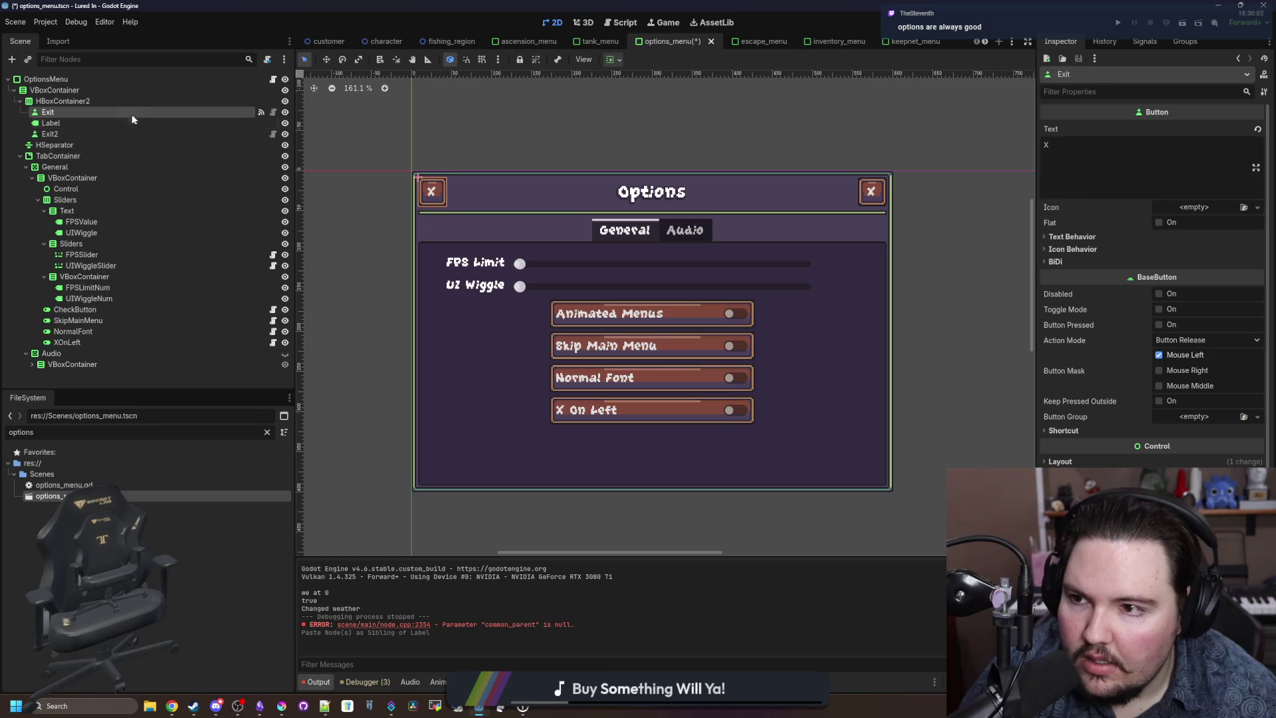
right_click(101, 104)
click(166, 177)
drag(74, 144, 53, 108)
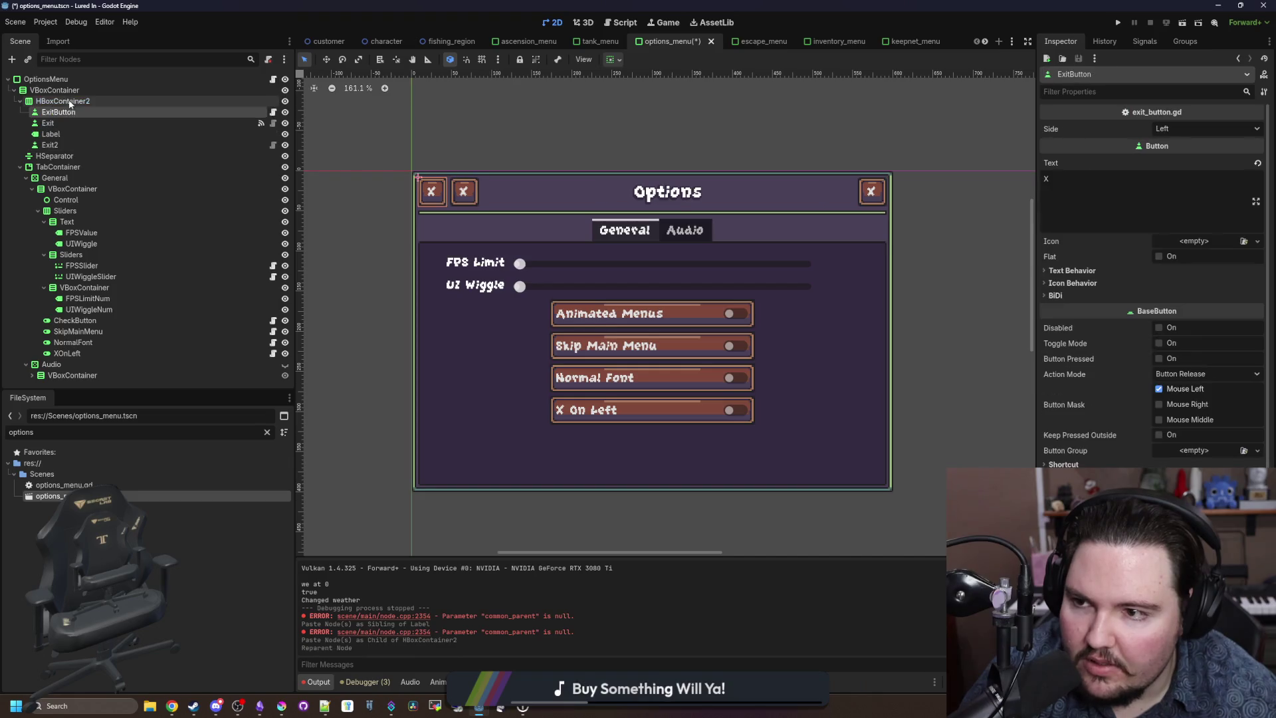
Step: Paste a second ExitButton copy at the end and hide the old Exit and Exit2 buttons
right_click(70, 101)
click(131, 177)
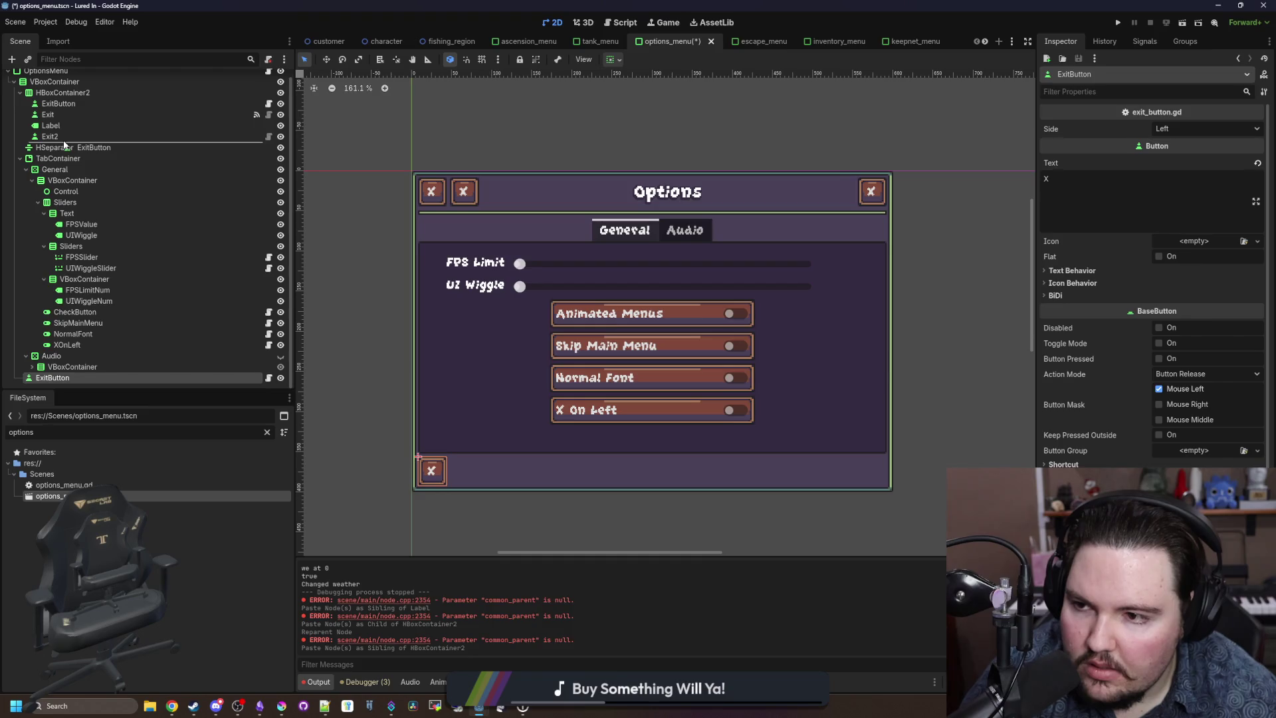
drag(64, 144, 64, 143)
click(200, 123)
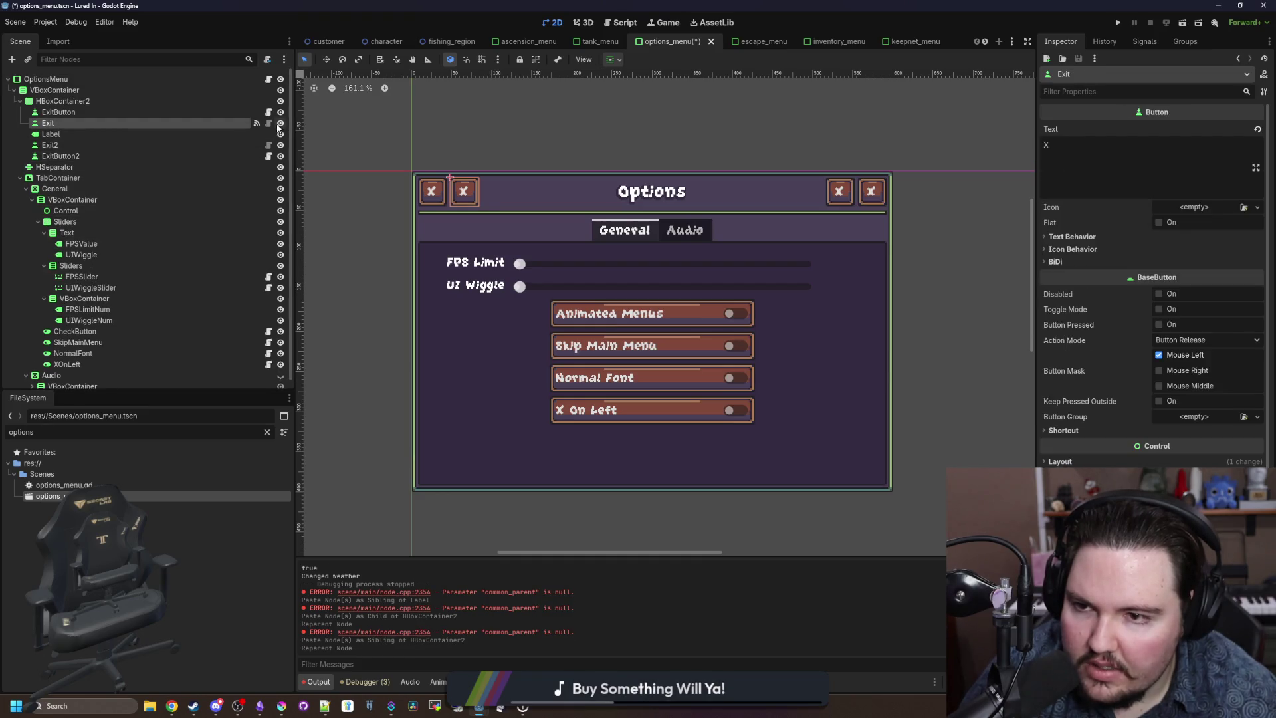
click(280, 123)
click(280, 145)
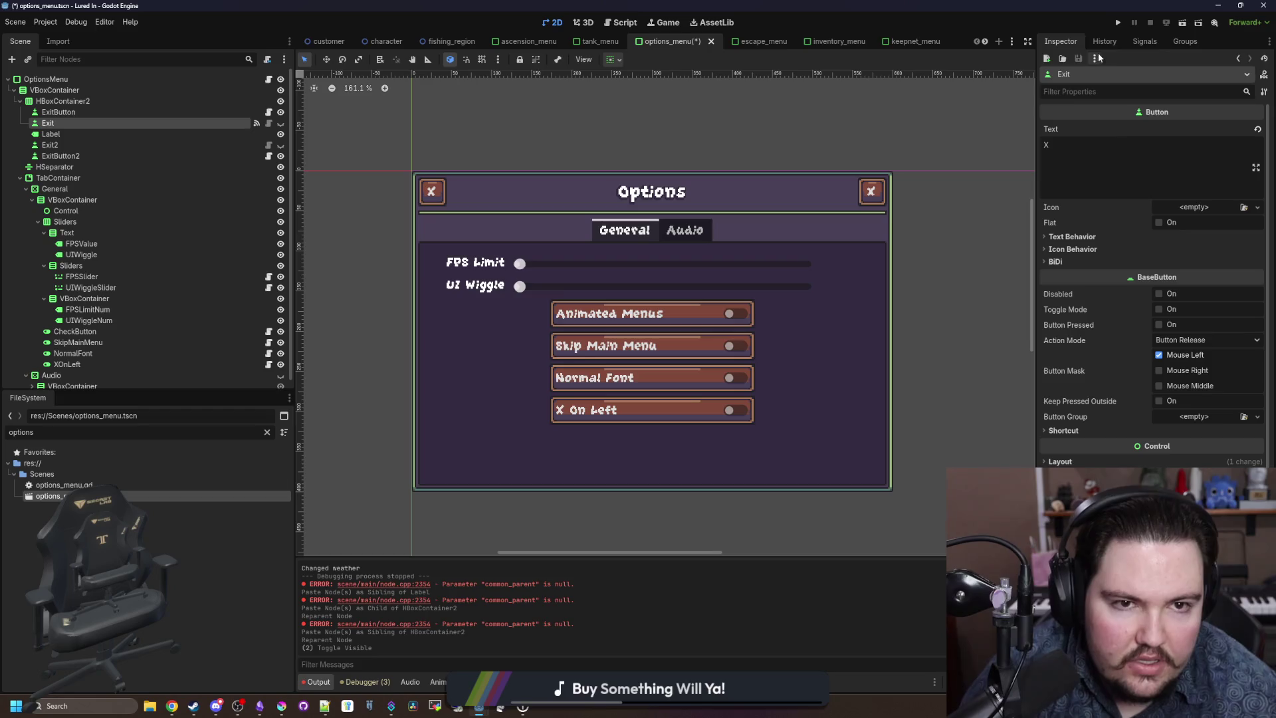
Step: Inspect the Exit button's pressed signal and the script function it is connected to
click(1144, 41)
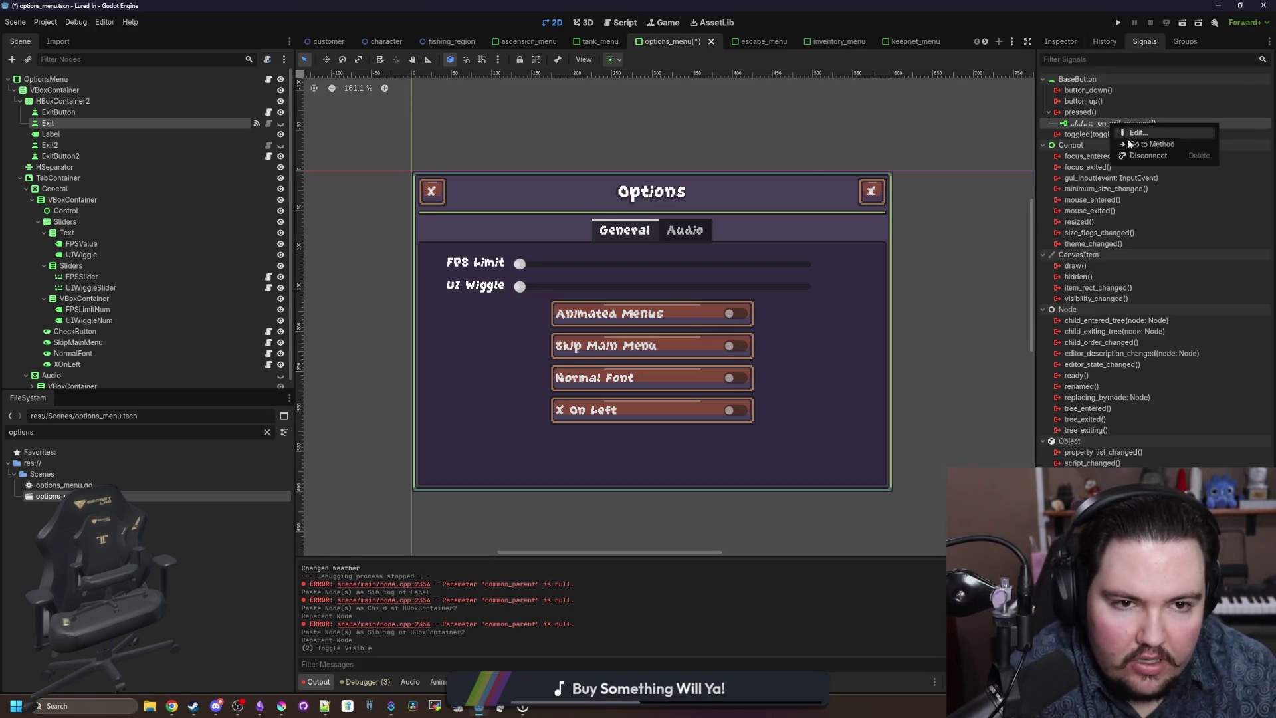
double_click(1117, 123)
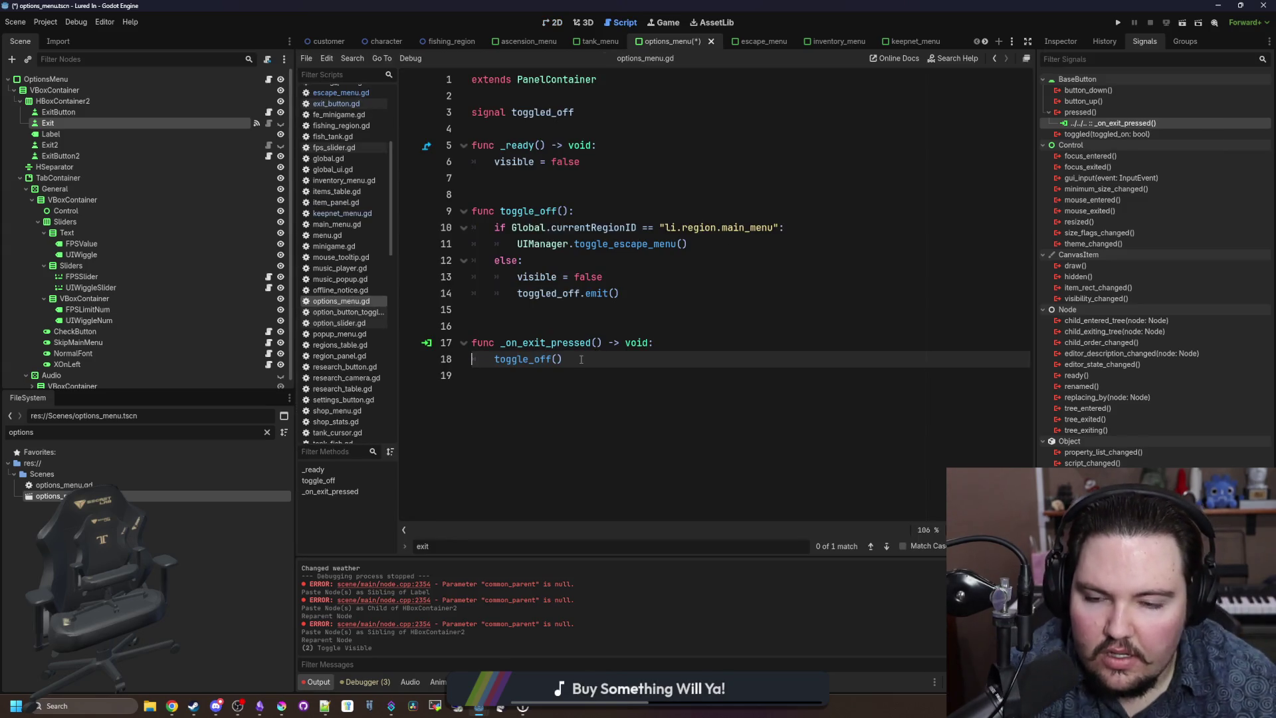
click(551, 323)
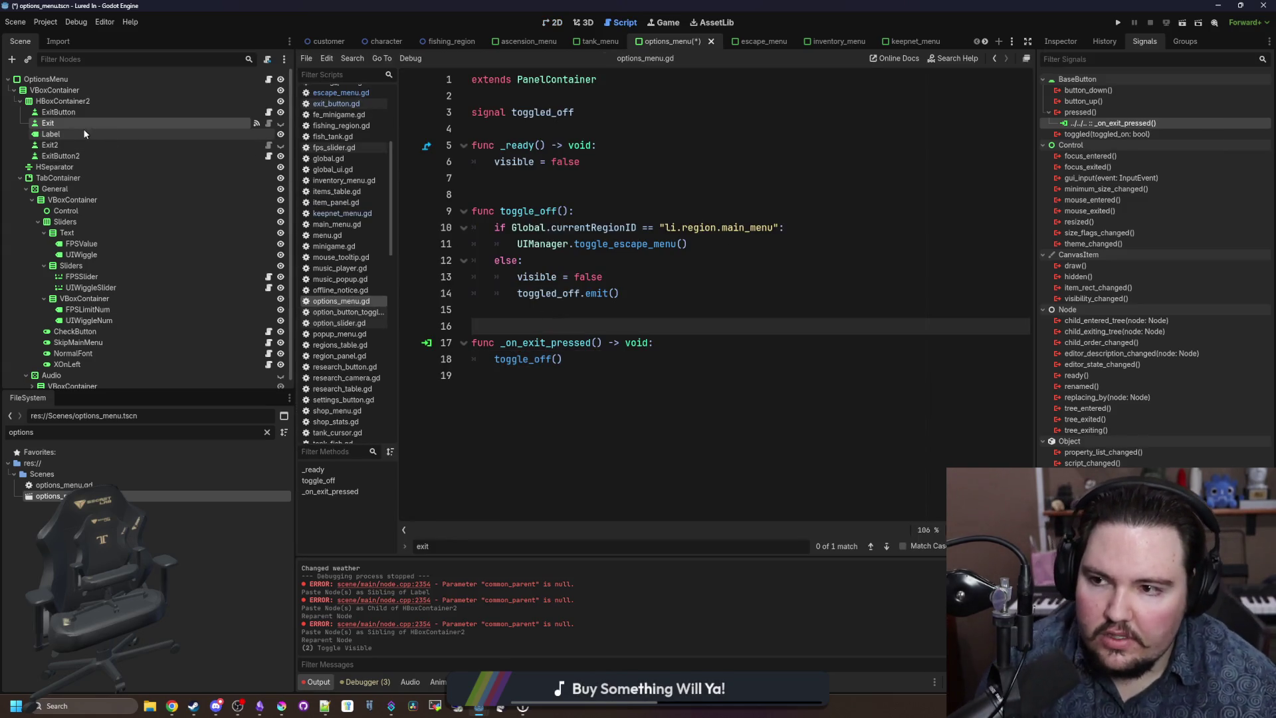
Step: Check the old Exit2 button's signals, return to the 2D view, and save the Options menu scene
click(73, 145)
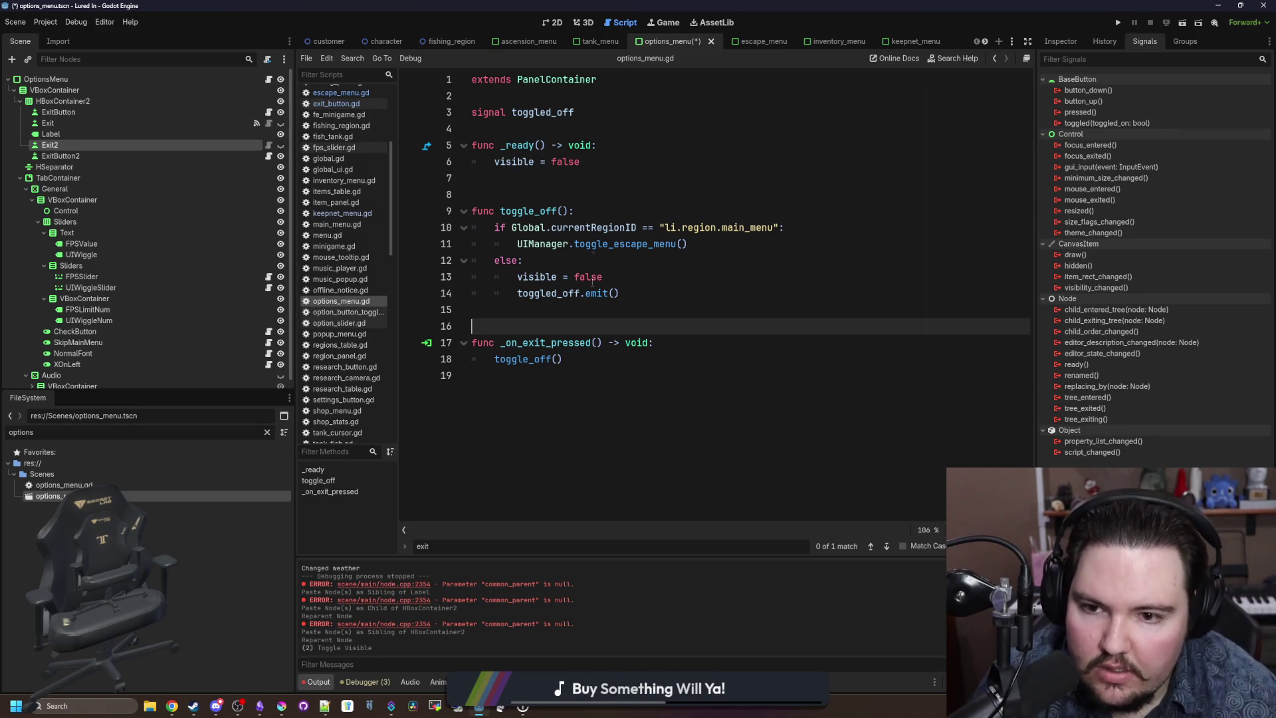
click(554, 22)
key(ctrl+s)
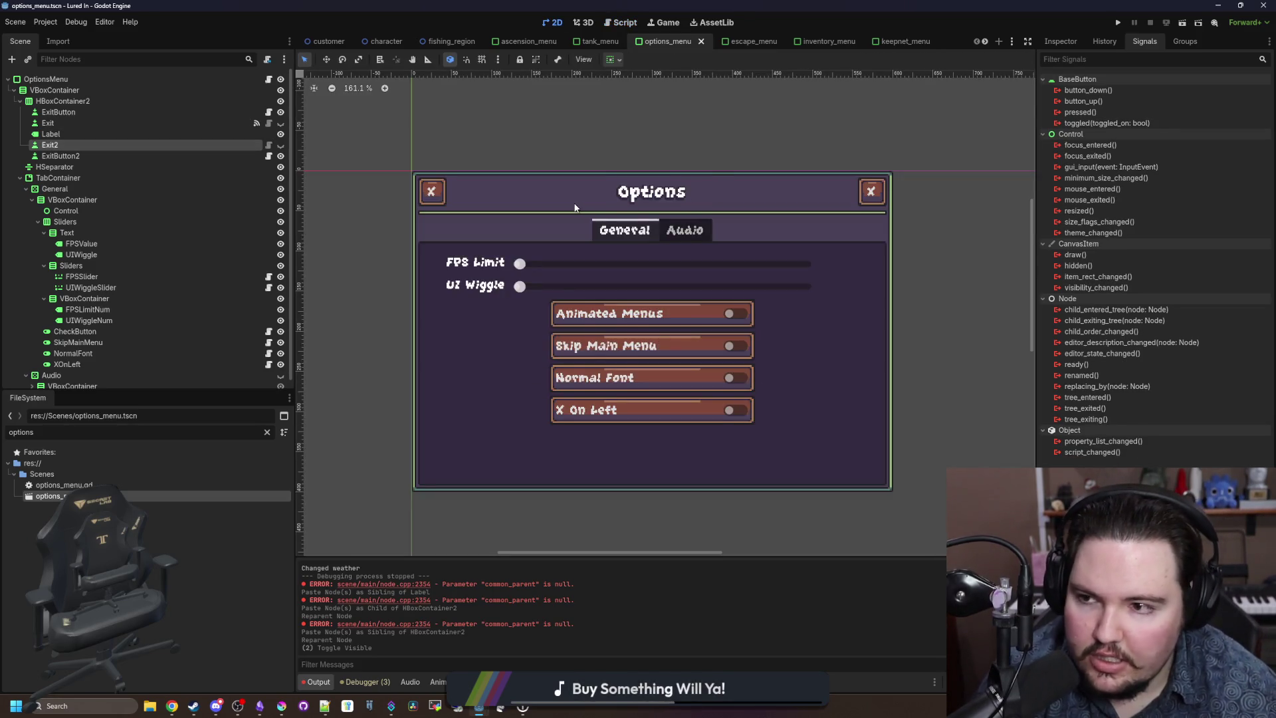
scroll(843, 224, up, 1)
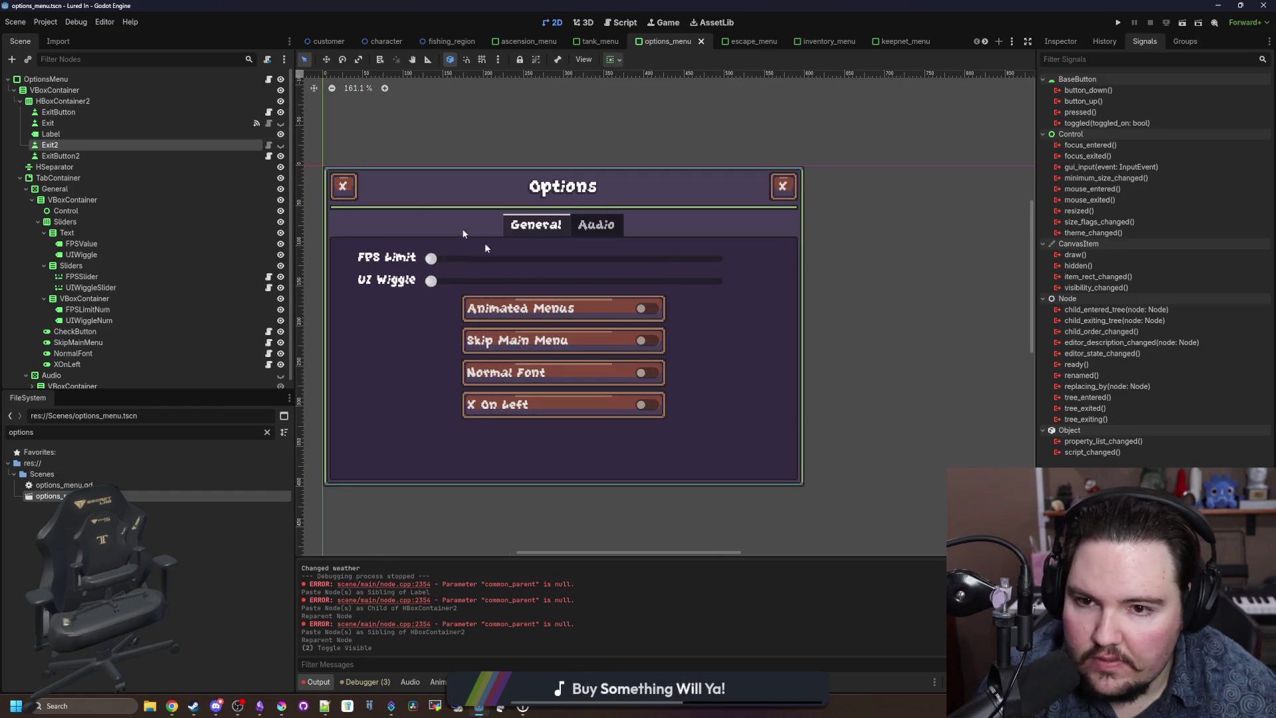
scroll(826, 298, down, 3)
Step: Set ExitButton2's Side to Right in the Inspector and run the project
click(62, 155)
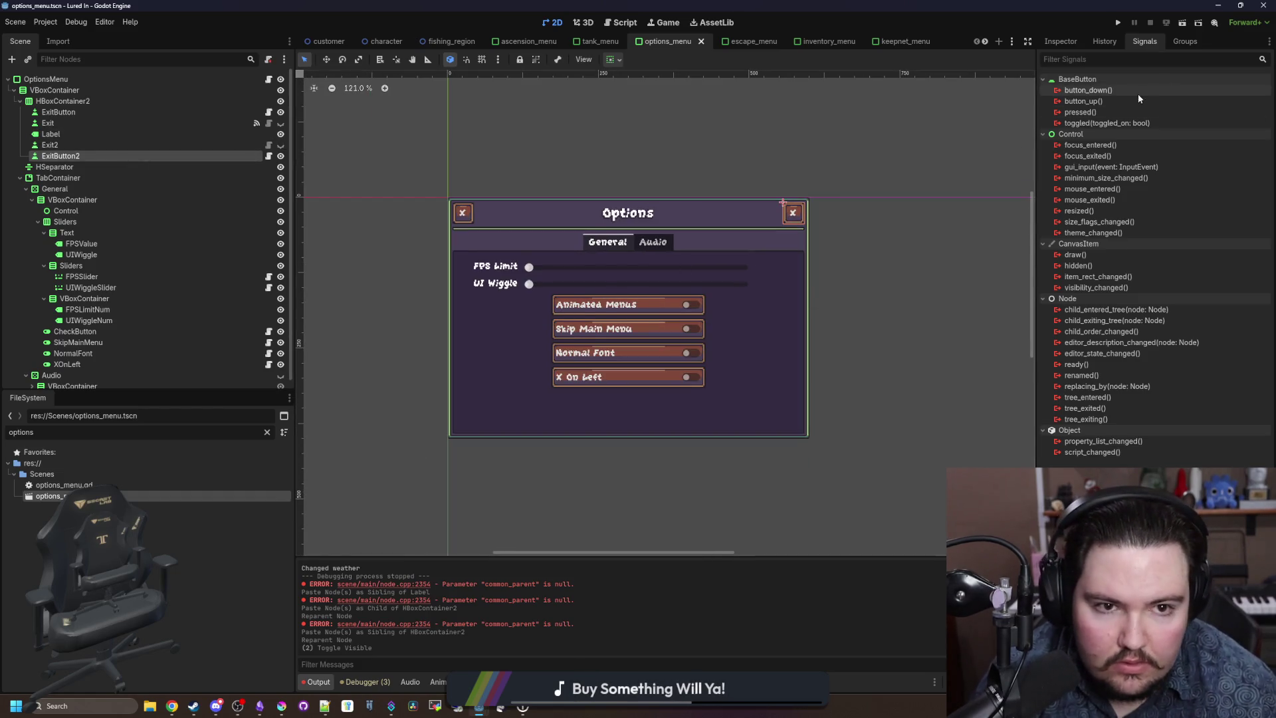
click(1061, 41)
click(1206, 128)
click(1183, 159)
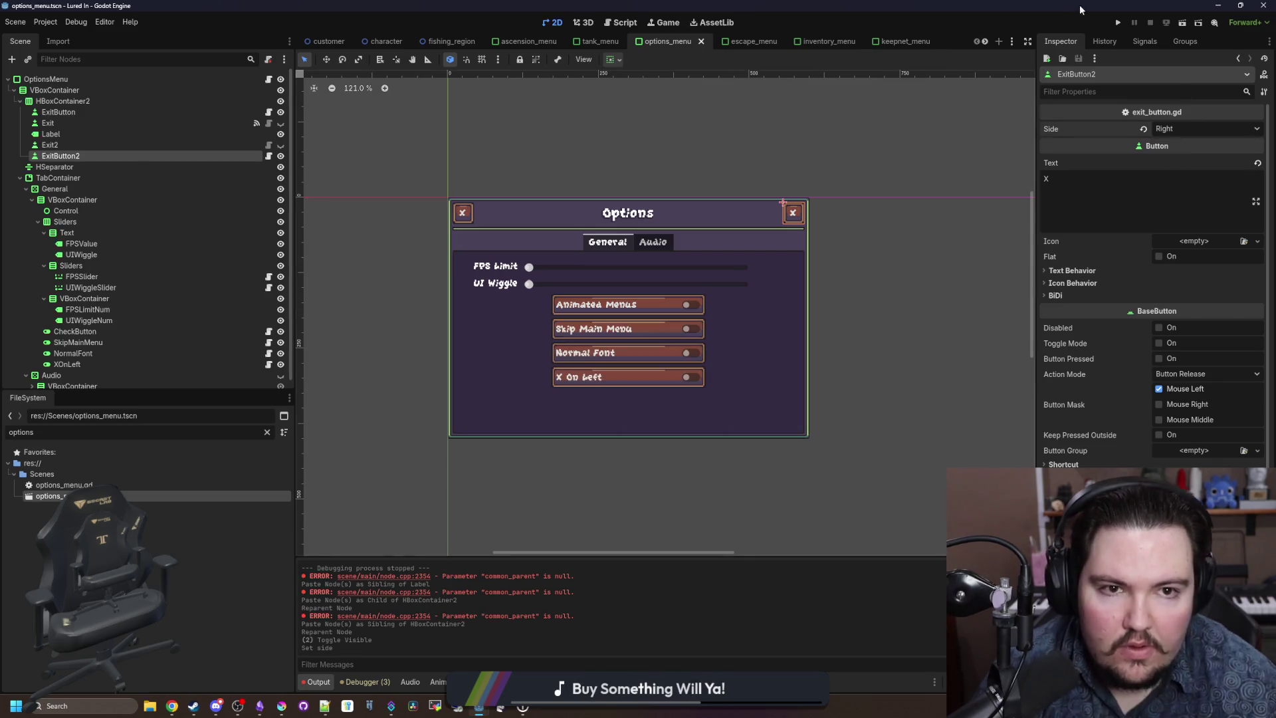
click(1119, 29)
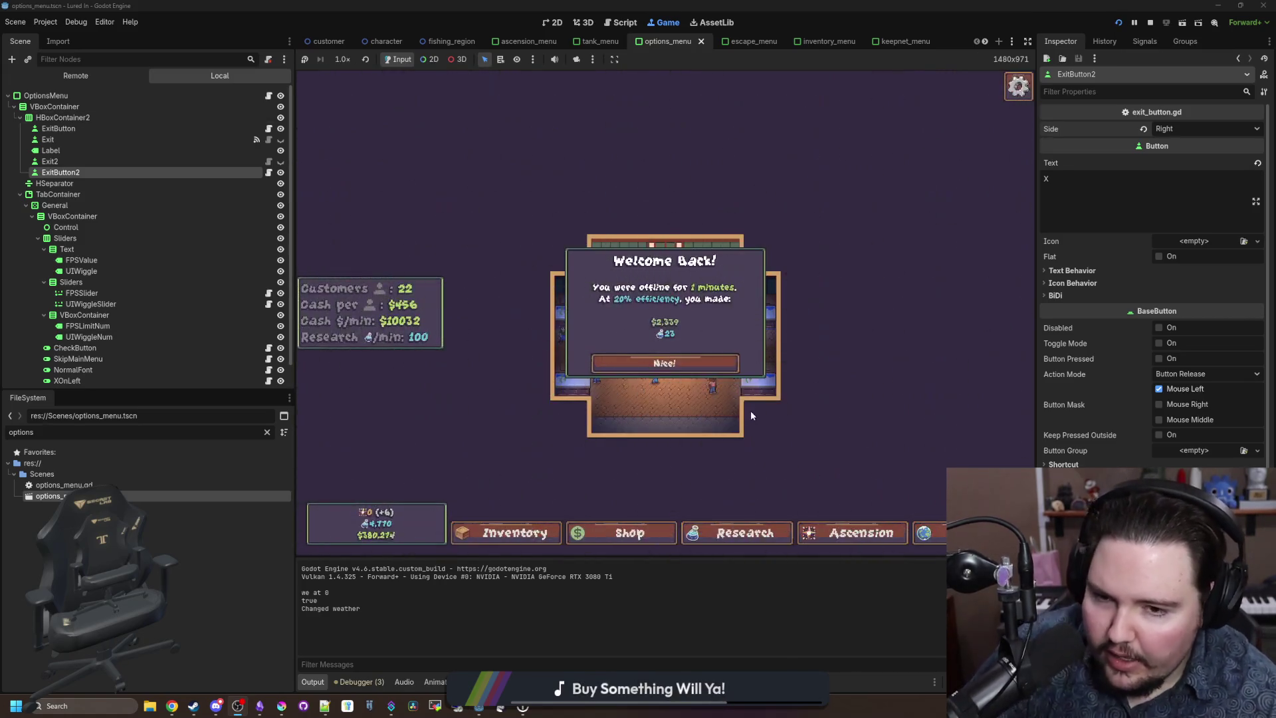
Step: Dismiss the Welcome Back dialog and switch the game's X On Left option off in Options
click(664, 363)
key(Escape)
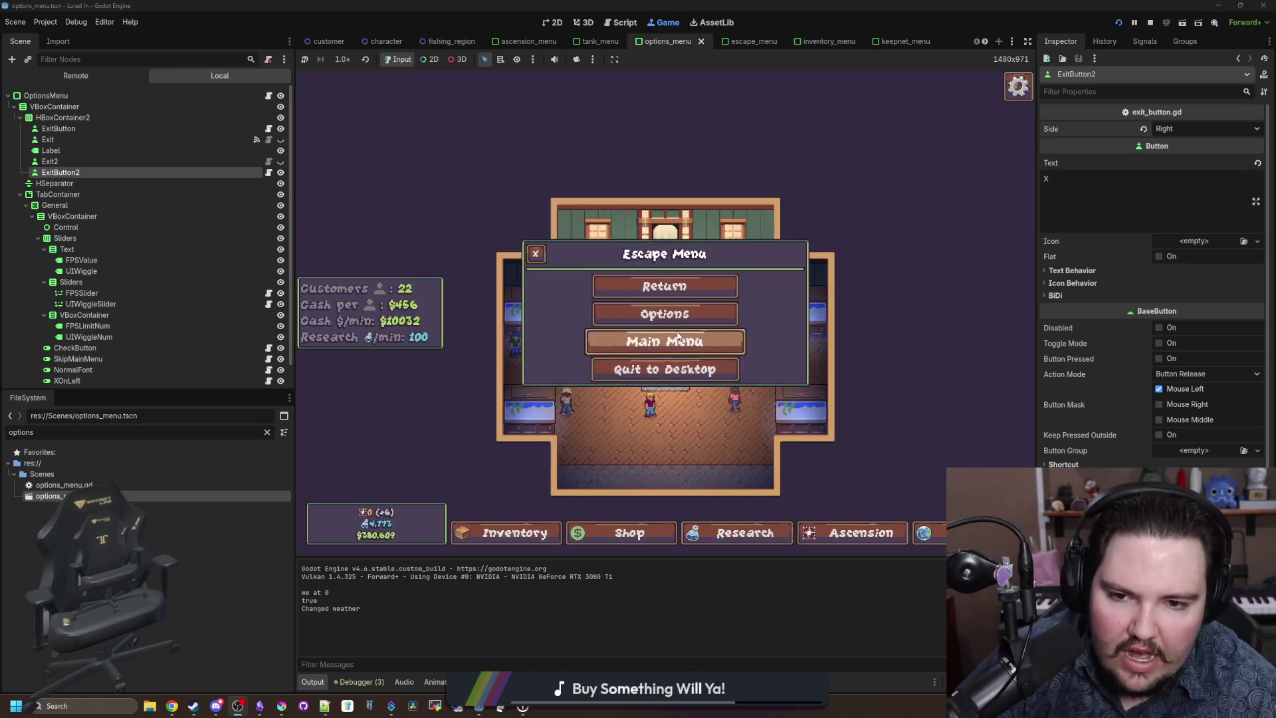
click(691, 318)
click(647, 371)
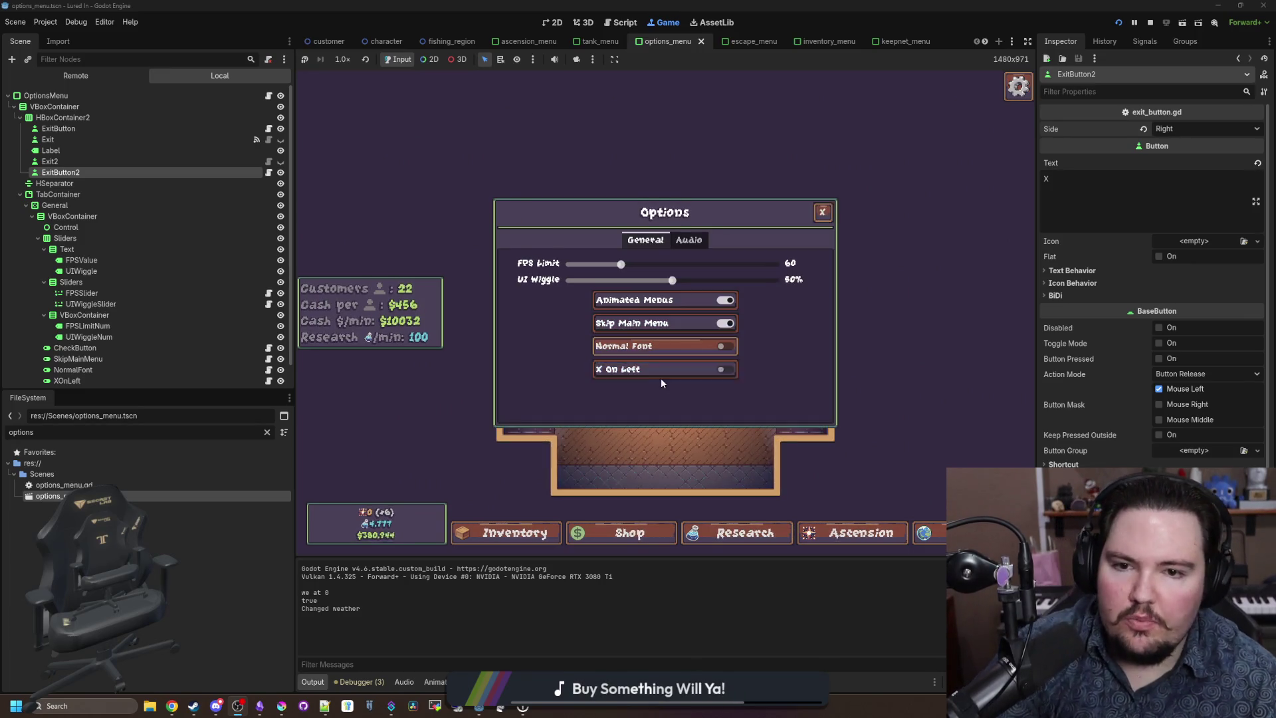
click(660, 378)
click(660, 377)
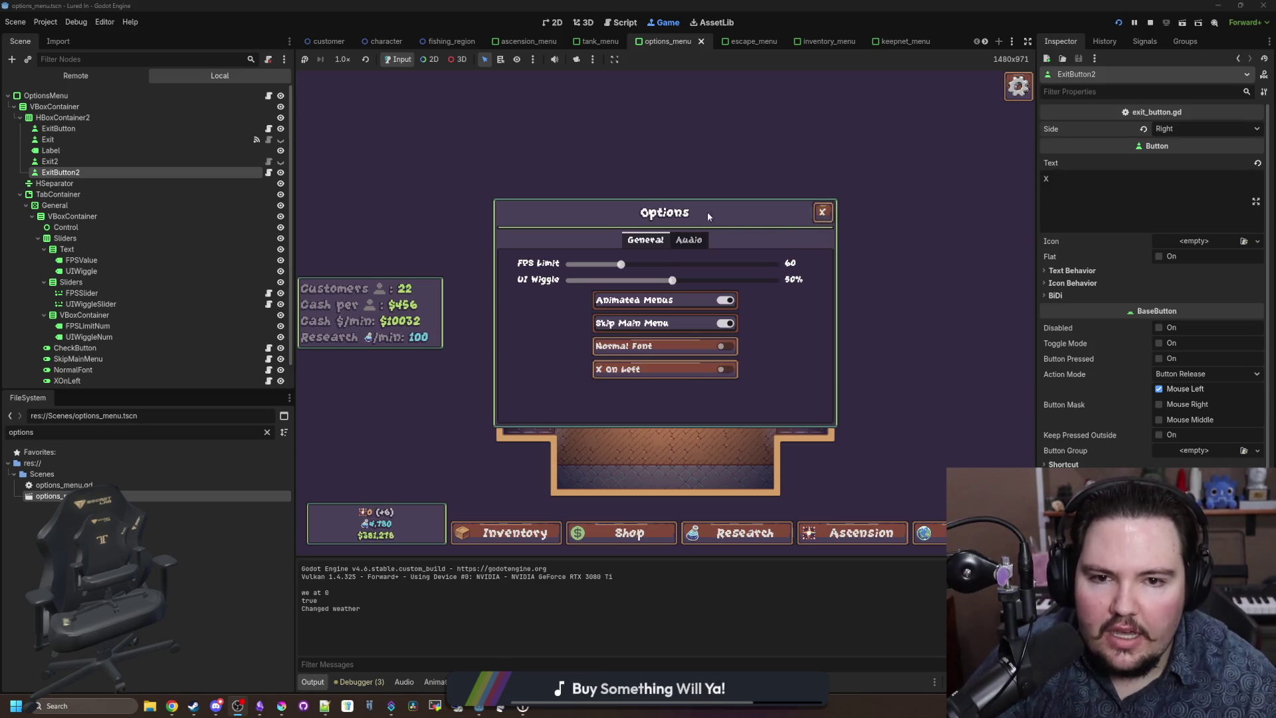
click(822, 213)
click(664, 315)
click(821, 213)
key(Escape)
Step: Open and close the Research, Shop and Inventory panels, ending on the Escape Menu
click(744, 532)
key(Escape)
click(603, 535)
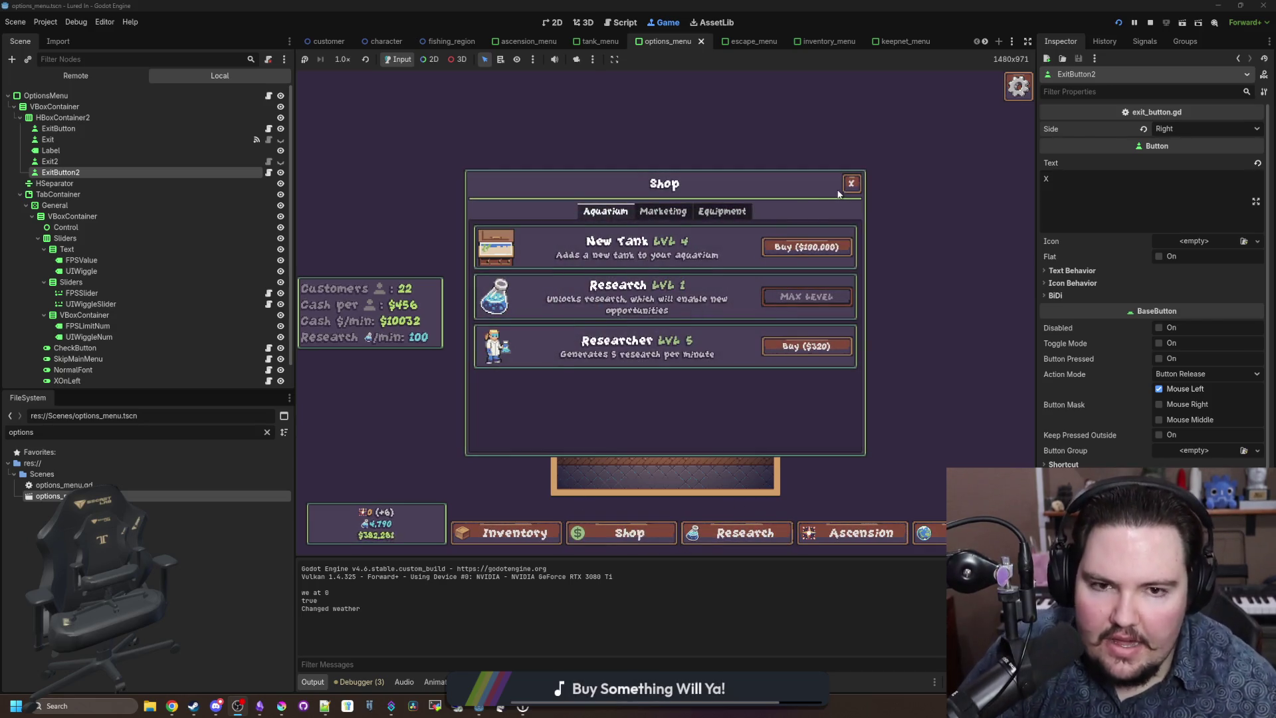
click(844, 188)
key(i)
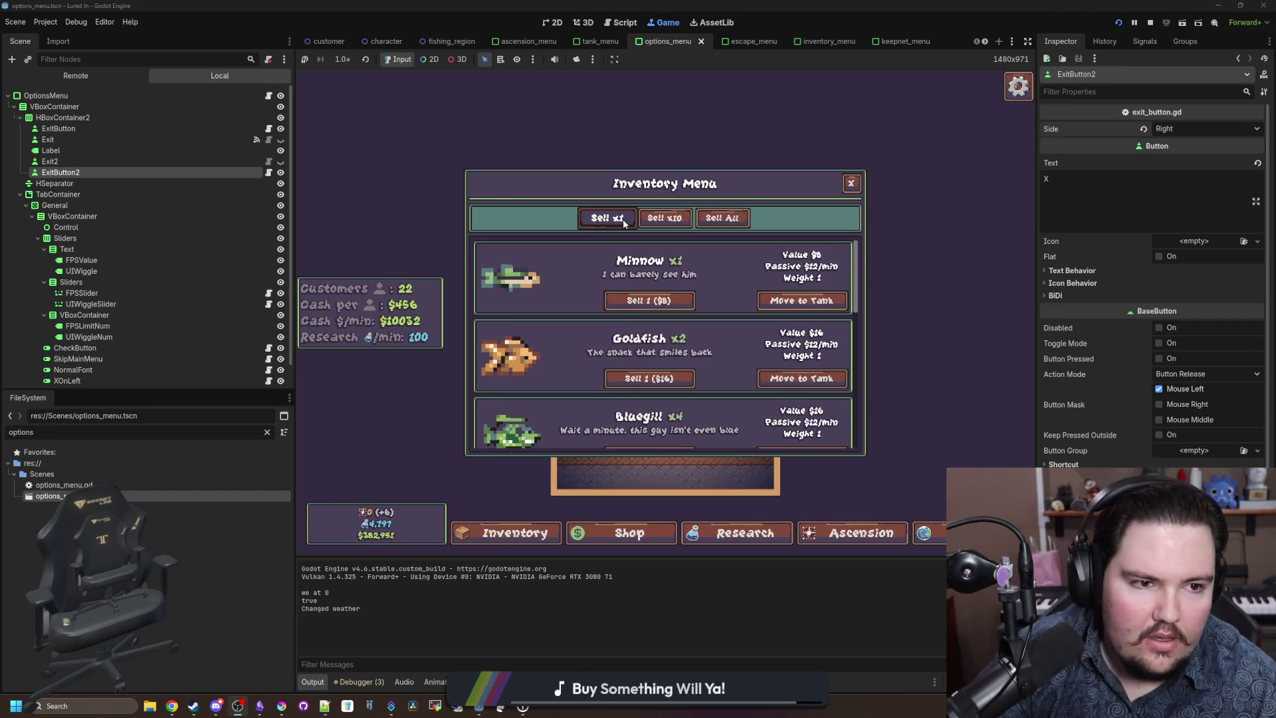
key(Escape)
key(Escape)
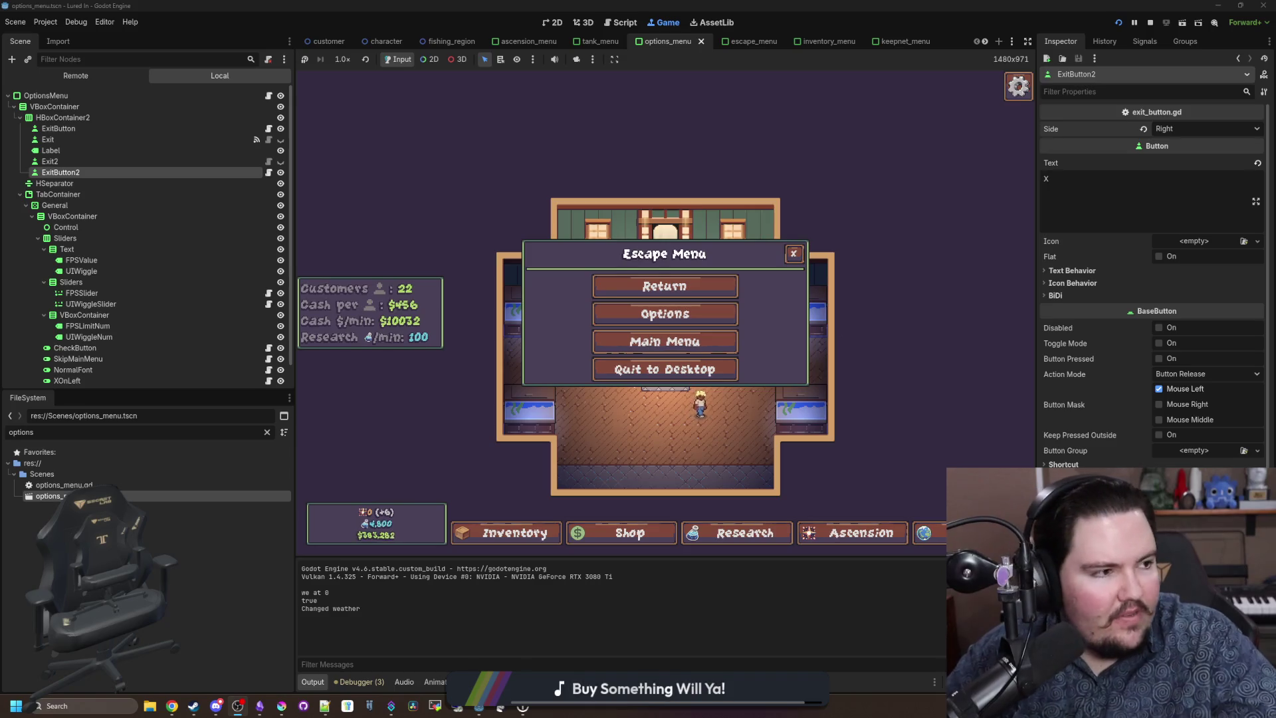
key(alt+Tab)
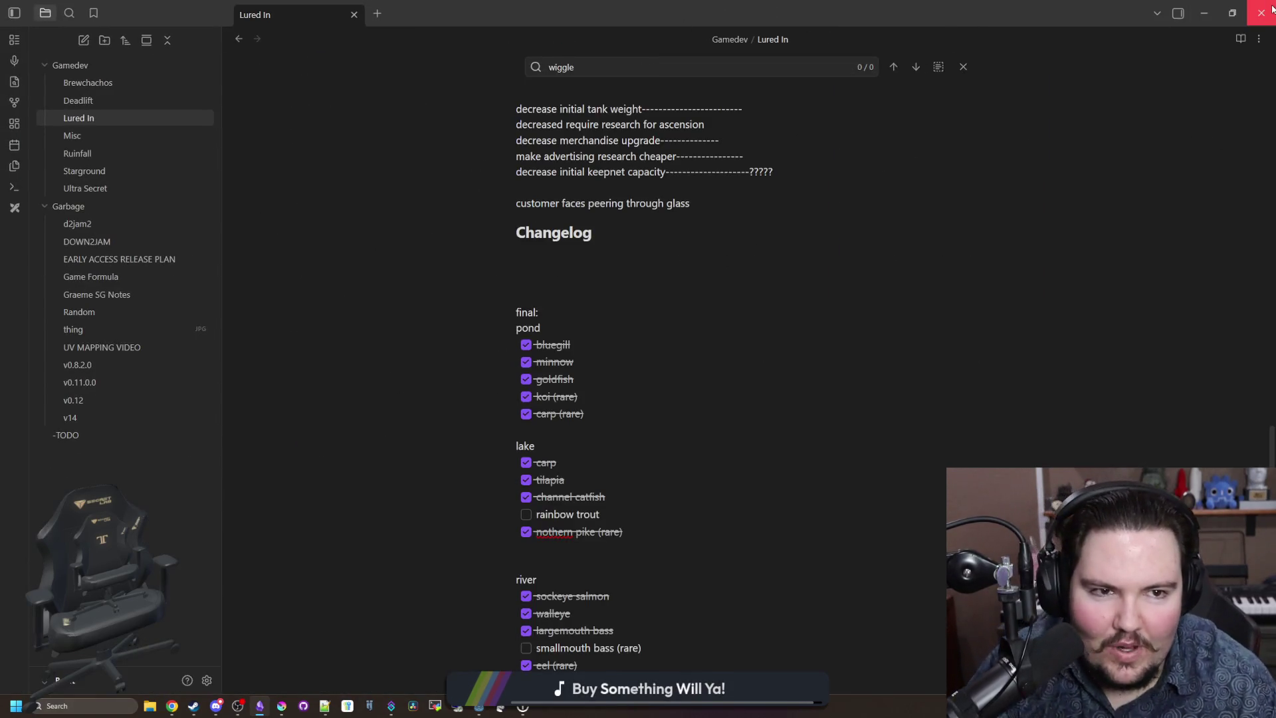
click(1272, 8)
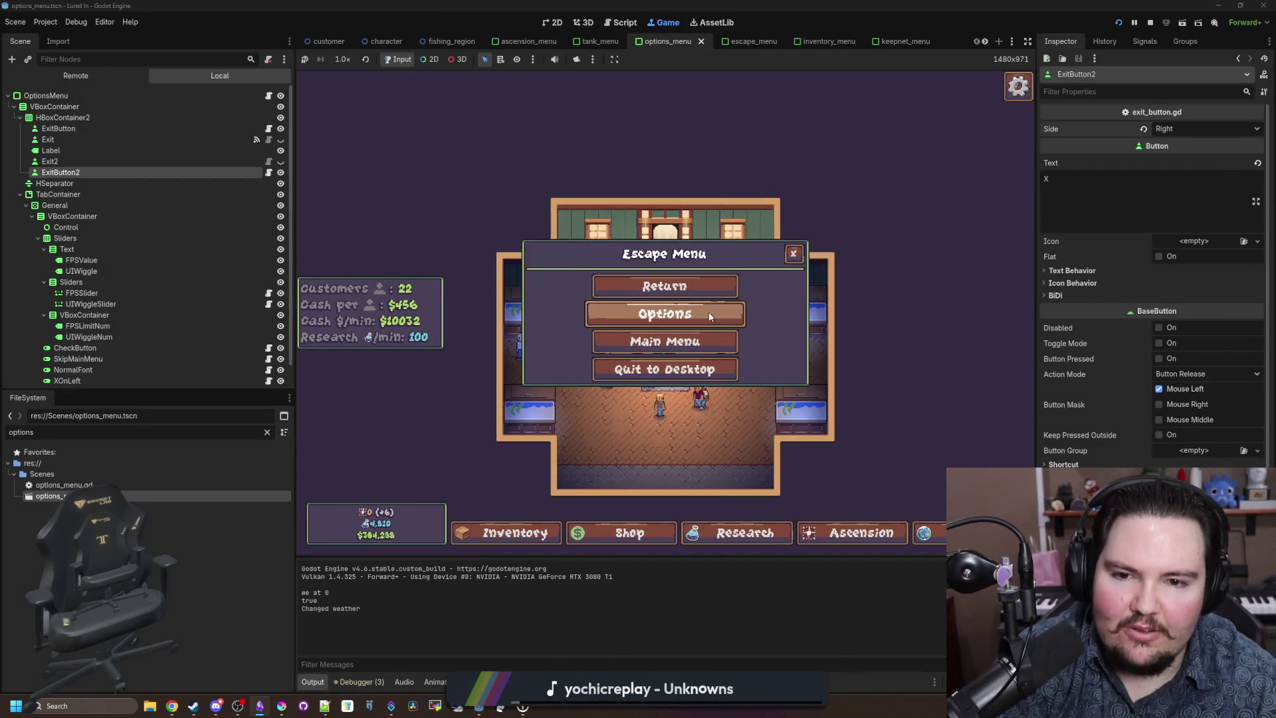
Step: Turn X On Left back on and cycle through the Research, Ascension, Travel and Inventory panels
click(708, 314)
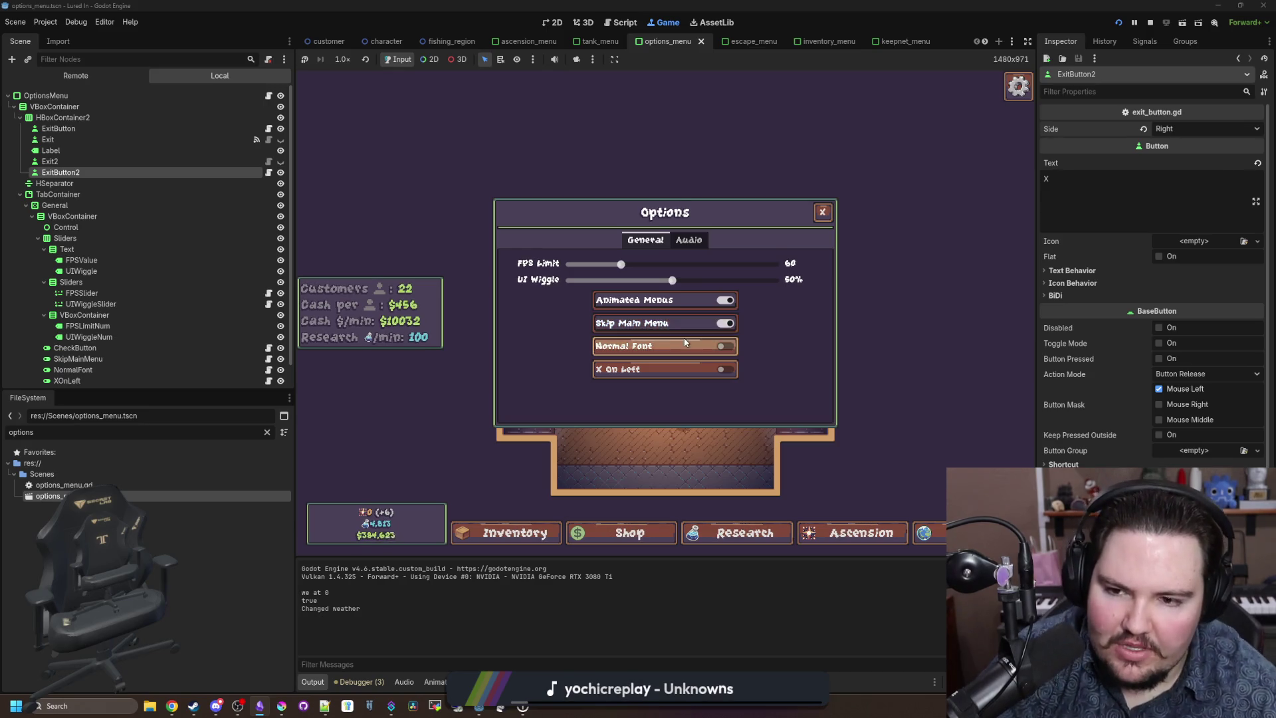
click(665, 369)
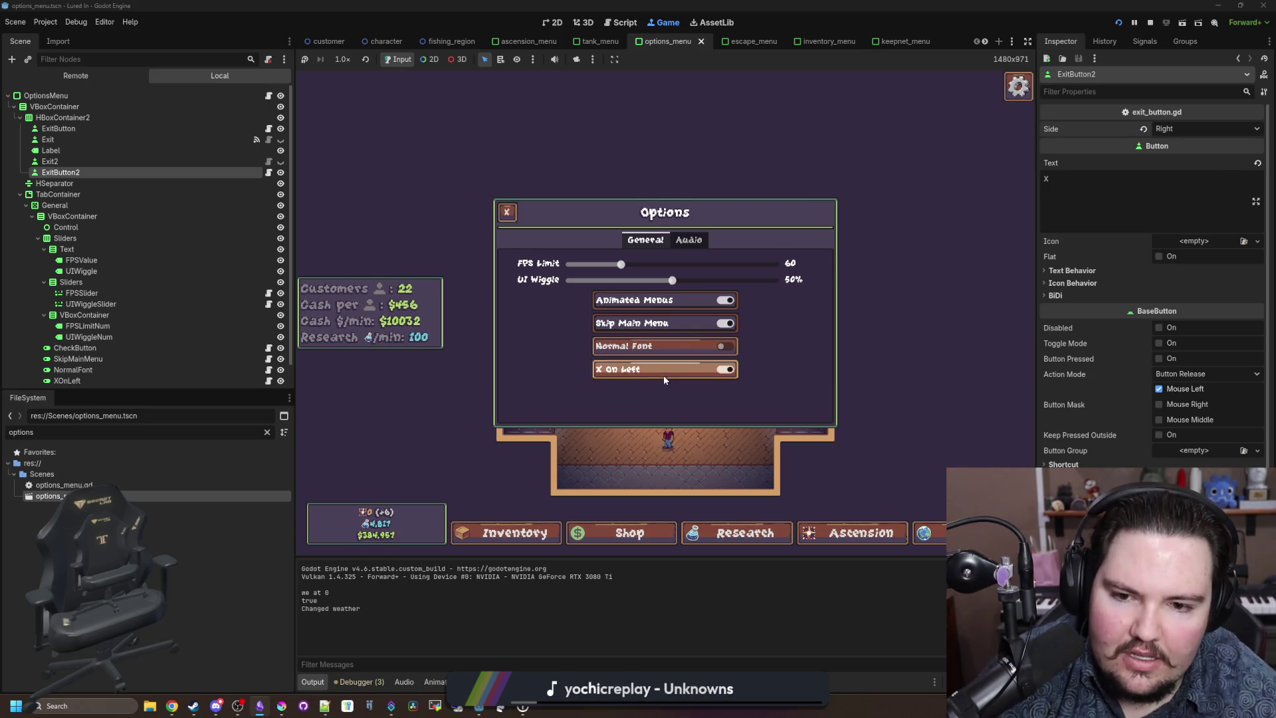
click(515, 213)
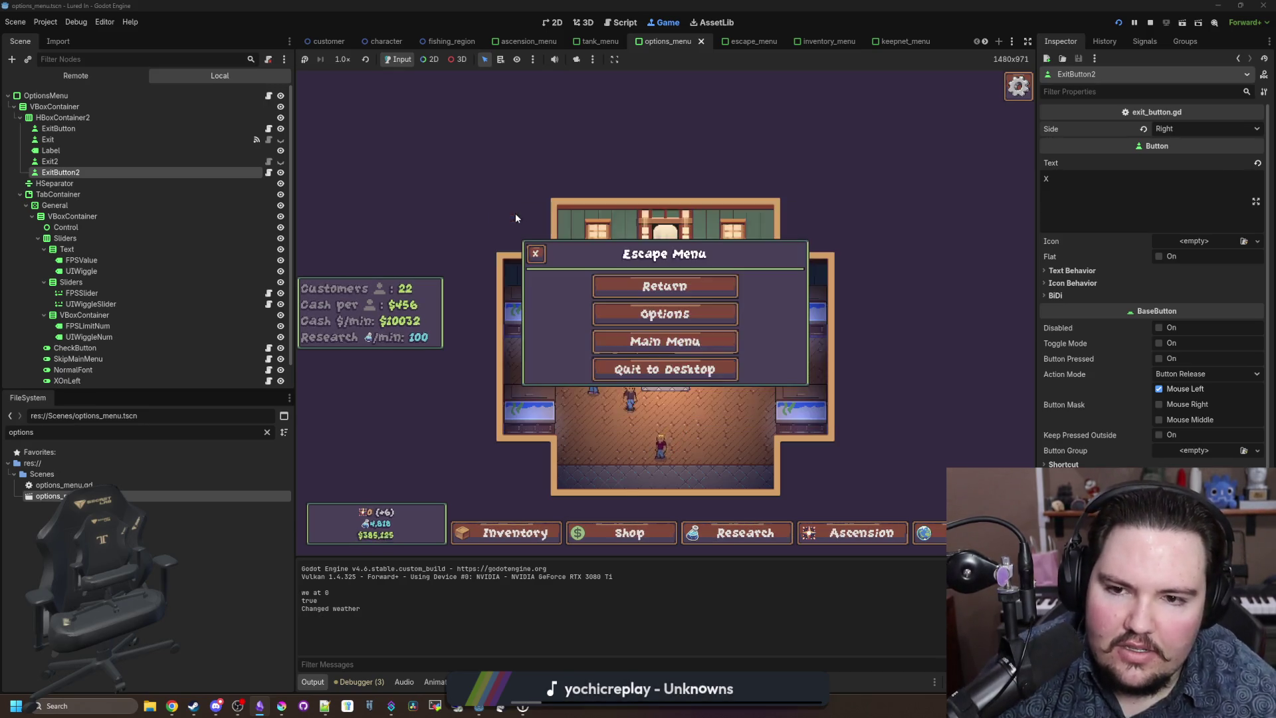
click(665, 286)
click(744, 533)
click(857, 533)
click(922, 533)
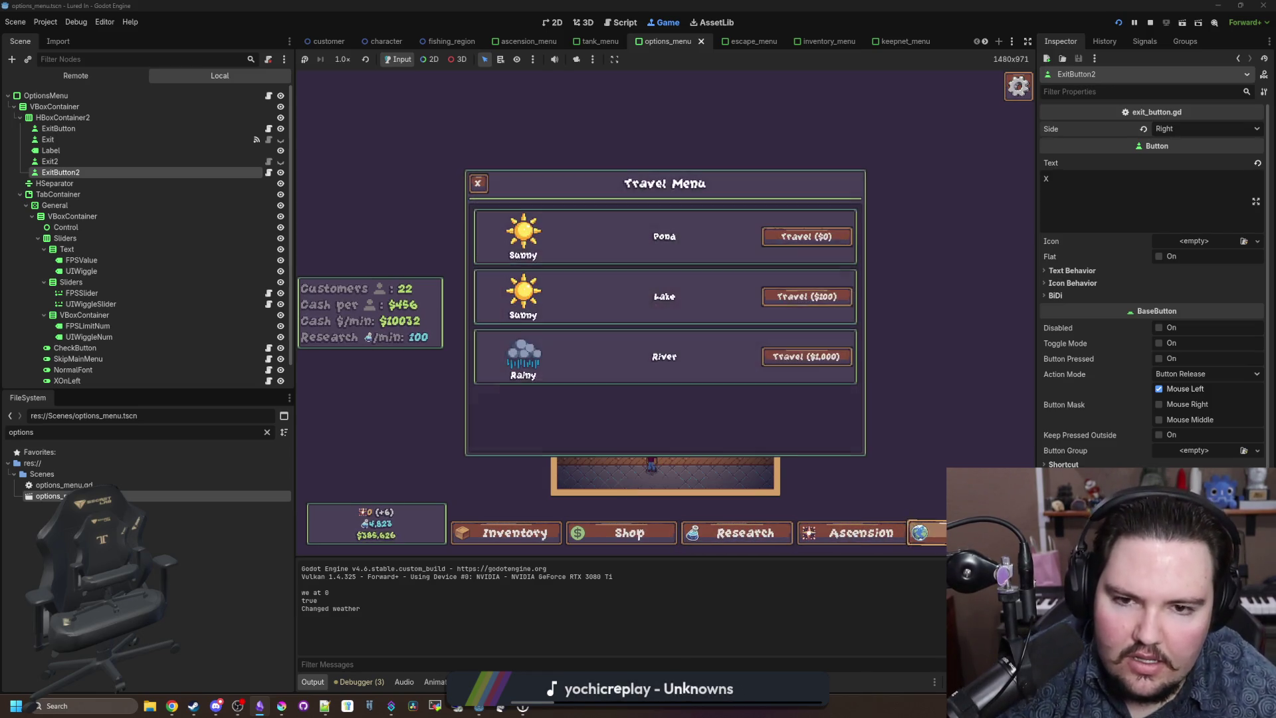
click(525, 532)
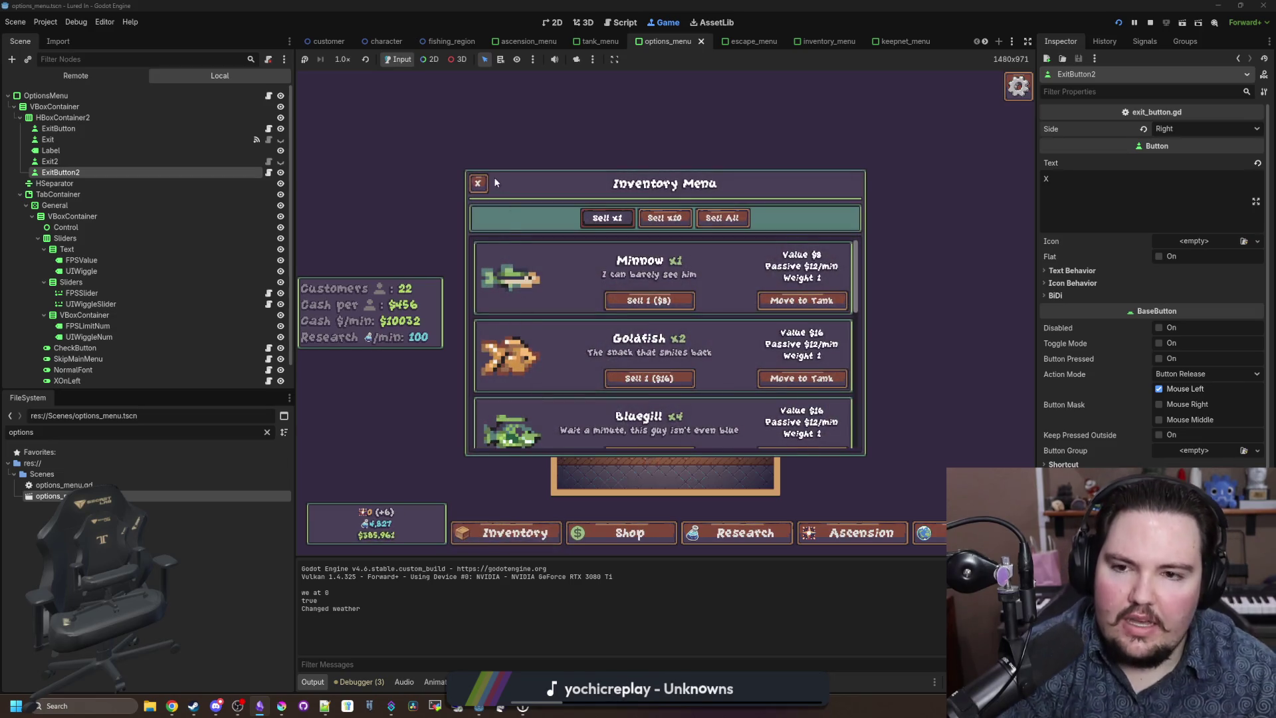
click(482, 178)
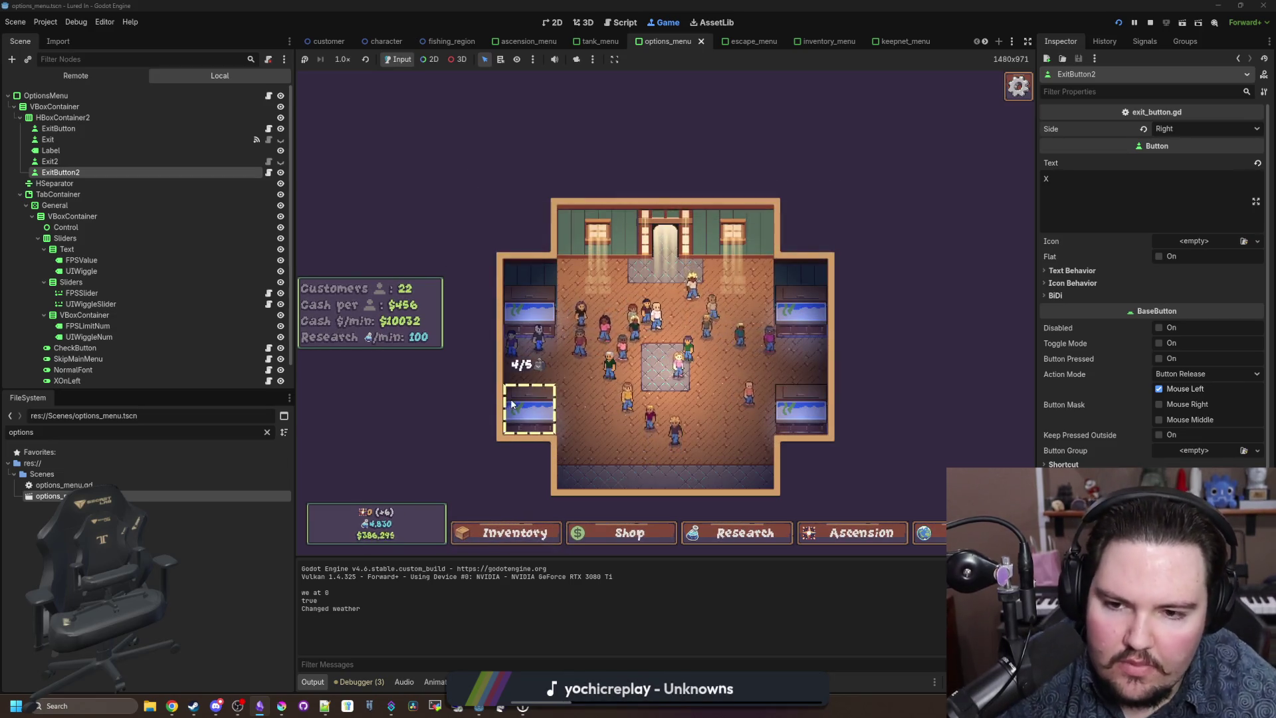
Step: Repeatedly open the Fish Tank 1 panel and close it with its left X
click(512, 404)
click(477, 184)
click(525, 309)
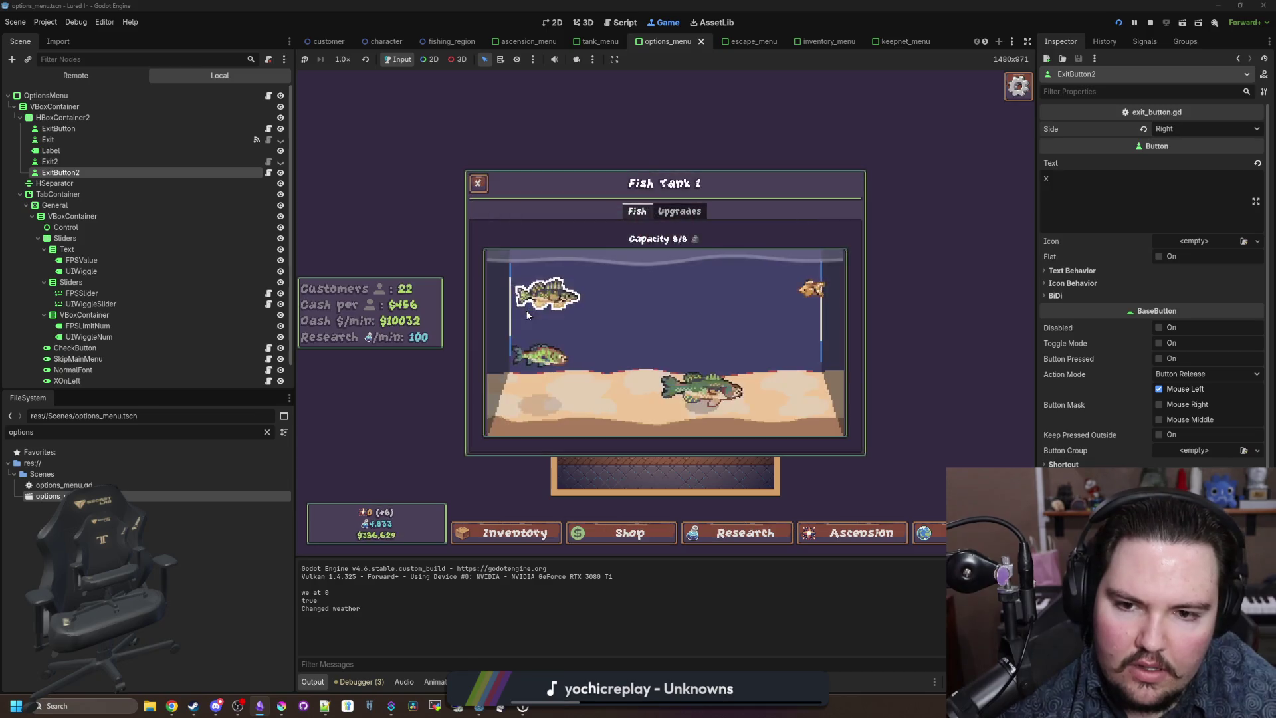
click(478, 185)
click(525, 310)
click(479, 184)
click(516, 311)
click(477, 186)
click(513, 292)
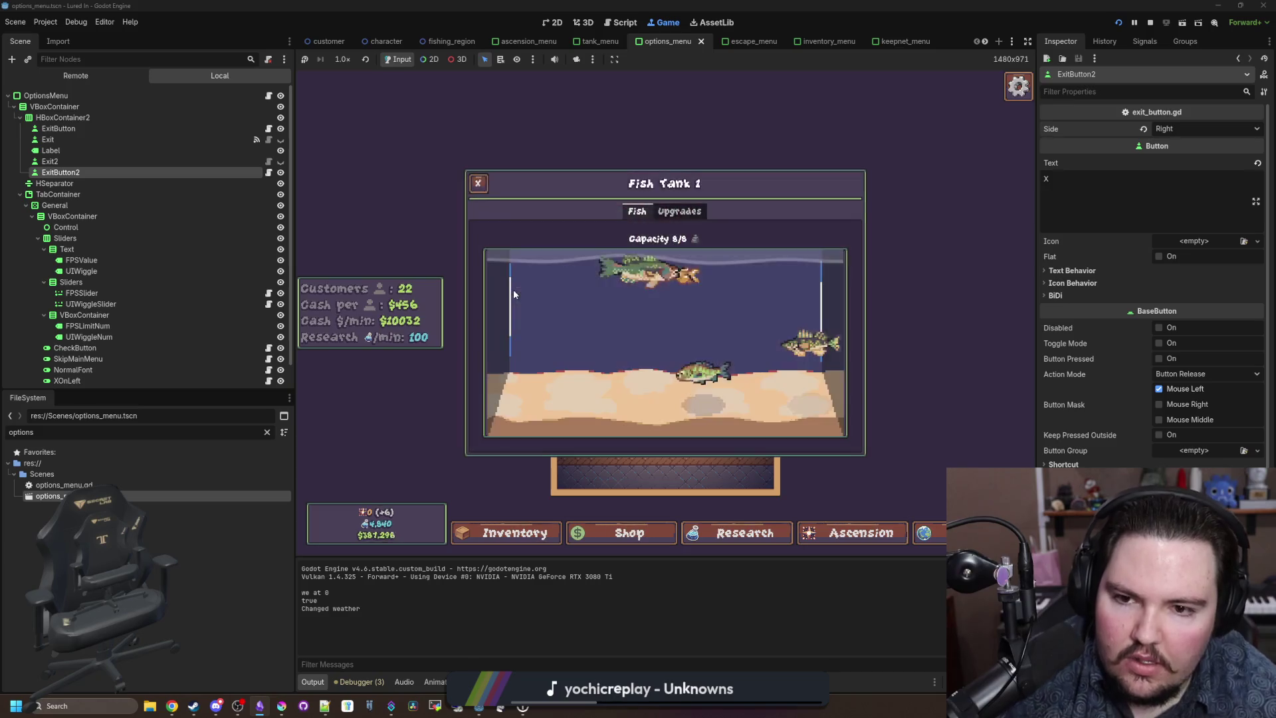
click(485, 191)
click(523, 303)
click(476, 188)
click(527, 308)
click(476, 189)
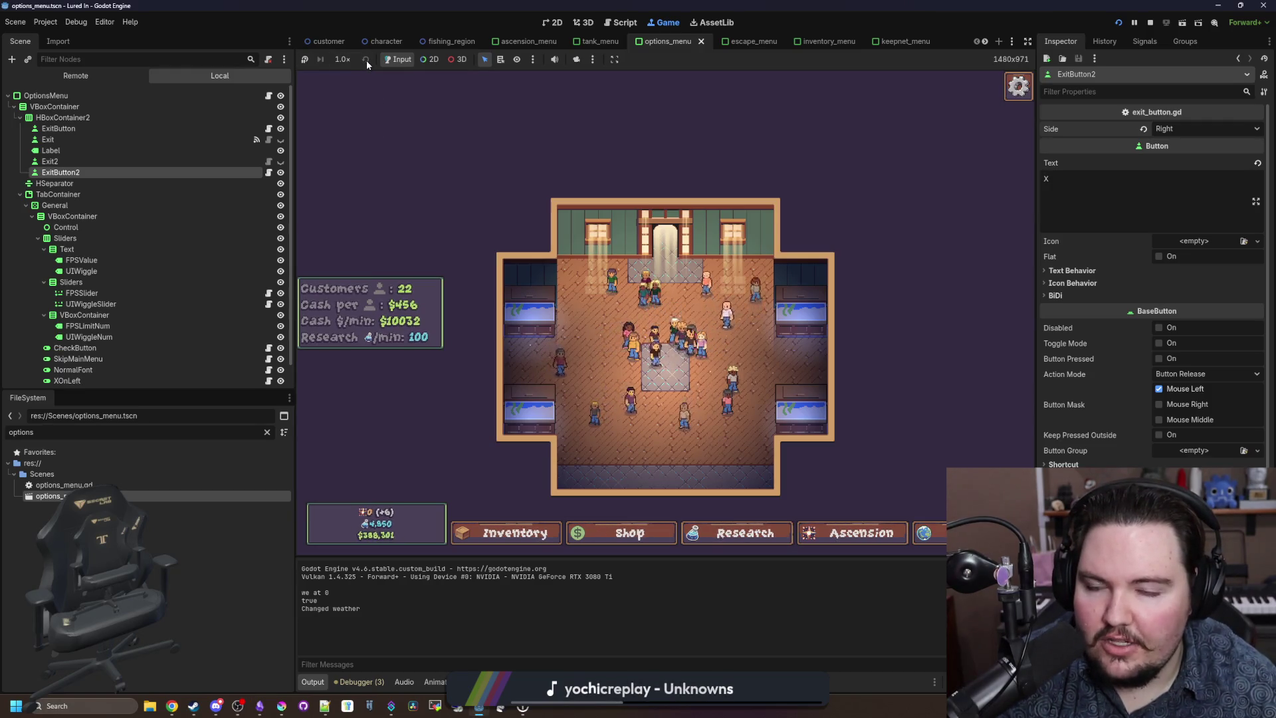
Step: Set the game speed to 1/16× and open and close Fish Tank 1, checking its Upgrades page
click(343, 59)
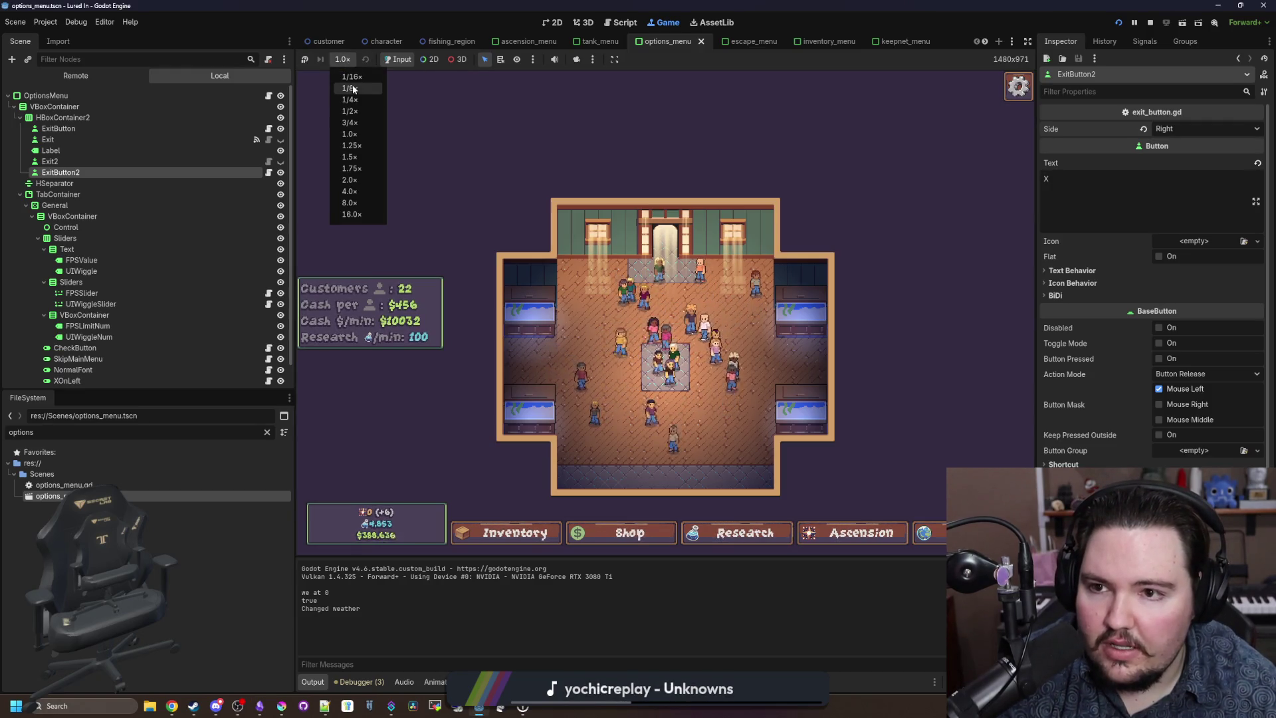
click(368, 77)
scroll(563, 297, up, 3)
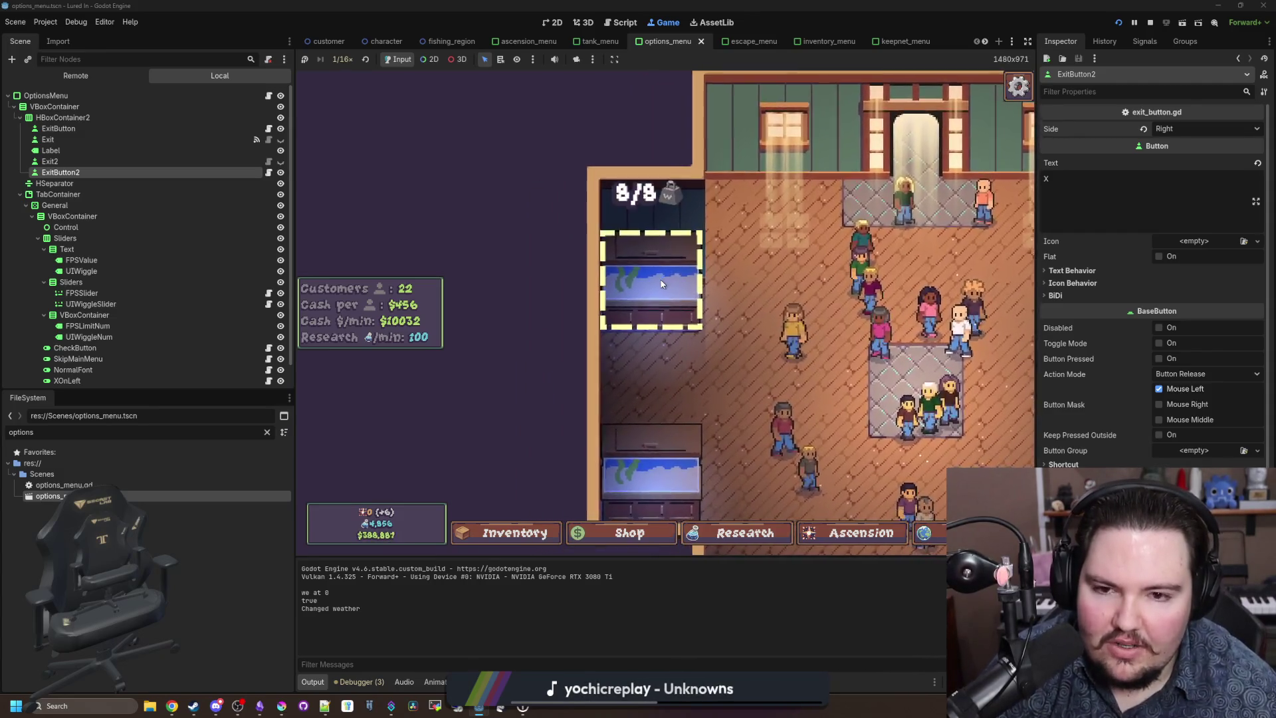
click(661, 285)
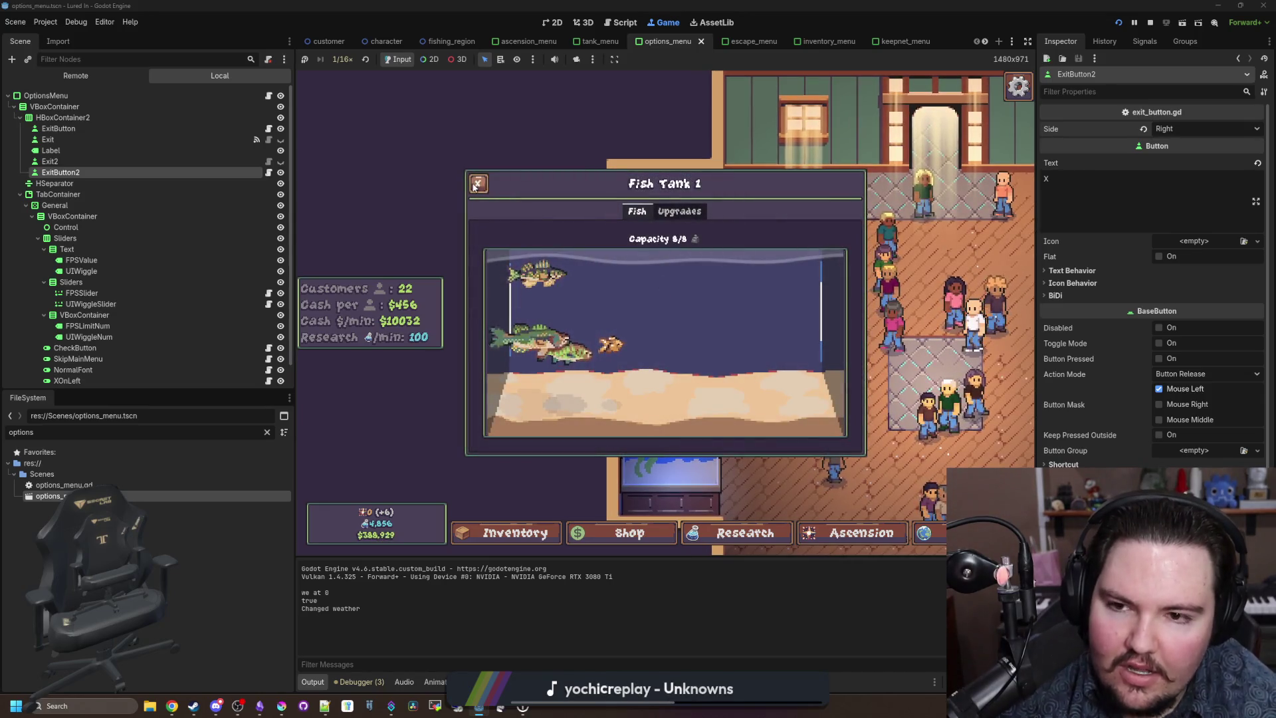
click(664, 276)
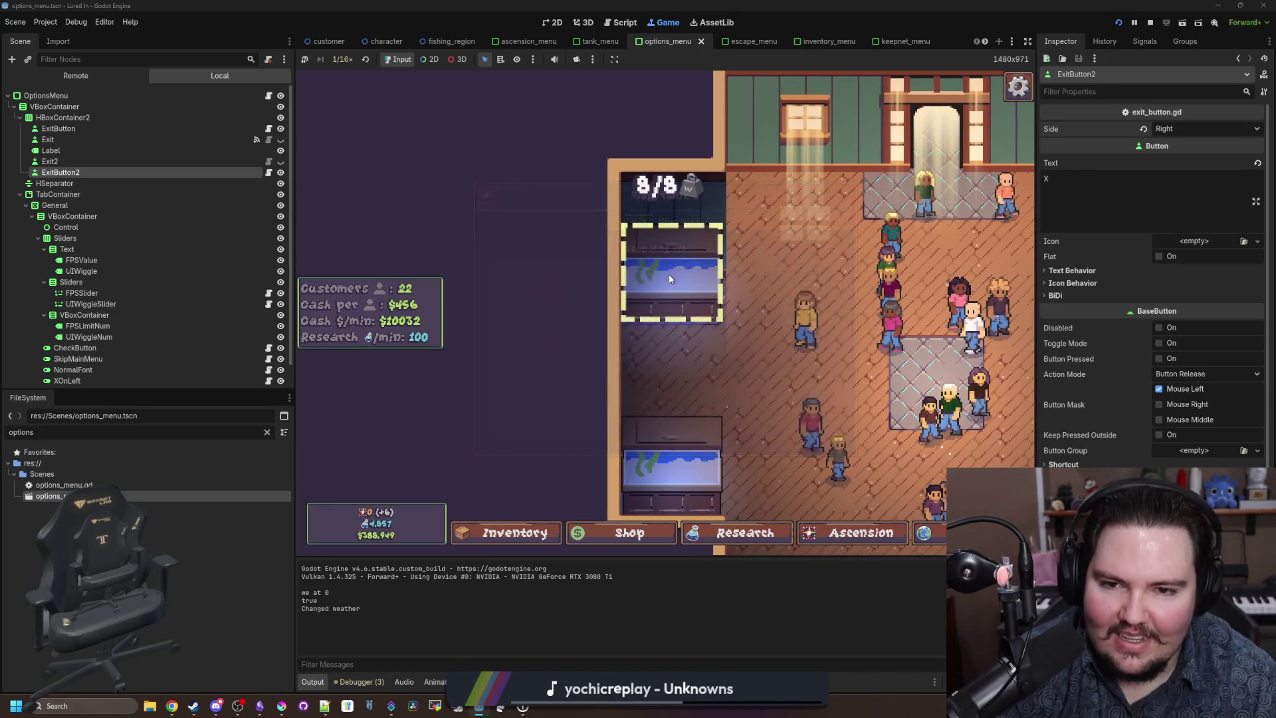
click(669, 279)
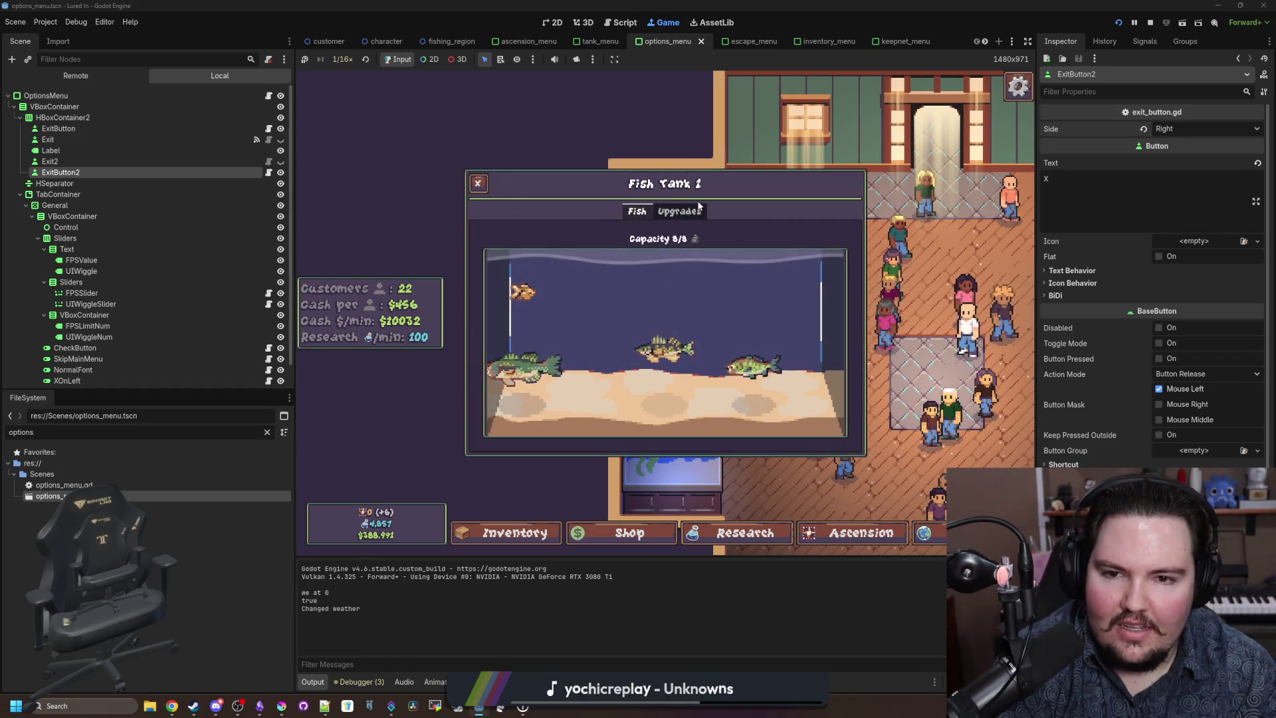
click(680, 211)
click(629, 213)
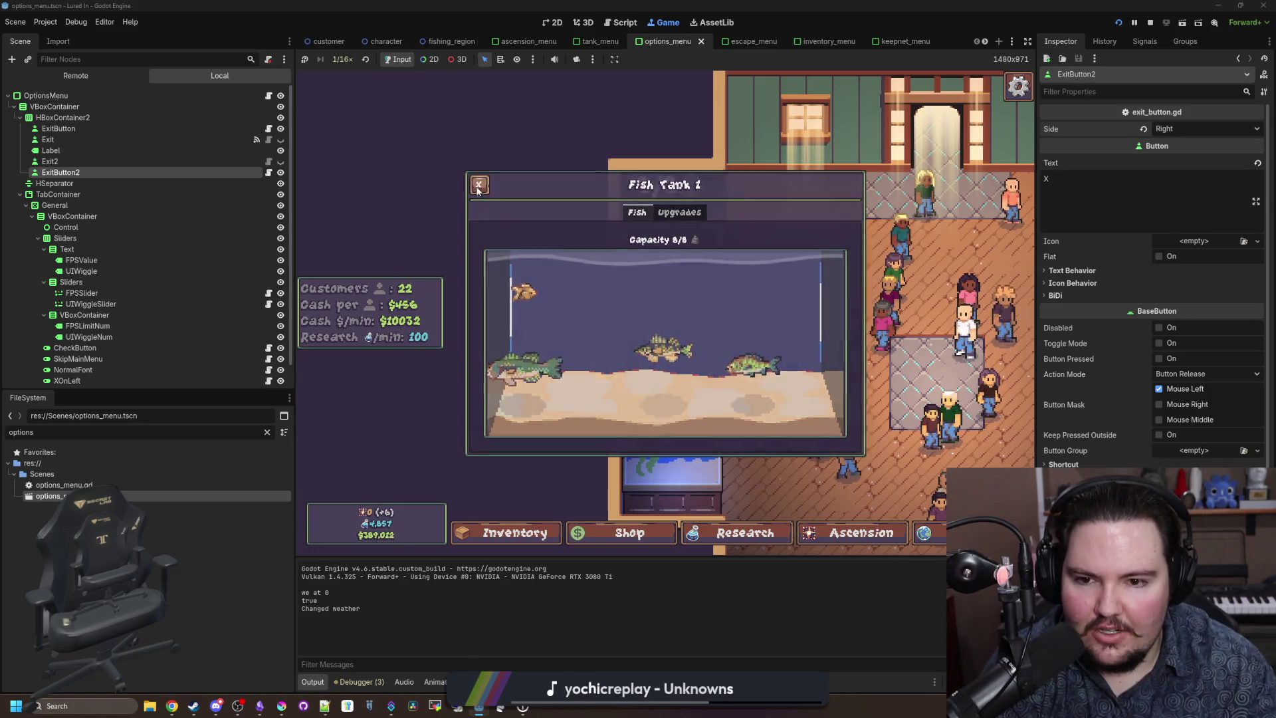
click(477, 183)
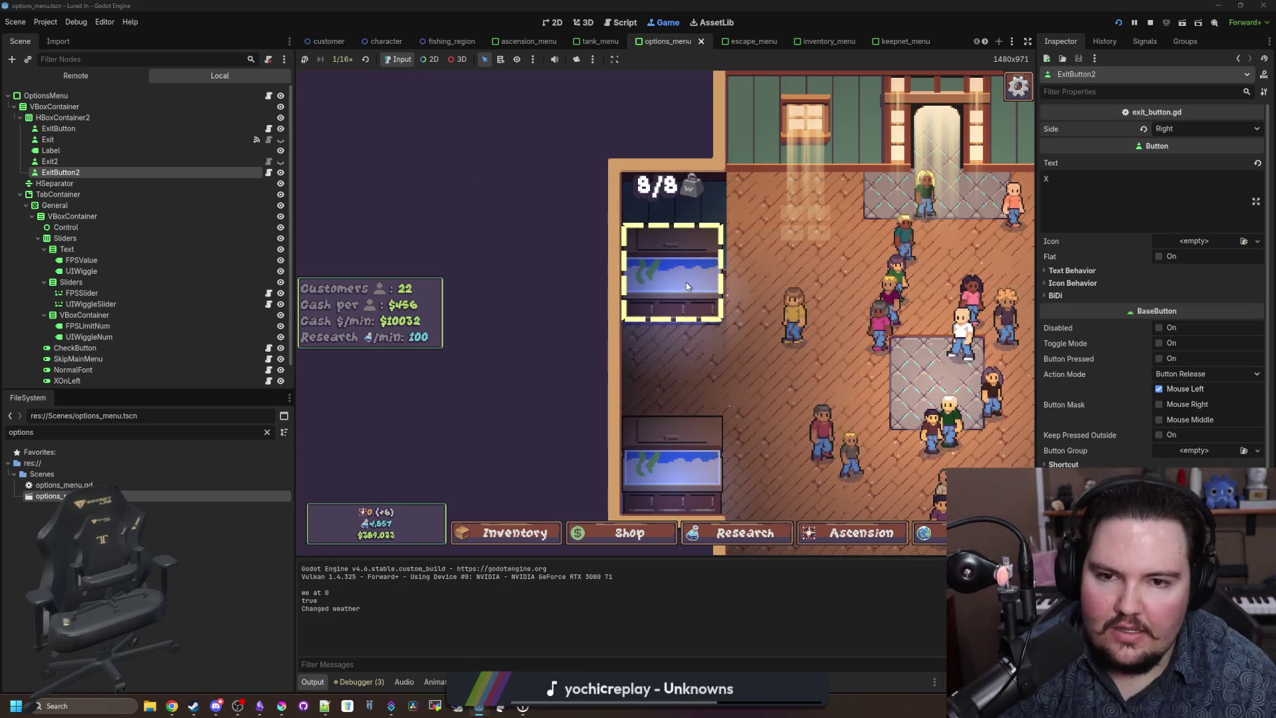
click(687, 287)
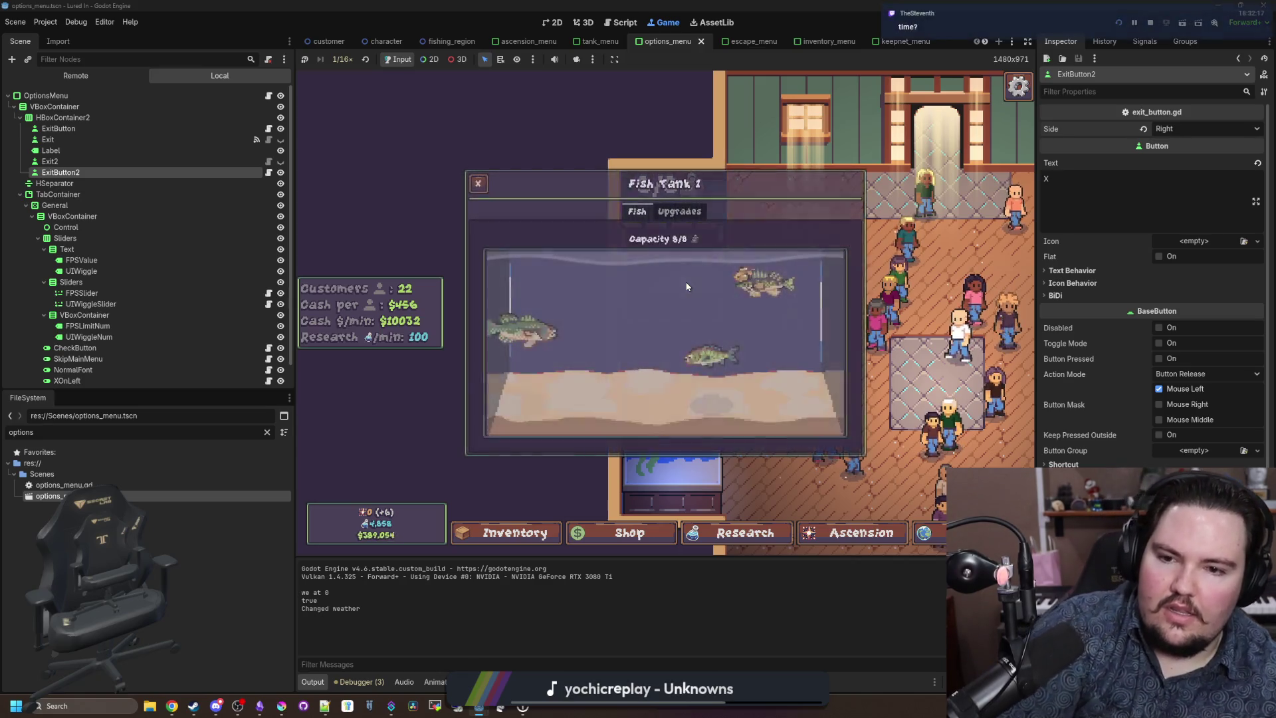
click(477, 183)
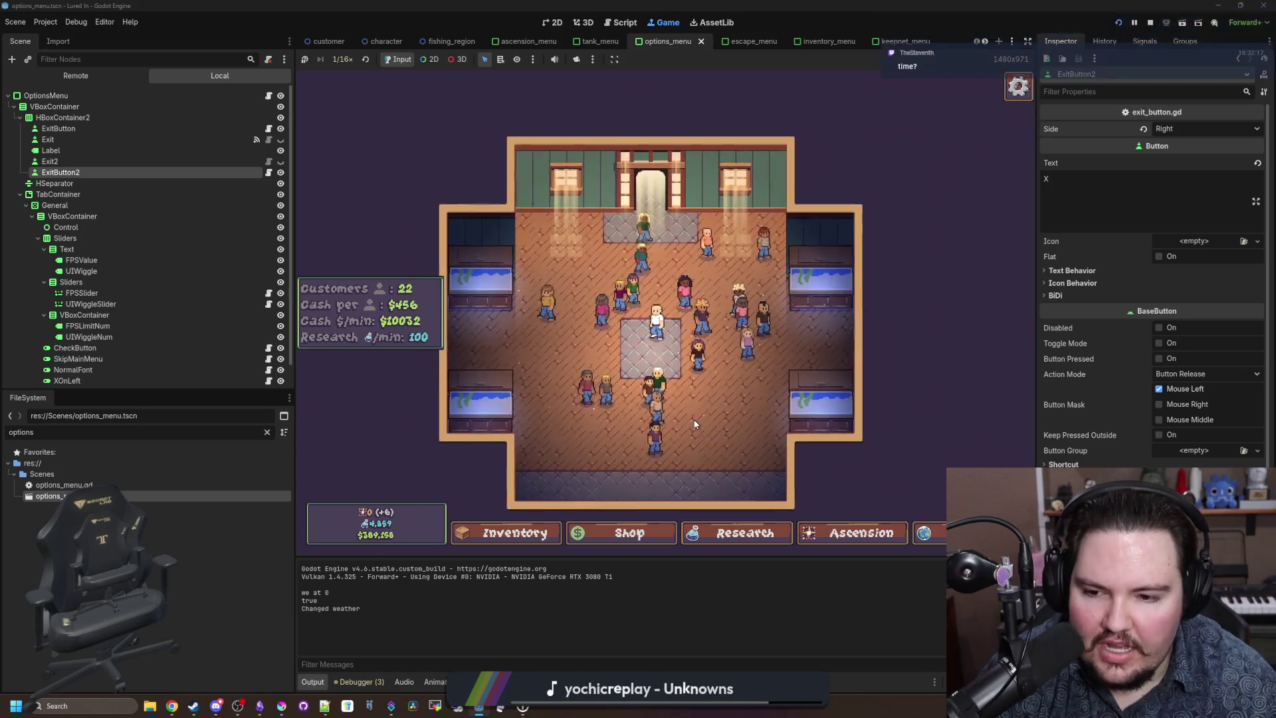
Step: Change the game speed to 16×, then back to 1.0×
click(342, 59)
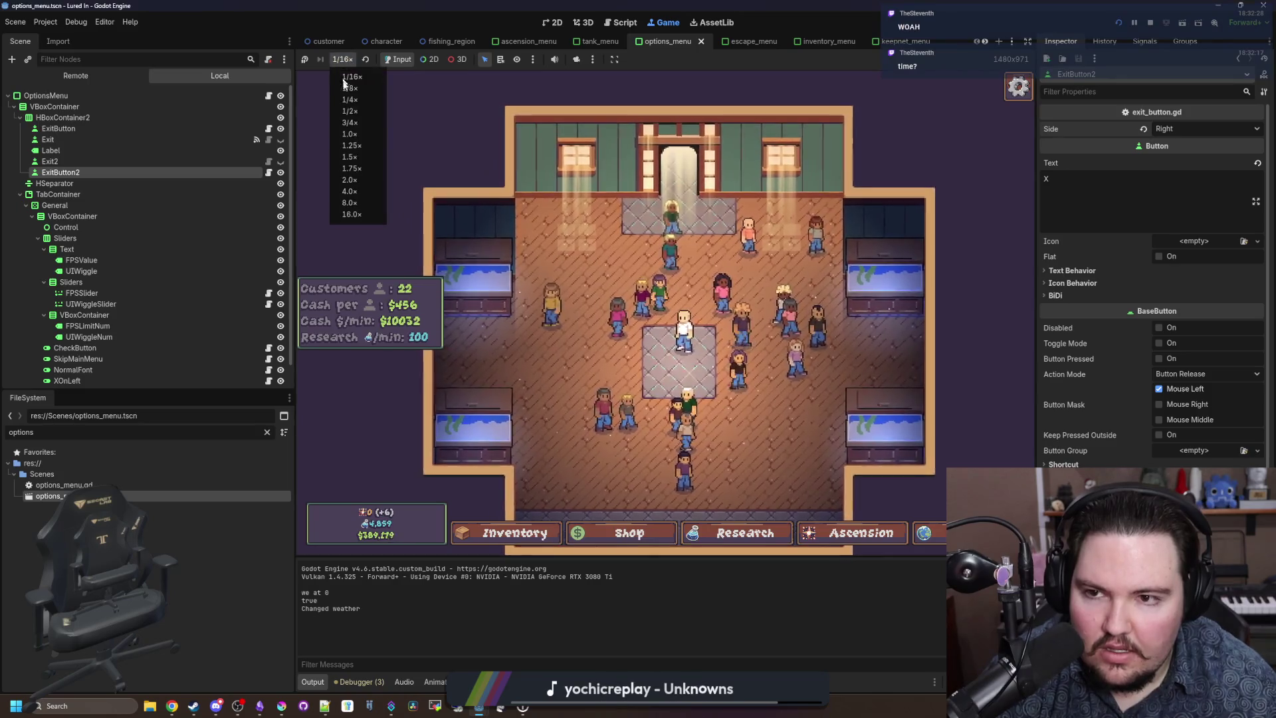
click(357, 214)
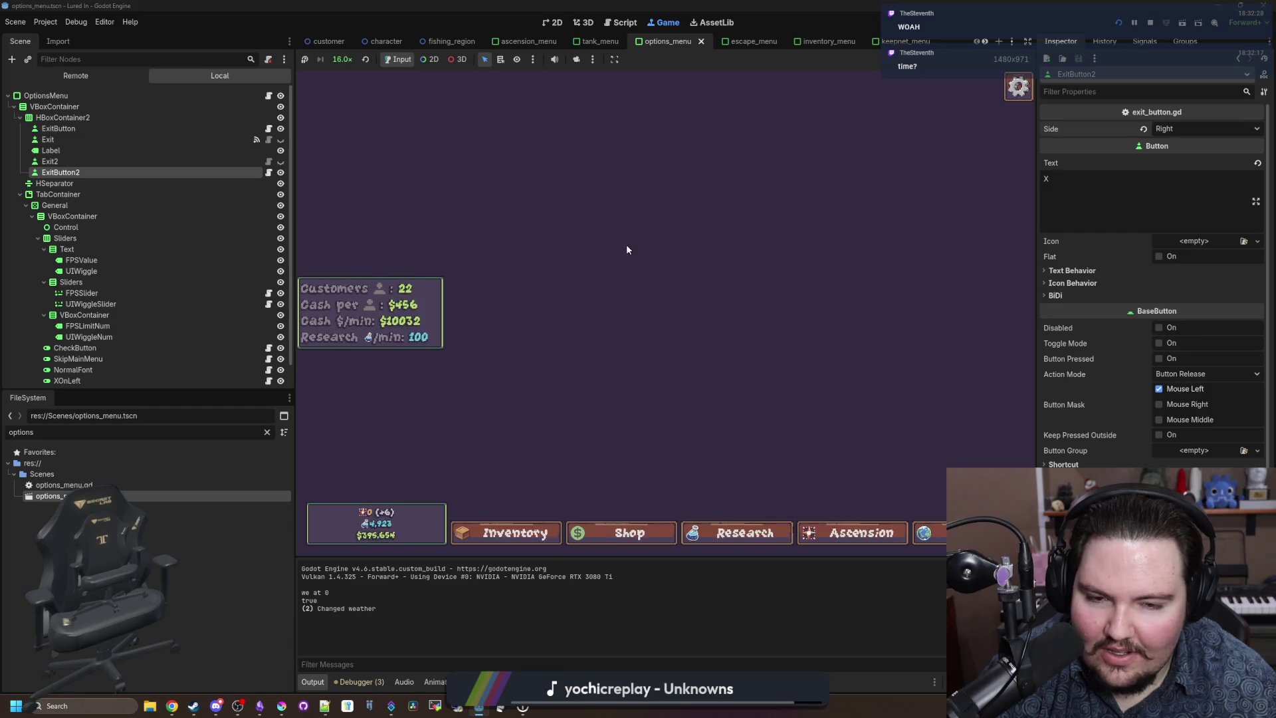
click(343, 60)
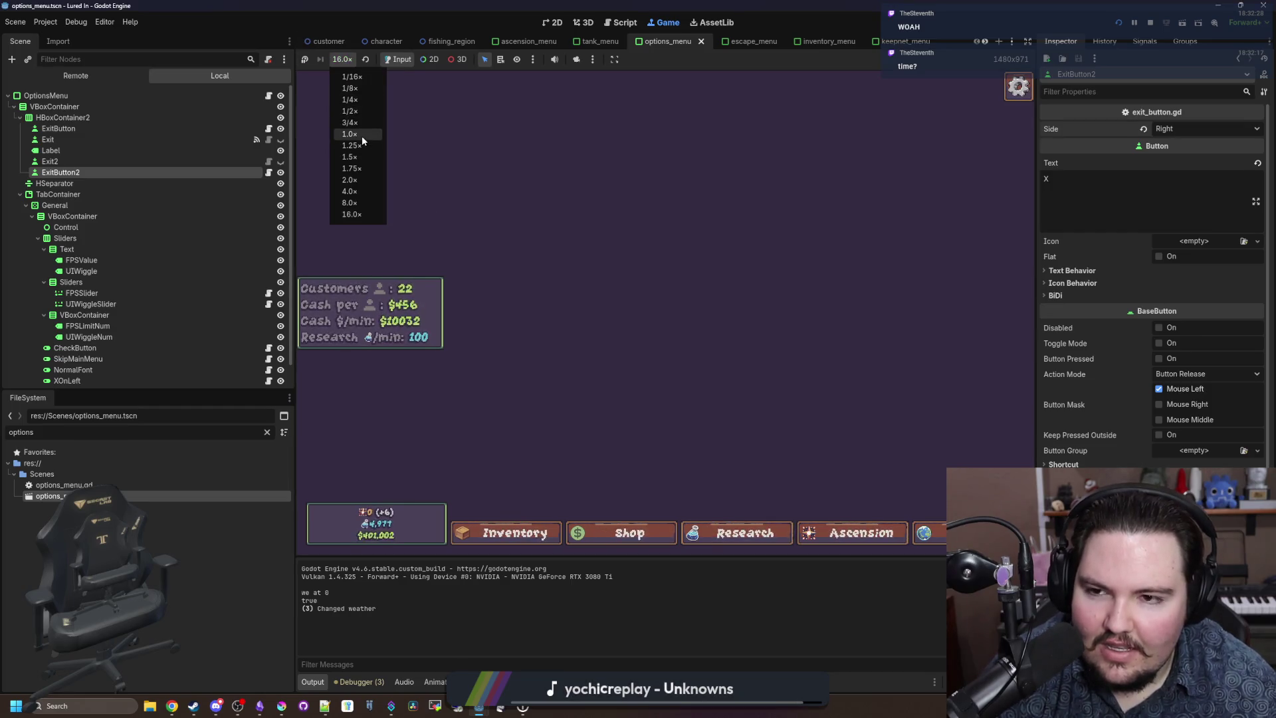
click(361, 135)
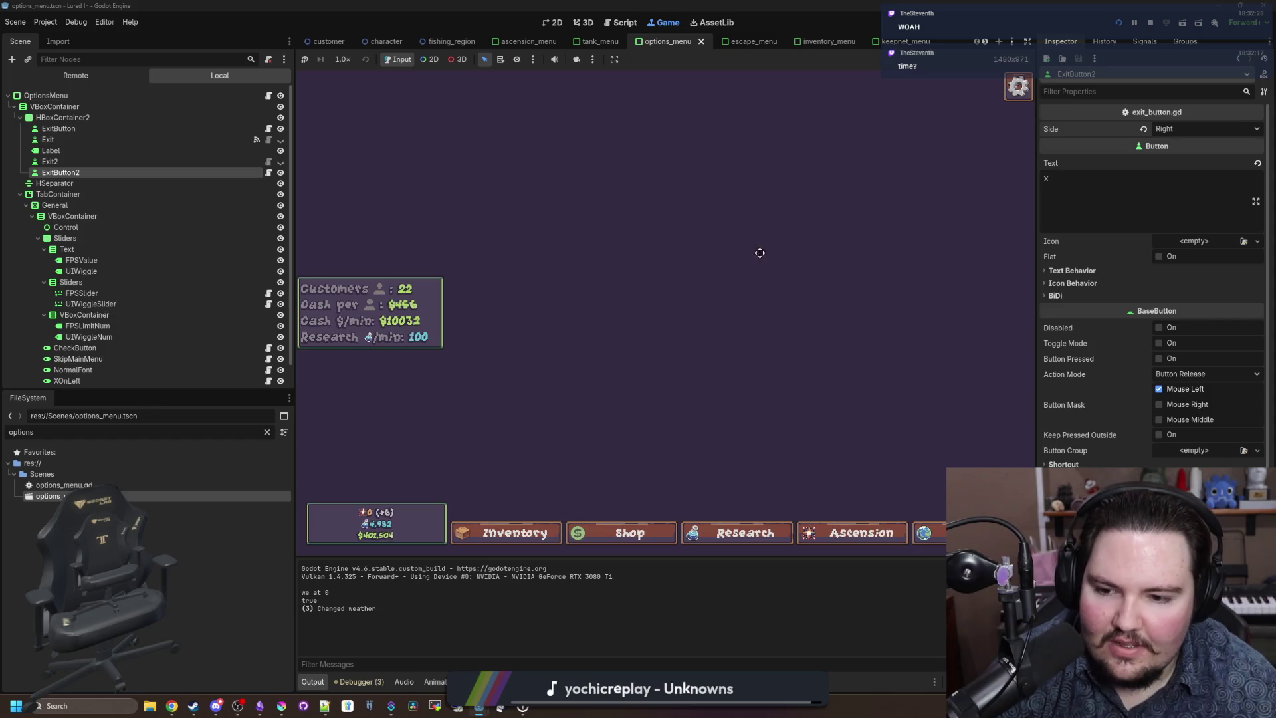
Step: Return to the title screen, start playing again, and open and close Fish Tank 2
key(Escape)
click(664, 339)
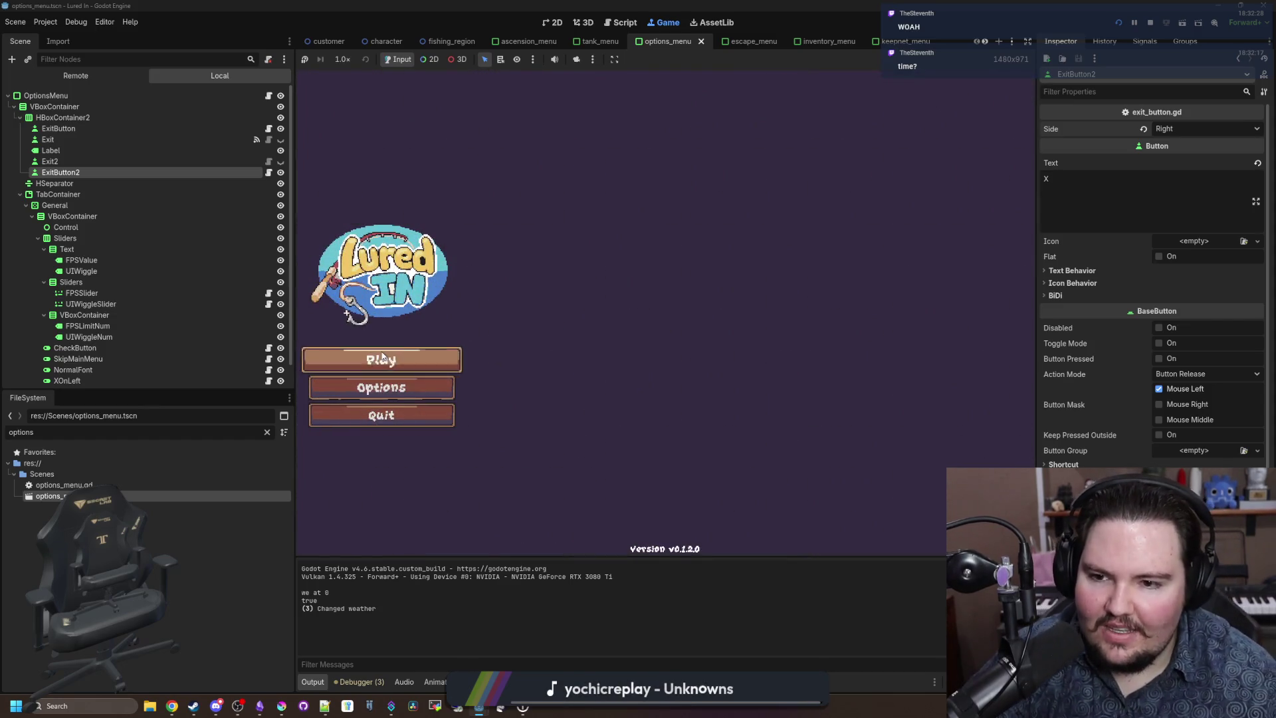
click(382, 357)
scroll(744, 333, up, 5)
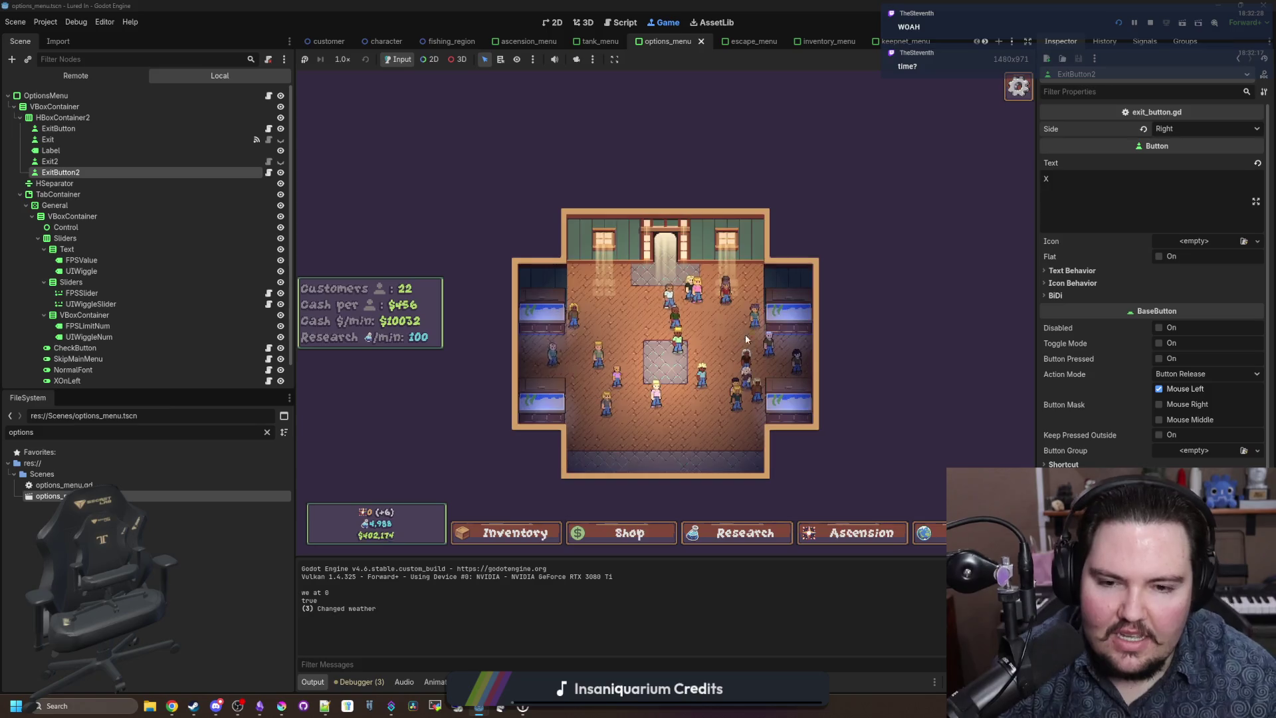
click(844, 309)
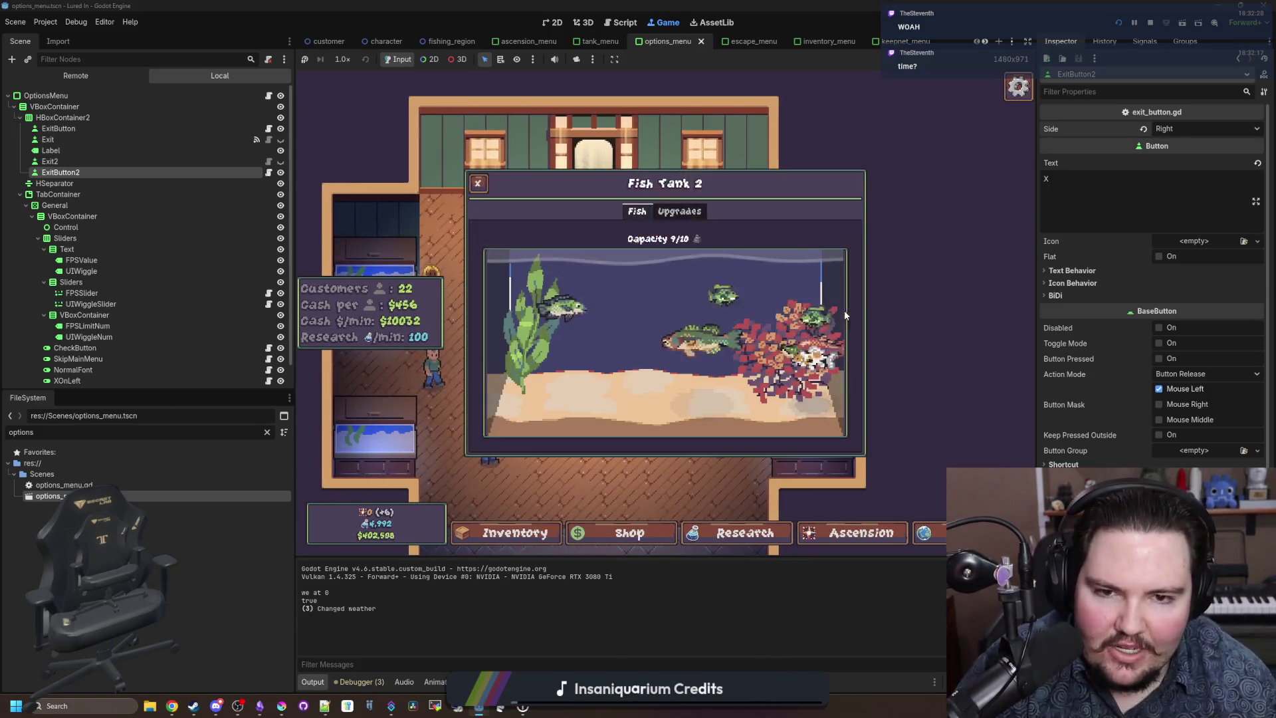
key(Escape)
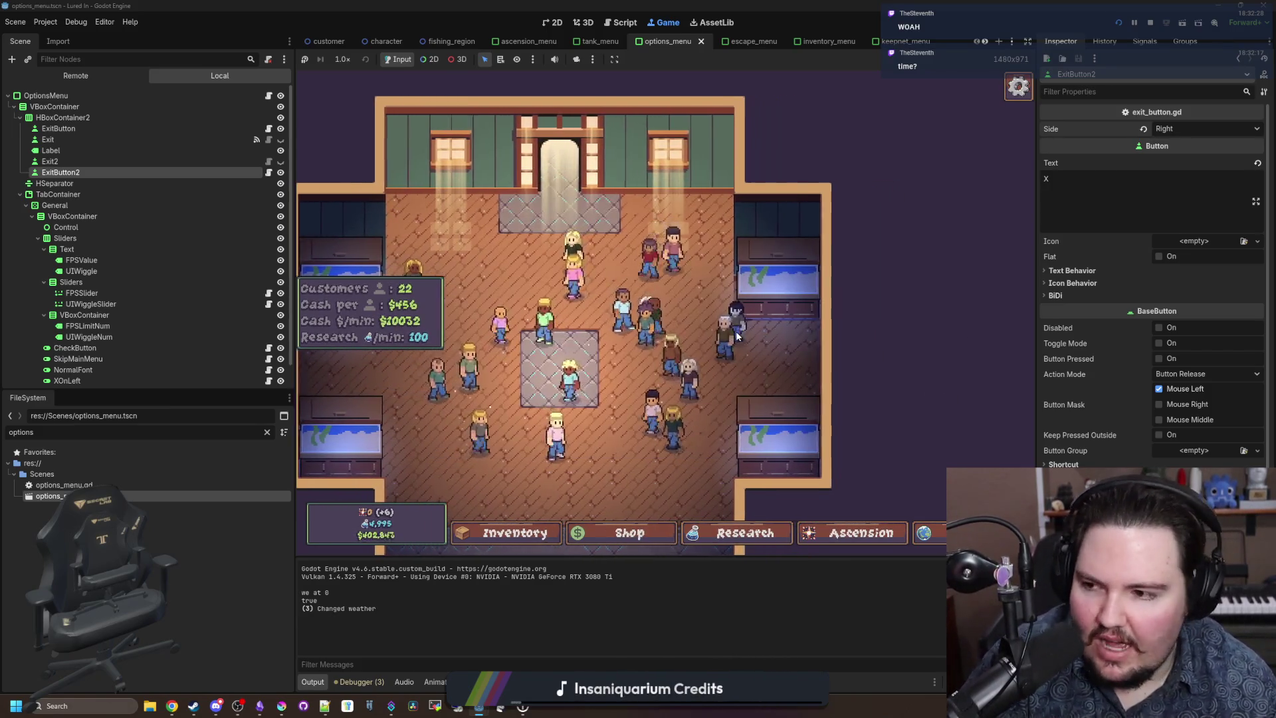
Step: At 1/16× speed, move from Fish Tank 2 through the Research, Ascension, Shop and Inventory panels
click(342, 60)
click(347, 75)
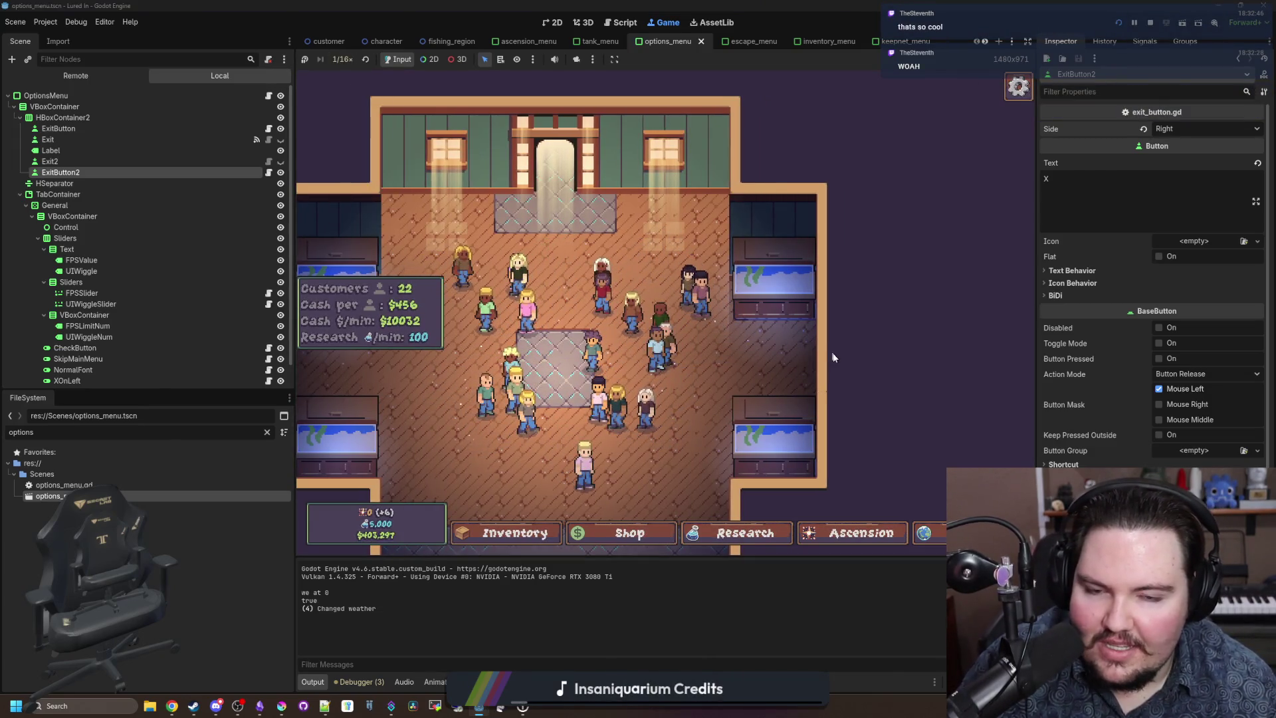
click(787, 279)
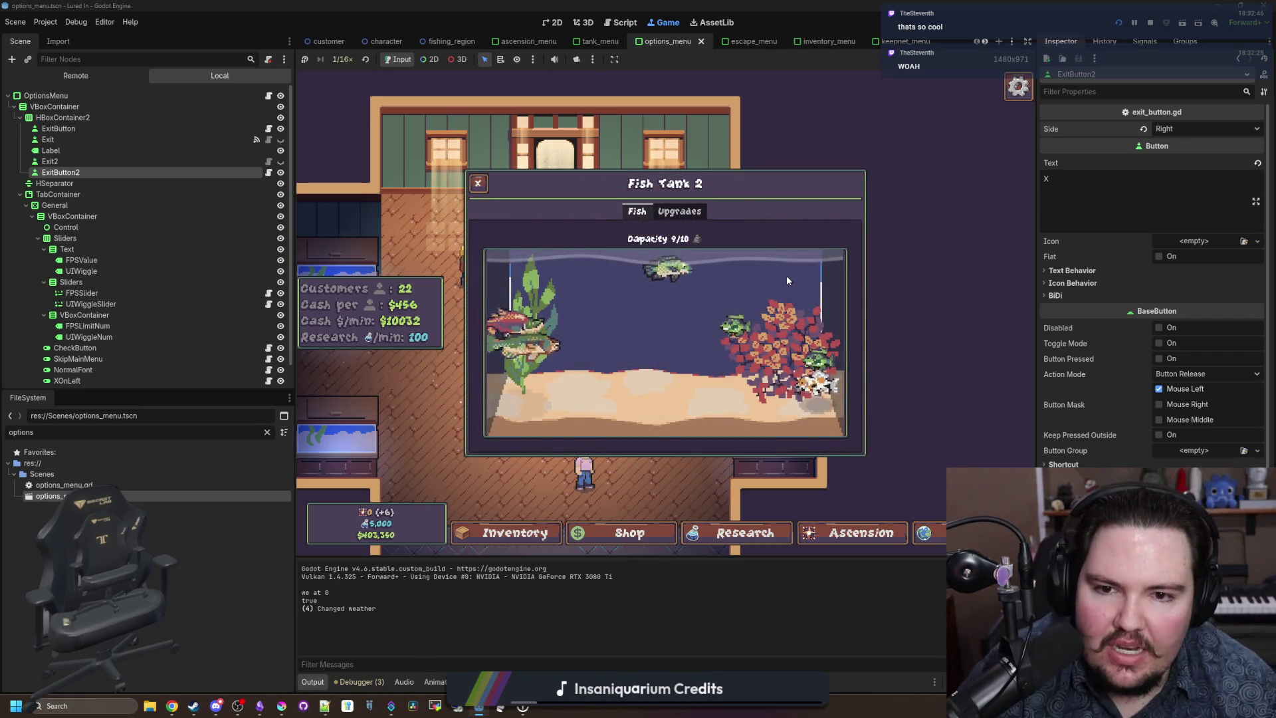
click(781, 533)
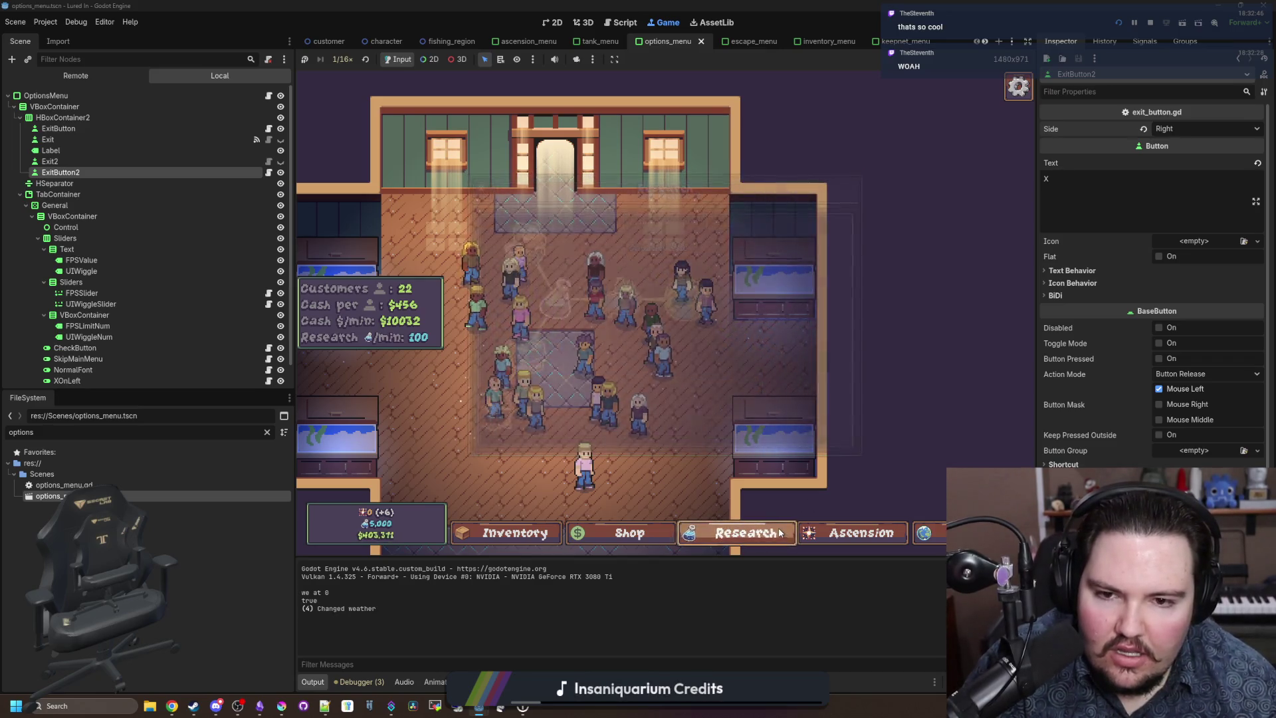
click(870, 535)
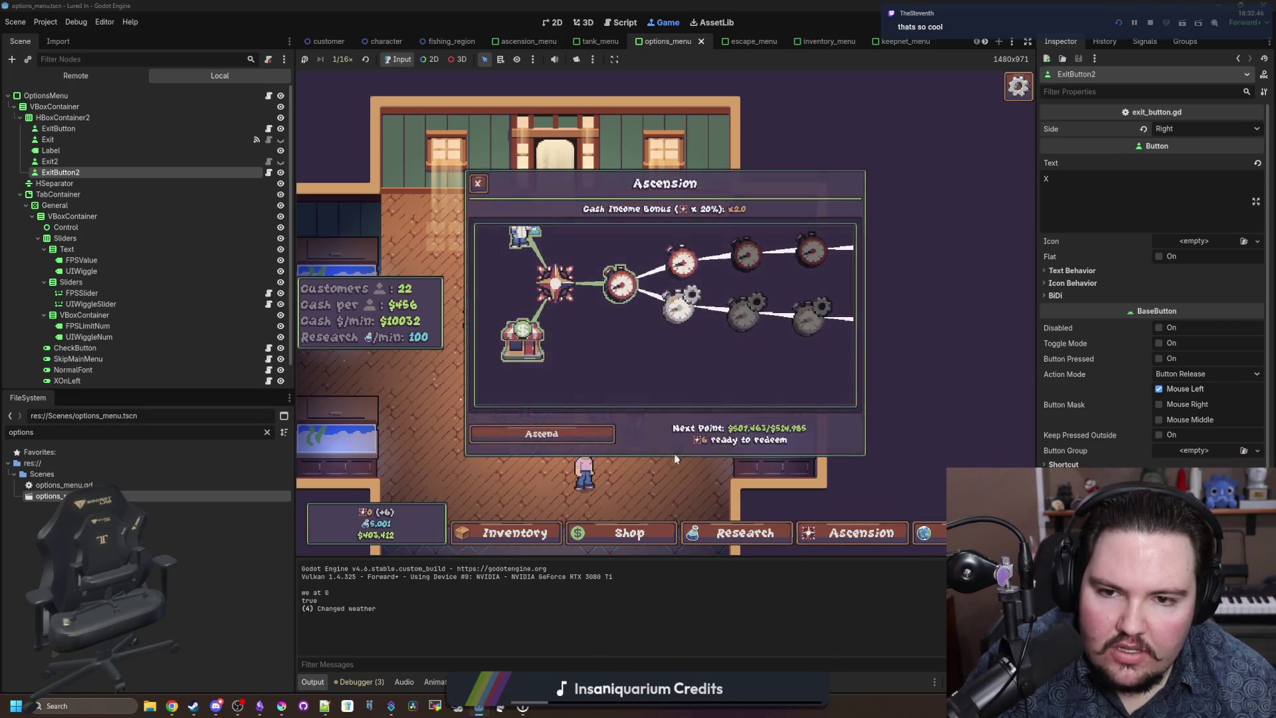
click(631, 535)
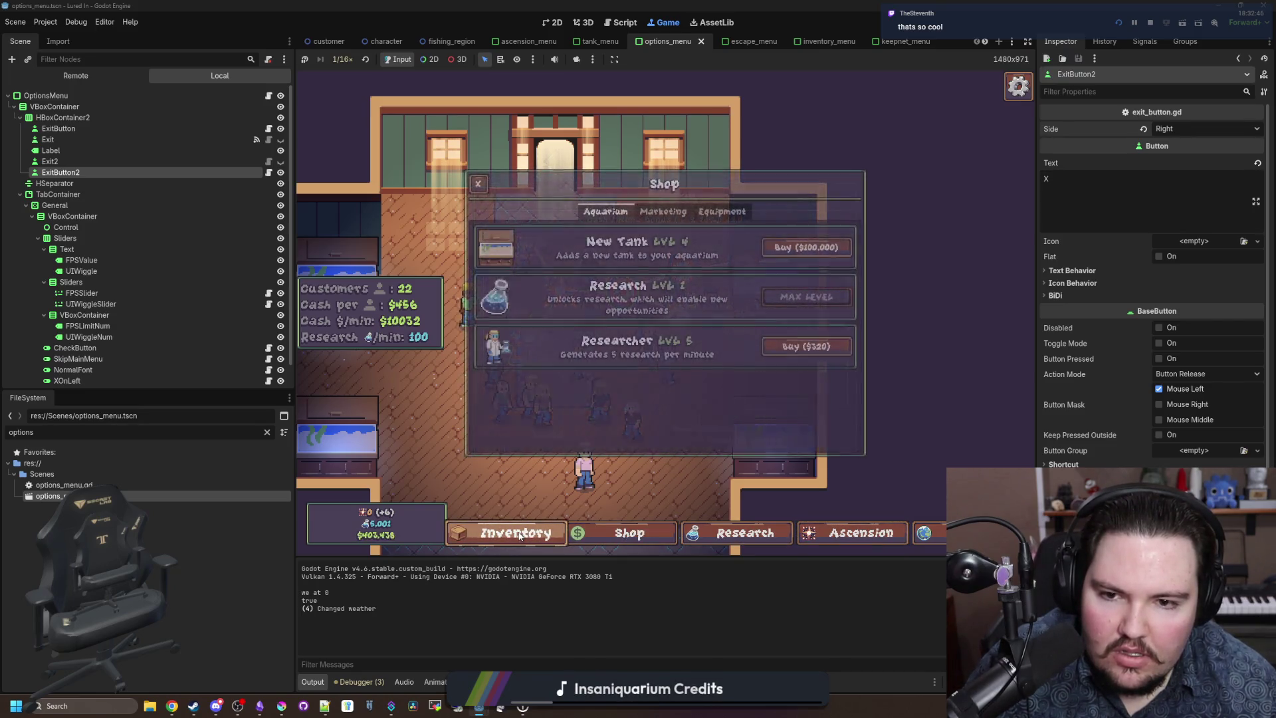
click(520, 535)
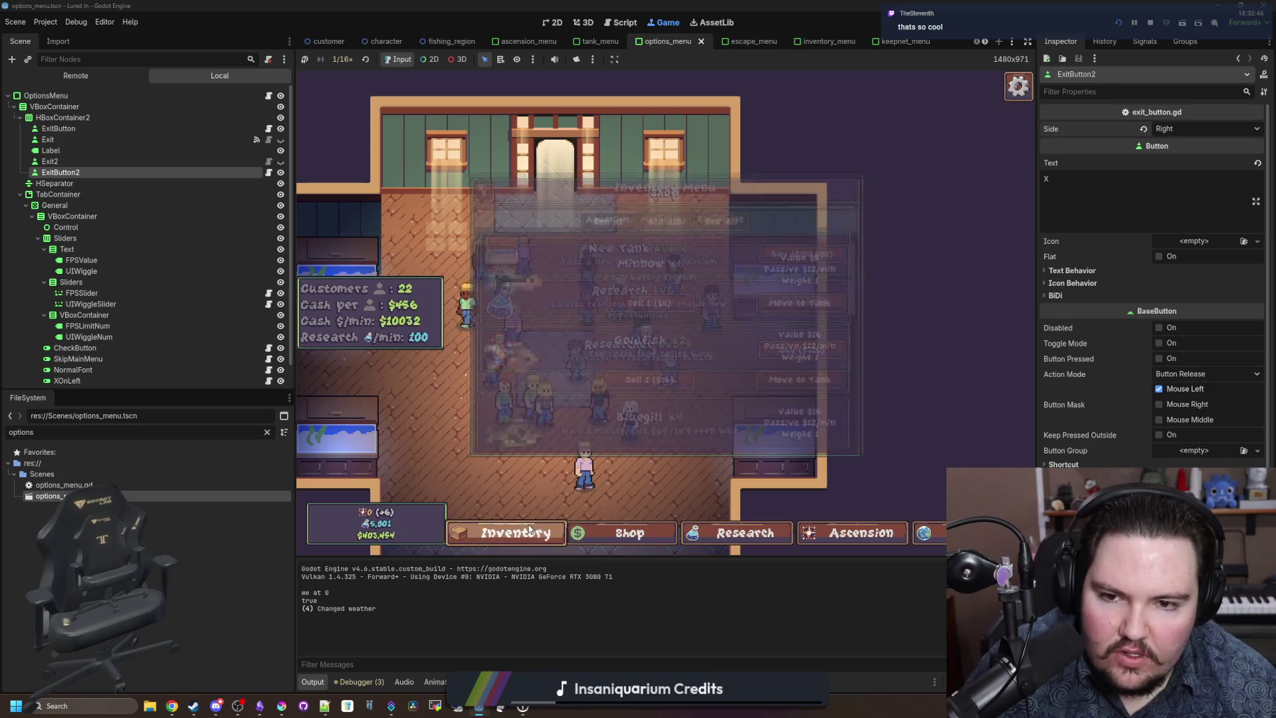
scroll(578, 285, down, 5)
scroll(575, 336, up, 5)
Step: Travel to the Pond for $0 and return to the shop
click(925, 532)
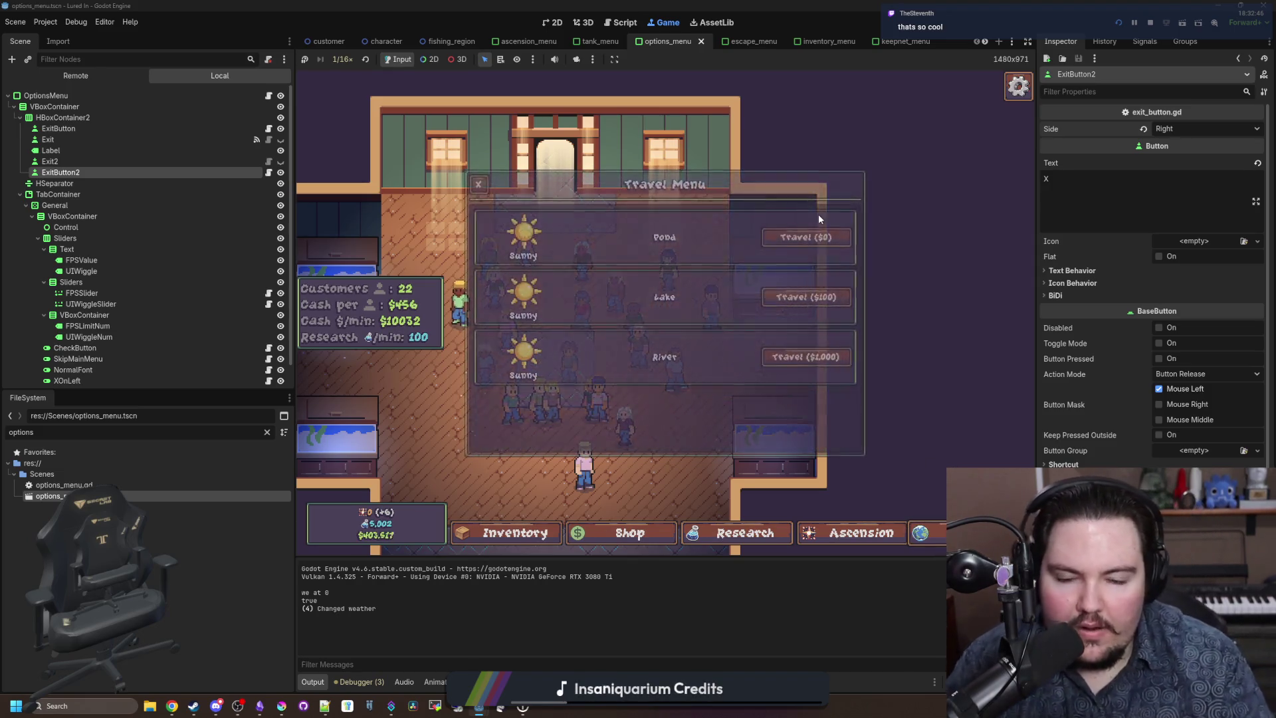
click(812, 236)
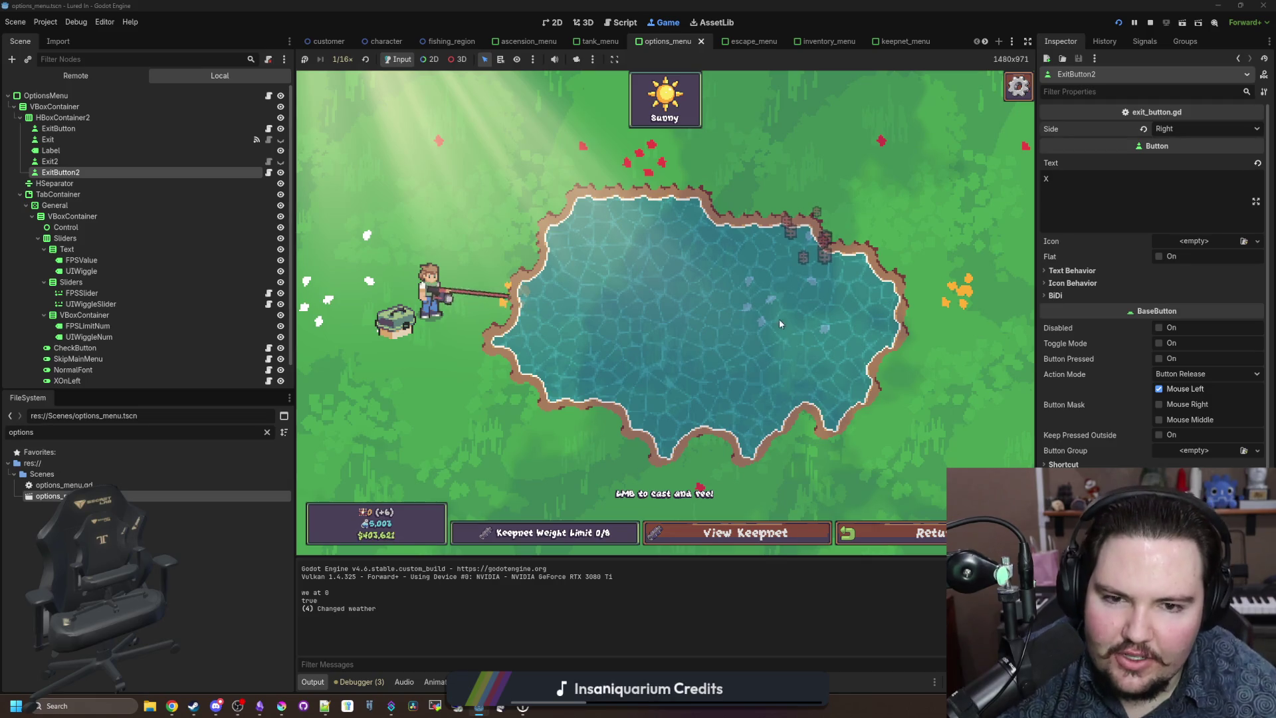
click(902, 535)
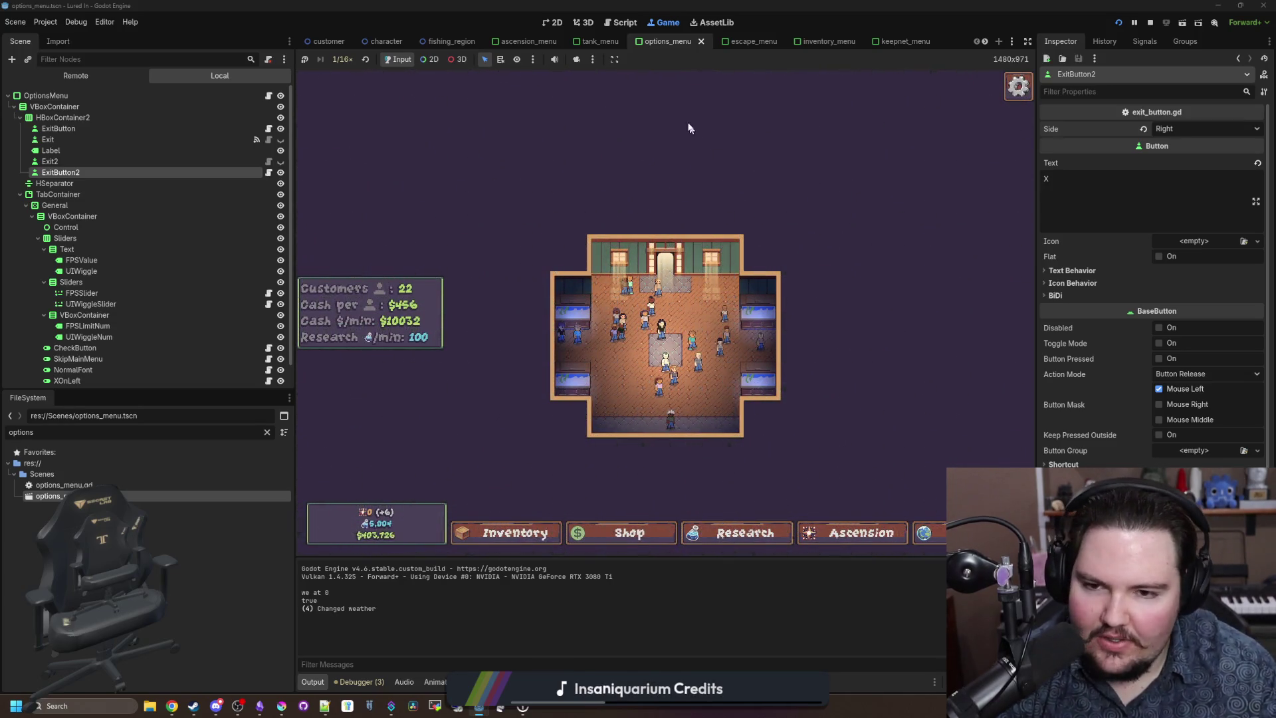
click(342, 60)
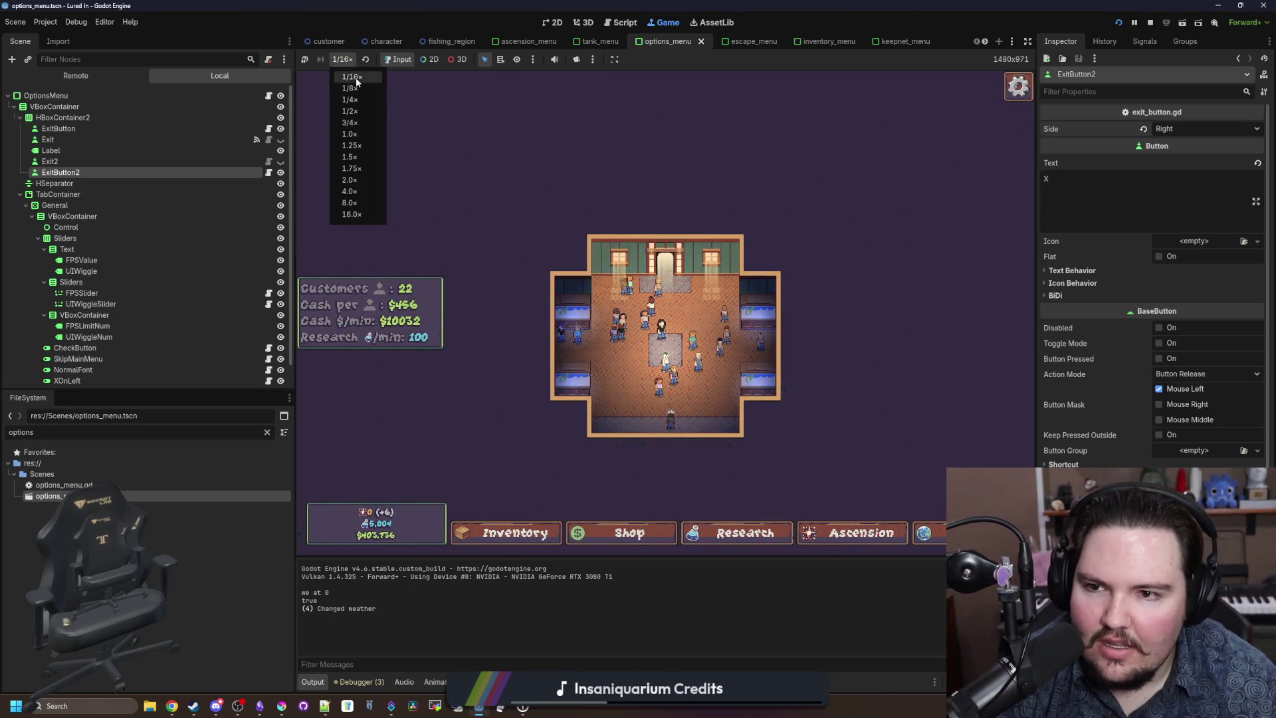
click(364, 135)
click(925, 532)
click(817, 237)
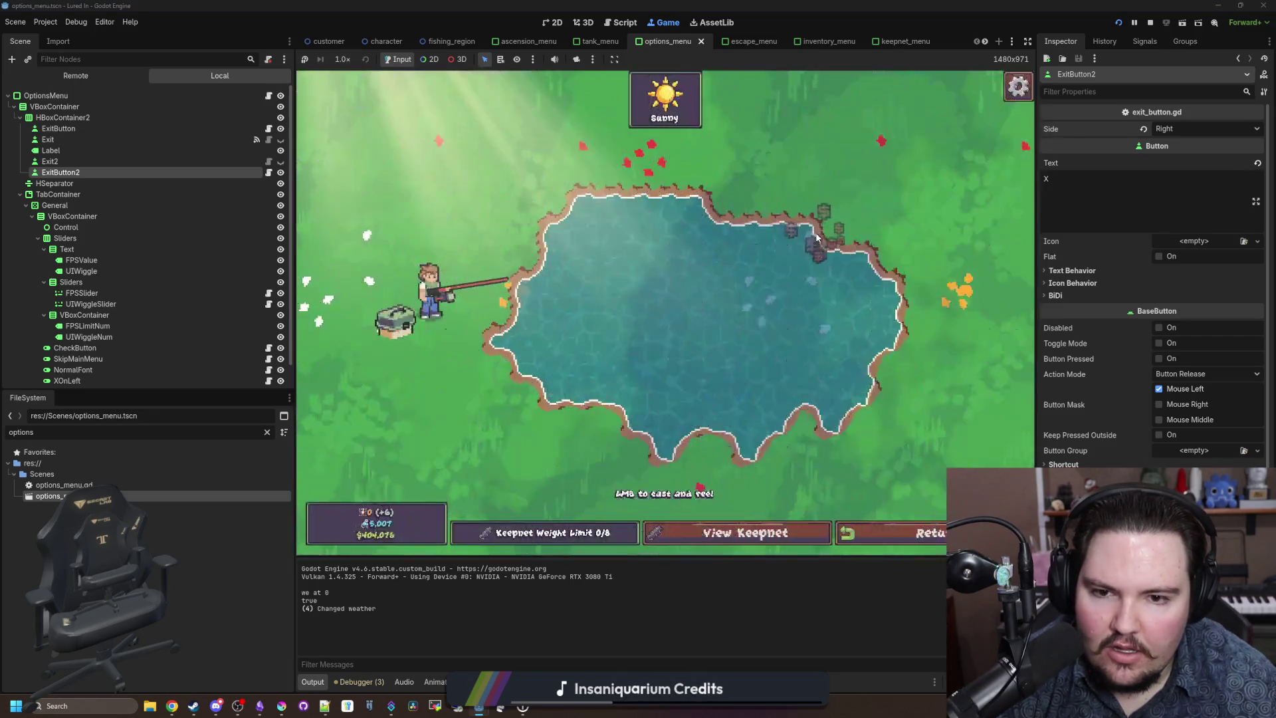
key(Escape)
click(638, 340)
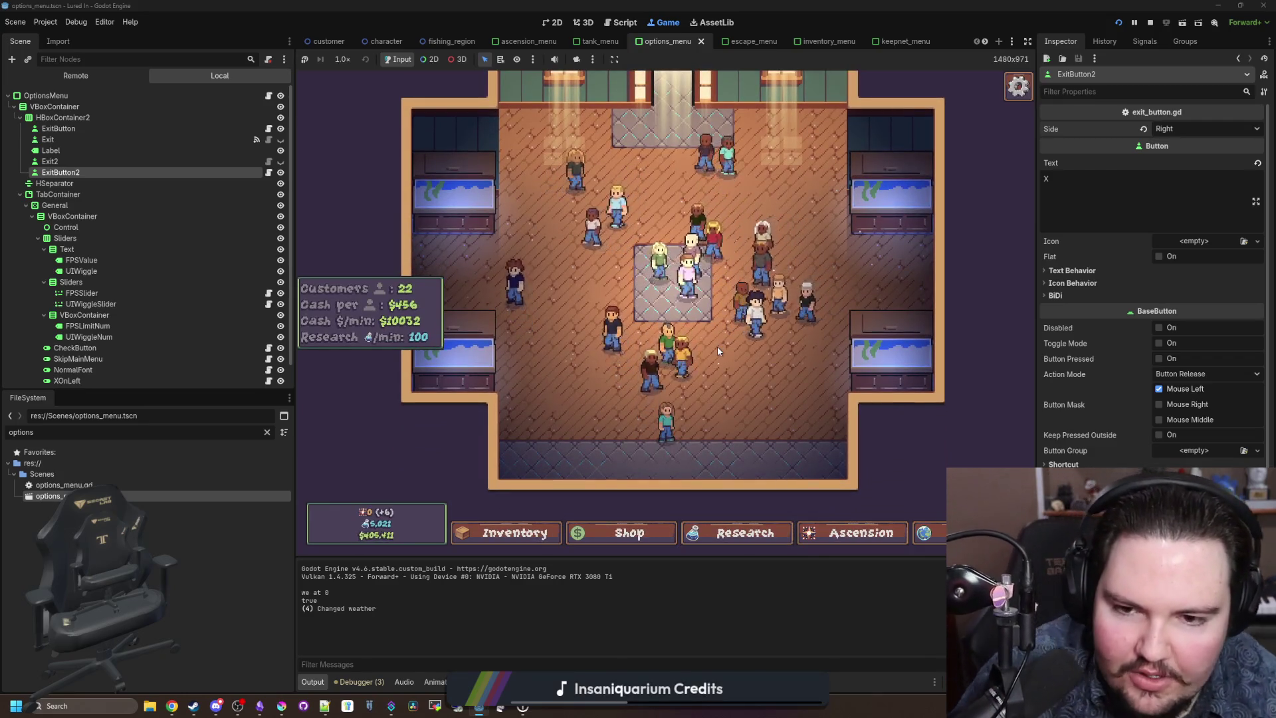
scroll(695, 465, down, 3)
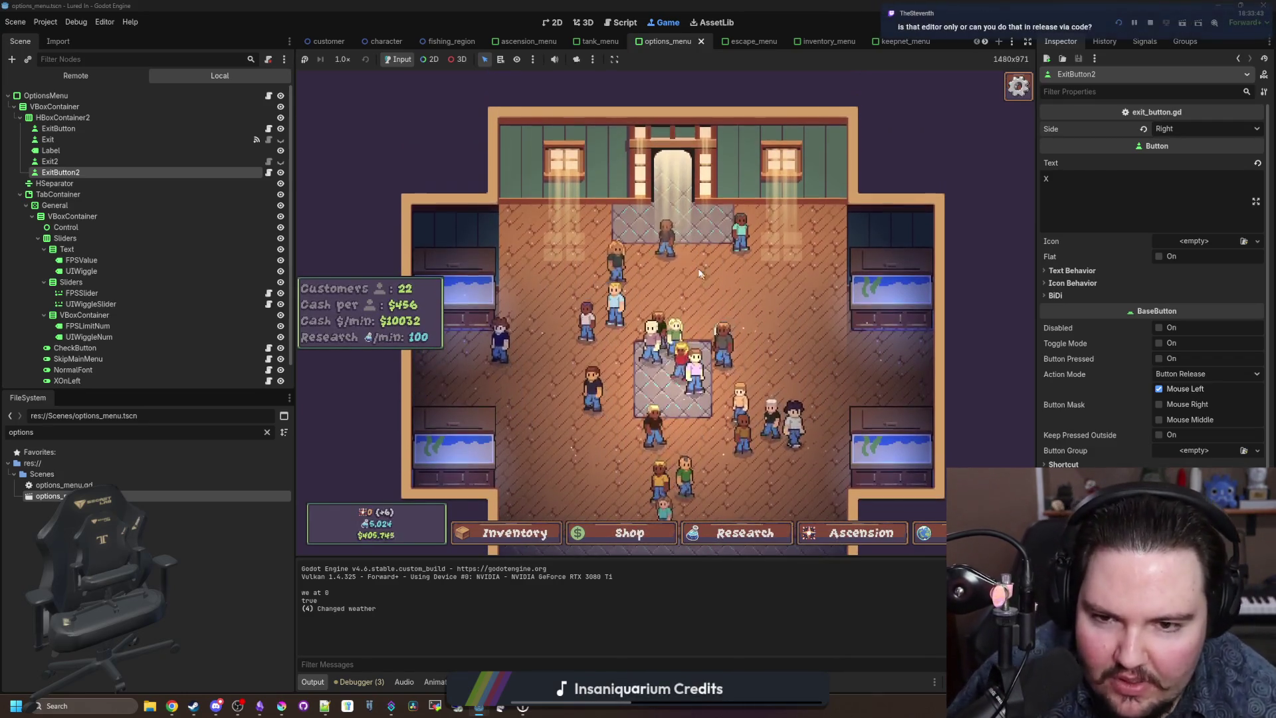
scroll(746, 246, up, 3)
scroll(751, 312, down, 3)
scroll(756, 380, up, 1)
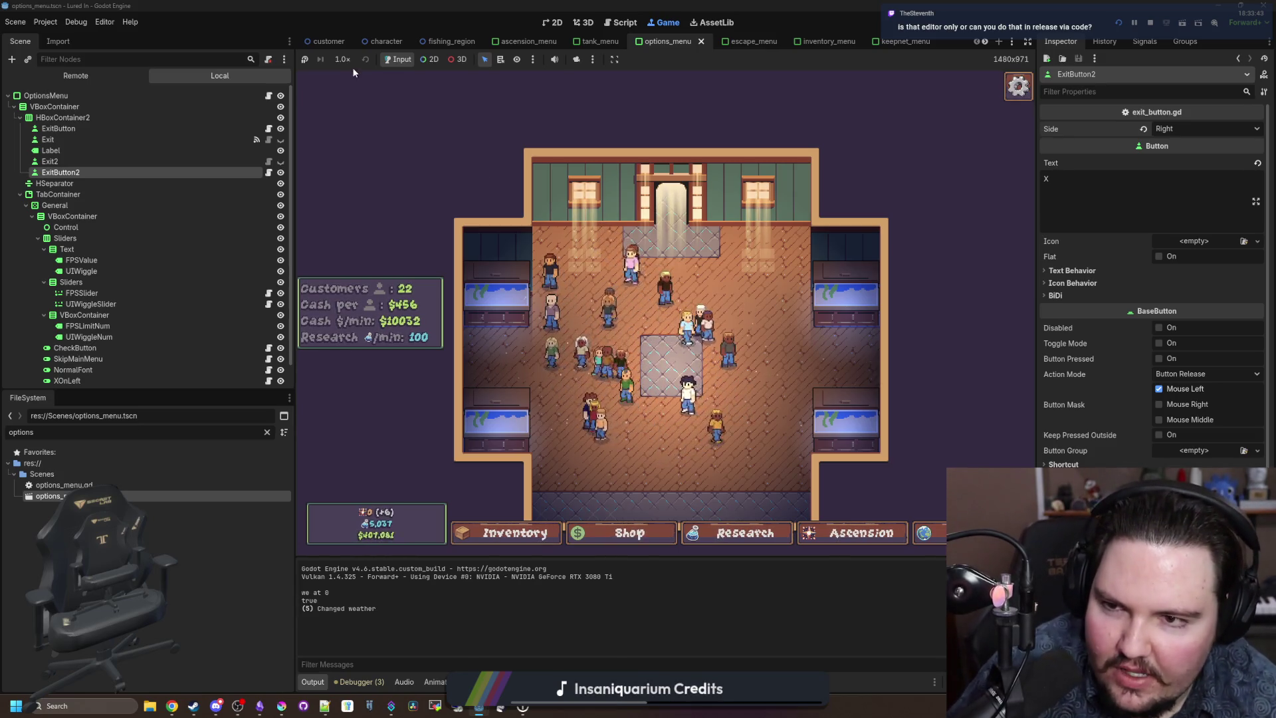
click(333, 62)
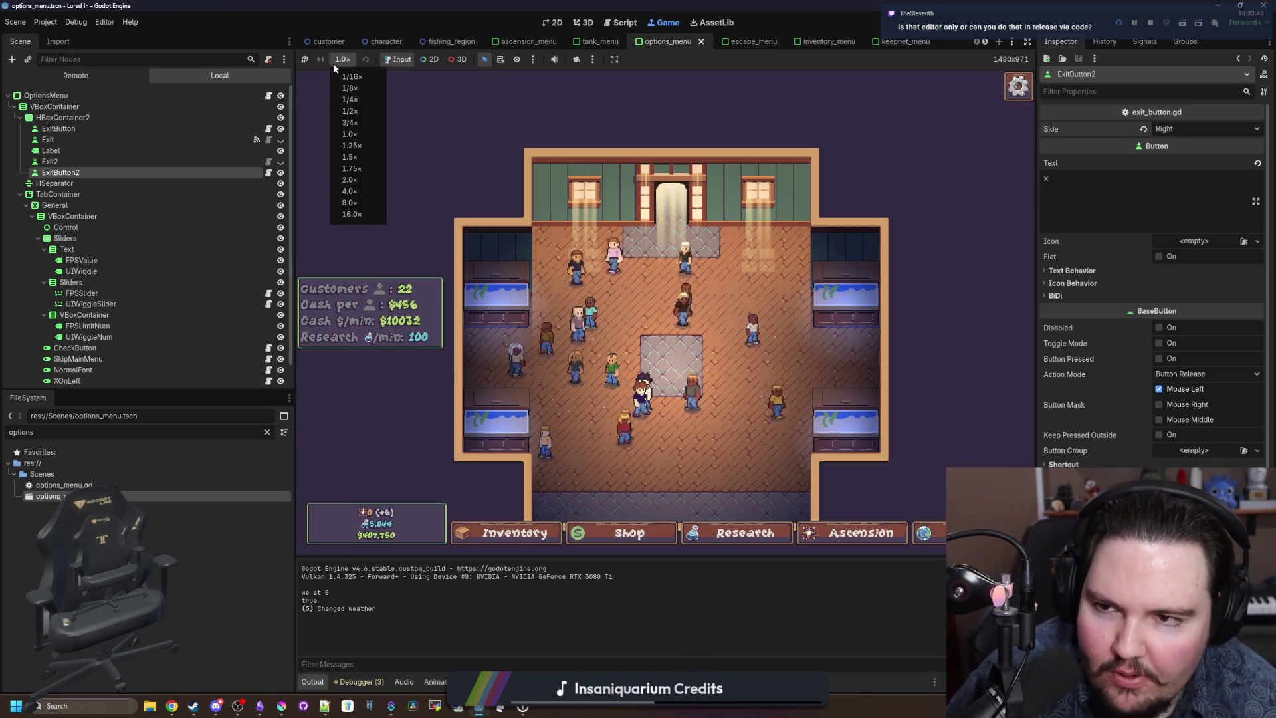
click(333, 63)
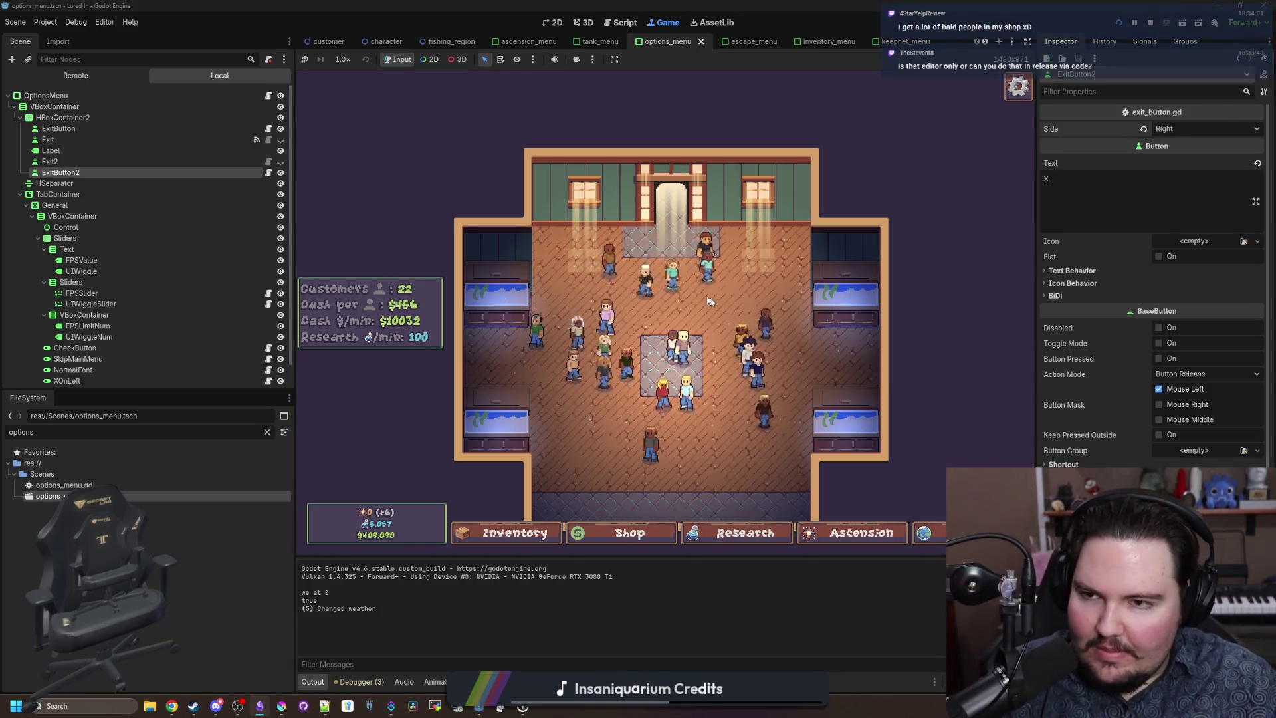
click(343, 60)
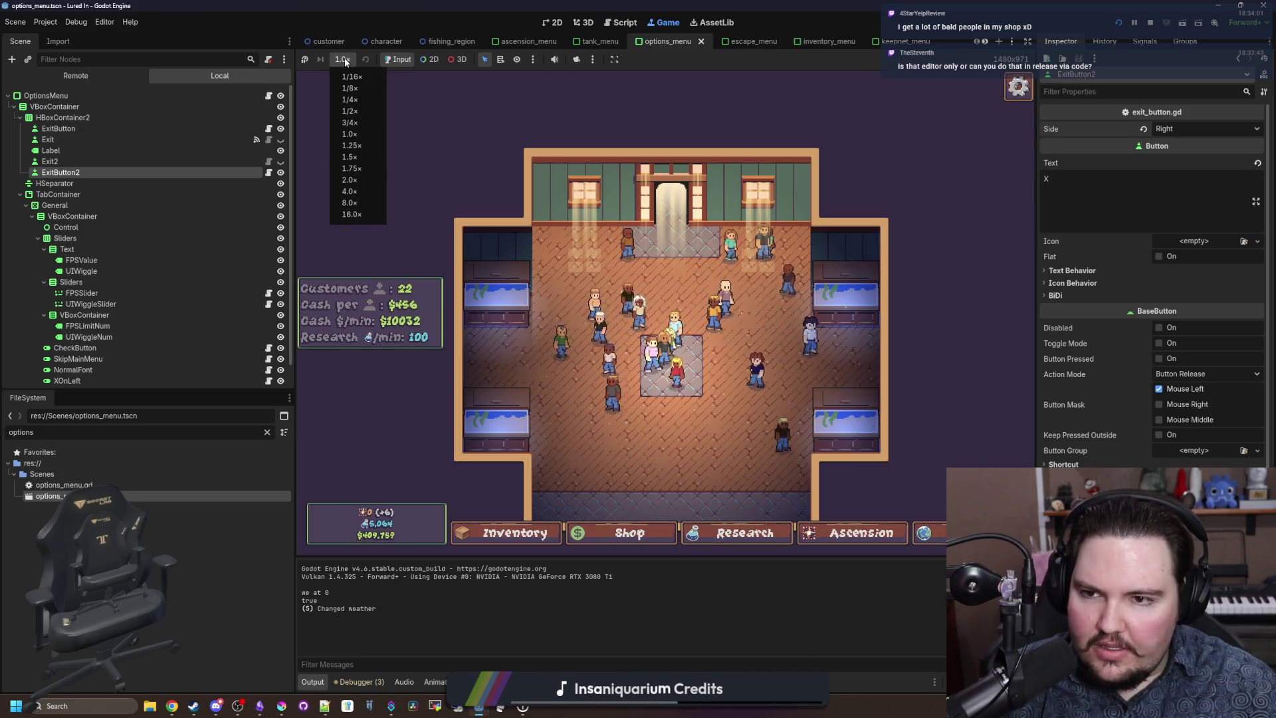
click(358, 132)
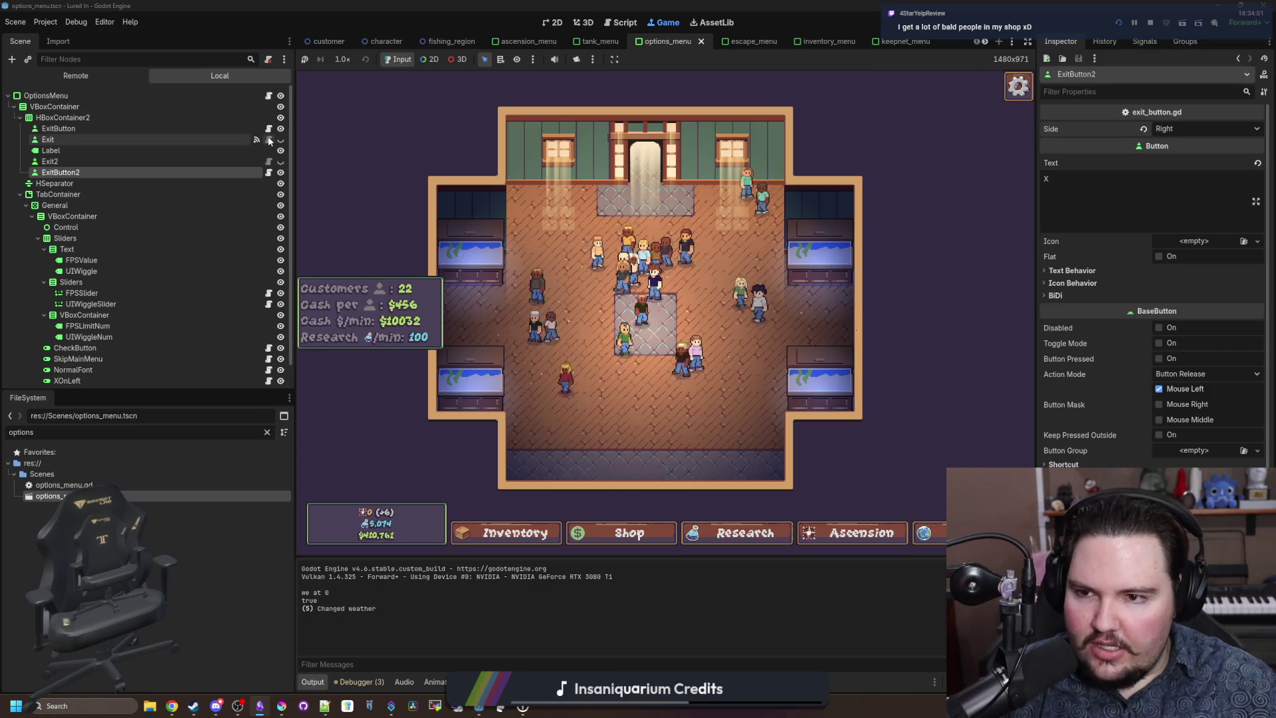
click(269, 172)
Step: Write Engine.time_scale on line 11 of exit_button.gd
click(640, 245)
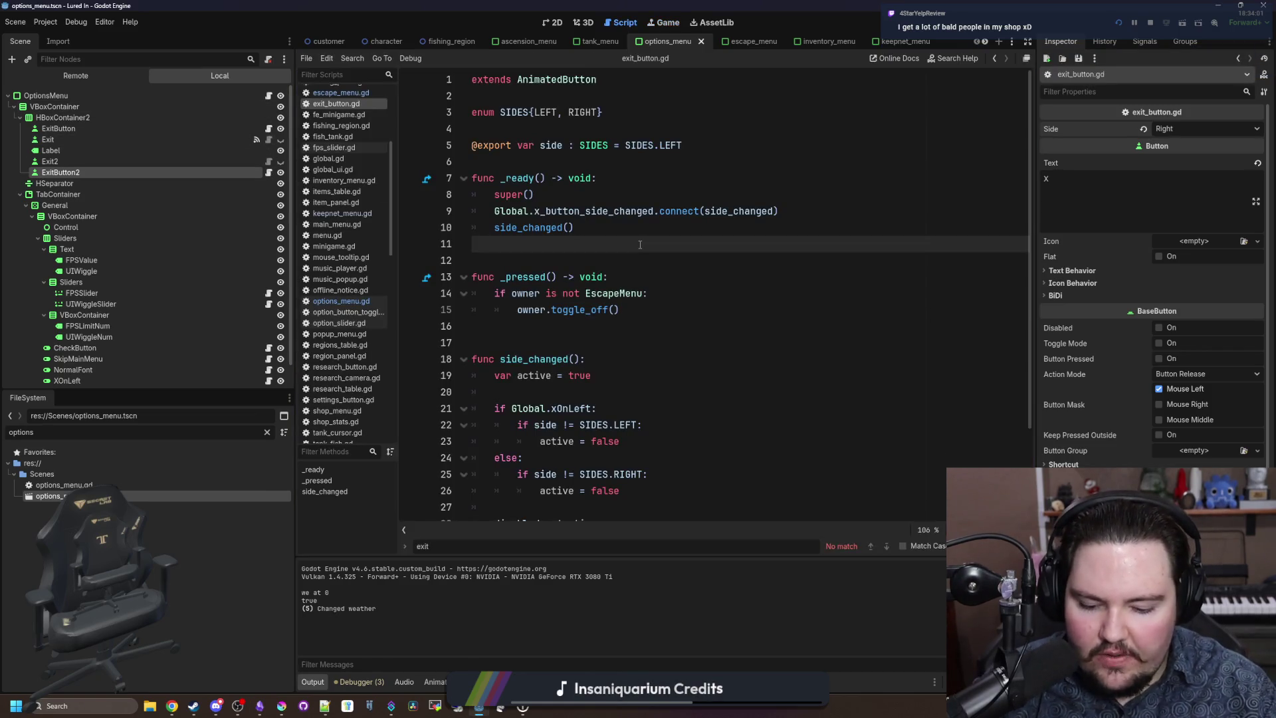
text(ngine.time)
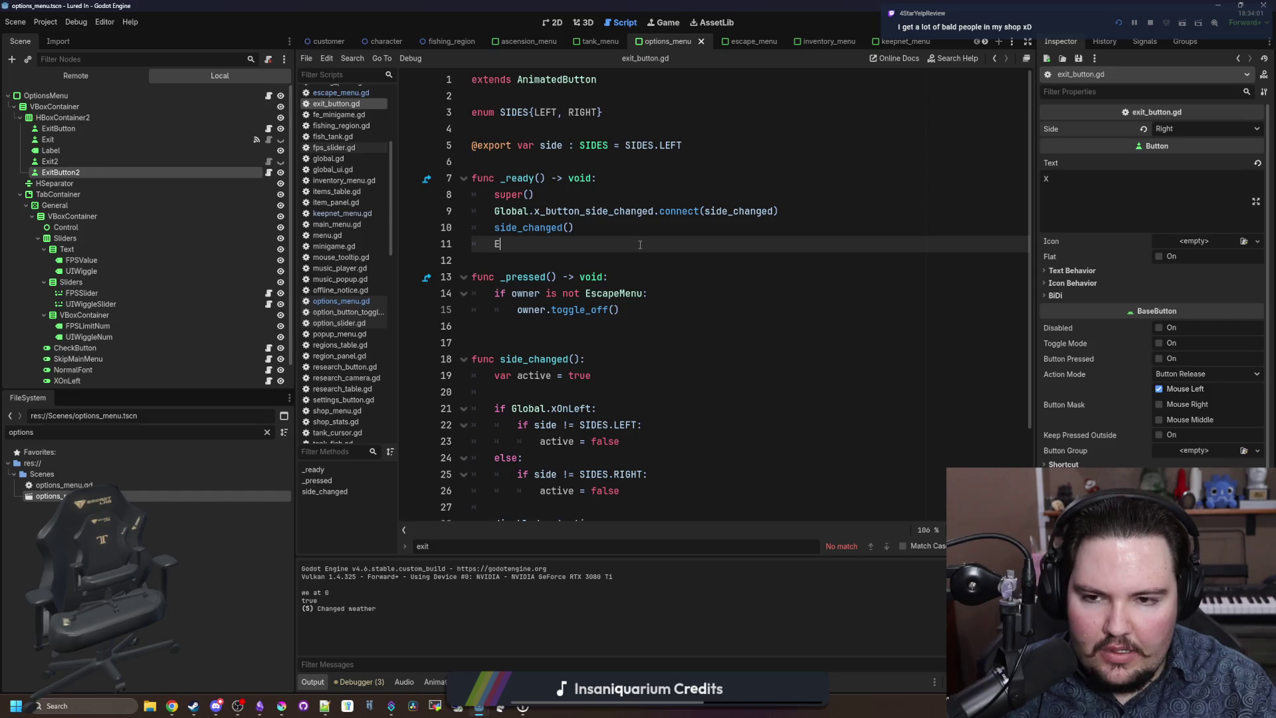
text(.spee)
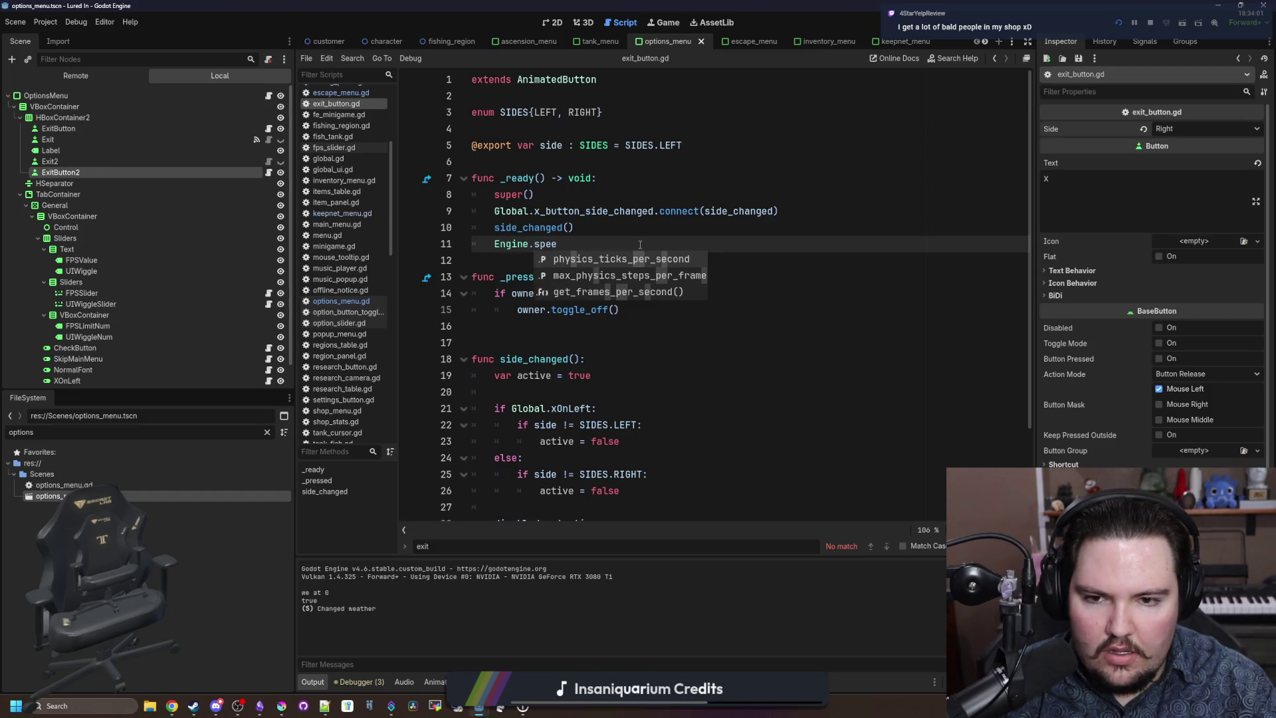
key(BackSpace)
key(BackSpace)
key(BackSpace)
text(tiome)
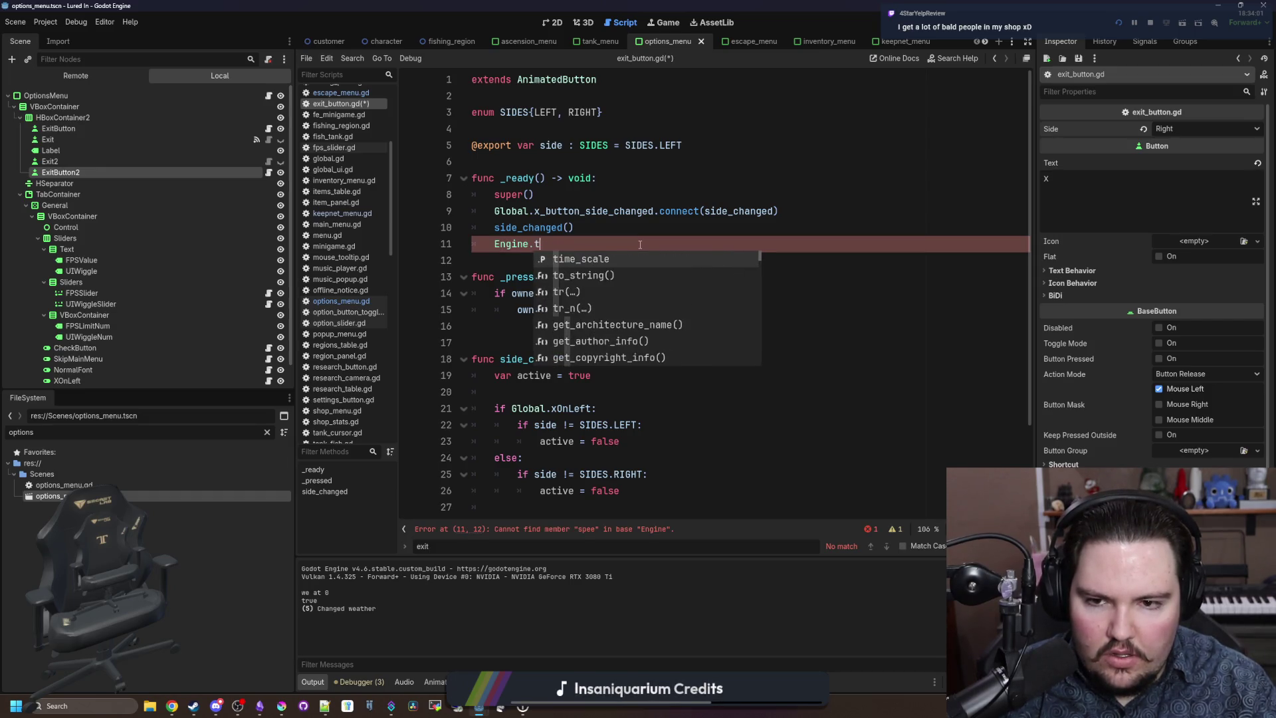
key(BackSpace)
key(BackSpace)
key(BackSpace)
key(Return)
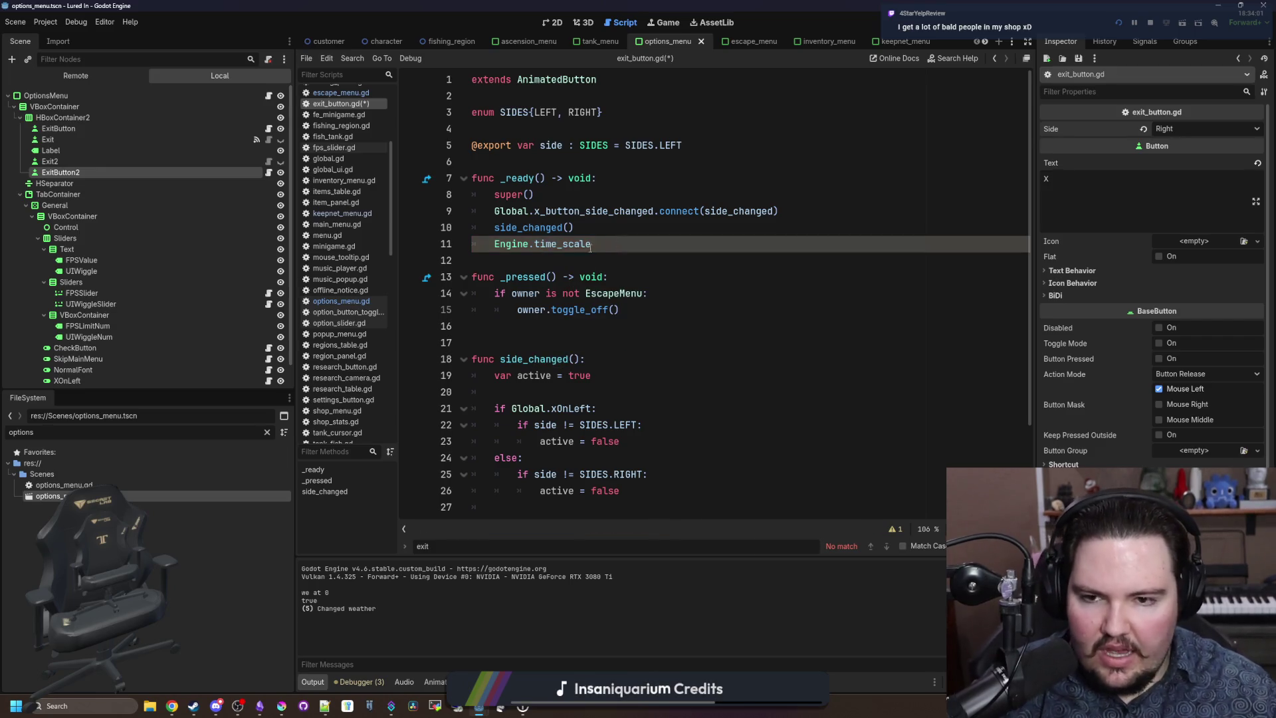
Step: Read the time_scale documentation and the float type page, then return to exit_button.gd's _ready function
ctrl+click(588, 245)
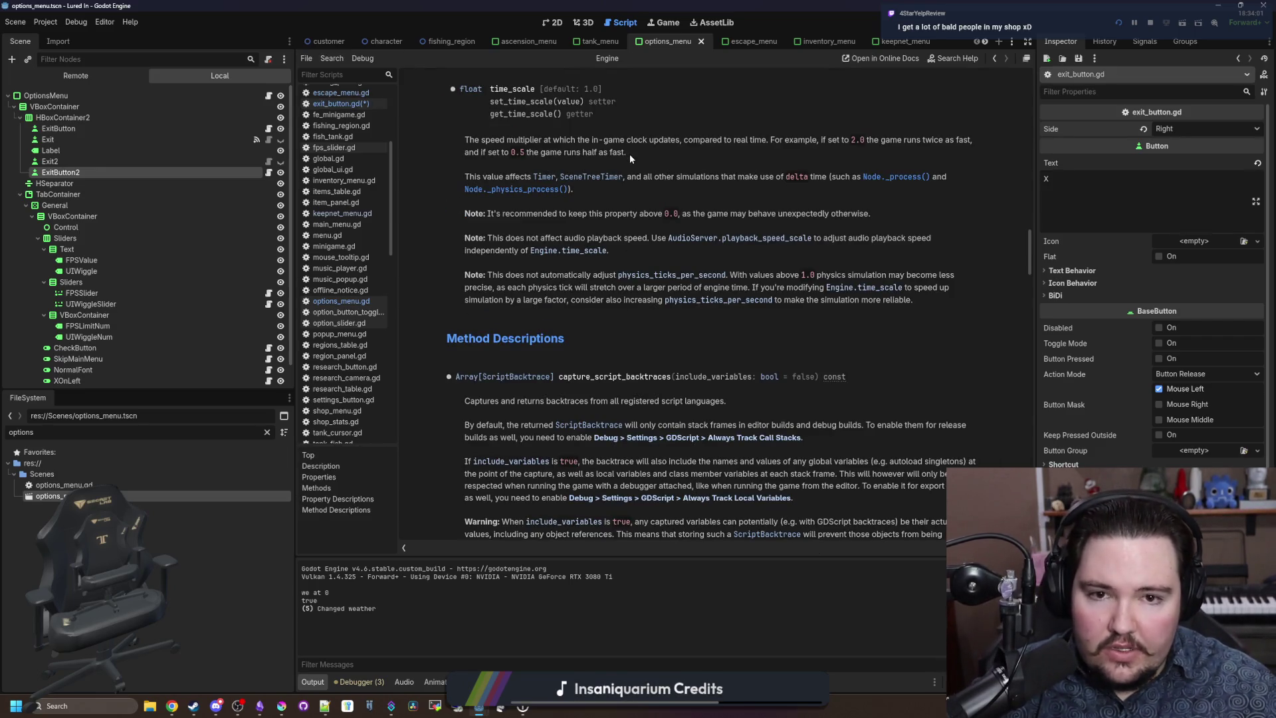
scroll(811, 284, up, 2)
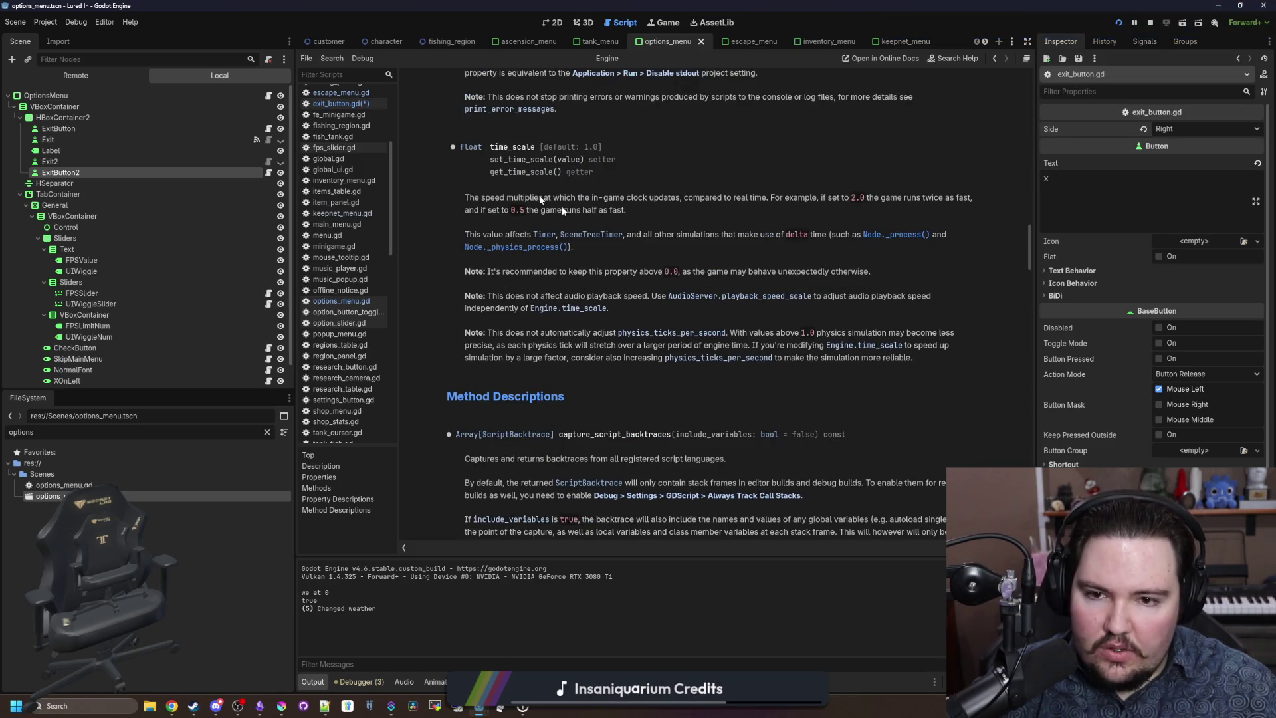
click(471, 147)
key(alt+Left)
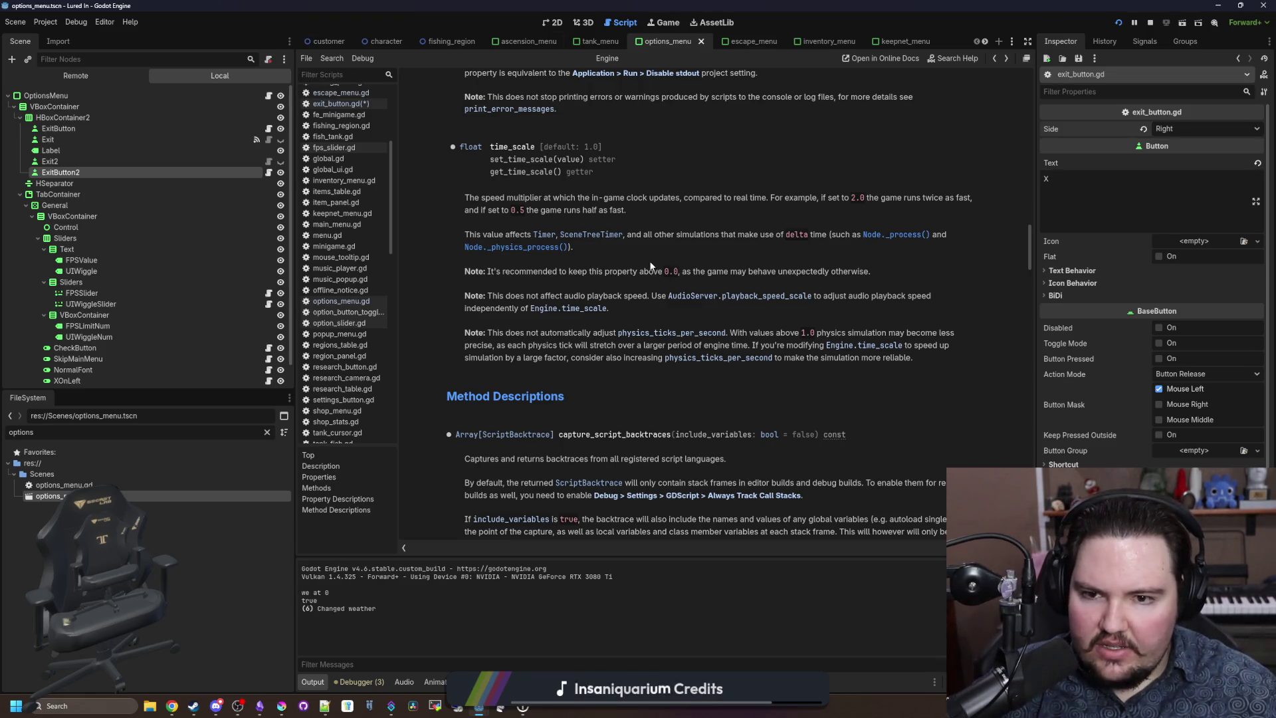
scroll(651, 266, up, 5)
click(343, 105)
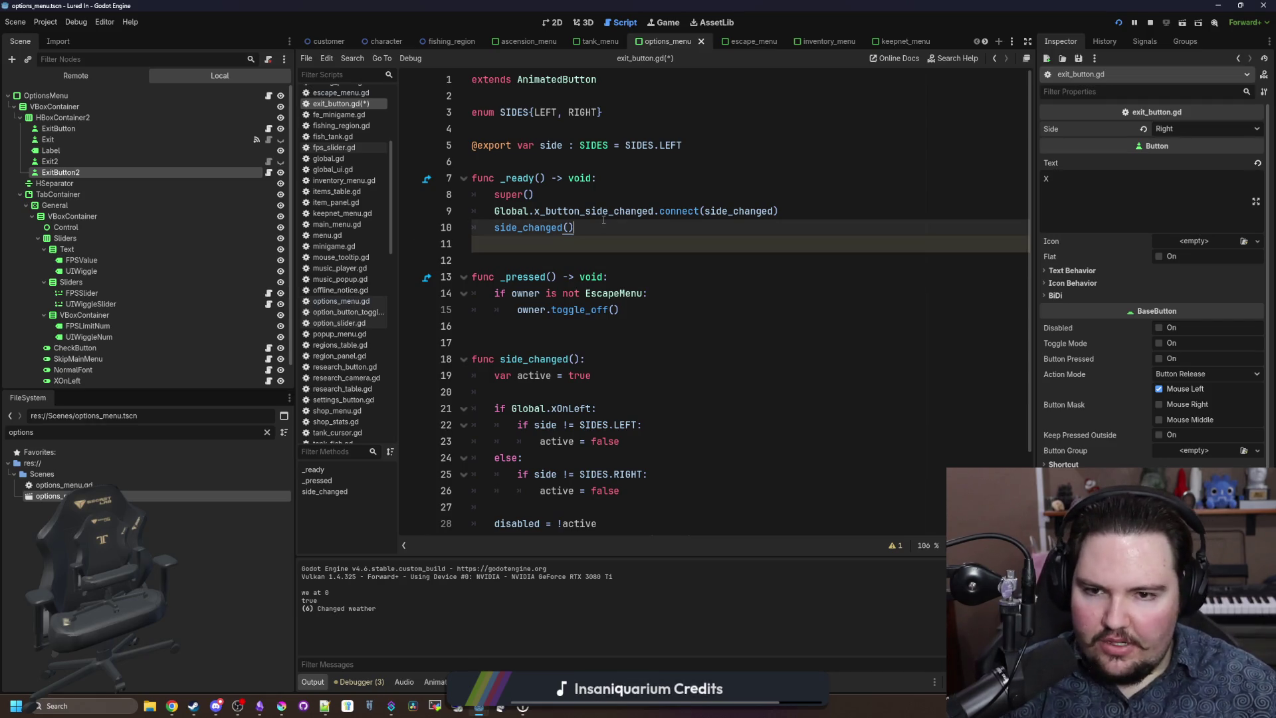
click(617, 178)
click(546, 195)
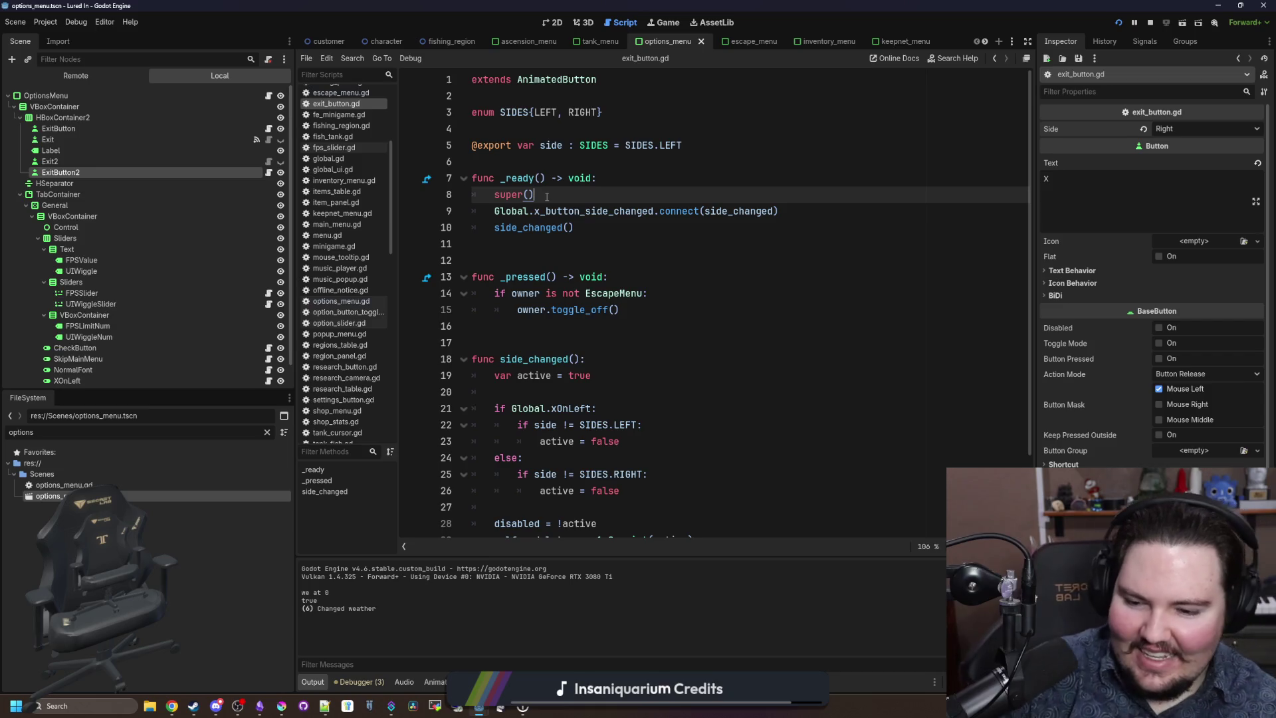
click(662, 24)
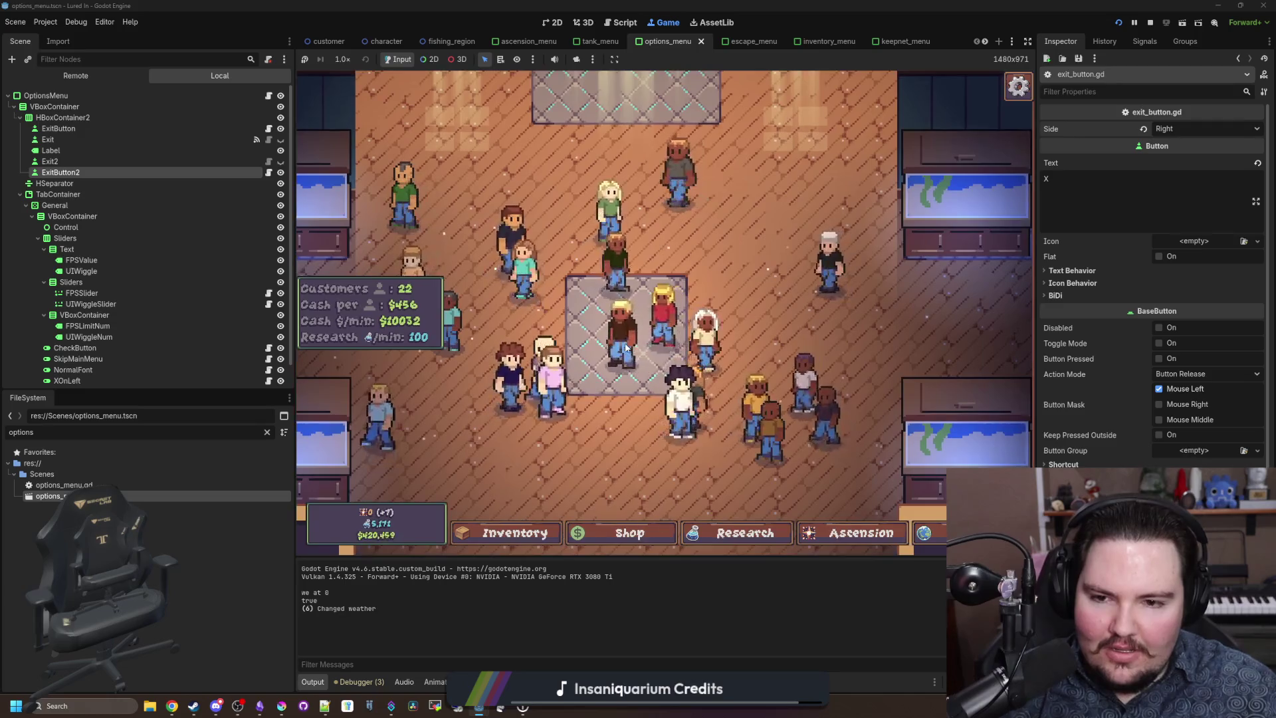
Step: Zoom the game camera out and in to view the whole shop room
scroll(658, 342, down, 3)
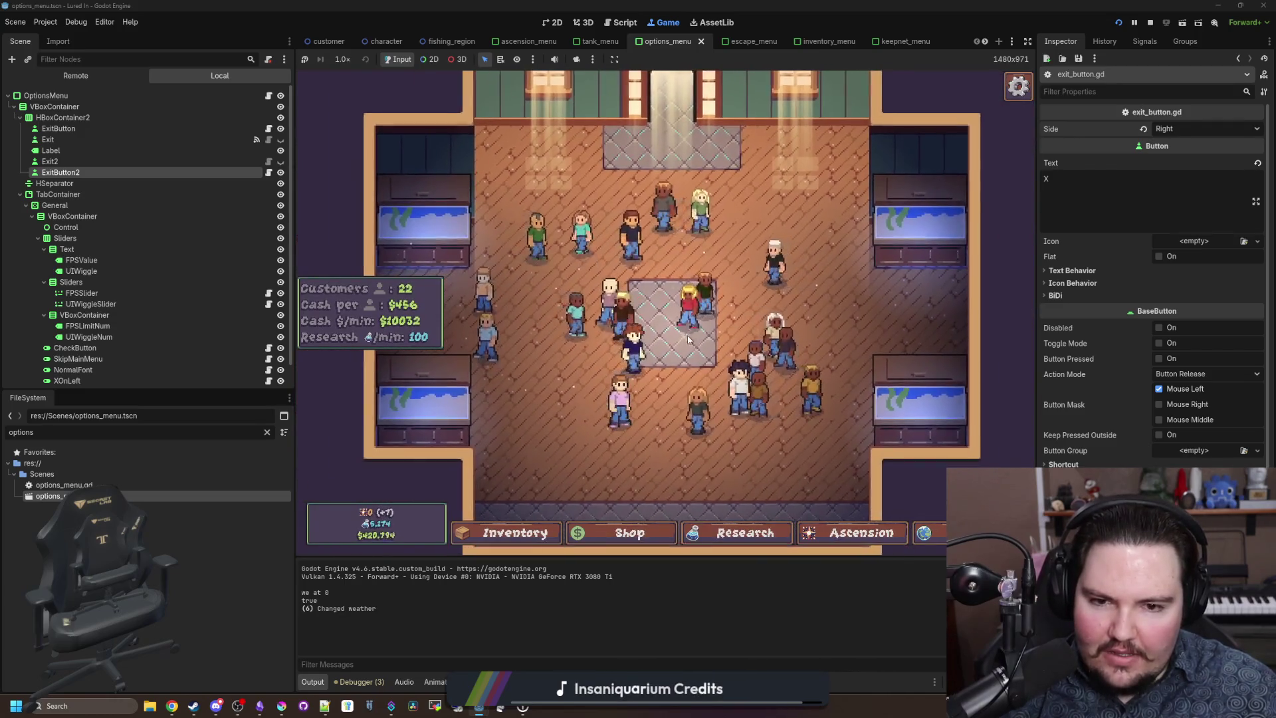
scroll(688, 340, up, 1)
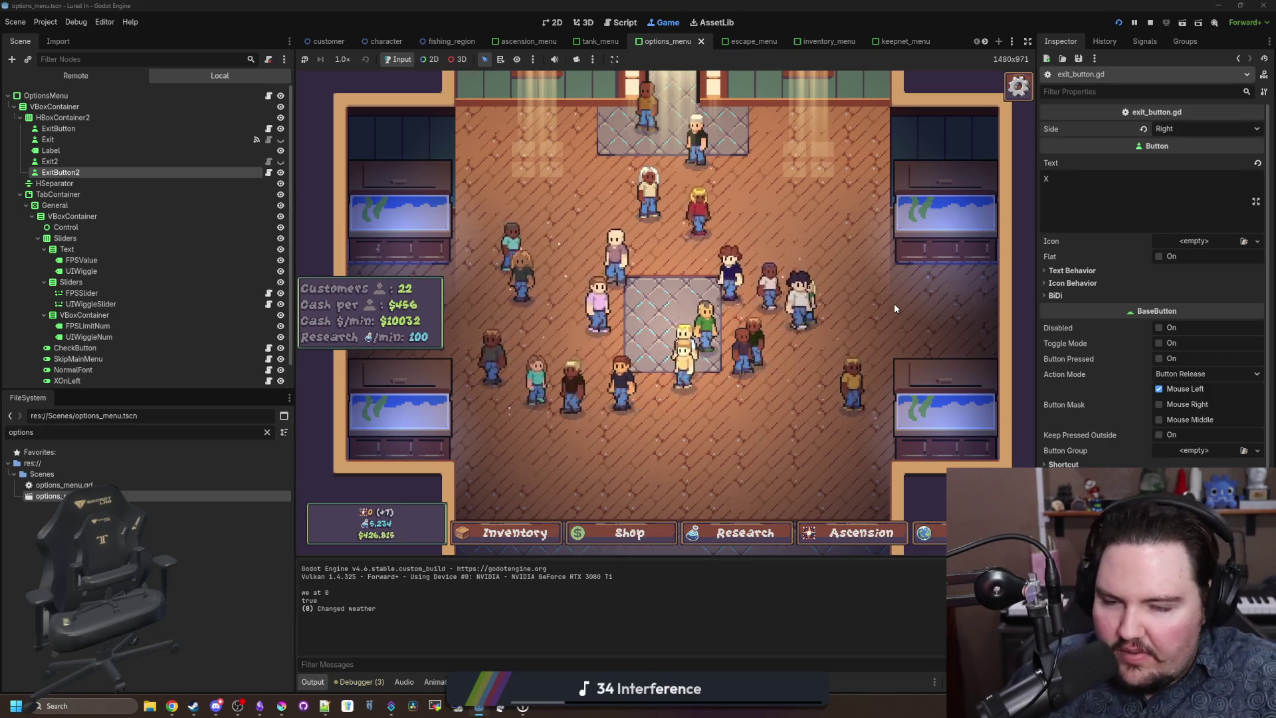
scroll(793, 379, up, 2)
scroll(793, 379, up, 1)
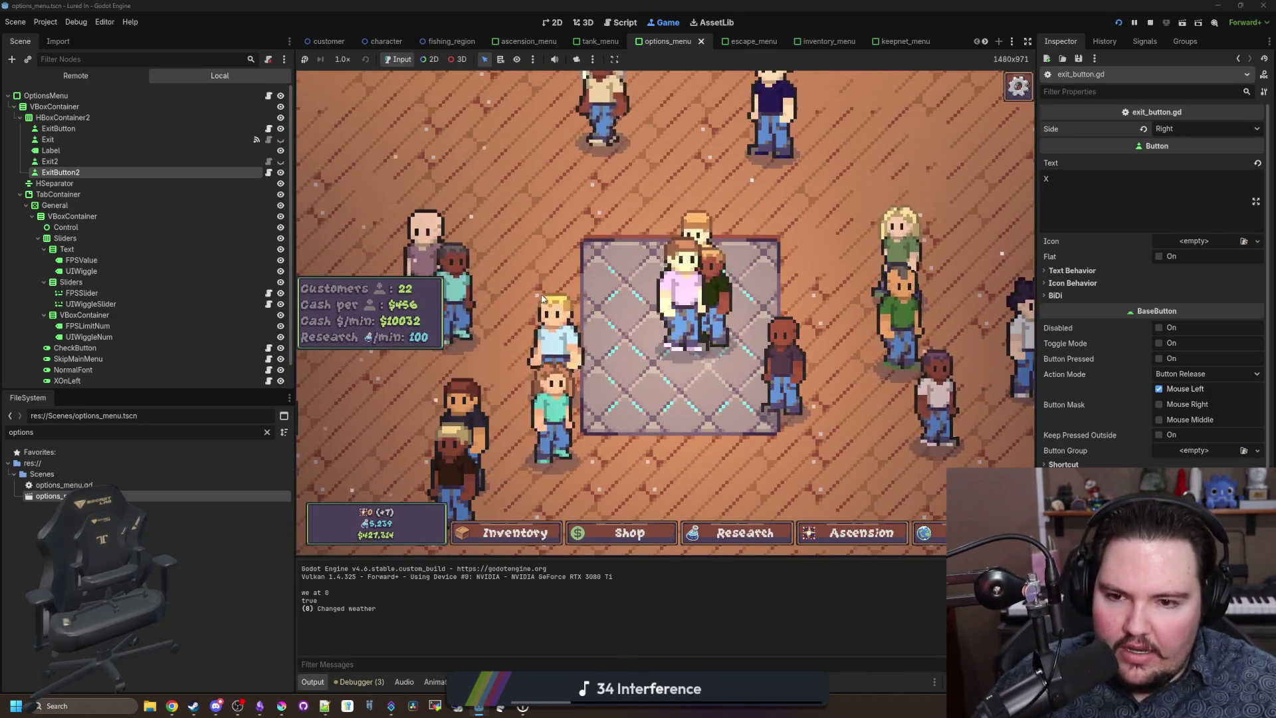
mouse_move(543, 299)
mouse_down()
mouse_move(655, 325)
mouse_move(477, 259)
mouse_up()
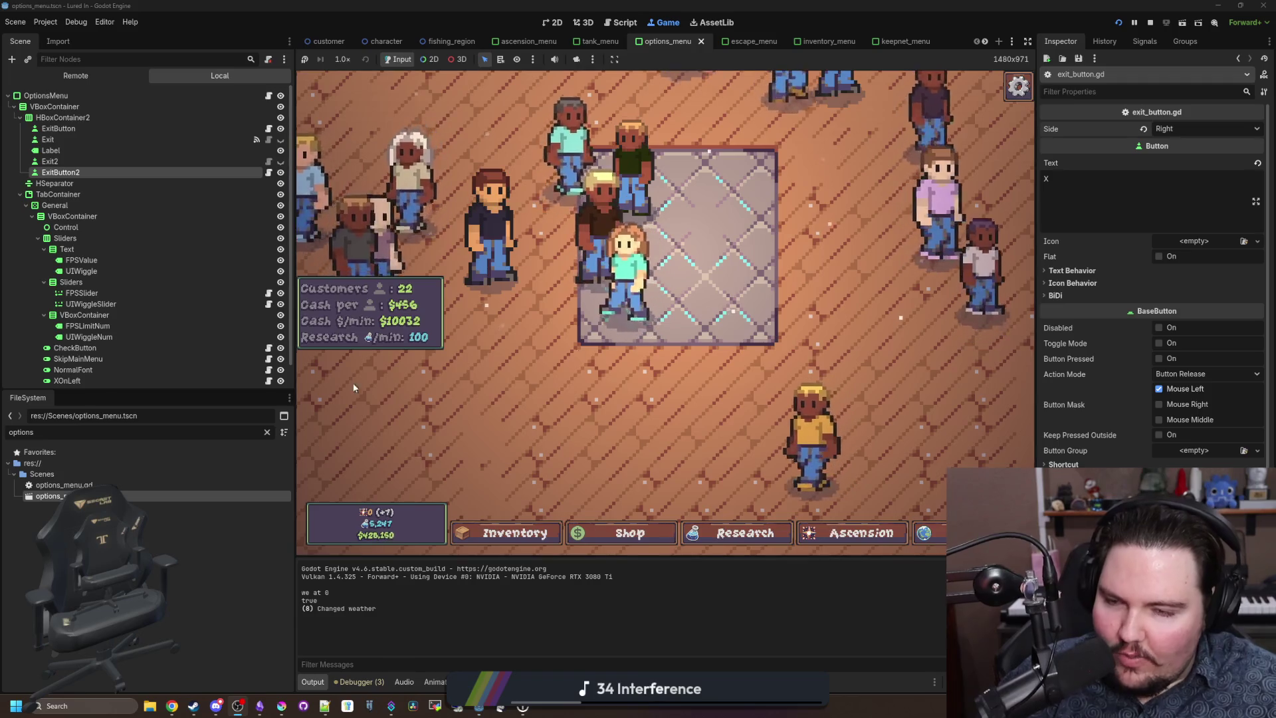
drag(648, 117, 649, 243)
mouse_move(1016, 263)
mouse_down()
mouse_move(709, 332)
mouse_move(821, 330)
mouse_up()
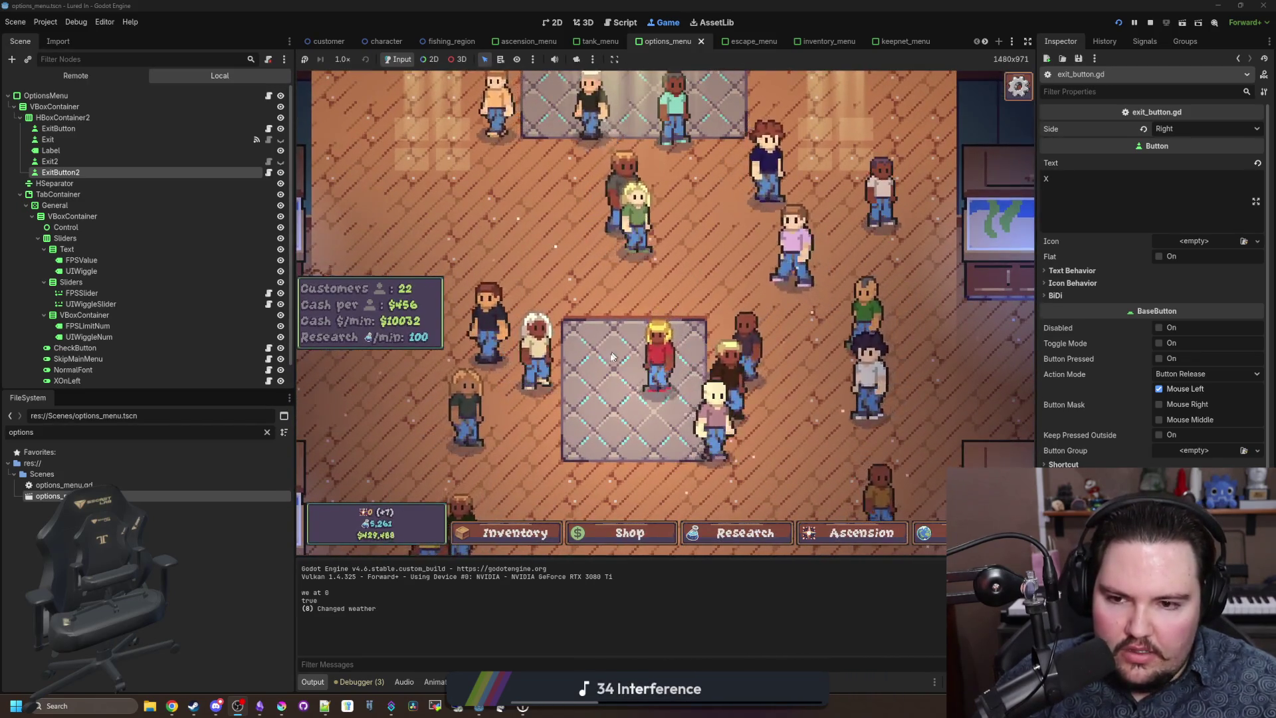
scroll(635, 334, up, 3)
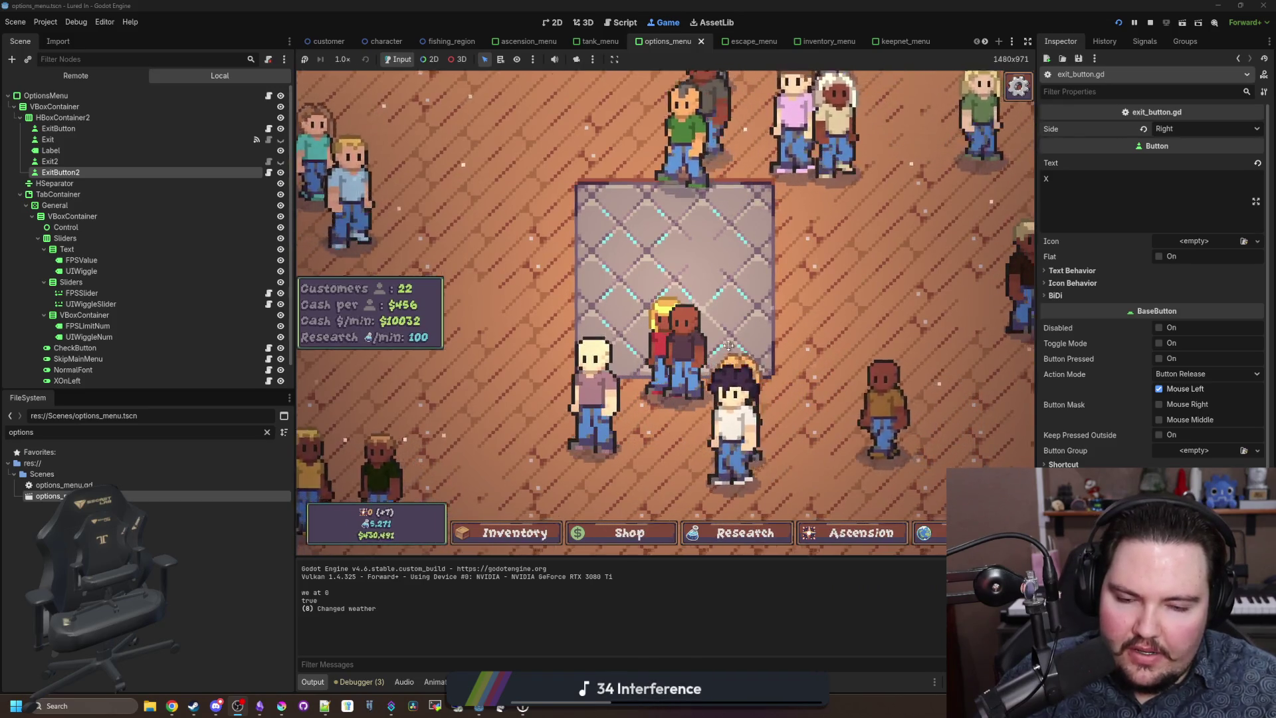
scroll(650, 341, down, 3)
scroll(649, 336, up, 3)
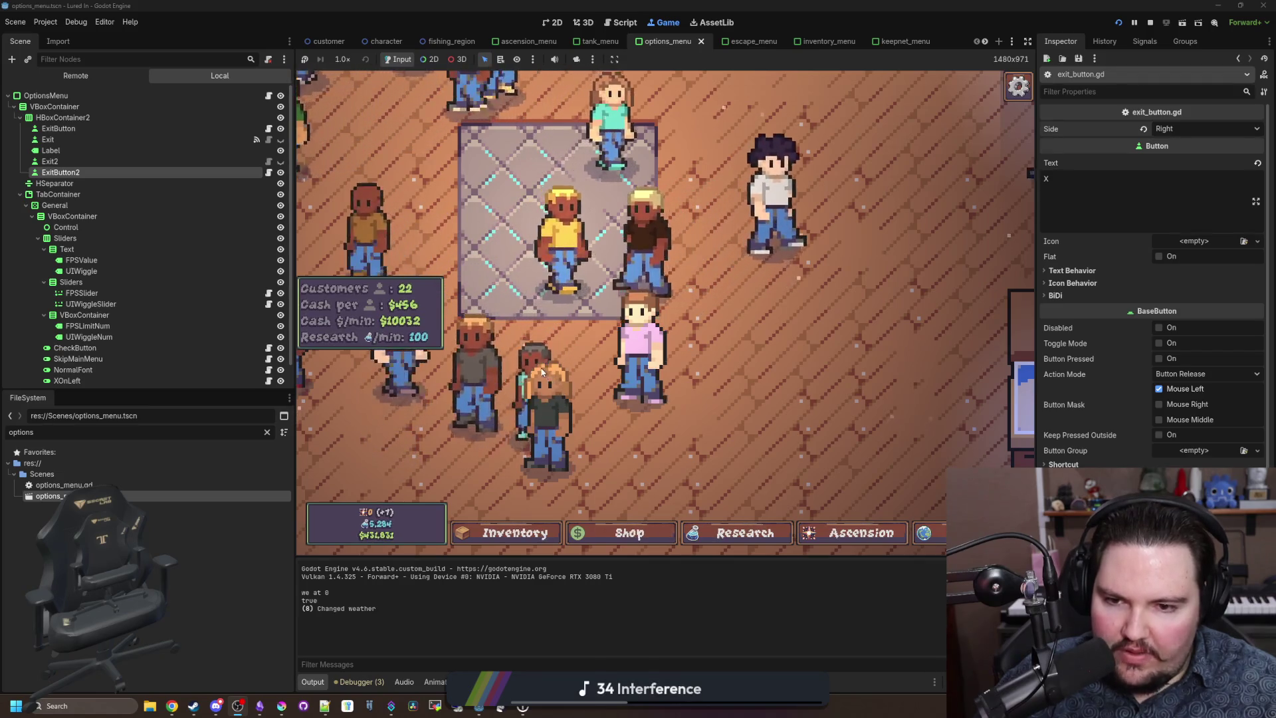
scroll(601, 359, down, 3)
scroll(606, 371, down, 2)
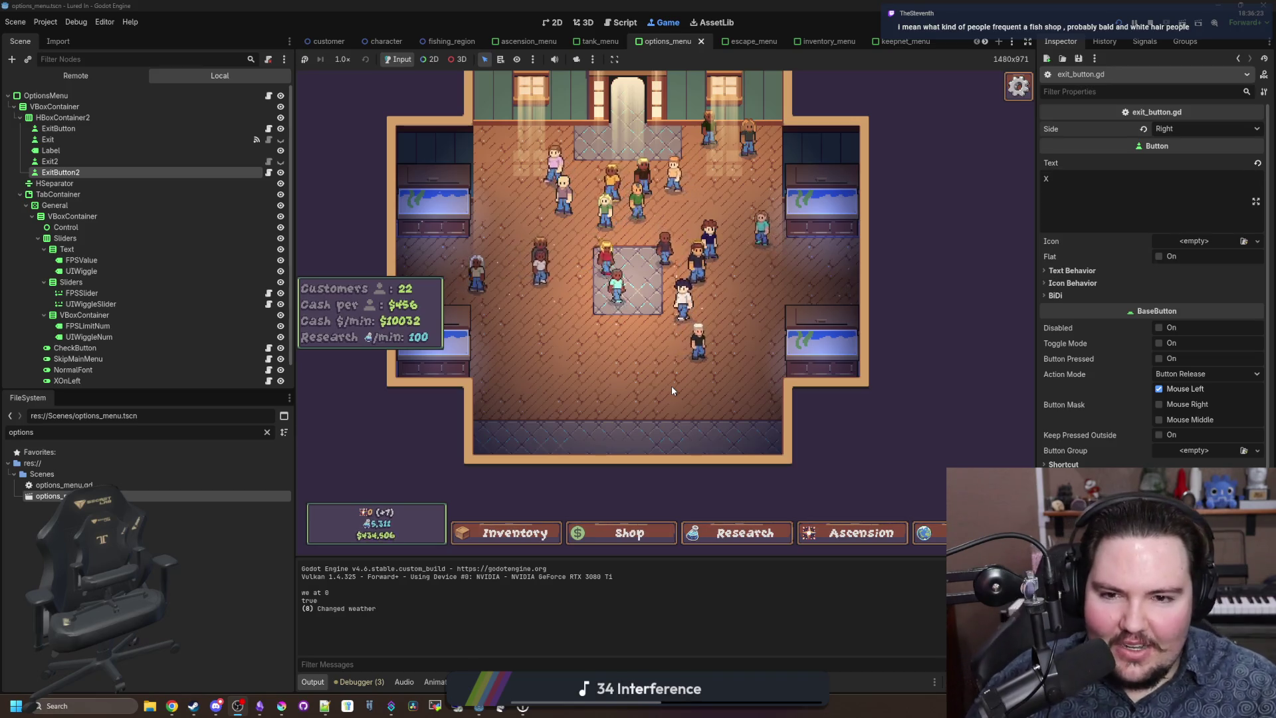
mouse_move(672, 390)
mouse_down()
mouse_move(711, 430)
mouse_move(642, 367)
mouse_move(665, 407)
mouse_move(655, 405)
mouse_move(673, 401)
mouse_up()
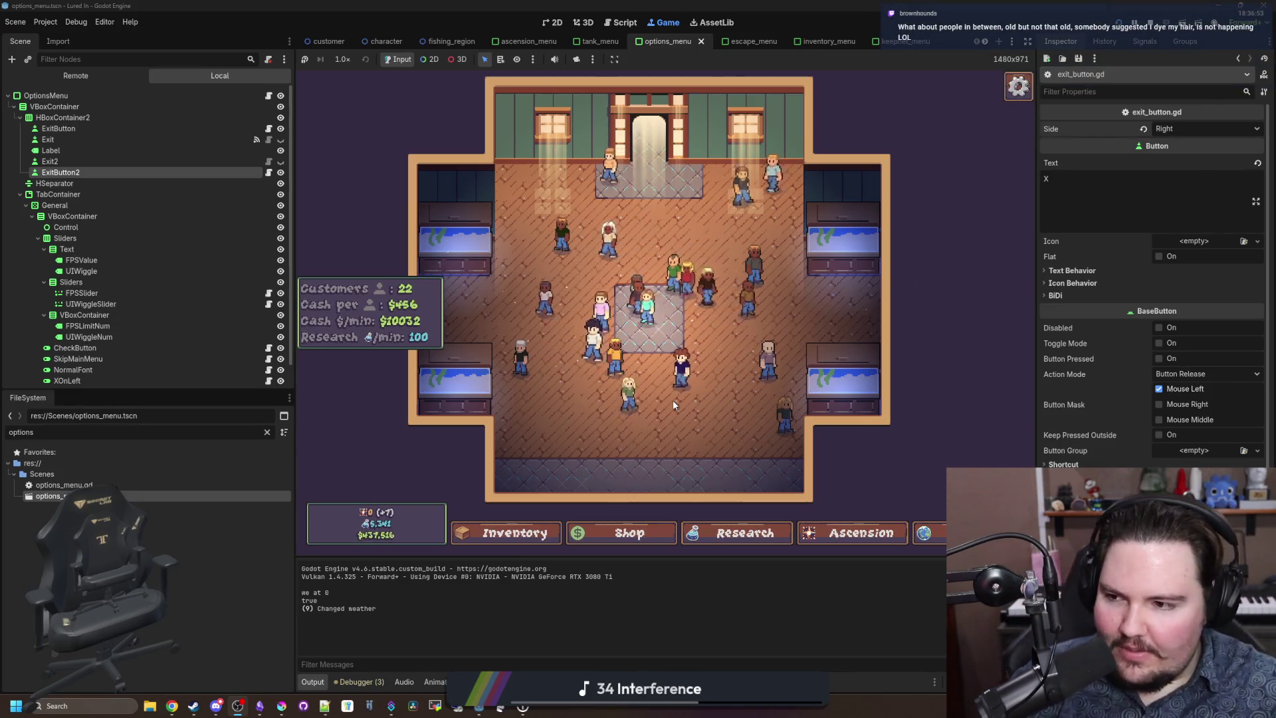
scroll(673, 405, up, 3)
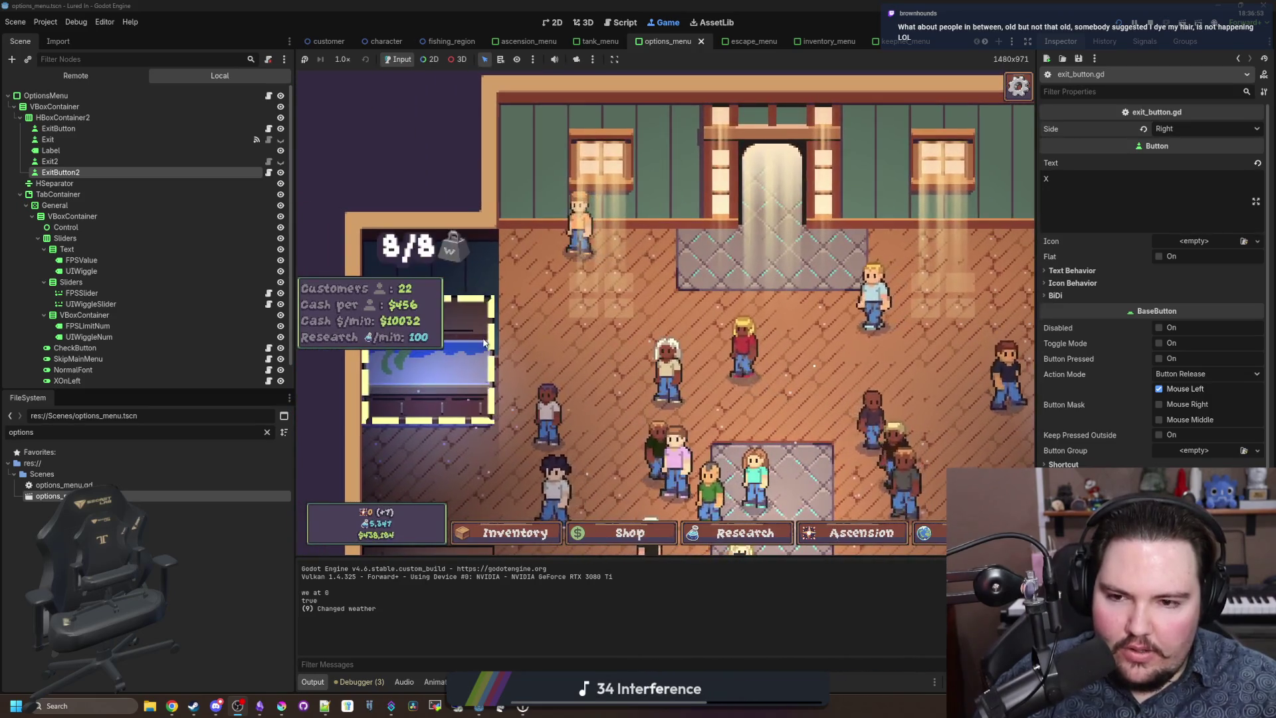
scroll(686, 214, down, 3)
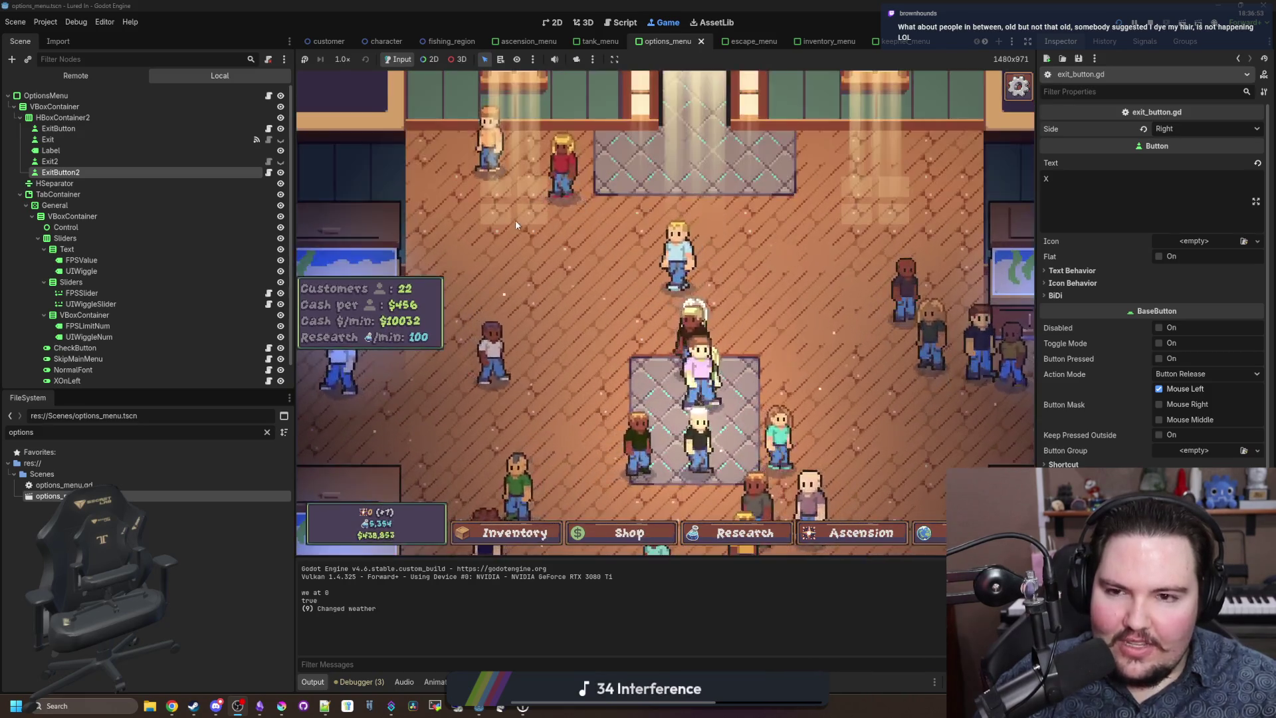
scroll(525, 212, up, 5)
scroll(596, 317, down, 5)
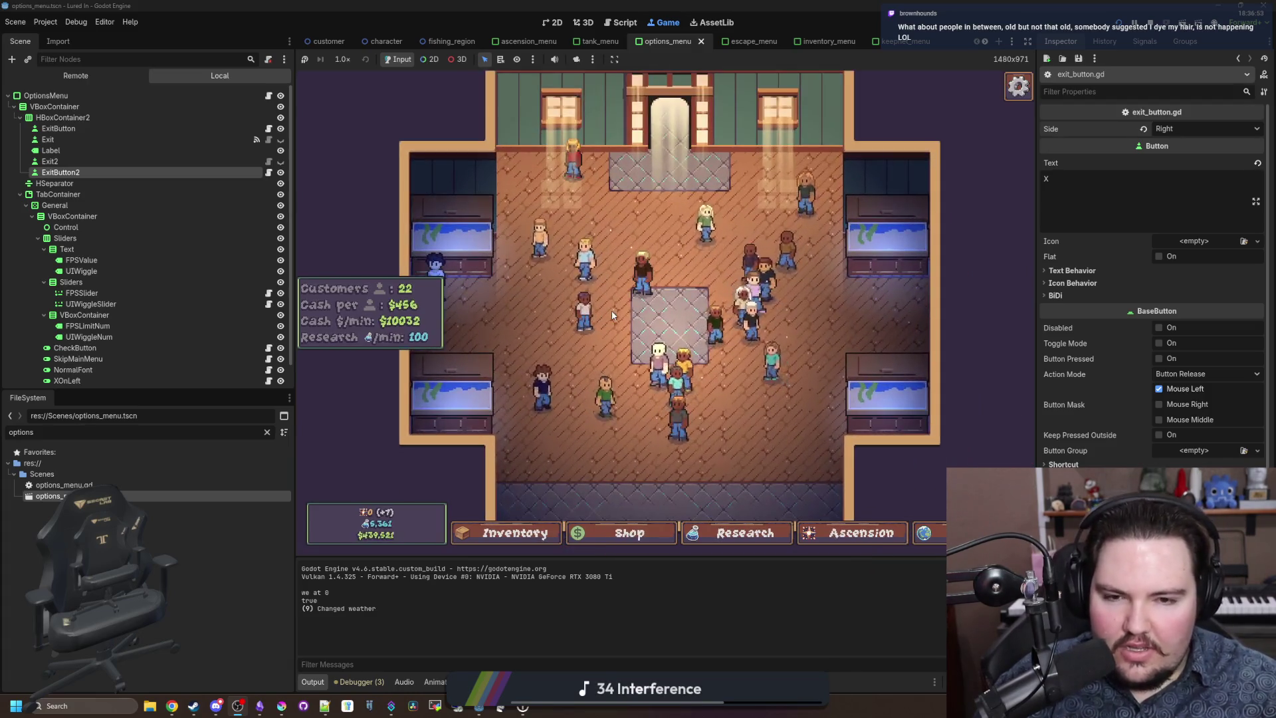
scroll(611, 311, up, 2)
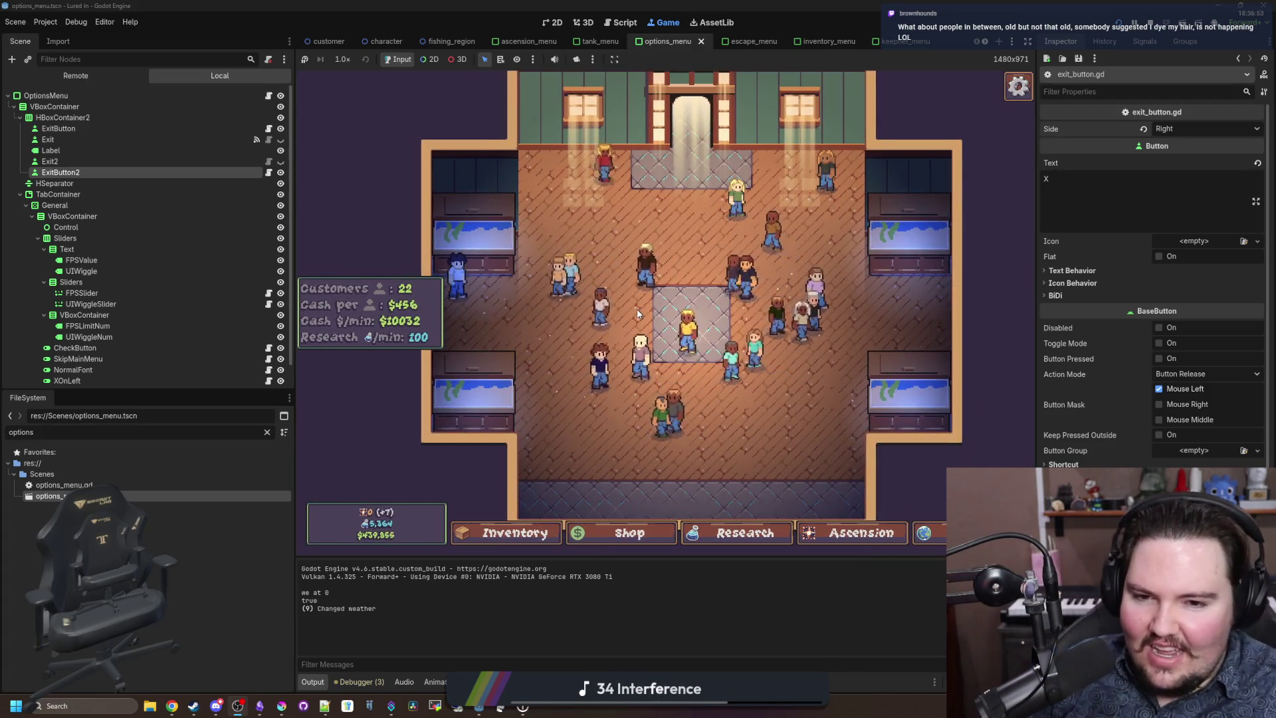
scroll(600, 213, up, 3)
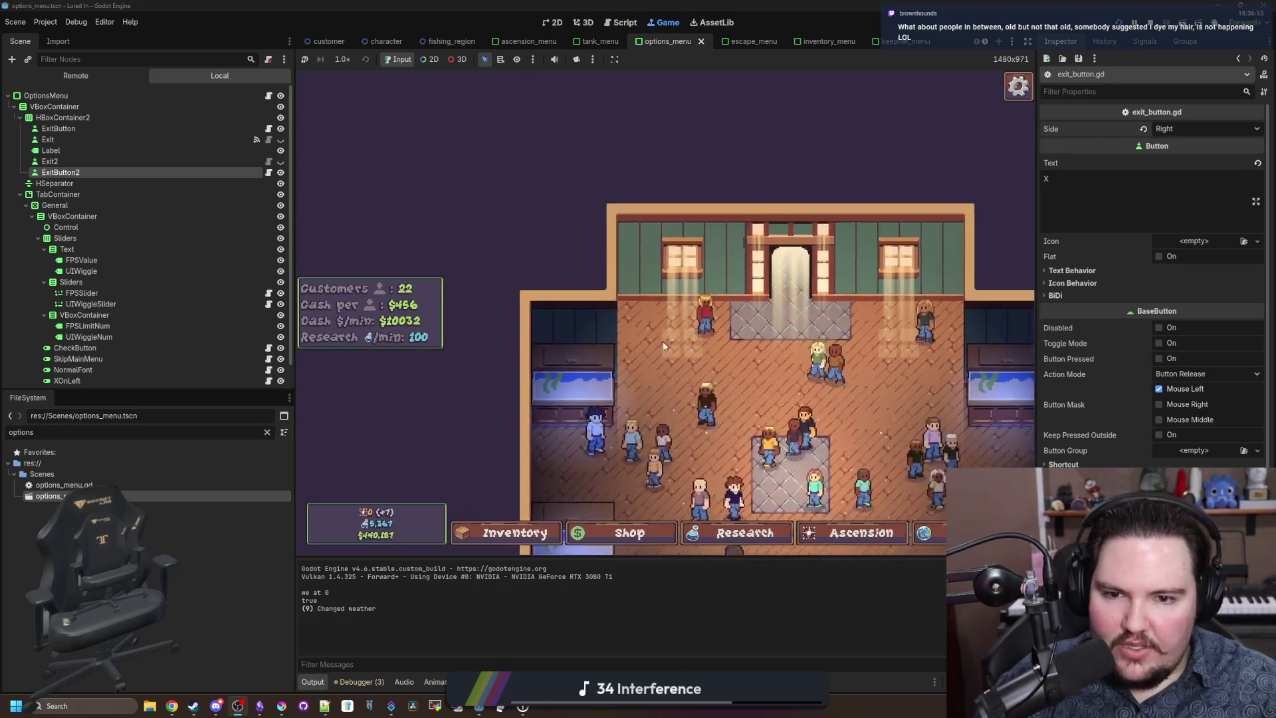
scroll(684, 317, down, 4)
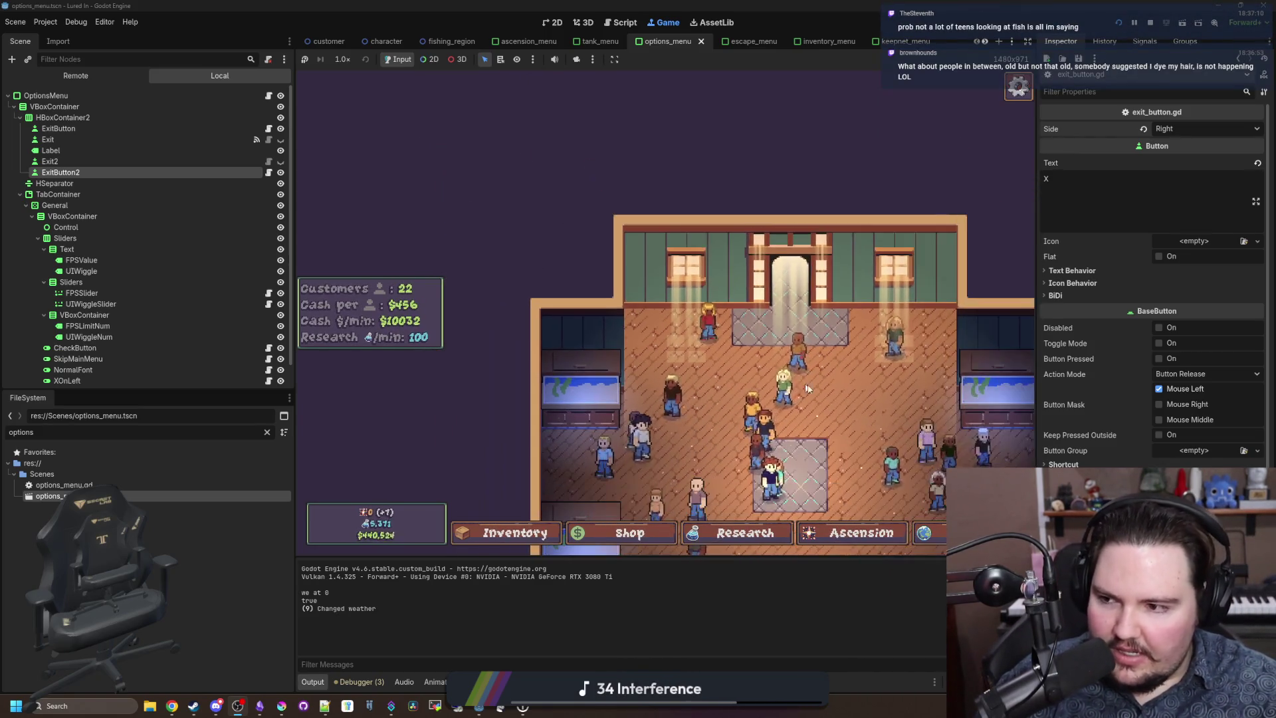
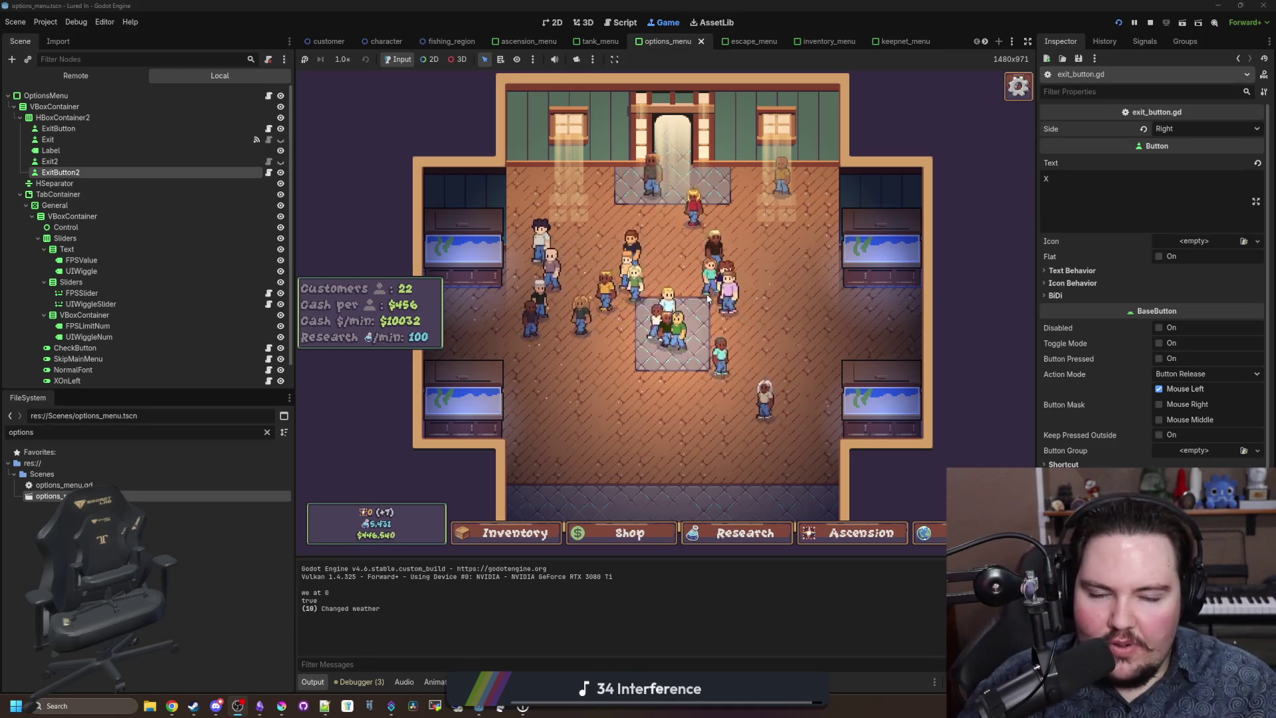
Step: Zoom and pan the game camera around the shop floor to see its walls and windows
scroll(387, 370, up, 5)
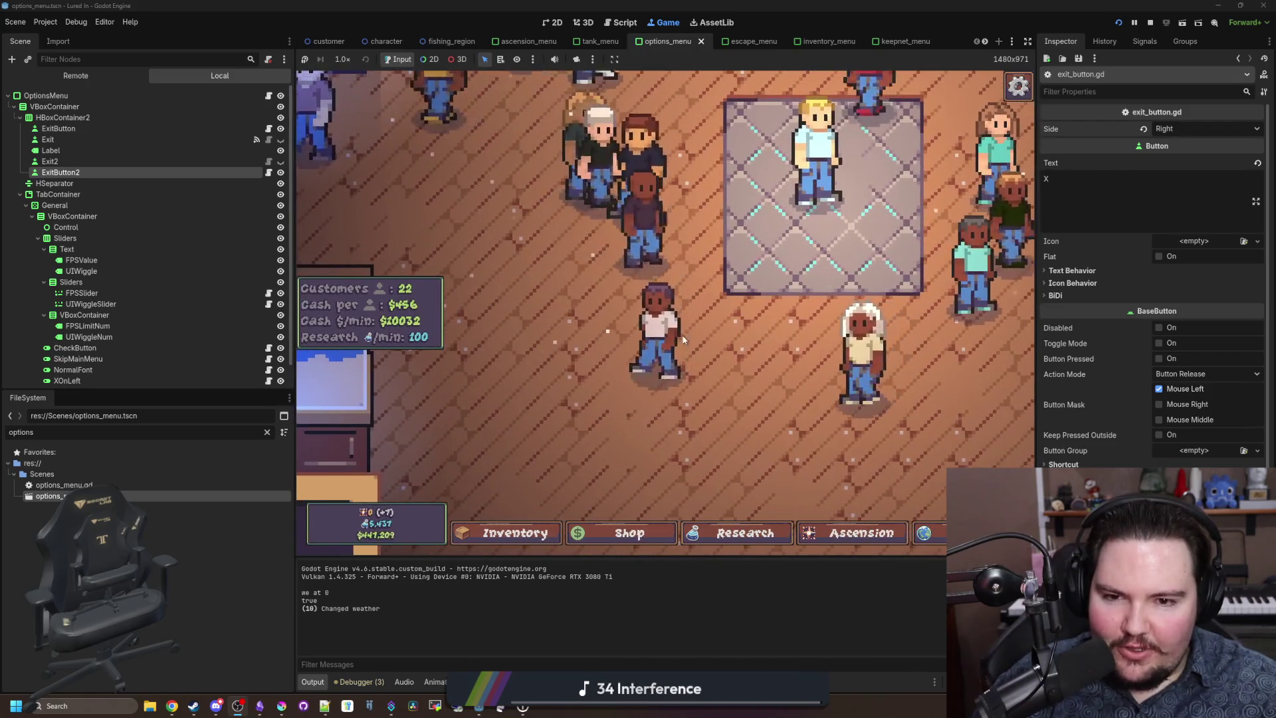
scroll(632, 380, down, 5)
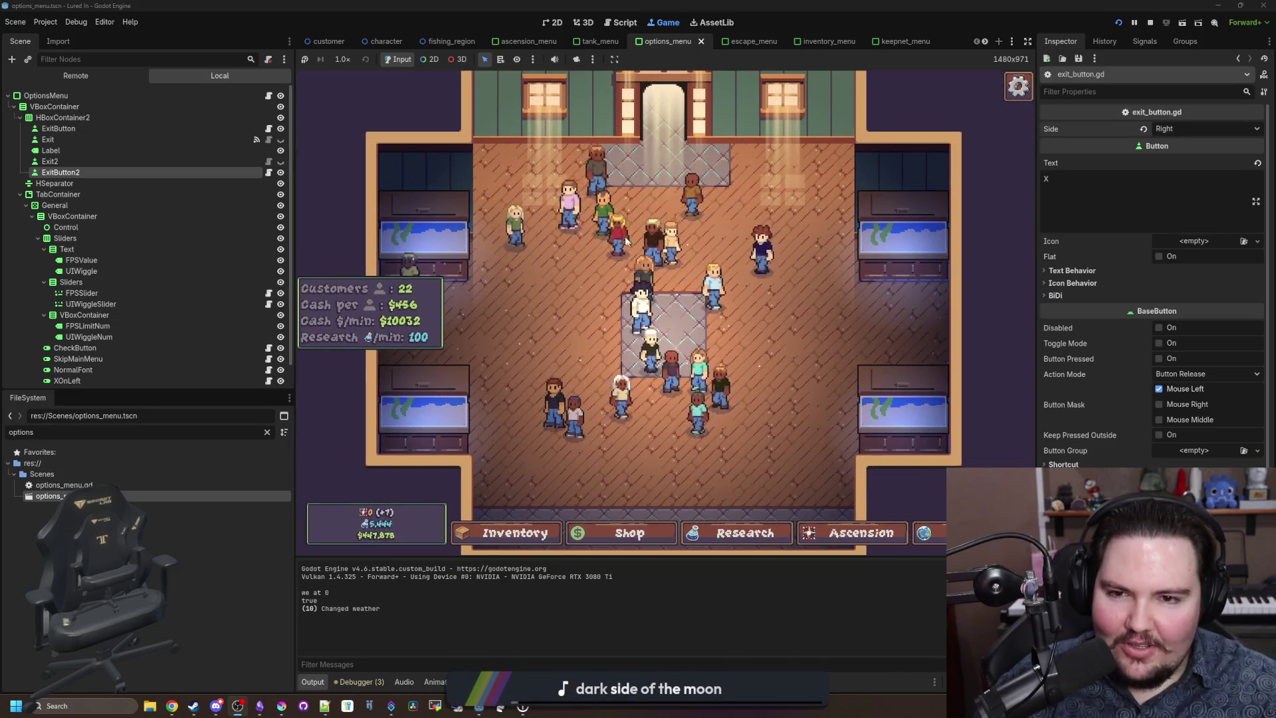
scroll(779, 311, up, 3)
scroll(666, 381, down, 3)
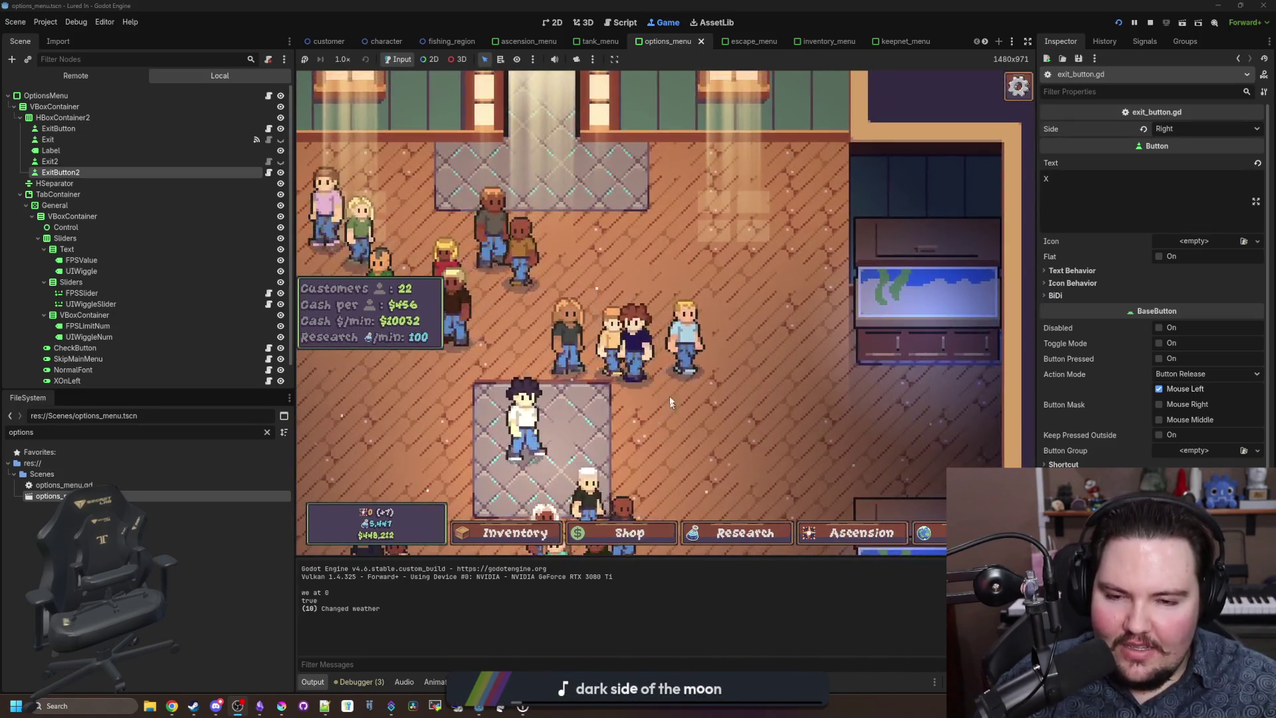
scroll(666, 387, up, 2)
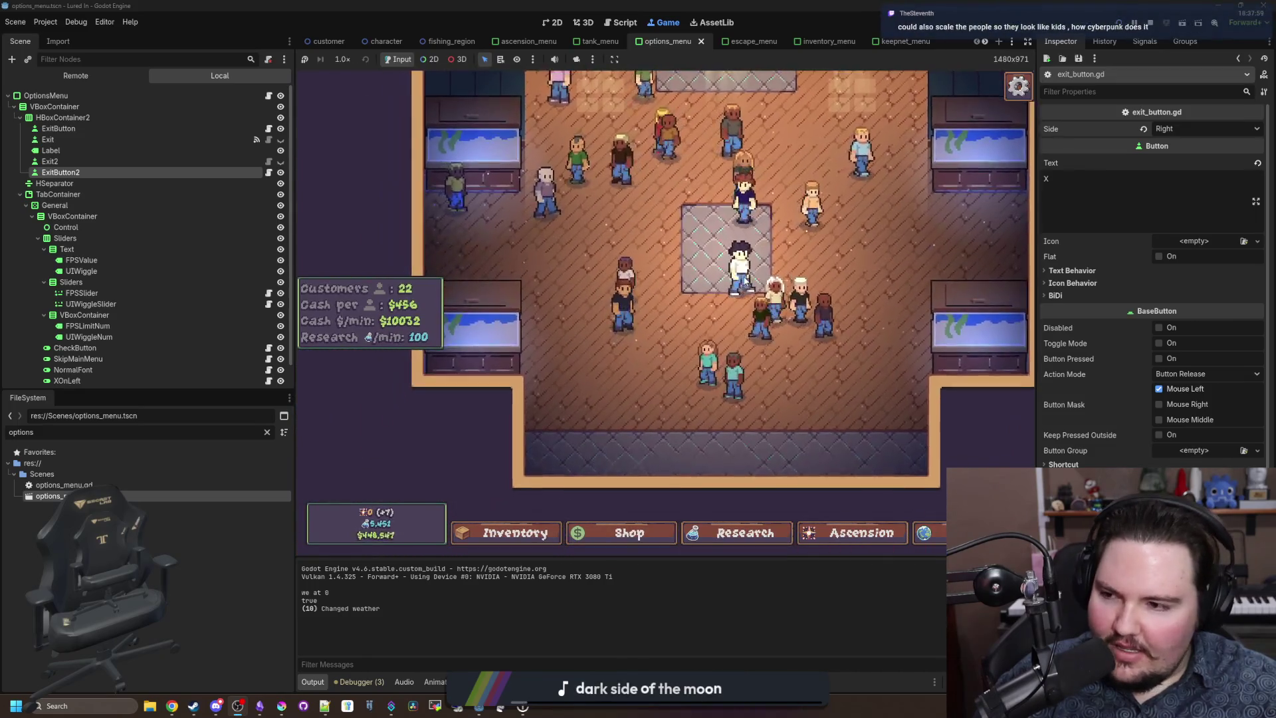
scroll(712, 342, down, 2)
key(d)
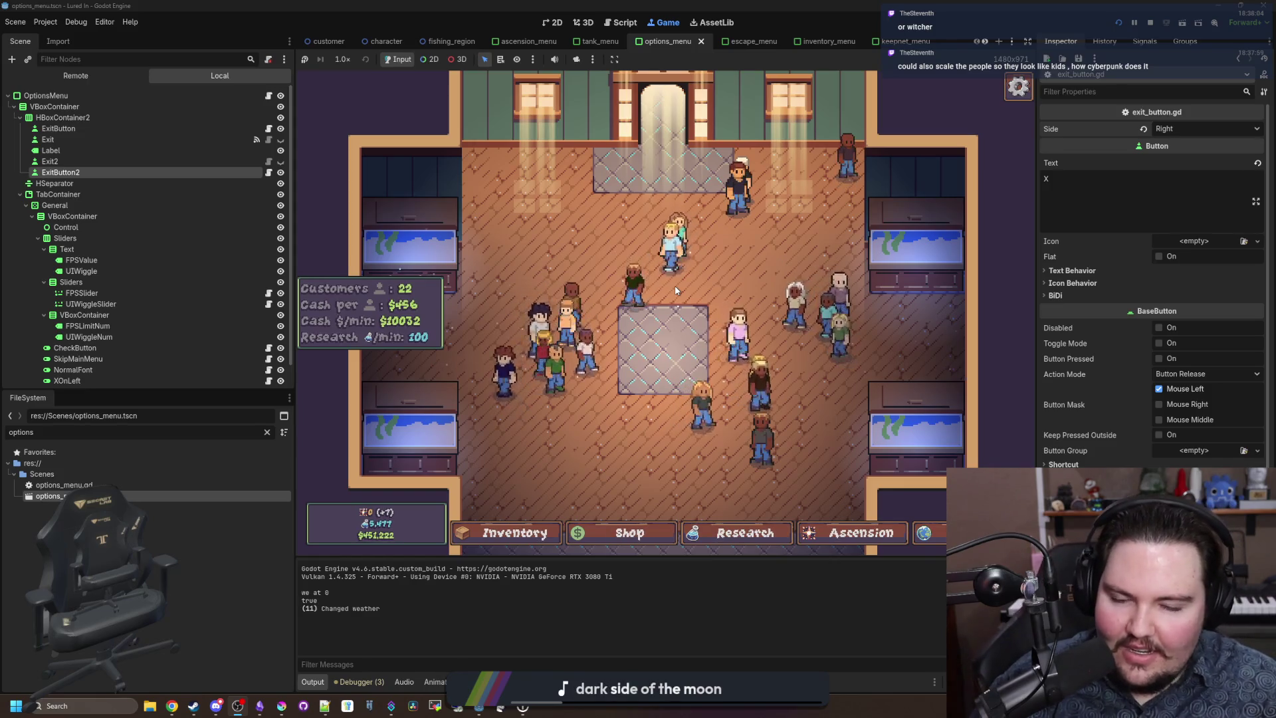
scroll(600, 327, up, 3)
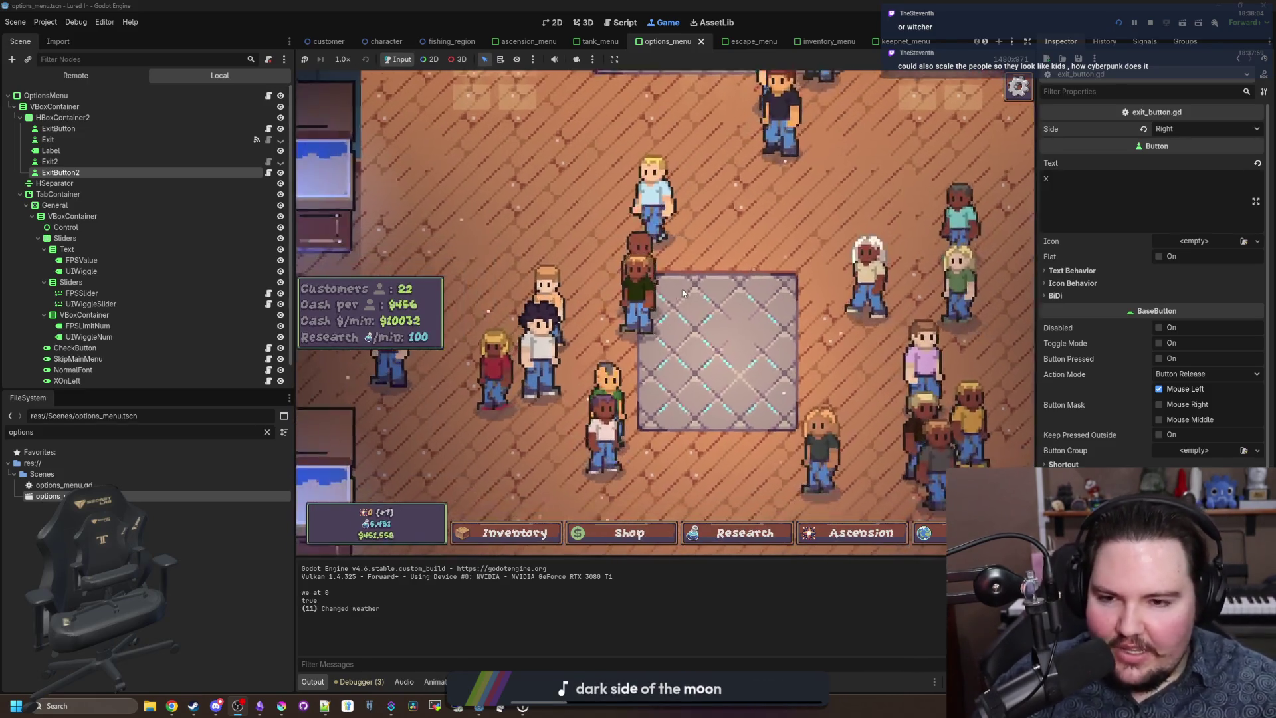
scroll(592, 328, up, 3)
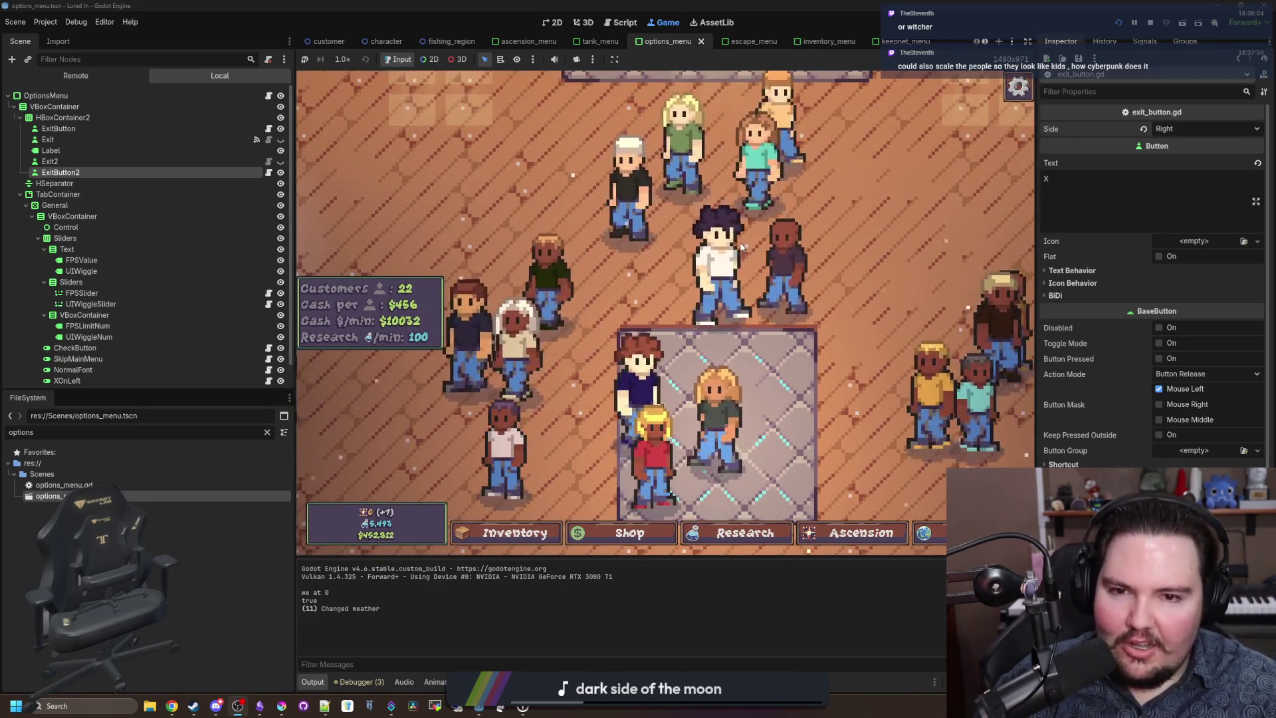
scroll(742, 247, down, 5)
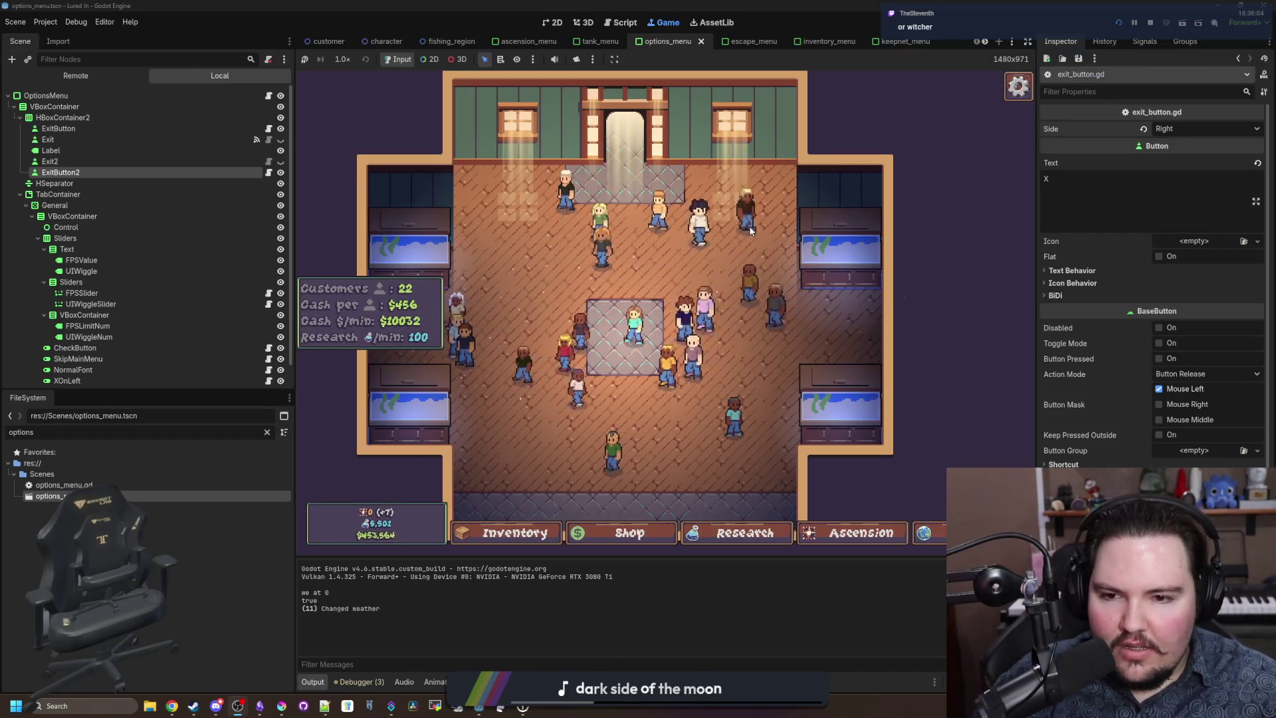
drag(631, 409, 659, 350)
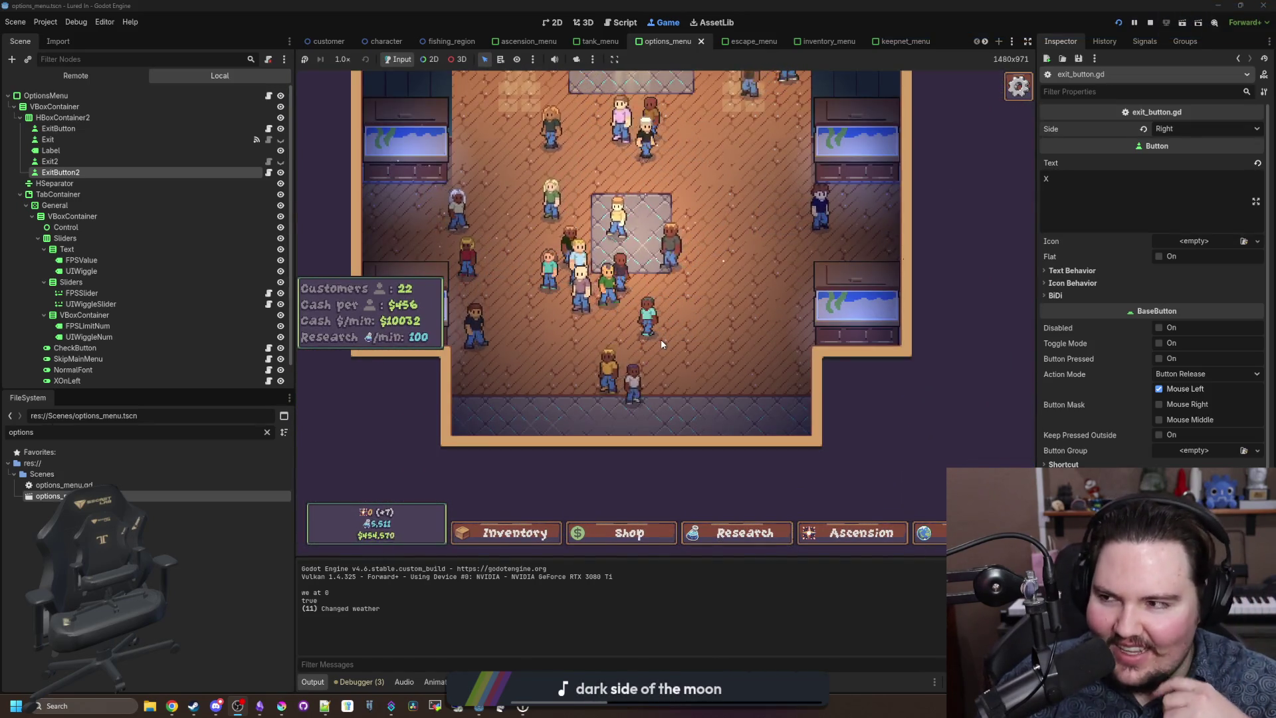
drag(705, 311, 718, 340)
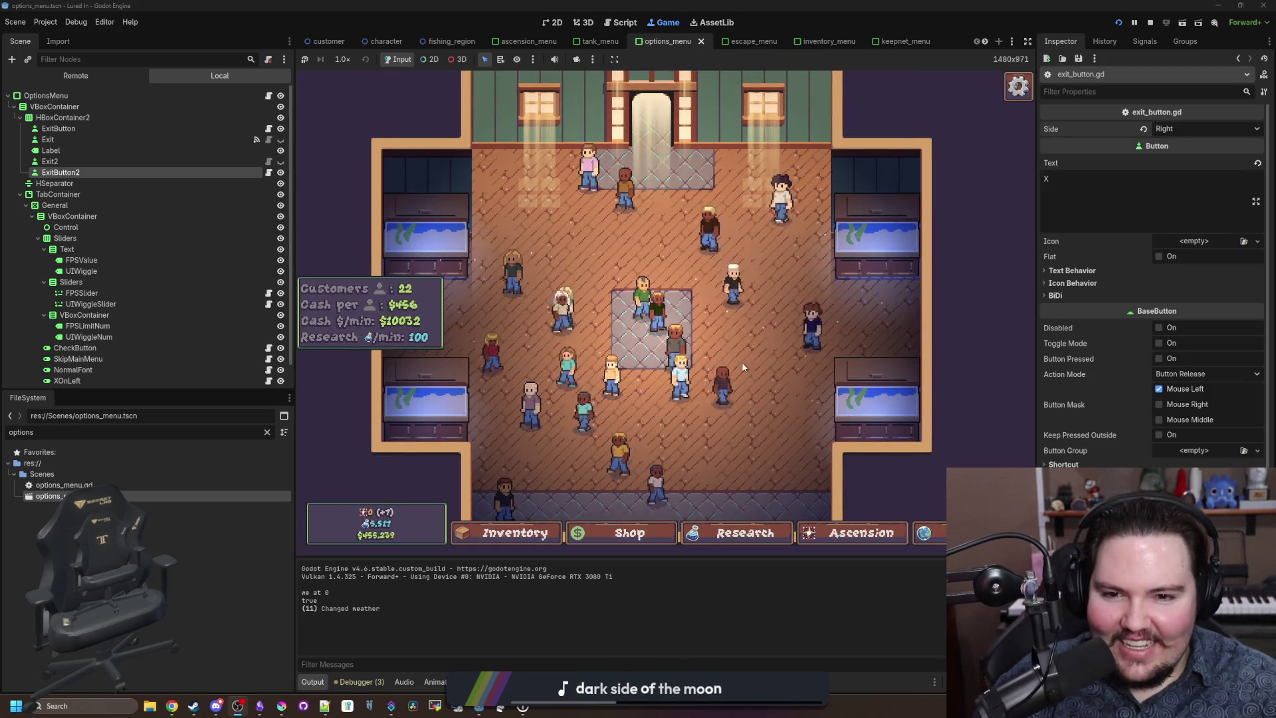
scroll(655, 315, up, 3)
scroll(655, 316, down, 5)
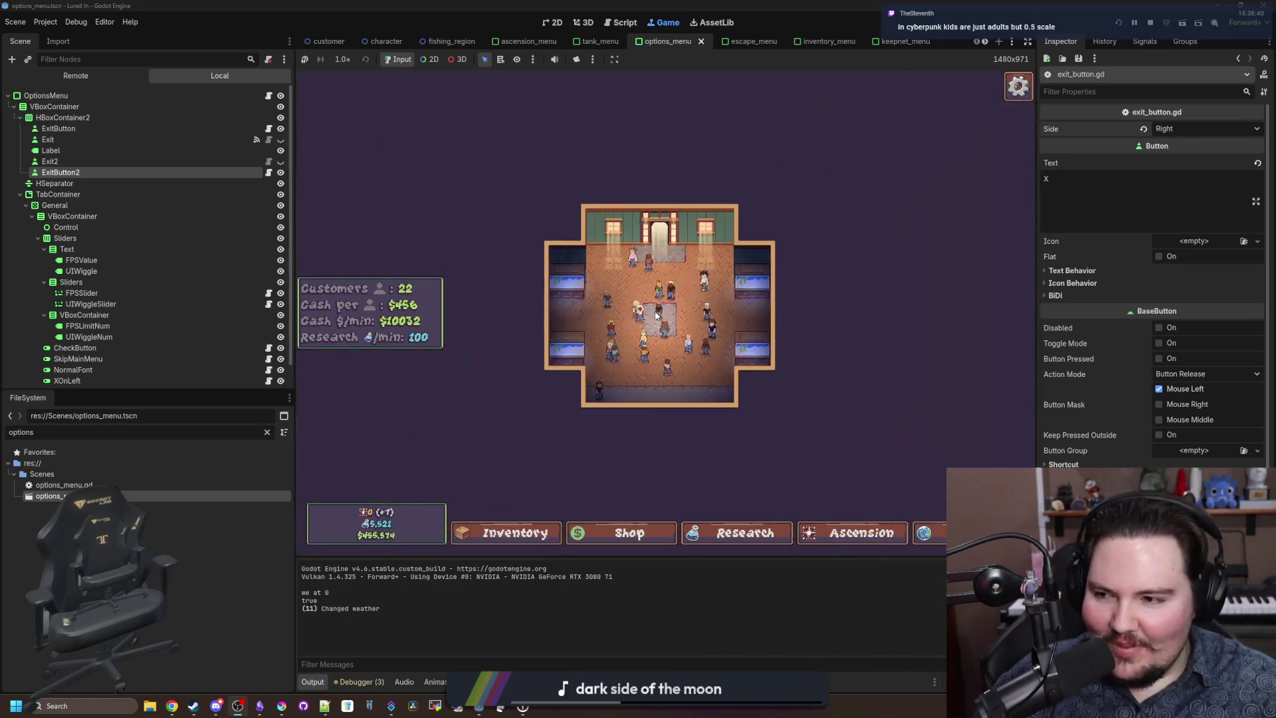
scroll(652, 337, up, 3)
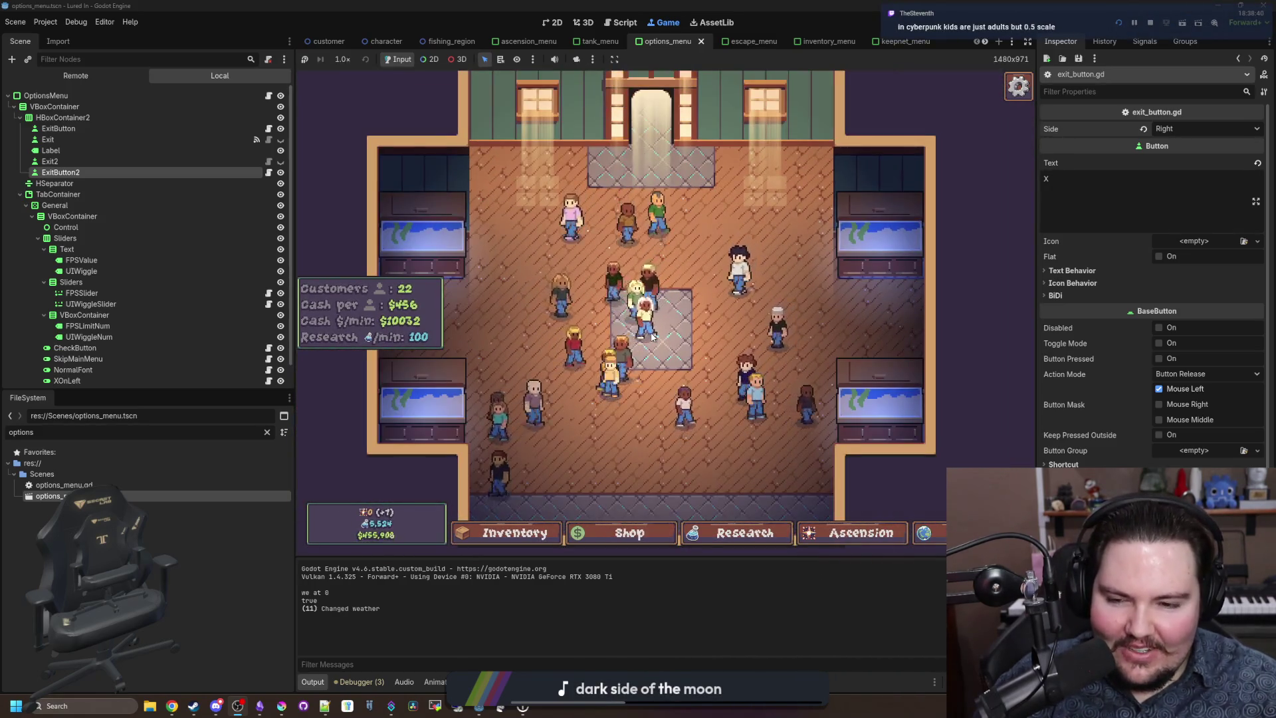
scroll(669, 317, up, 3)
scroll(689, 234, up, 2)
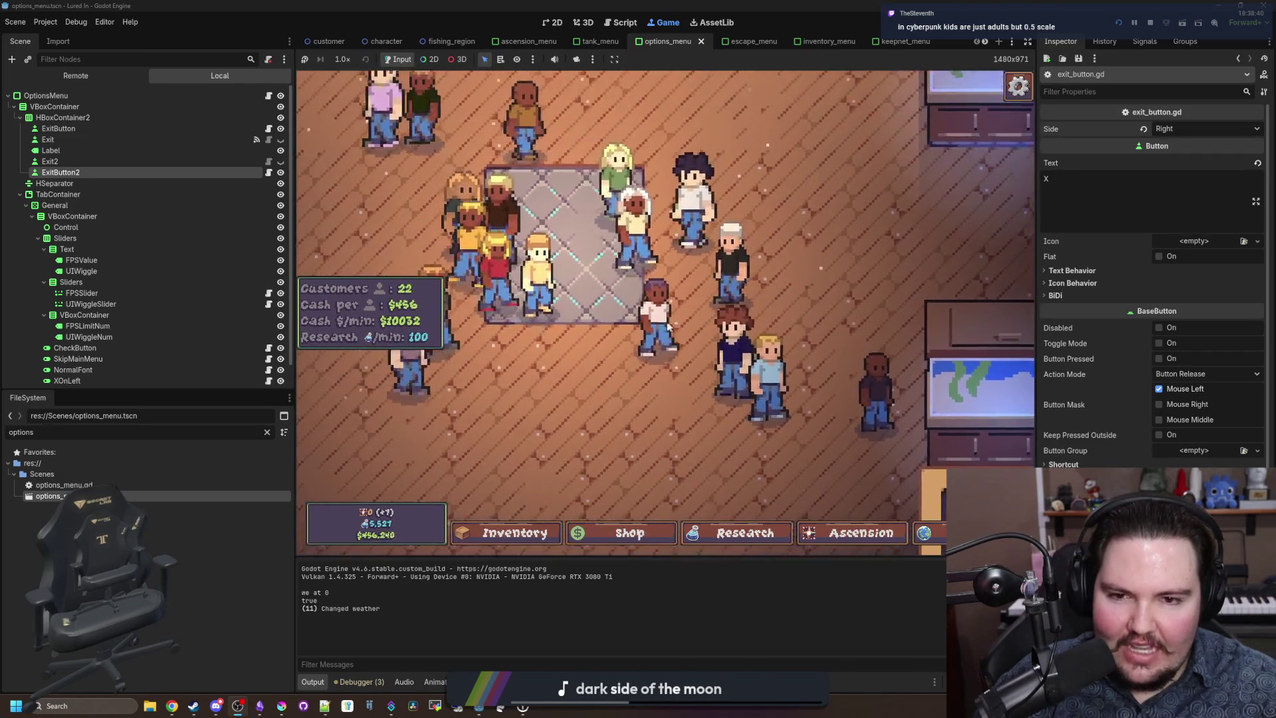
scroll(653, 335, up, 1)
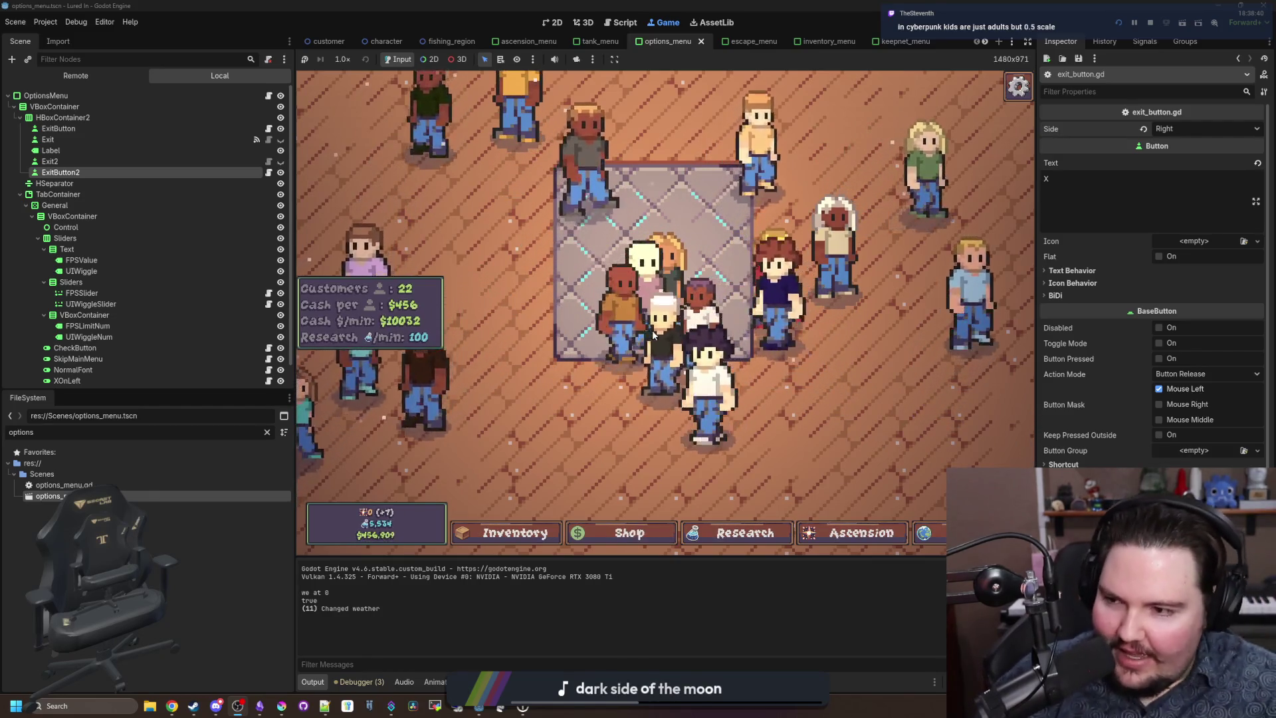
scroll(622, 354, down, 3)
scroll(631, 346, down, 3)
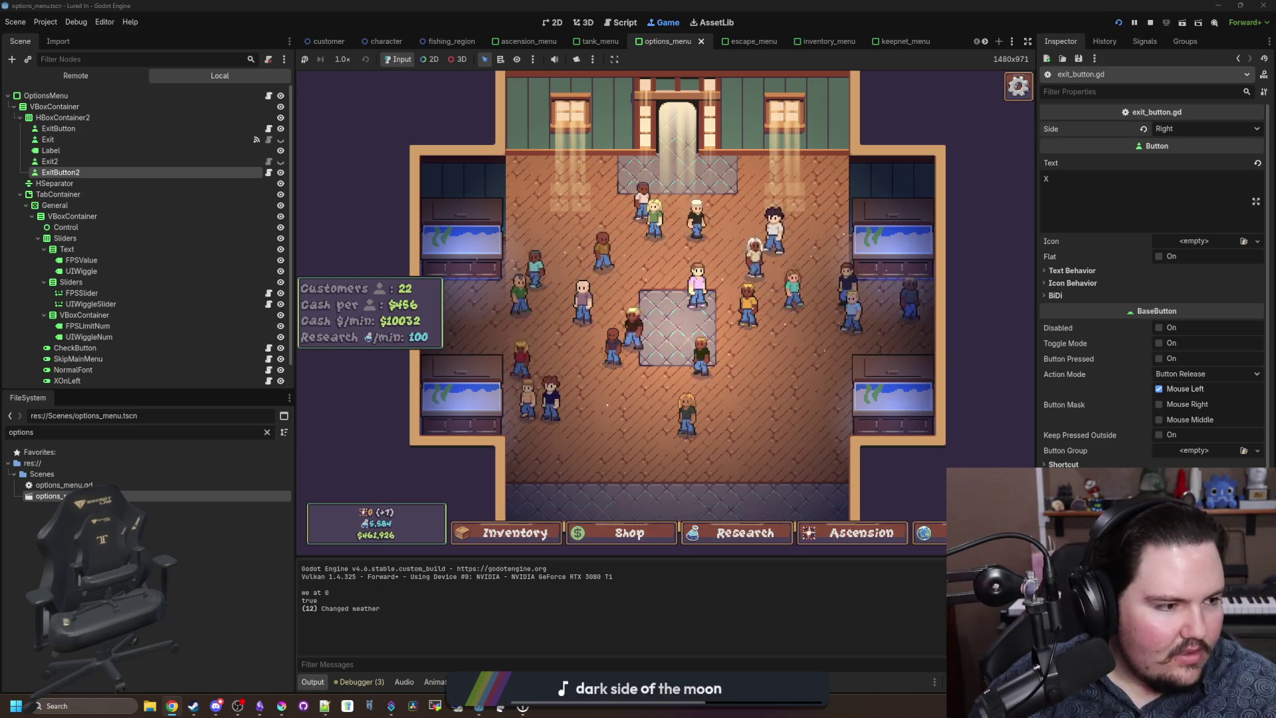
Step: Look through the Cyberpunk 2077 child-model images and the linked Reddit image in the browser
key(alt+Tab)
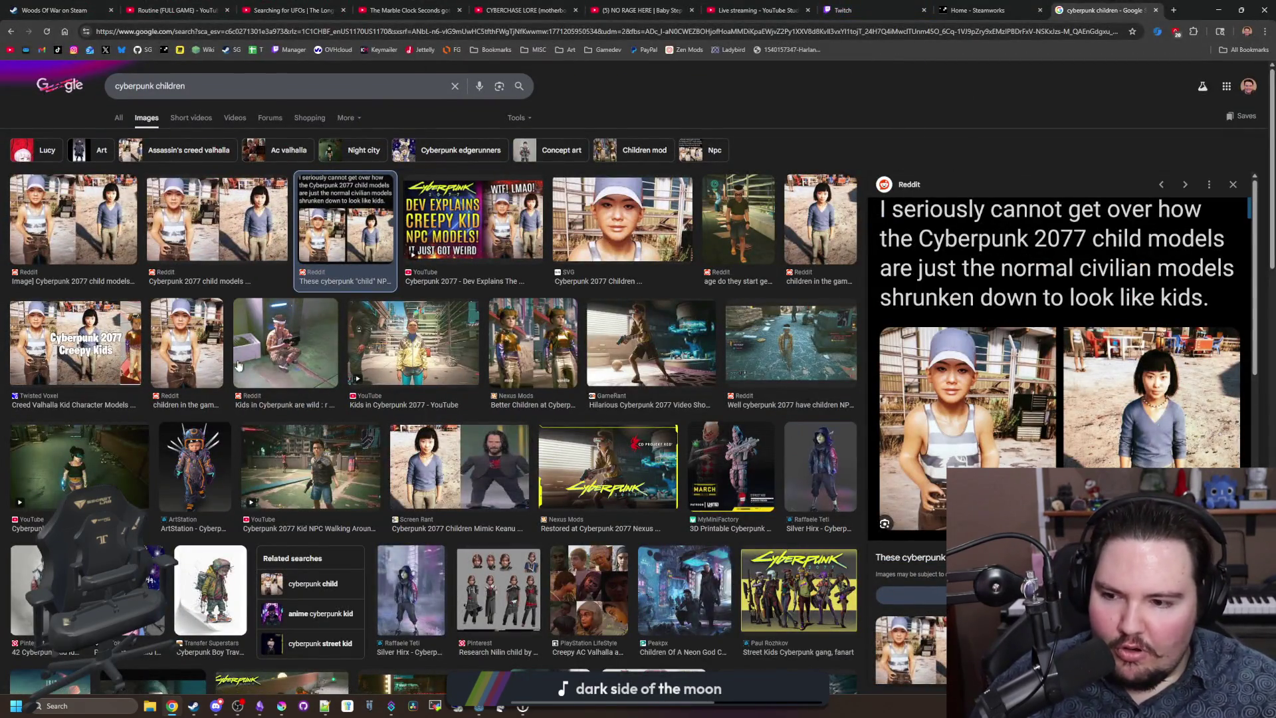
click(230, 189)
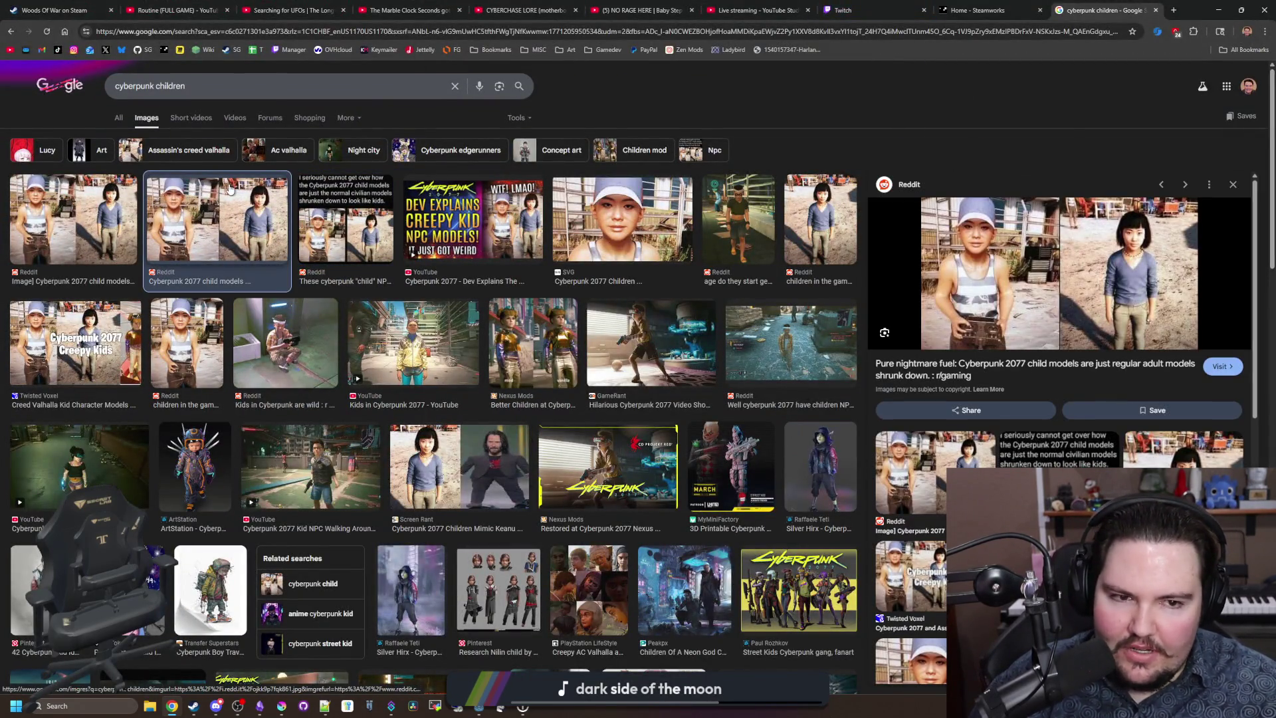
key(alt+Tab)
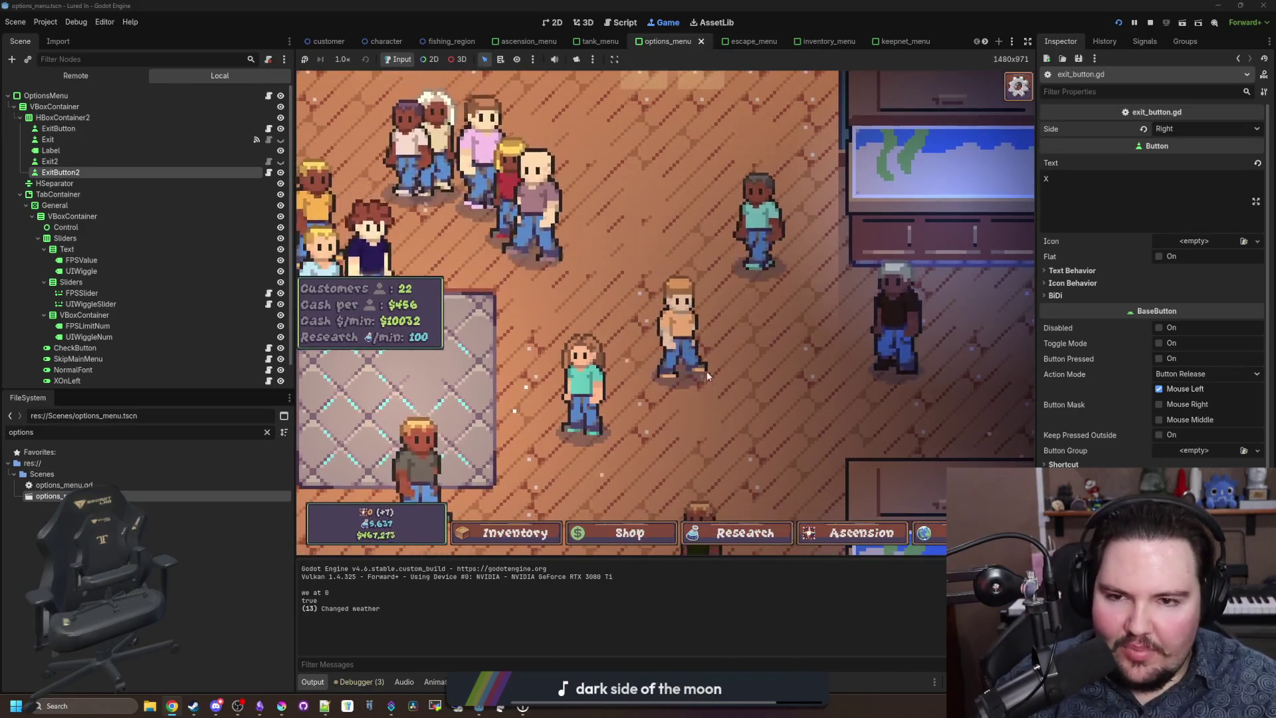
scroll(641, 350, down, 4)
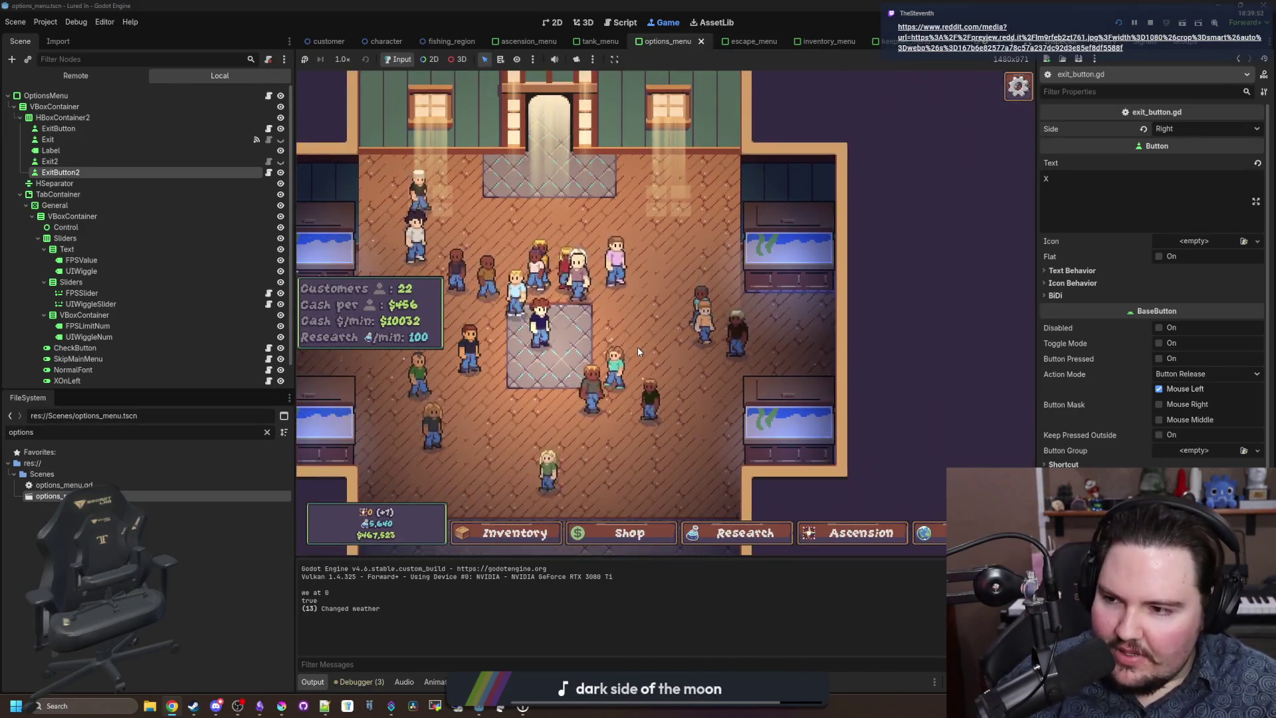
click(997, 37)
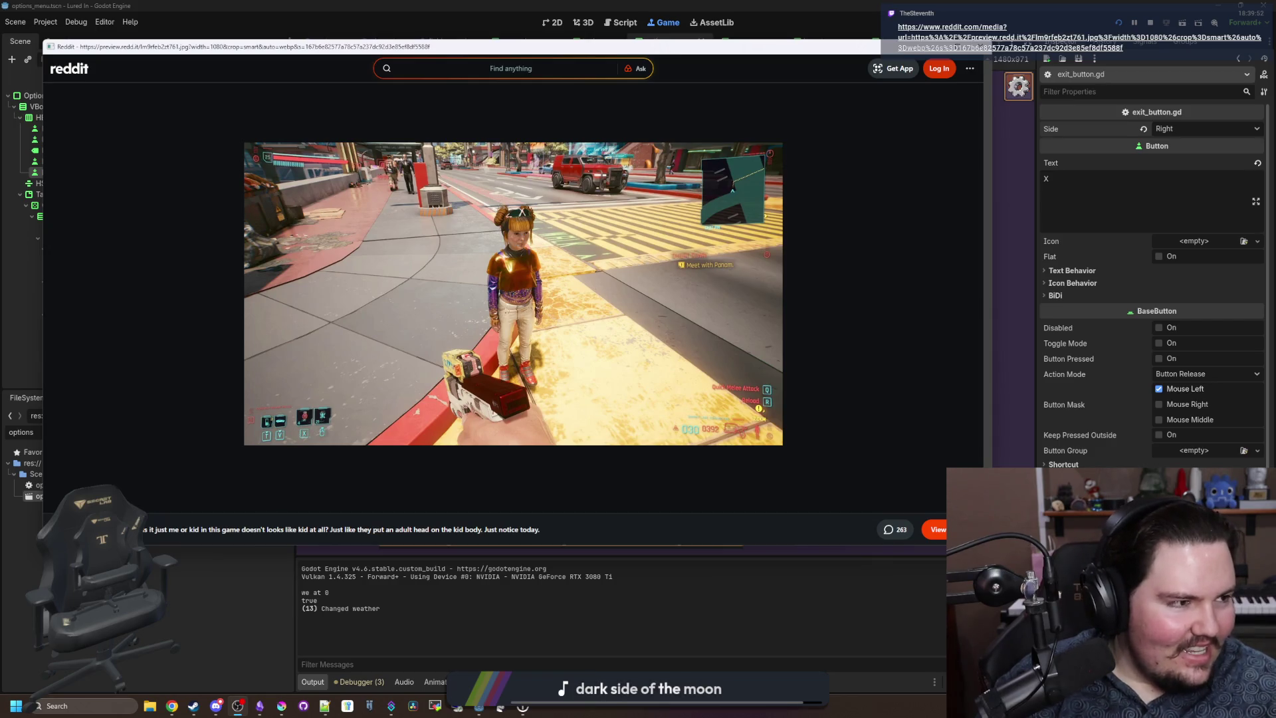
key(alt+Tab)
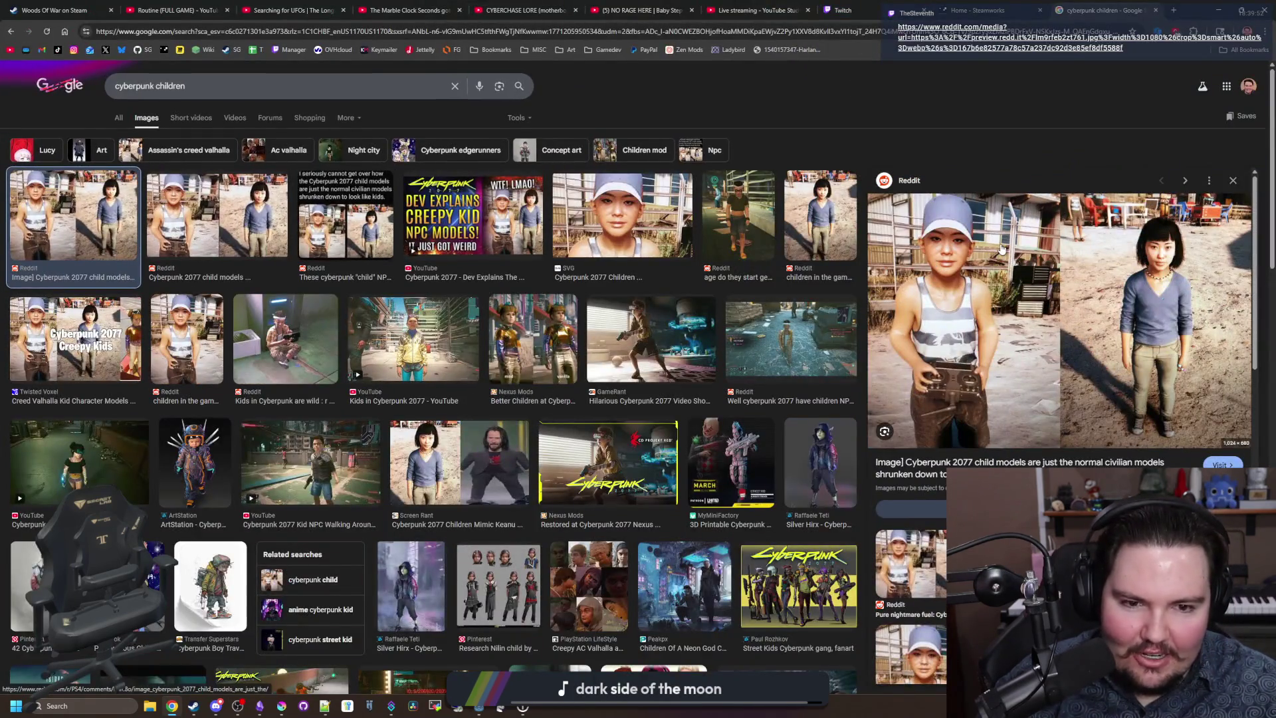
key(alt+Tab)
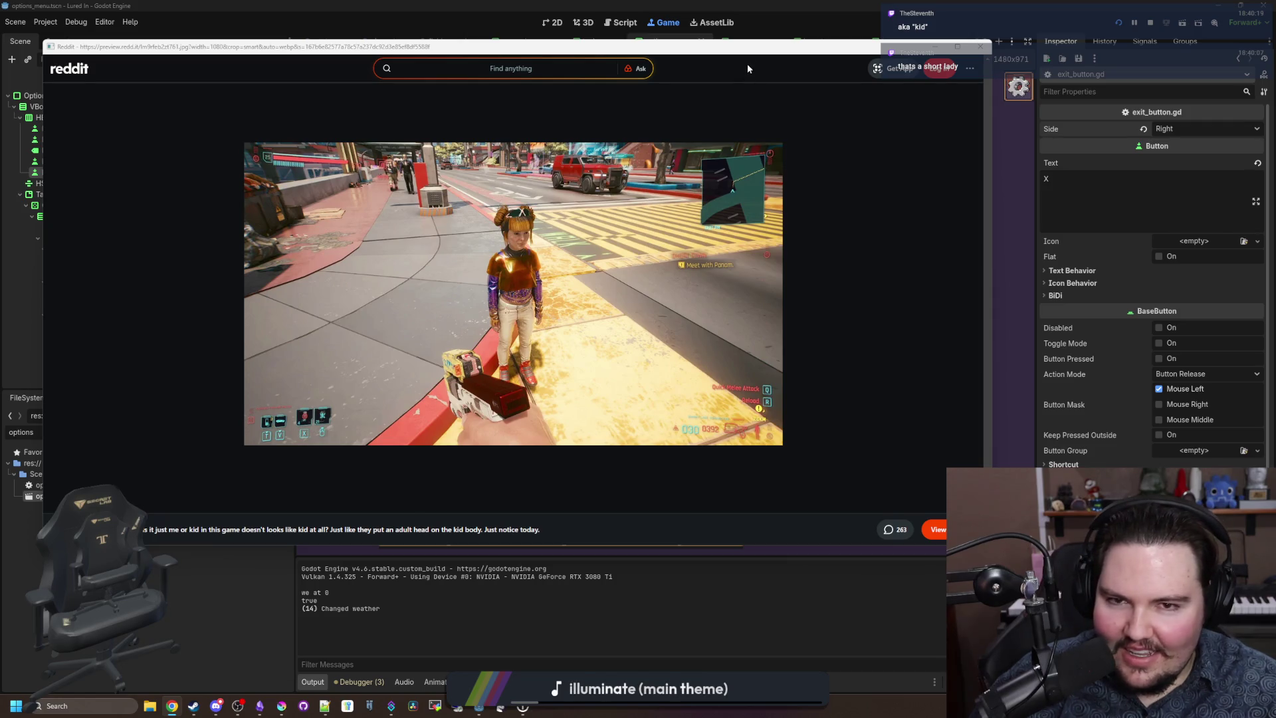
drag(763, 57, 854, 244)
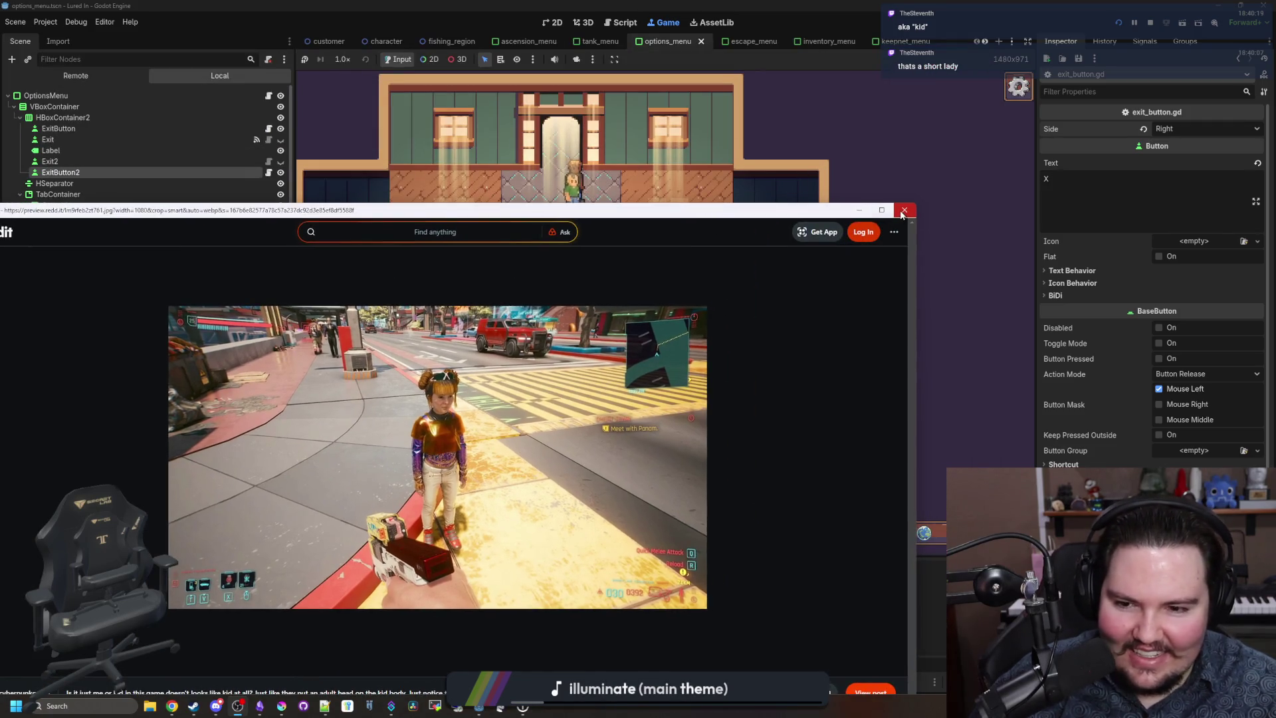
click(903, 212)
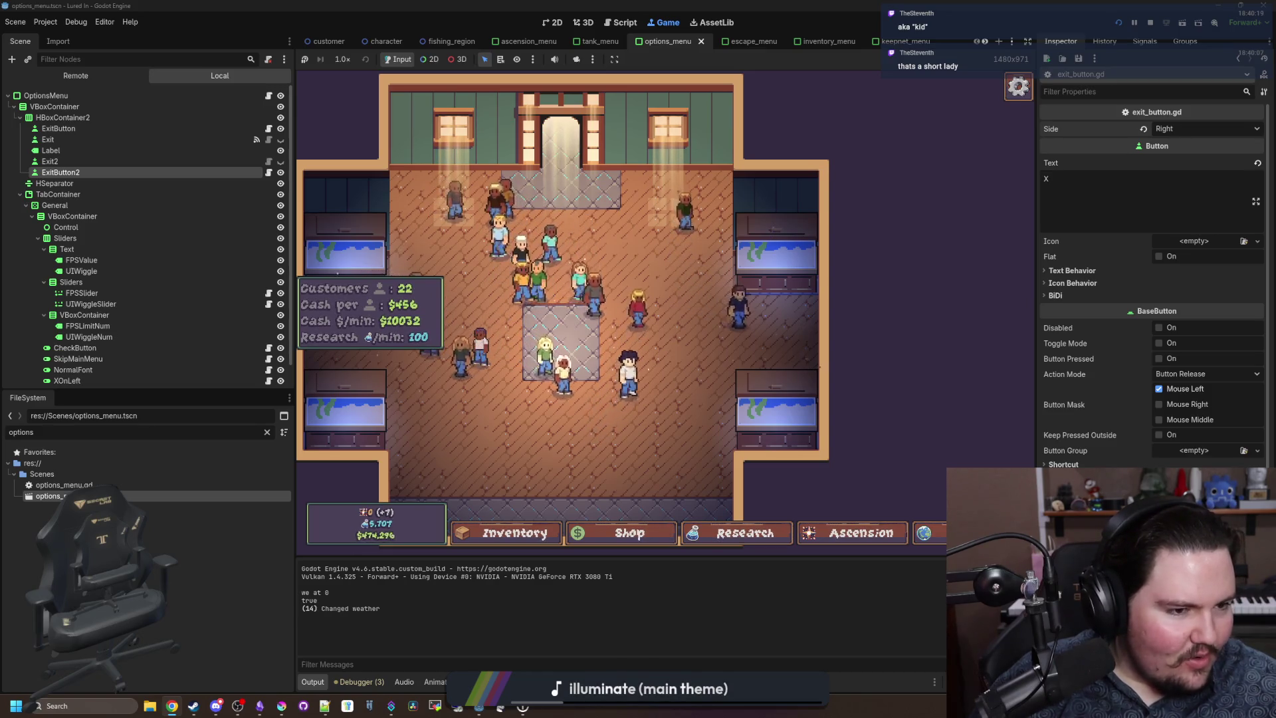
key(alt+Tab)
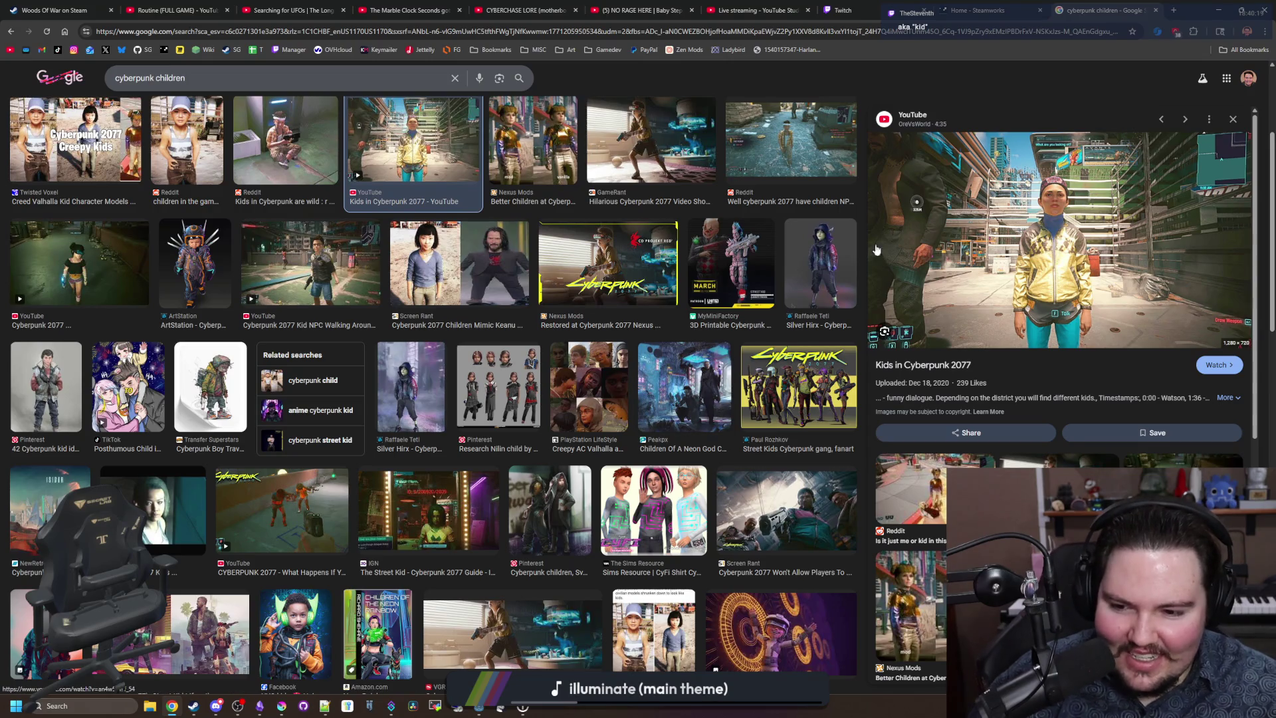
scroll(432, 273, up, 3)
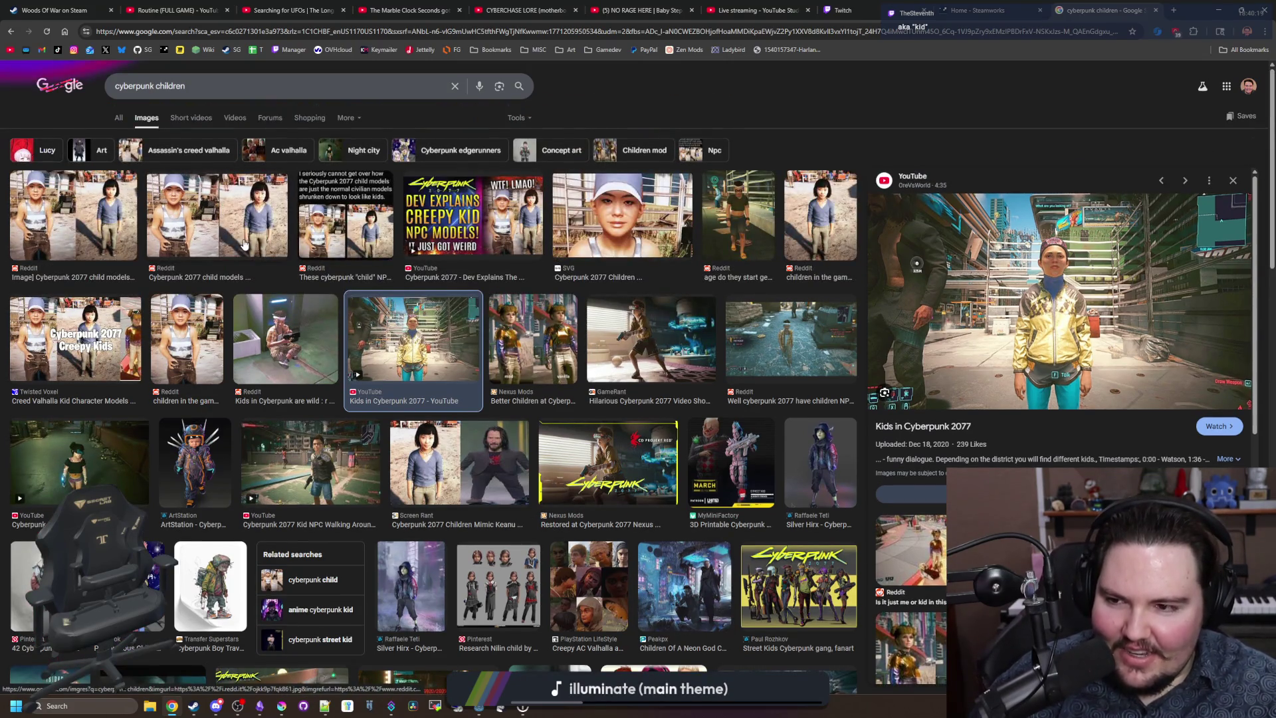
click(244, 244)
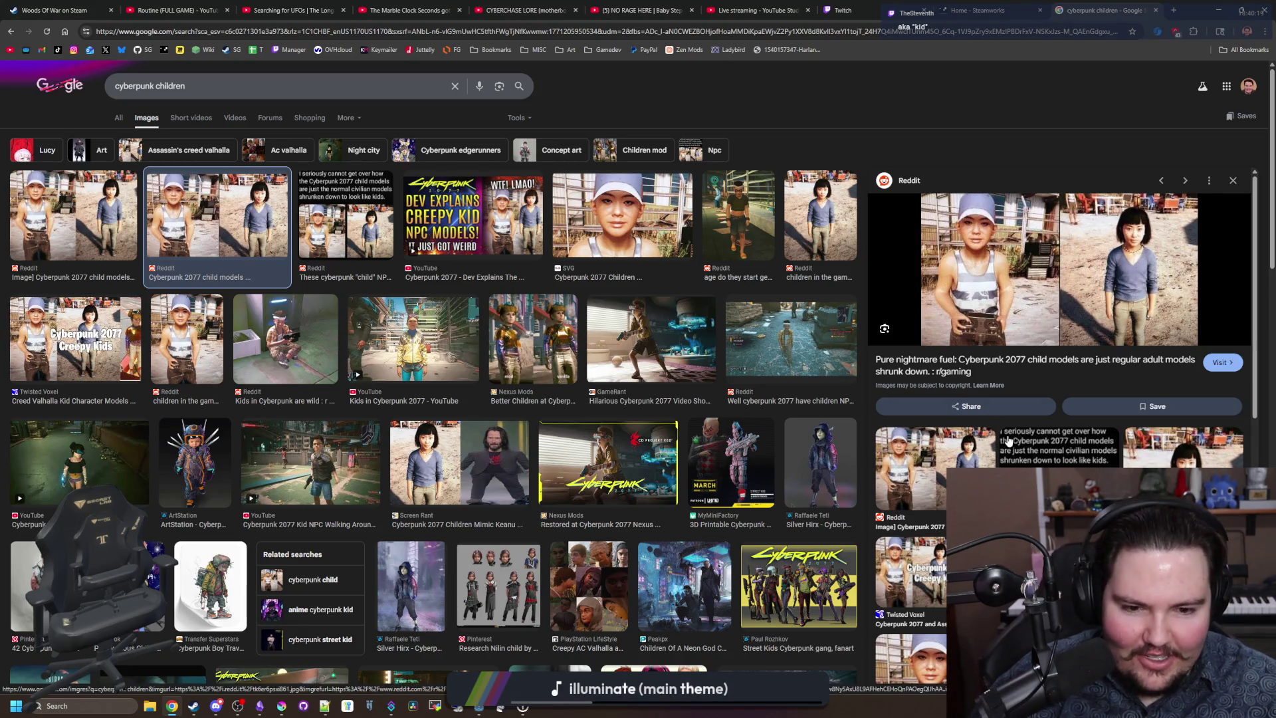
scroll(967, 453, down, 2)
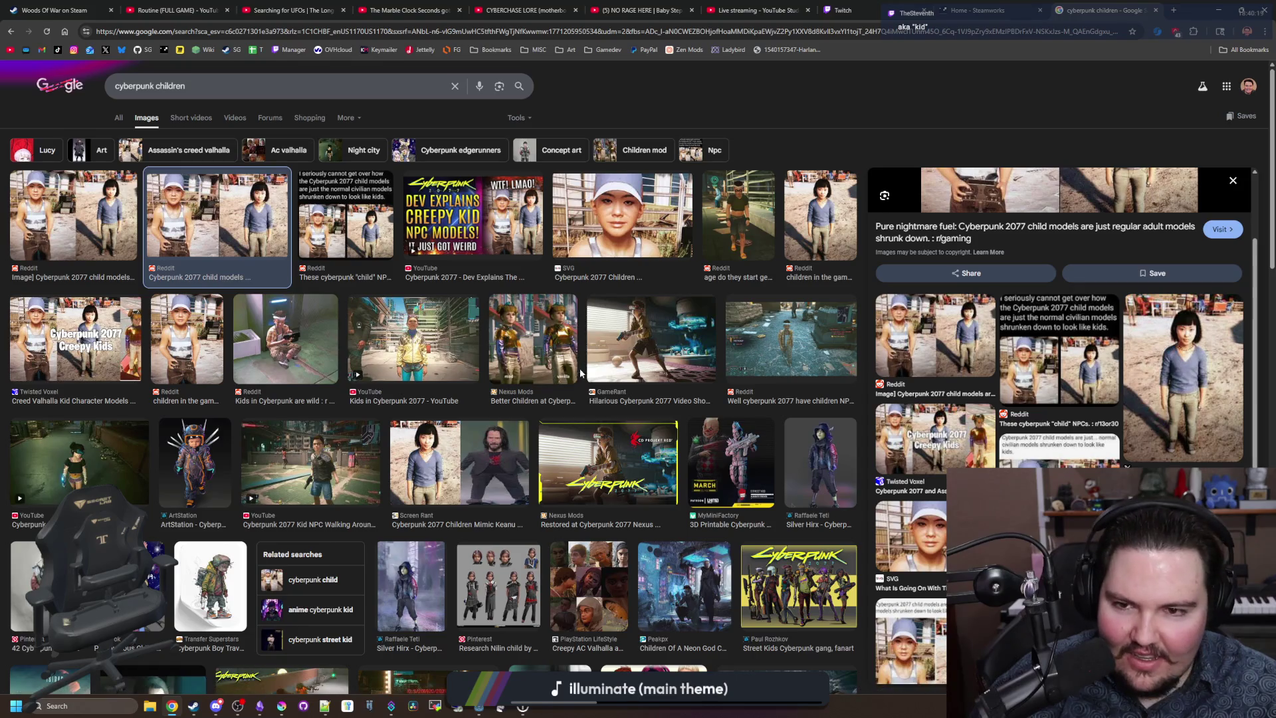
scroll(851, 216, up, 2)
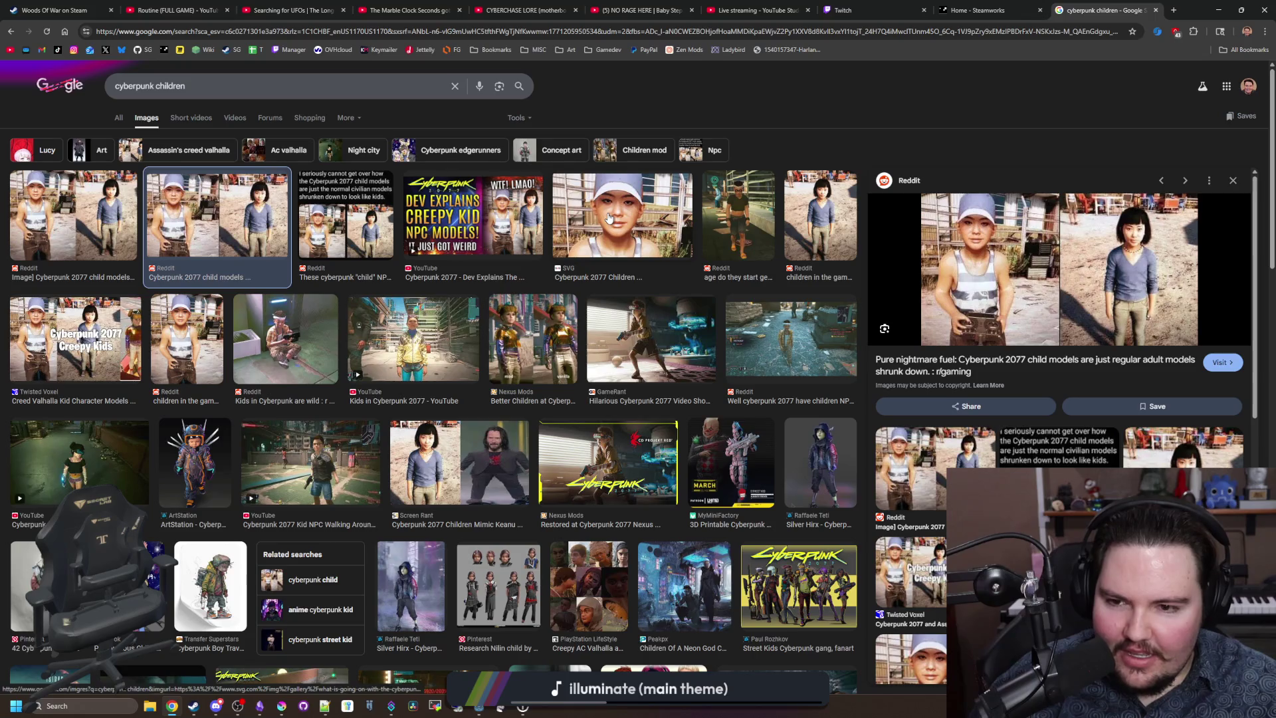
click(413, 324)
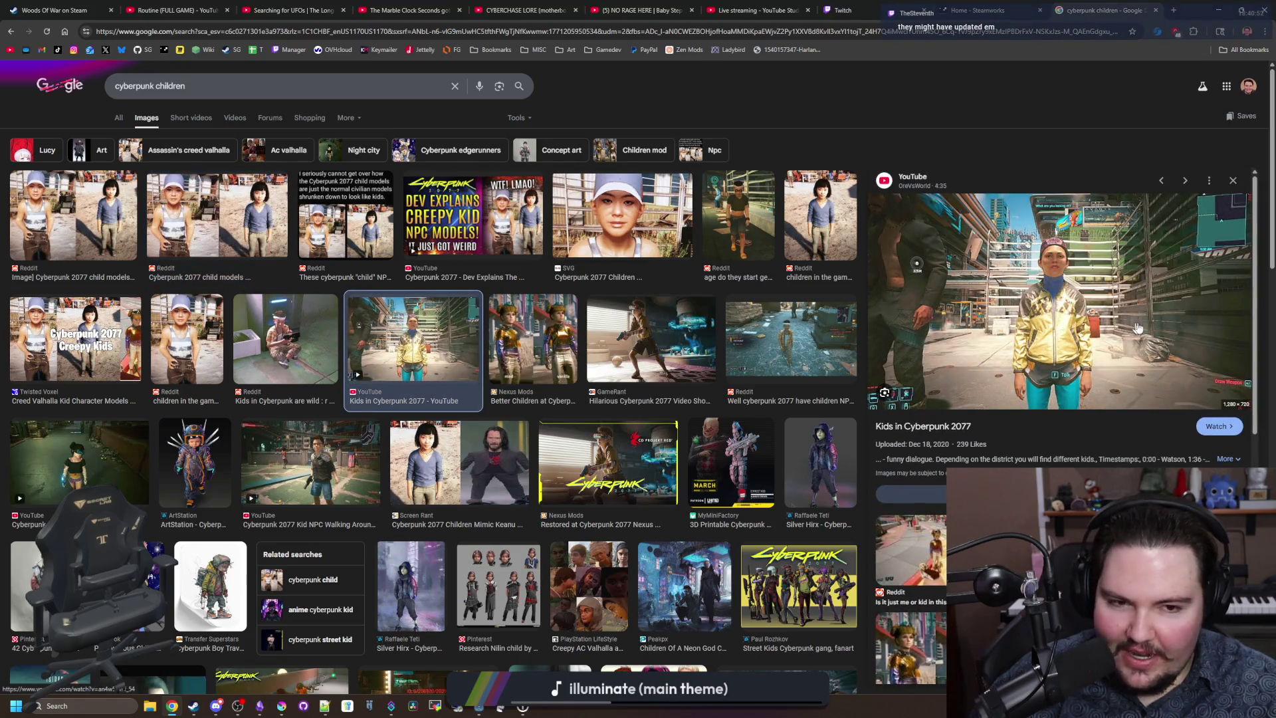
scroll(660, 340, down, 4)
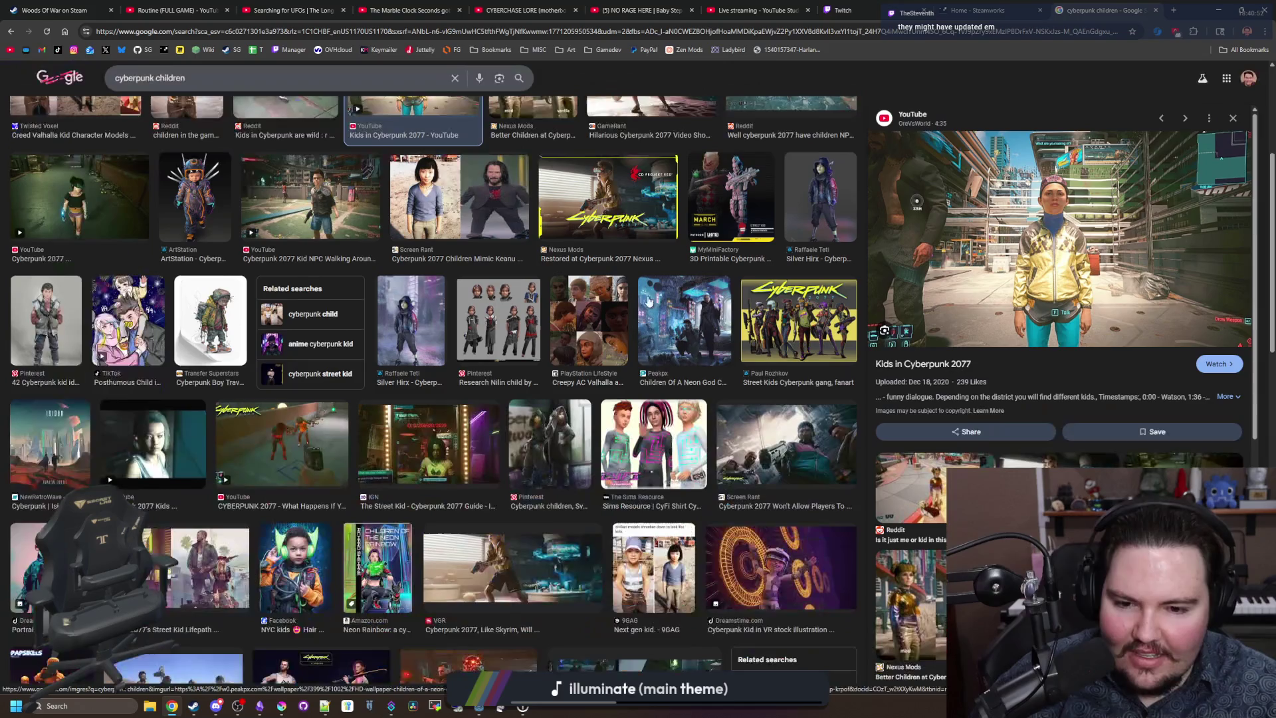
scroll(768, 344, up, 4)
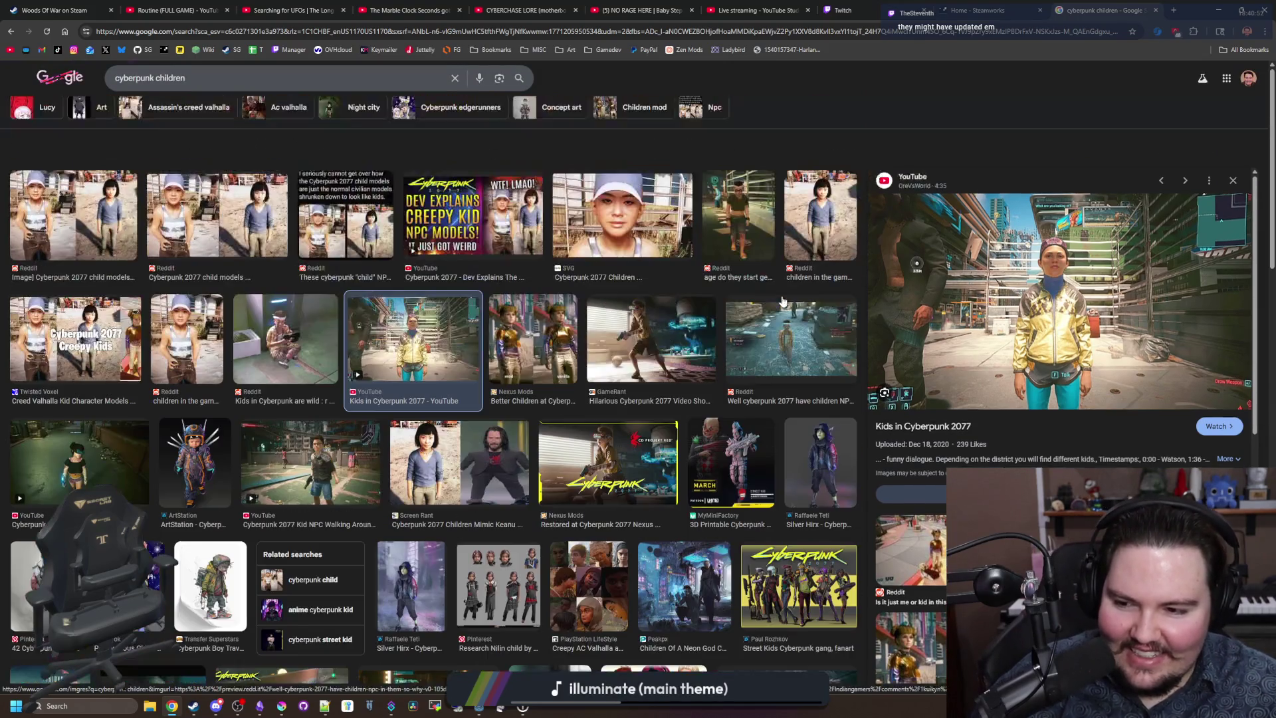
click(1218, 10)
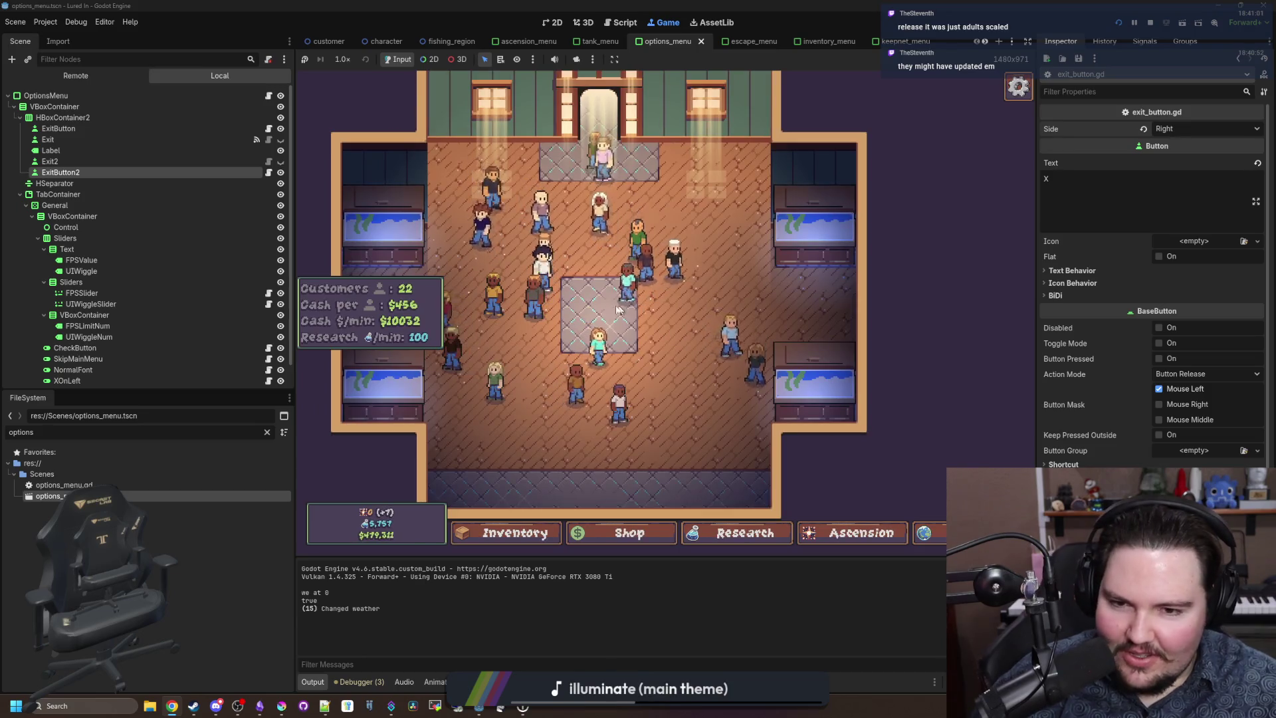
Step: Zoom around the shop again, then open the Travel Menu with the globe button
scroll(610, 312, up, 2)
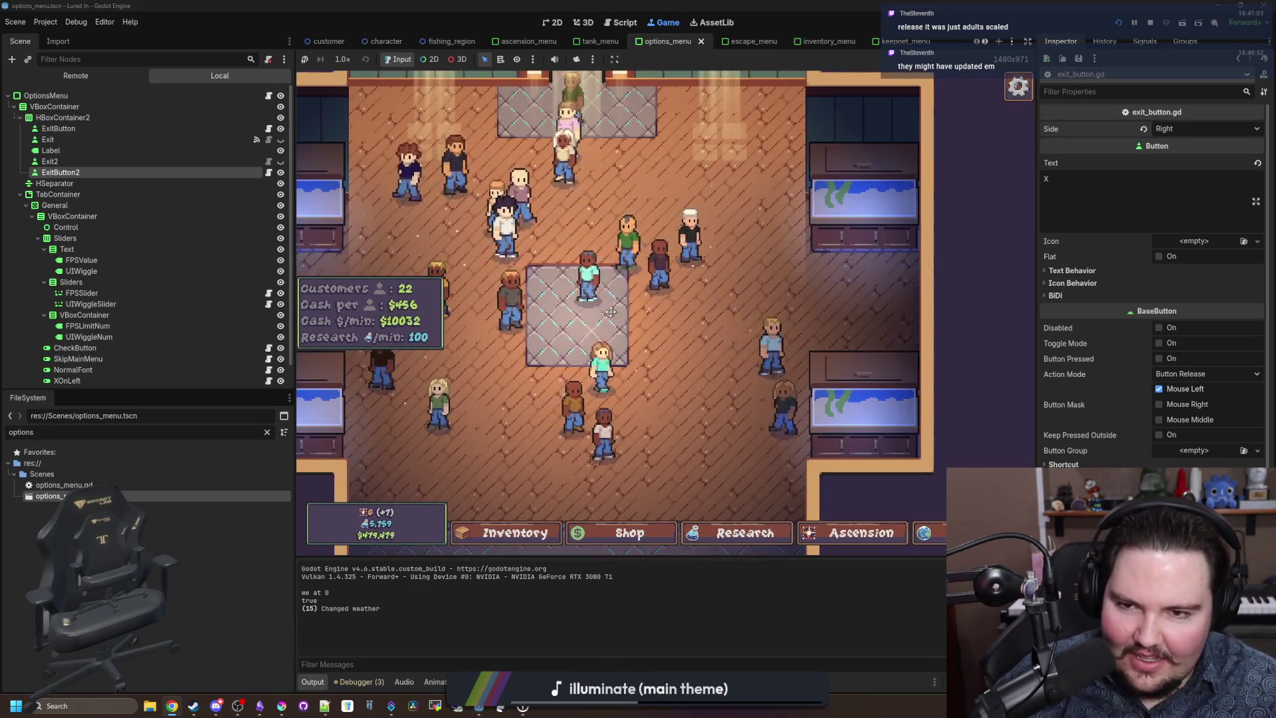
scroll(610, 311, up, 3)
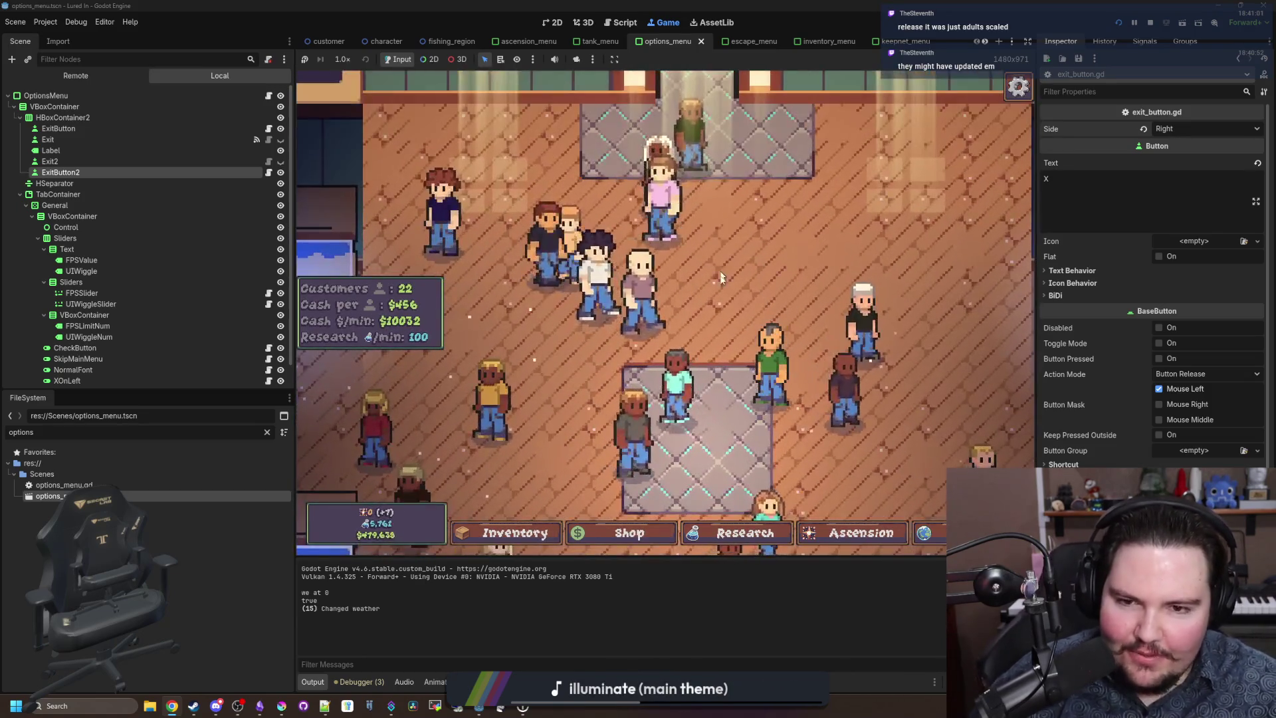
scroll(716, 279, down, 5)
scroll(660, 400, up, 5)
scroll(657, 406, down, 4)
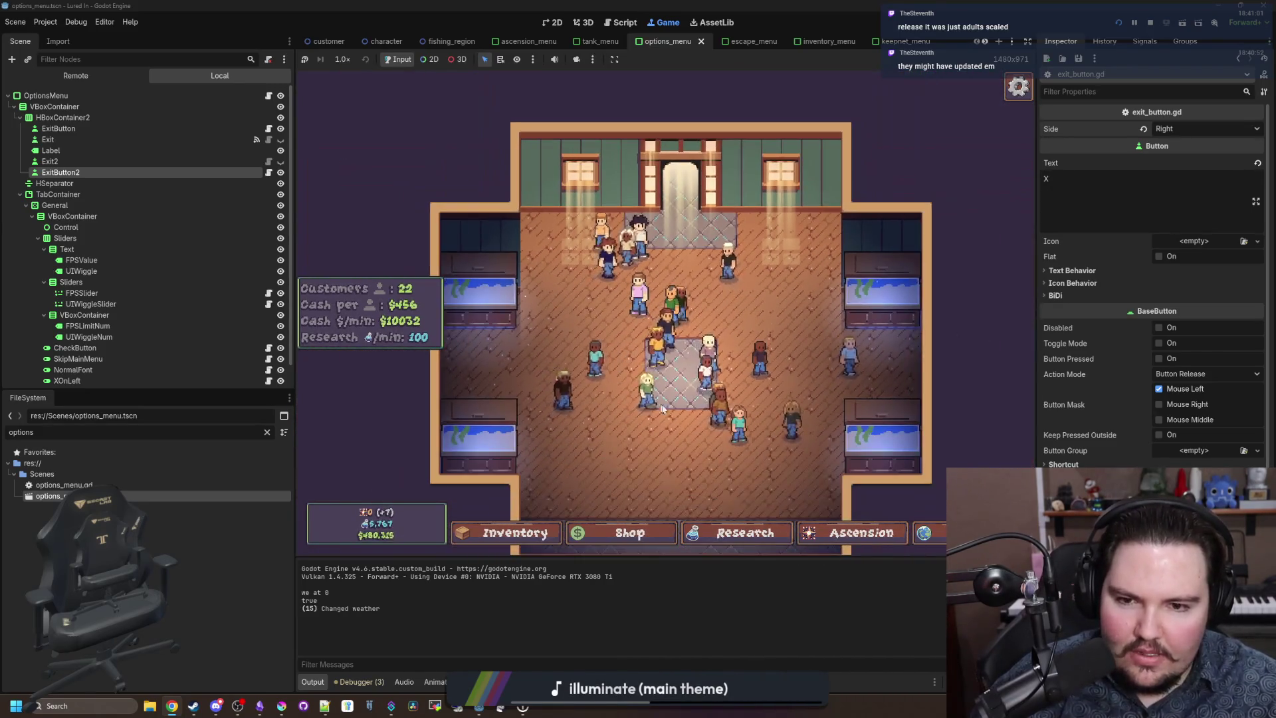
scroll(630, 301, up, 4)
scroll(688, 409, down, 4)
scroll(689, 409, up, 4)
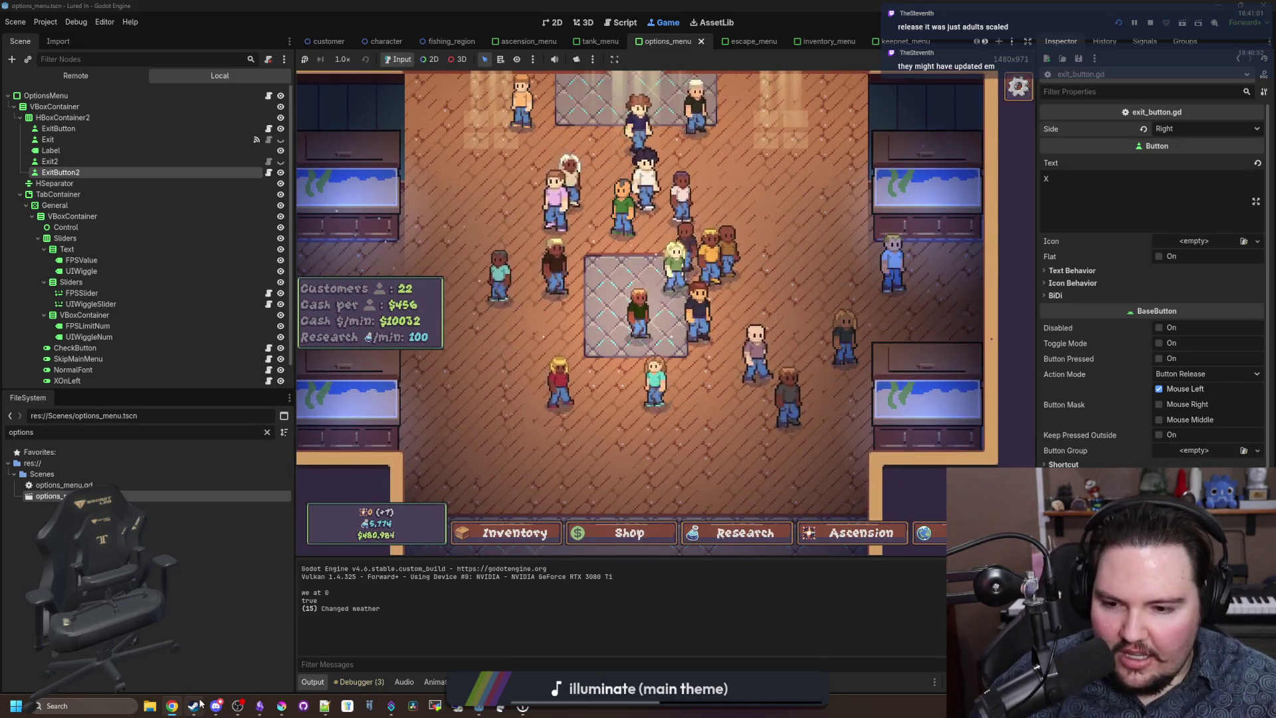
mouse_move(192, 663)
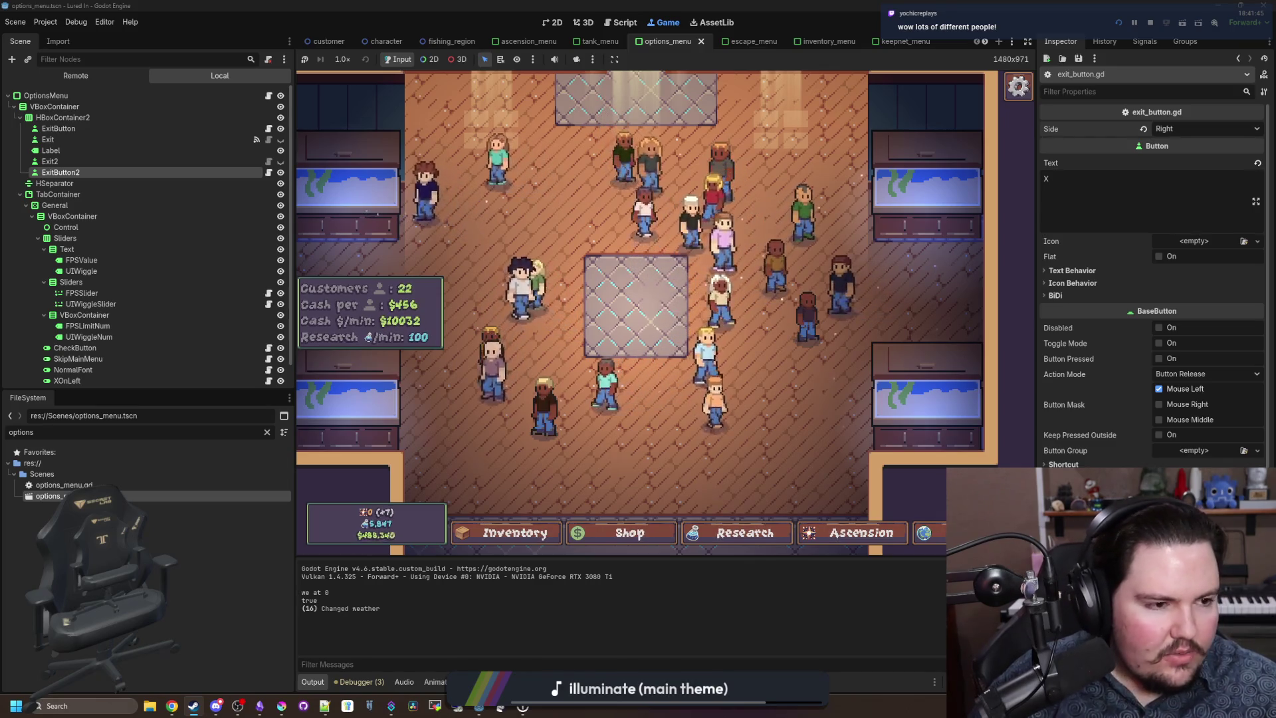
scroll(628, 295, down, 3)
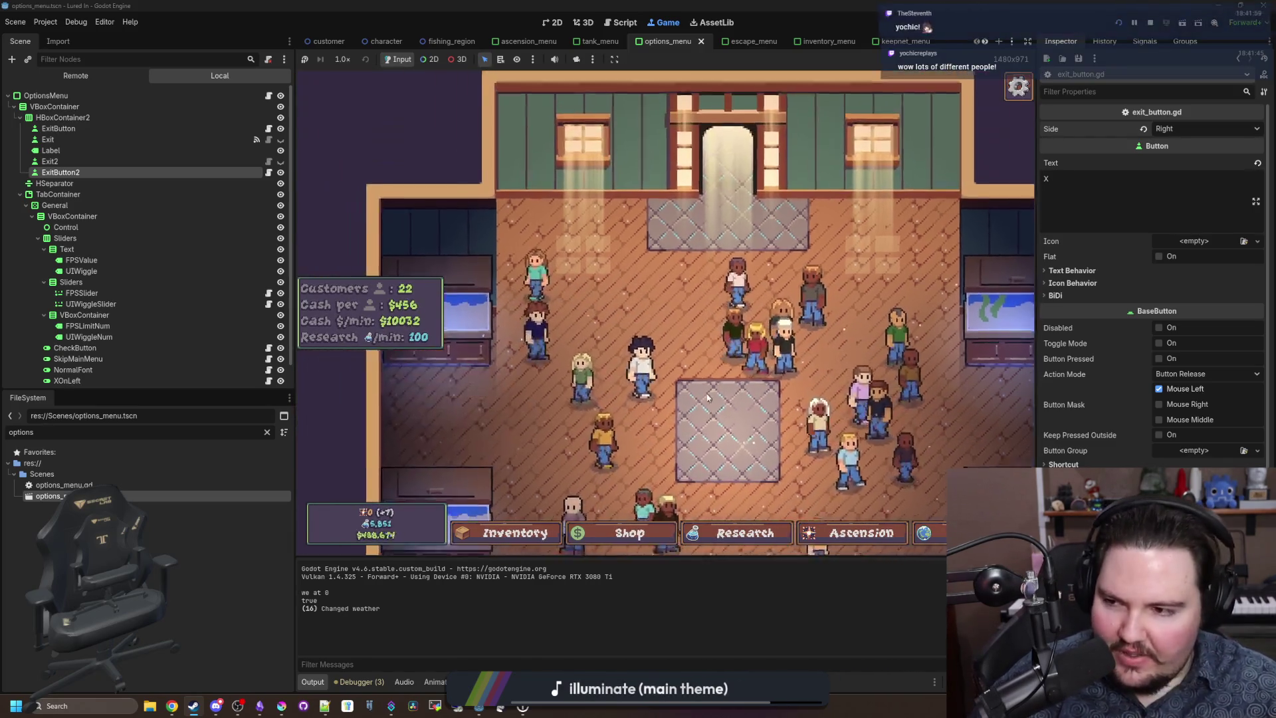
scroll(631, 336, up, 1)
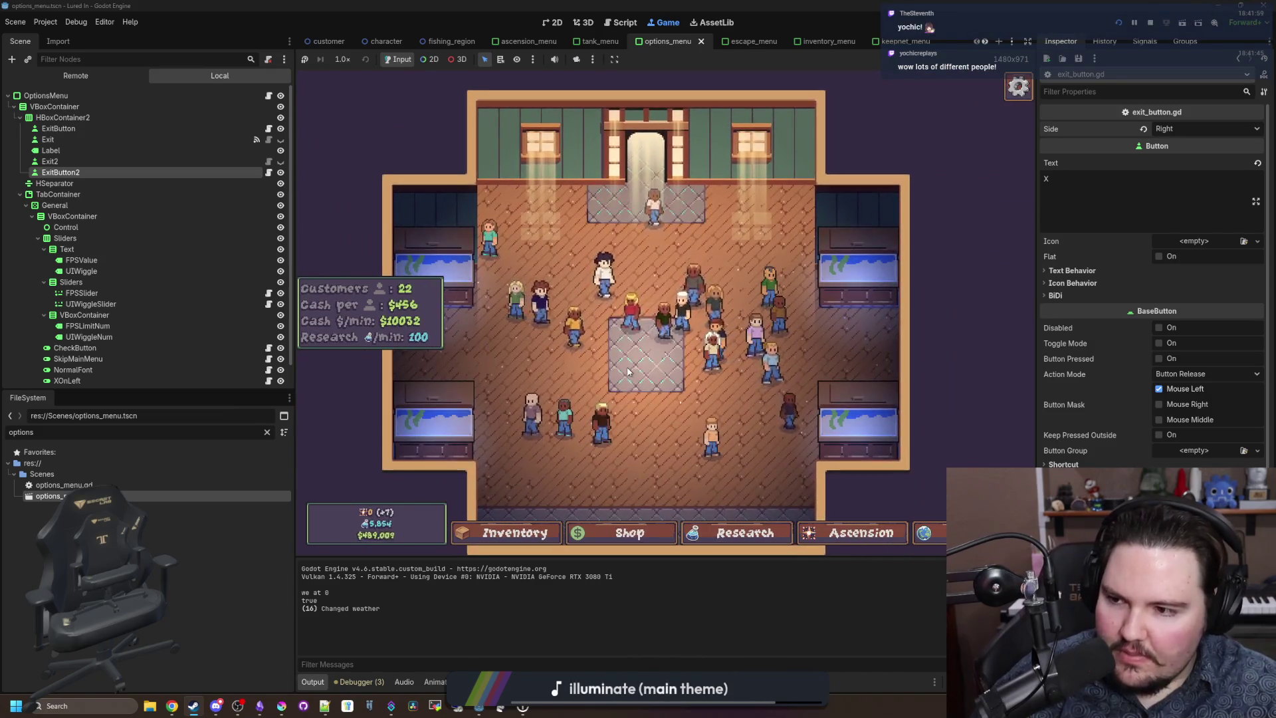
scroll(657, 379, up, 2)
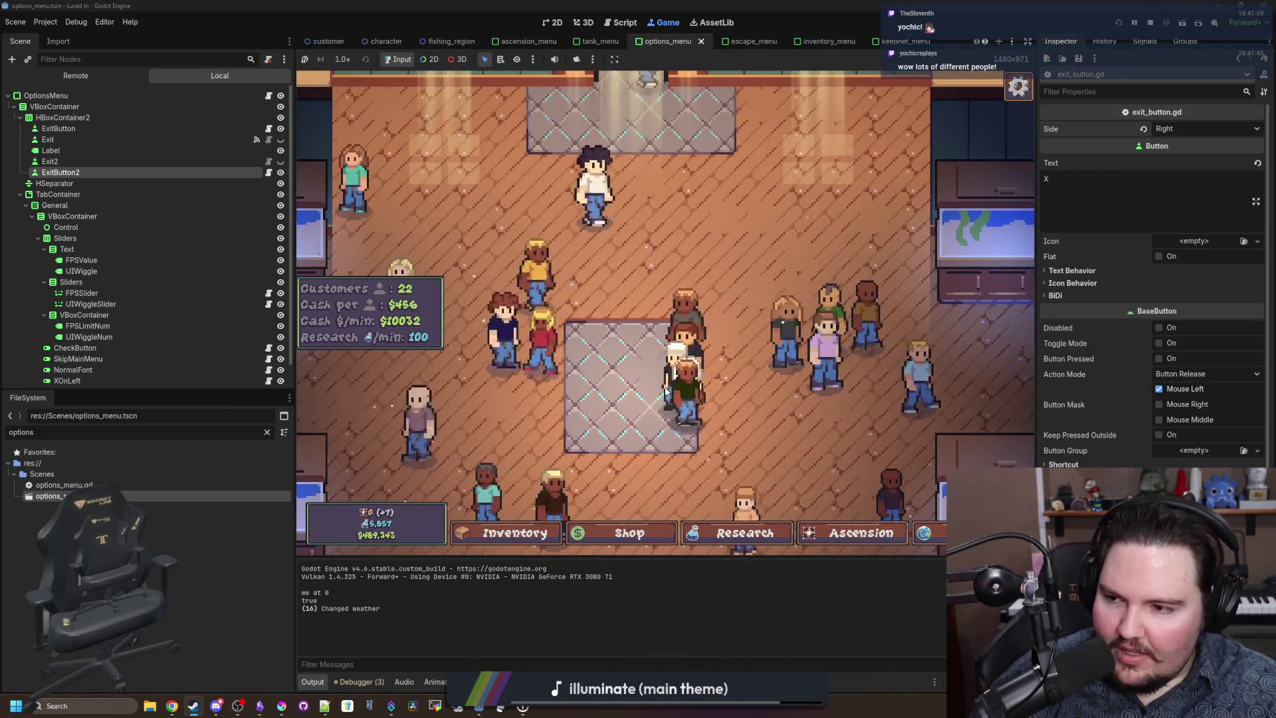
scroll(693, 316, up, 2)
scroll(693, 316, down, 3)
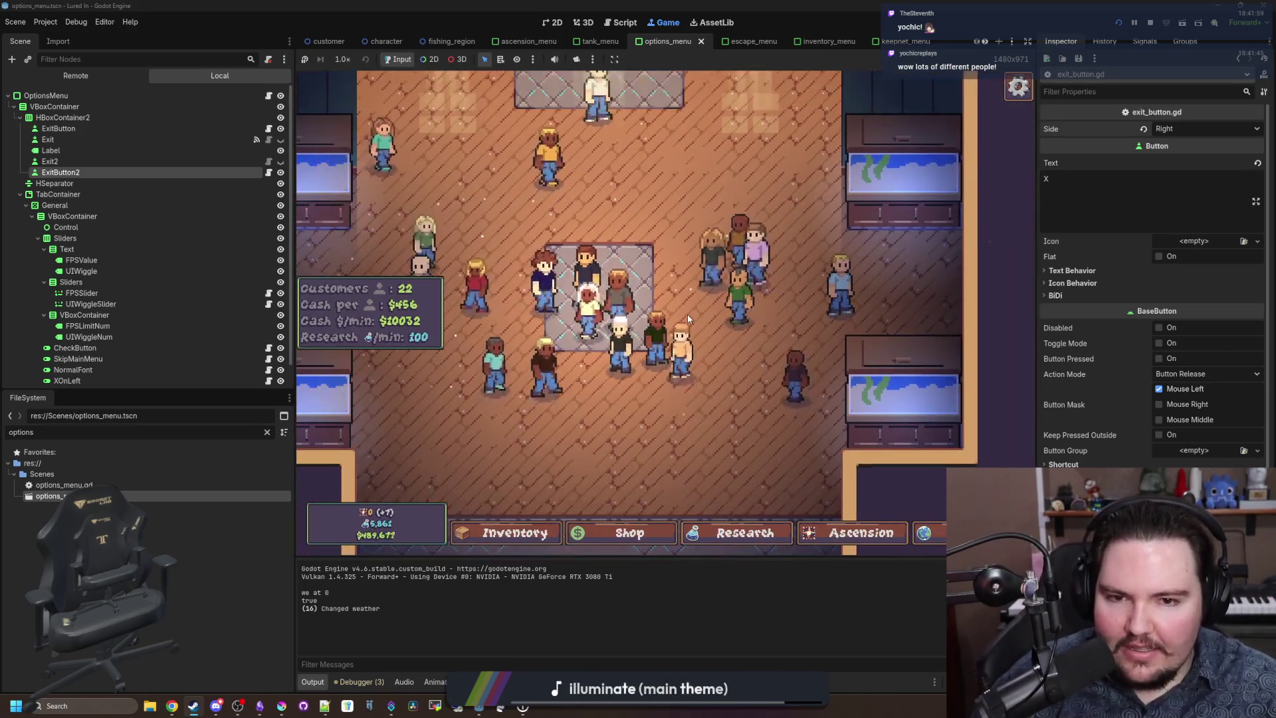
scroll(698, 313, up, 3)
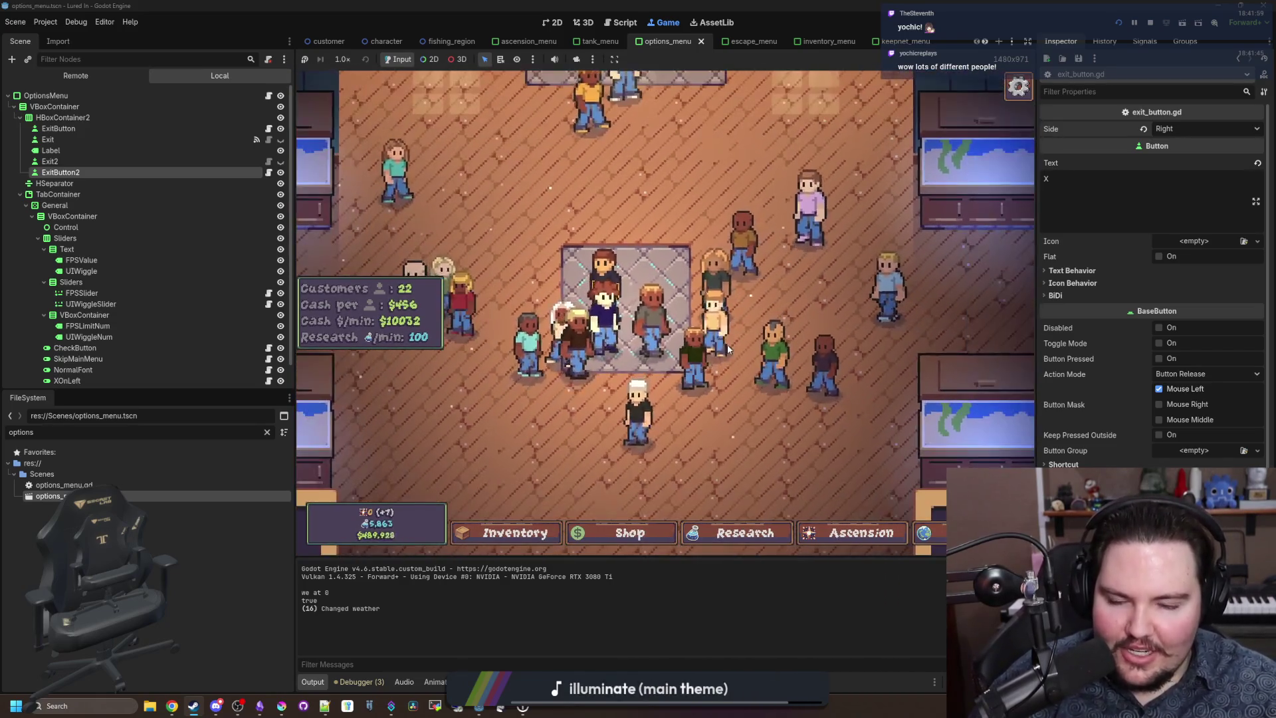
scroll(729, 349, down, 2)
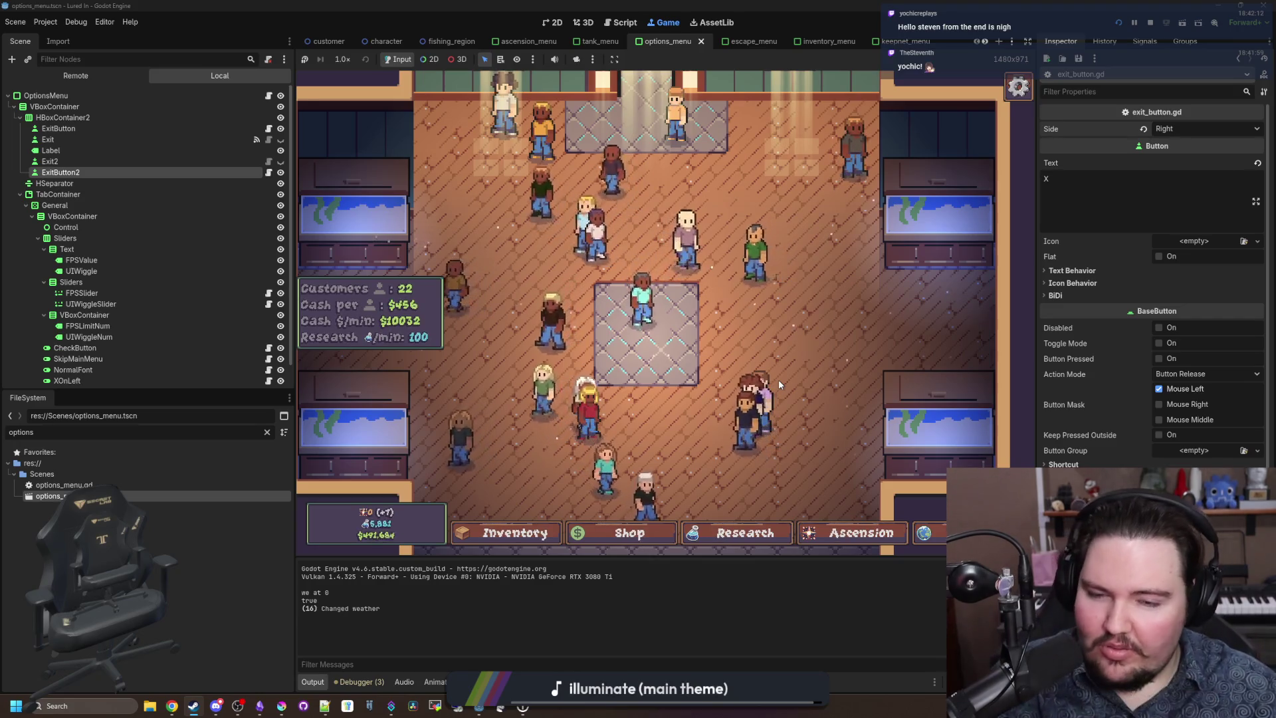
click(920, 532)
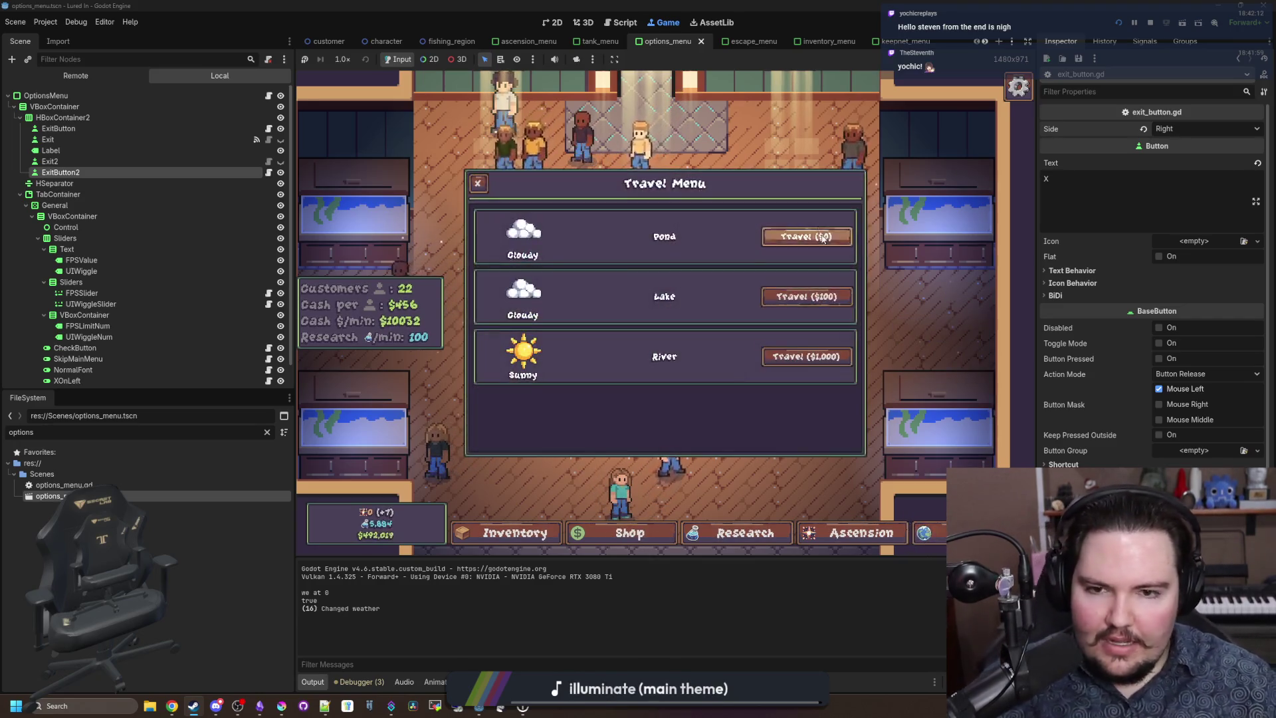
Step: Travel to a Cloudy fishing destination and cast a line into the pond
click(811, 290)
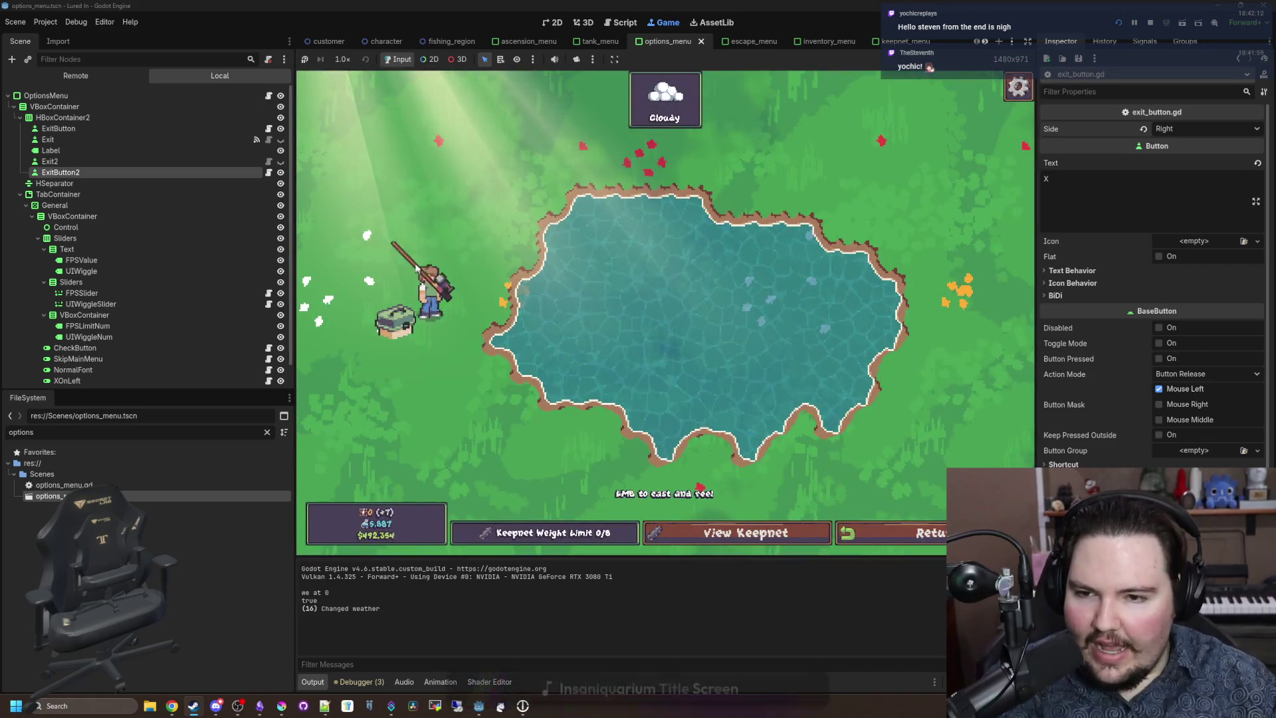
click(576, 228)
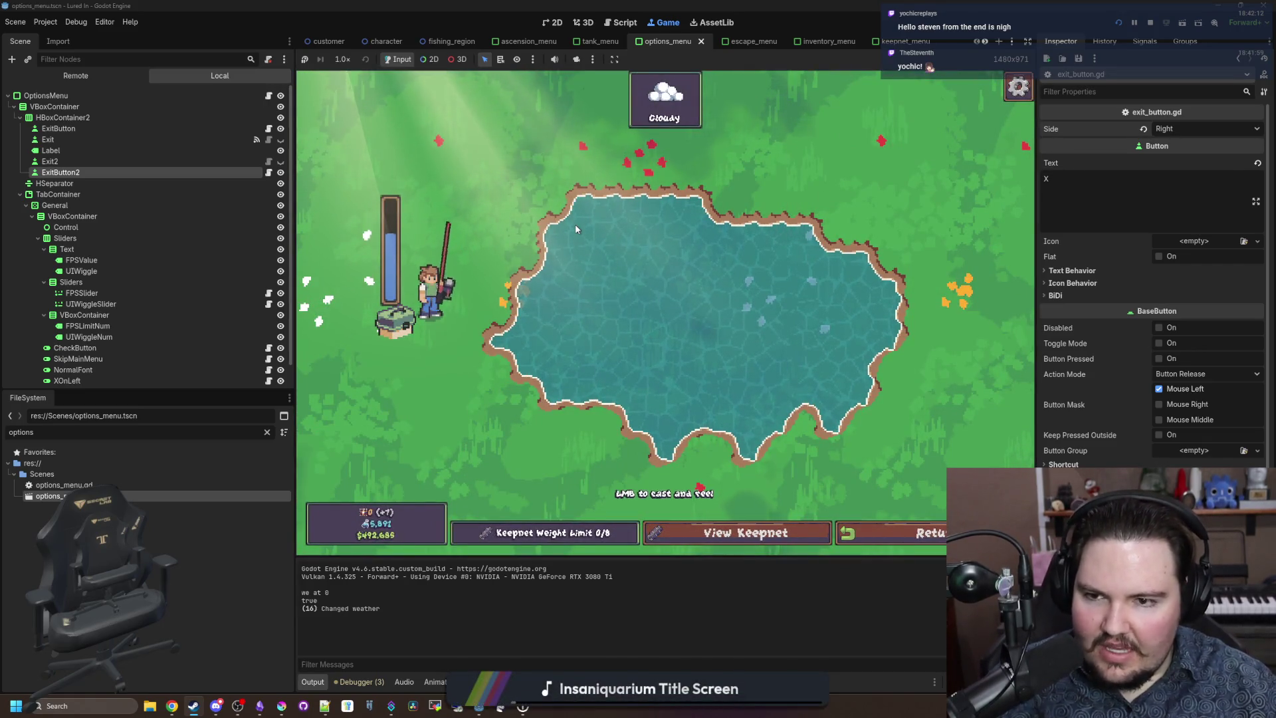
click(575, 225)
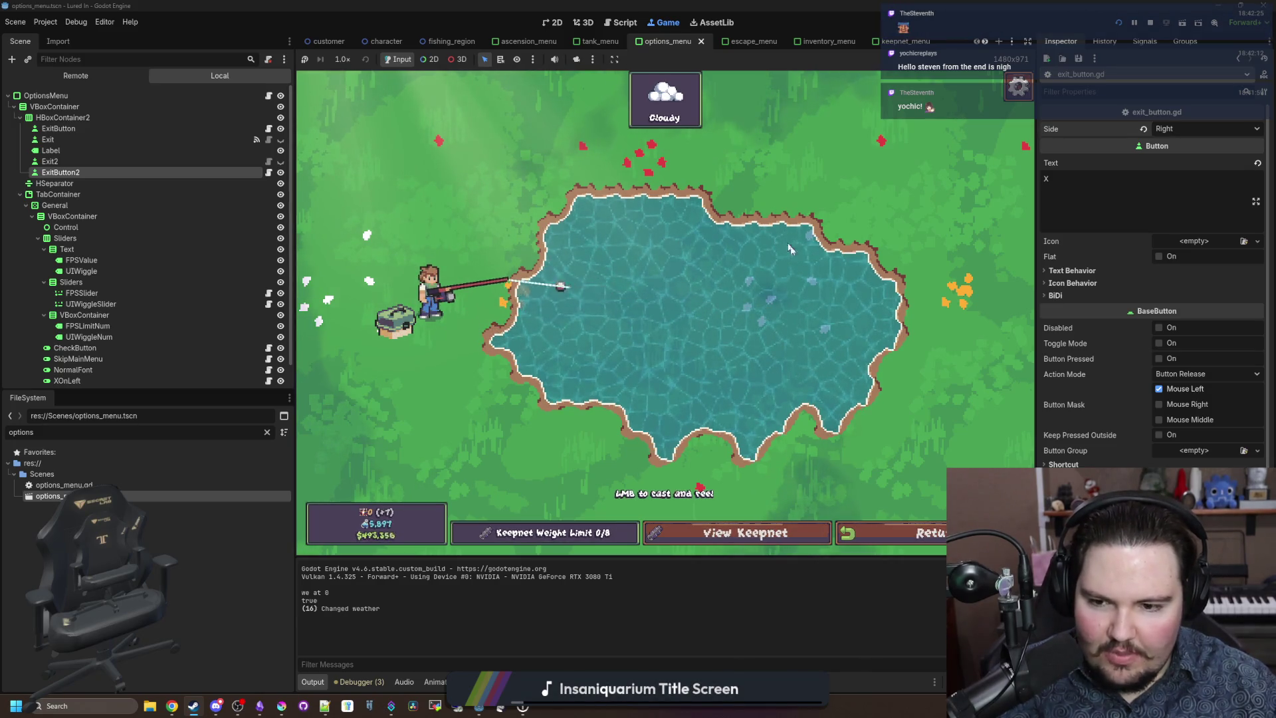
Step: Check the keepnet, then open the Escape Menu and Options and back out again
click(760, 526)
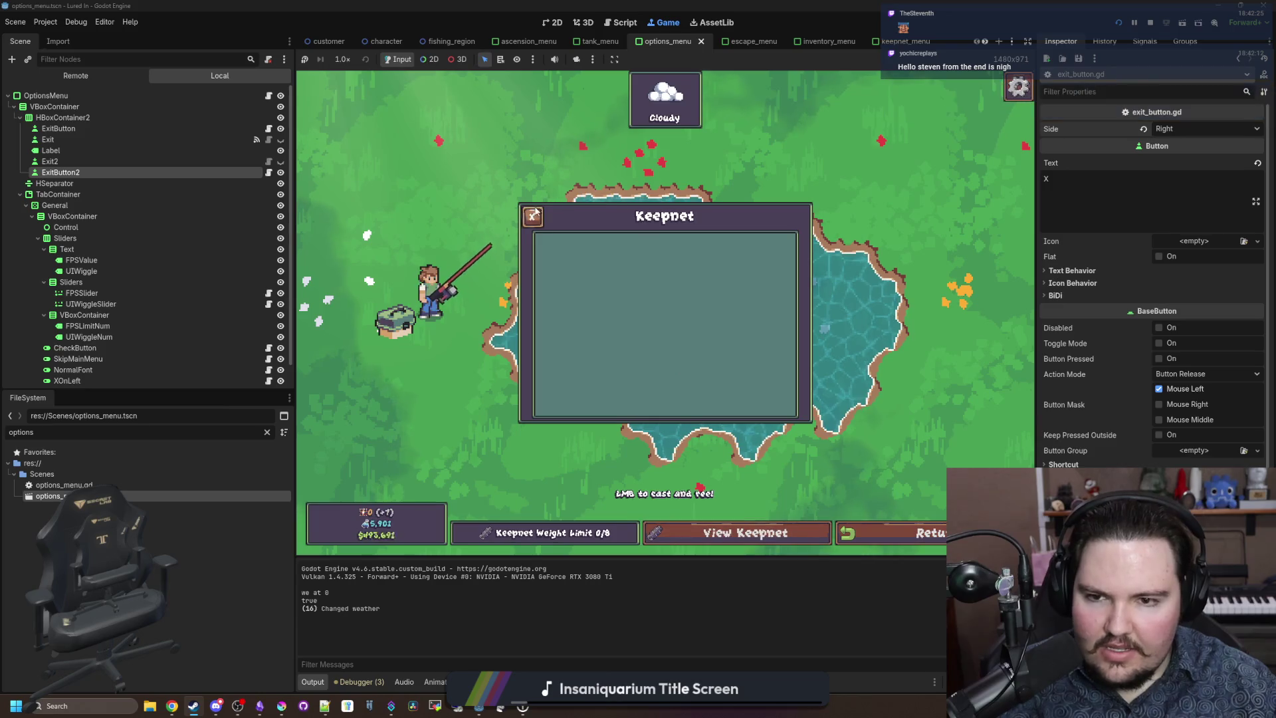
click(531, 216)
key(Escape)
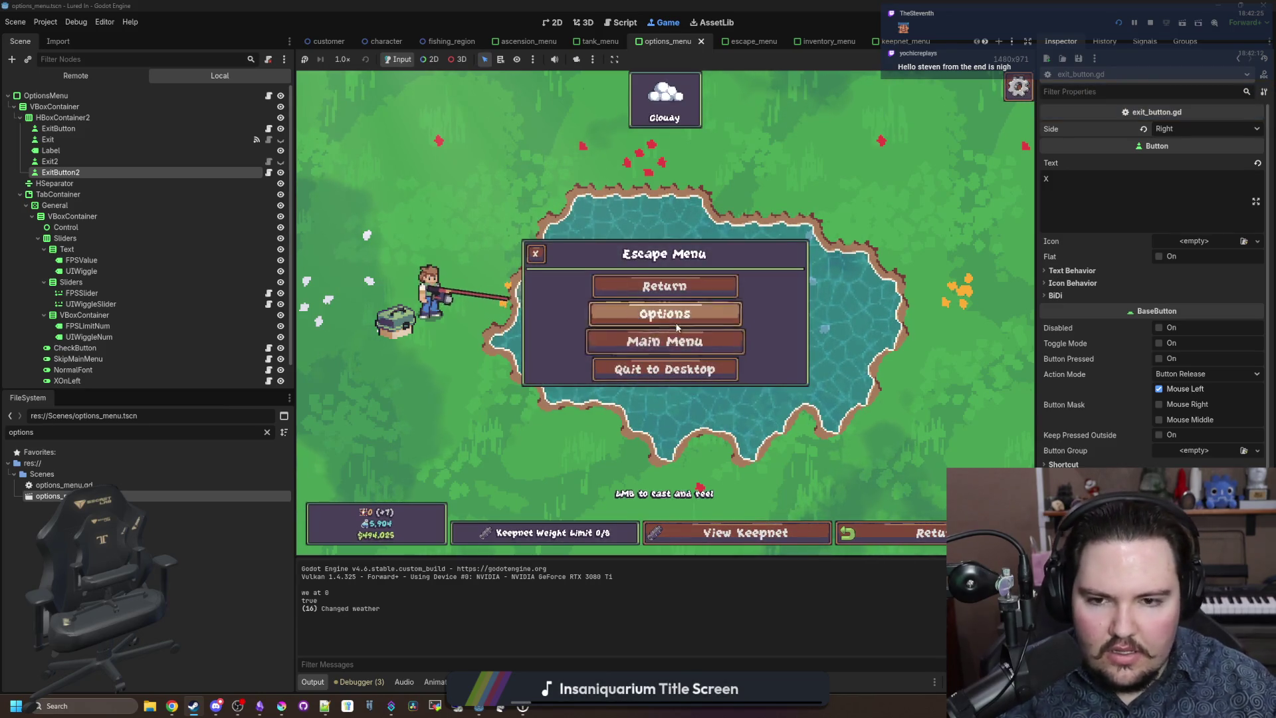
click(665, 314)
key(Escape)
key(Escape)
key(Escape)
key(Escape)
click(663, 361)
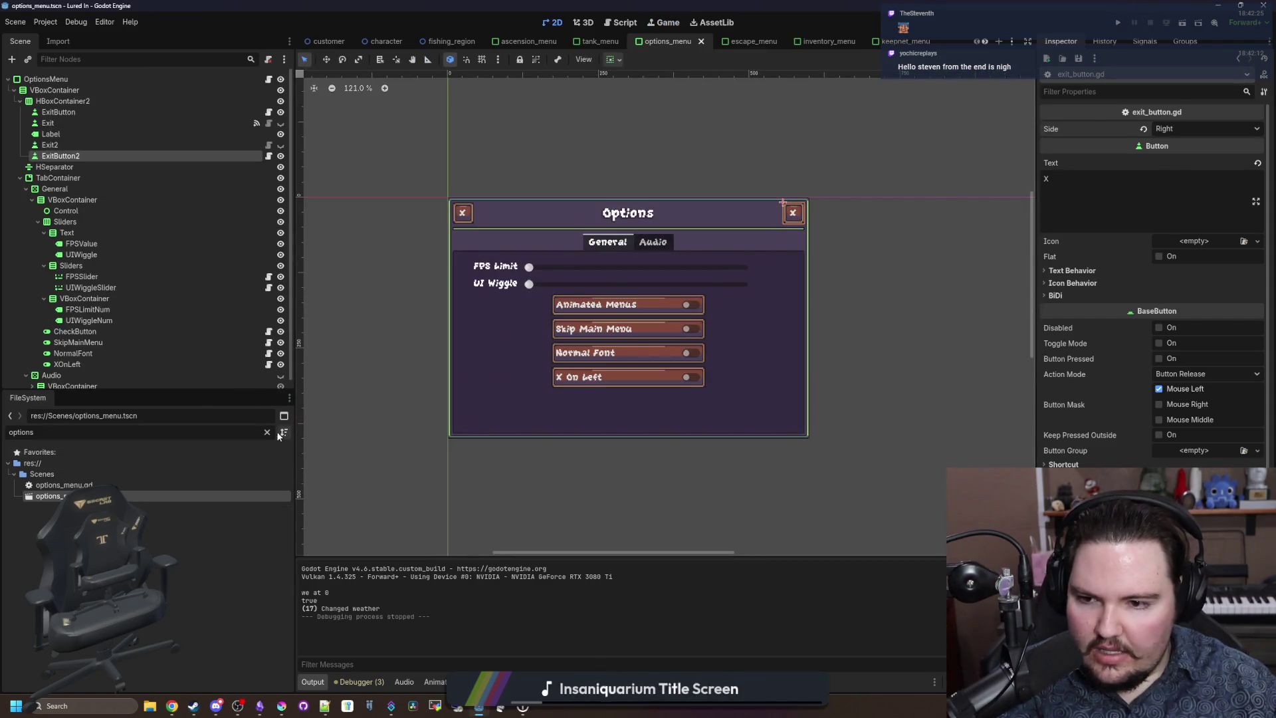
Step: Filter the FileSystem for 'glo' and open global.gd in the script editor
click(267, 432)
text(glob)
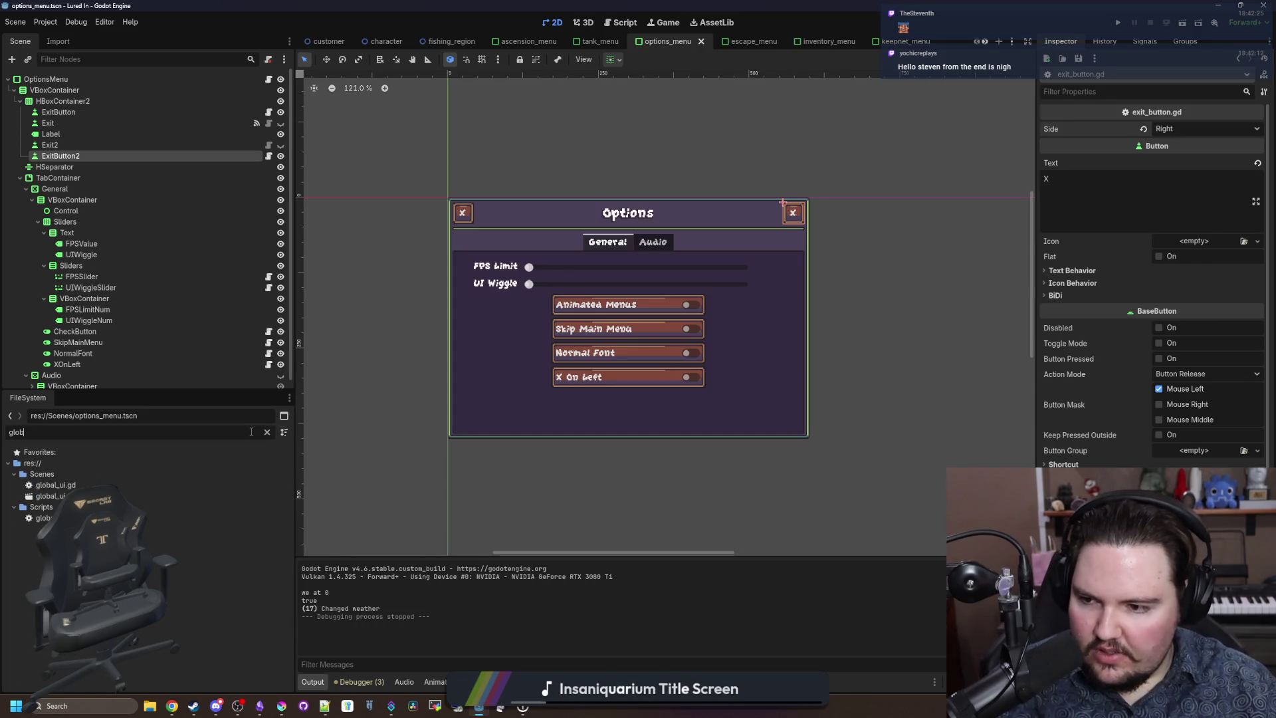
double_click(43, 518)
click(664, 310)
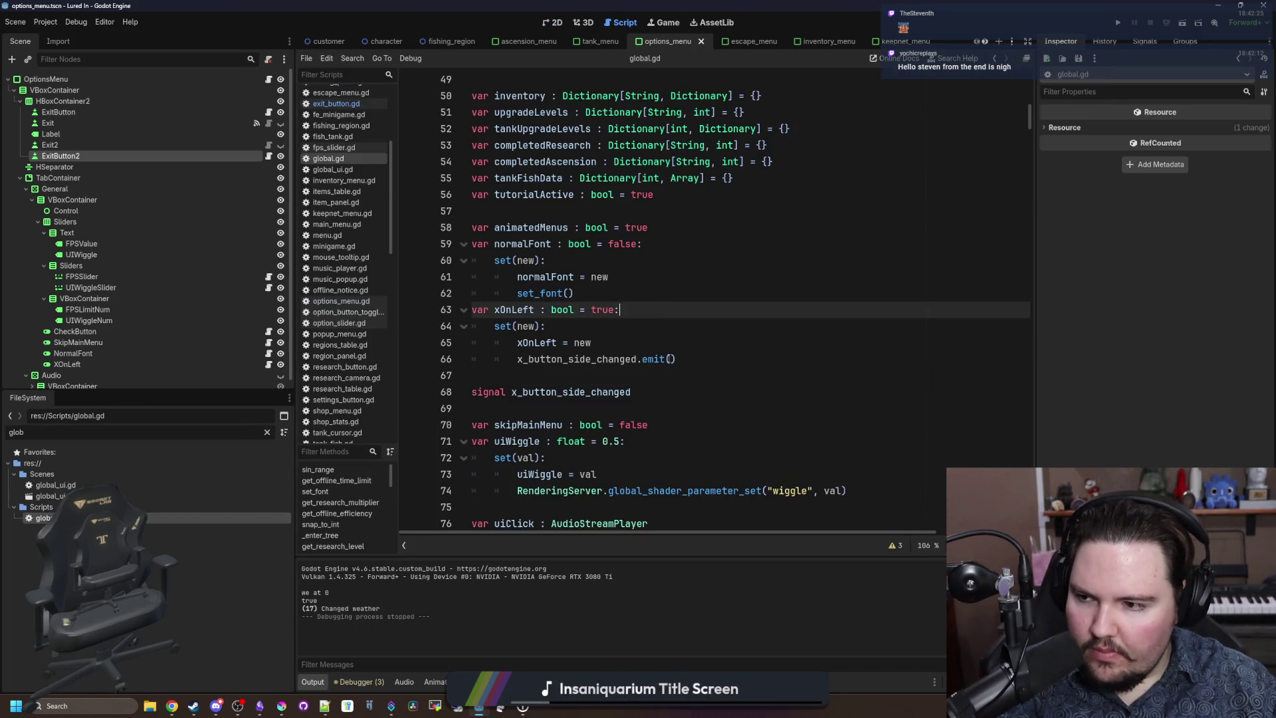
click(668, 359)
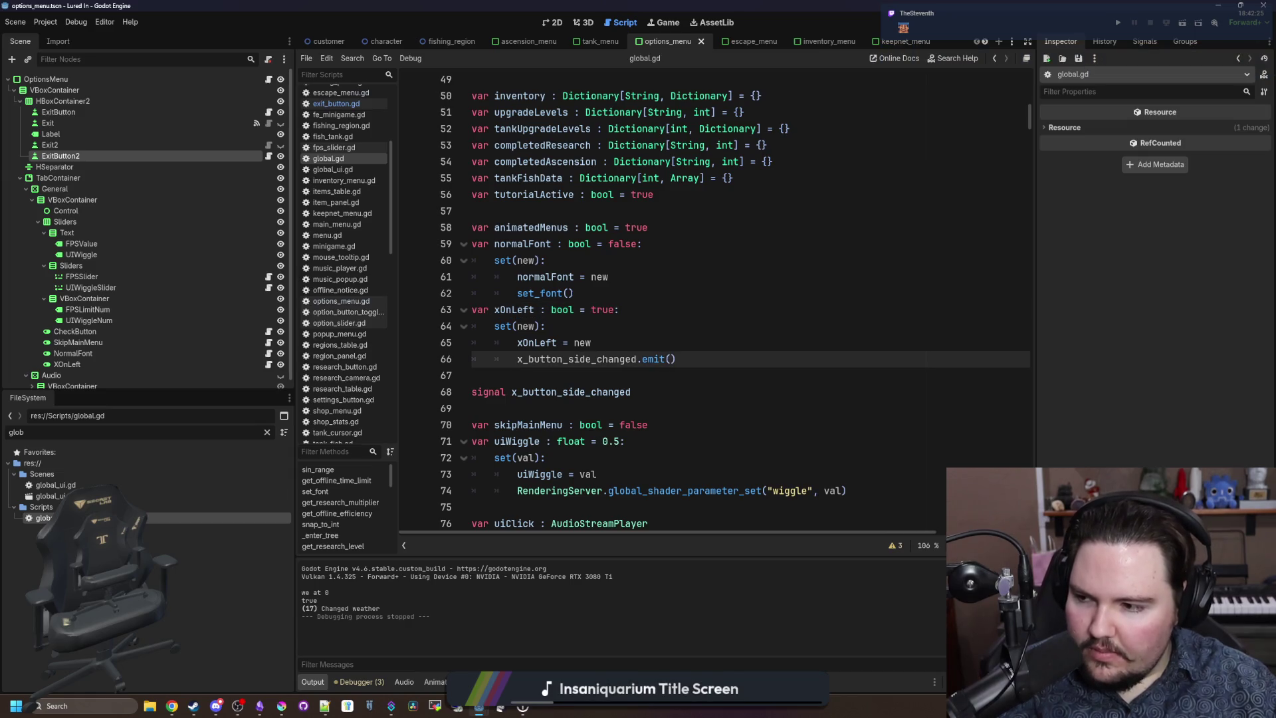
click(733, 323)
click(583, 378)
click(620, 324)
key(Down)
key(Up)
Step: Search global.gd for 'save_user_data' and jump to its function definition
key(ctrl+f)
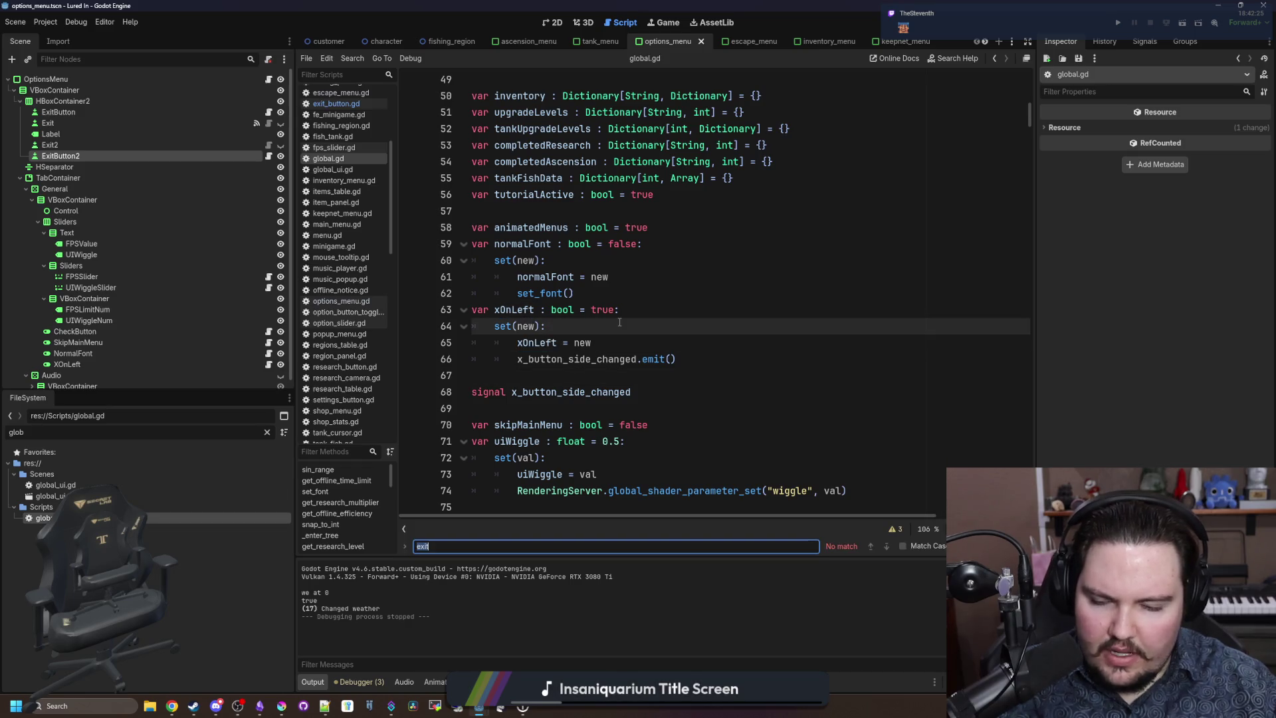
text(save_gam)
key(BackSpace)
key(BackSpace)
key(BackSpace)
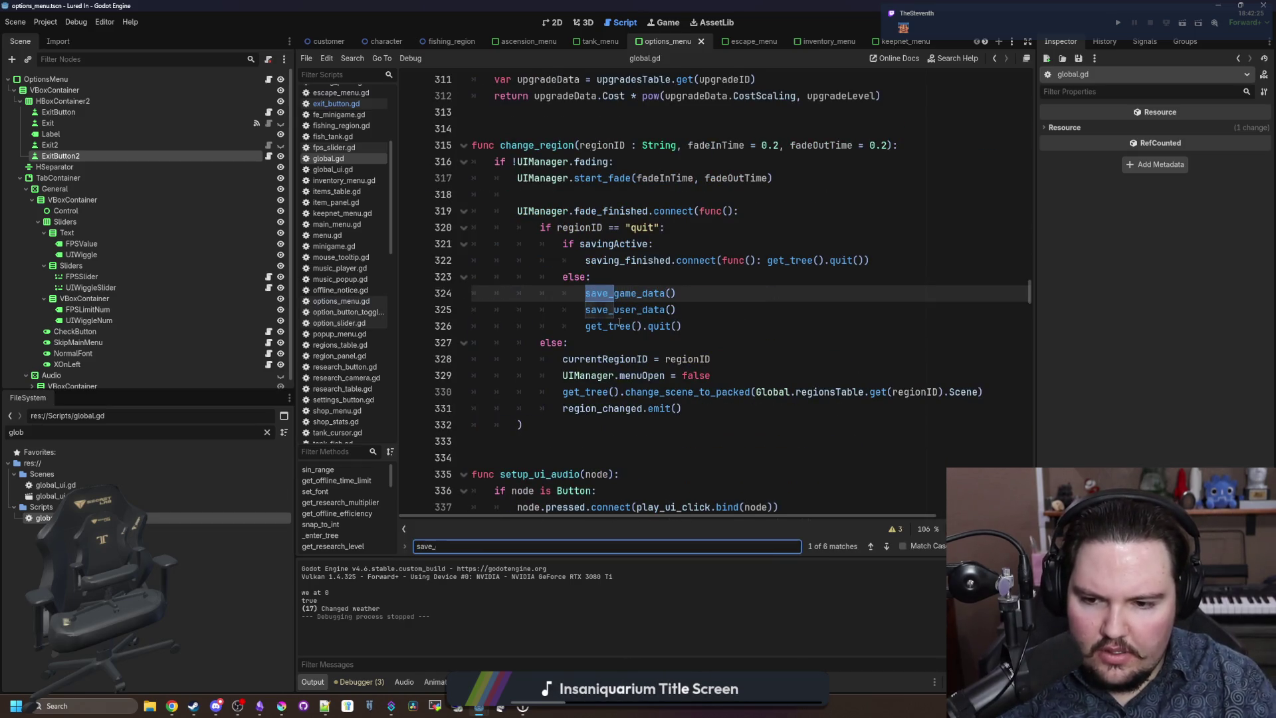
text(user_data)
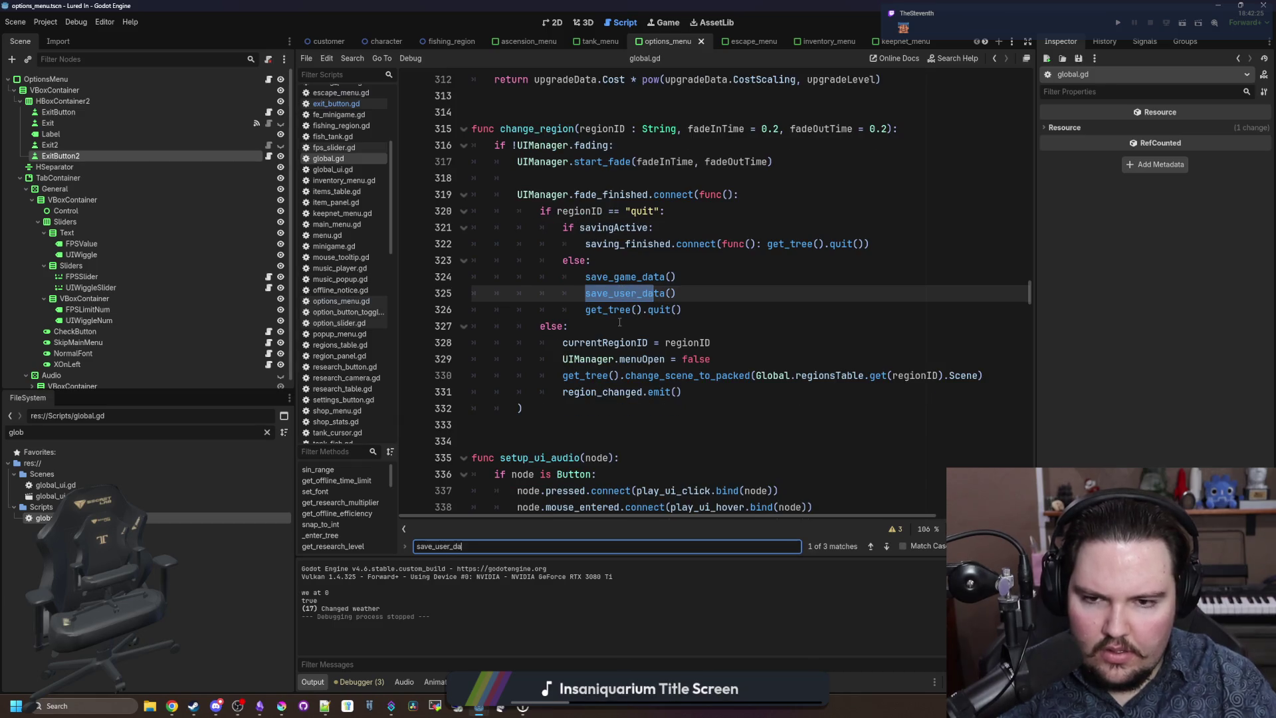
ctrl+click(654, 294)
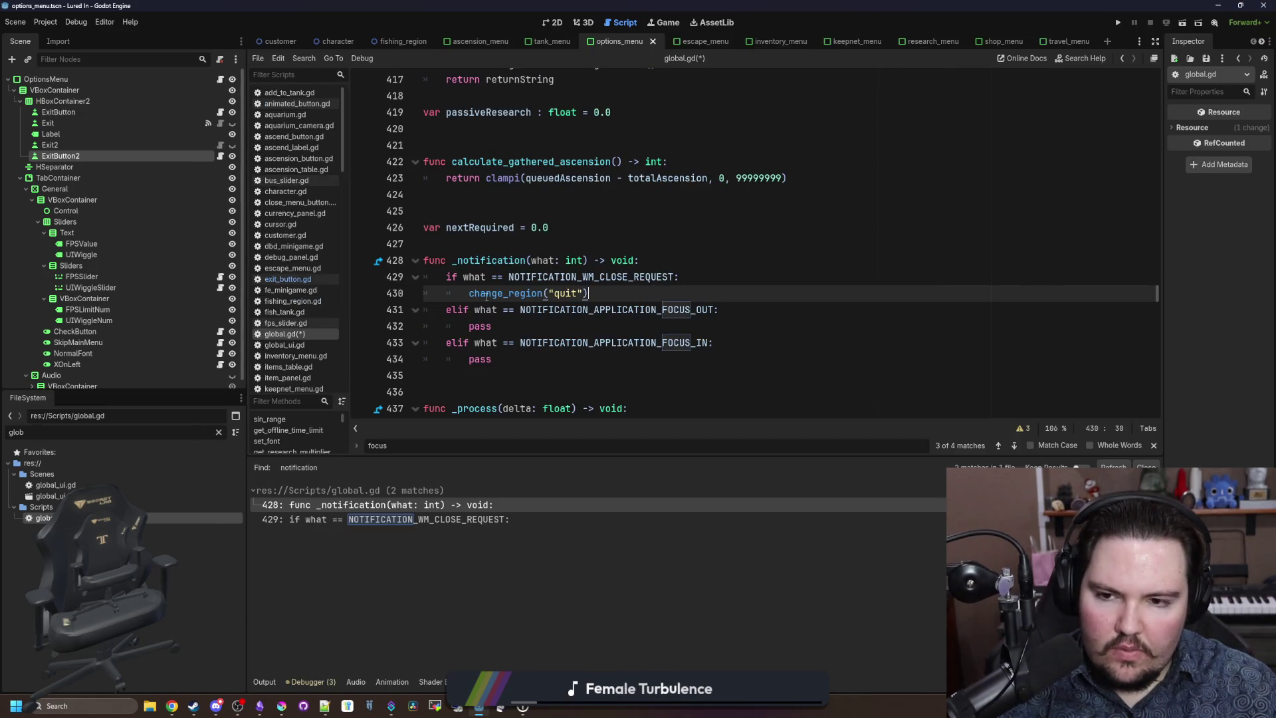
Step: Add a new line after change_region("quit") and begin an if statement
key(Return)
key(BackSpace)
key(Return)
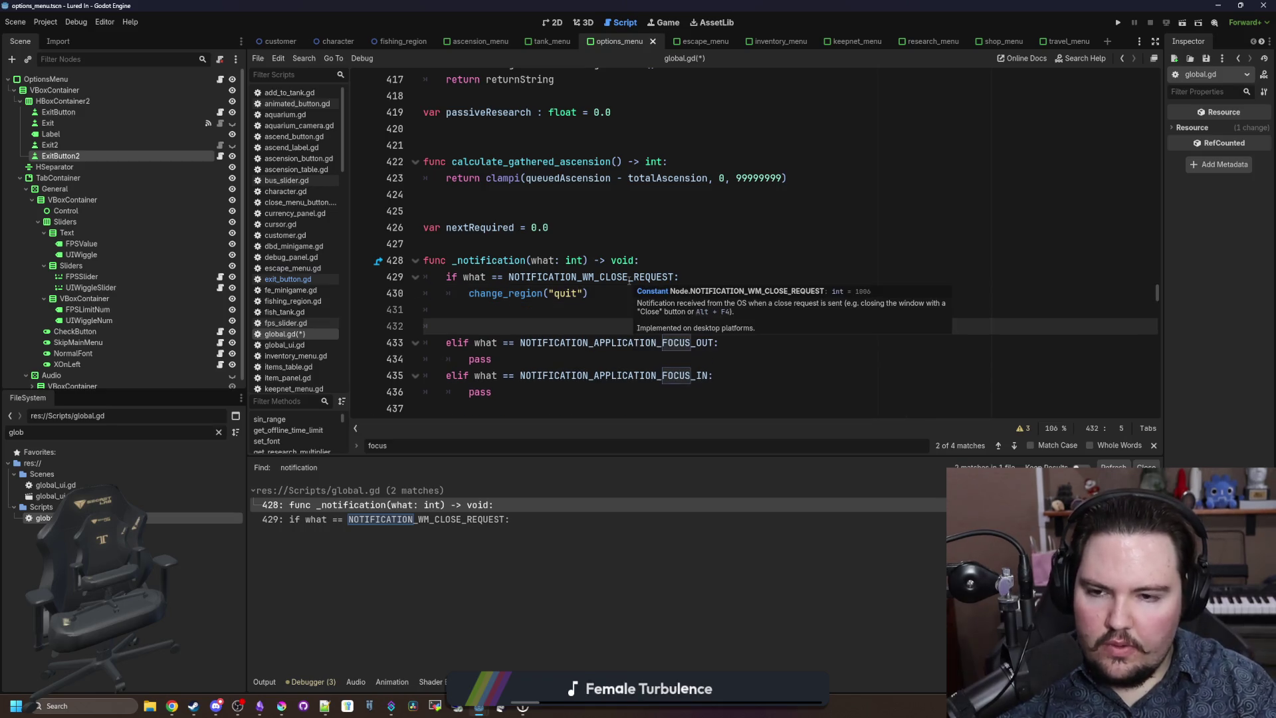
text(if G)
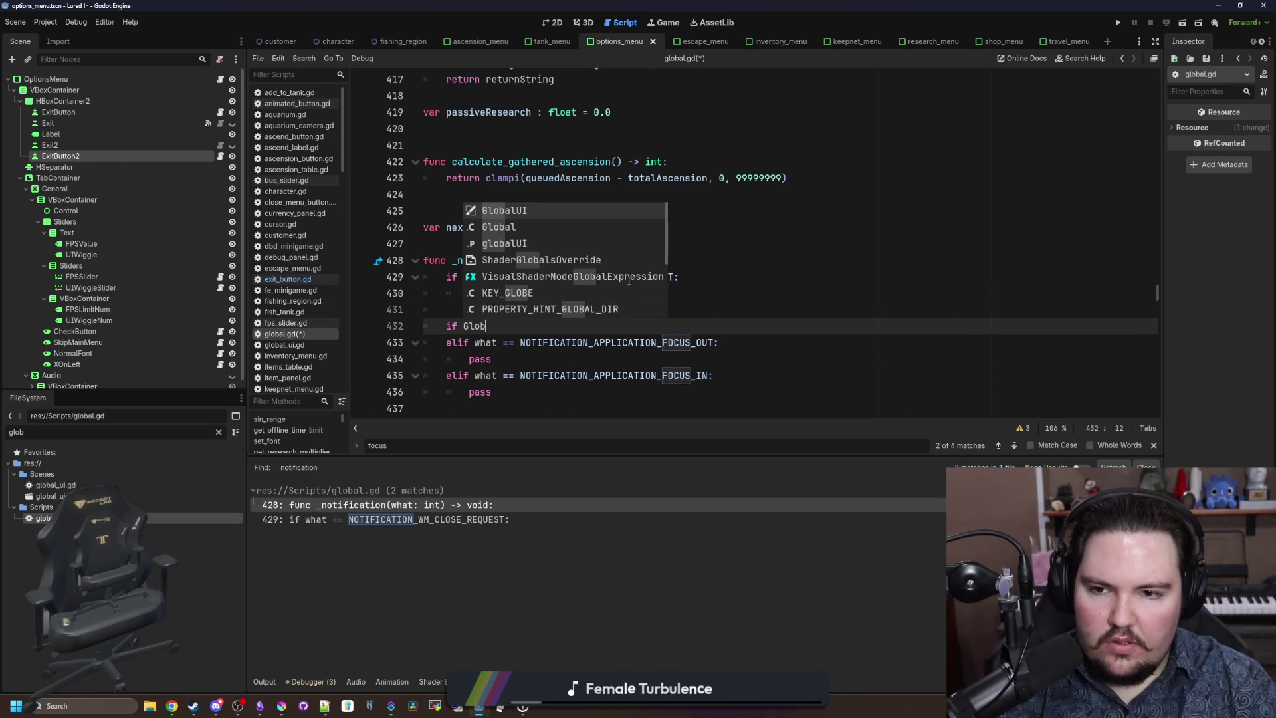
key(BackSpace)
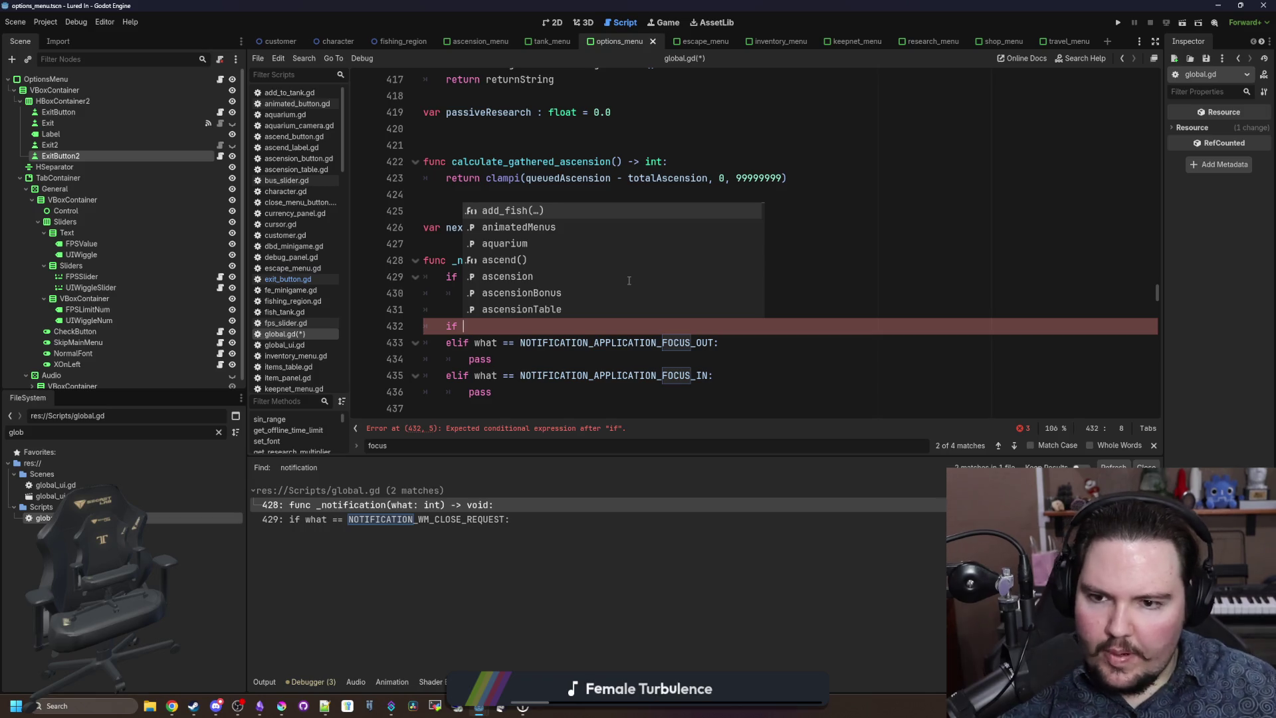
Step: Comment out the incomplete if line and the focus-out and focus-in branches with #
click(446, 326)
text(#)
click(446, 342)
text(#)
click(446, 358)
text(#)
click(446, 375)
text(#)
Step: Scroll up to the variable declarations near line 66, just after the xOnLeft setter
key(Down)
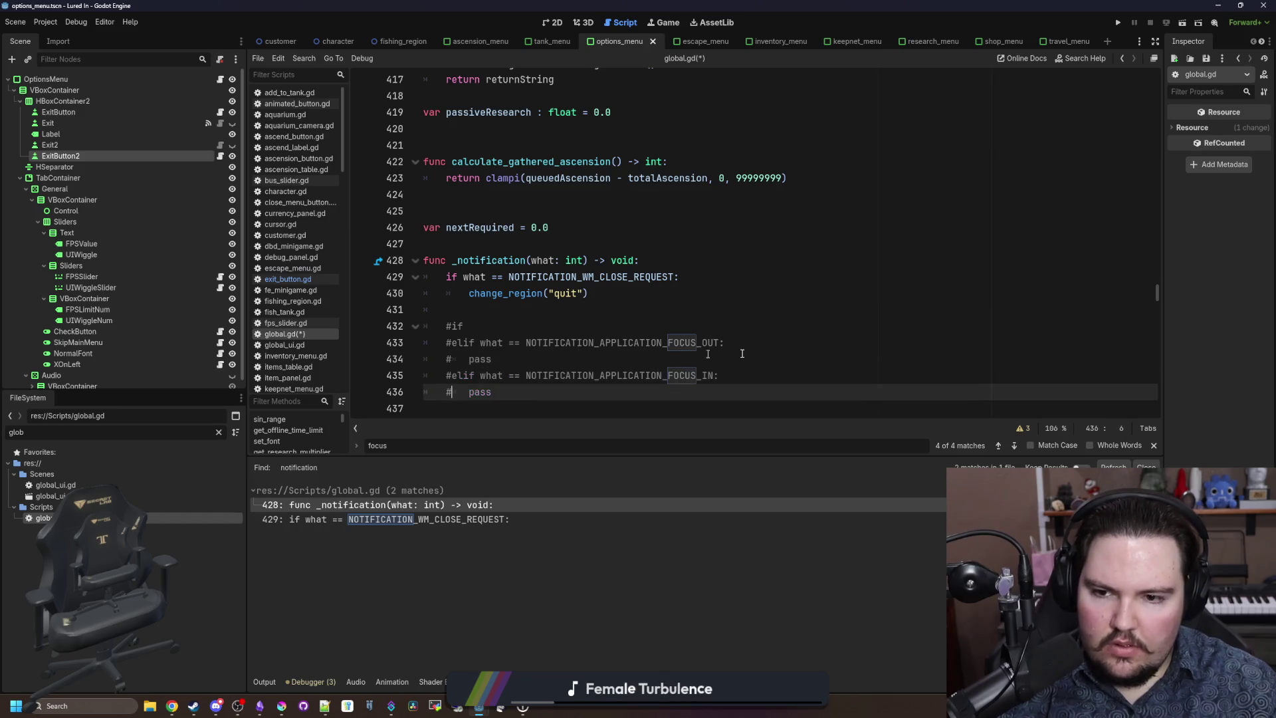
scroll(731, 266, up, 3)
drag(1156, 287, 1169, 73)
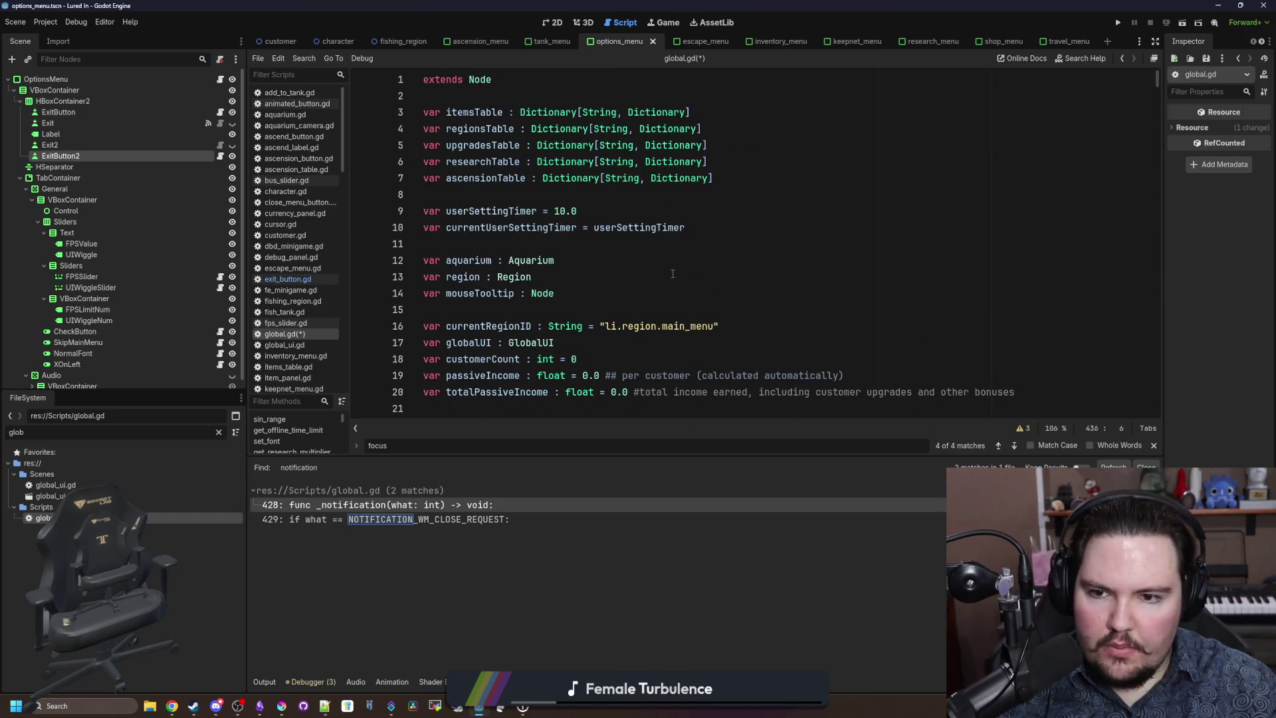
scroll(631, 263, down, 8)
scroll(599, 281, down, 10)
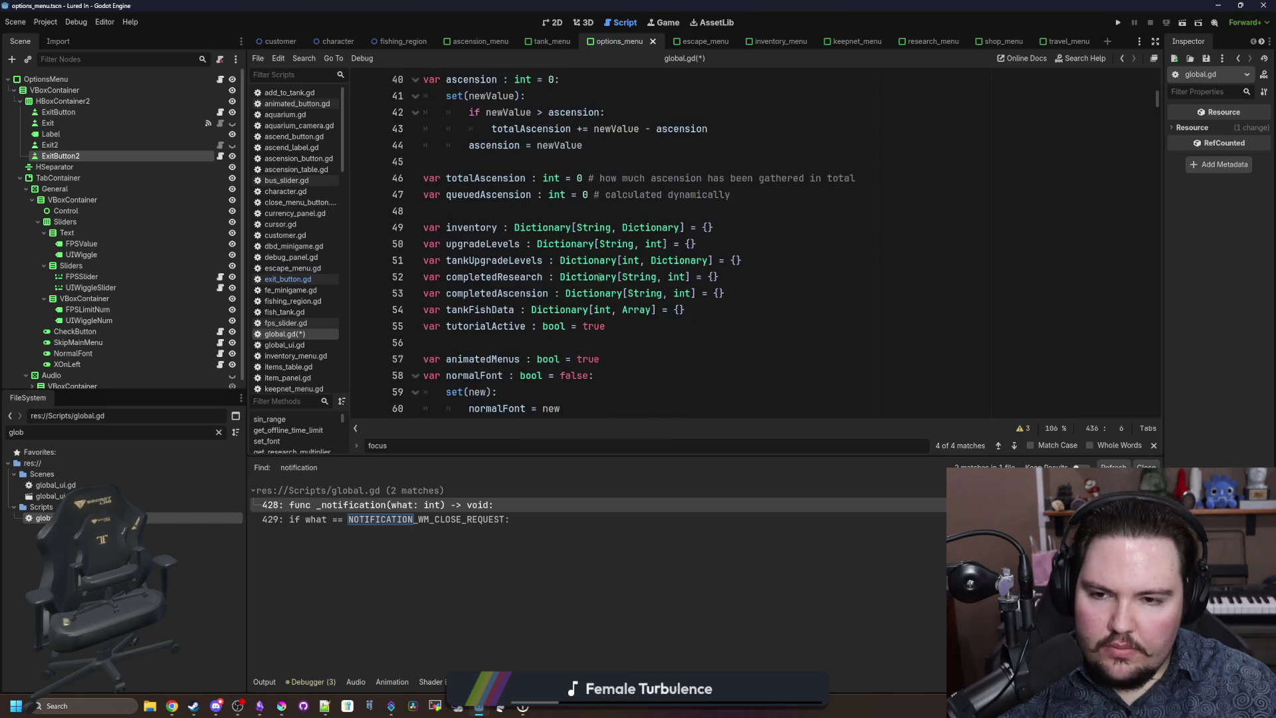
click(462, 253)
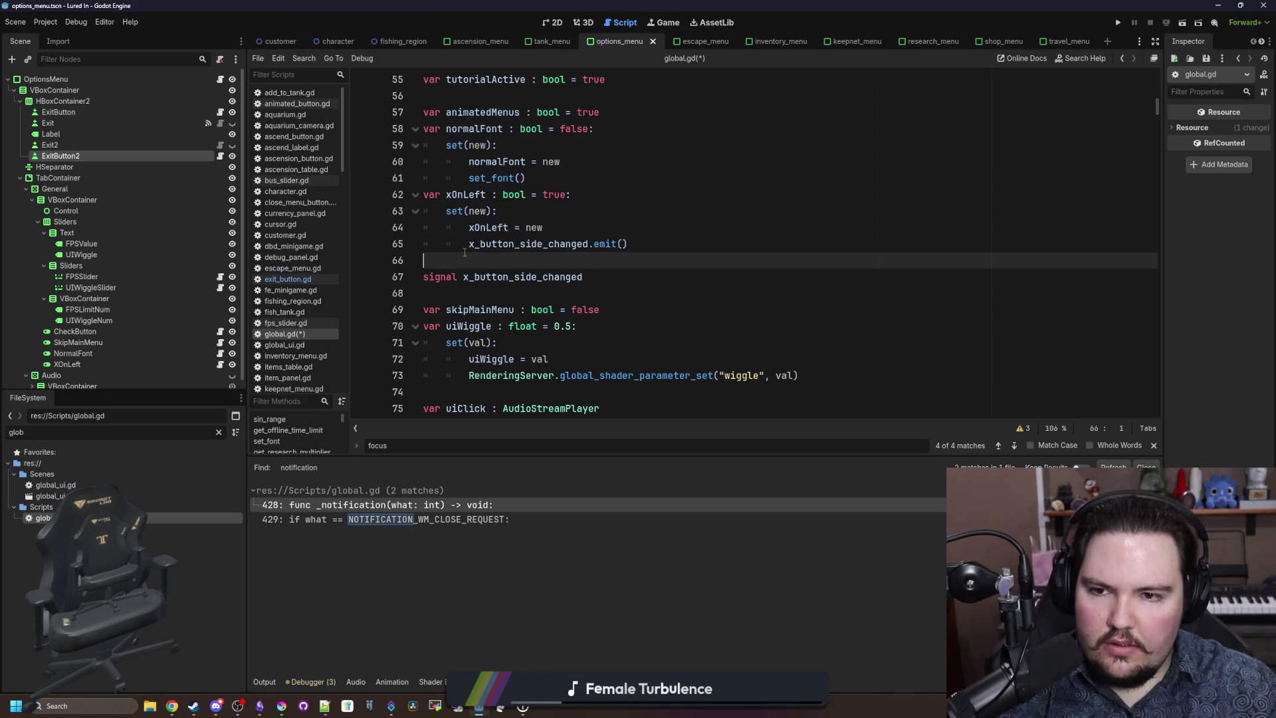
Step: Insert a new line and declare var silenceMusicWhenUnfocused after the xOnLeft setter
key(Return)
key(Return)
key(Up)
text(vc)
key(BackSpace)
text(ar f)
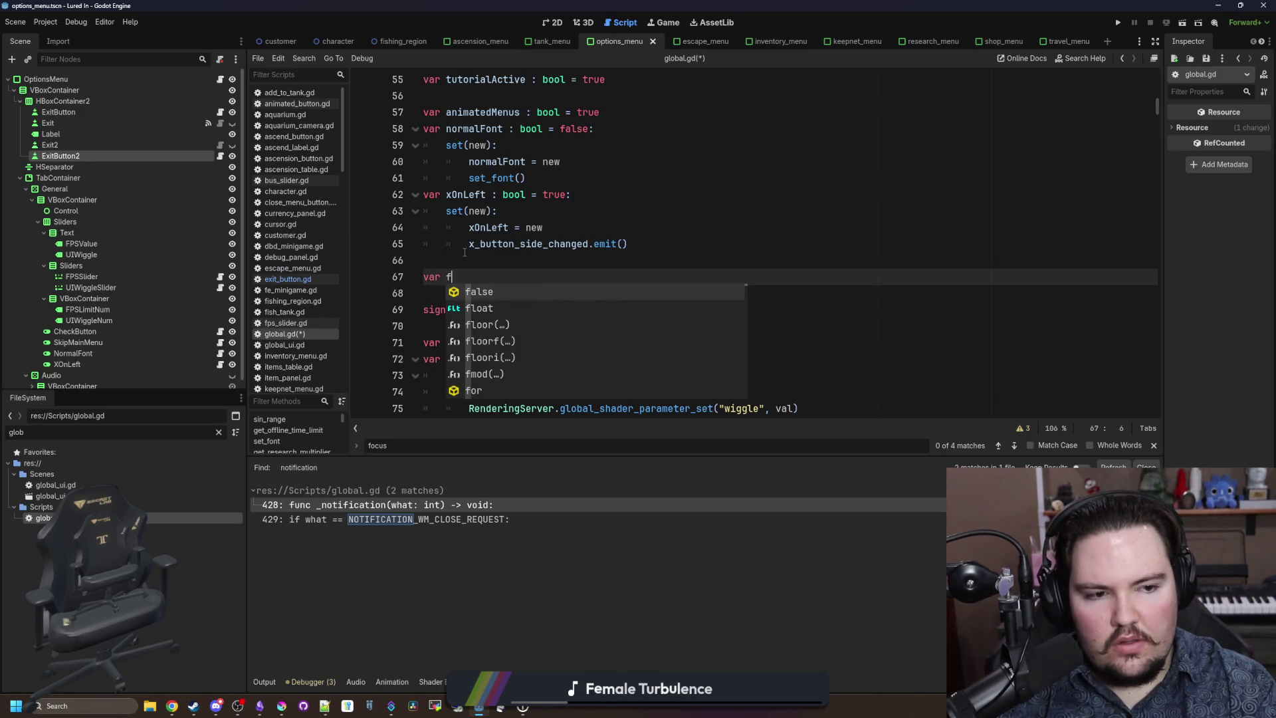
key(Escape)
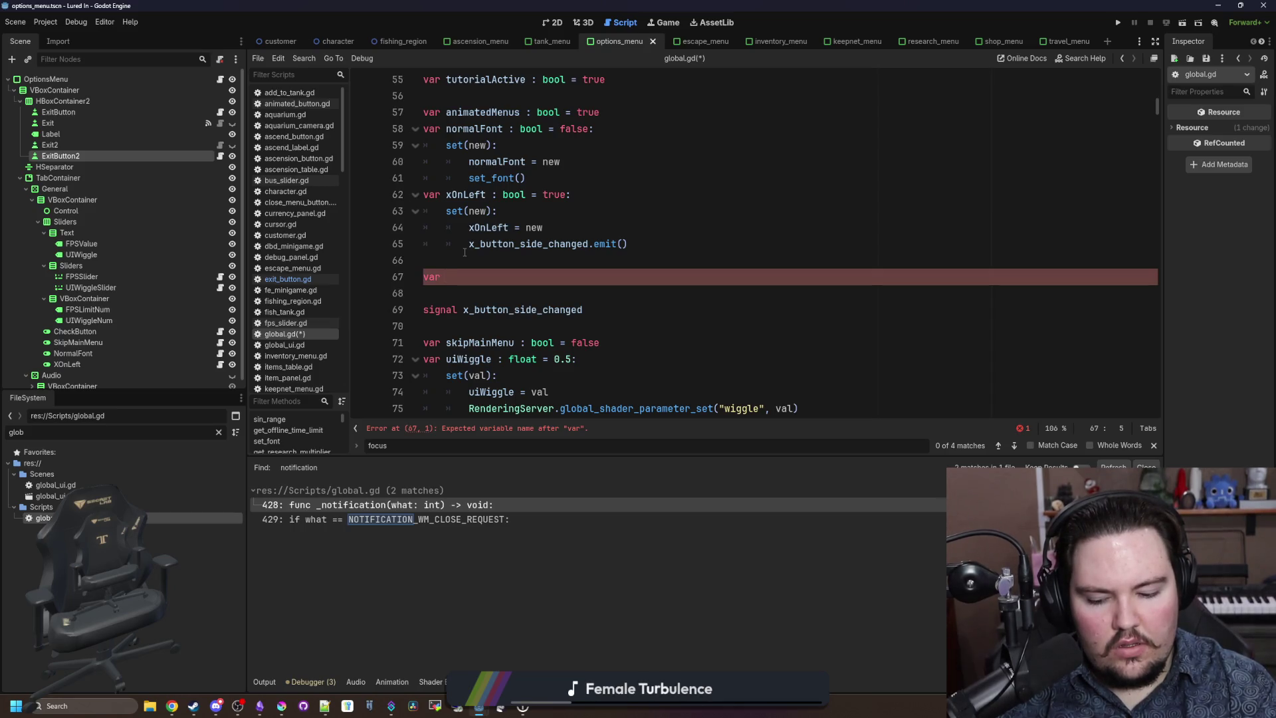
text(Silce)
key(BackSpace)
key(BackSpace)
text(silenceMusic)
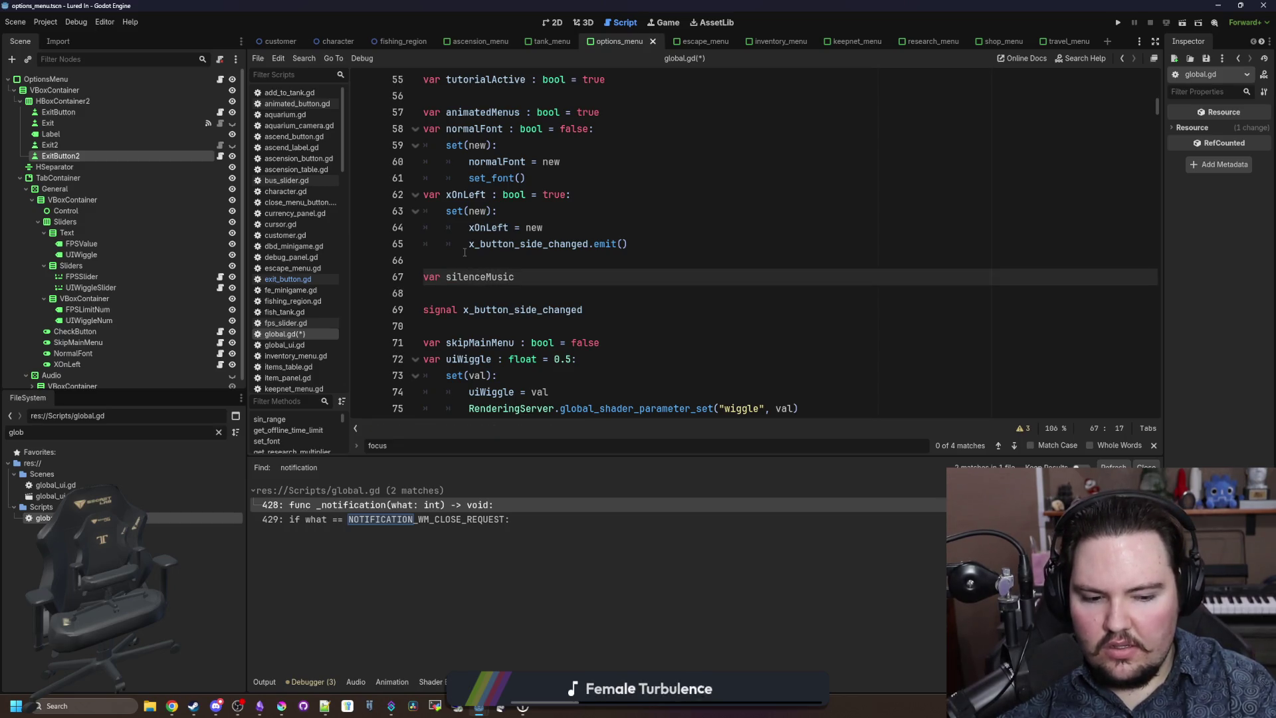
text(WhenUnfocused)
Step: Rename it to muteMusicOnFocusLost : bool = true and select the new name for copying
key(alt+Tab)
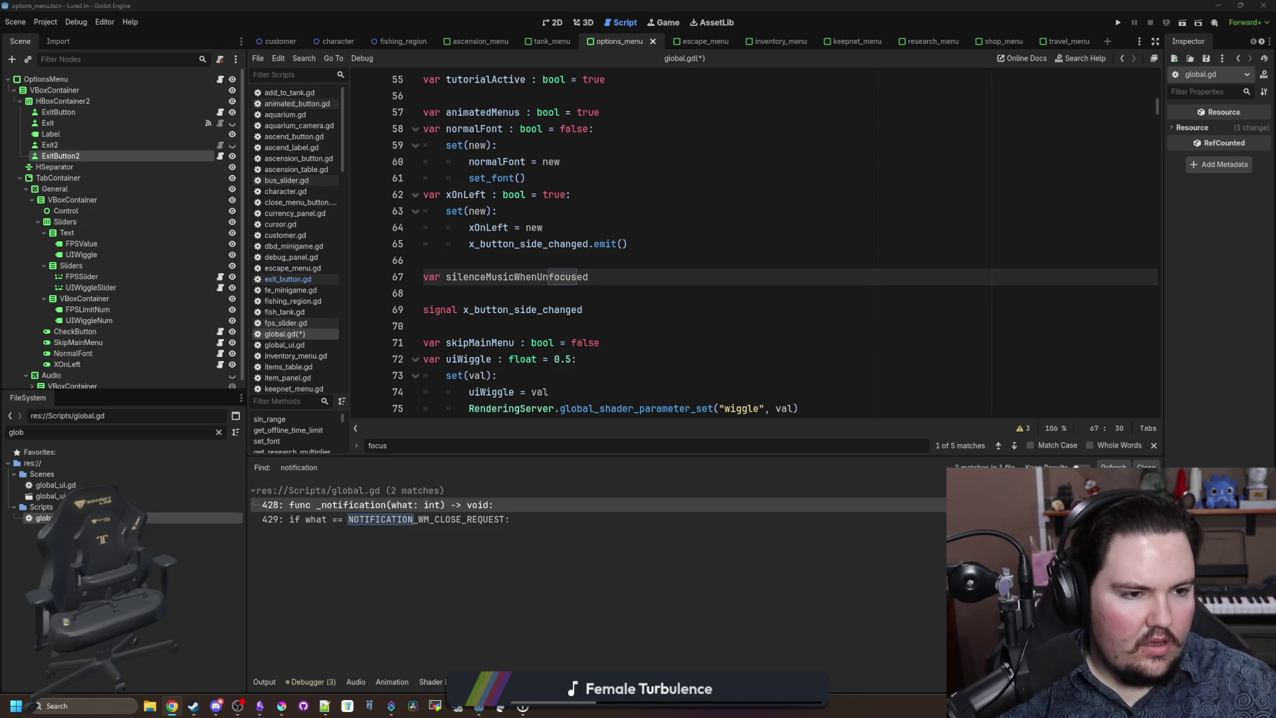
drag(588, 277, 447, 282)
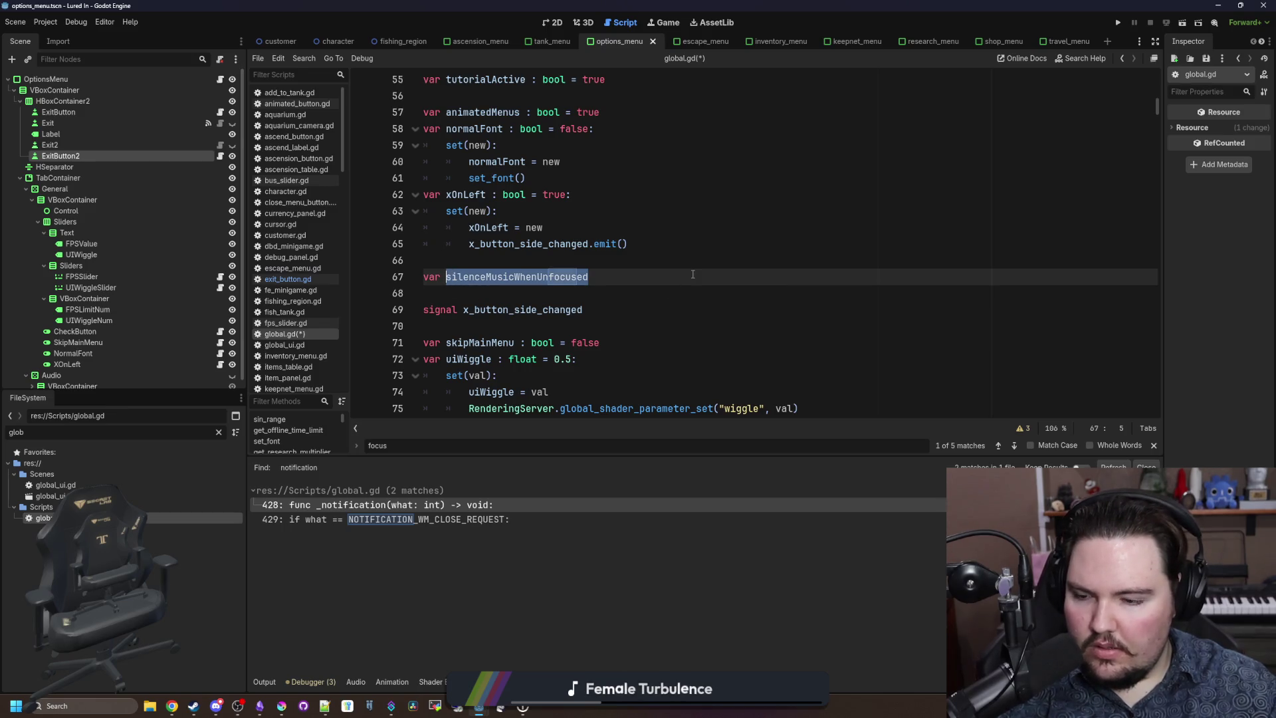
text(muteMu)
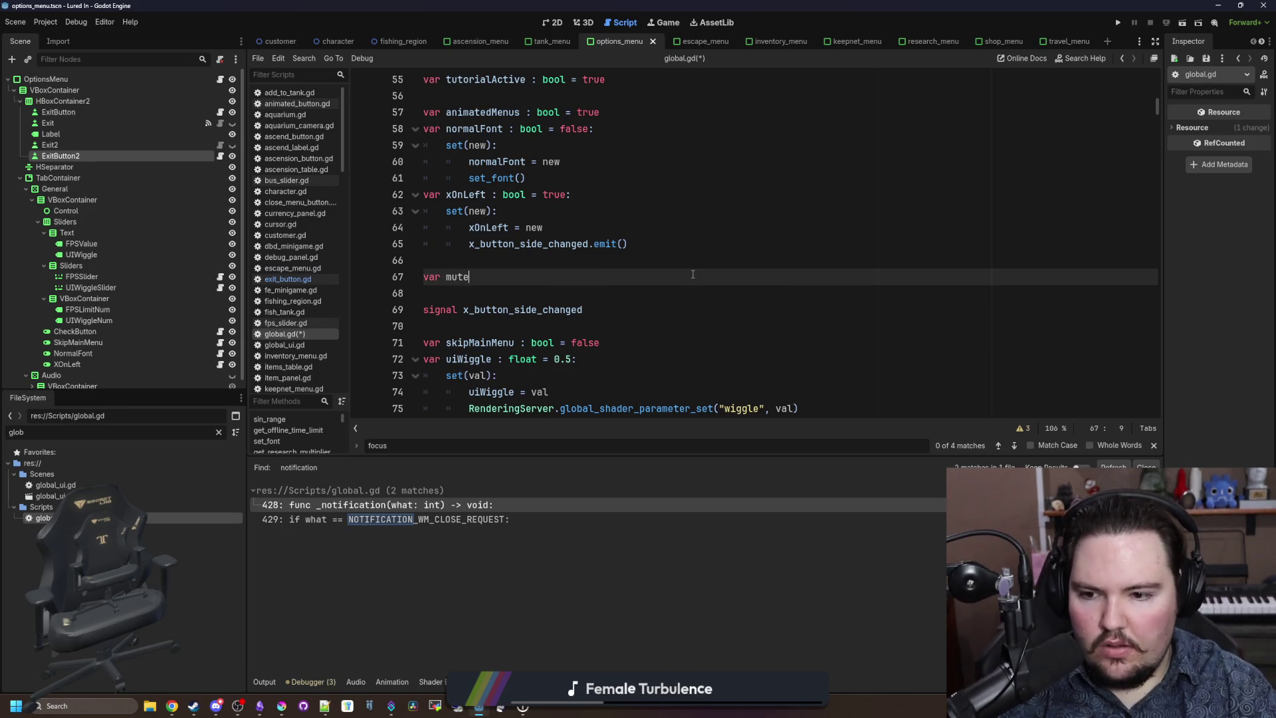
text(sicOnFo)
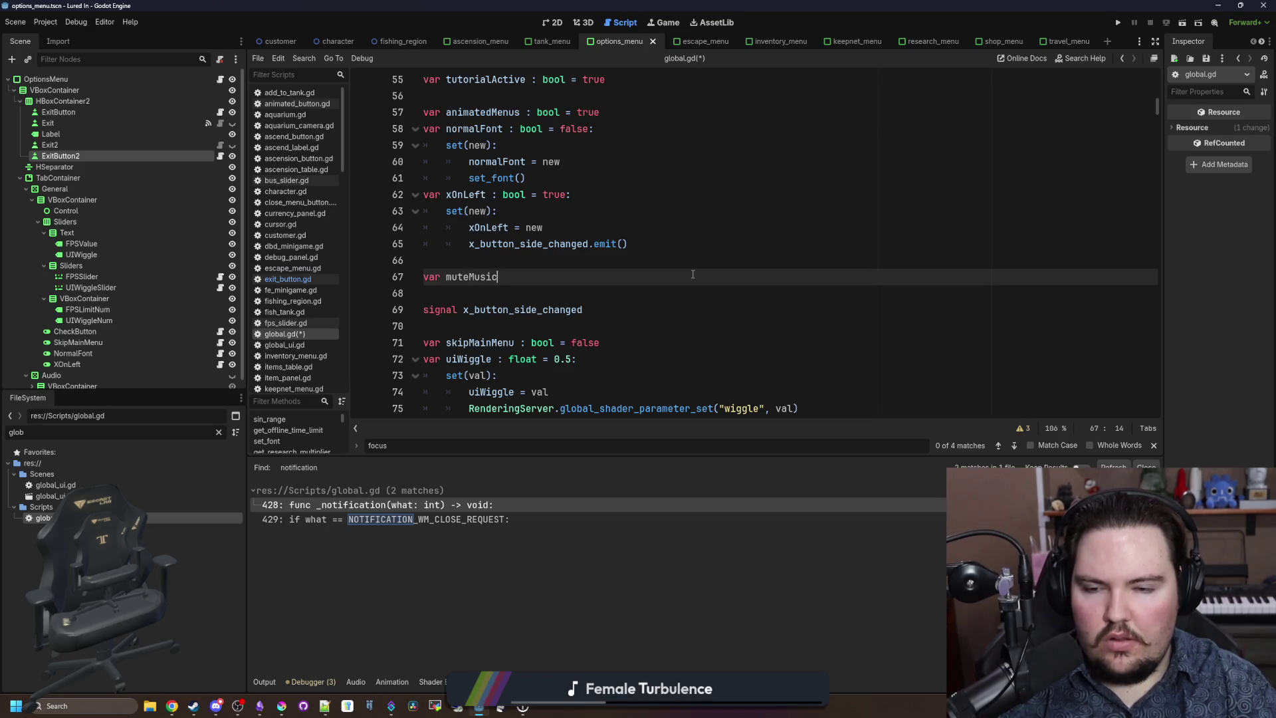
text(cusLost)
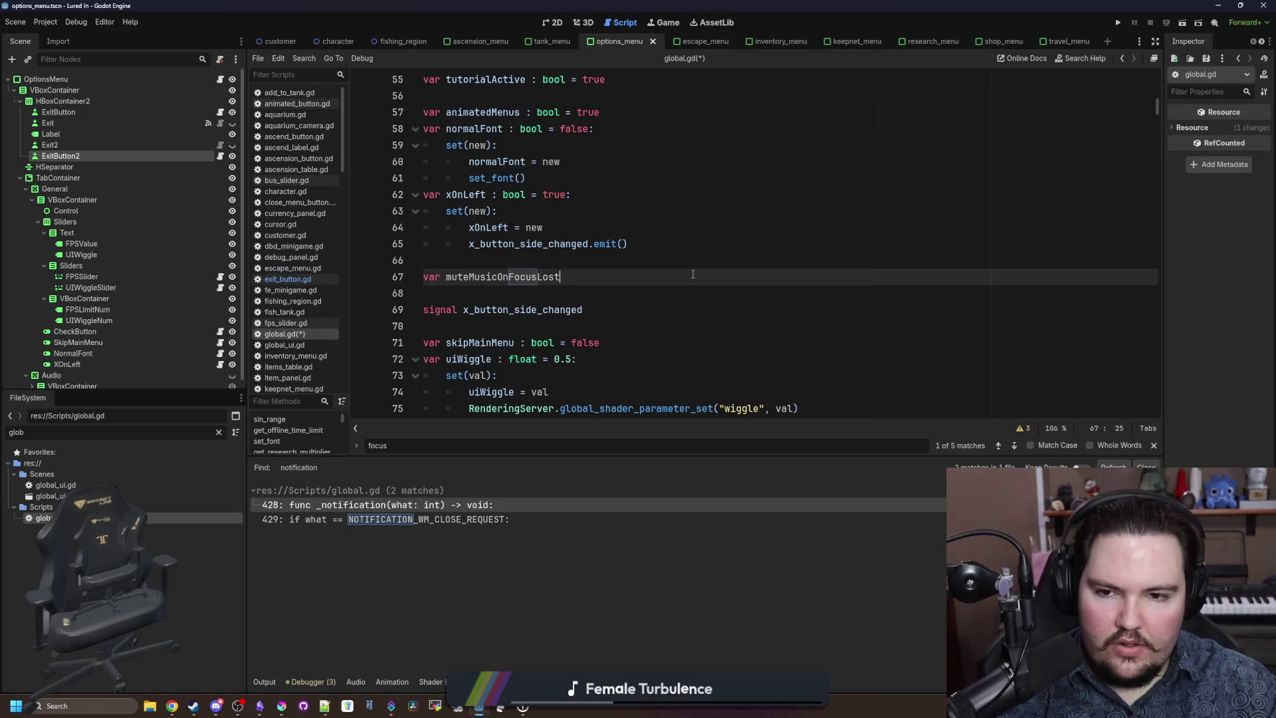
text( : bool = true)
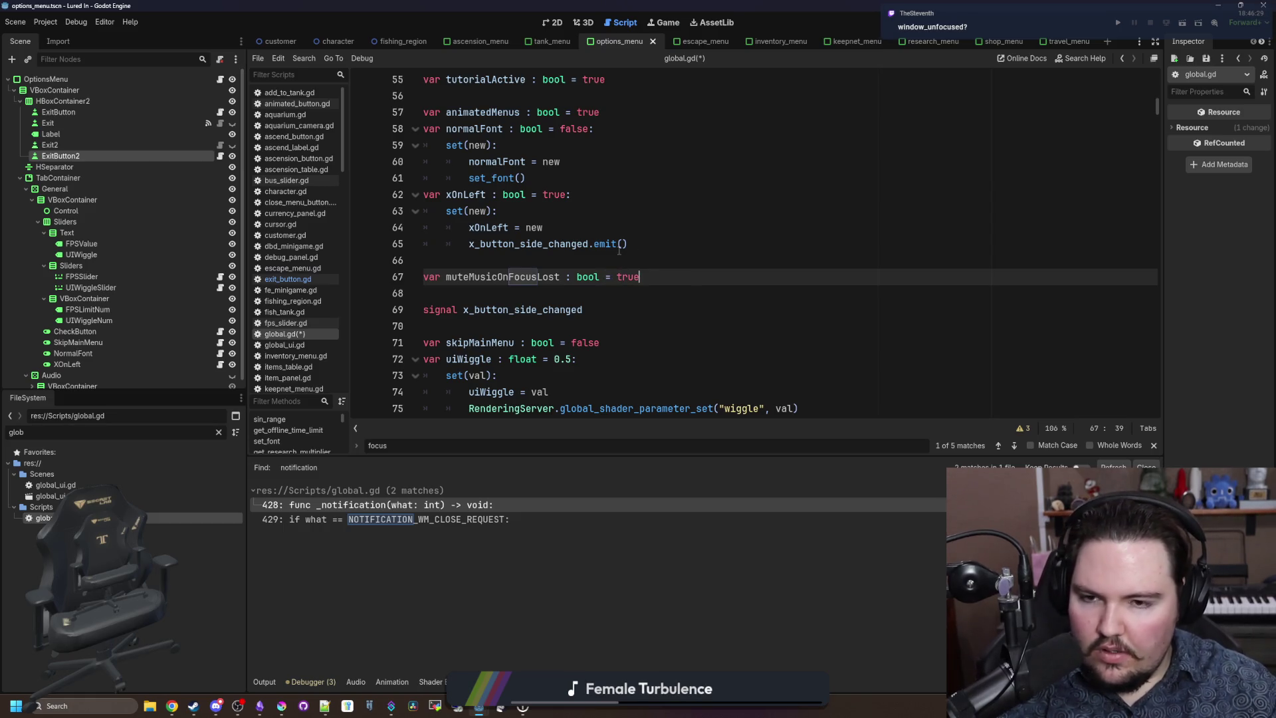
click(509, 264)
double_click(476, 277)
click(511, 261)
double_click(502, 277)
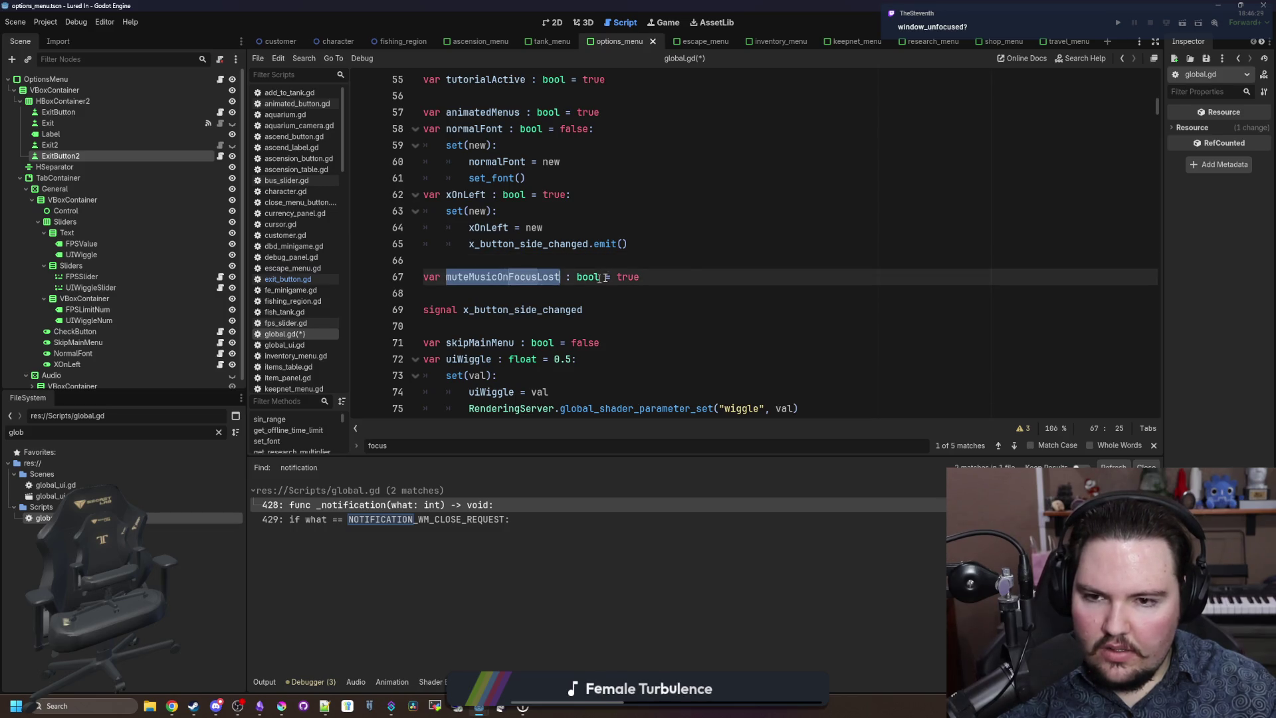
scroll(1077, 250, down, 5)
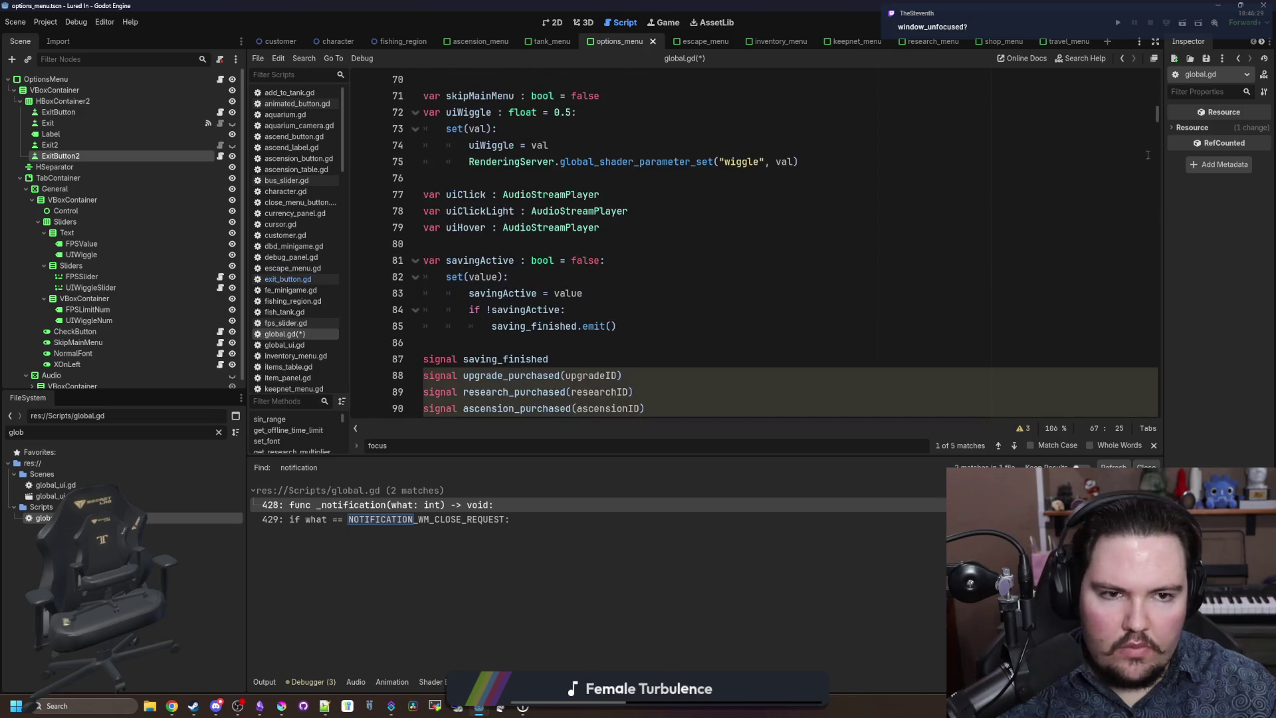
Step: Find _notification in global.gd and uncomment its if line, adding the muteMusicOnFocusLost condition
drag(1160, 117, 1159, 382)
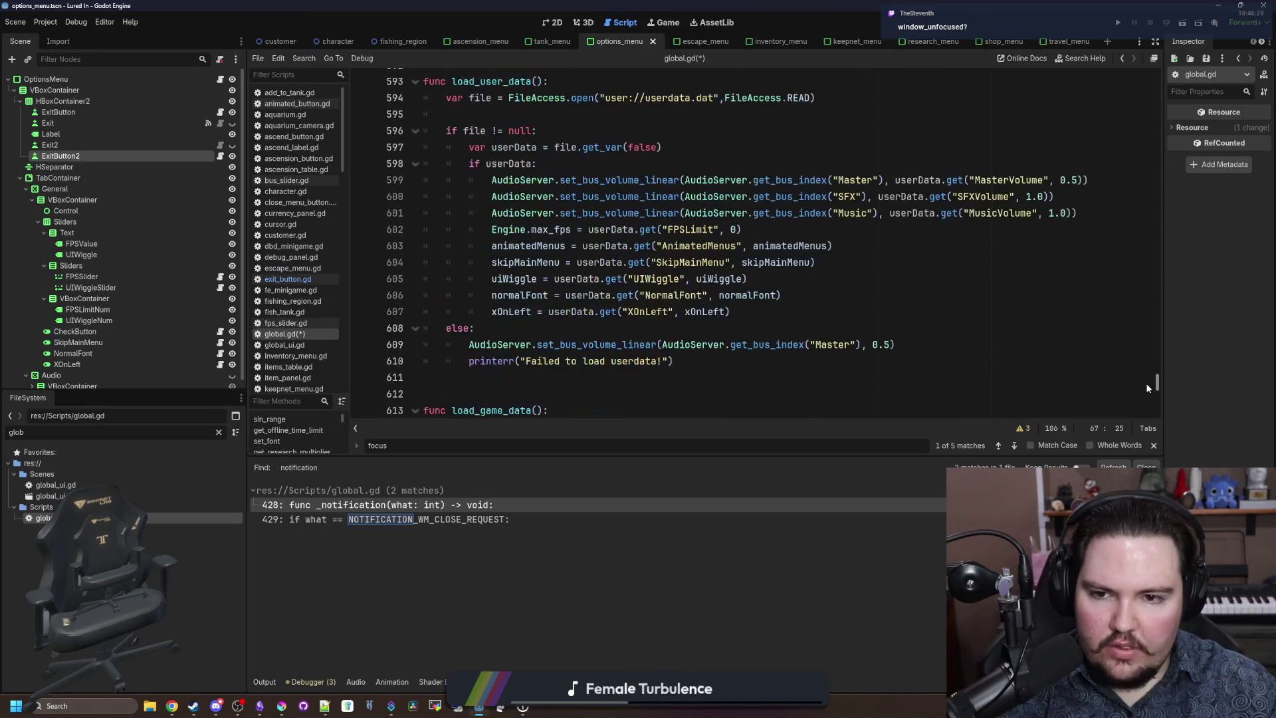
click(1025, 325)
key(ctrl+f)
text(notification)
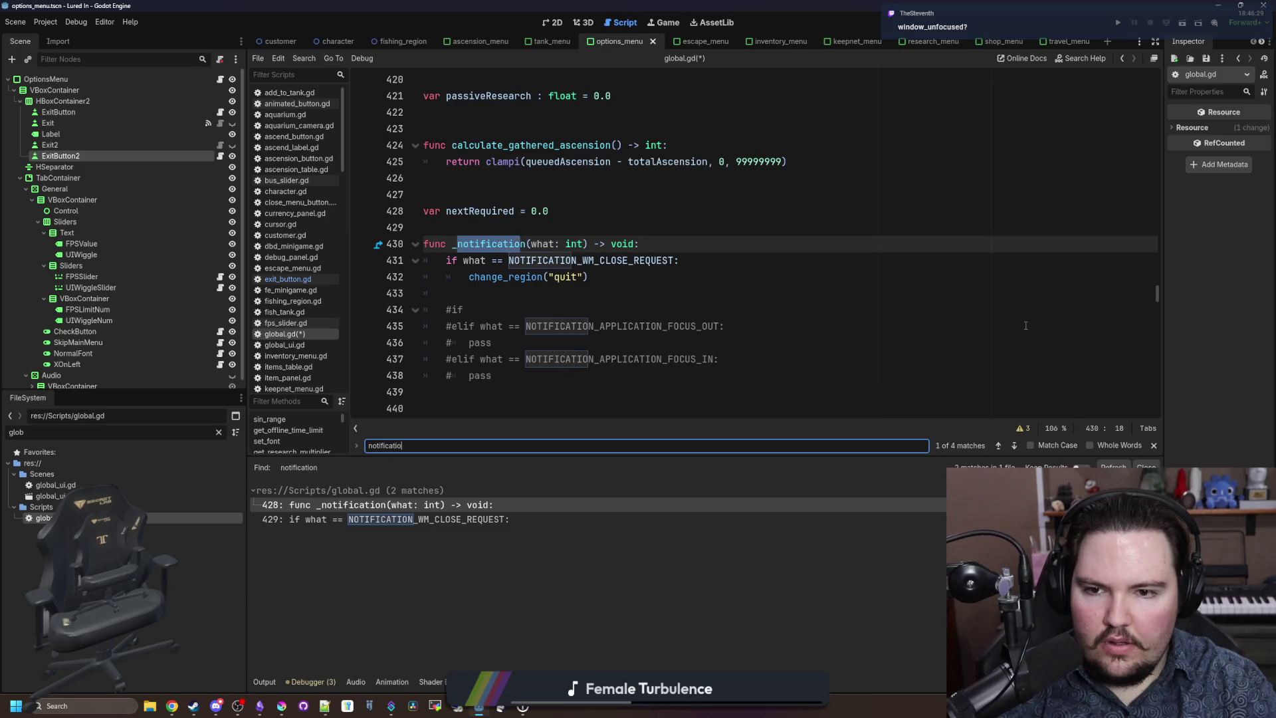
scroll(608, 332, down, 3)
click(484, 260)
key(ctrl+k)
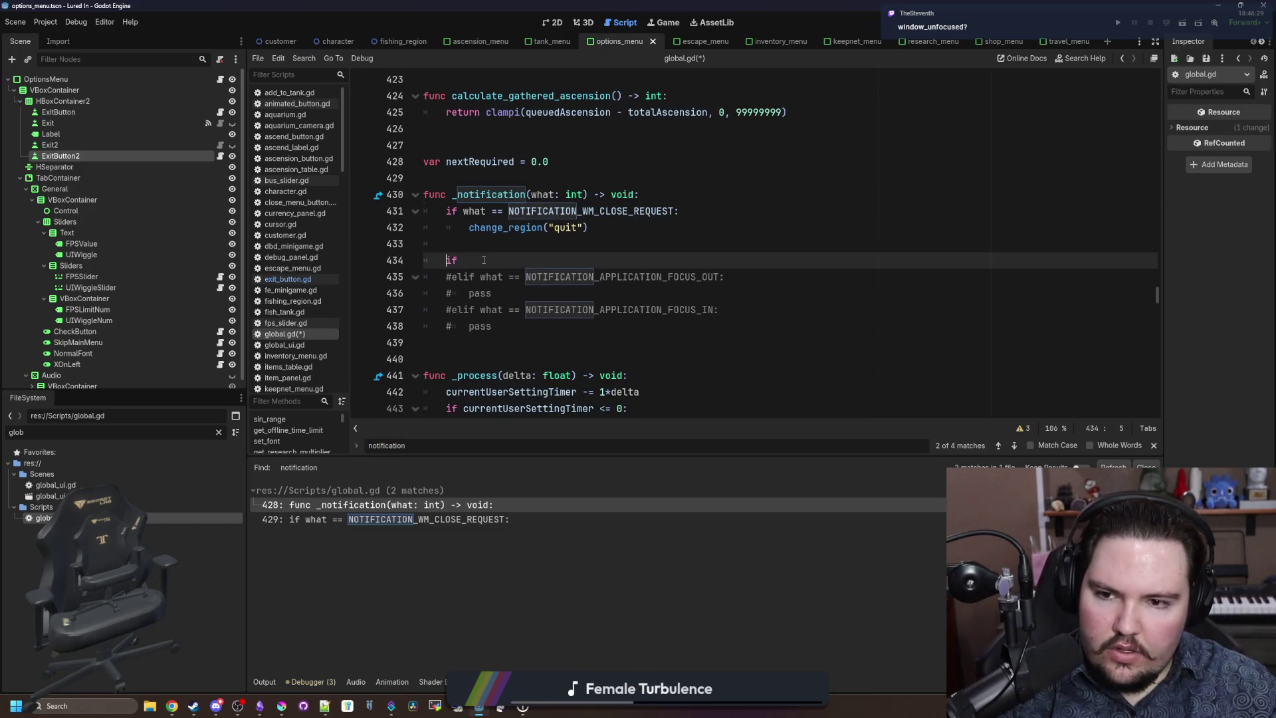
text(muteMusicOnFocusLost)
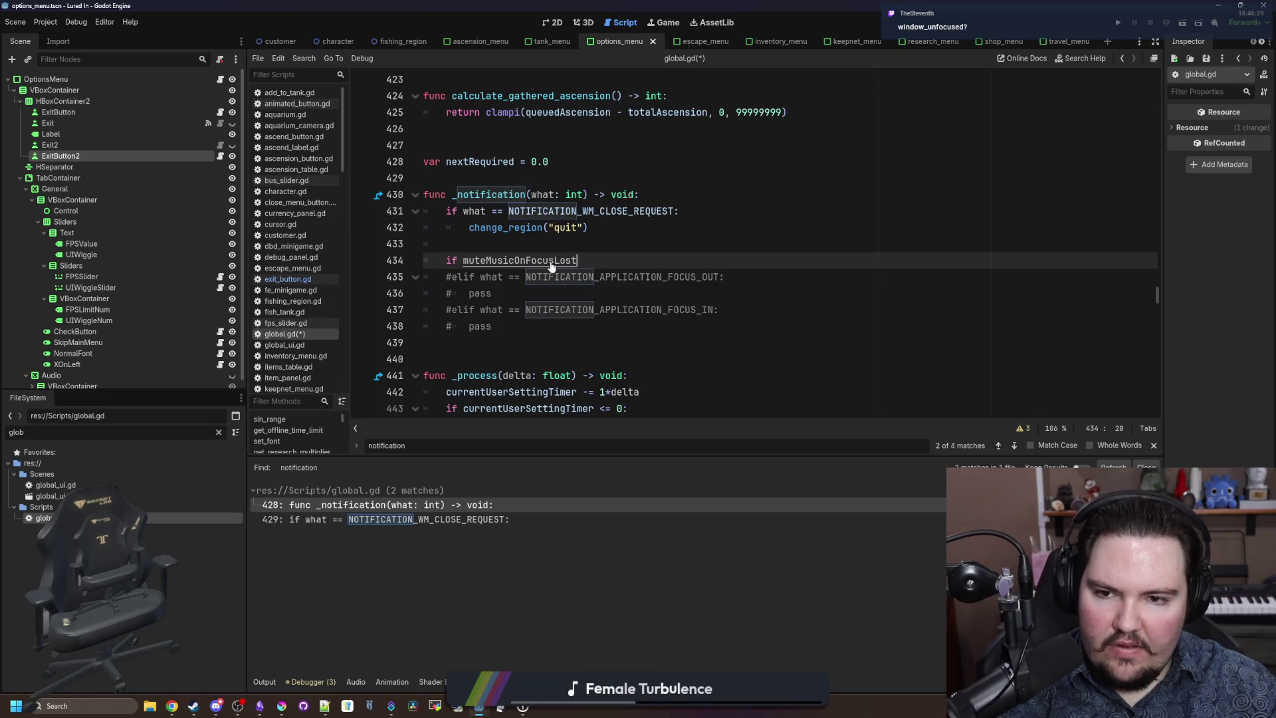
Step: Uncomment the focus-out and focus-in branches, nest focus-out under the new if, and turn elif into if
drag(495, 326, 428, 276)
key(Tab)
click(472, 327)
key(Up)
key(Delete)
key(Up)
key(Delete)
key(Up)
key(Delete)
mouse_move(546, 324)
mouse_down()
mouse_move(470, 309)
mouse_move(519, 326)
mouse_up()
click(481, 311)
key(BackSpace)
key(BackSpace)
key(shift+Tab)
click(469, 276)
key(Delete)
key(Delete)
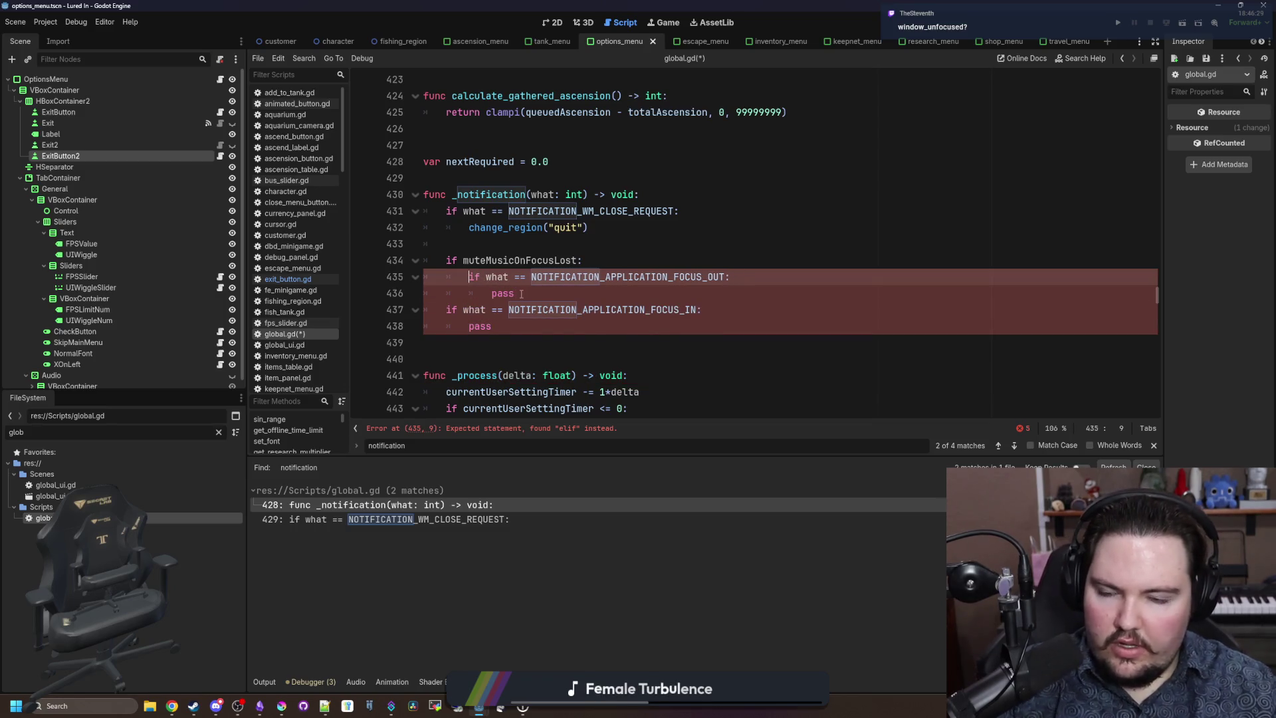
Step: Tidy the placeholder pass statements in both branches and save global.gd
double_click(505, 293)
key(BackSpace)
double_click(482, 327)
key(BackSpace)
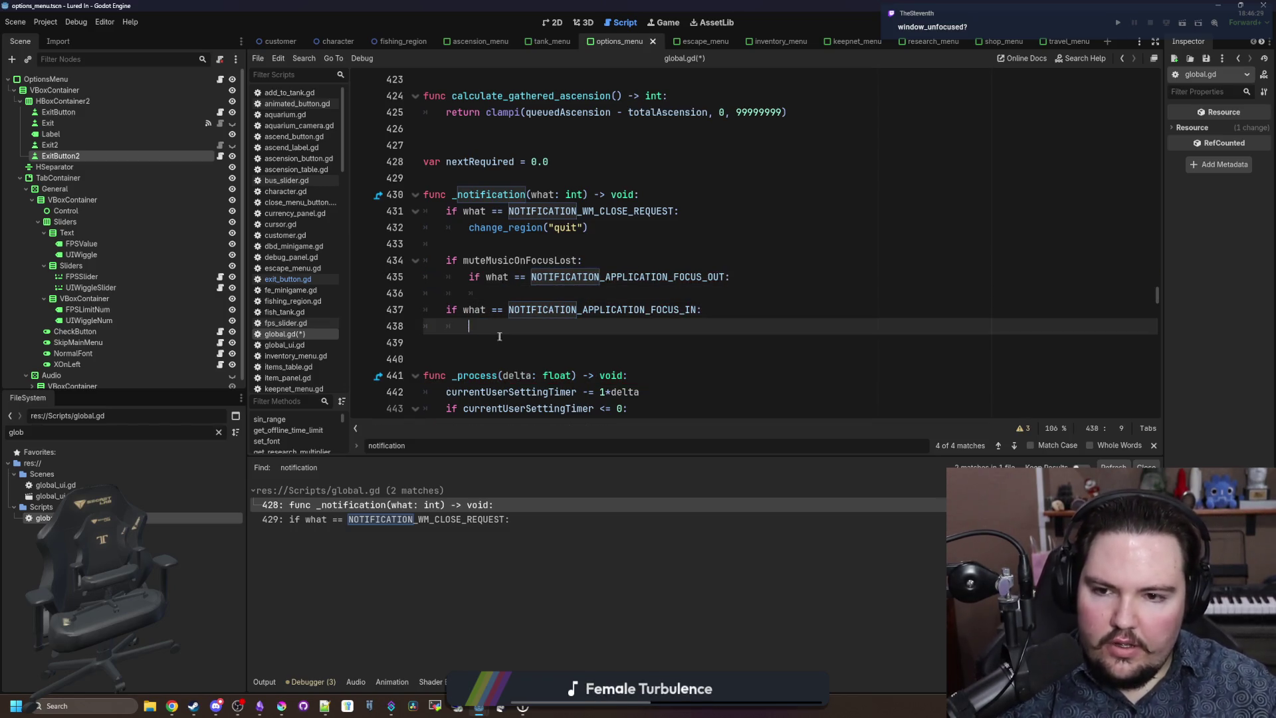
key(Up)
key(Up)
key(Down)
key(Down)
text(pass)
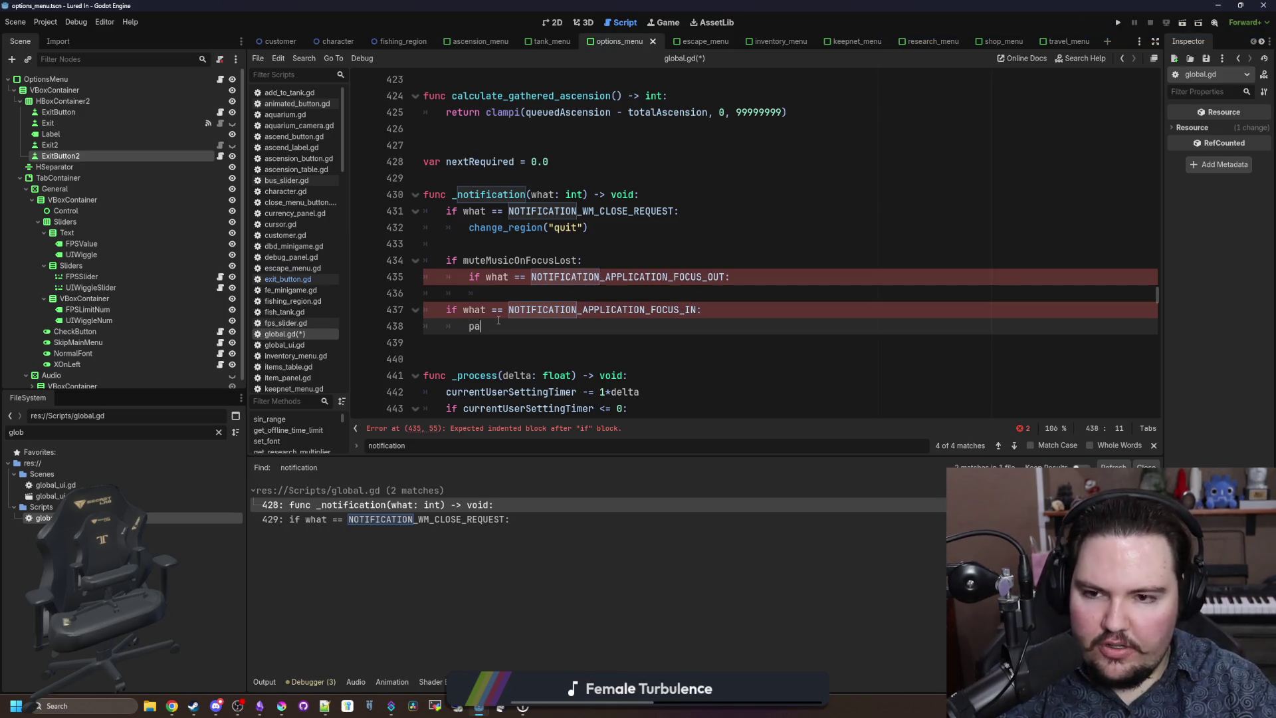
key(Up)
key(Up)
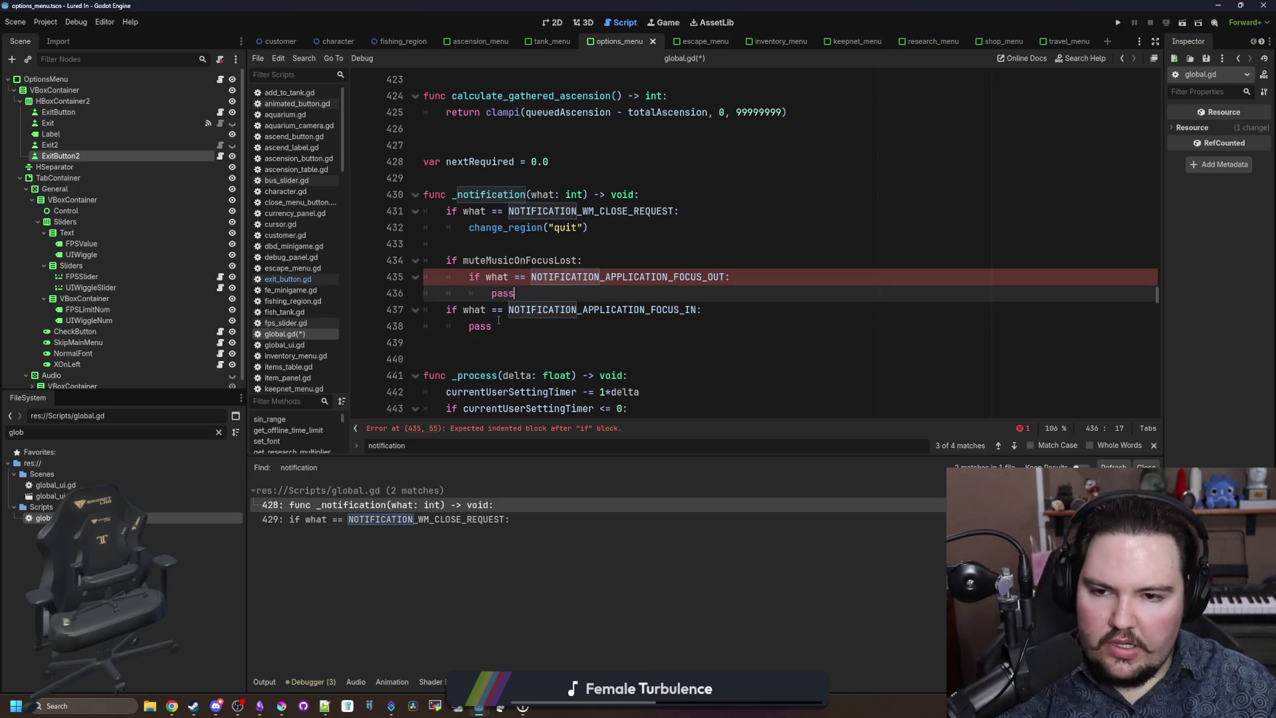
click(498, 320)
key(ctrl+s)
click(492, 243)
click(487, 178)
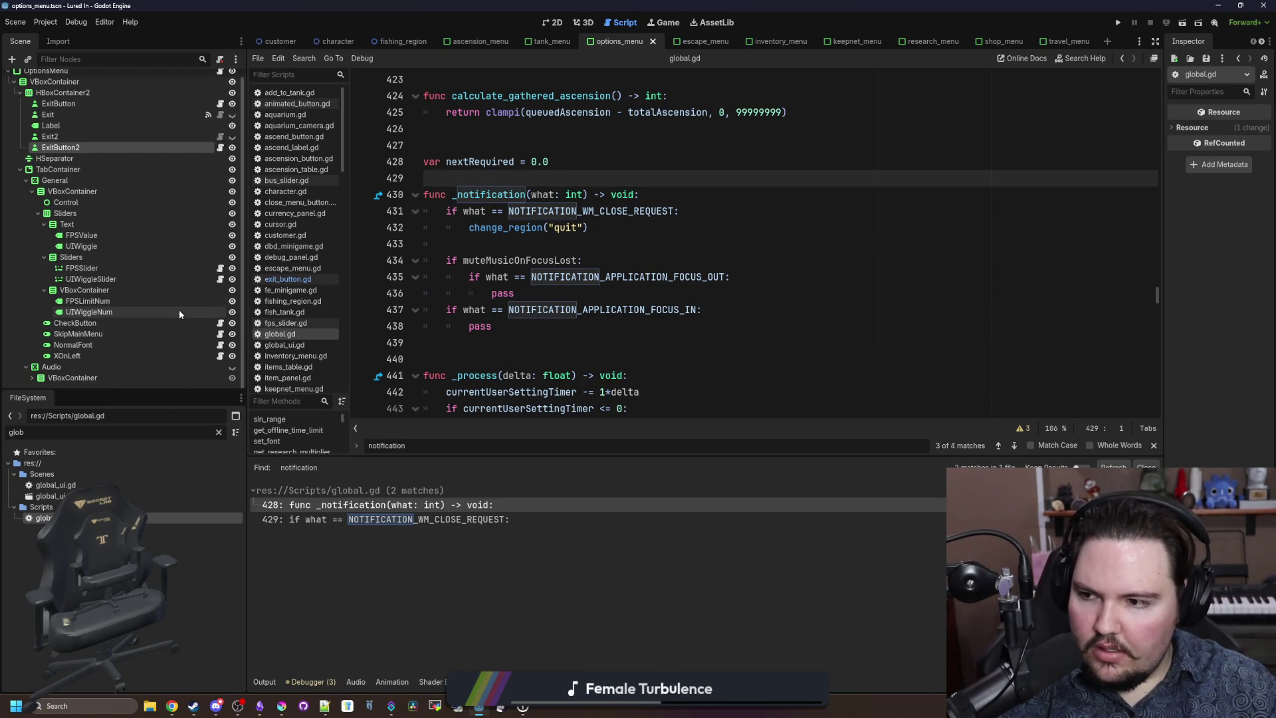
Step: Open the music_player scene's script and remove a blank line in play_song
click(218, 432)
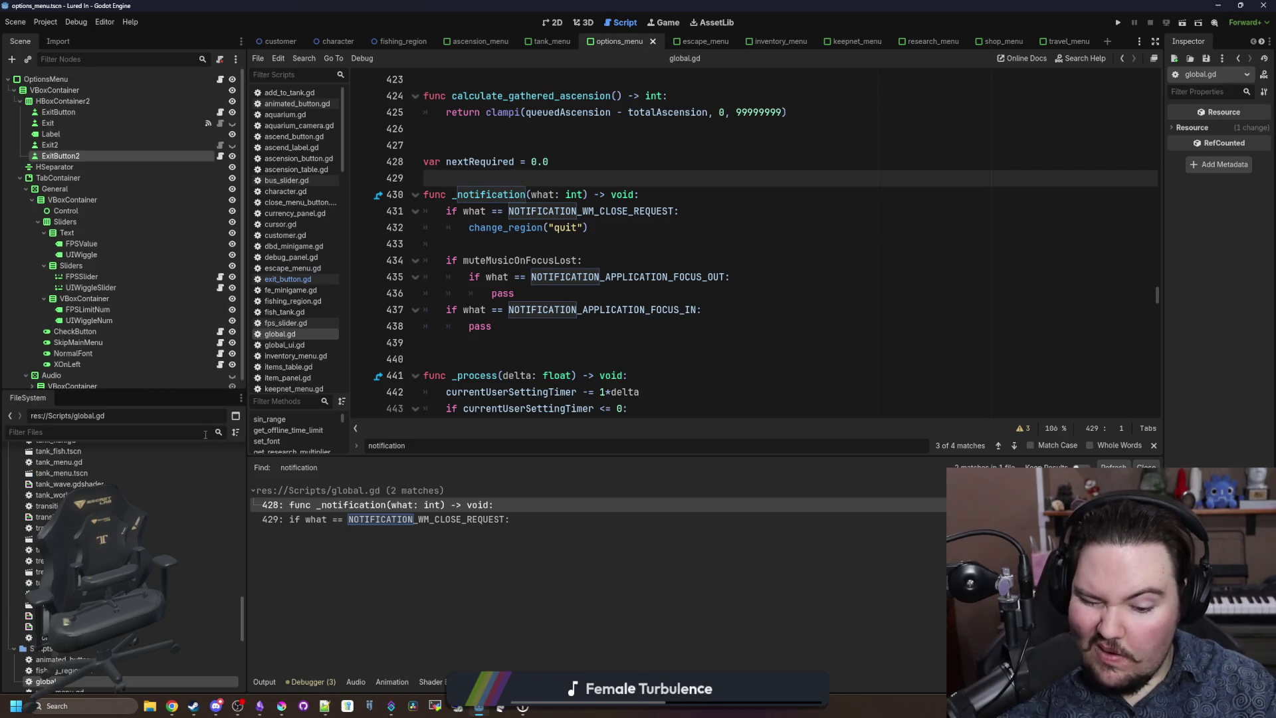
text(music)
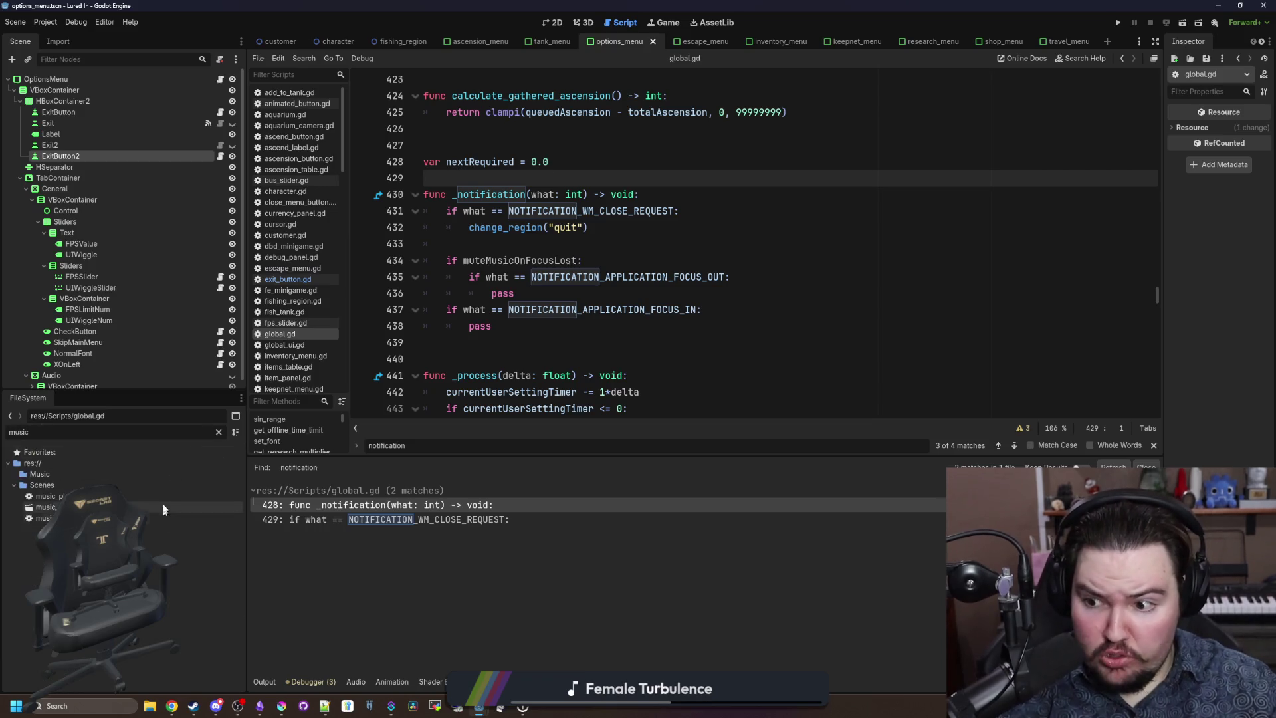
double_click(45, 507)
click(649, 140)
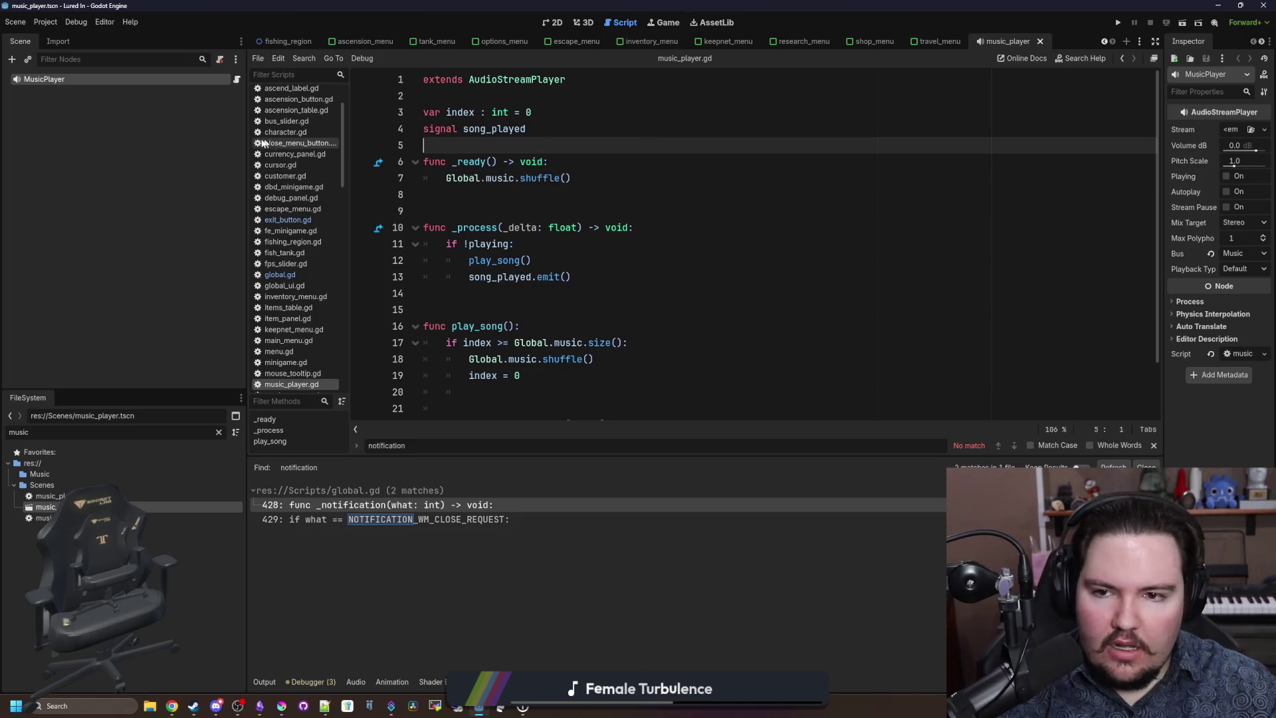
click(236, 80)
scroll(604, 188, down, 2)
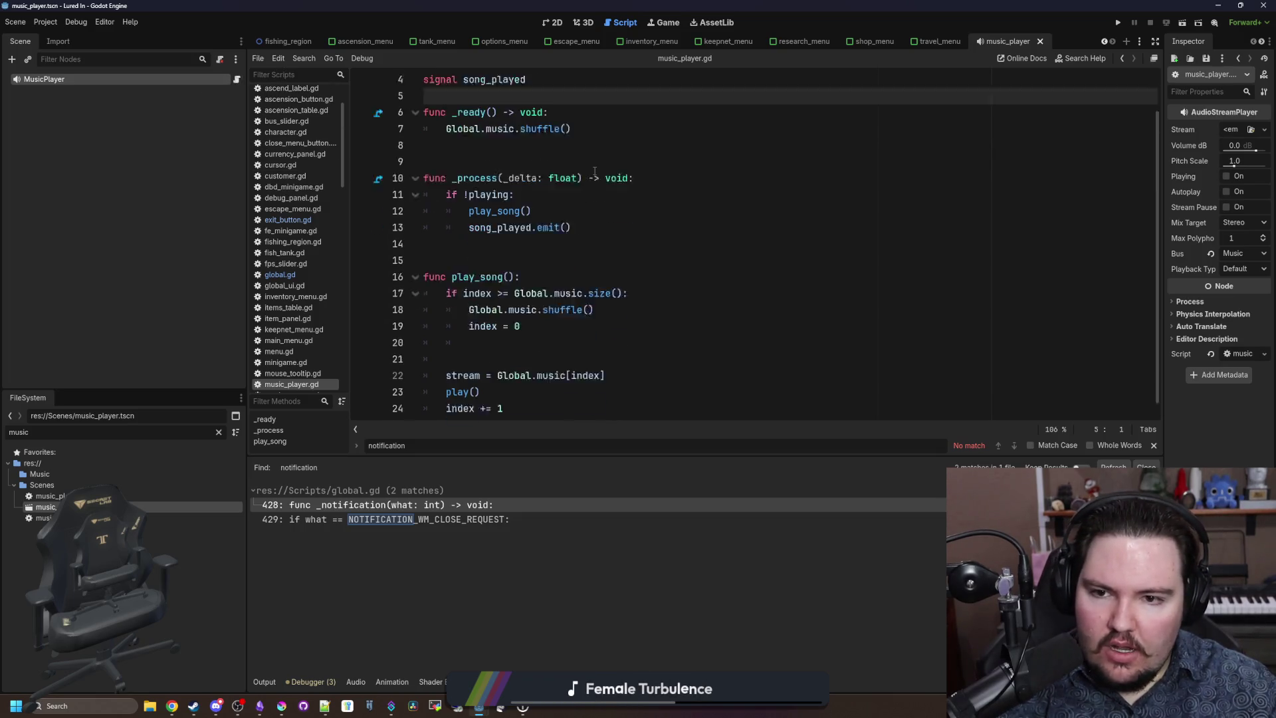
click(432, 328)
key(Delete)
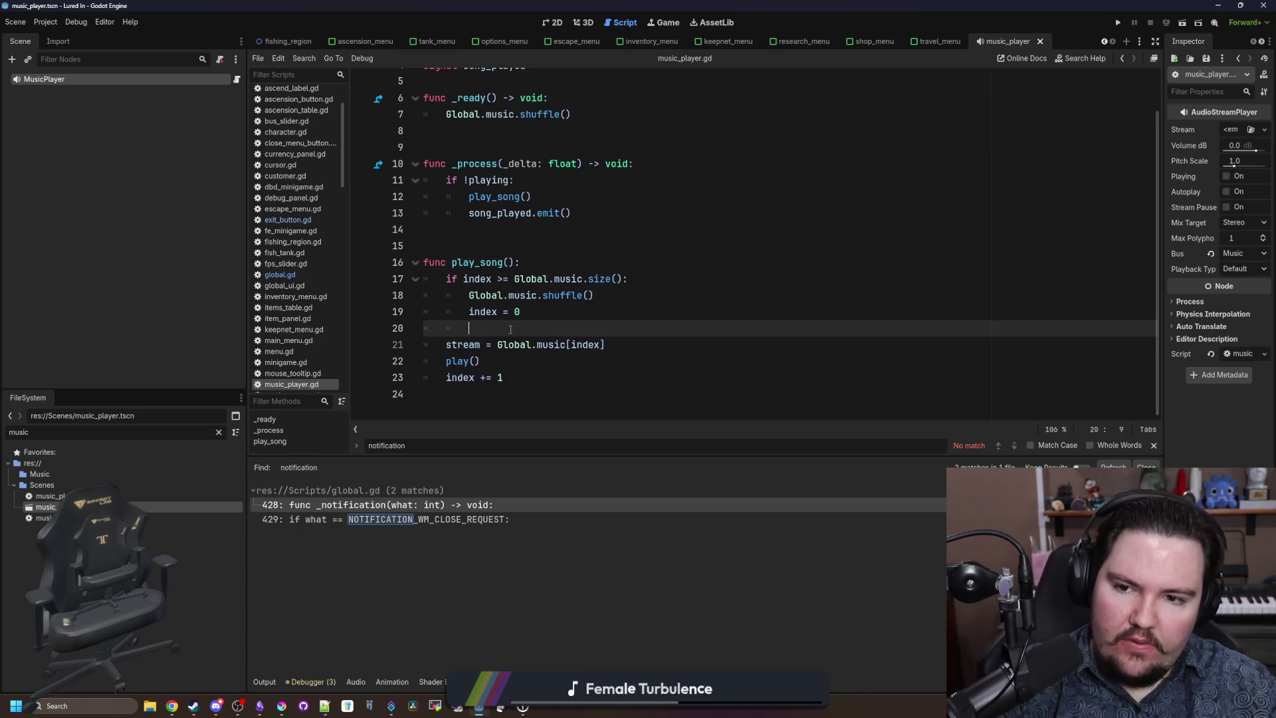
scroll(483, 291, up, 2)
Step: Declare a targetVolume variable set to 1.0 above func _ready
click(483, 151)
key(Return)
key(Return)
key(Up)
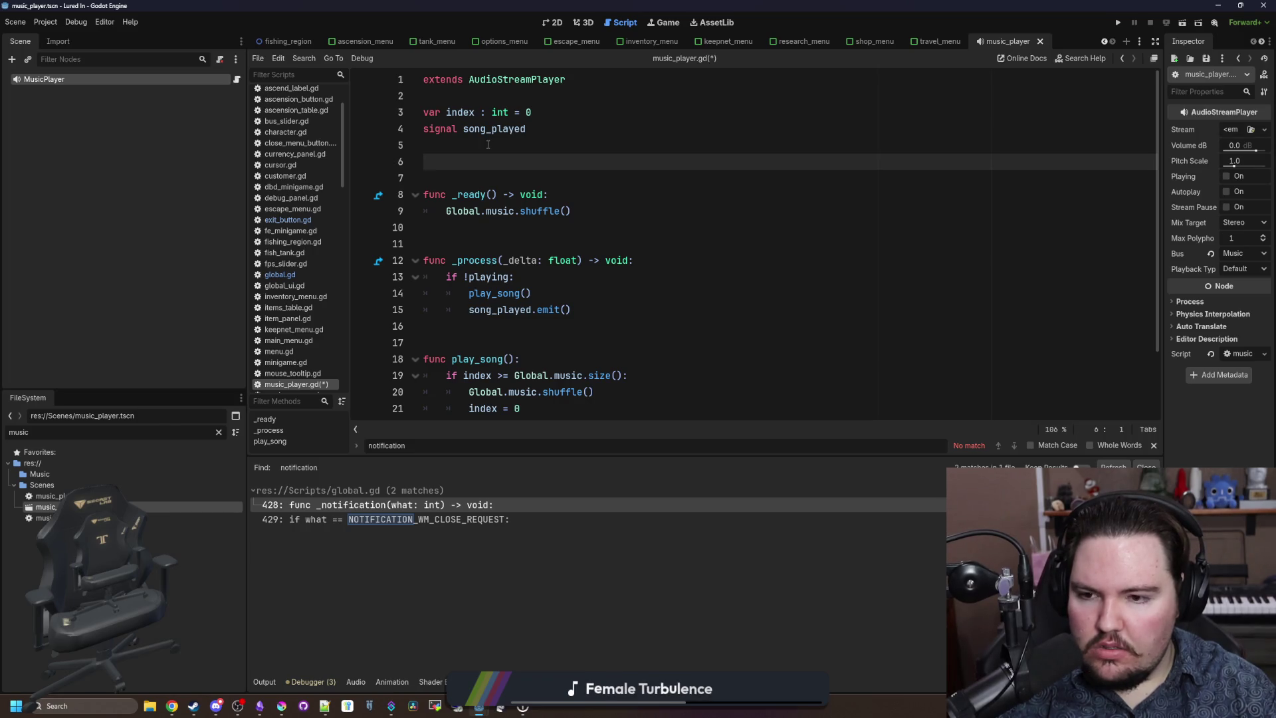
text(rget)
key(BackSpace)
key(BackSpace)
key(BackSpace)
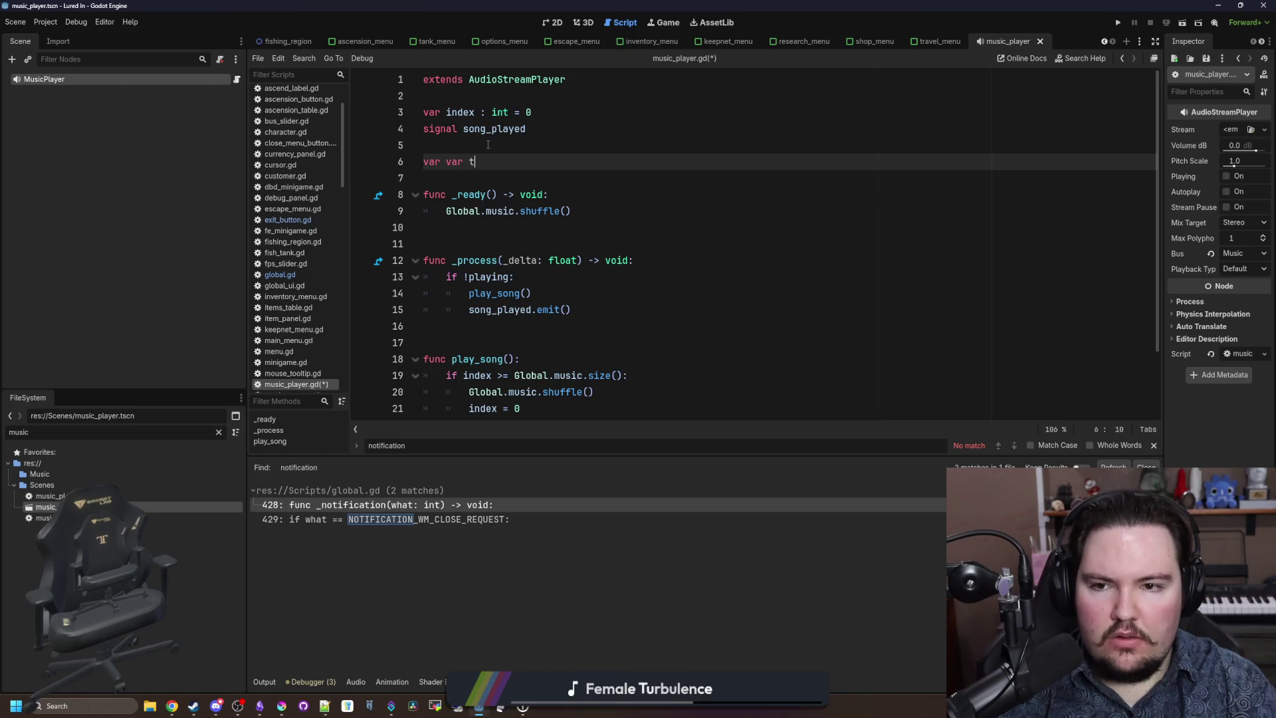
text(getVolume )
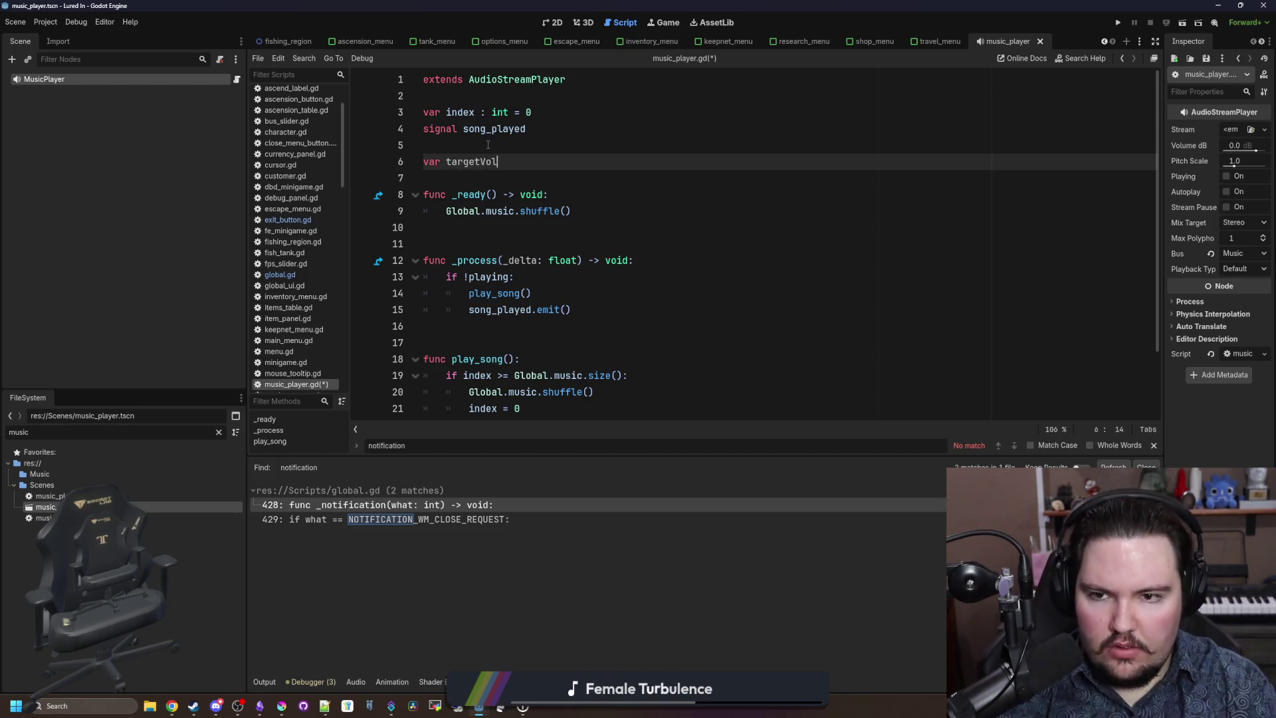
text(= 1.0)
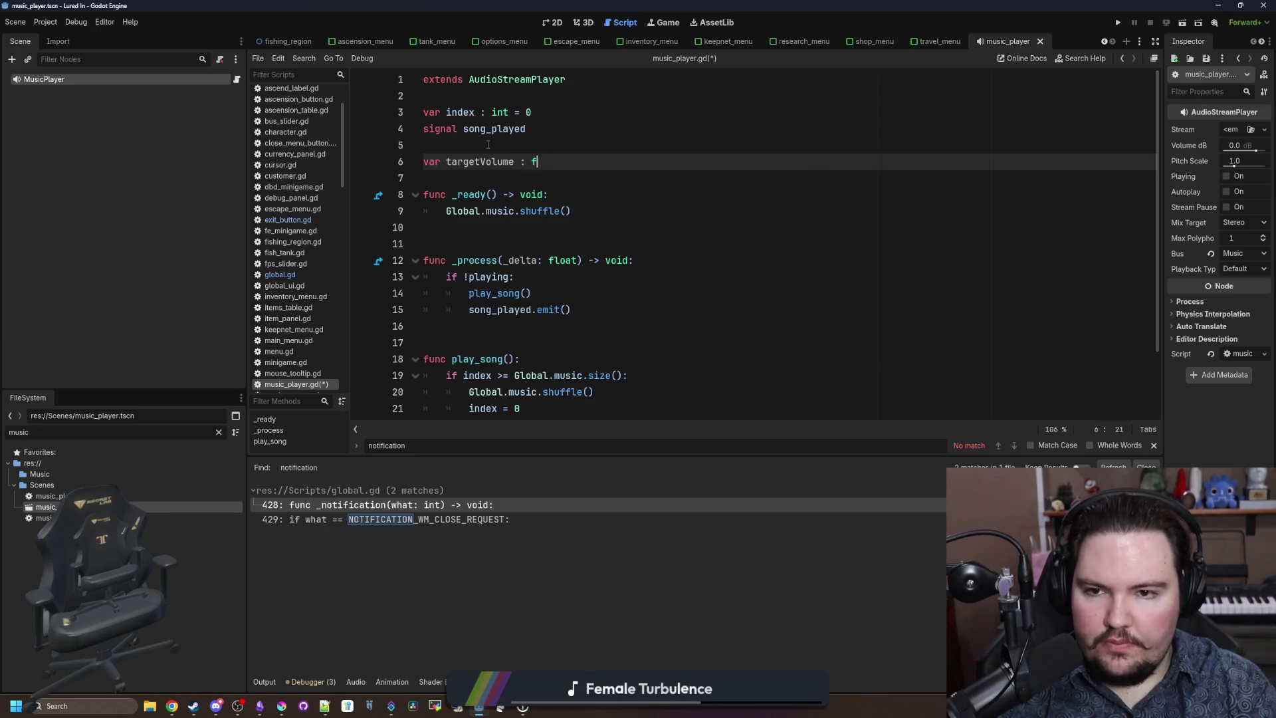
double_click(479, 161)
Step: In _process, set volume_linear = lerpf(volume_linear, targetVolume, delta) and rename _delta to delta
scroll(515, 270, down, 2)
click(521, 248)
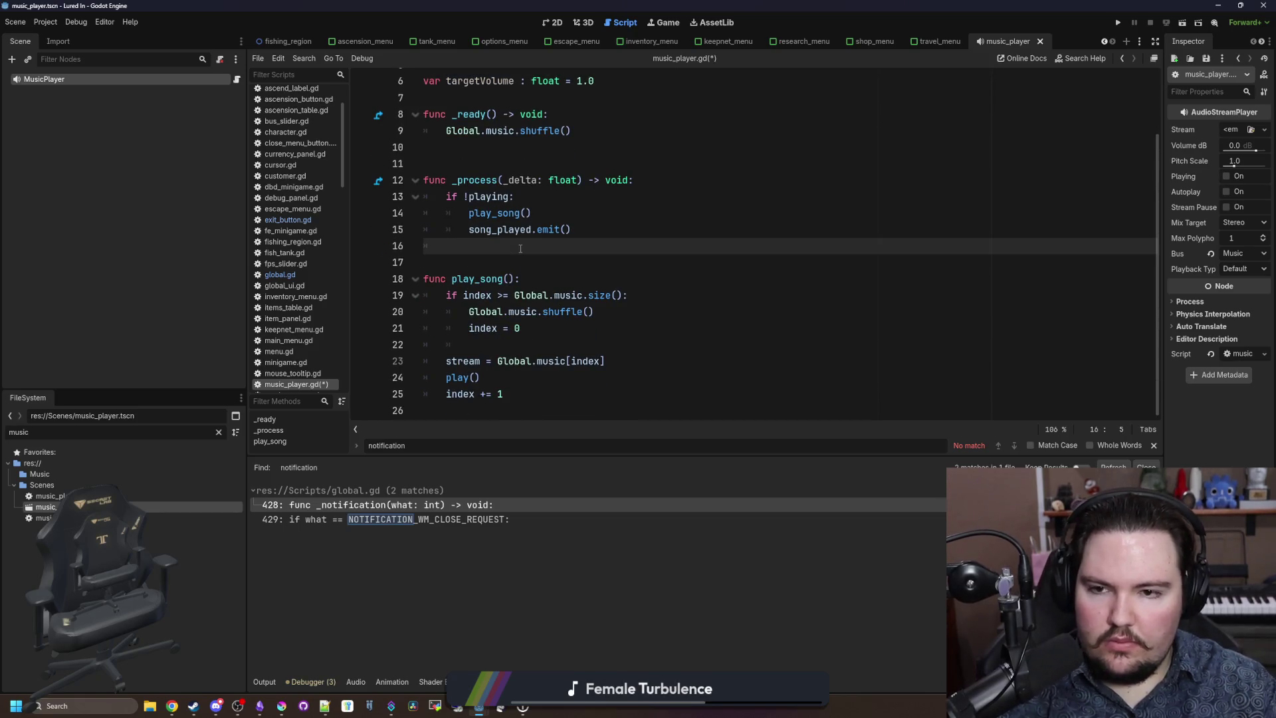
key(Return)
text(volume_)
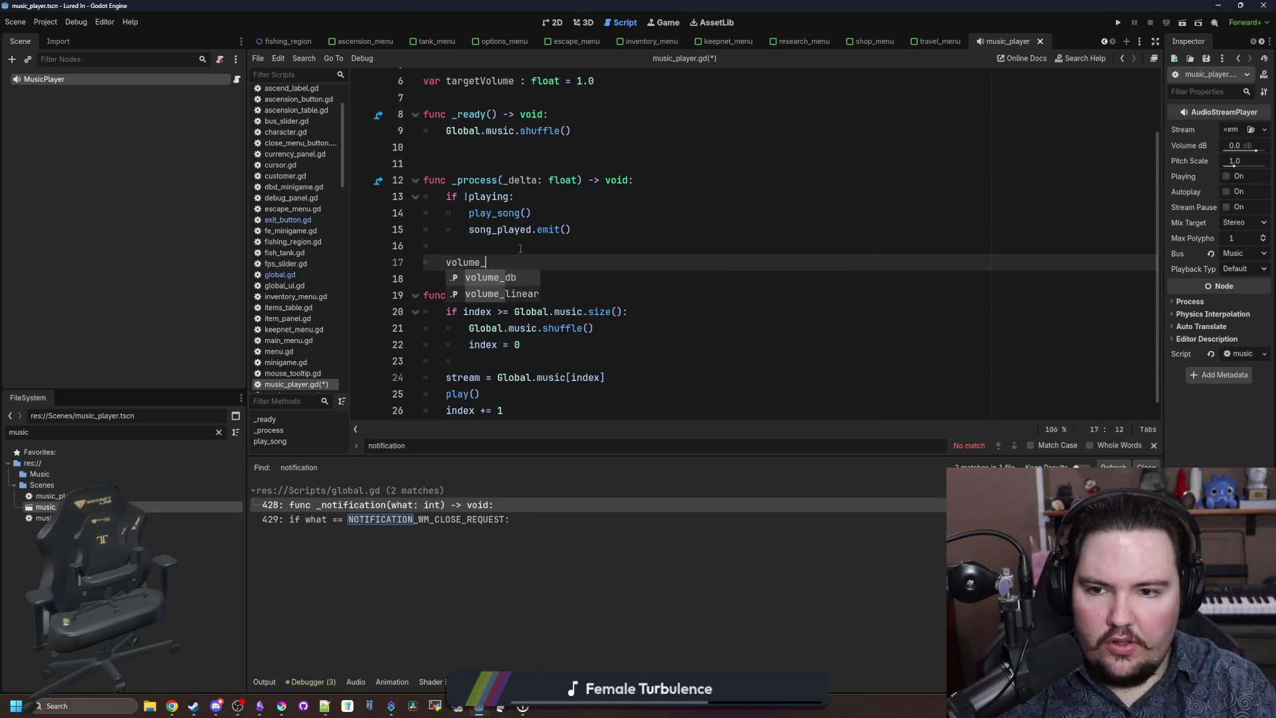
key(Down)
key(Return)
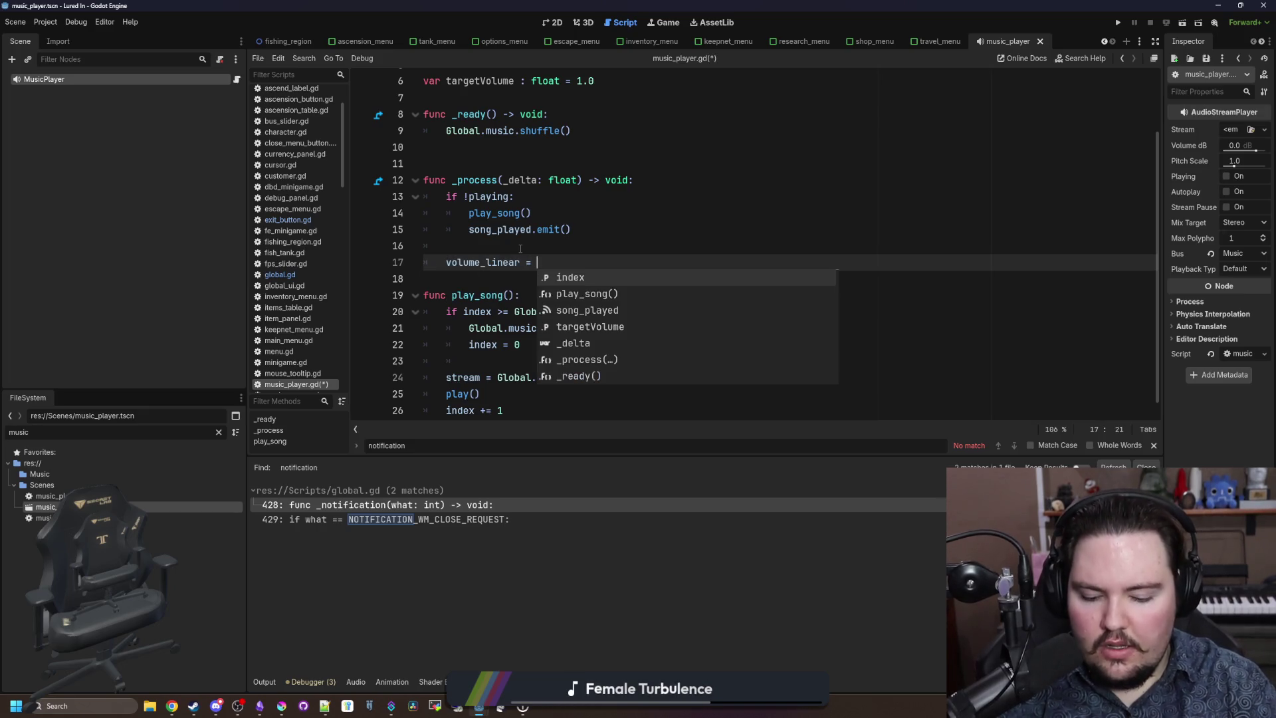
text(lerp)
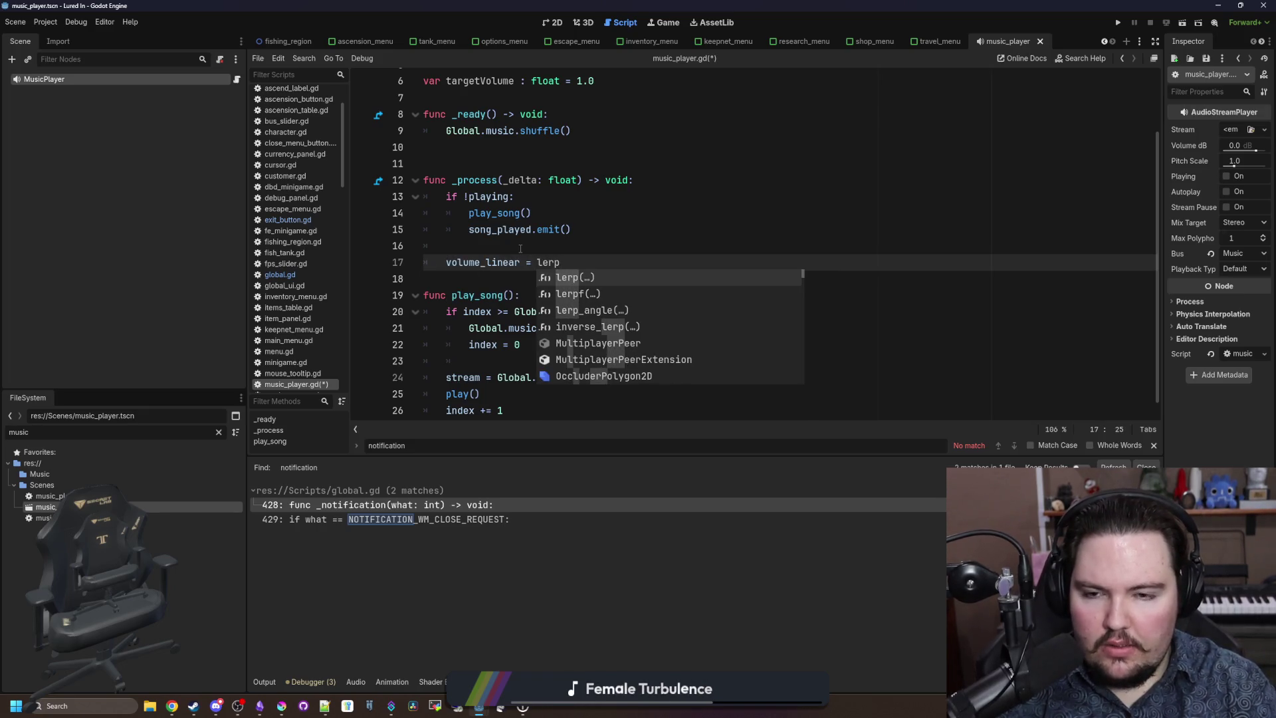
text(f()
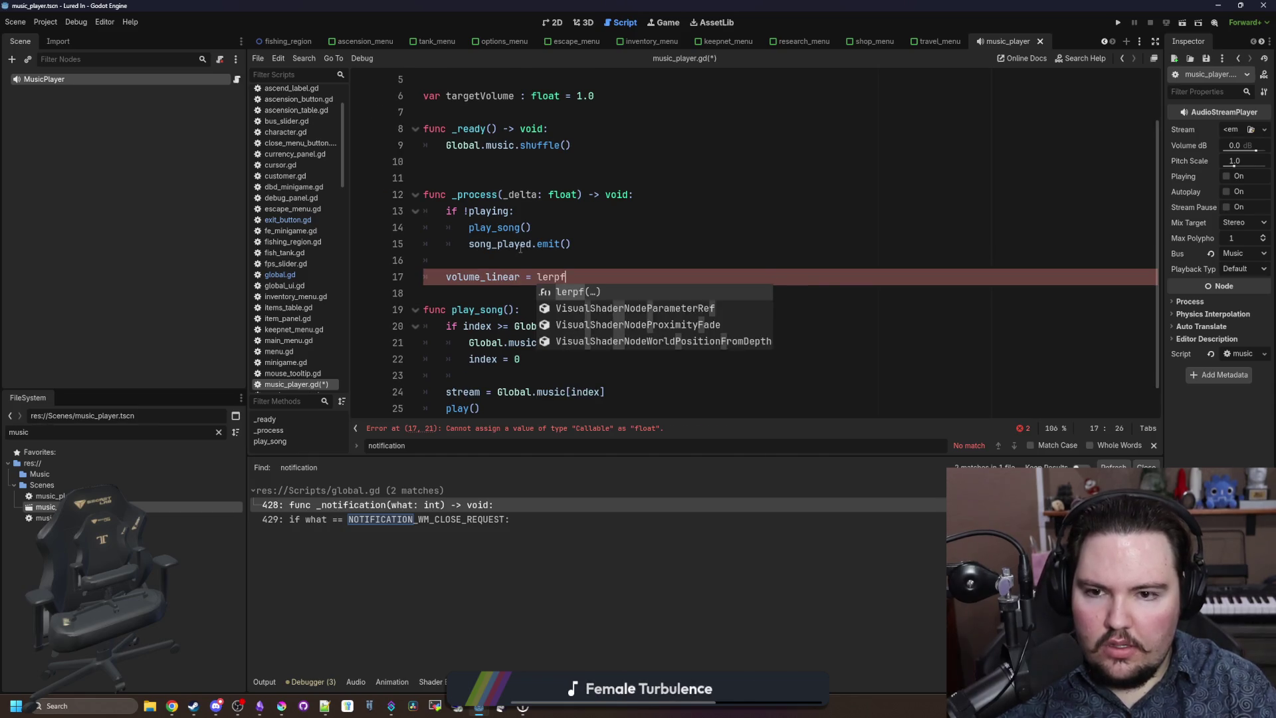
text(targetVolume)
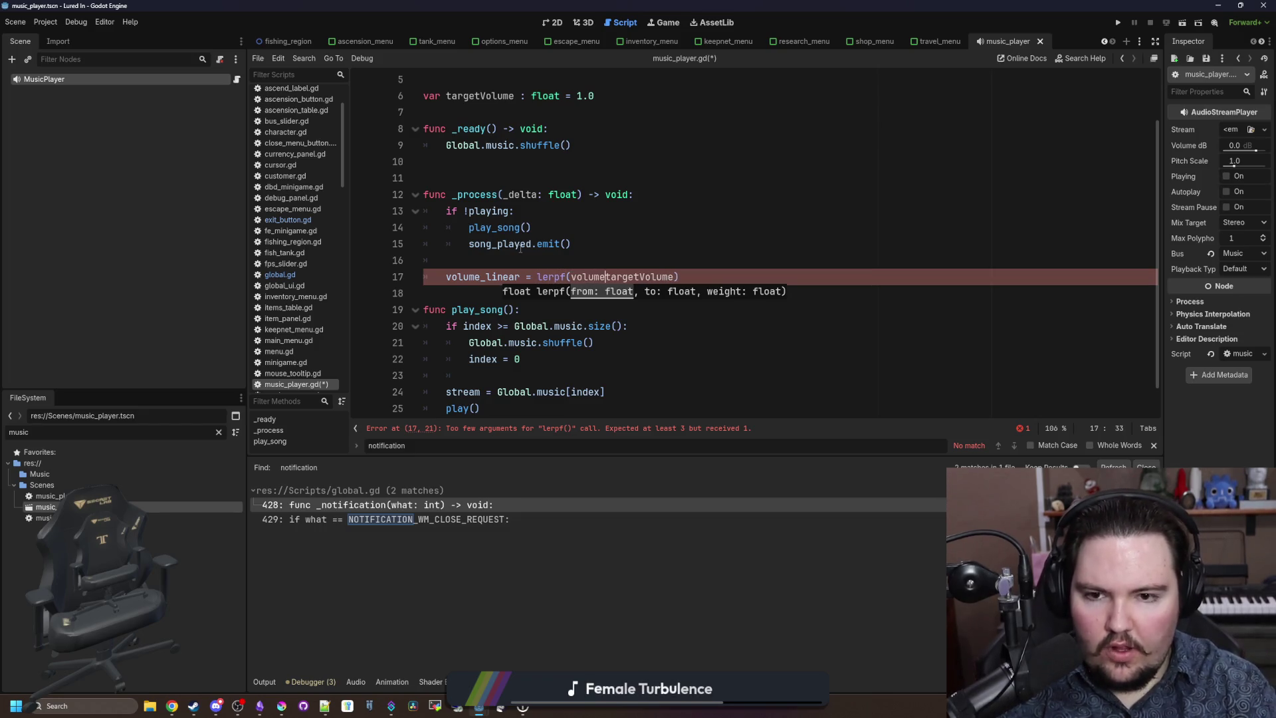
text(linear,)
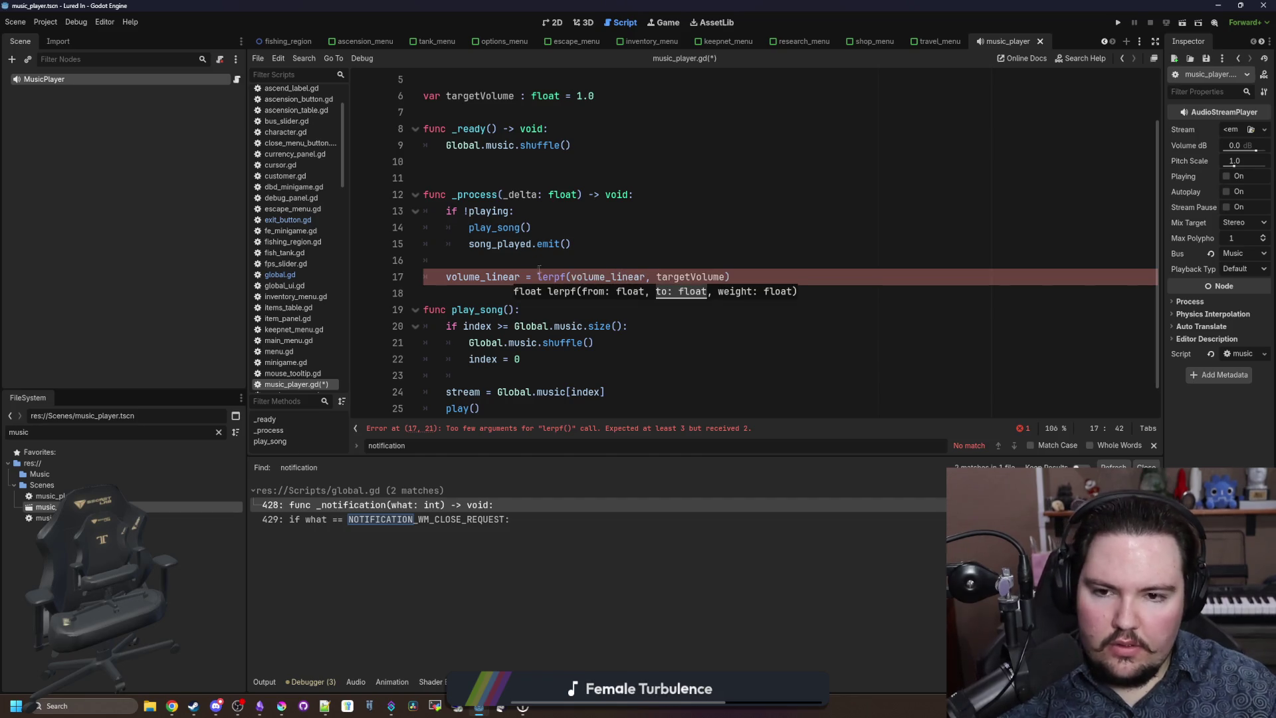
scroll(711, 355, up, 1)
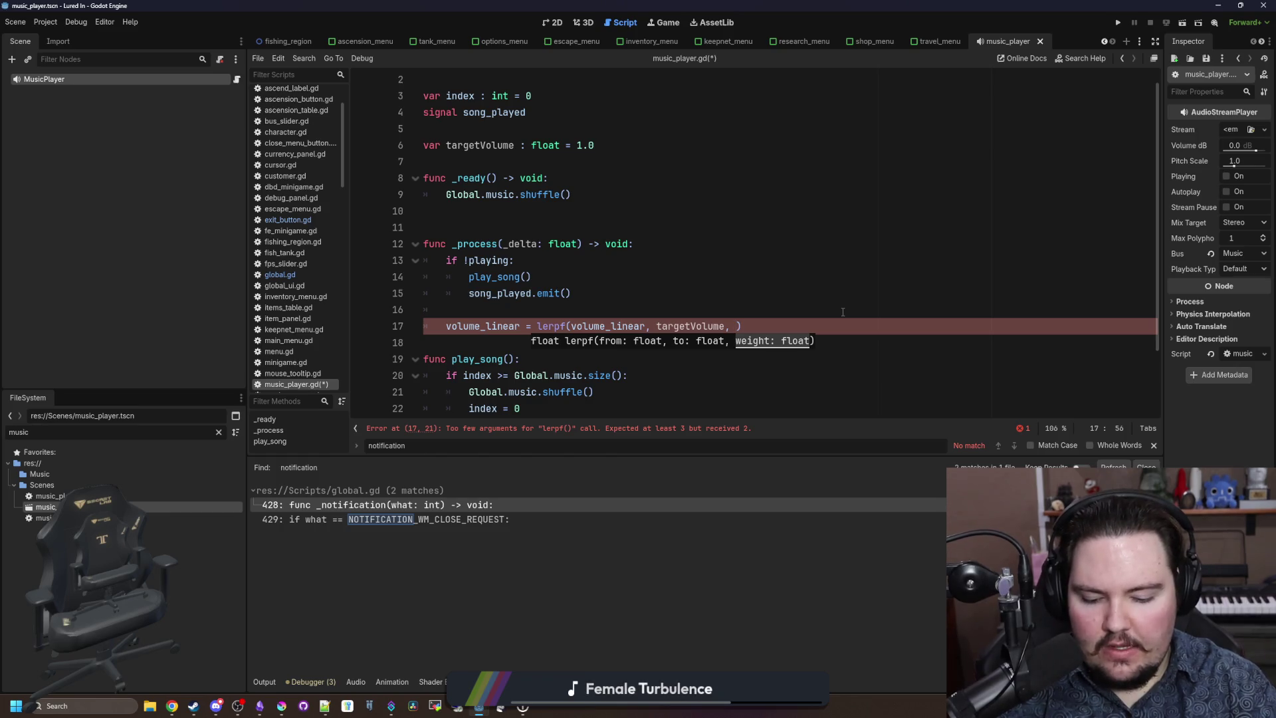
text(lta)
click(691, 260)
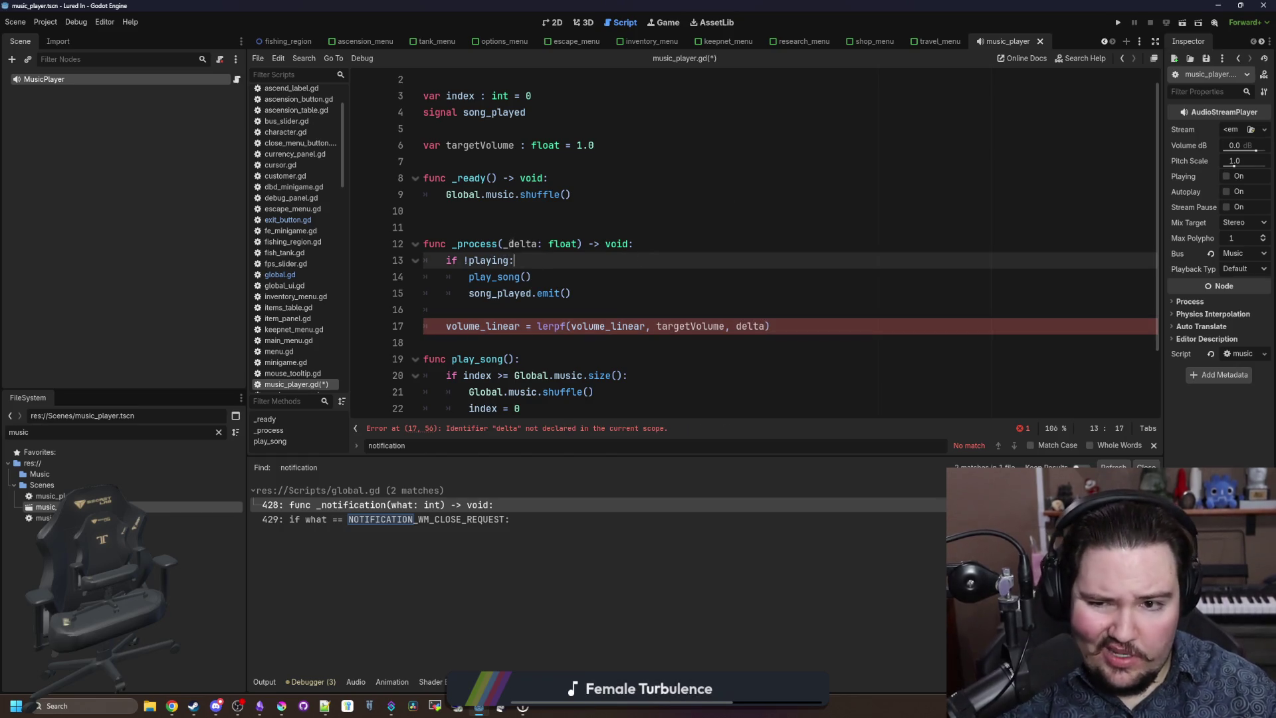
click(510, 244)
key(BackSpace)
click(547, 227)
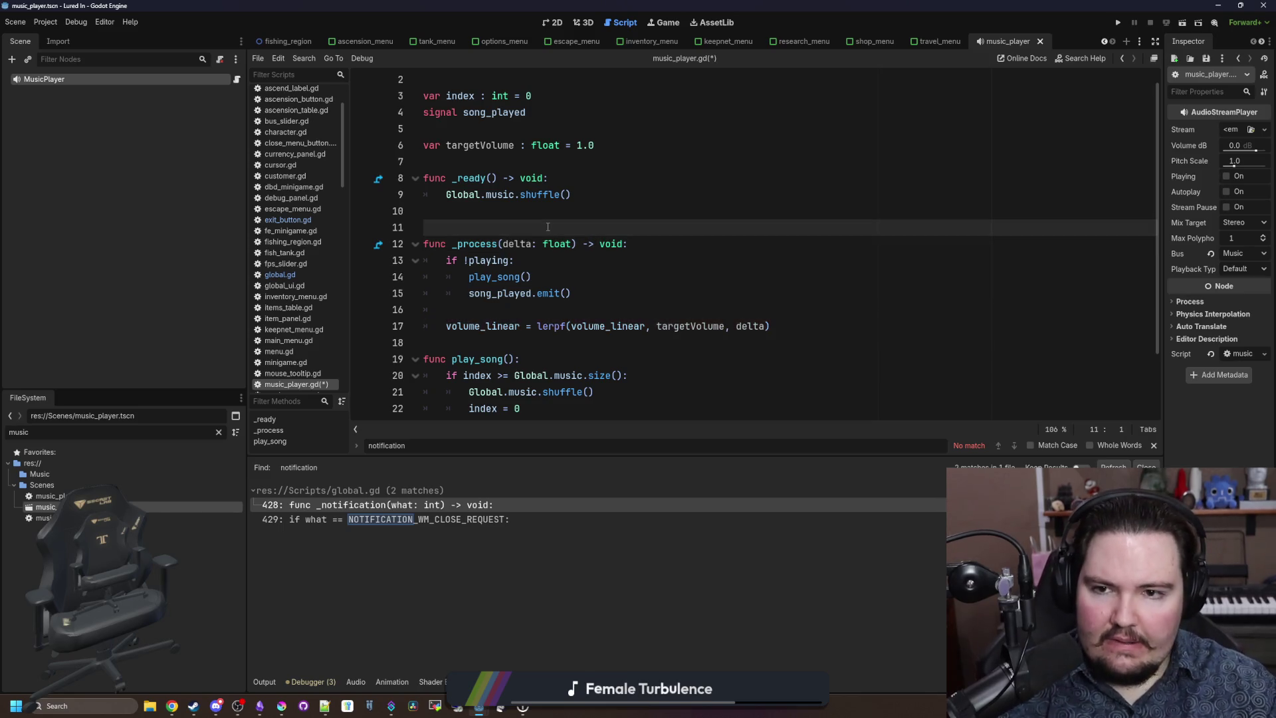
click(488, 155)
double_click(487, 148)
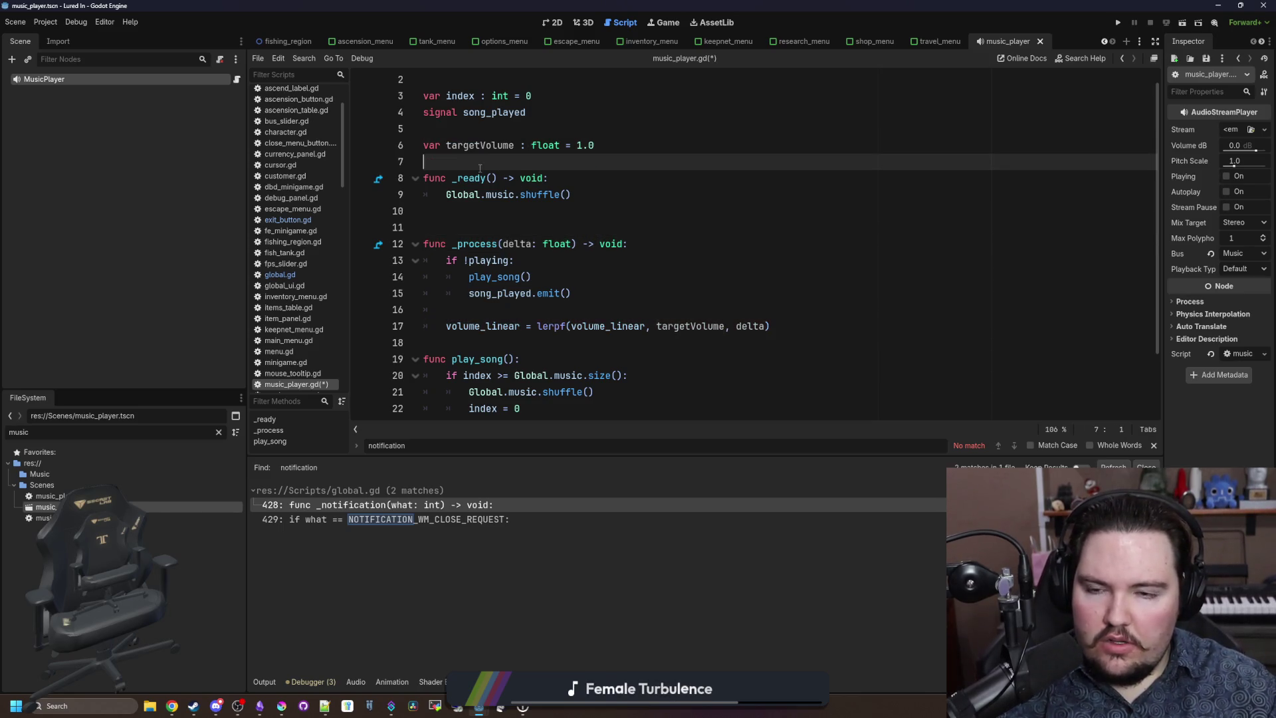
click(295, 275)
Step: Replace the focus-out and focus-in pass lines with musicPlayer.targetVolume = 0.0 and 1.0
click(496, 309)
double_click(492, 295)
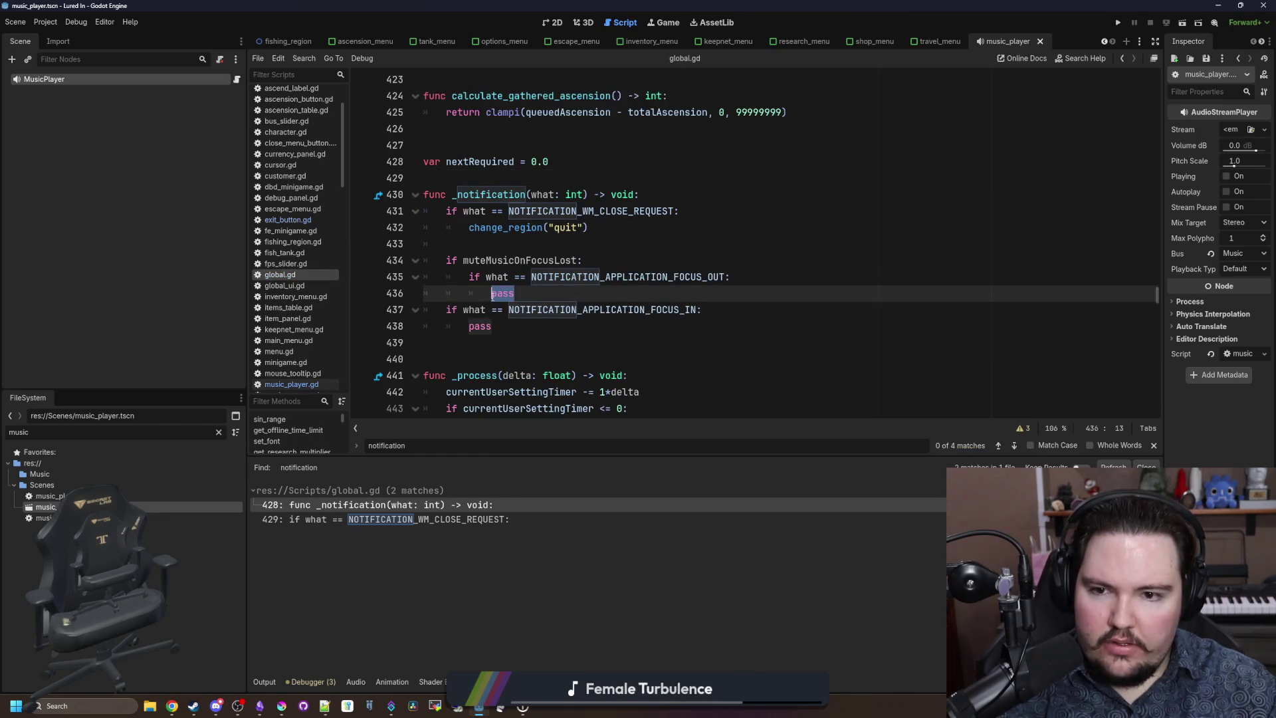
text(musicPlayer)
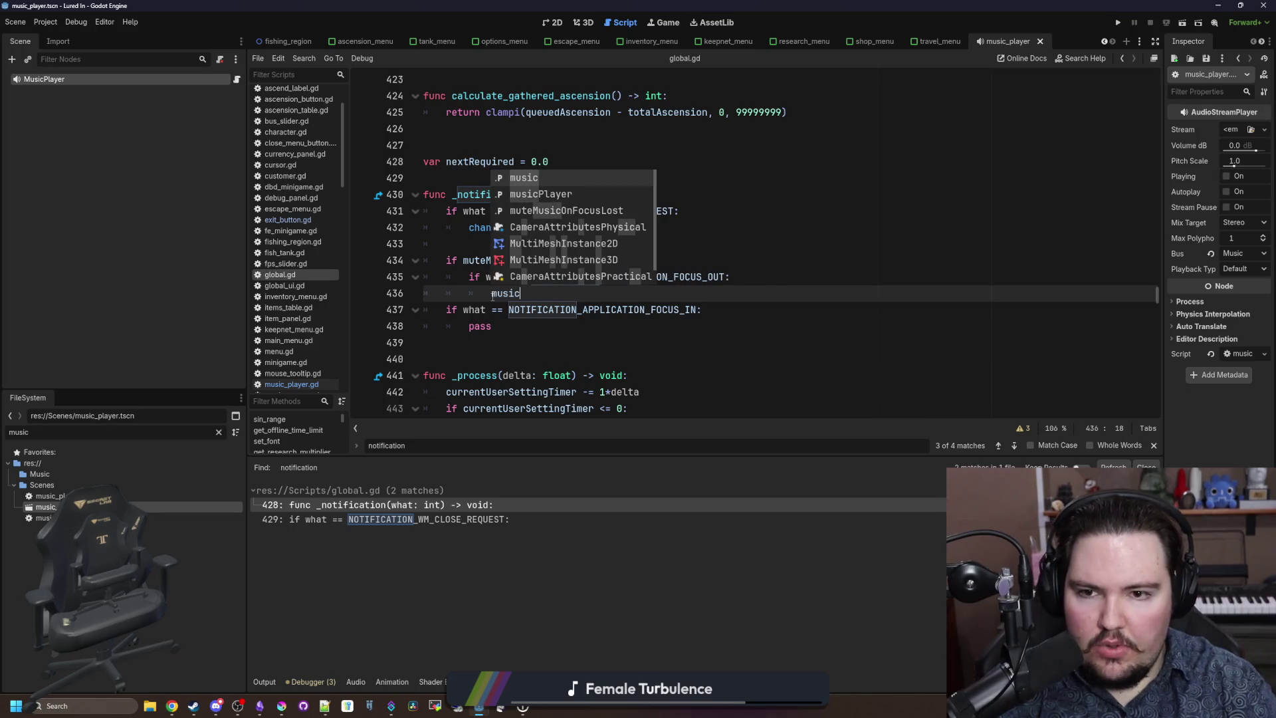
text(.targetVolume = )
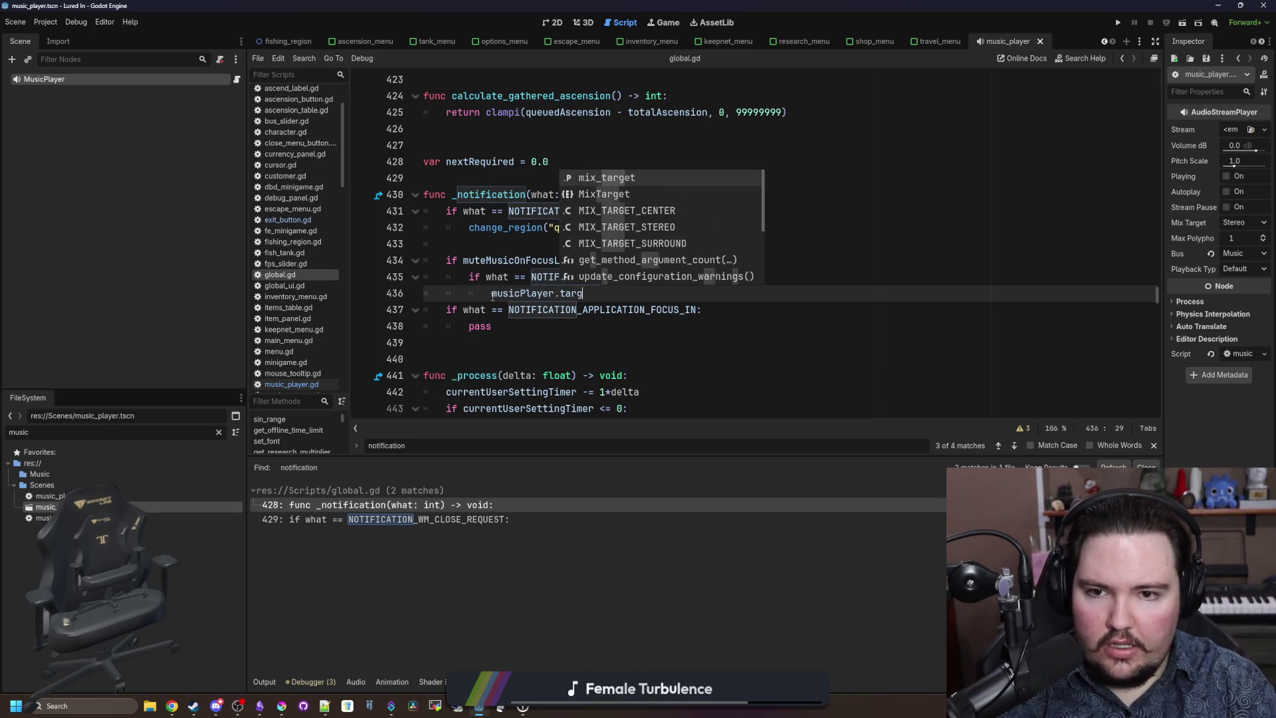
text(0.0)
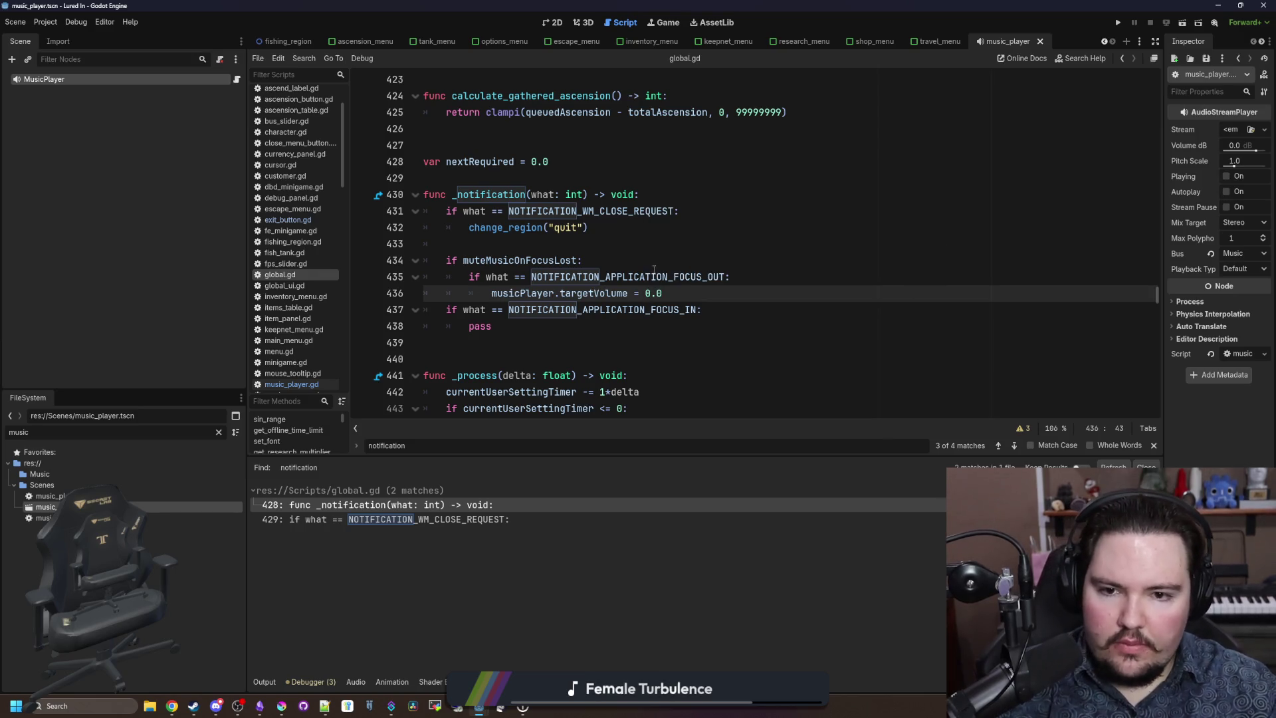
drag(663, 293, 481, 295)
double_click(479, 326)
text(musicPlayer.targetVolume = 0.0)
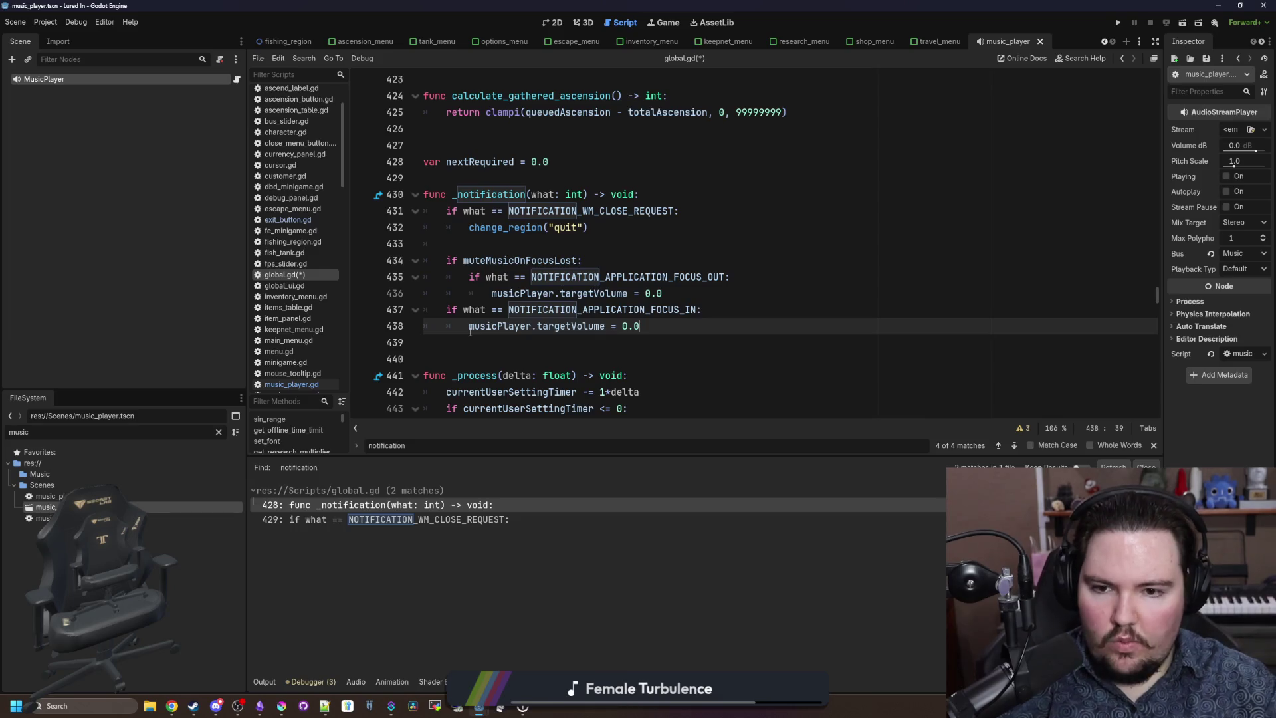
key(Down)
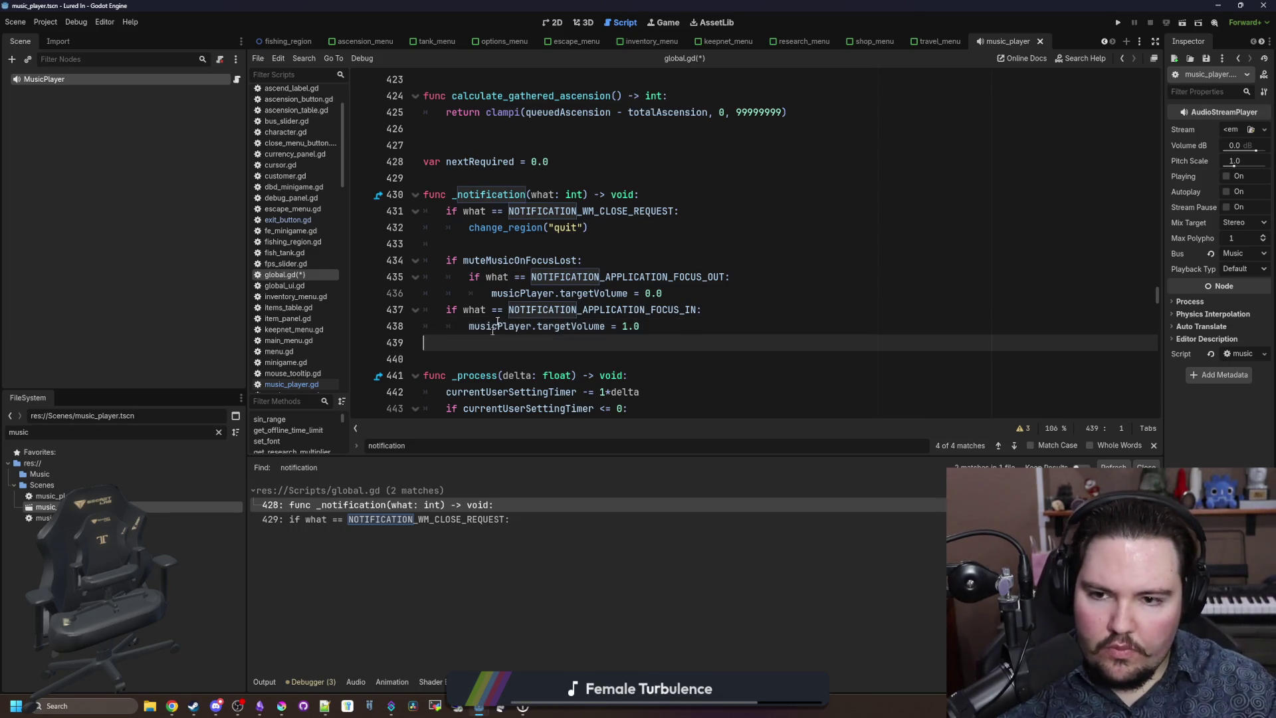
Step: Check the musicPlayer declaration and AudioStreamPlayer docs, then save global.gd
ctrl+click(525, 293)
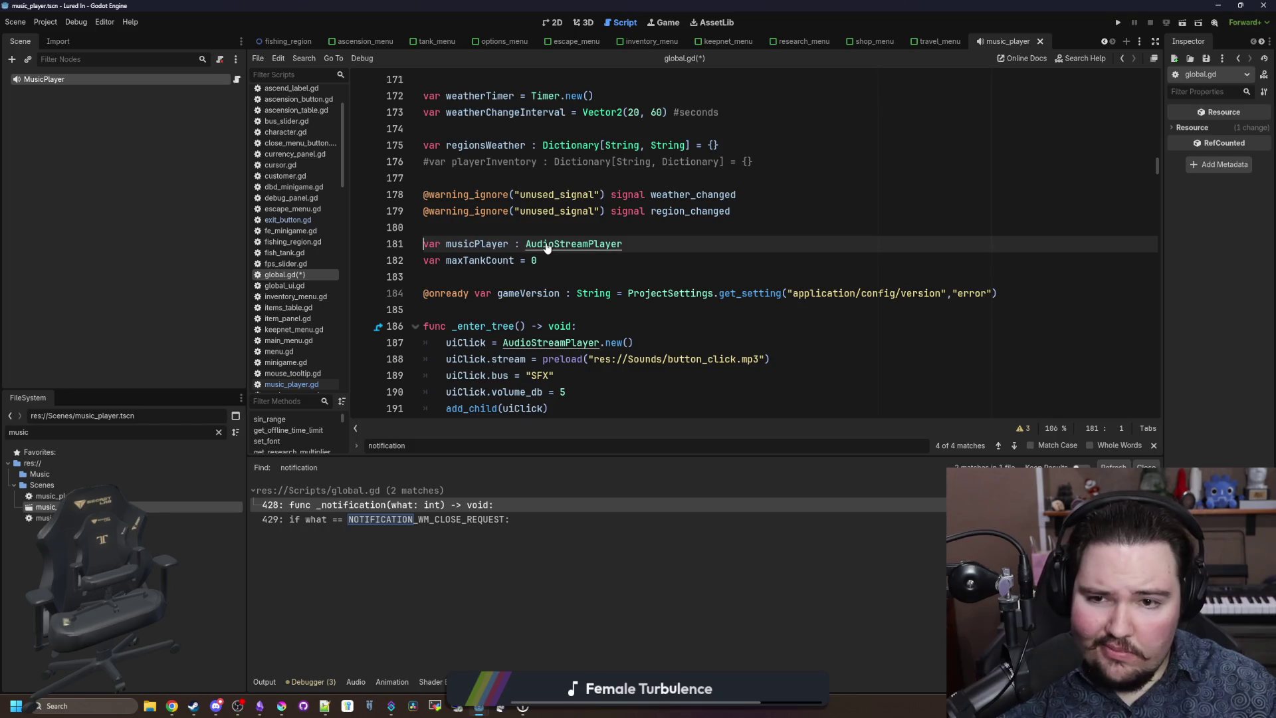
ctrl+click(547, 244)
click(1122, 59)
key(Up)
key(ctrl+s)
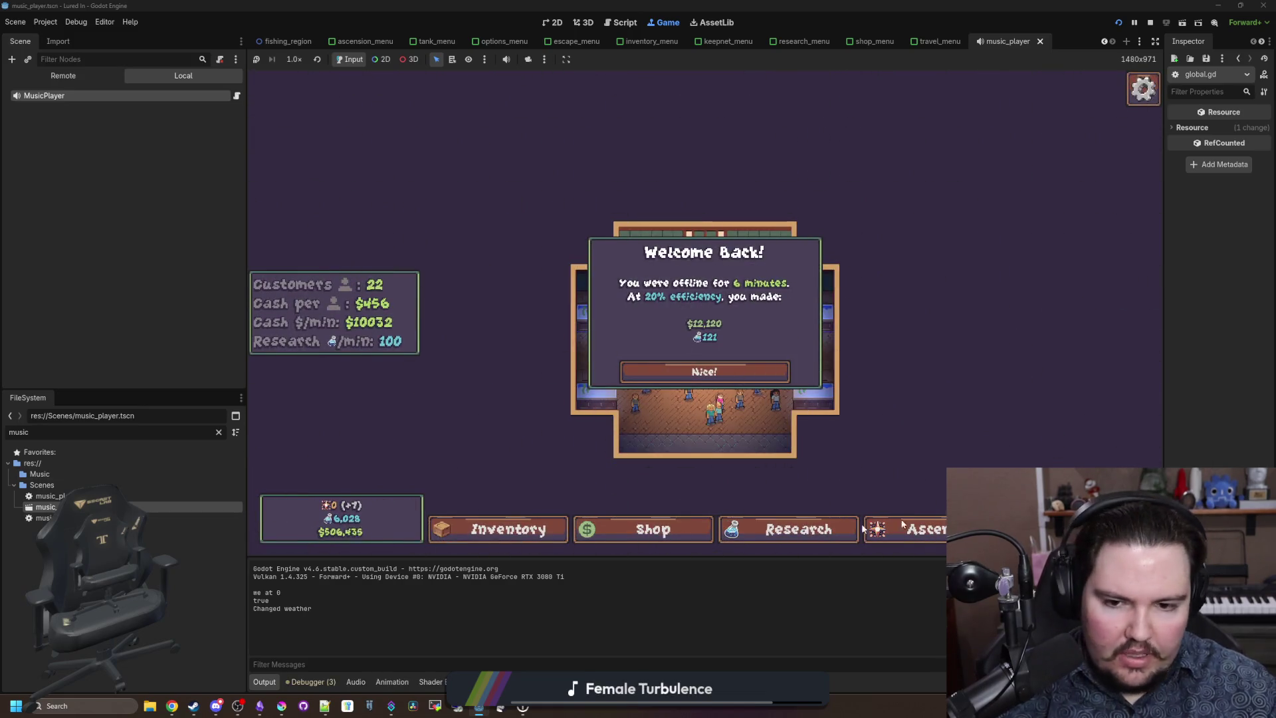
Step: Run the game, set Music Volume to 41 under Options > Audio, then reopen music_player.gd
key(F1)
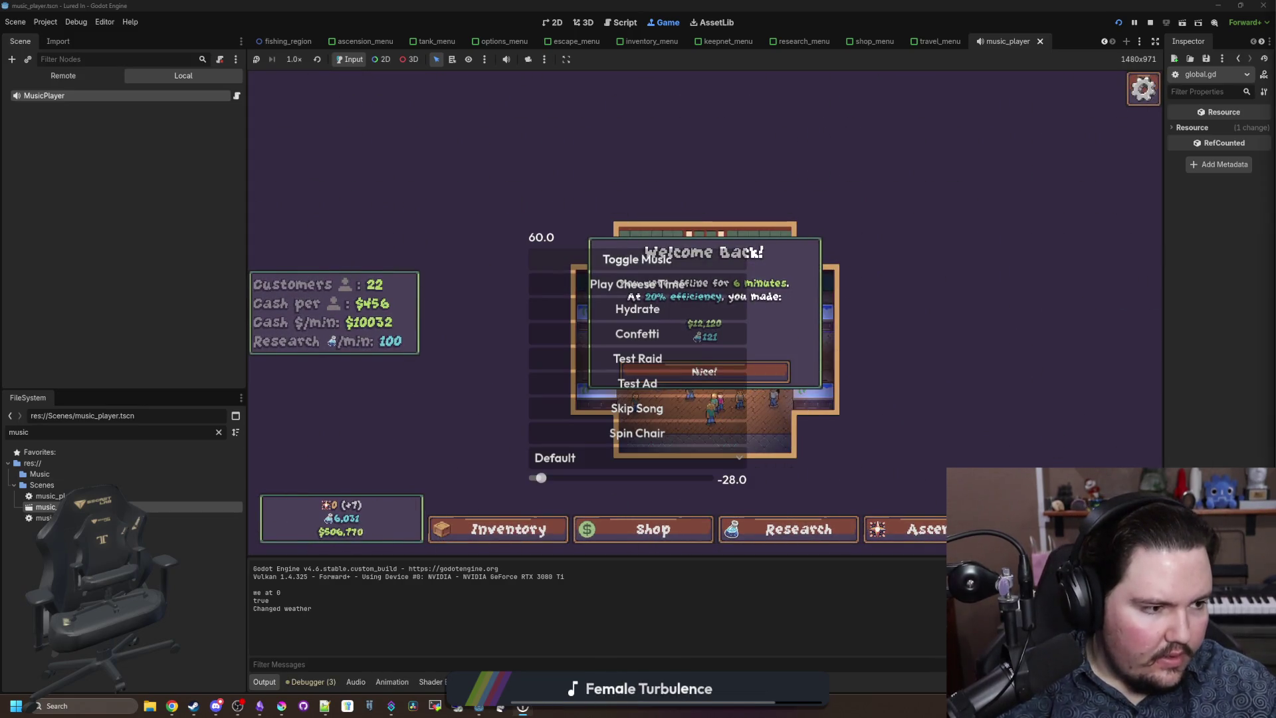
key(Escape)
key(Escape)
key(Escape)
click(744, 315)
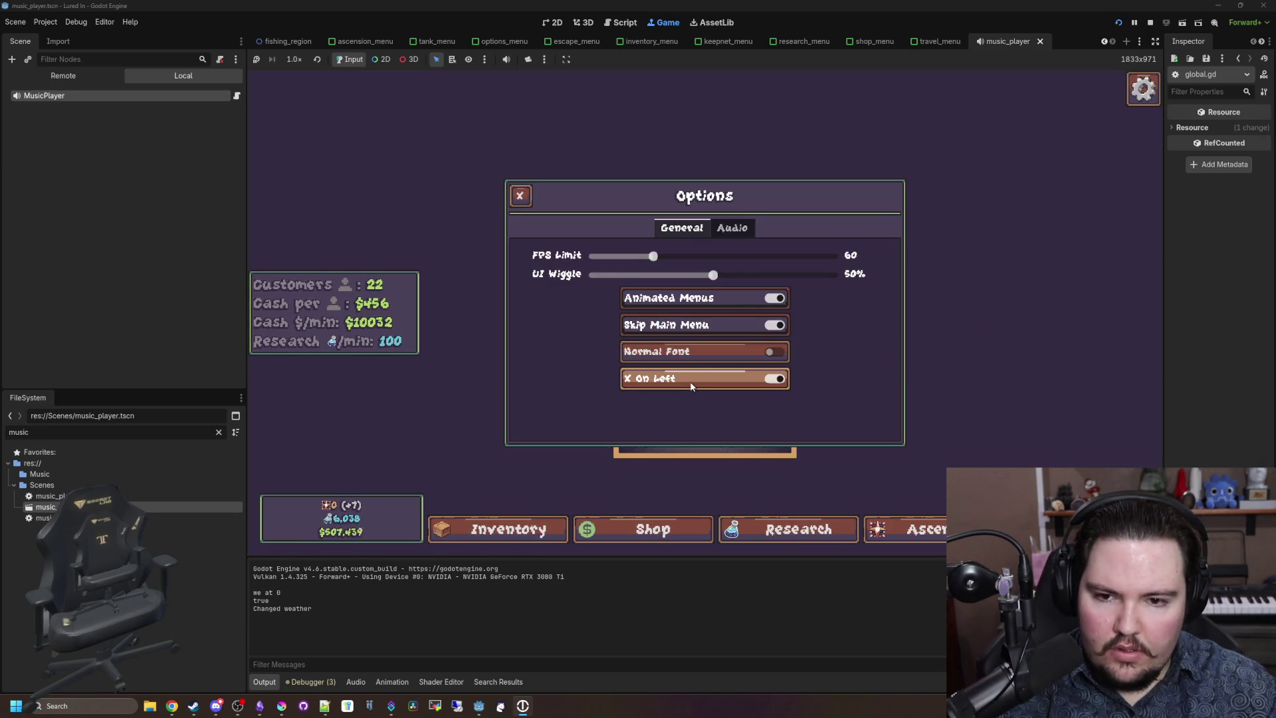
click(731, 227)
drag(632, 292, 710, 293)
key(Escape)
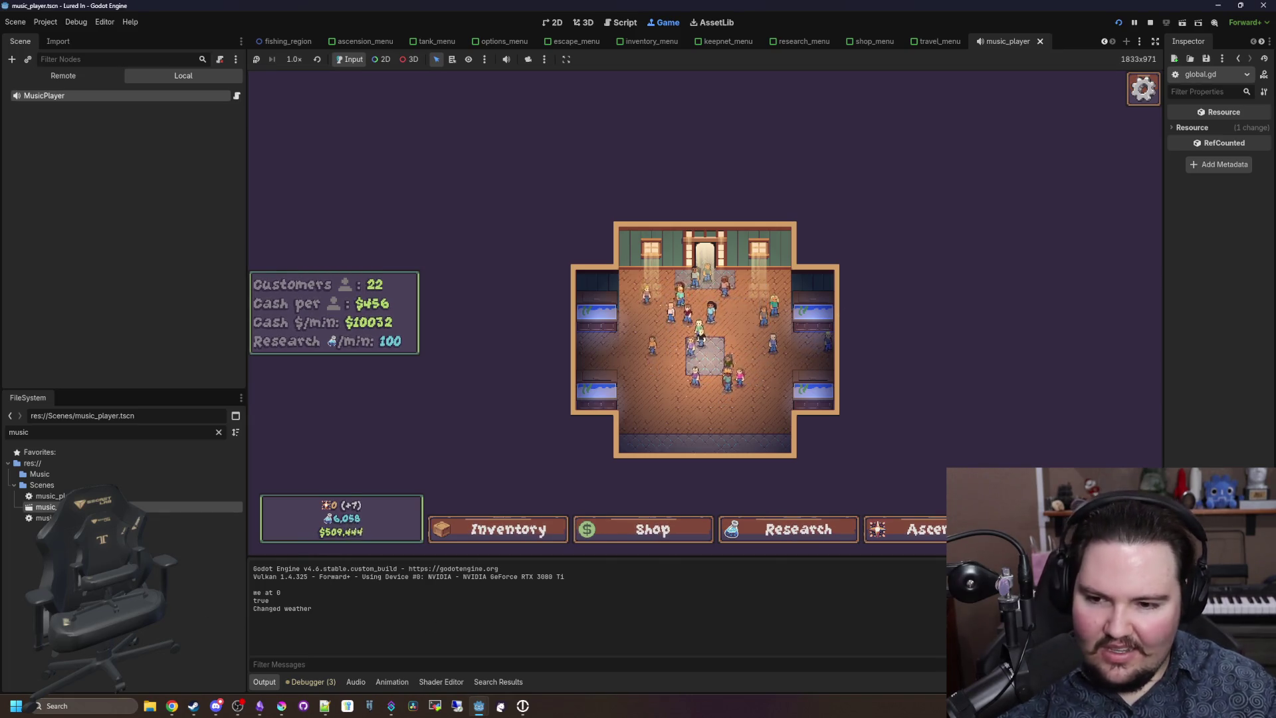
double_click(166, 495)
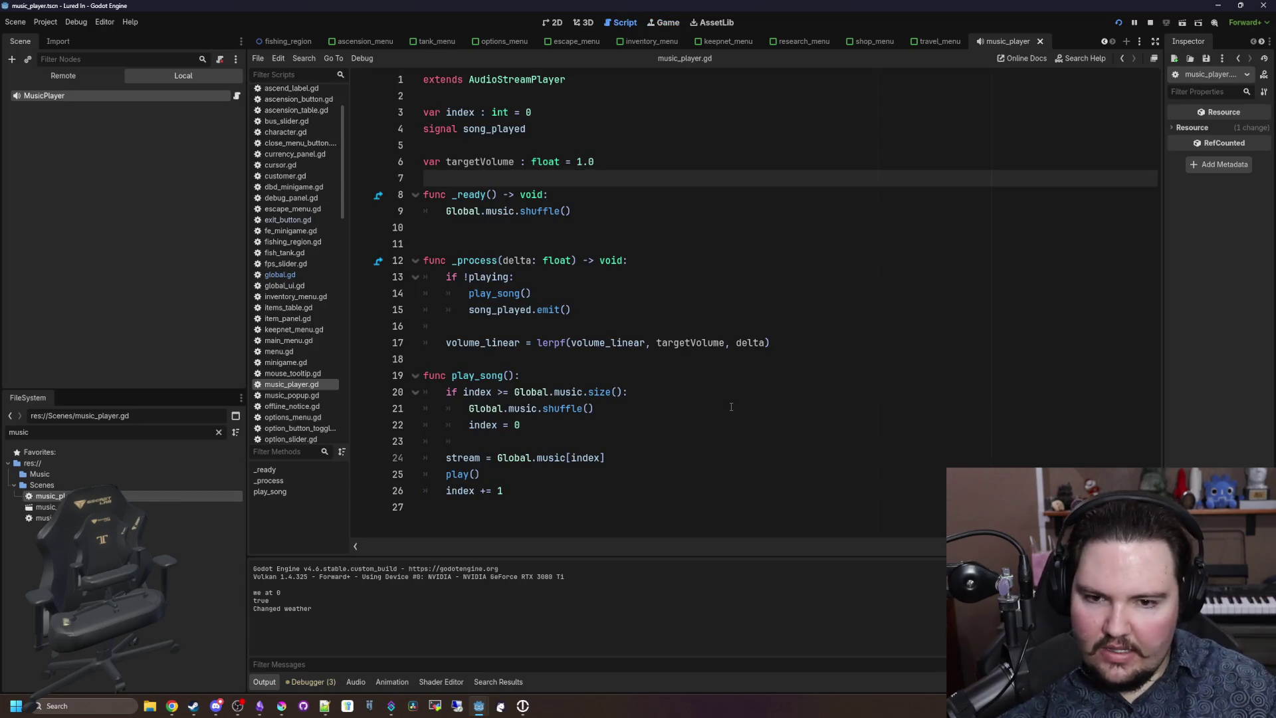
Step: Change the lerp weight on line 17 to 5*delta, watch the running game, then stop it
click(736, 343)
text(5*)
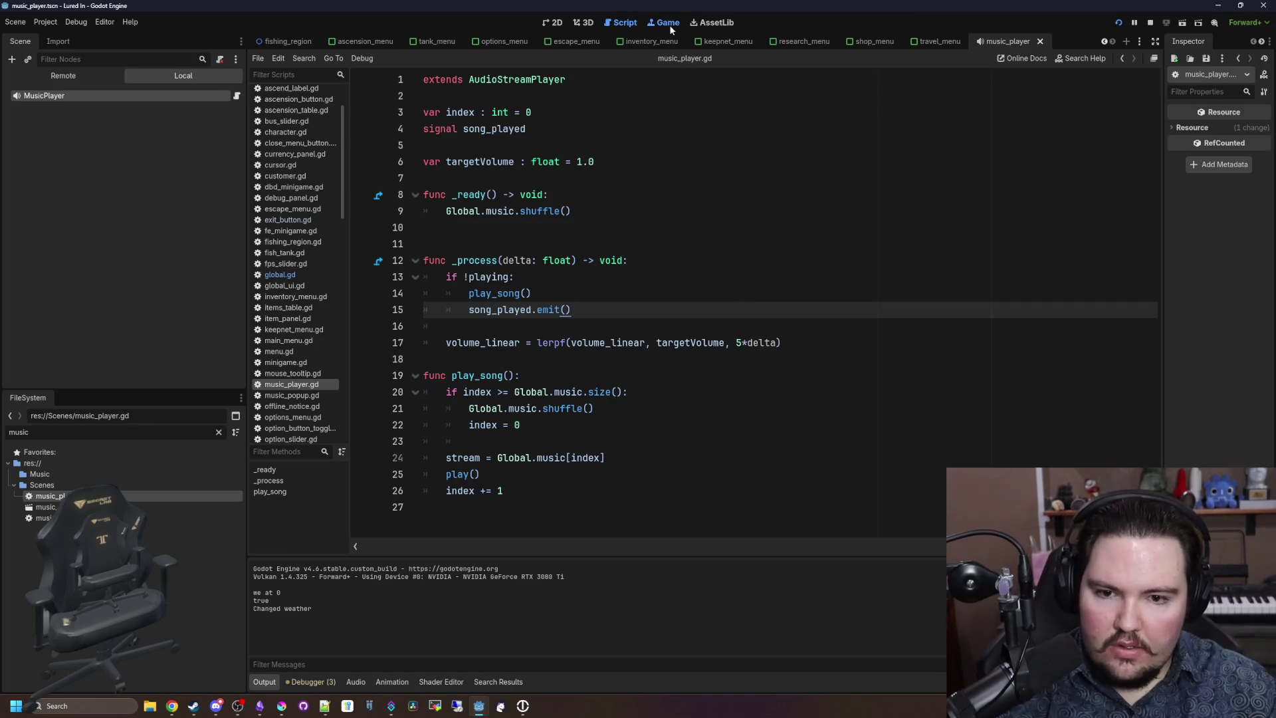
click(669, 25)
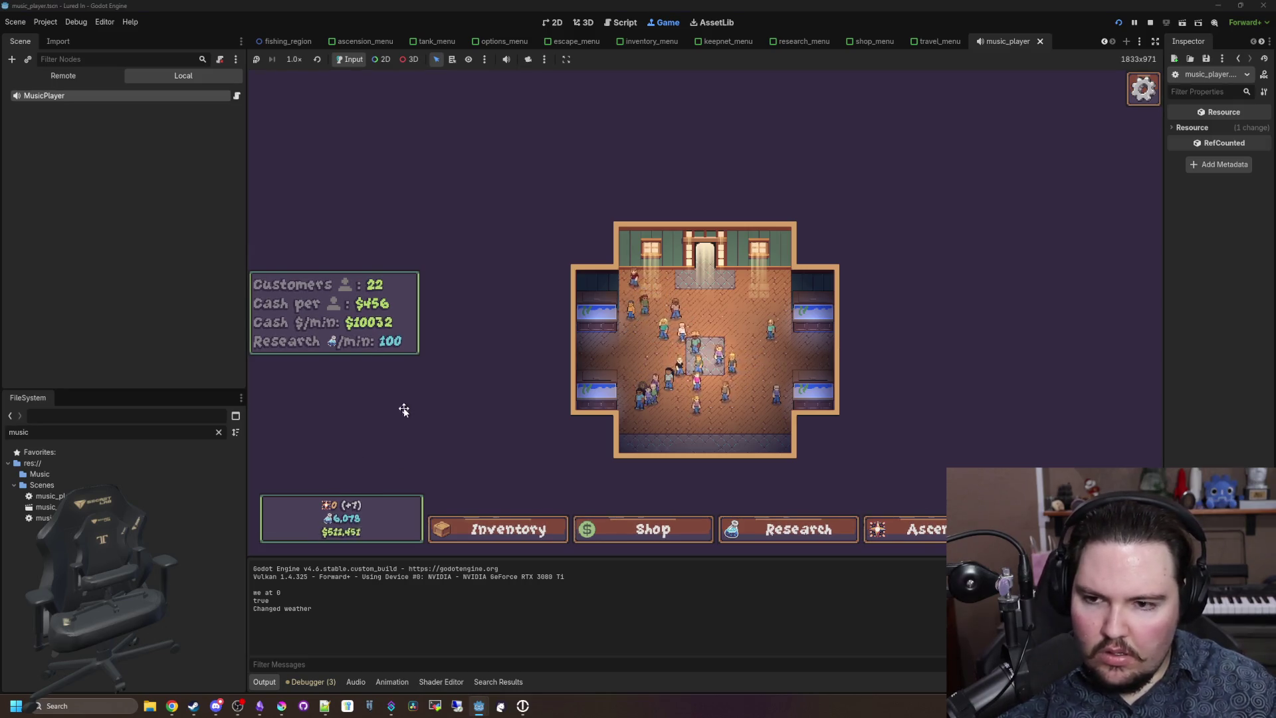
scroll(828, 425, up, 3)
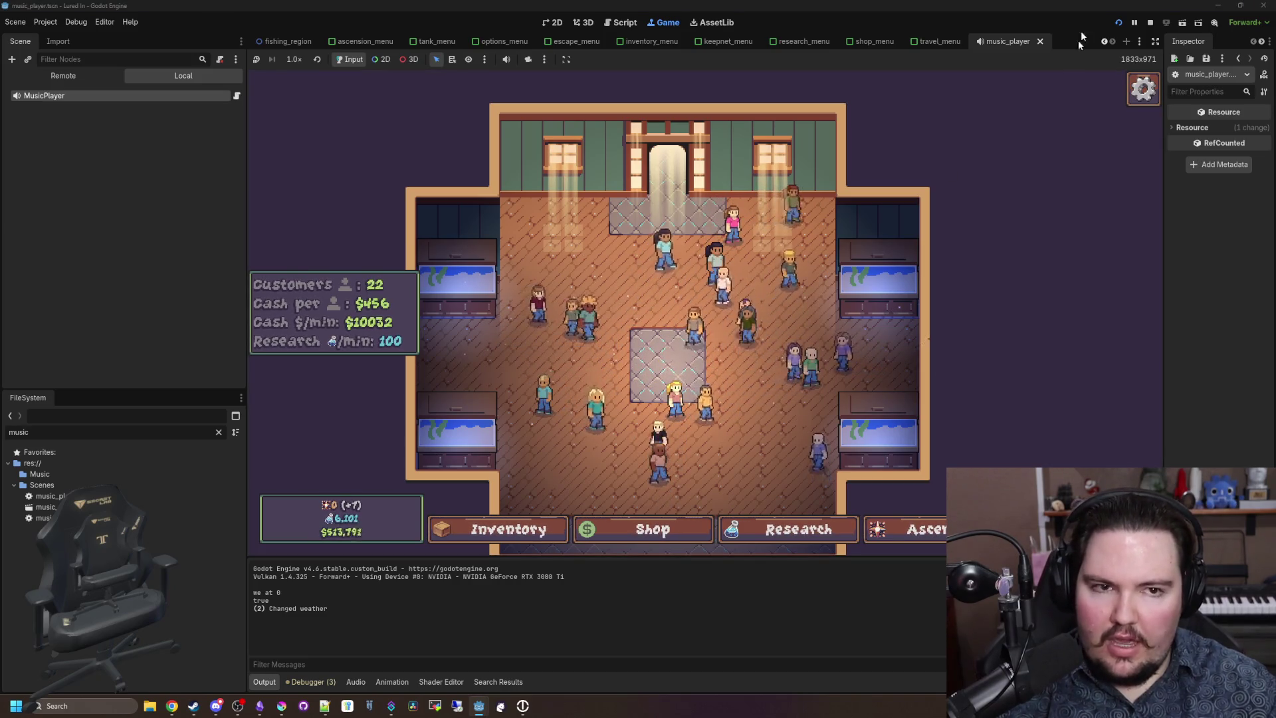
click(1155, 23)
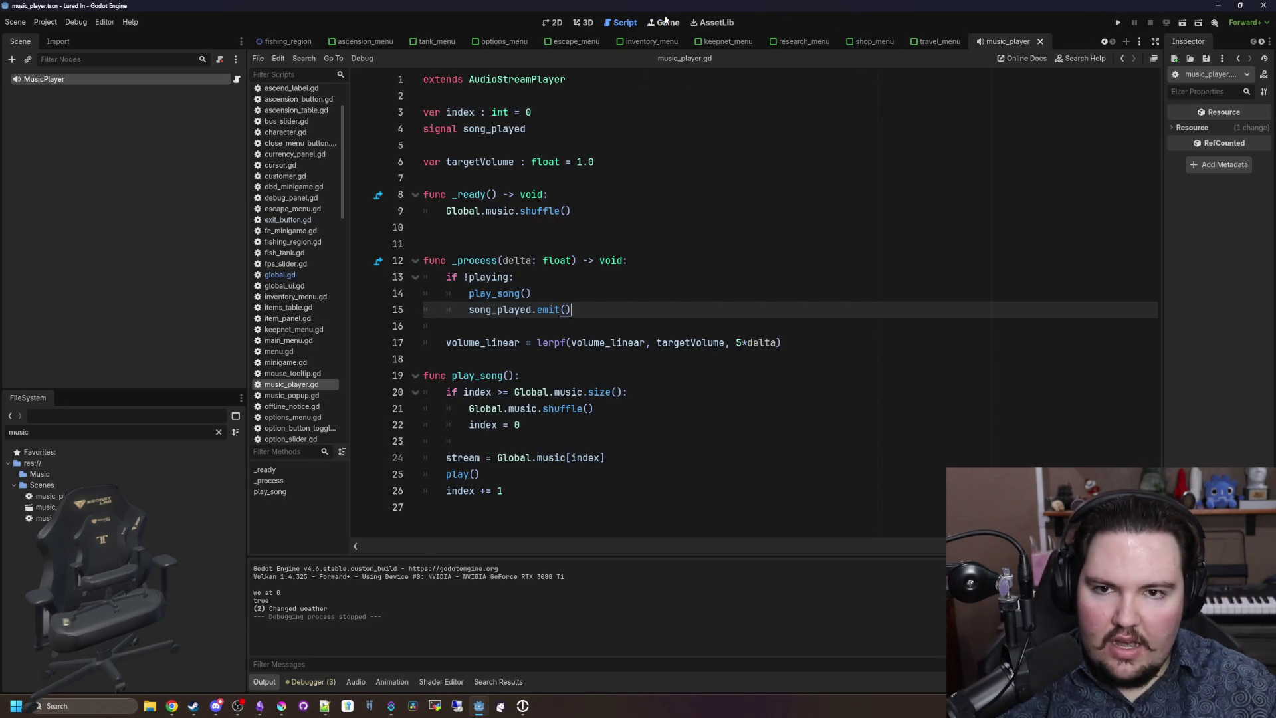
Step: Turn off Embed Game on Next Play and launch the game in its own window
click(545, 59)
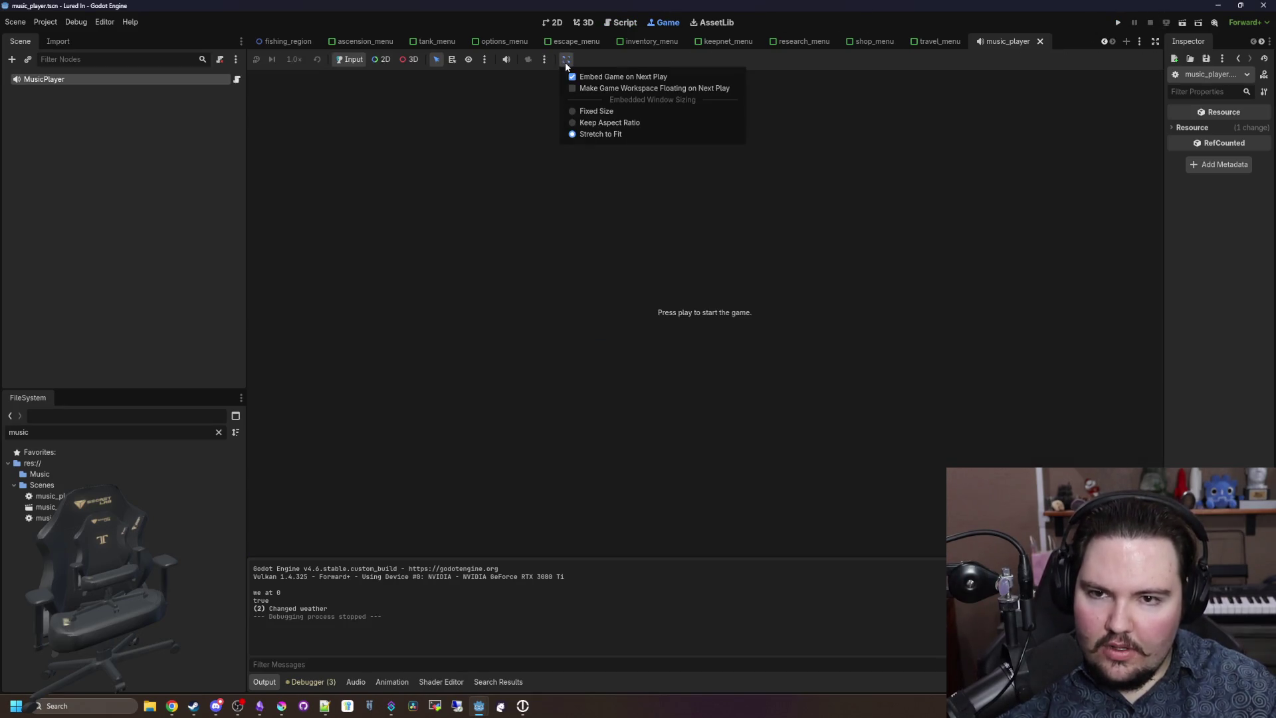
click(615, 75)
click(1113, 25)
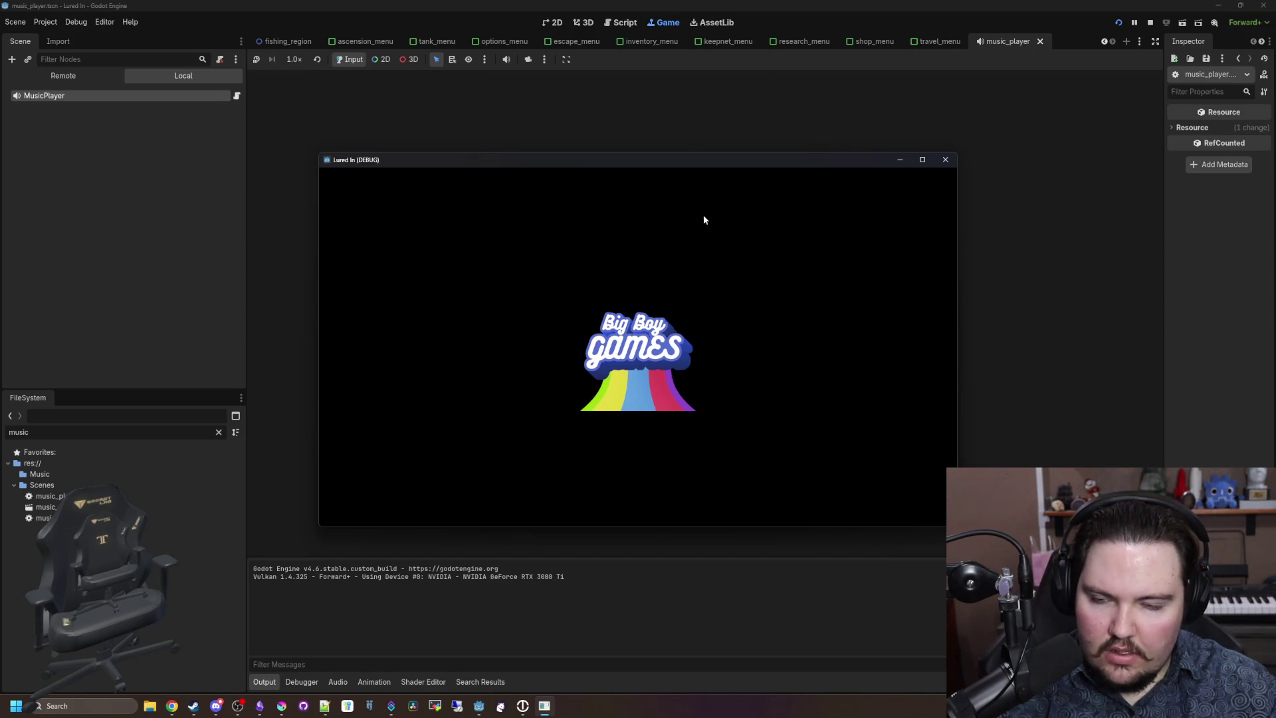
Step: Test focus loss by switching between the game window and the editor, then quit via the Escape menu
drag(837, 157, 856, 134)
click(652, 365)
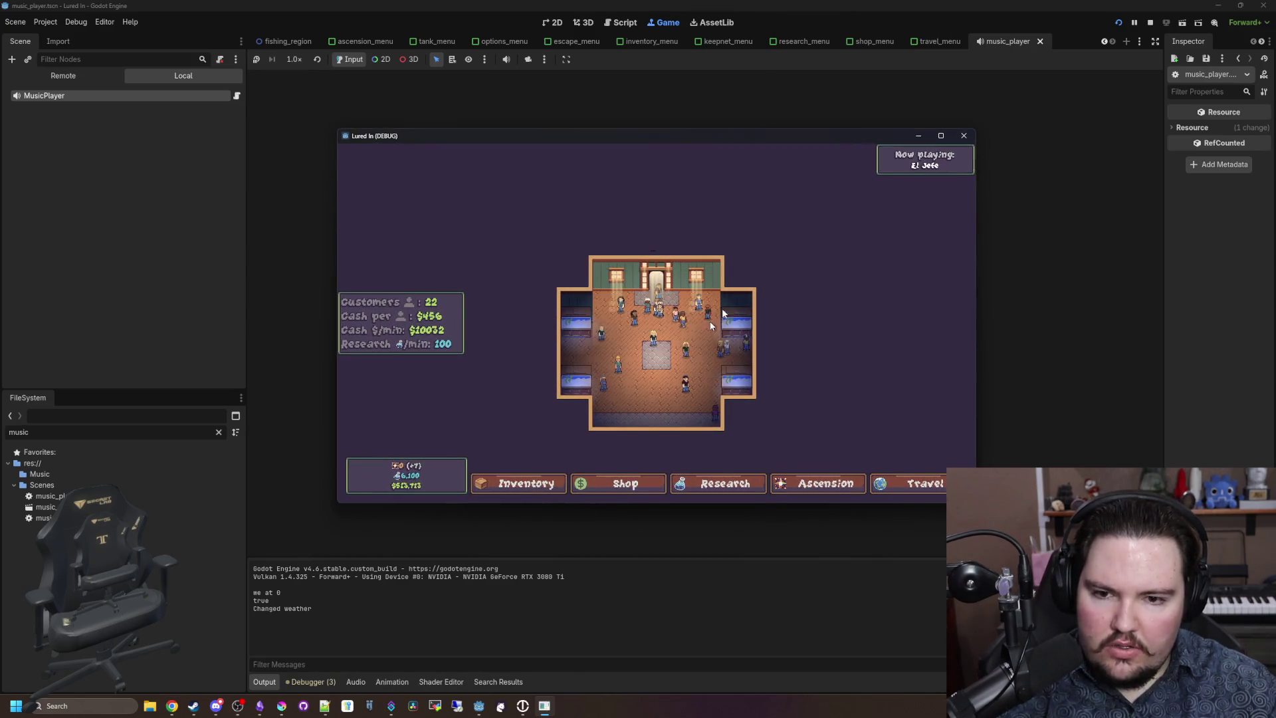
click(944, 631)
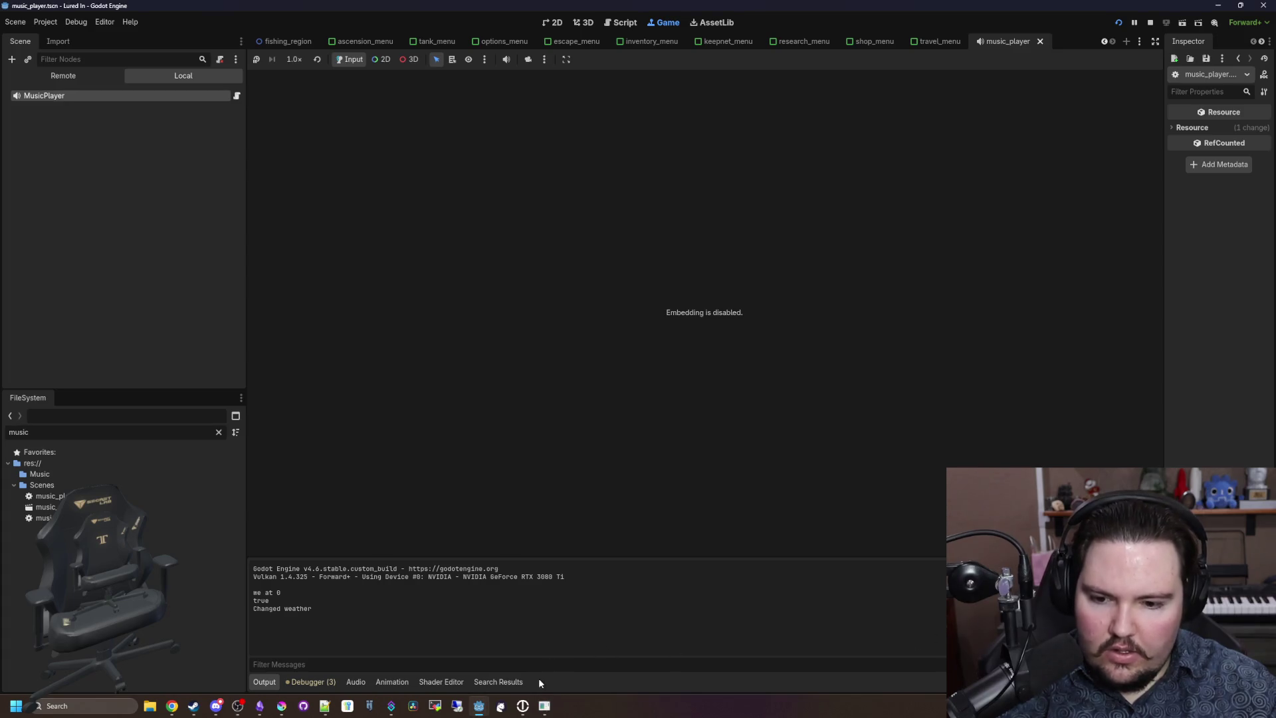
click(548, 707)
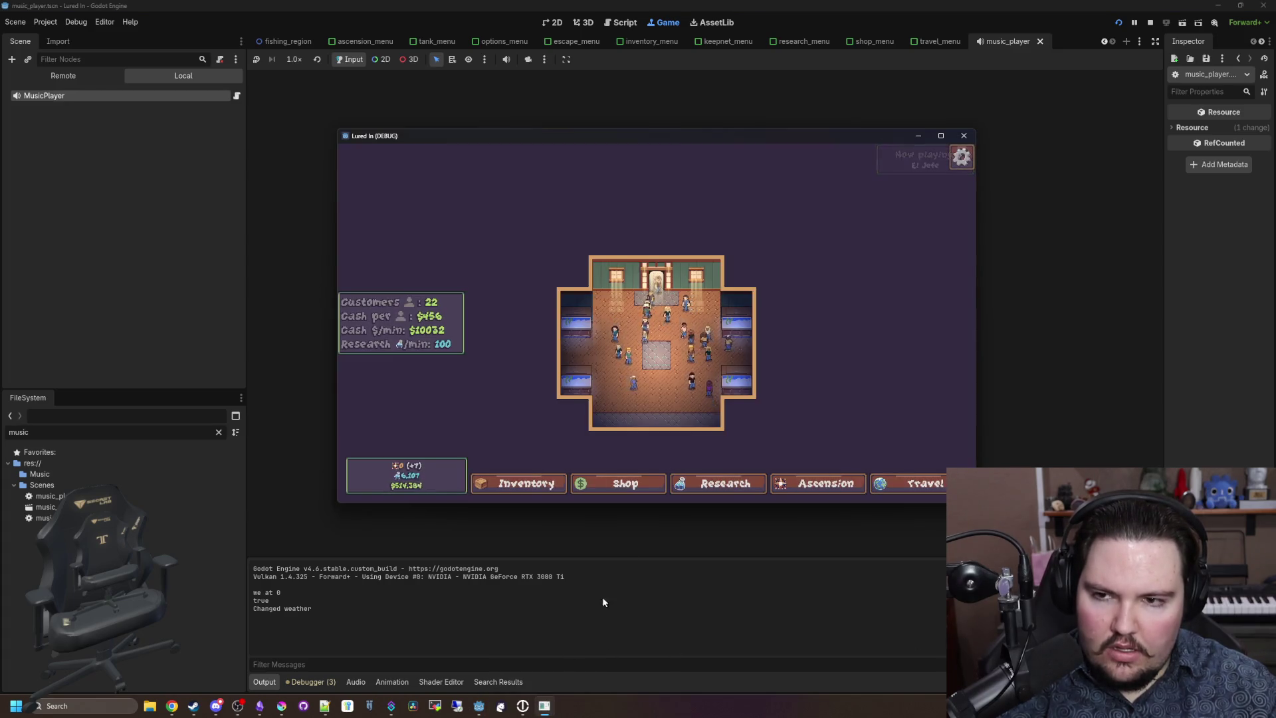
drag(797, 139, 1275, 143)
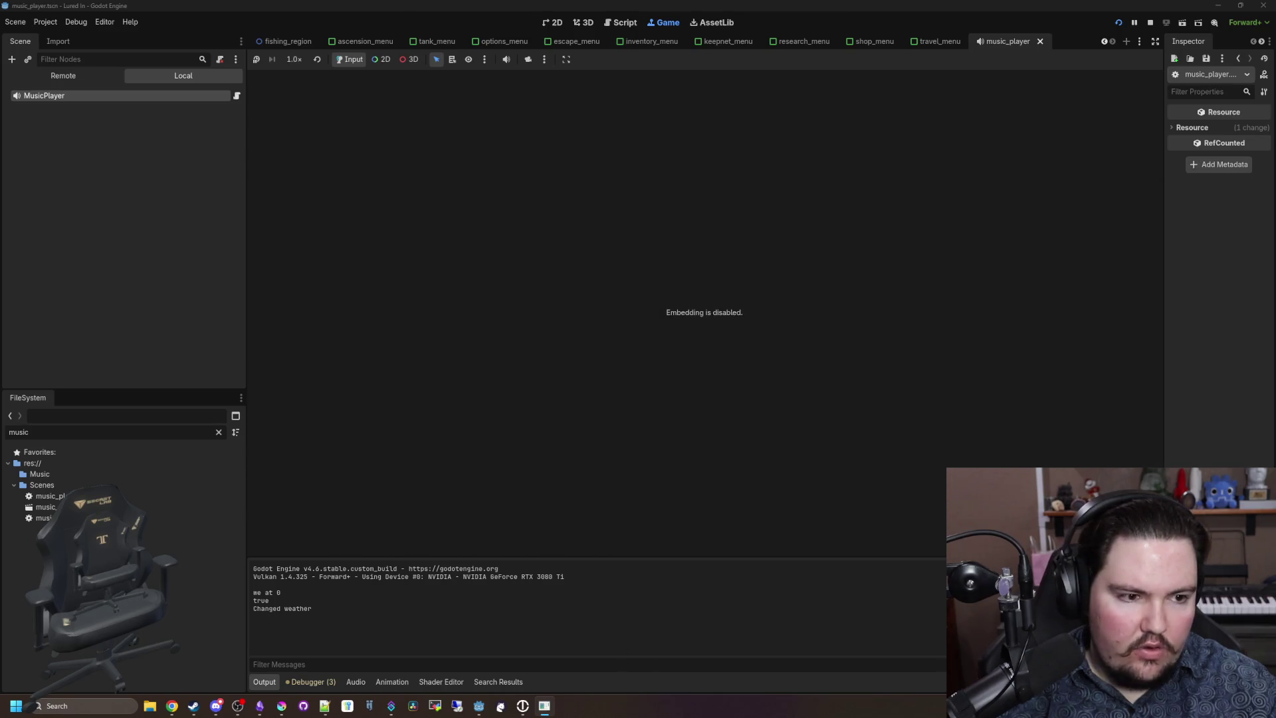
drag(935, 5, 824, 460)
mouse_move(1275, 52)
mouse_down()
mouse_move(558, 52)
mouse_move(569, 52)
mouse_up()
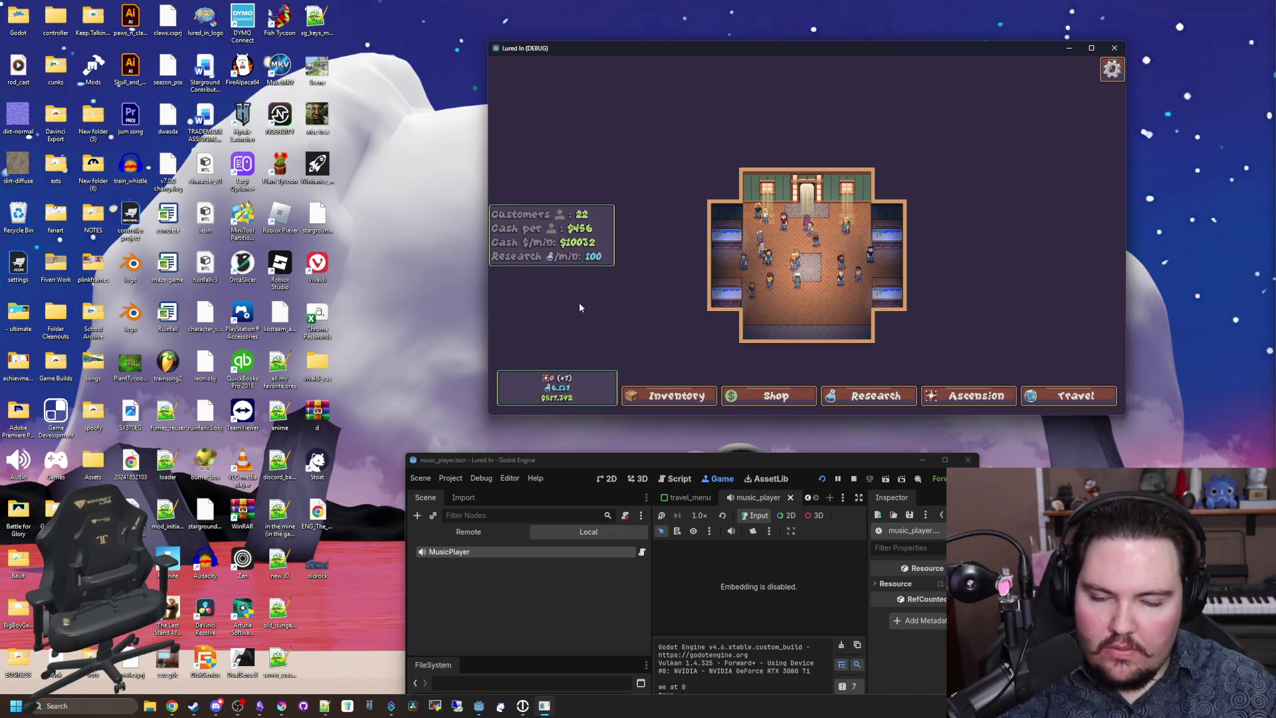
key(Escape)
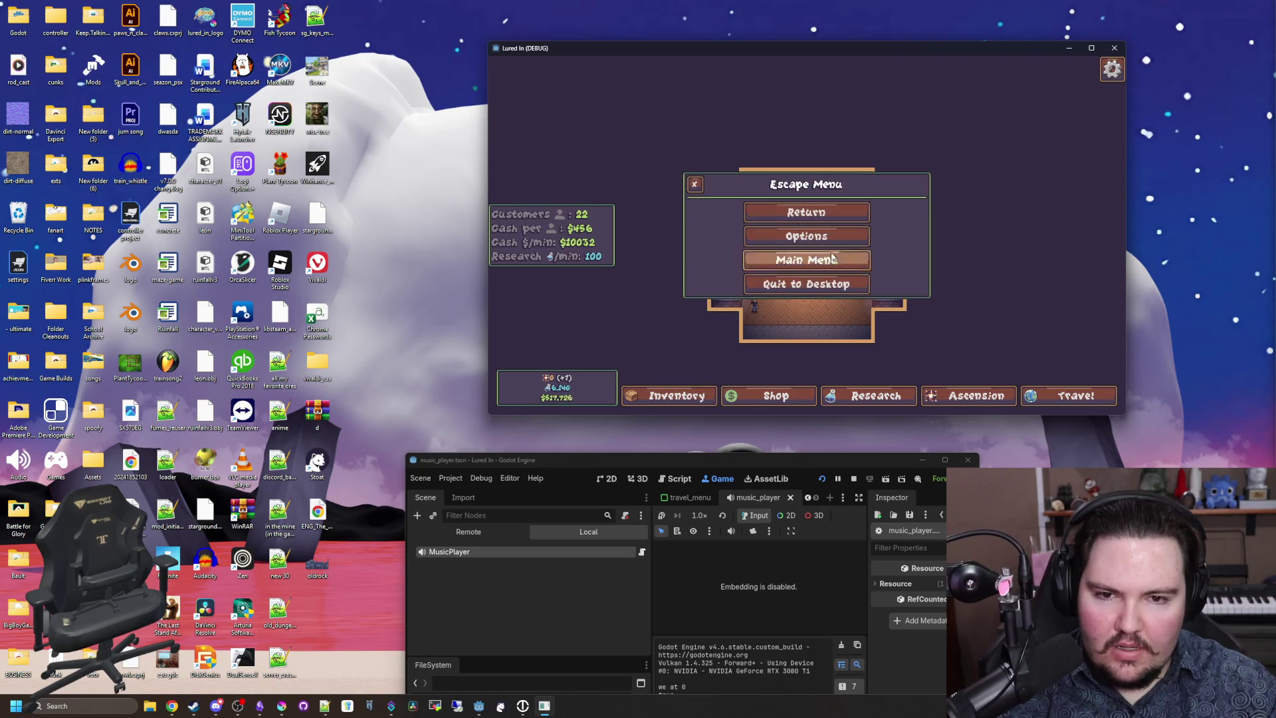
click(1114, 48)
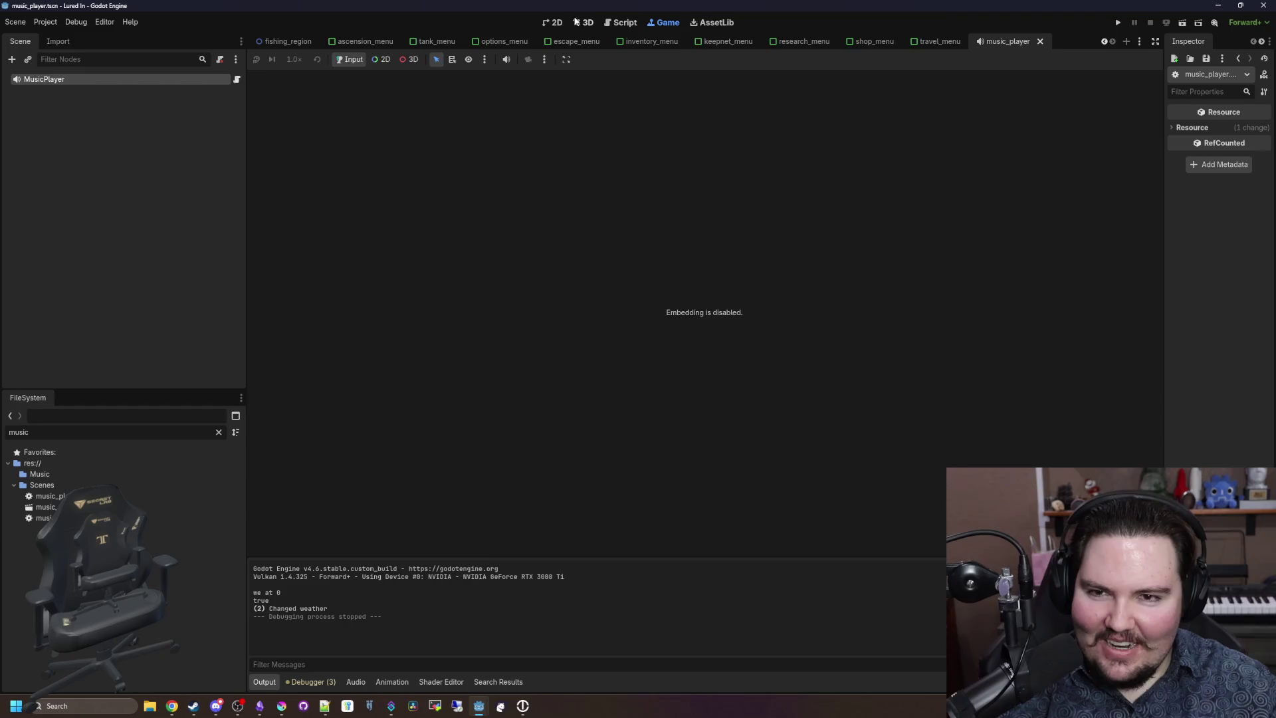
Step: Change the Game view's embed option and open music_player.gd from FileSystem
click(578, 22)
click(665, 24)
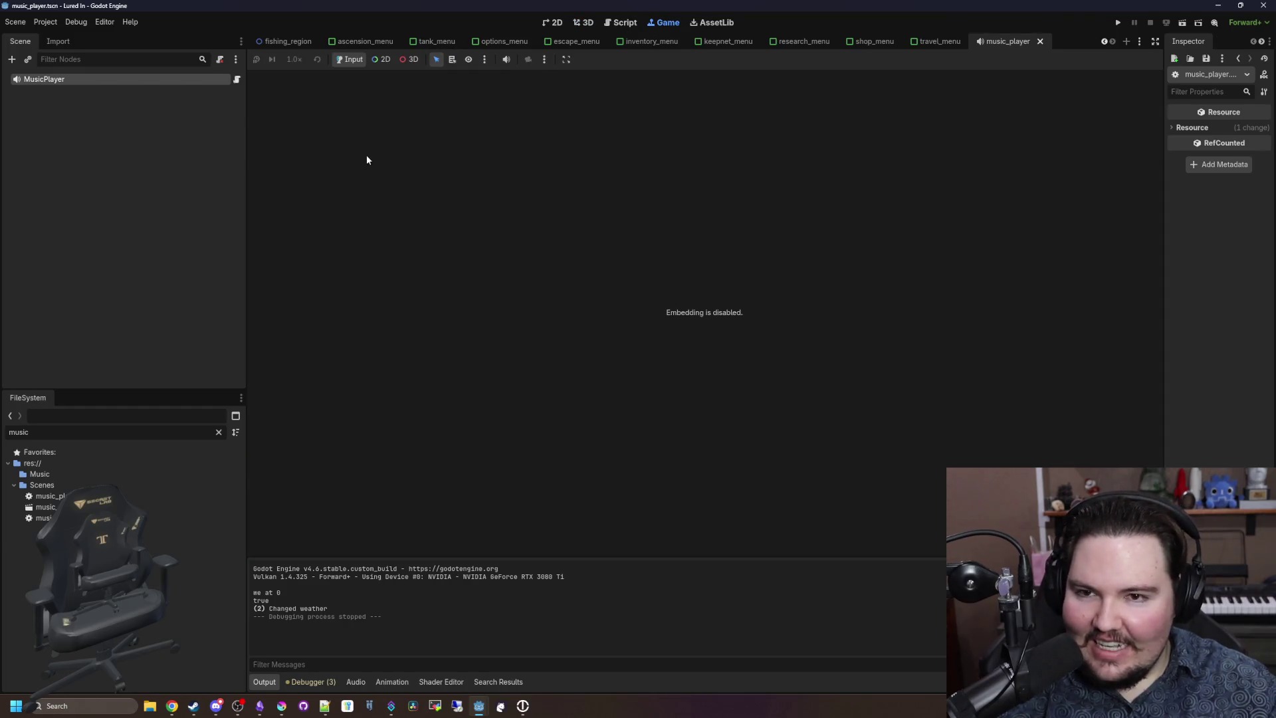
click(567, 59)
click(588, 78)
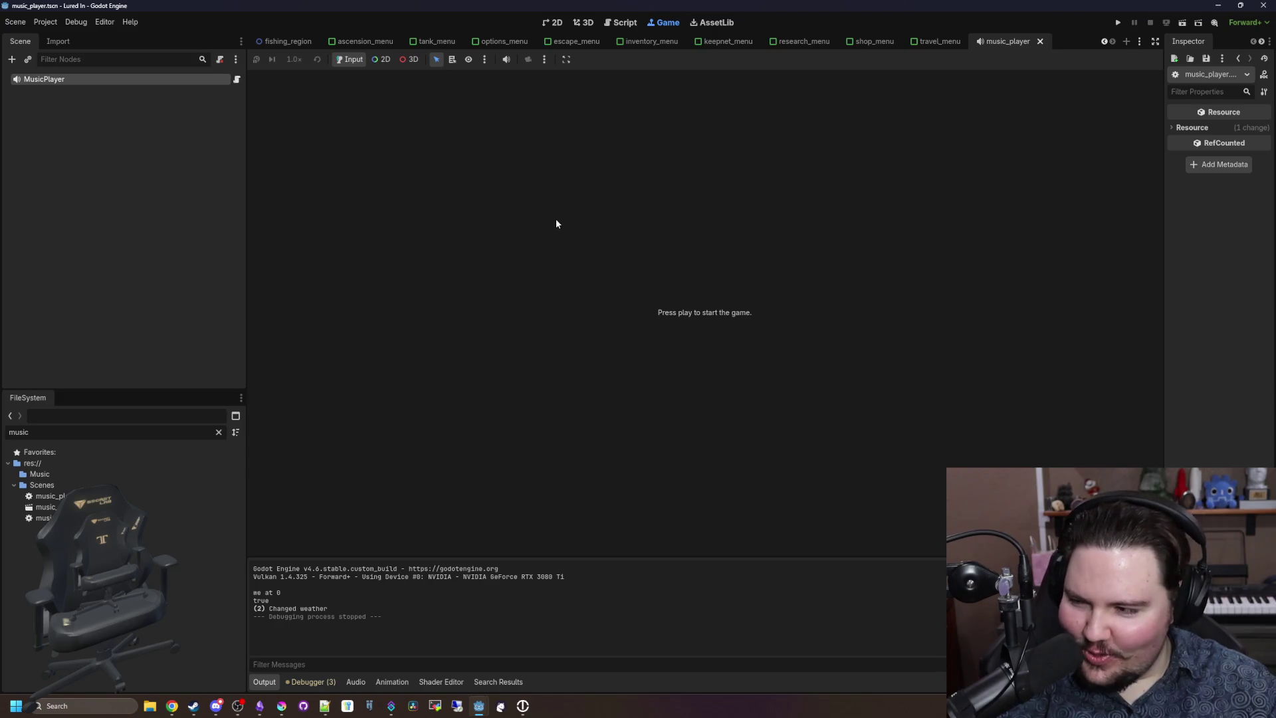
click(197, 265)
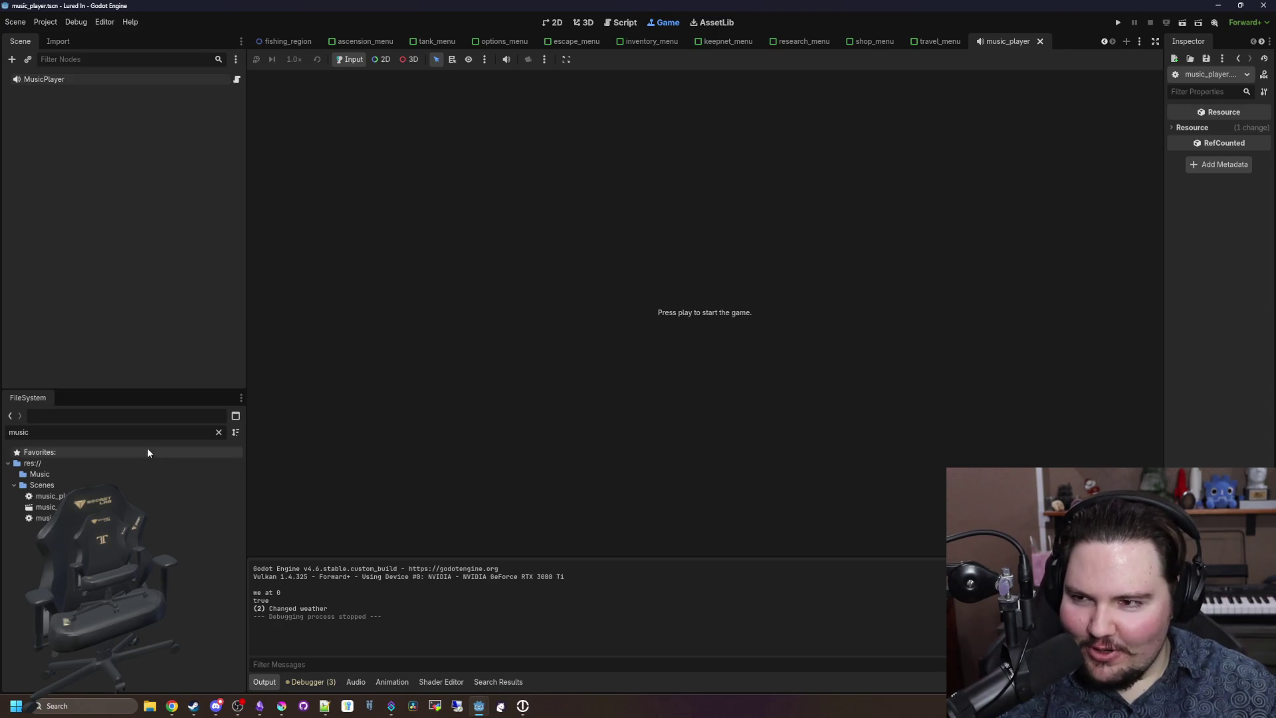
double_click(146, 496)
Step: Add a blank line after line 18 and save music_player.gd
click(589, 326)
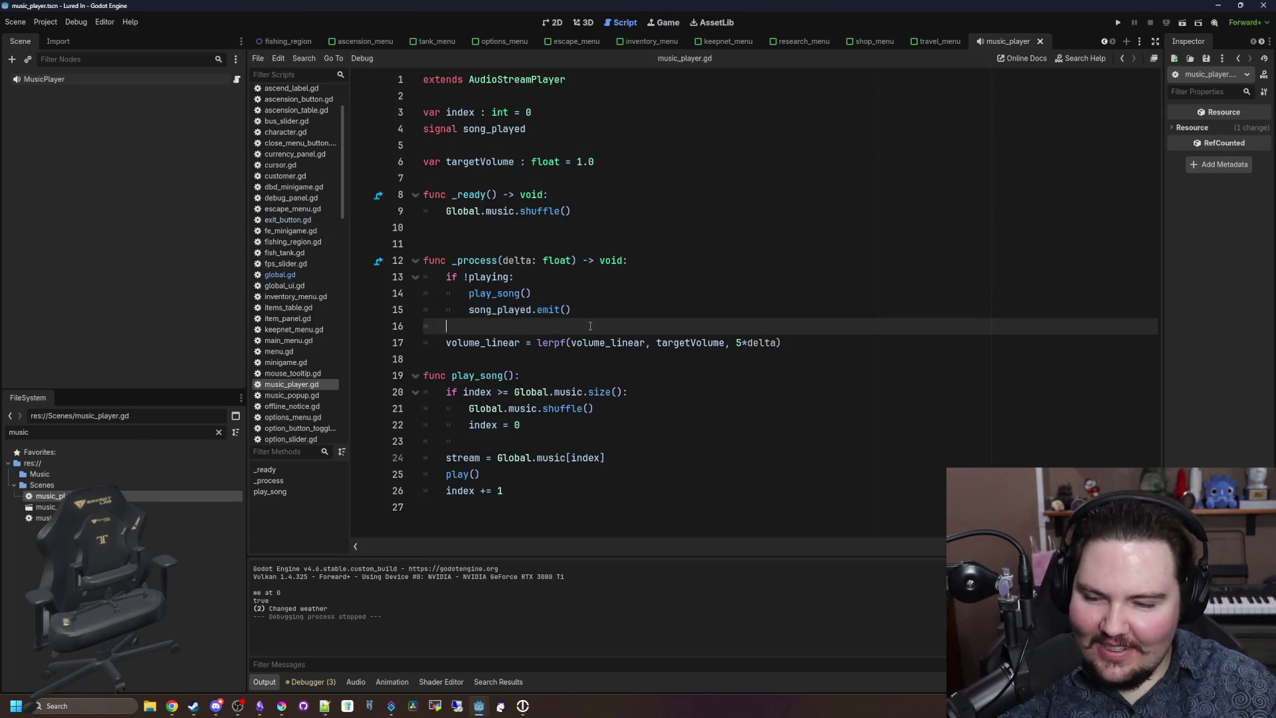
click(486, 358)
key(Return)
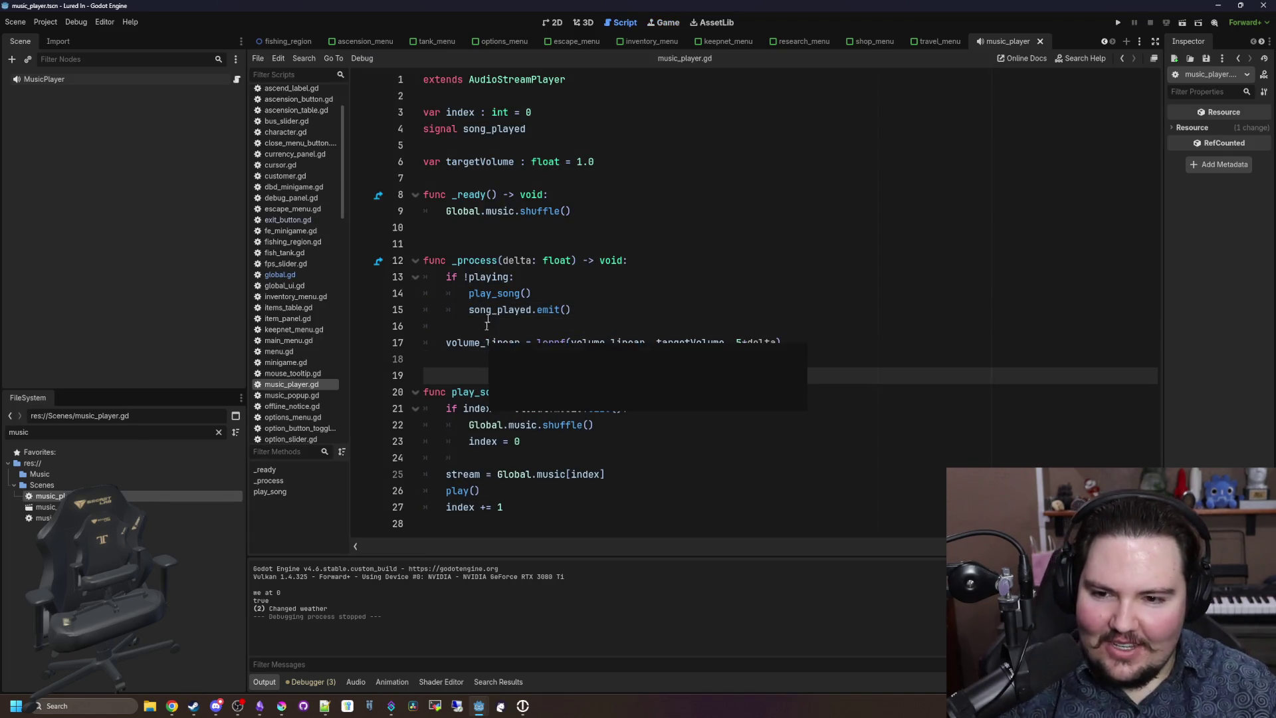
click(482, 224)
key(ctrl+s)
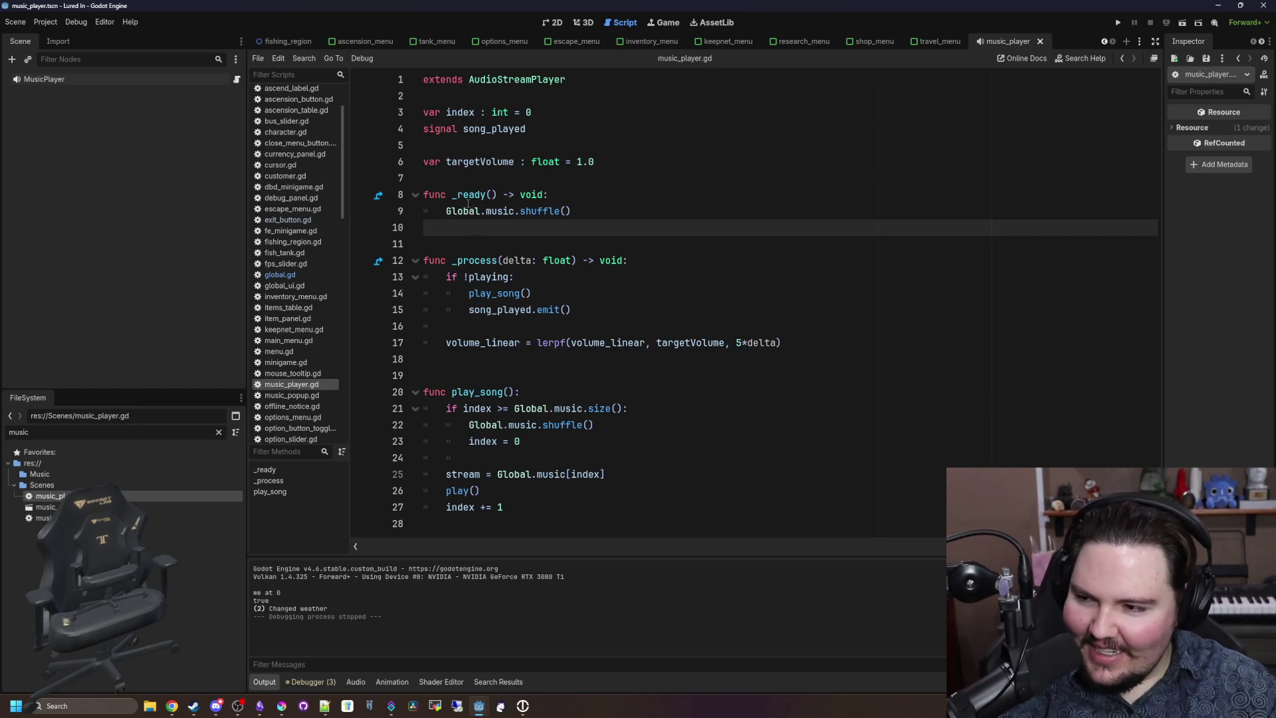
Step: Select and inspect the targetVolume declaration on line 6
click(497, 178)
click(497, 162)
click(498, 145)
double_click(483, 161)
click(483, 145)
double_click(483, 162)
click(485, 145)
double_click(485, 161)
click(485, 145)
double_click(484, 163)
click(502, 148)
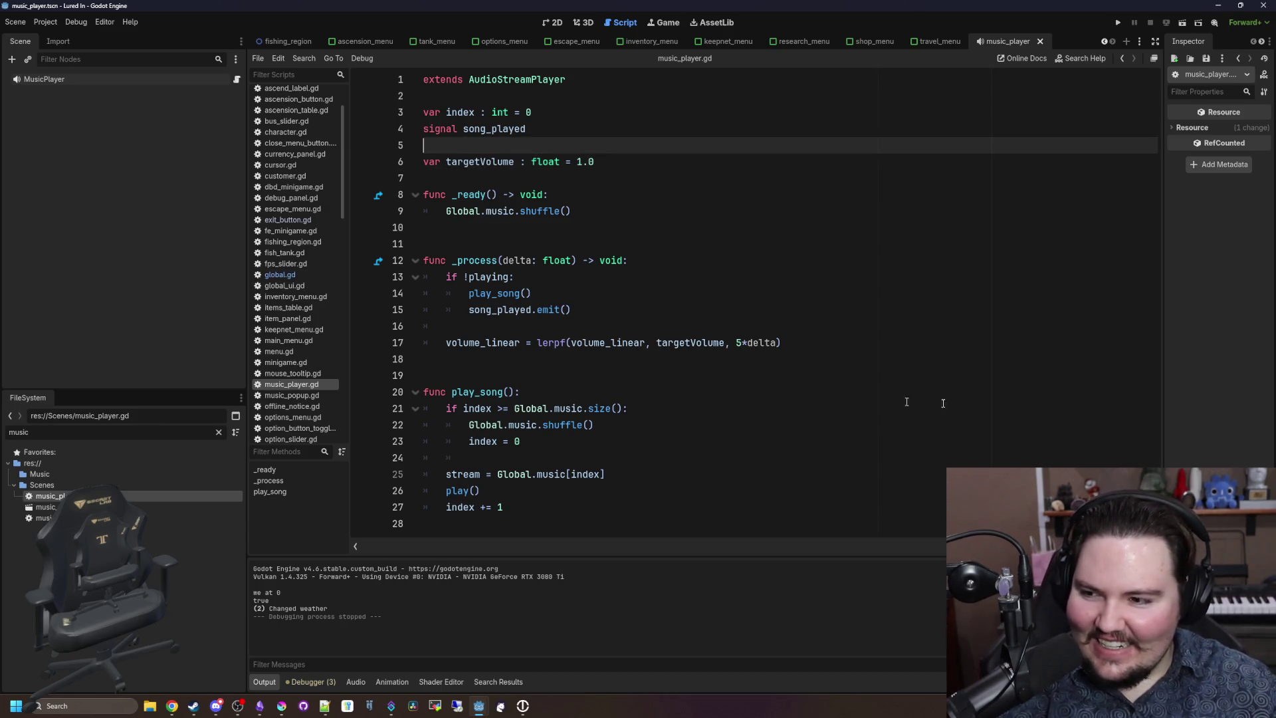
click(715, 229)
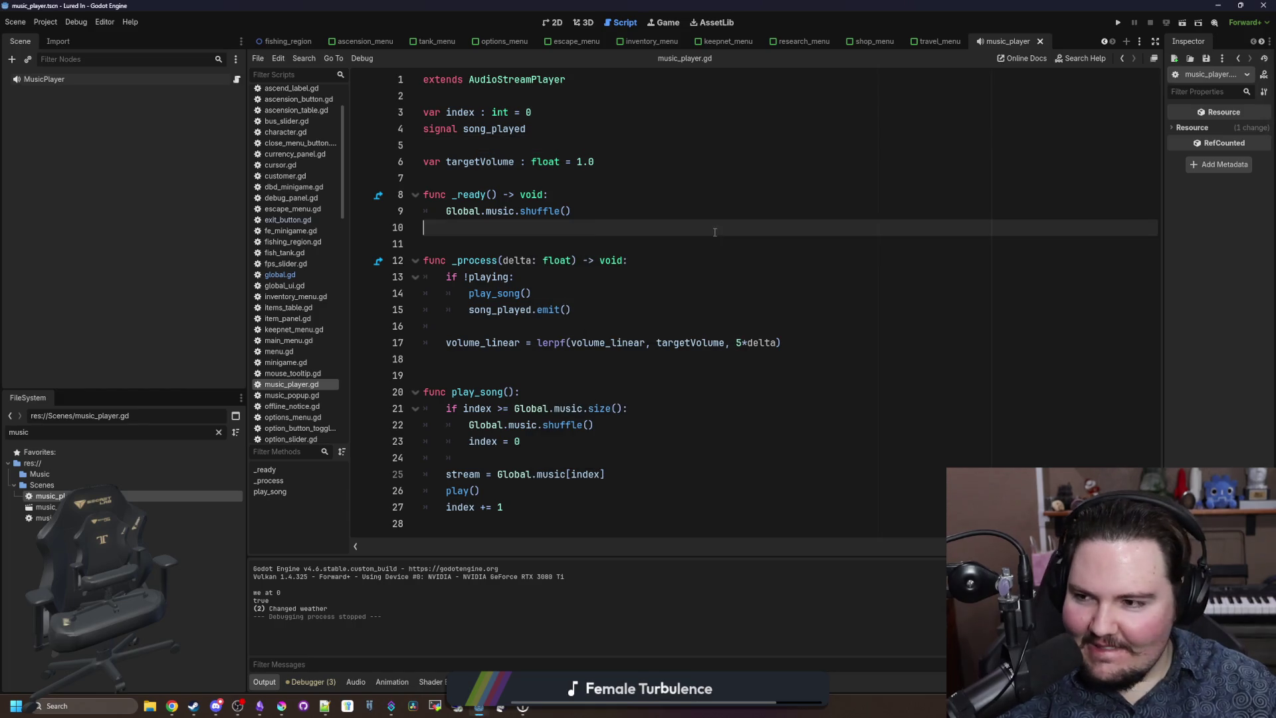
Step: In global.gd, find and select the muteMusicOnFocusLost variable declaration
double_click(480, 162)
click(473, 179)
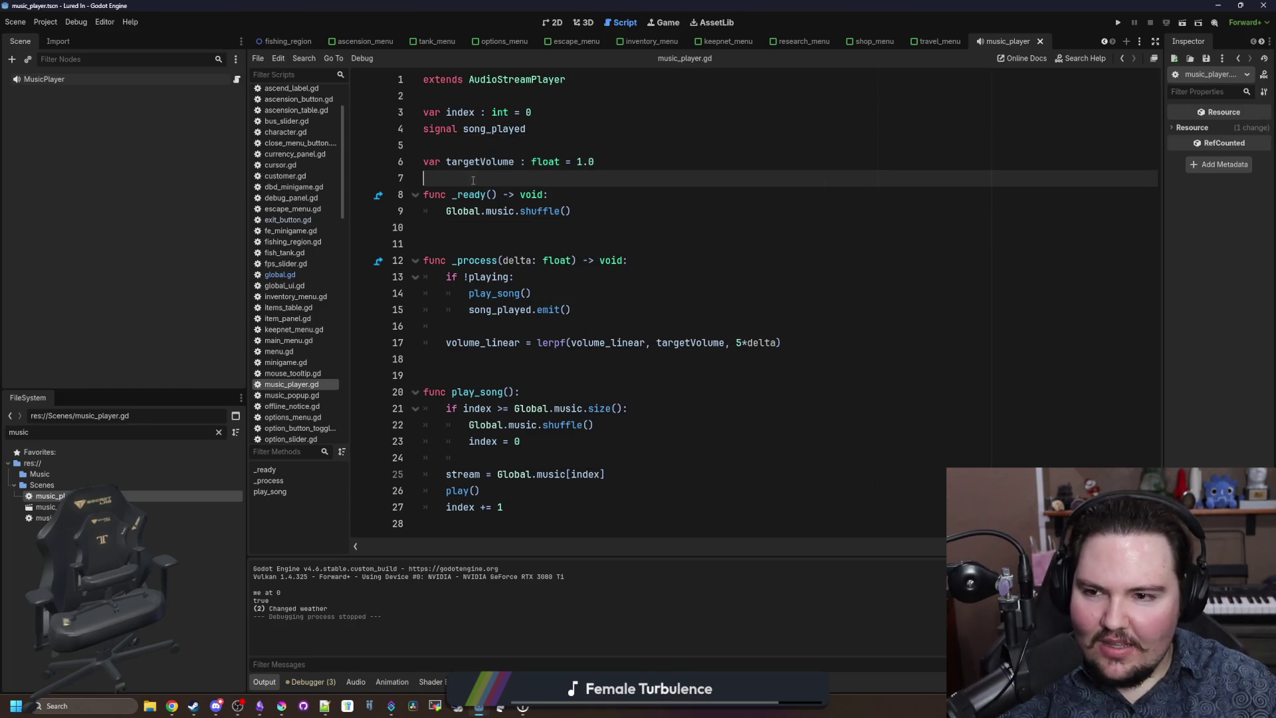
click(306, 274)
scroll(842, 226, up, 8)
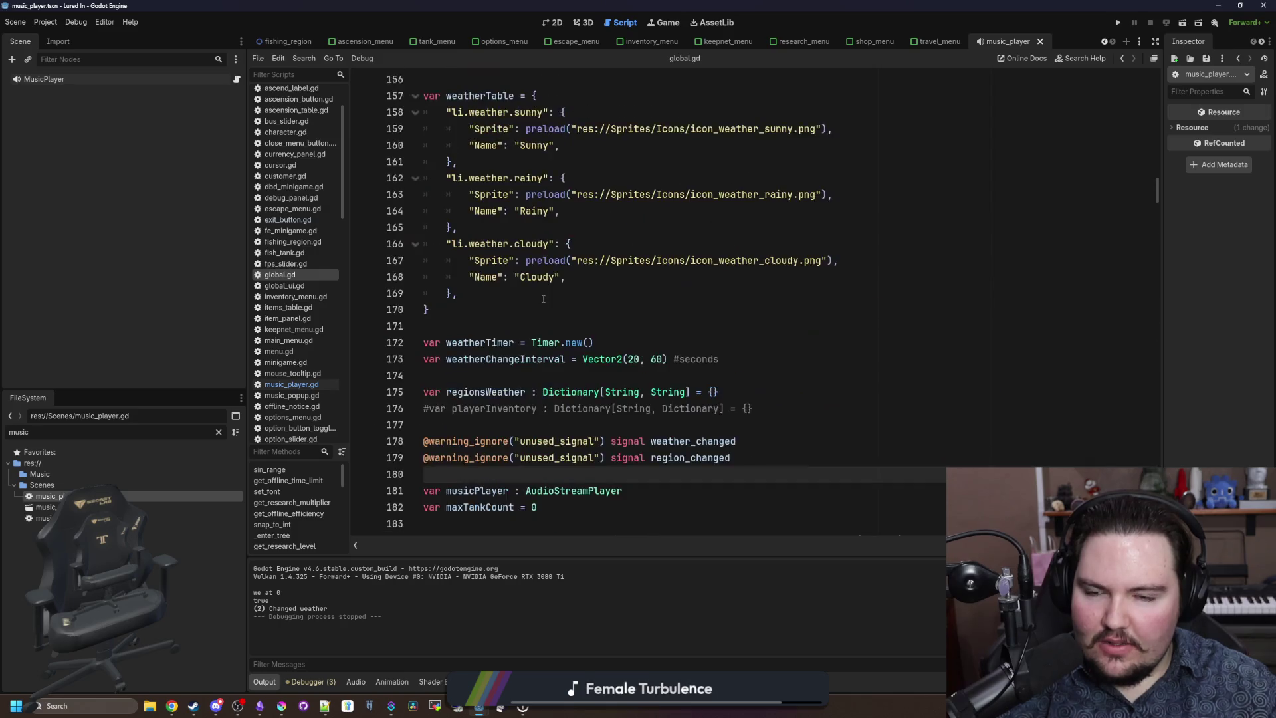
key(ctrl+f)
text(mute)
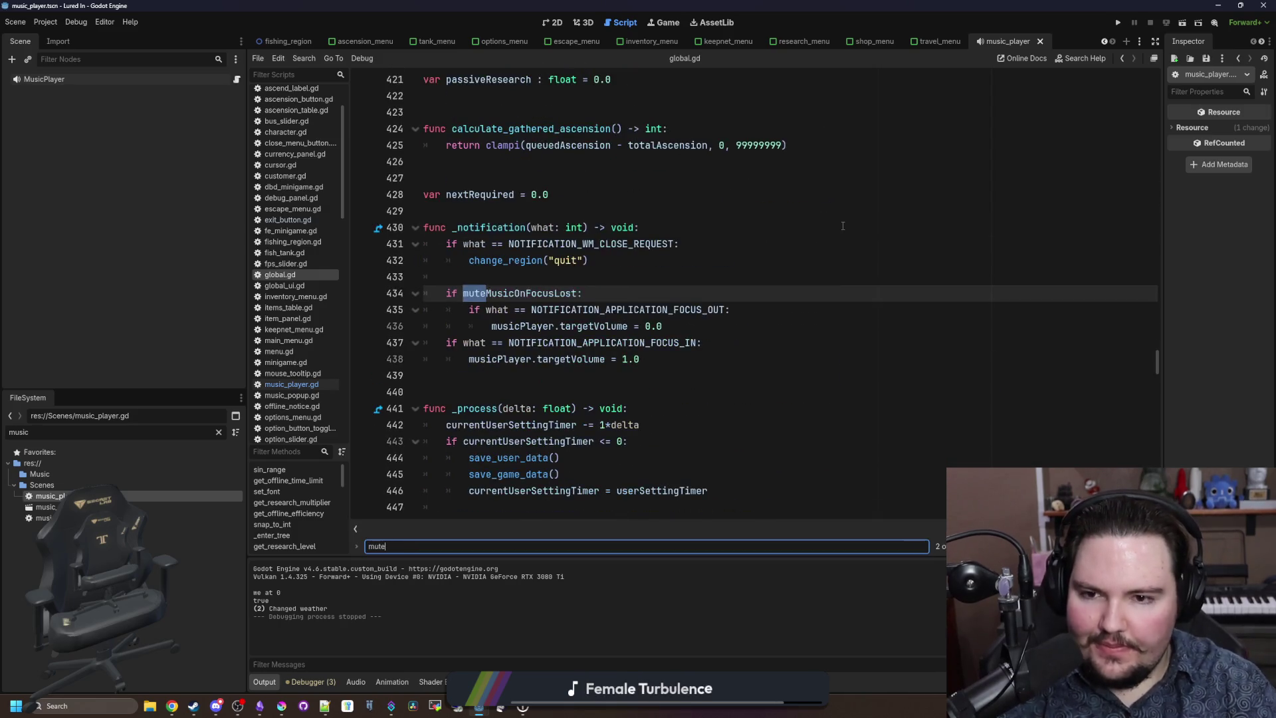
ctrl+click(551, 293)
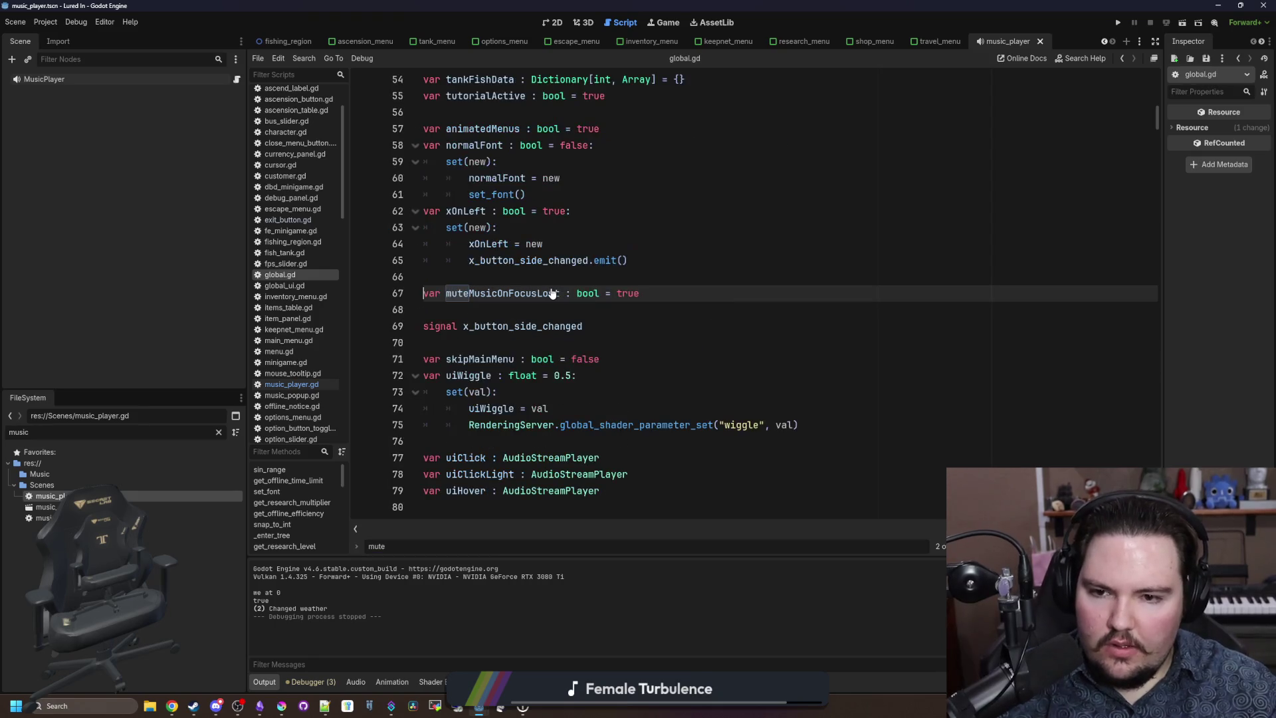
double_click(561, 295)
Step: Add a "MuteMusicOnFocusLost": muteMusicOnFocusLost entry below XOnLeft in save_user_data's userData
key(ctrl+f)
text(save_)
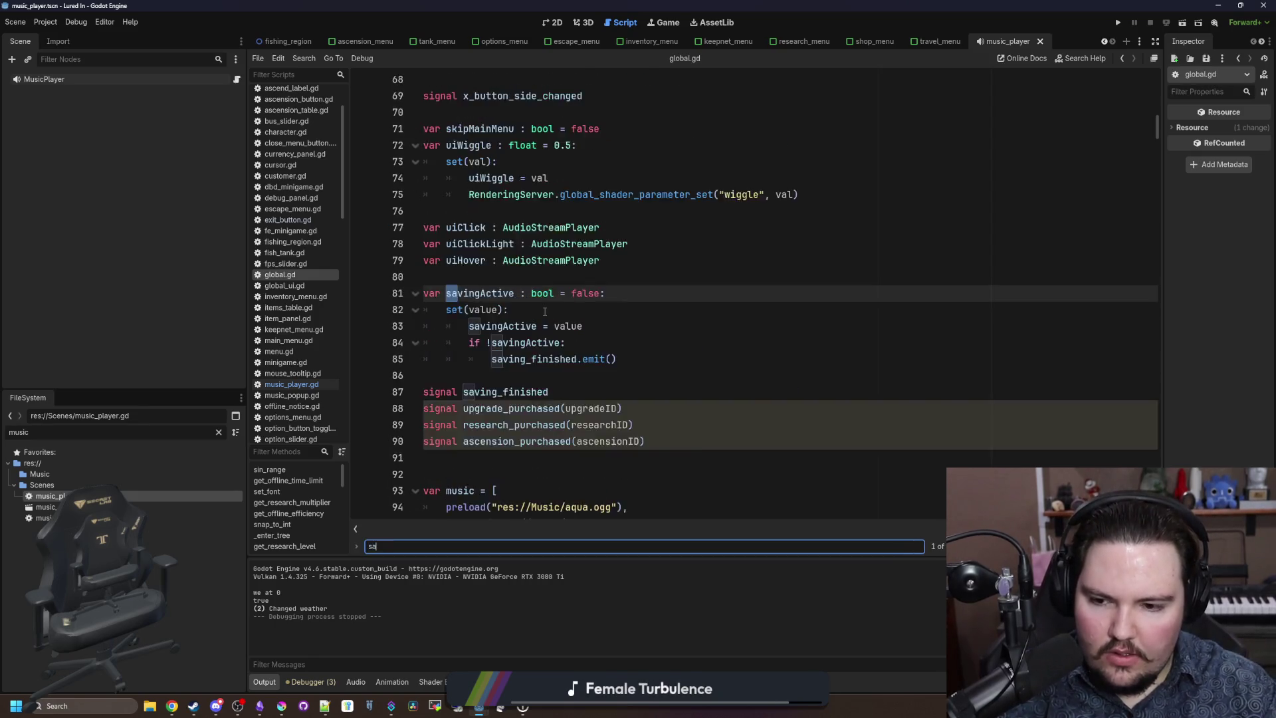
text(user)
ctrl+click(572, 293)
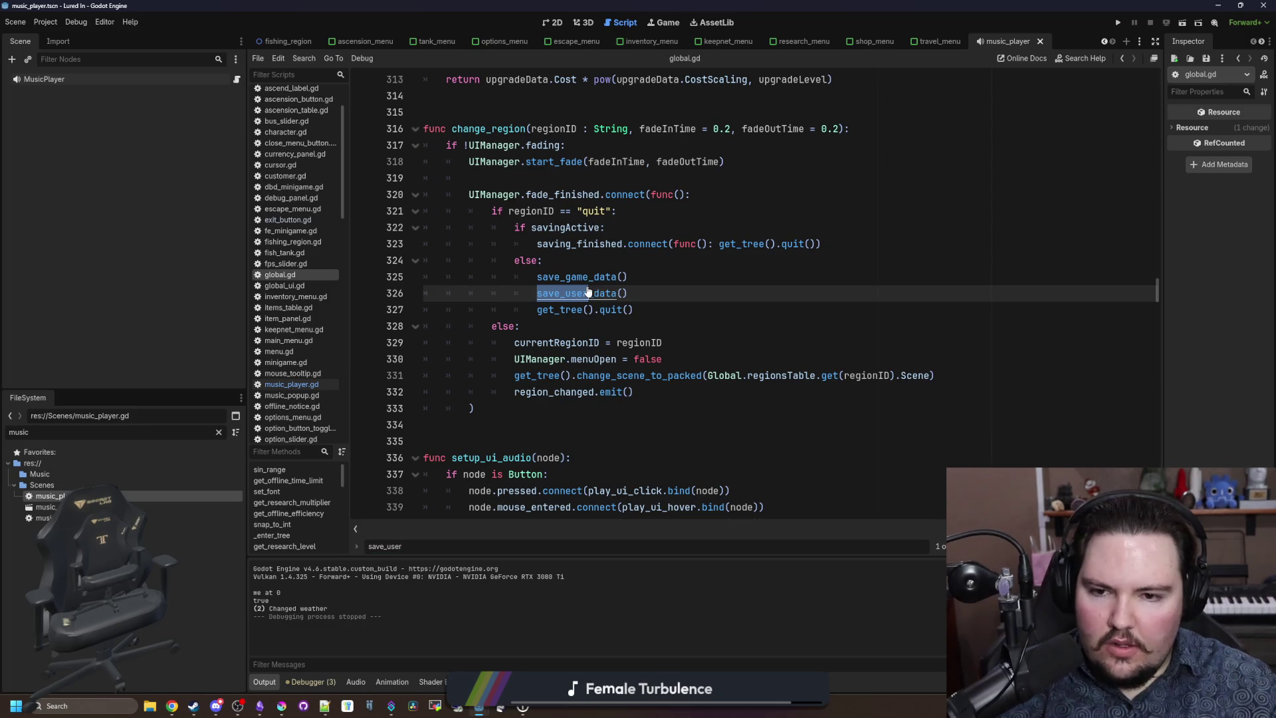
scroll(665, 292, down, 5)
click(672, 294)
key(Return)
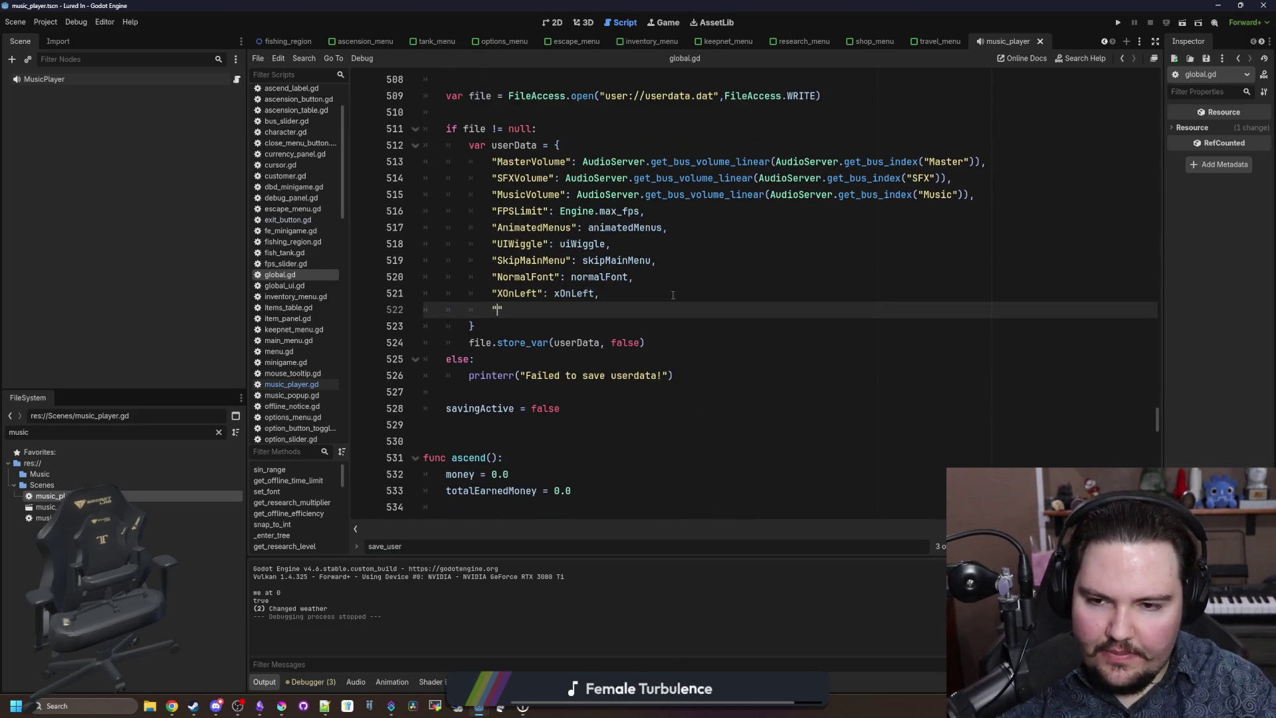
text("M)
key(BackSpace)
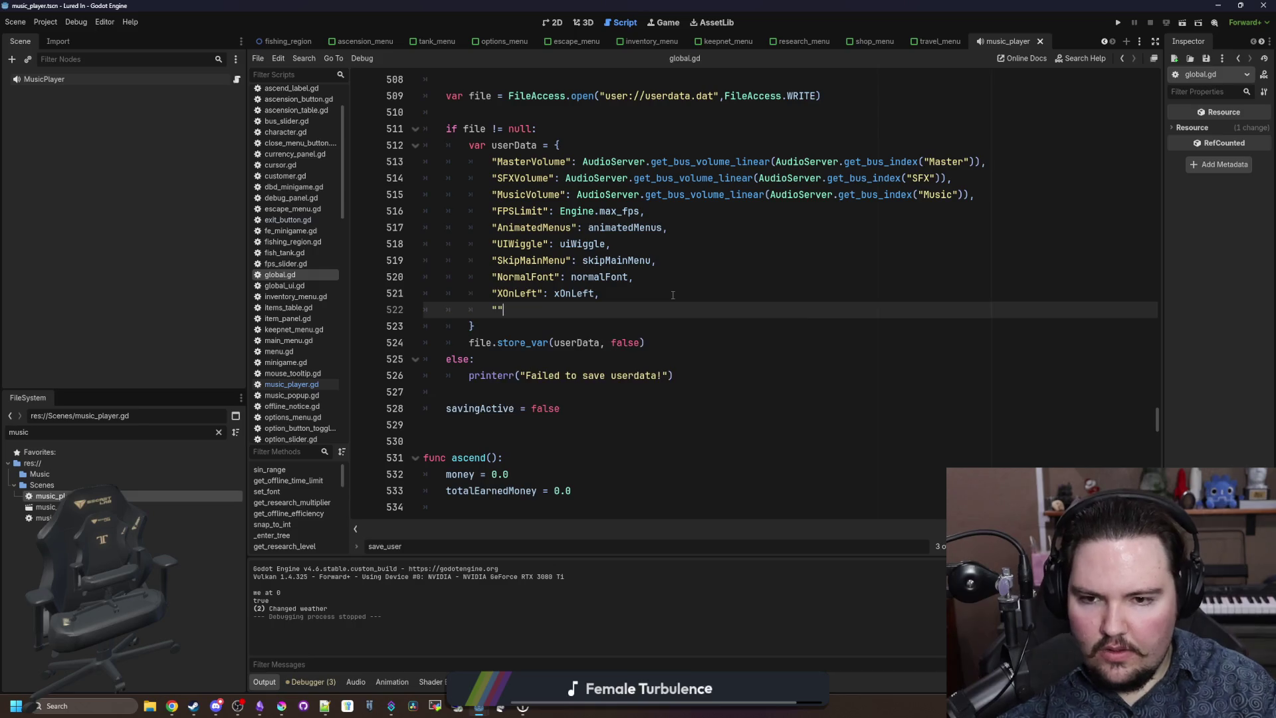
text(muteMusicOnFocusLost)
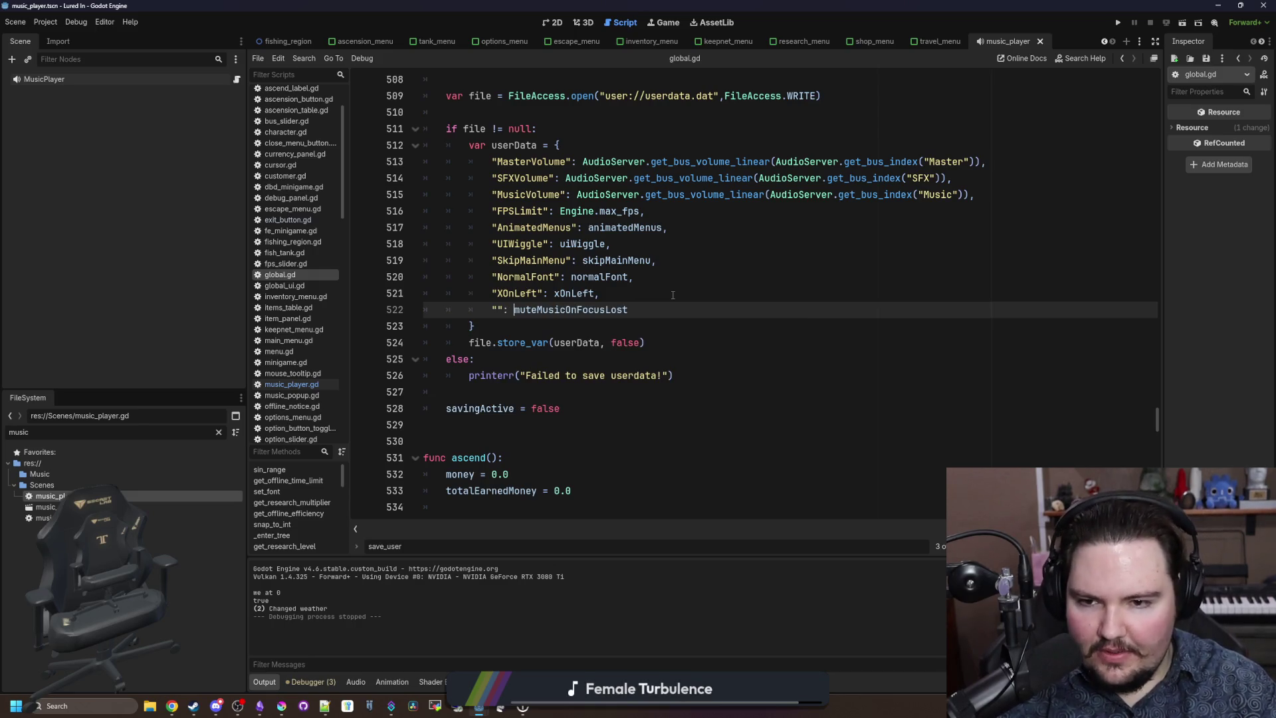
text(MuteMusic)
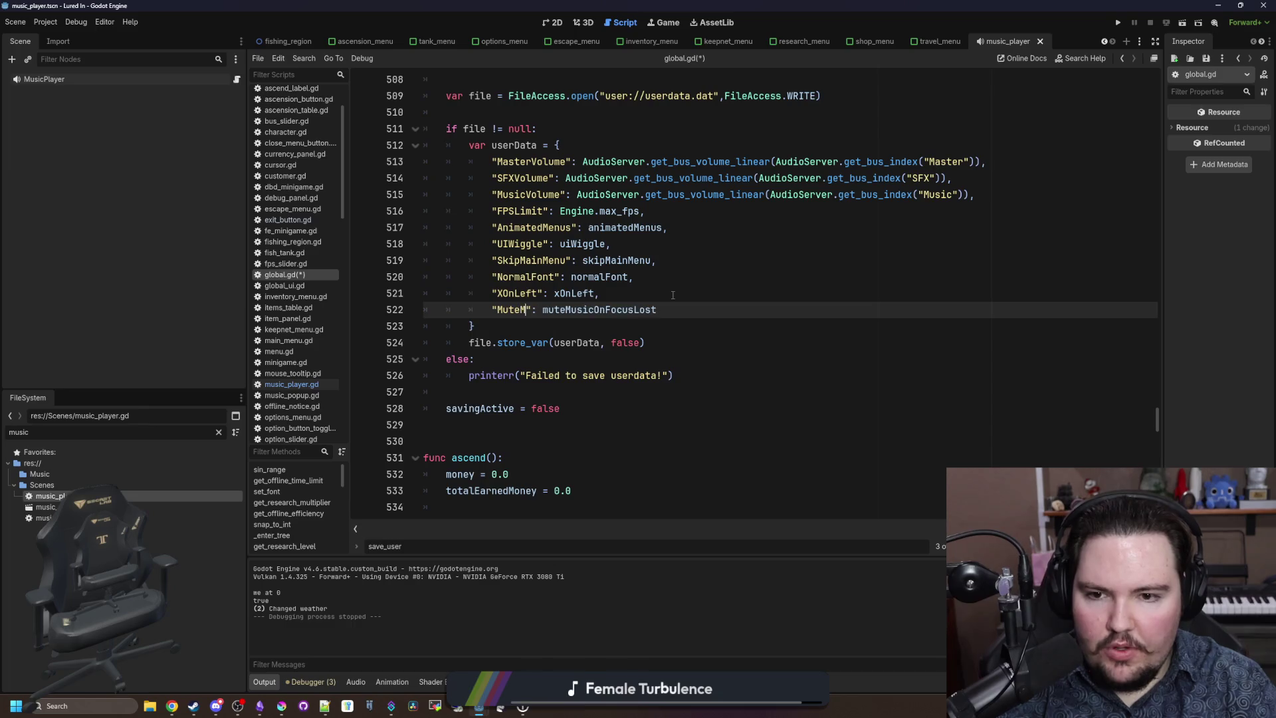
text(OnFocusL)
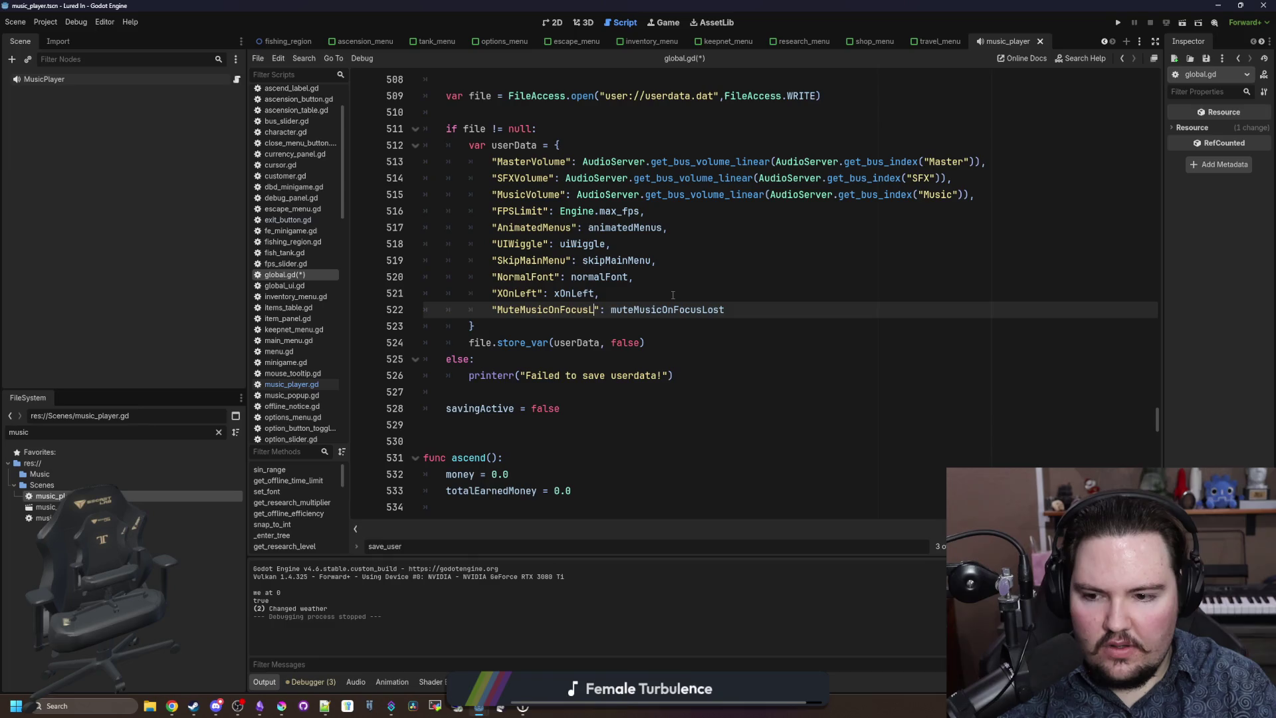
text(ost)
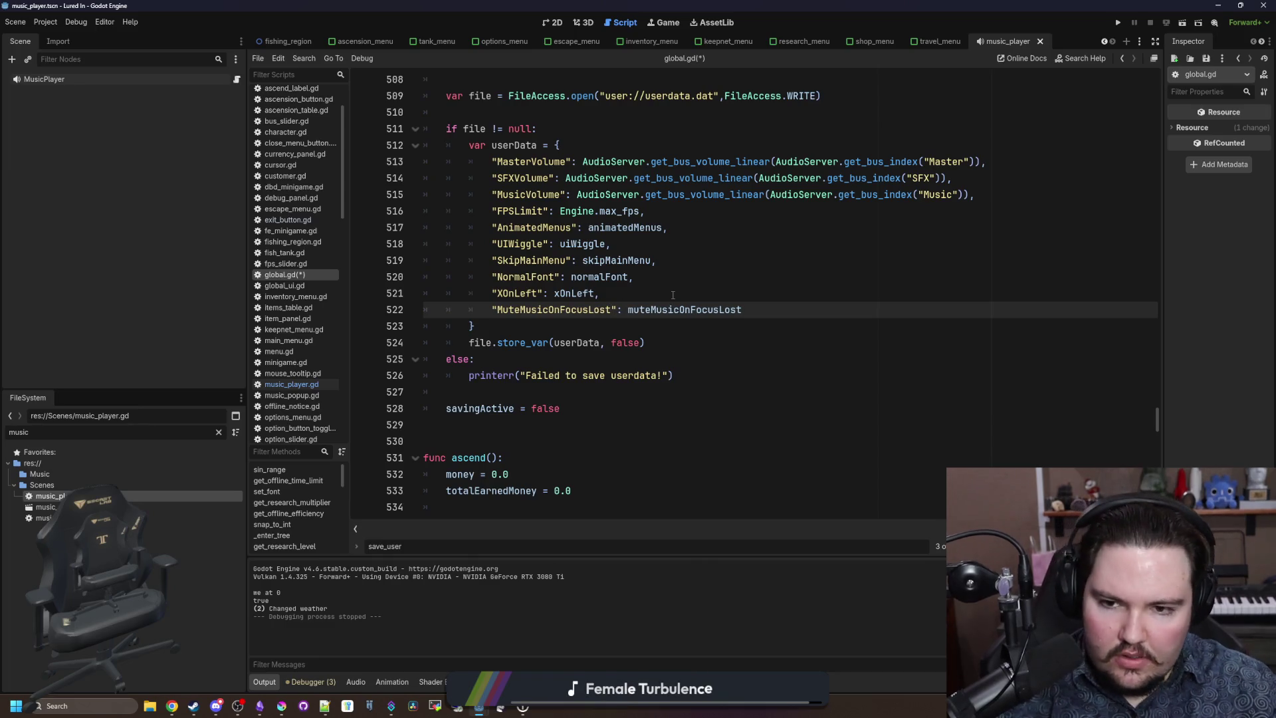
Step: Return to save_user_data and place the caret at the end of line 522
drag(772, 314, 650, 313)
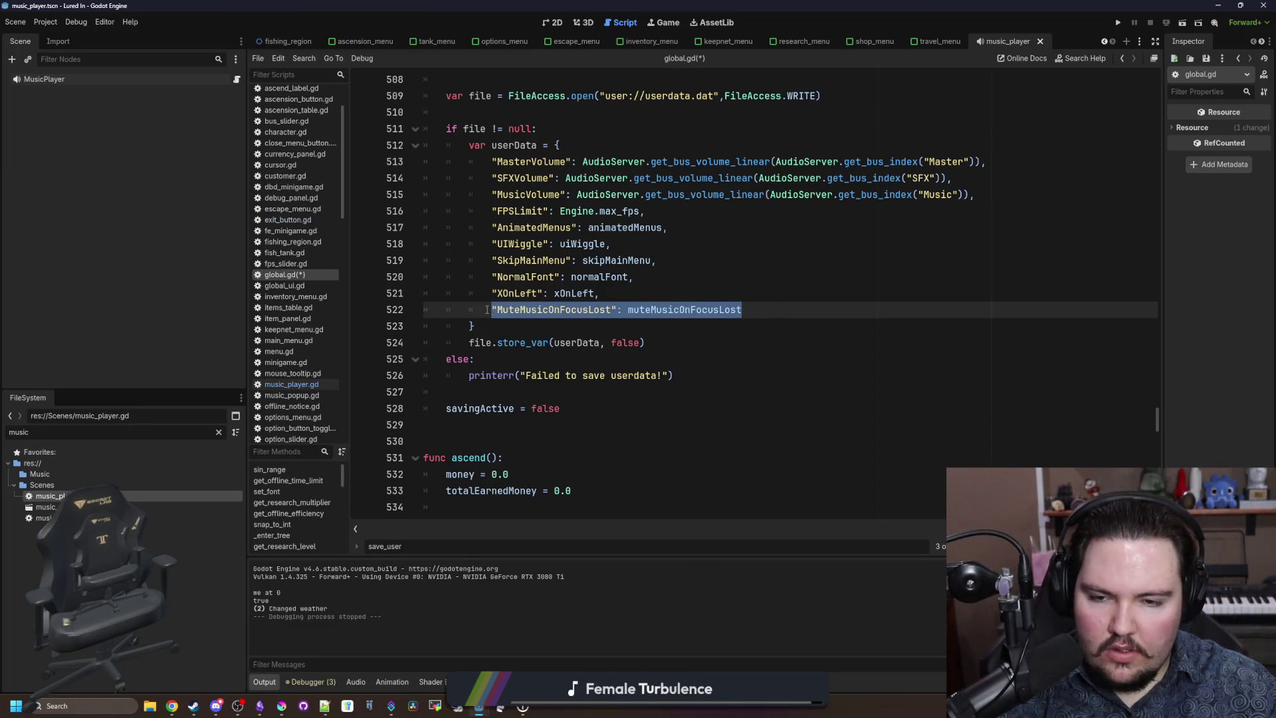
click(591, 323)
key(ctrl+f)
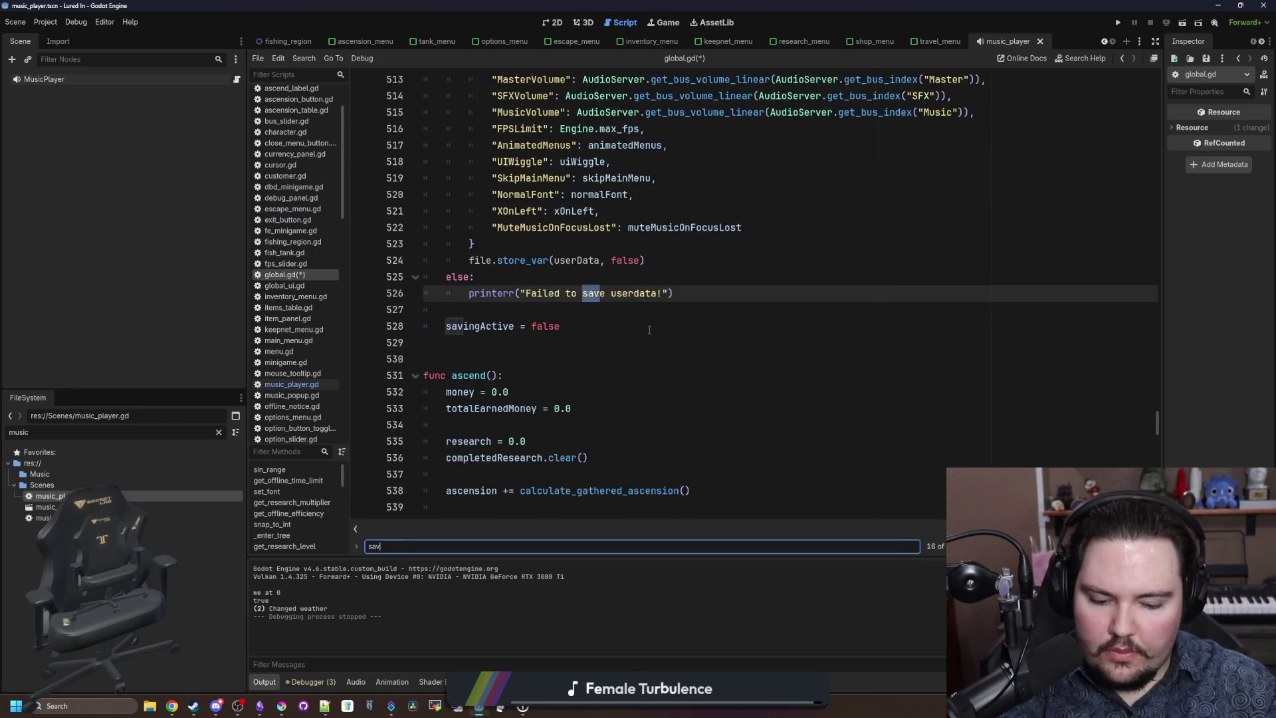
ctrl+click(597, 294)
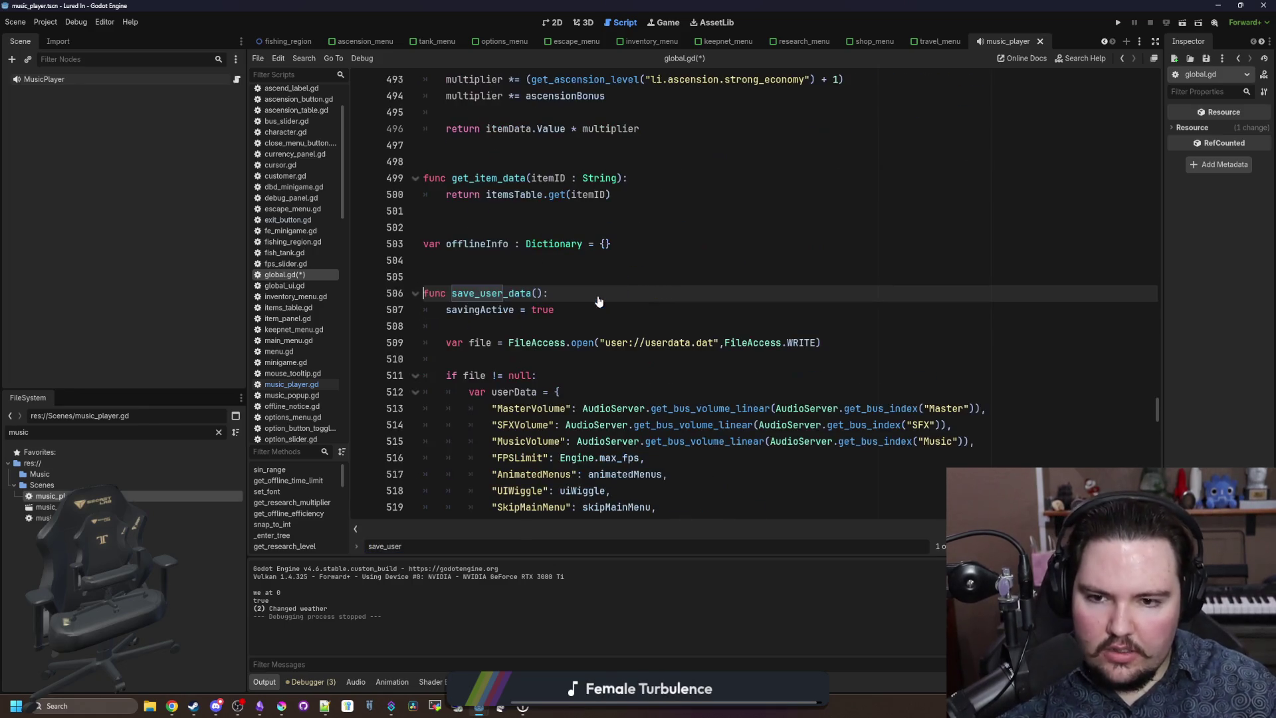
click(781, 356)
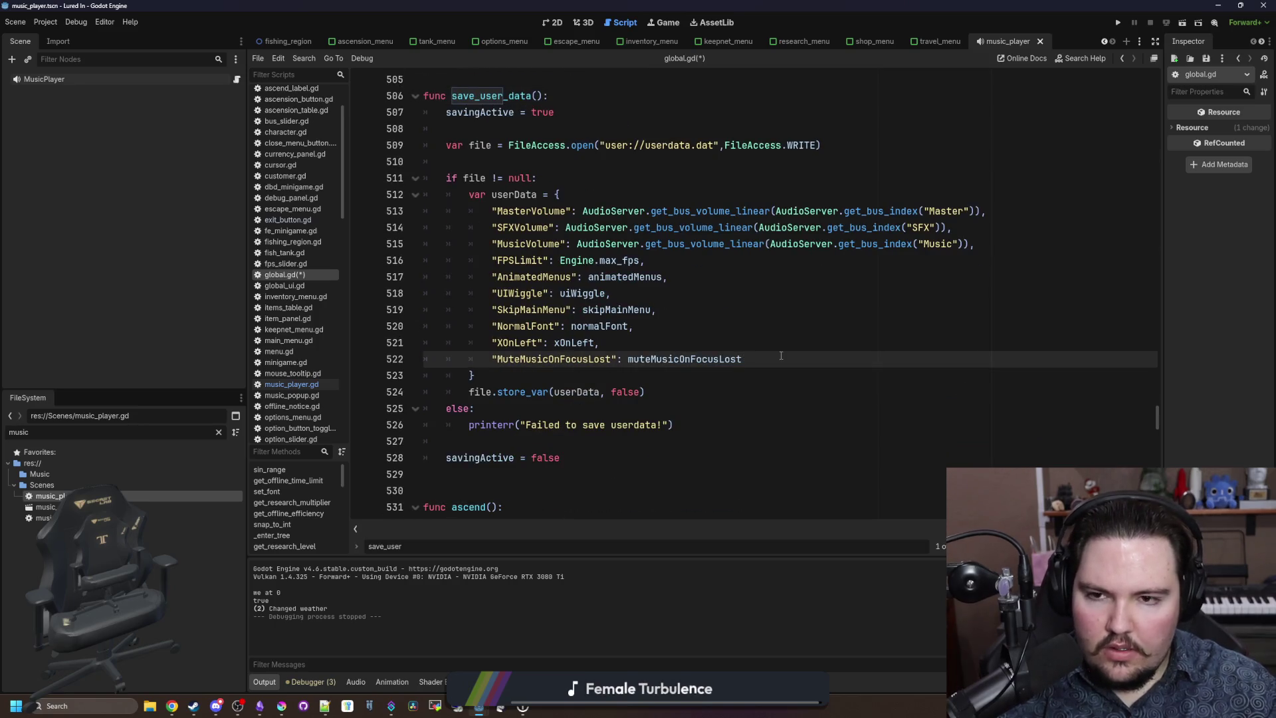
Step: In load_user_data, start a muteMusicOnFocusLost line after the XOnLeft load line
key(ctrl+f)
text(load_user)
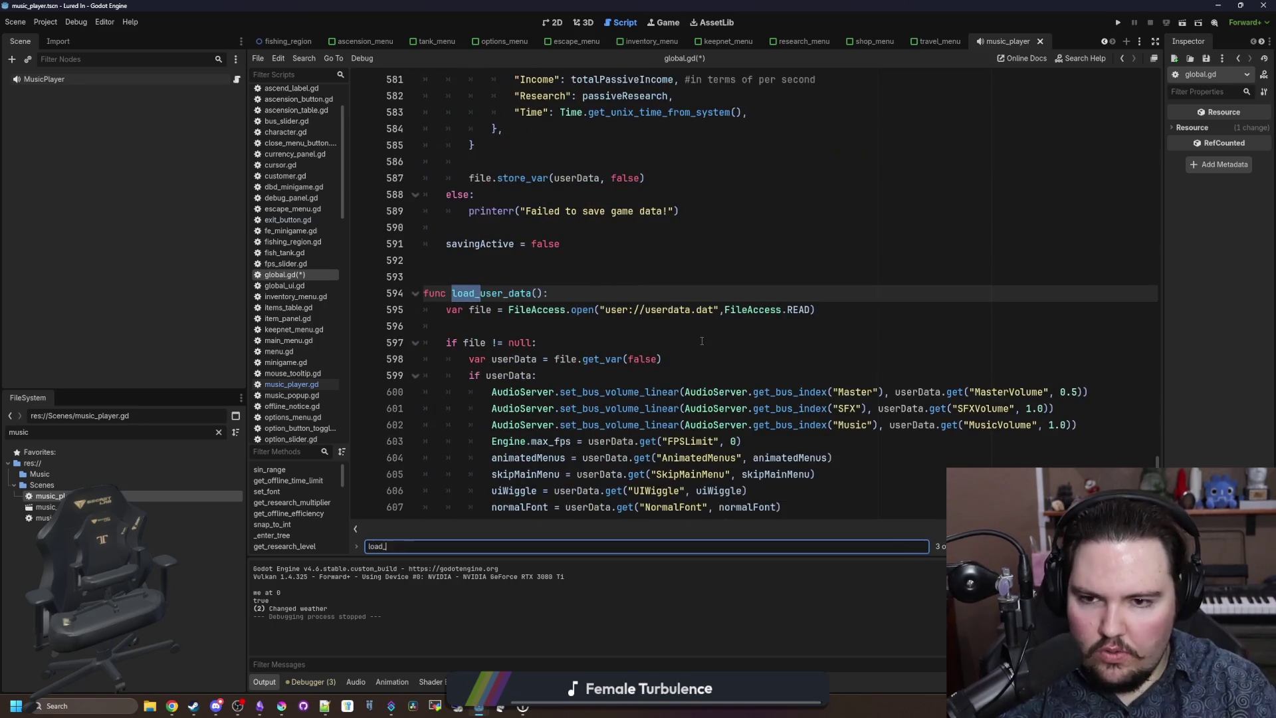
click(794, 276)
key(Return)
key(ctrl+v)
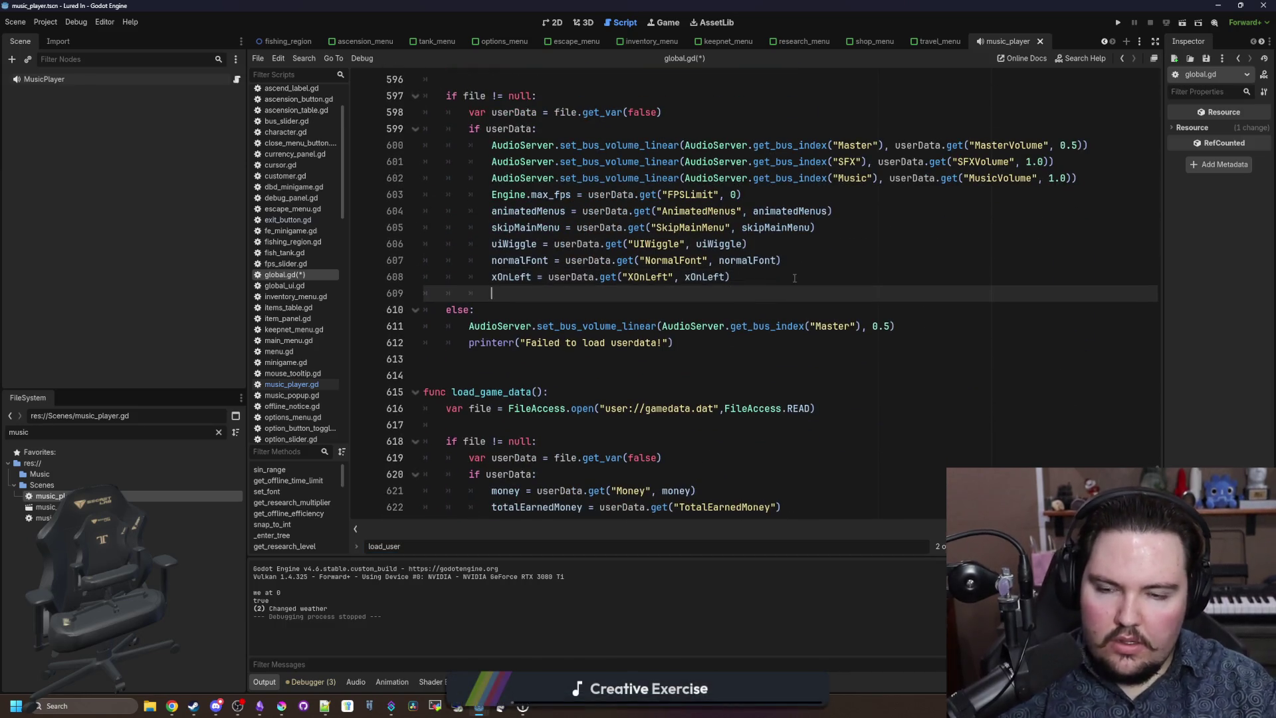
drag(622, 293, 492, 293)
key(ctrl+c)
key(BackSpace)
key(Right)
key(Delete)
key(BackSpace)
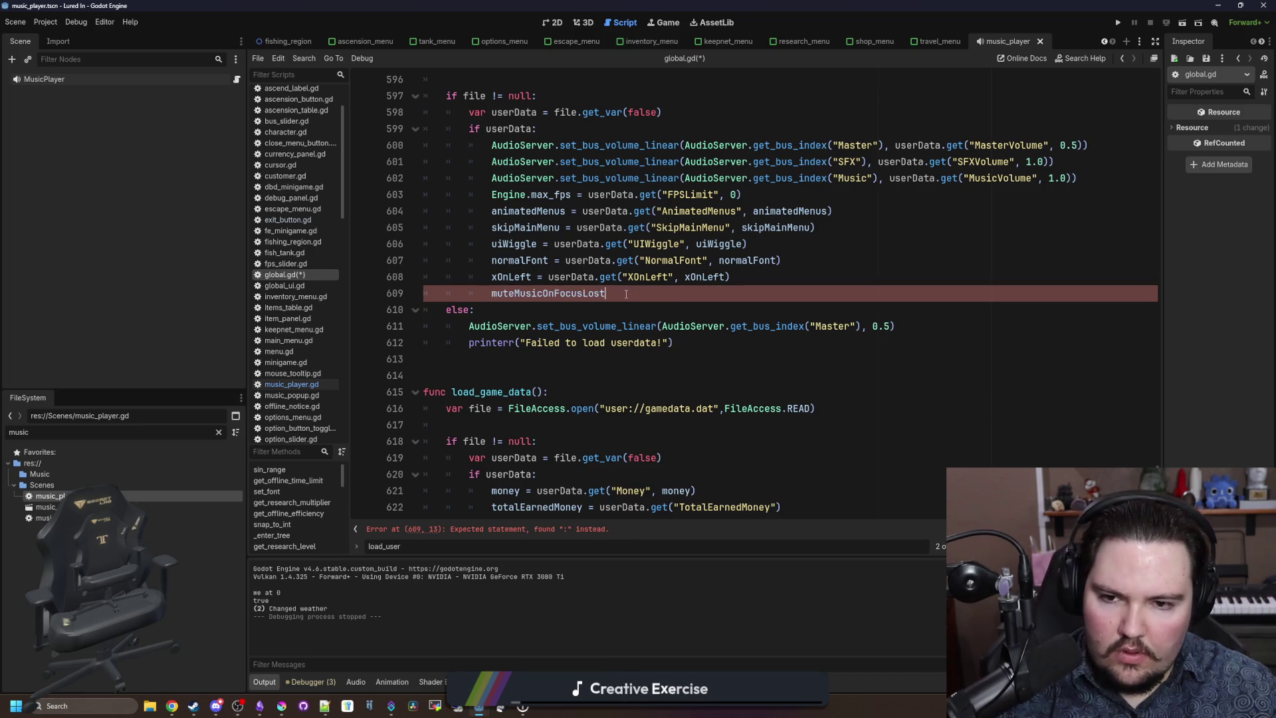
click(633, 293)
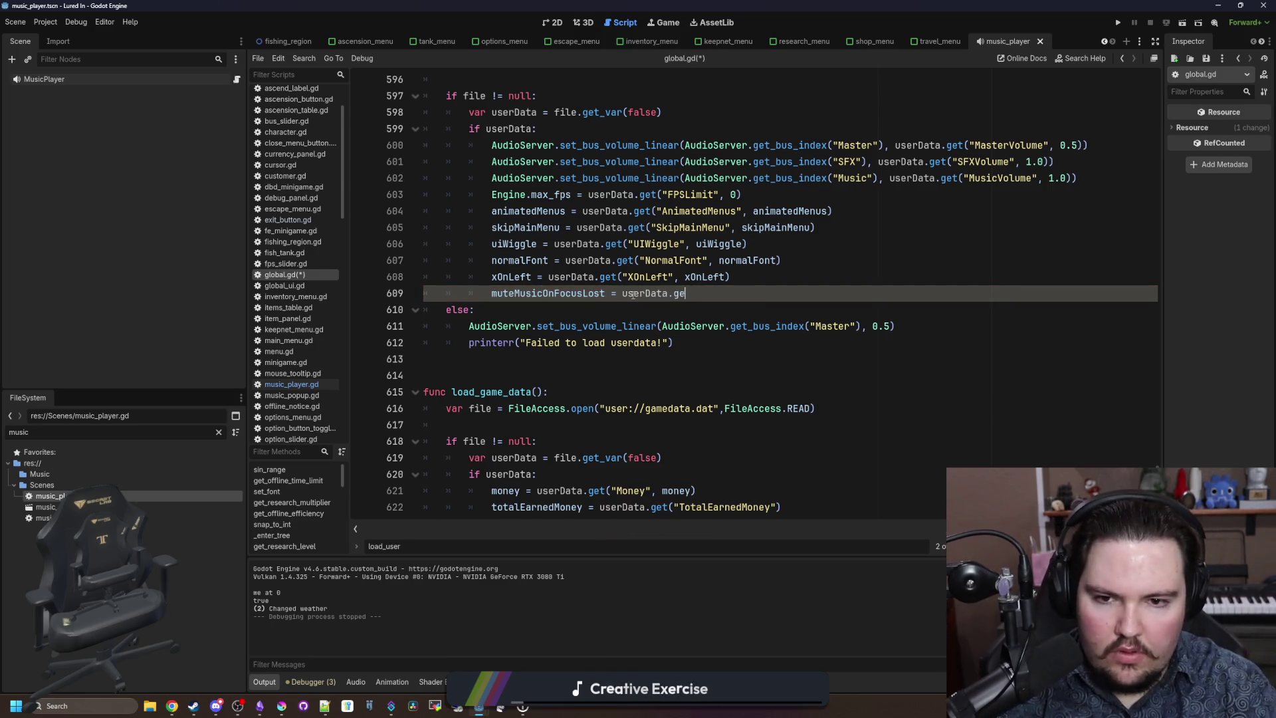
Step: Finish it as userData.get("MuteMusicOnFocusLost", muteMusicOnFocusLost) and save global.gd
text((")
key(ctrl+v)
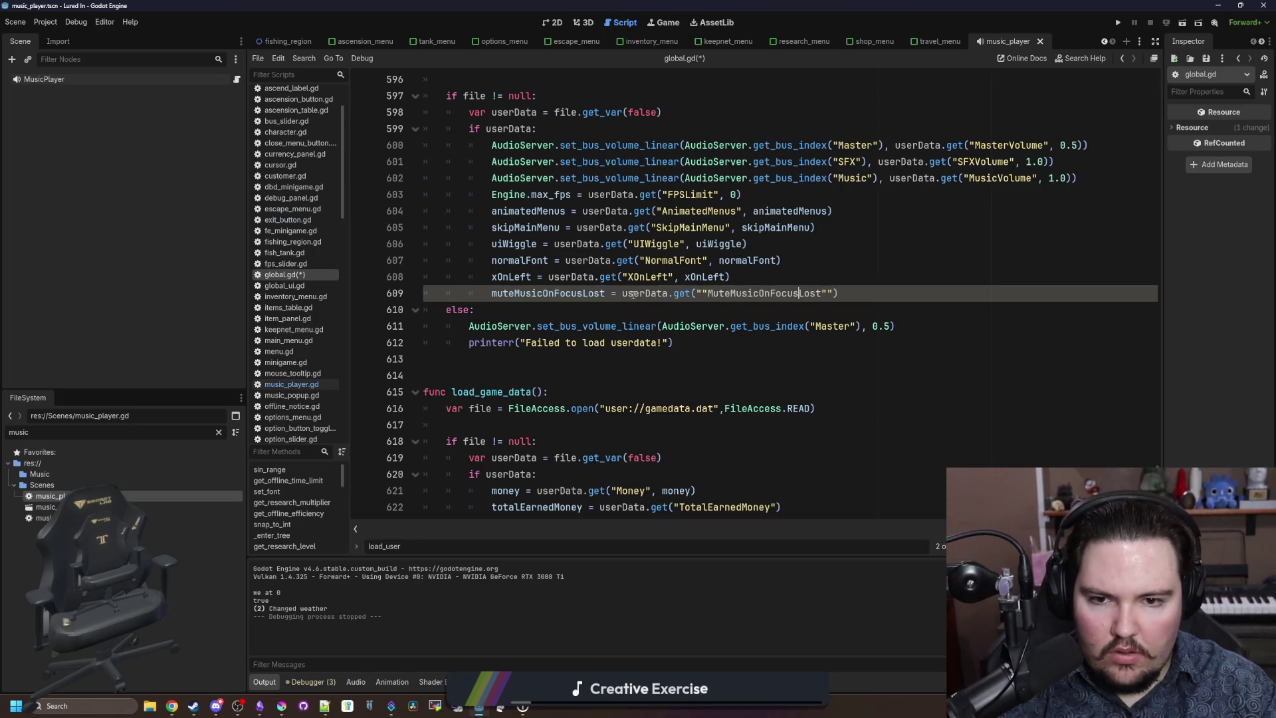
key(ctrl+Left)
key(BackSpace)
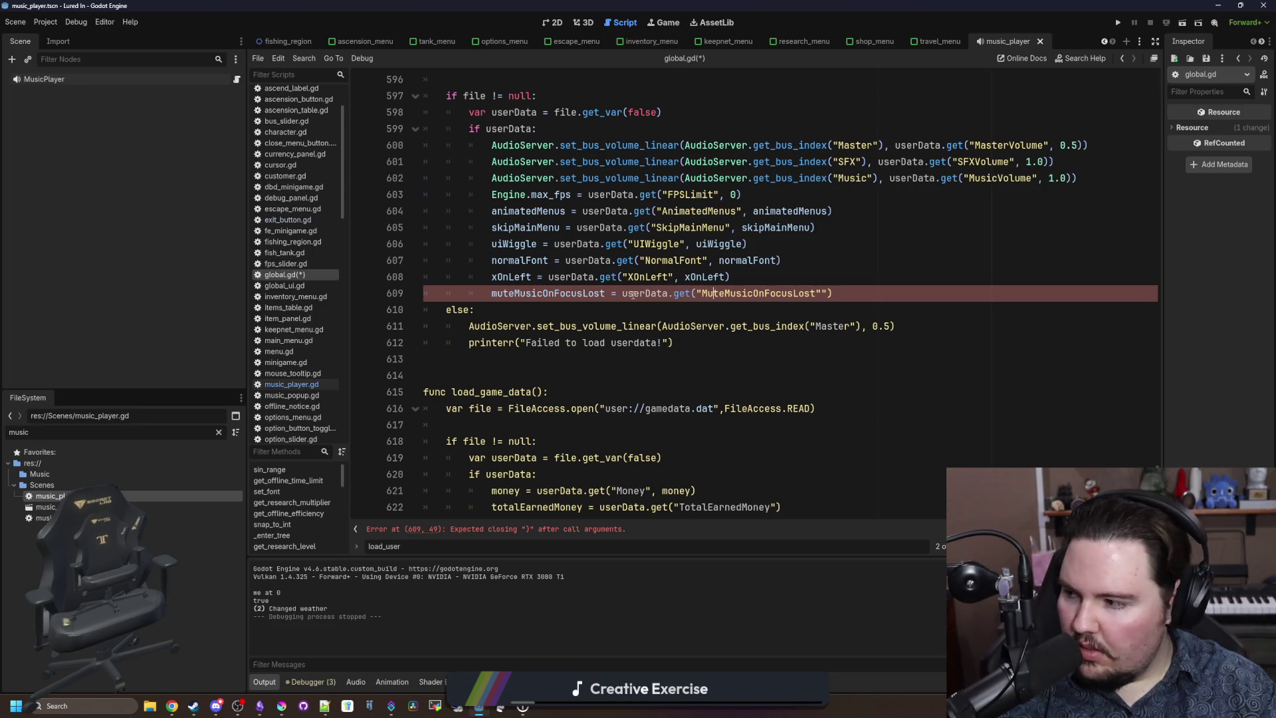
key(Right)
key(BackSpace)
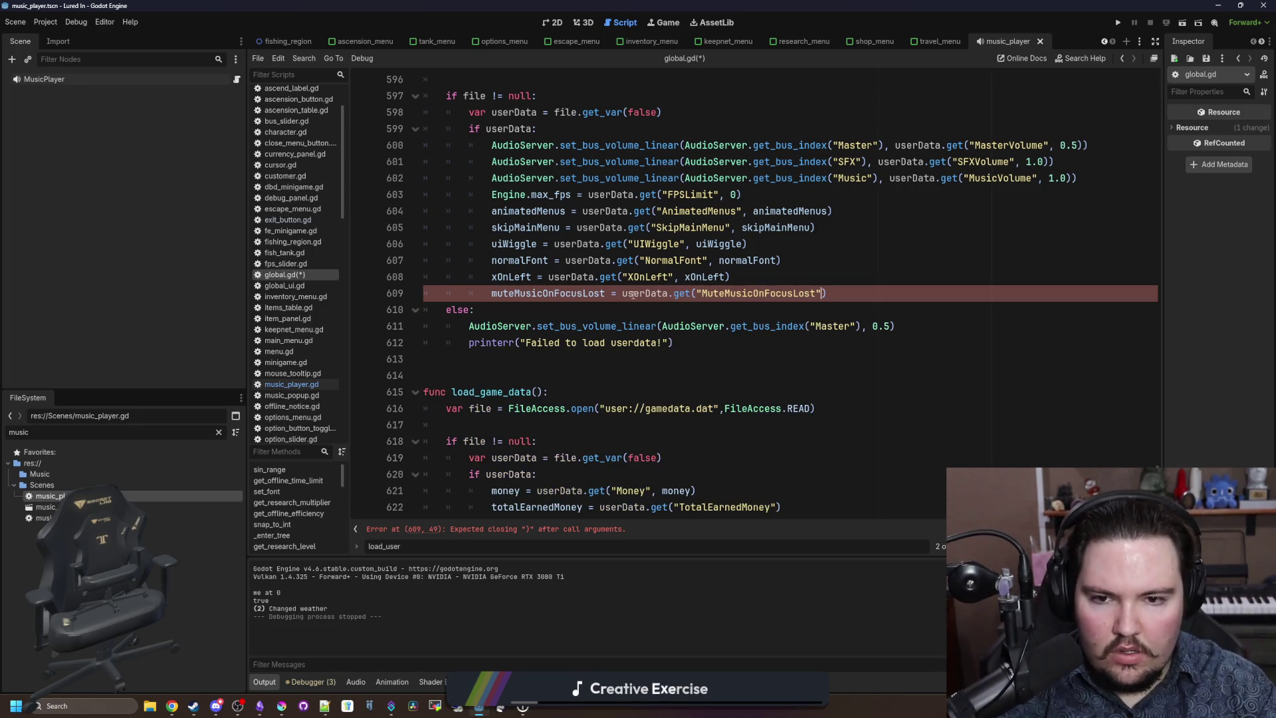
text(, muteM)
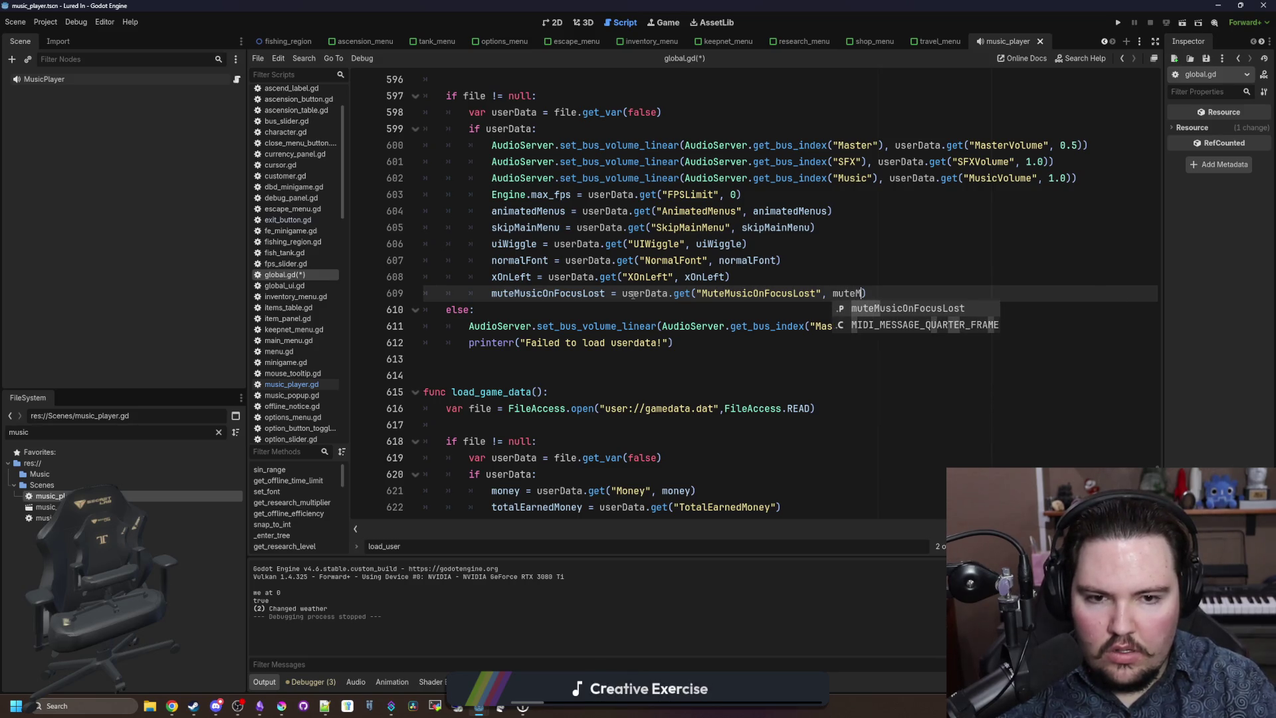
key(Return)
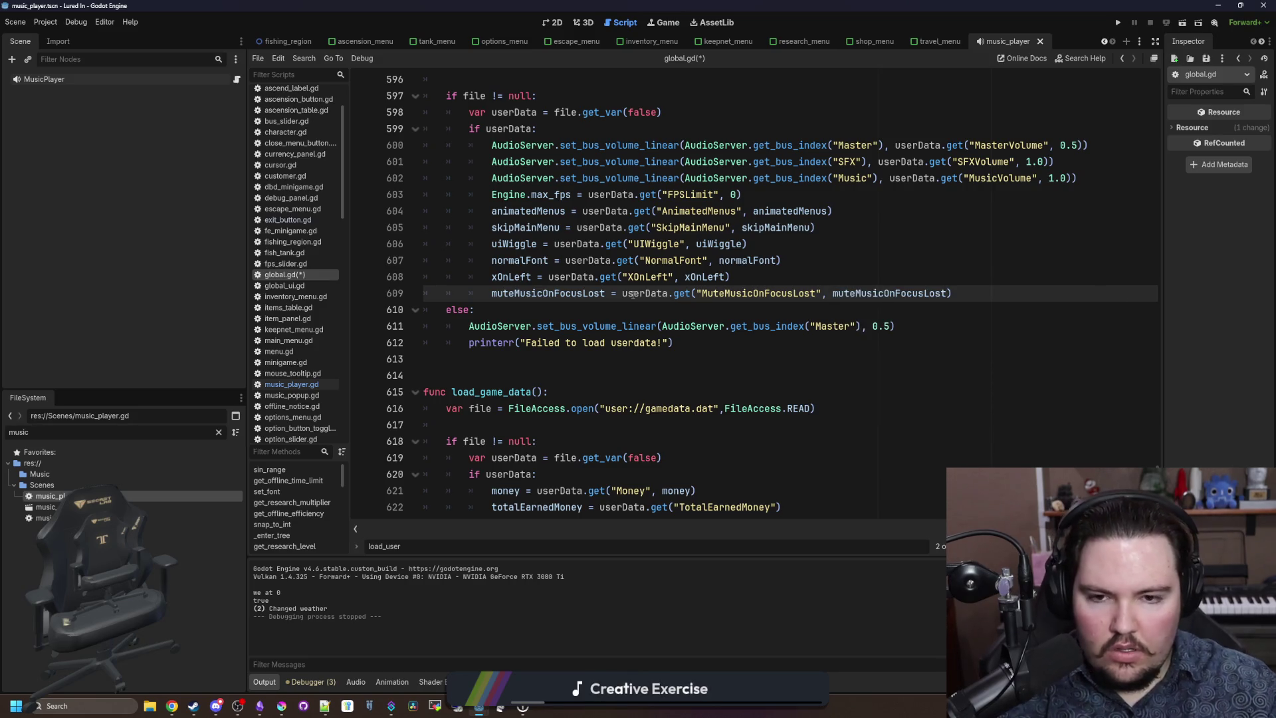
scroll(682, 355, up, 1)
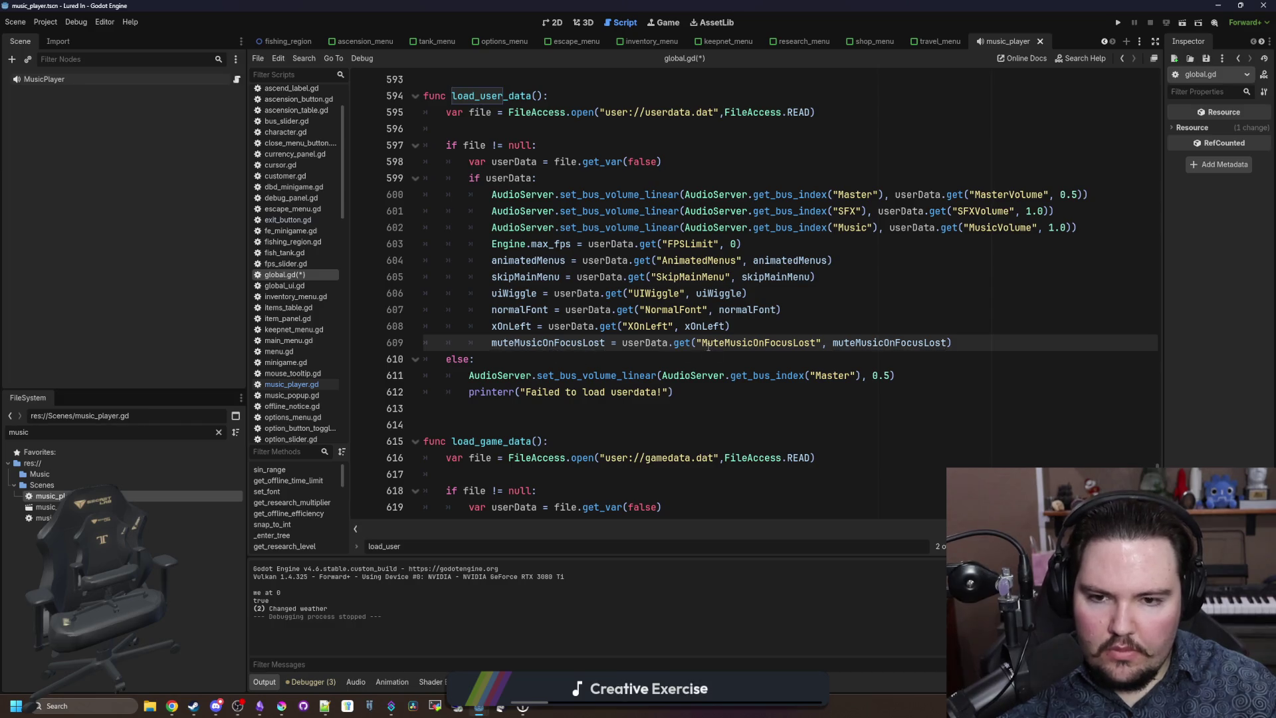
click(880, 324)
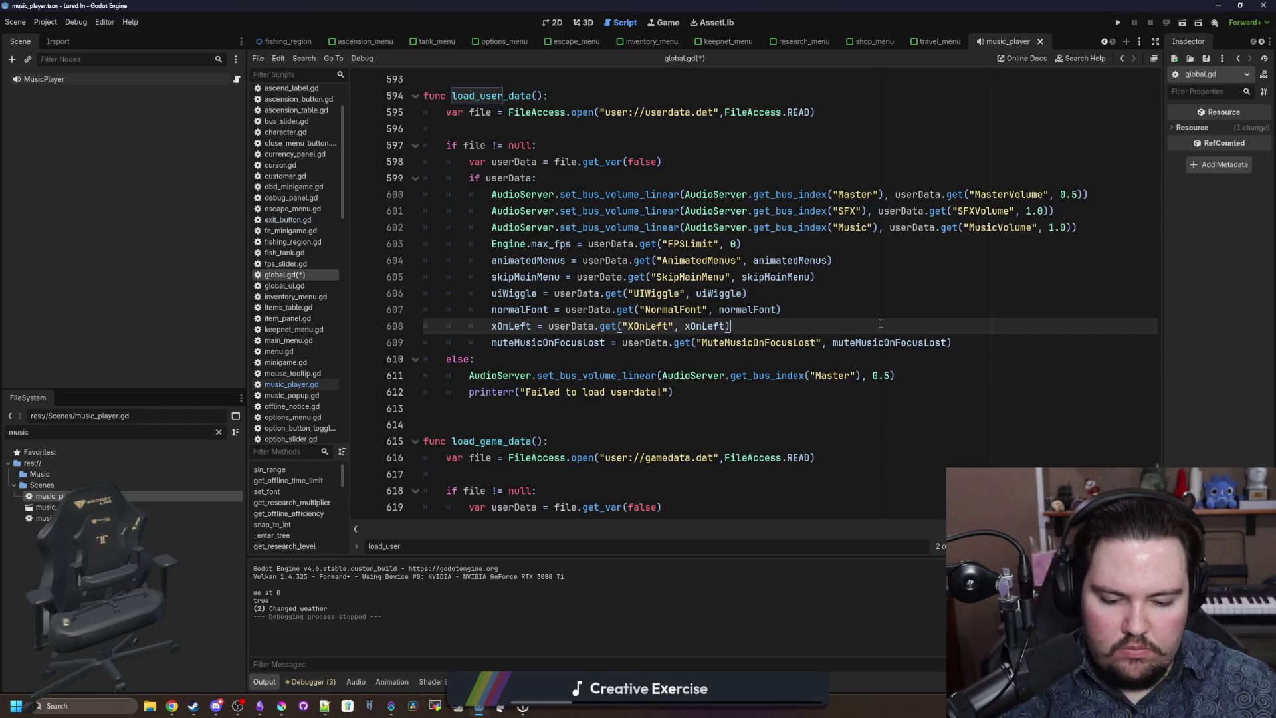
key(Up)
key(Up)
key(Up)
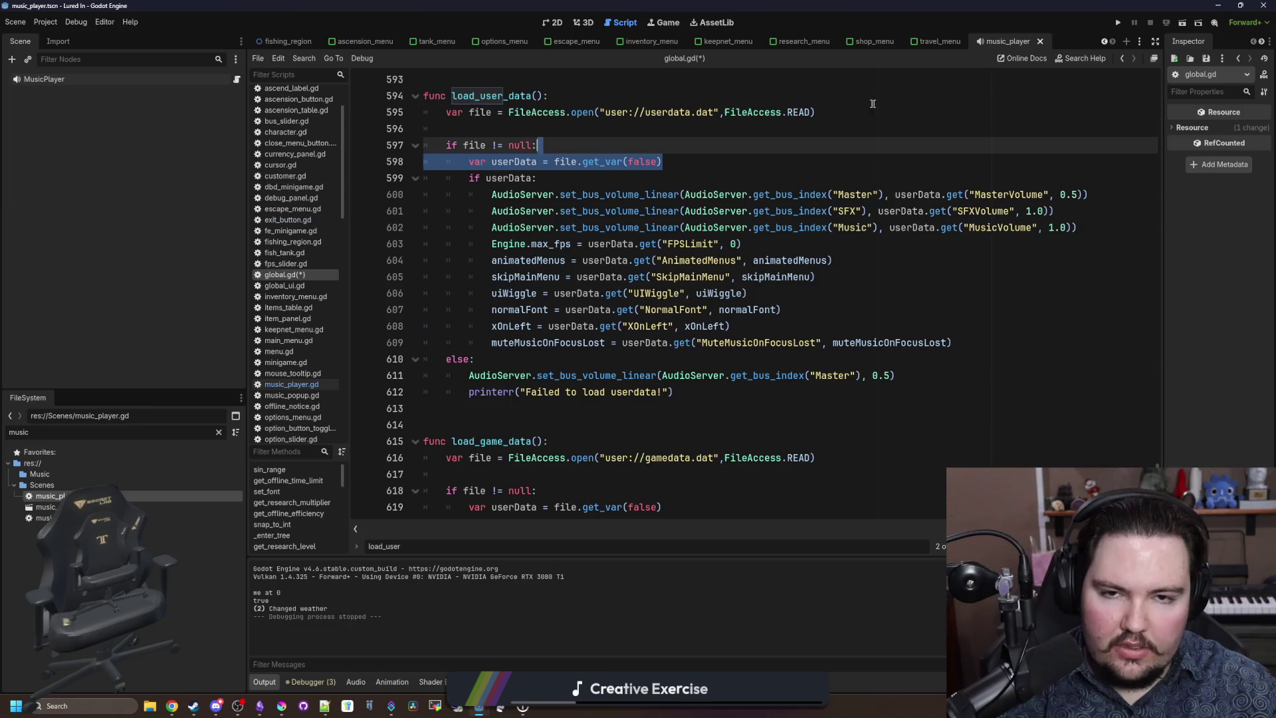
key(ctrl+s)
Step: Filter FileSystem for 'option', open options_menu.tscn and duplicate the XOnLeft toggle
click(218, 432)
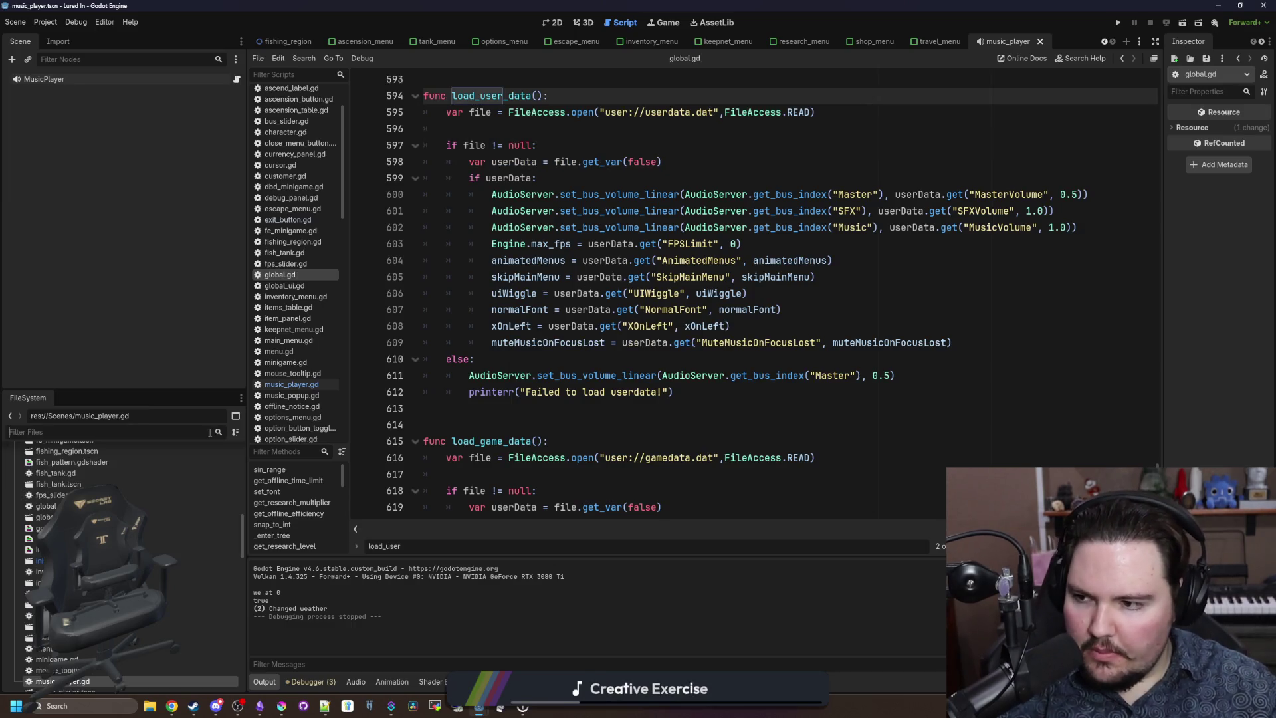
text(option)
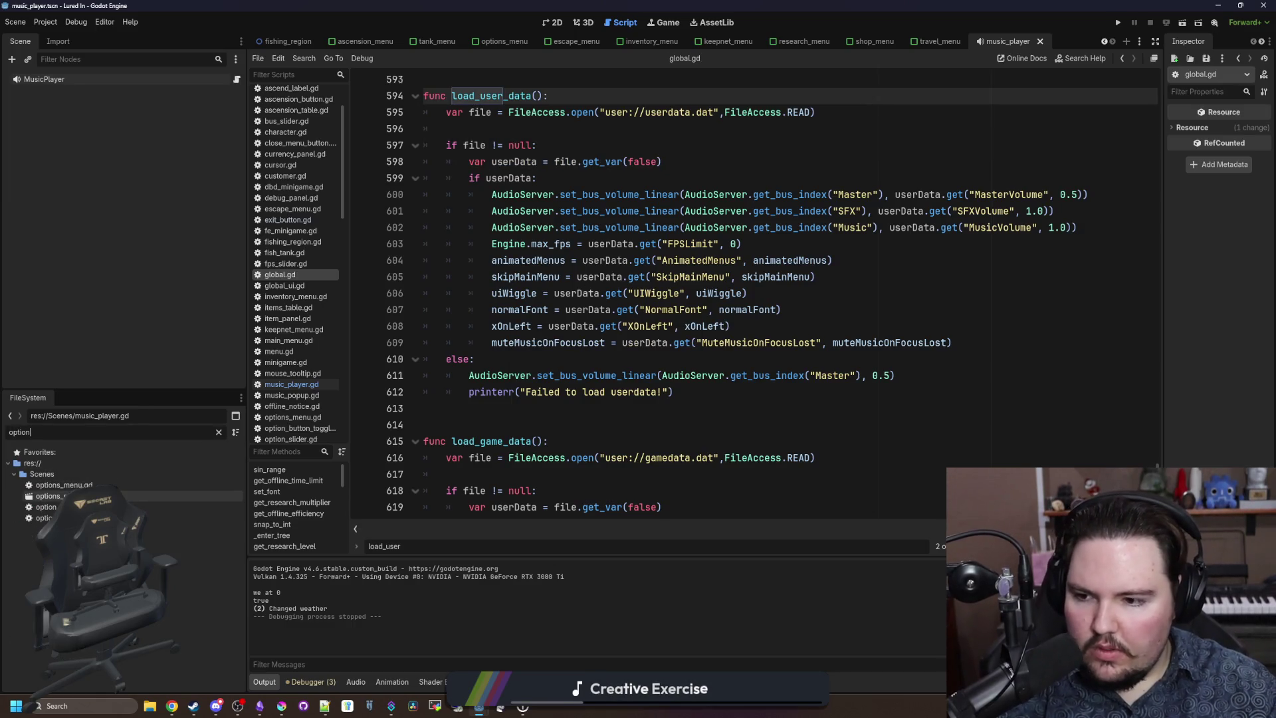
double_click(49, 495)
scroll(127, 172, down, 1)
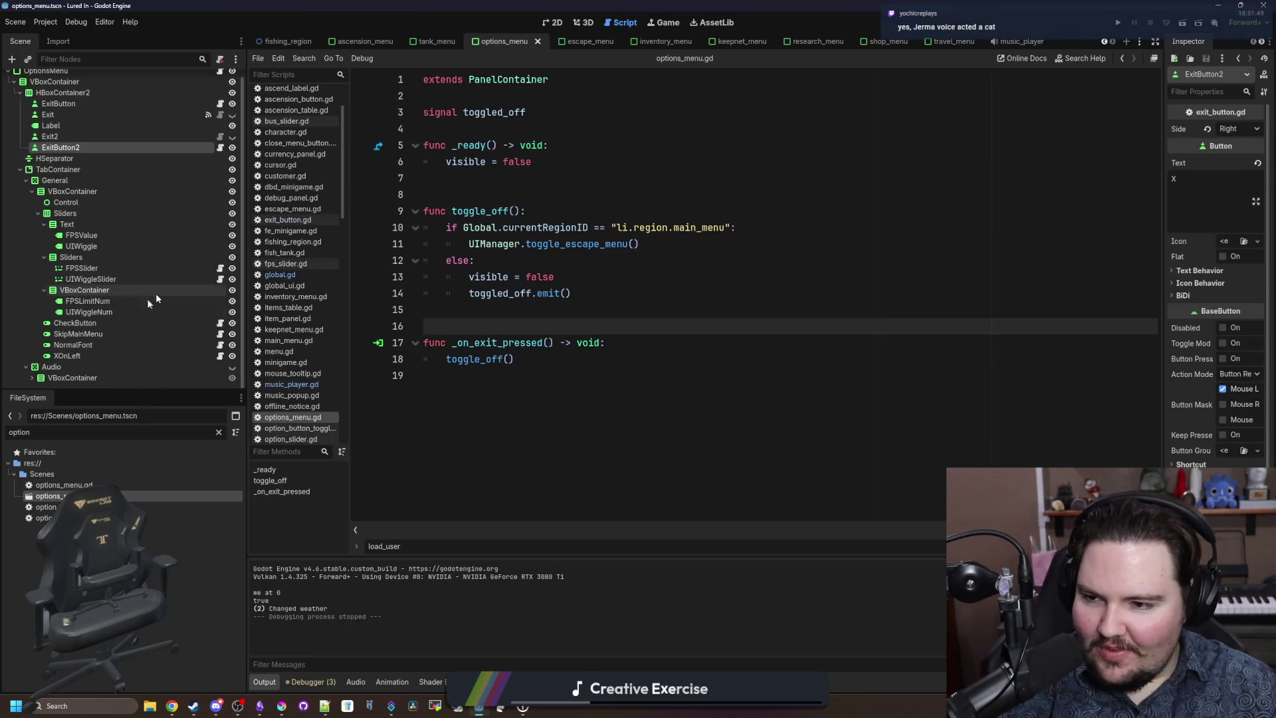
right_click(67, 356)
click(133, 561)
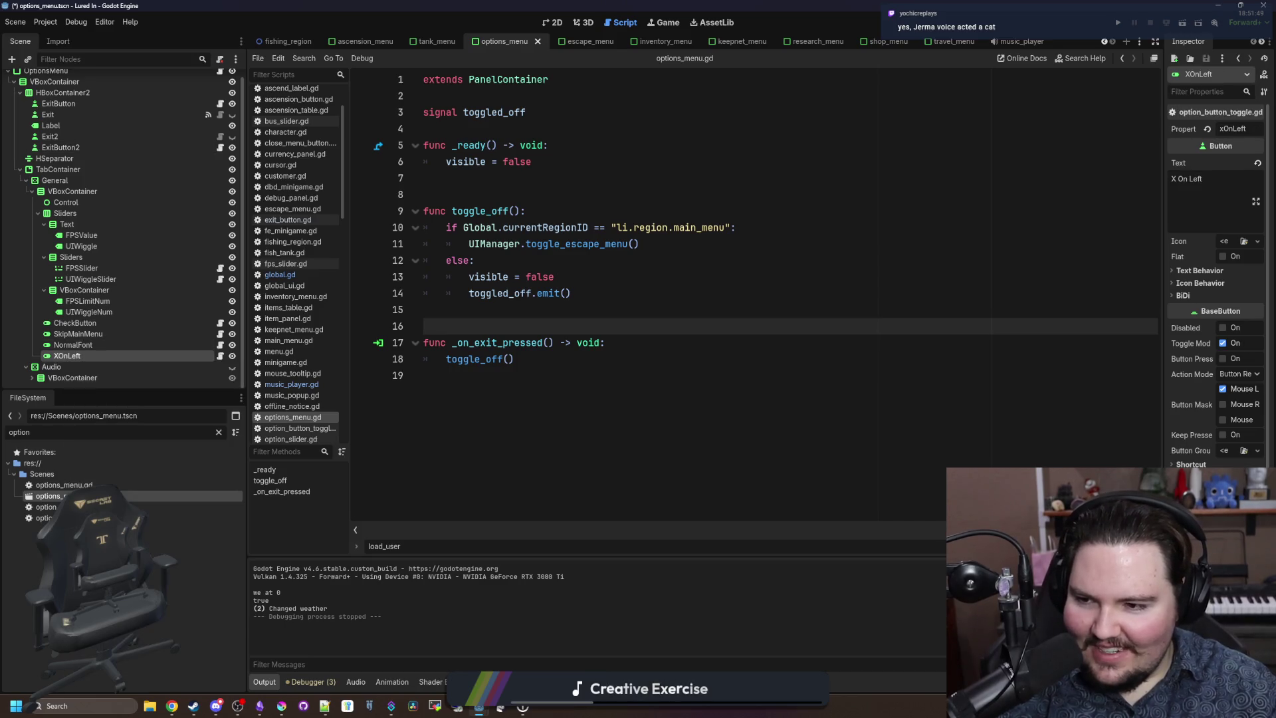
click(89, 369)
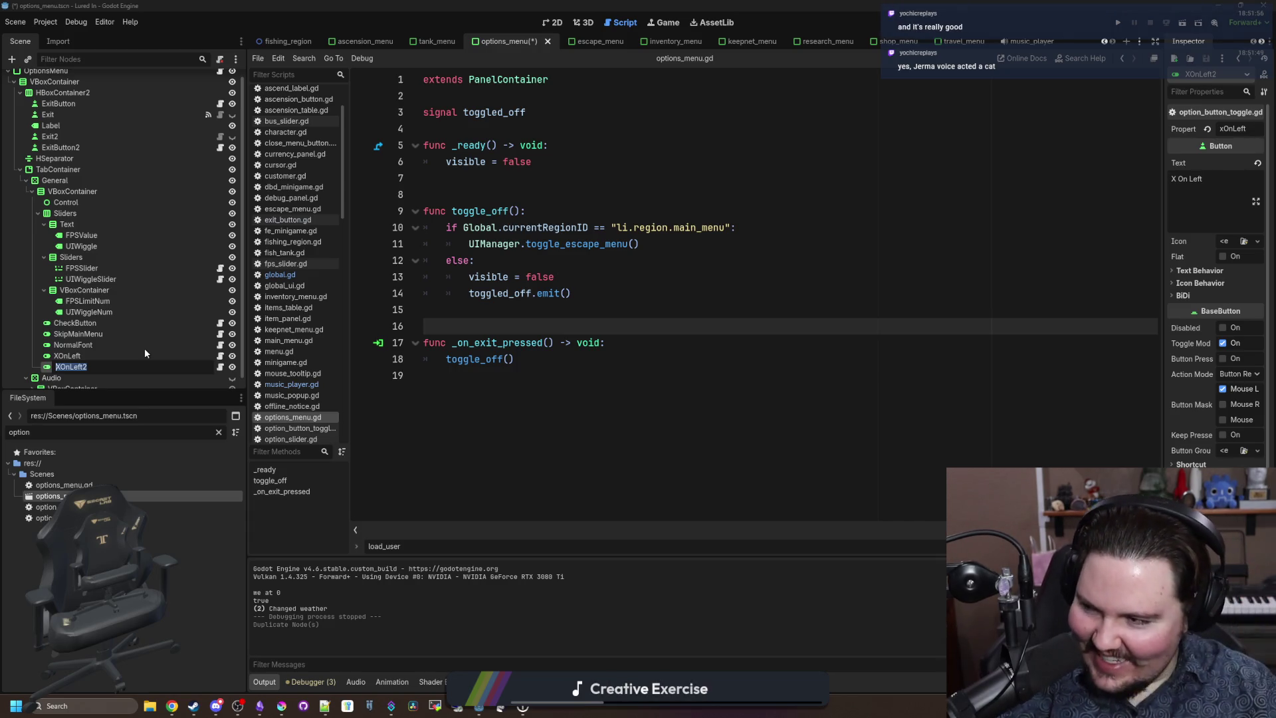
Step: Rename the duplicated node MuteMusicOnFocusLost, using the name copied from global.gd
click(304, 274)
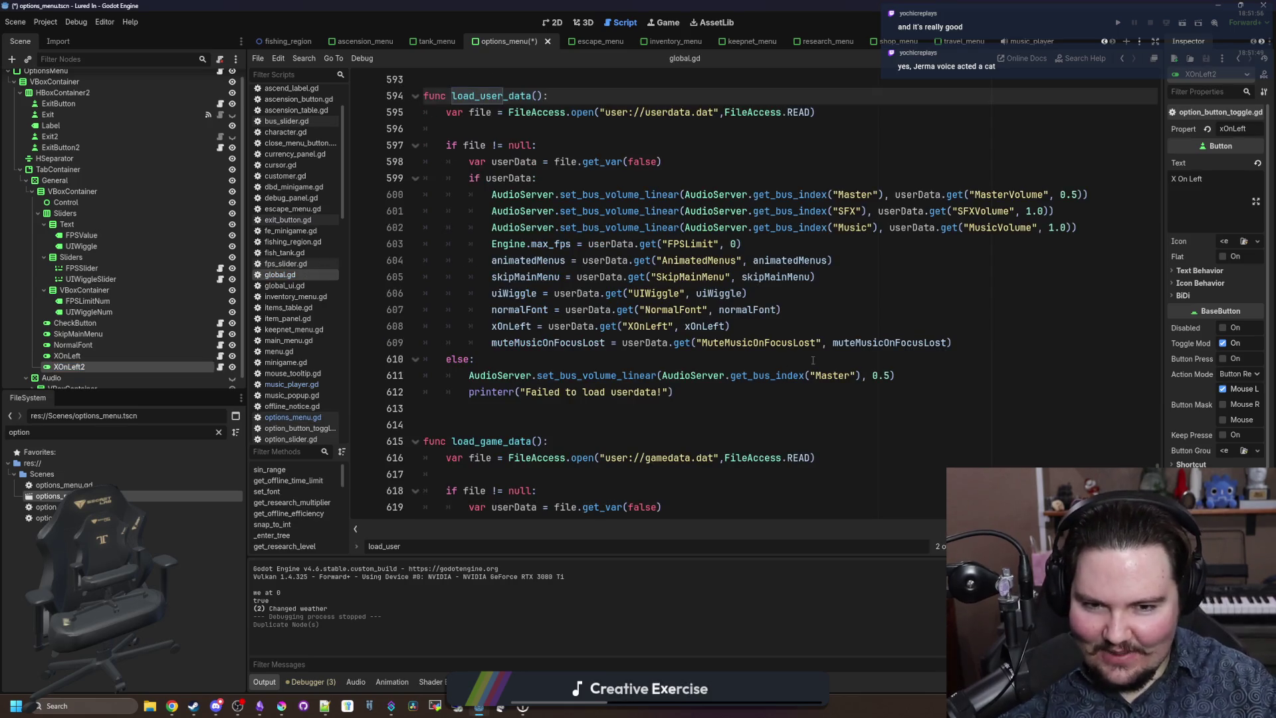
click(766, 342)
double_click(766, 343)
key(ctrl+c)
double_click(93, 367)
key(ctrl+v)
click(556, 22)
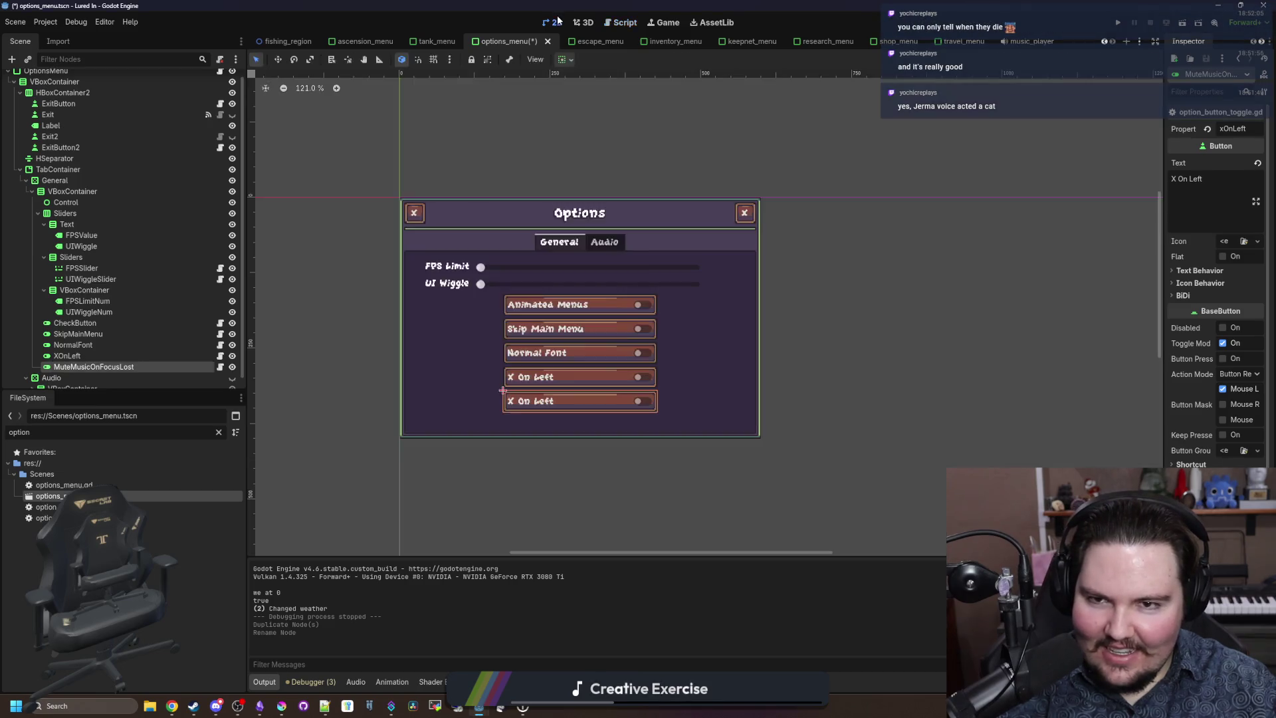
Step: Set the toggle's Text to 'Mute Music On Focus Lost' and try word autowrap
scroll(528, 412, up, 5)
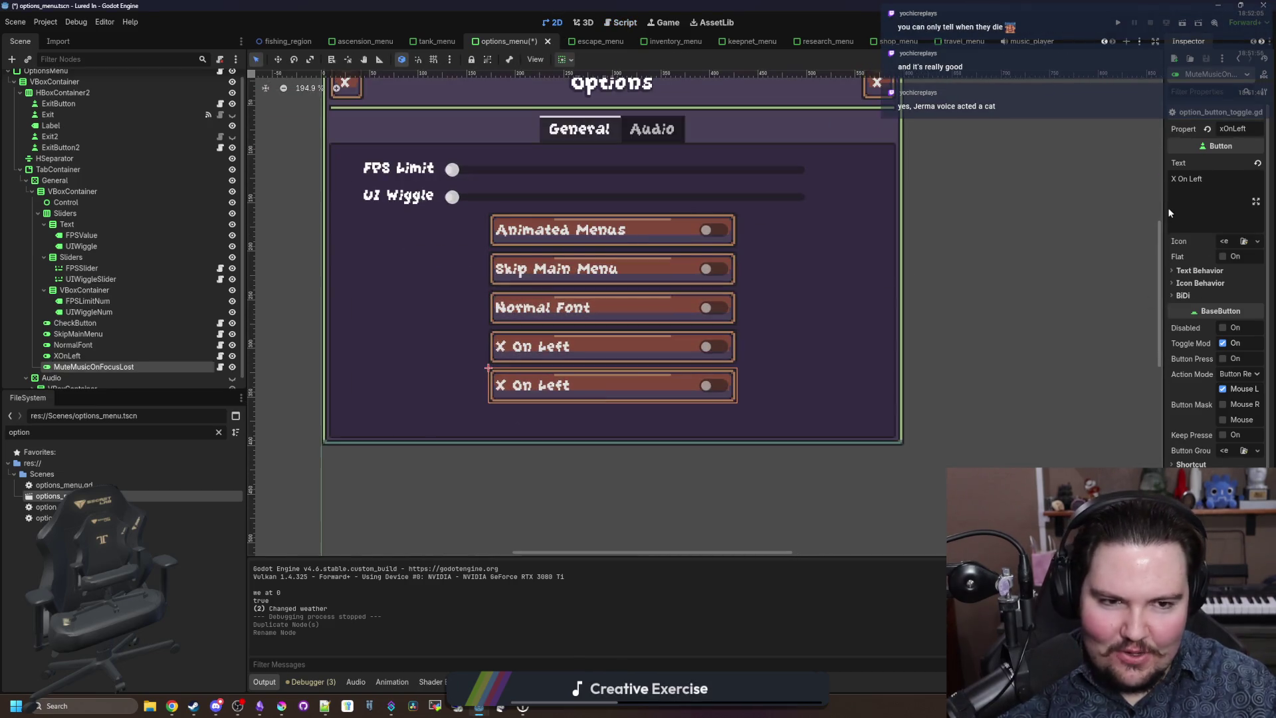
drag(1164, 212, 1031, 214)
triple_click(1072, 212)
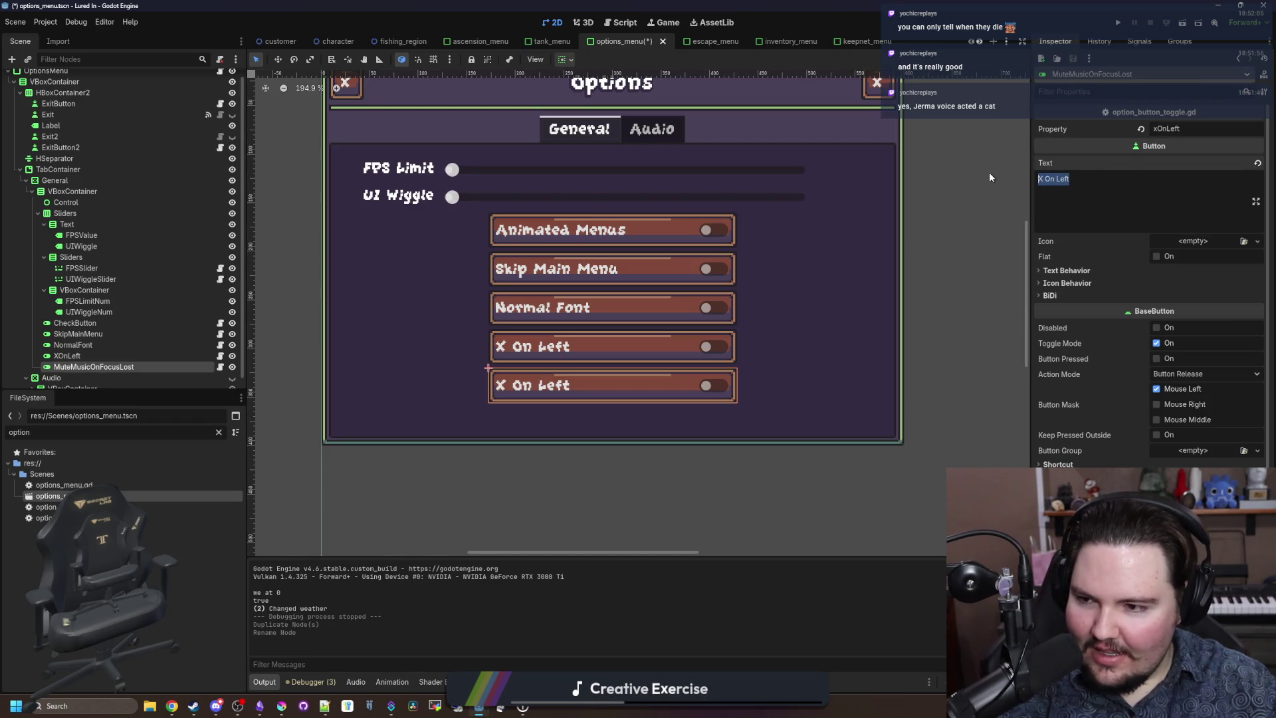
key(ctrl+v)
click(1055, 179)
key(Right)
key(Right)
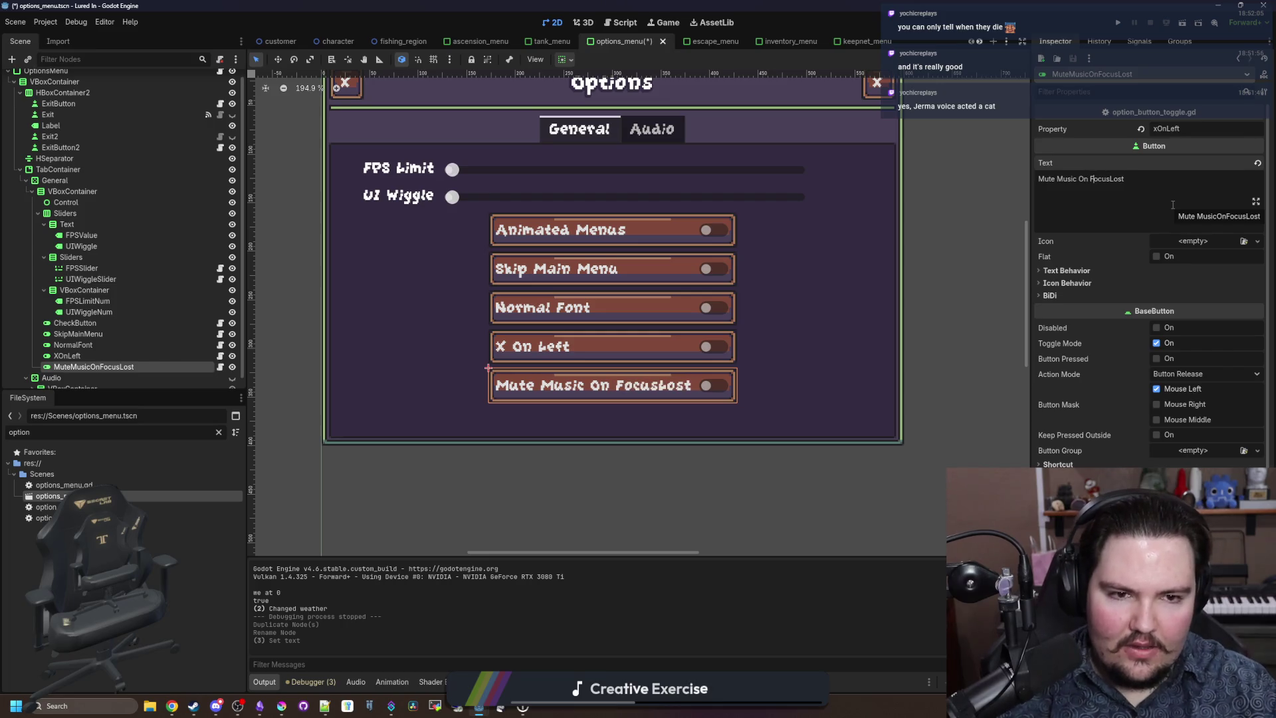
key(Right)
key(Right)
key(Right)
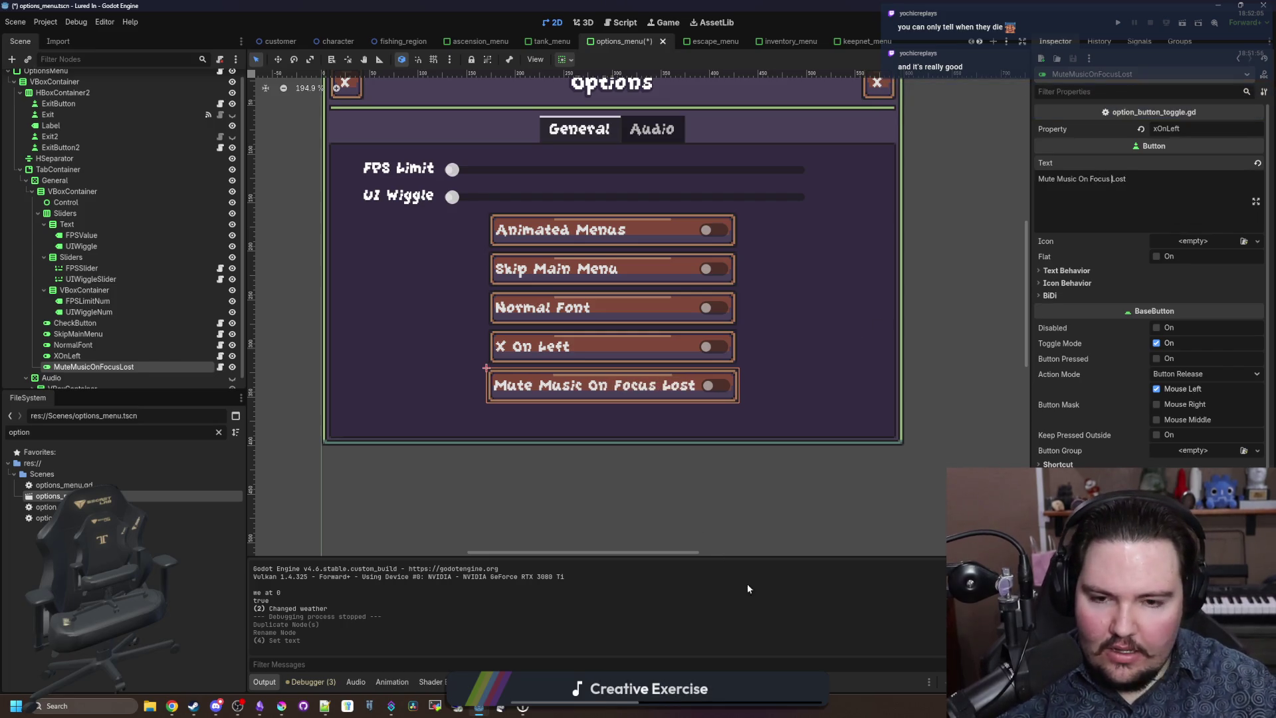
scroll(731, 399, down, 1)
scroll(863, 352, up, 2)
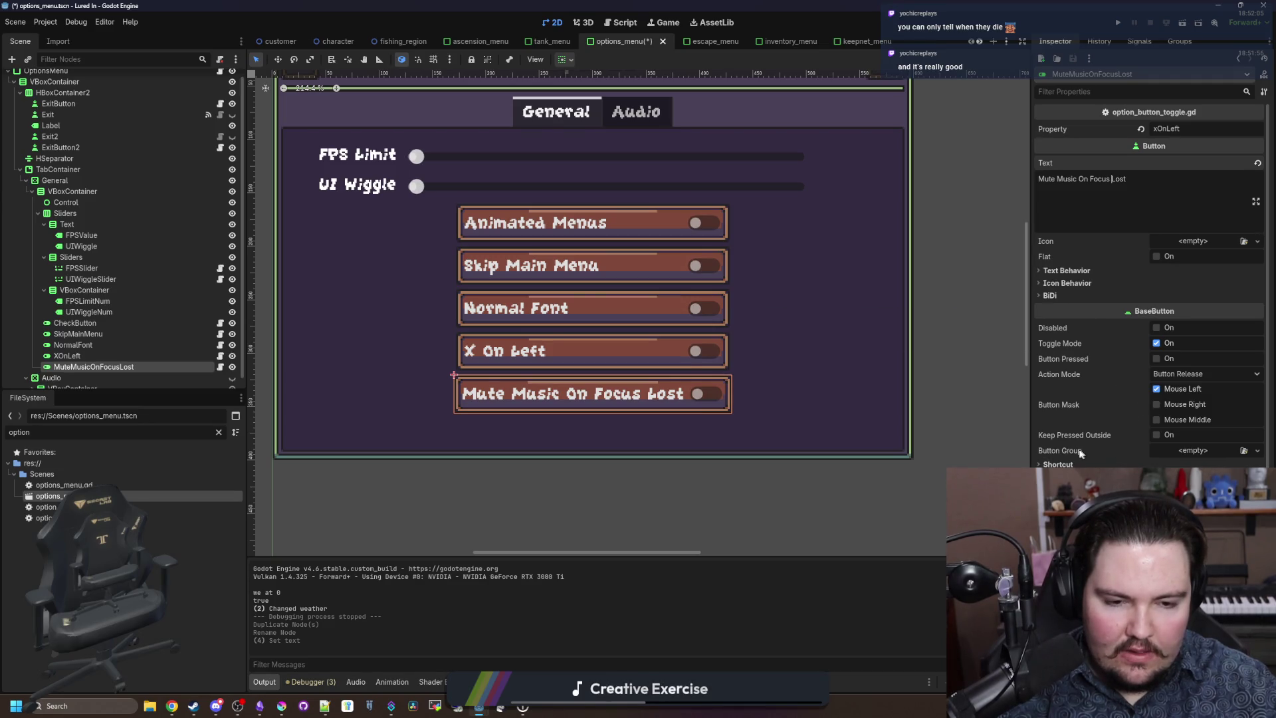
click(1065, 270)
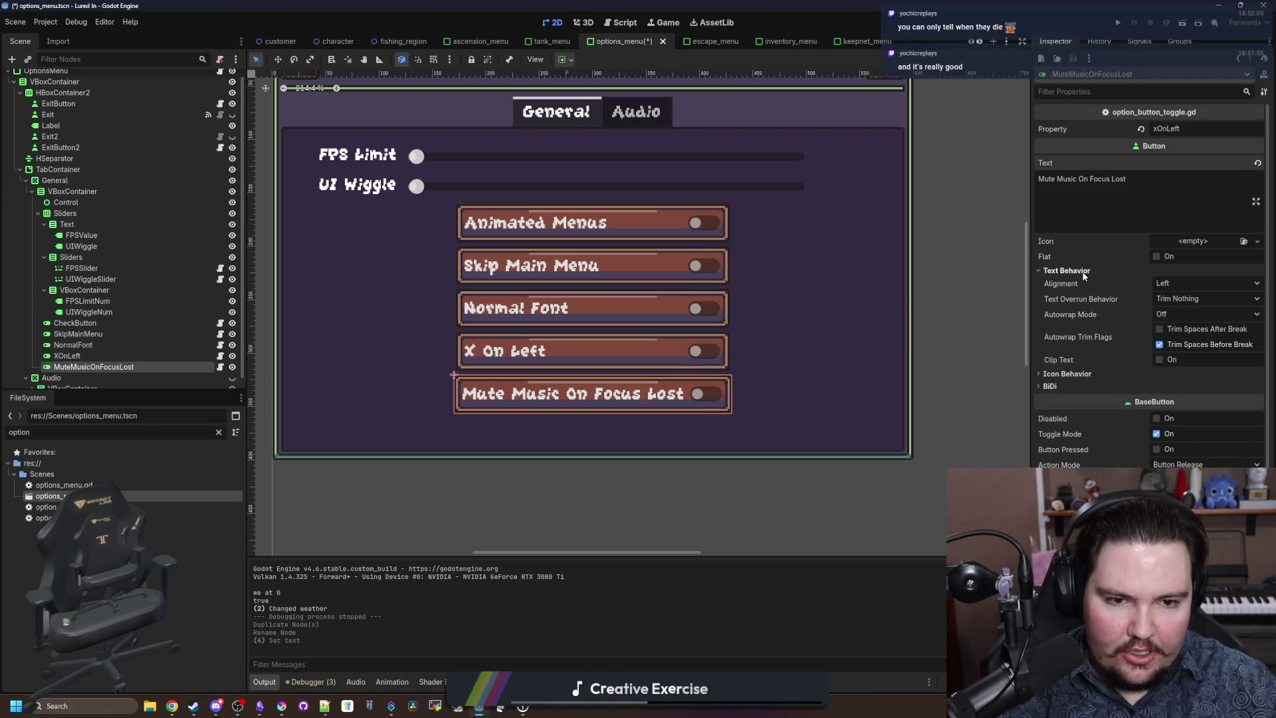
click(1183, 310)
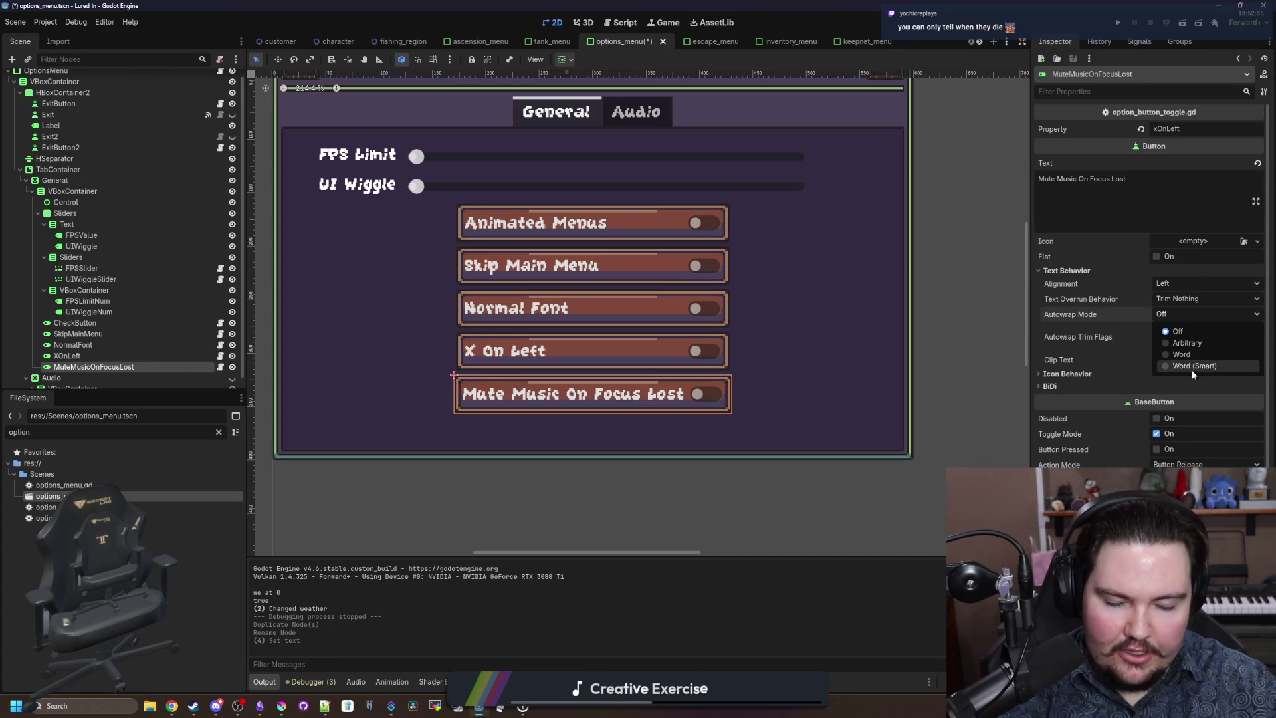
click(1191, 369)
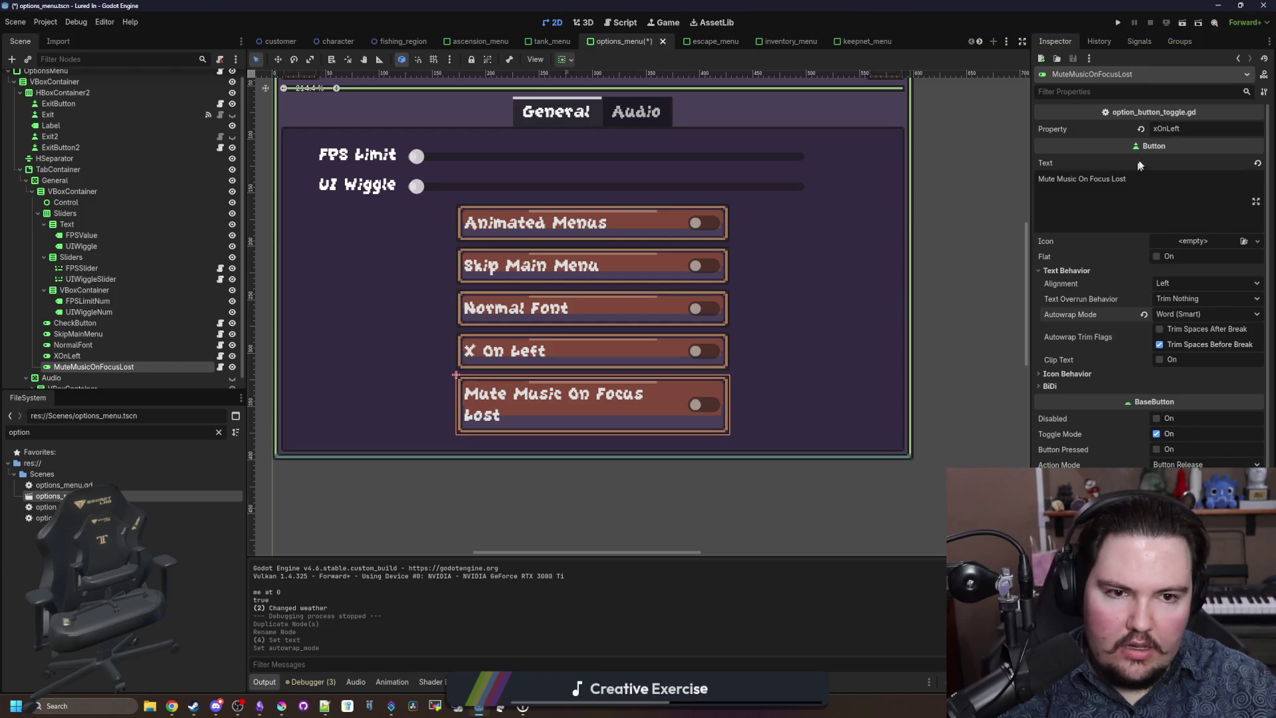
Step: Change the label to 'Mute Music On Unfocus' and set Autowrap Mode back to Off
drag(1127, 178, 1091, 179)
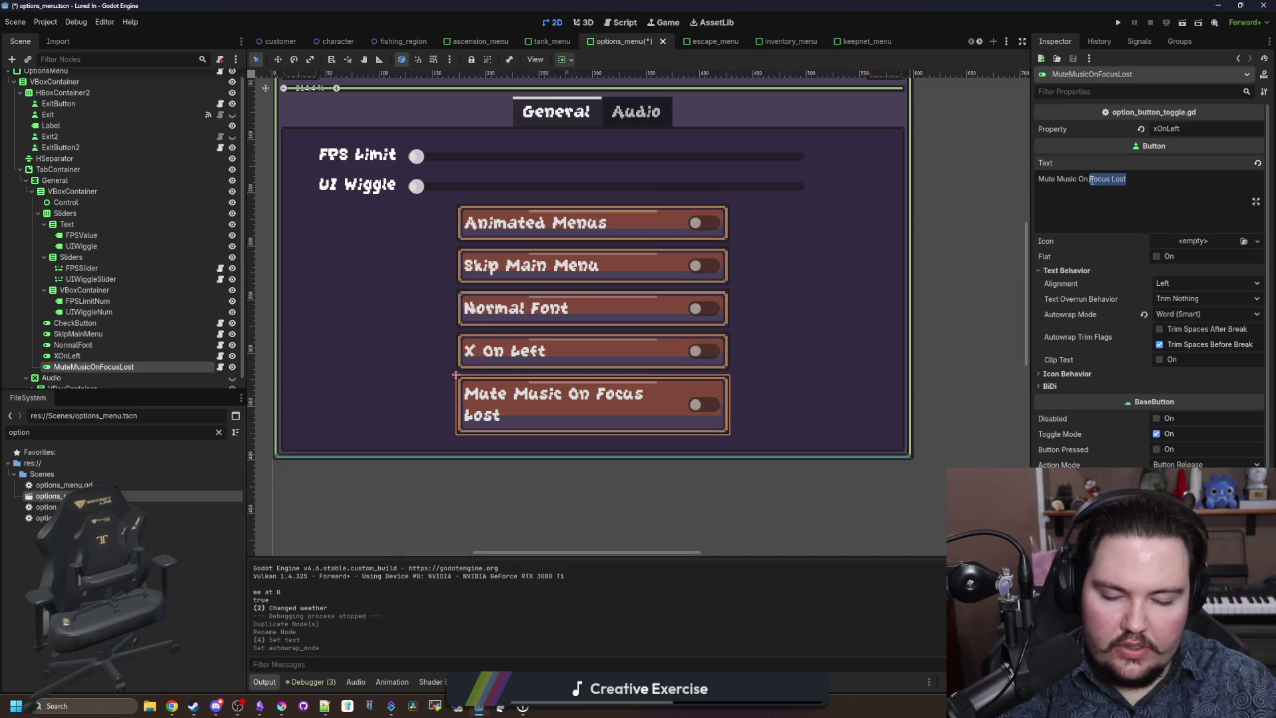
text(Unfocus)
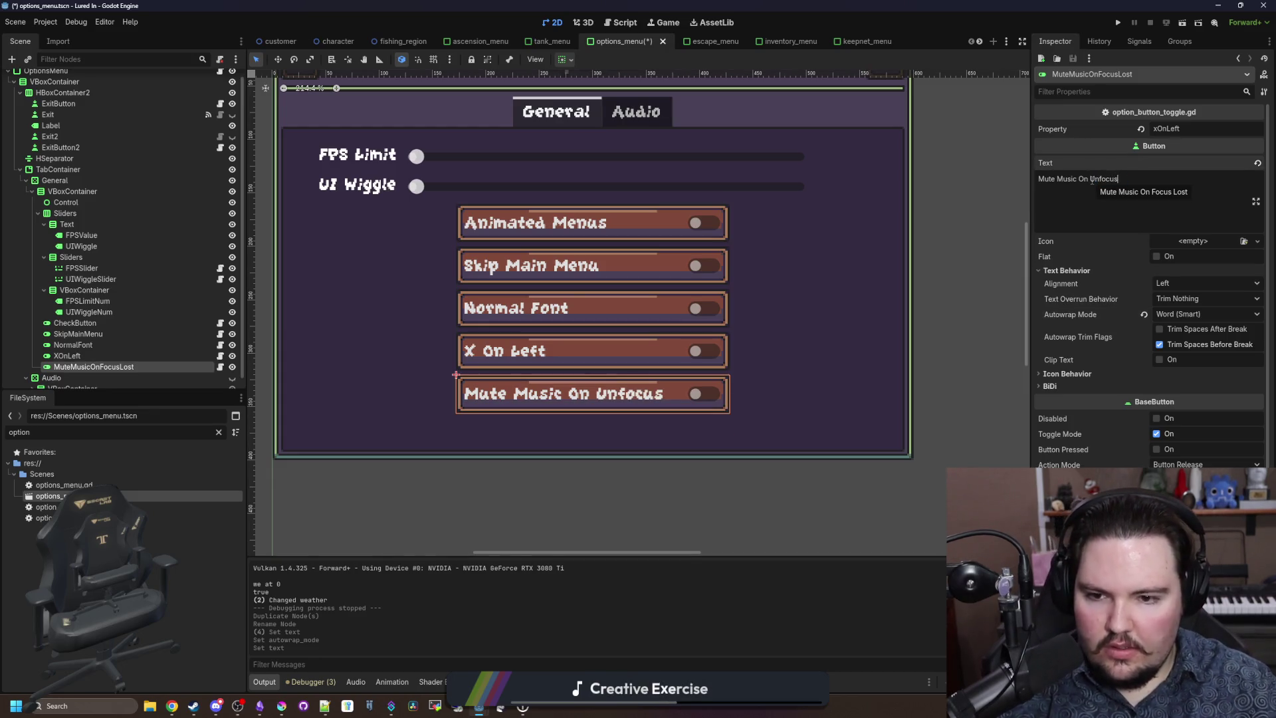
drag(1118, 179, 1037, 179)
key(ctrl+c)
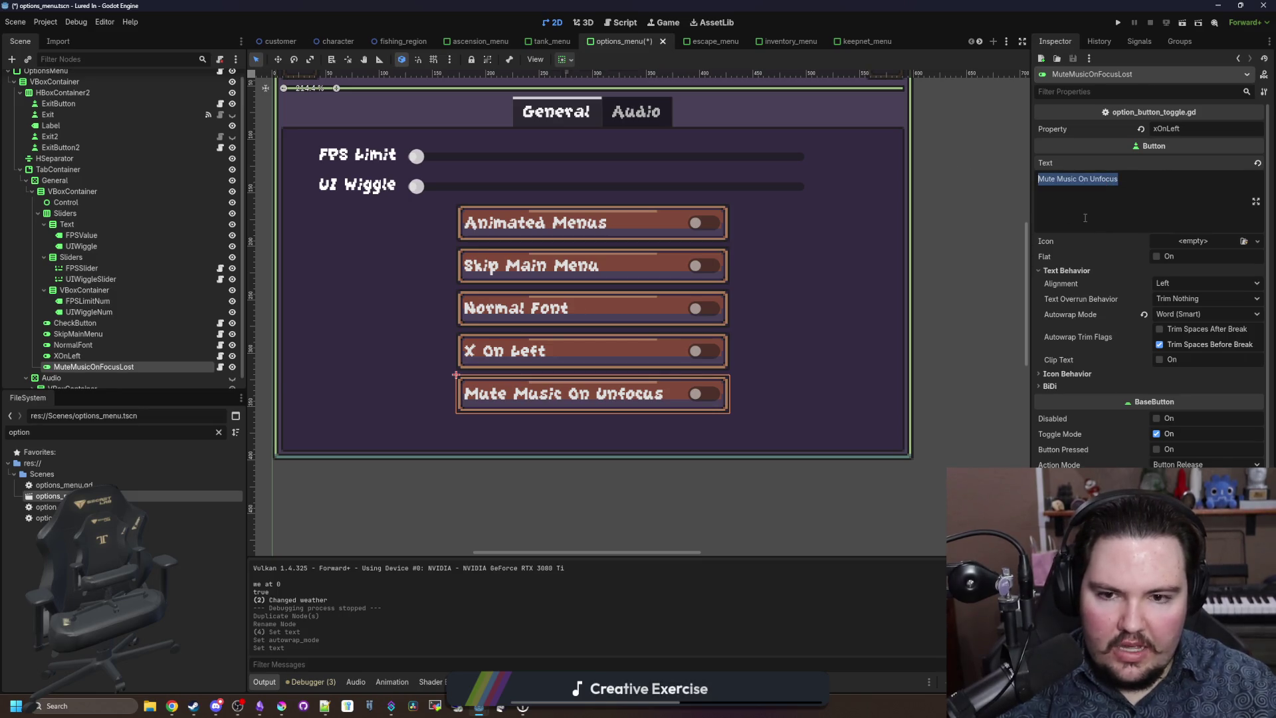
click(1190, 314)
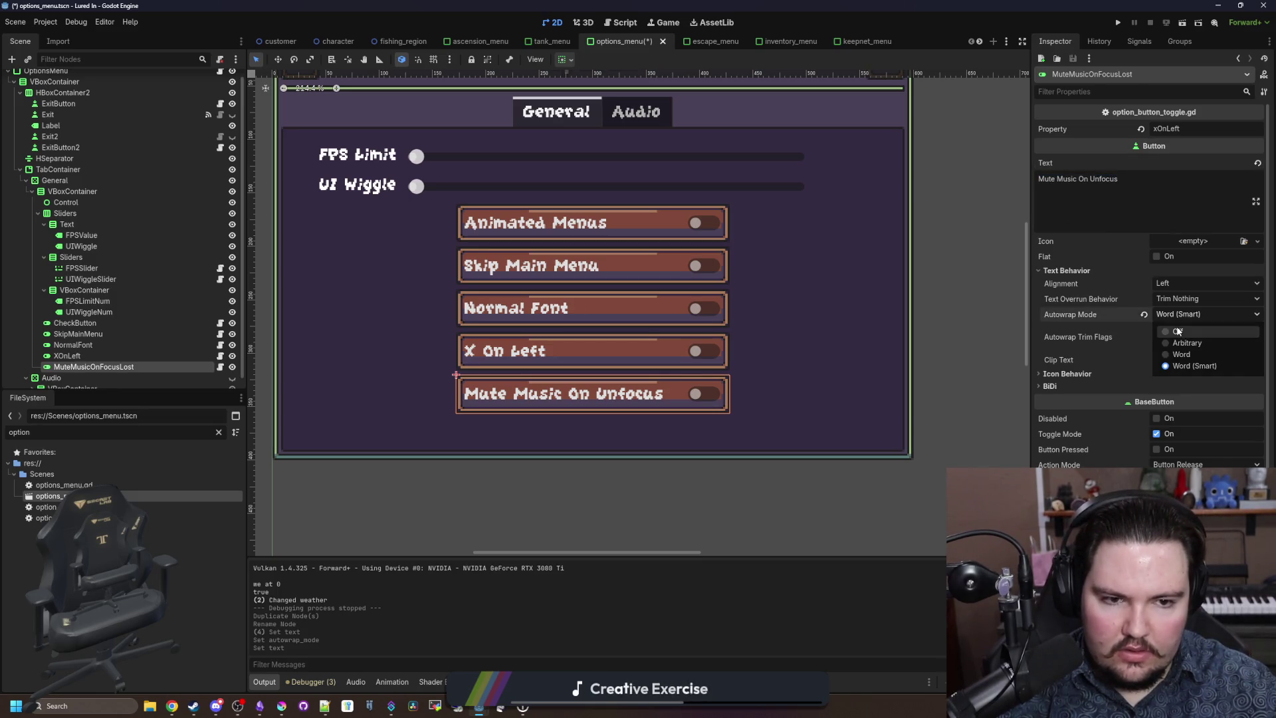
click(1177, 331)
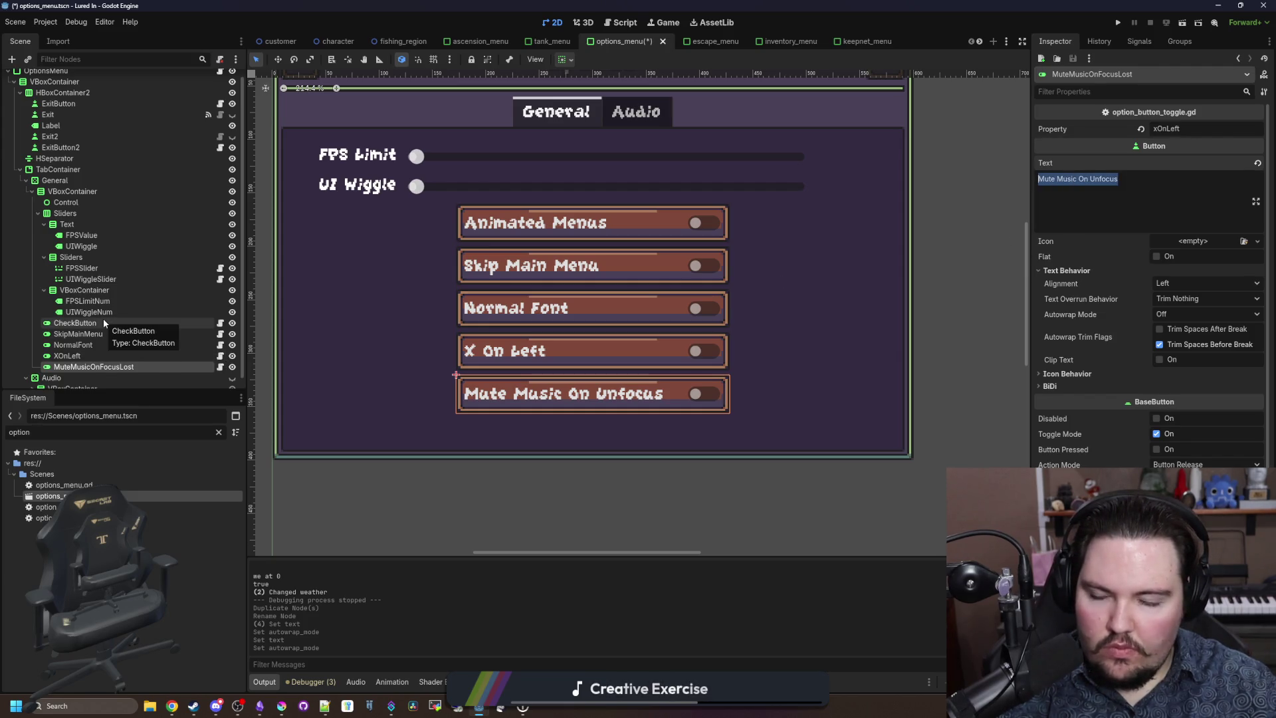
Step: Set the toggle's Property field to muteMusicOnUnfocus, then filter FileSystem for 'glob'
scroll(198, 117, up, 1)
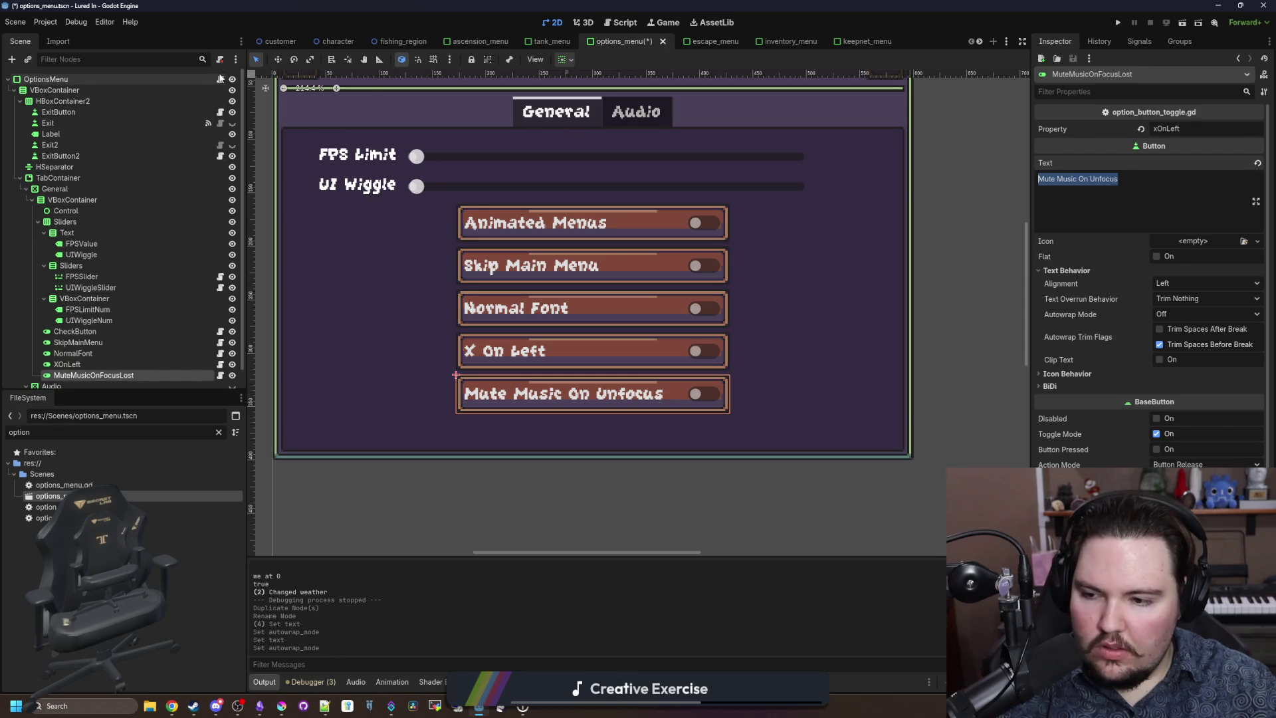
double_click(1166, 129)
key(ctrl+v)
key(Home)
key(Delete)
text(m)
key(BackSpace)
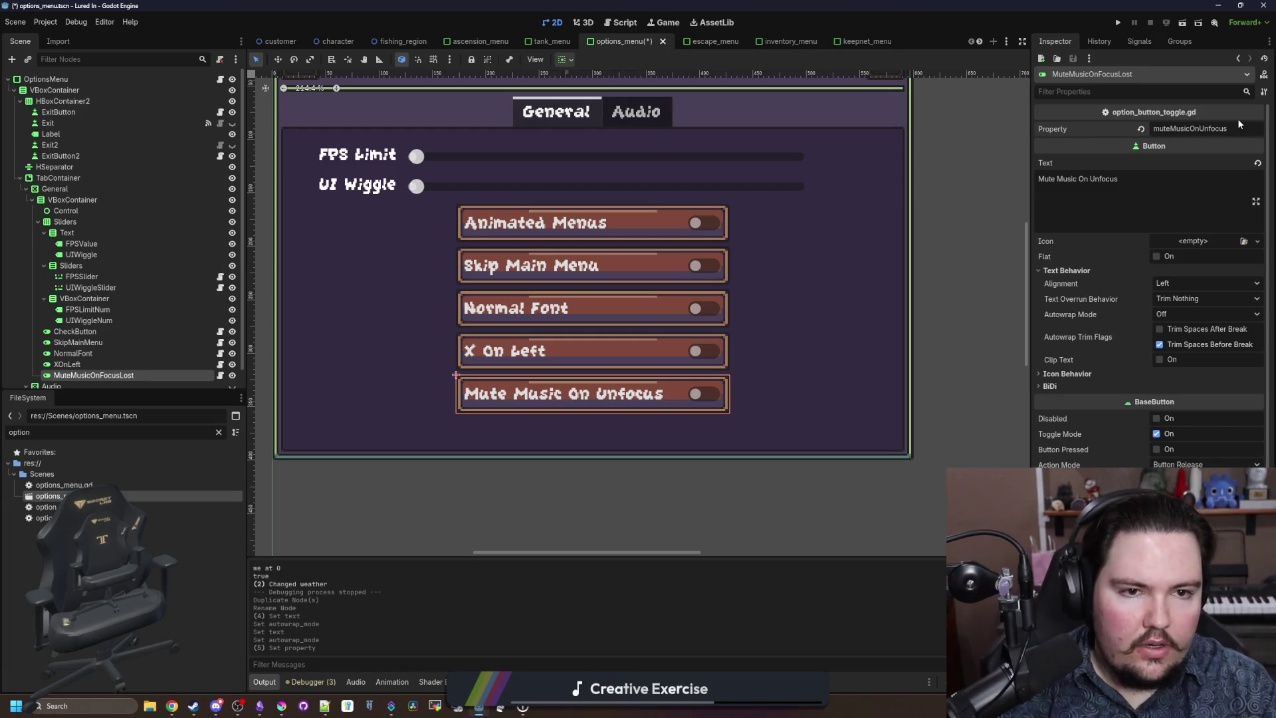
key(ctrl+a)
double_click(185, 432)
text(glob)
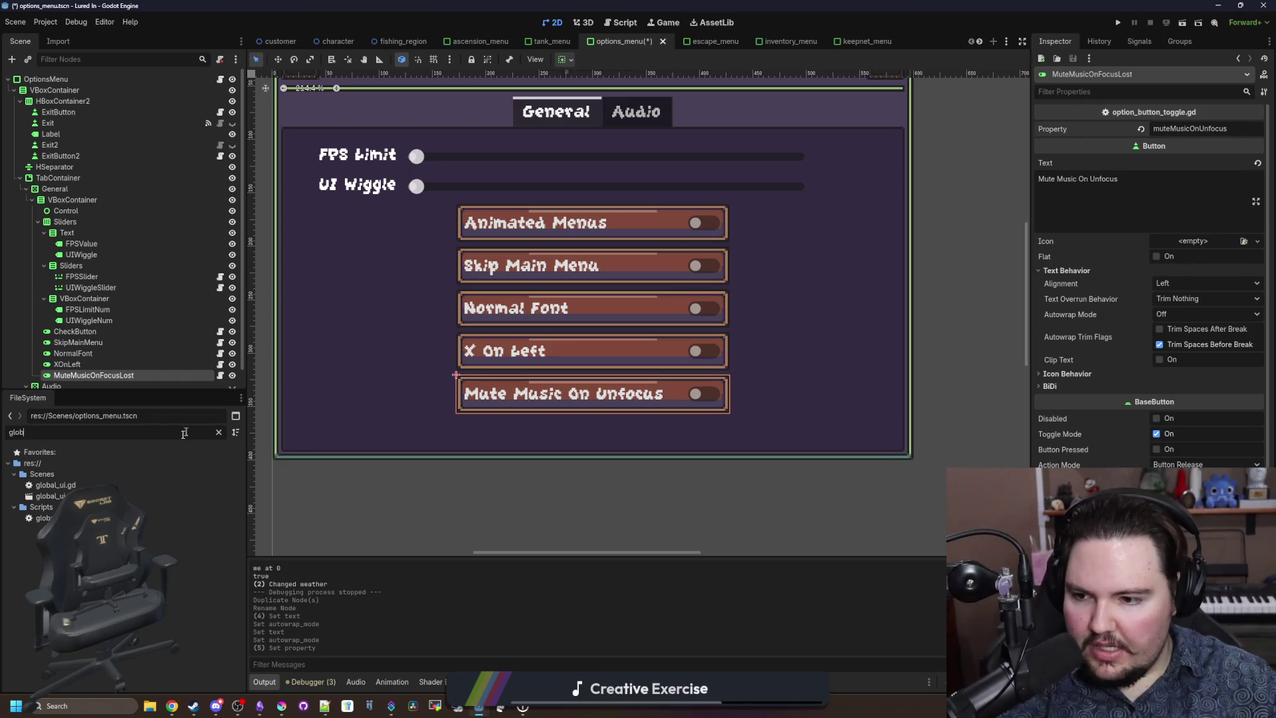
Step: Open global.gd, rename a save key to muteMusicOnUnfocus, and look up save_game_data
double_click(41, 517)
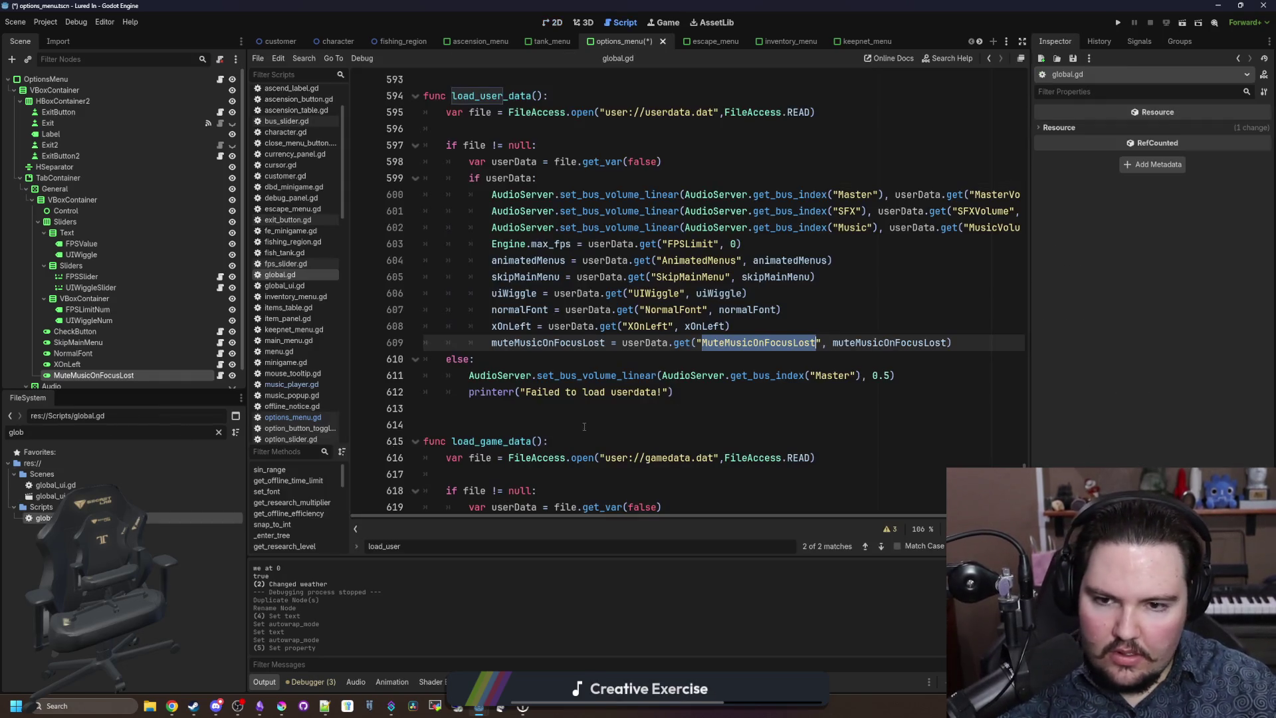
click(749, 386)
double_click(754, 343)
text(muteMusicOnUnfocus)
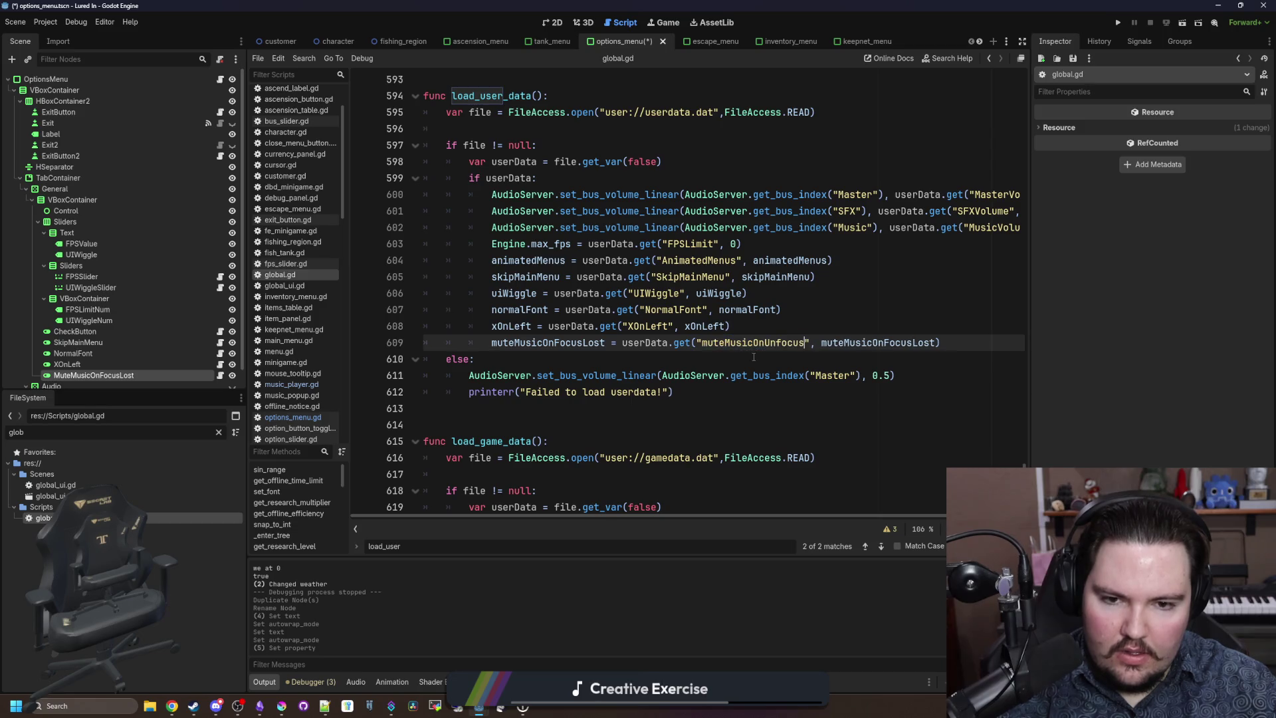
click(753, 357)
key(ctrl+f)
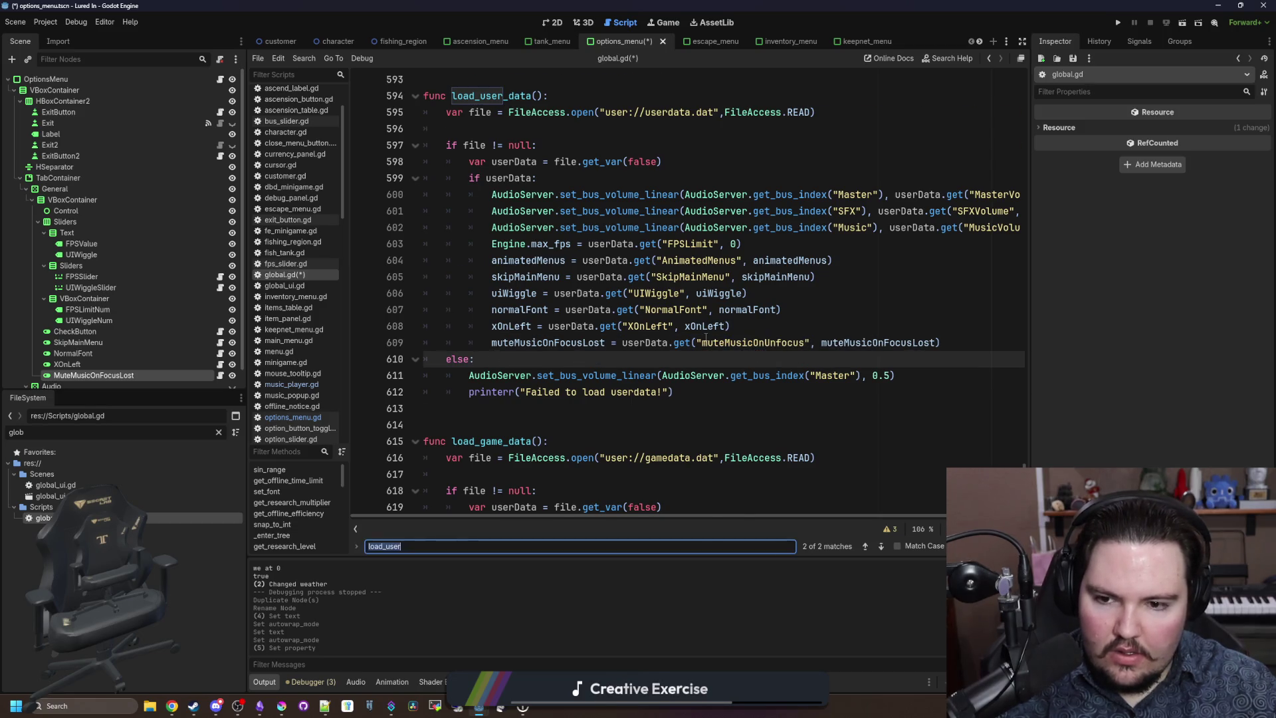
text(save_game_d)
ctrl+click(572, 293)
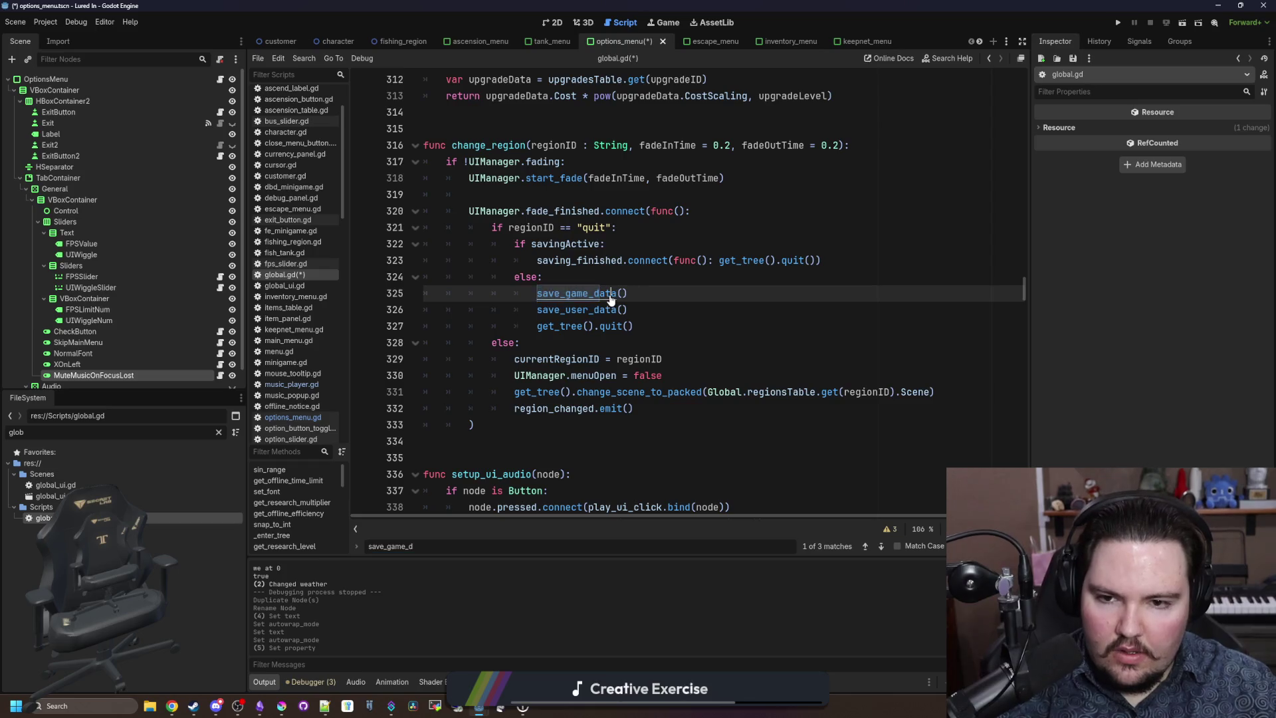
scroll(678, 367, down, 5)
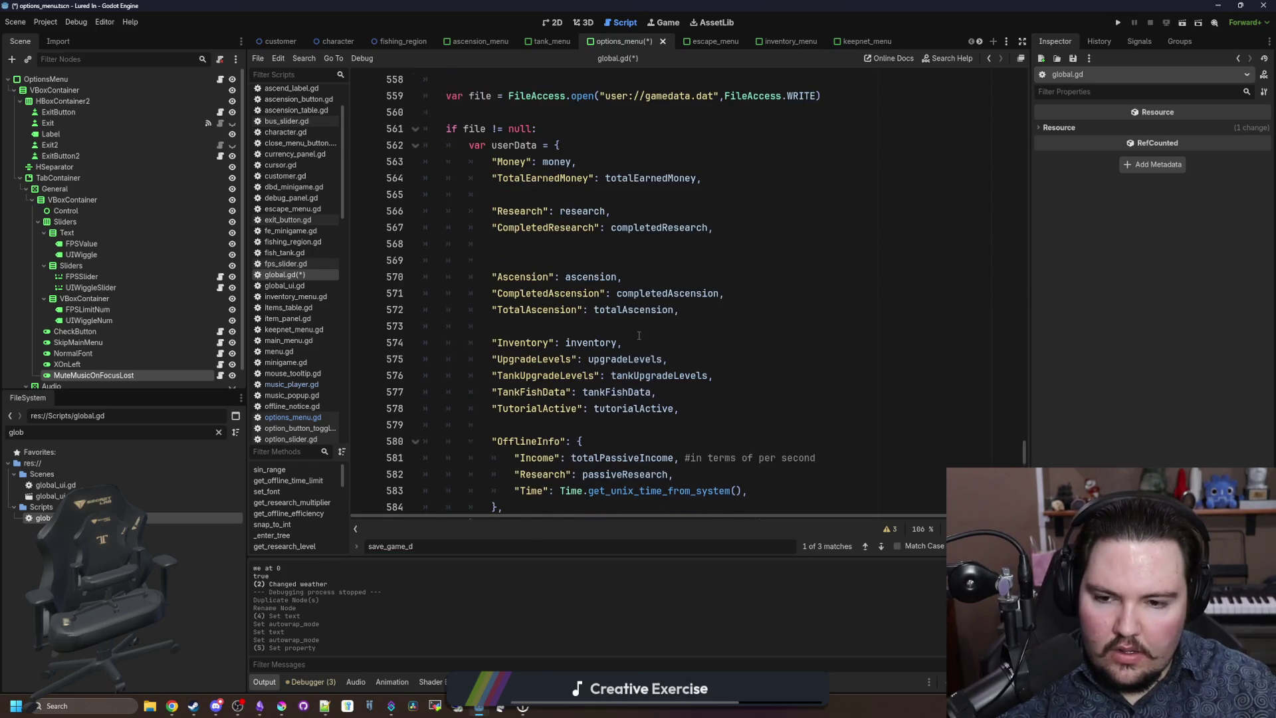
scroll(639, 335, down, 4)
scroll(664, 312, up, 6)
Step: Search load_game_data, then jump to the save_user_data definition
click(707, 289)
key(ctrl+f)
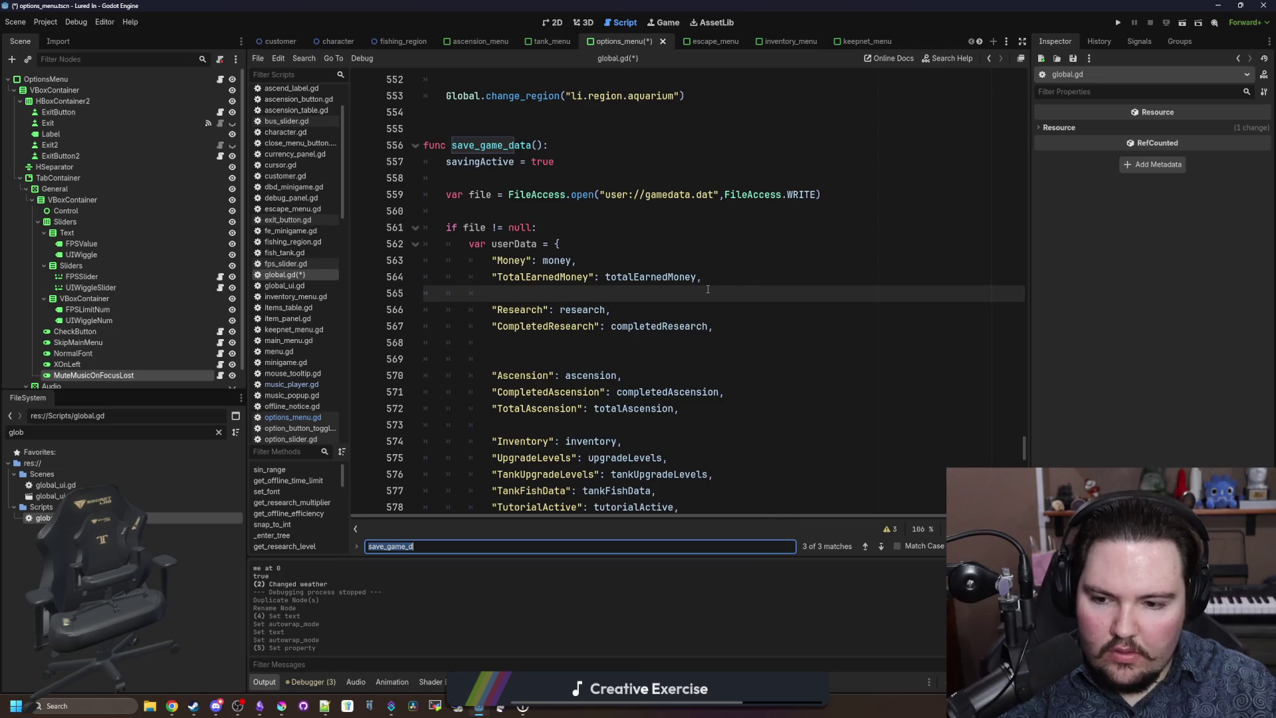
text(load_game_data)
scroll(731, 279, down, 4)
click(774, 271)
key(ctrl+f)
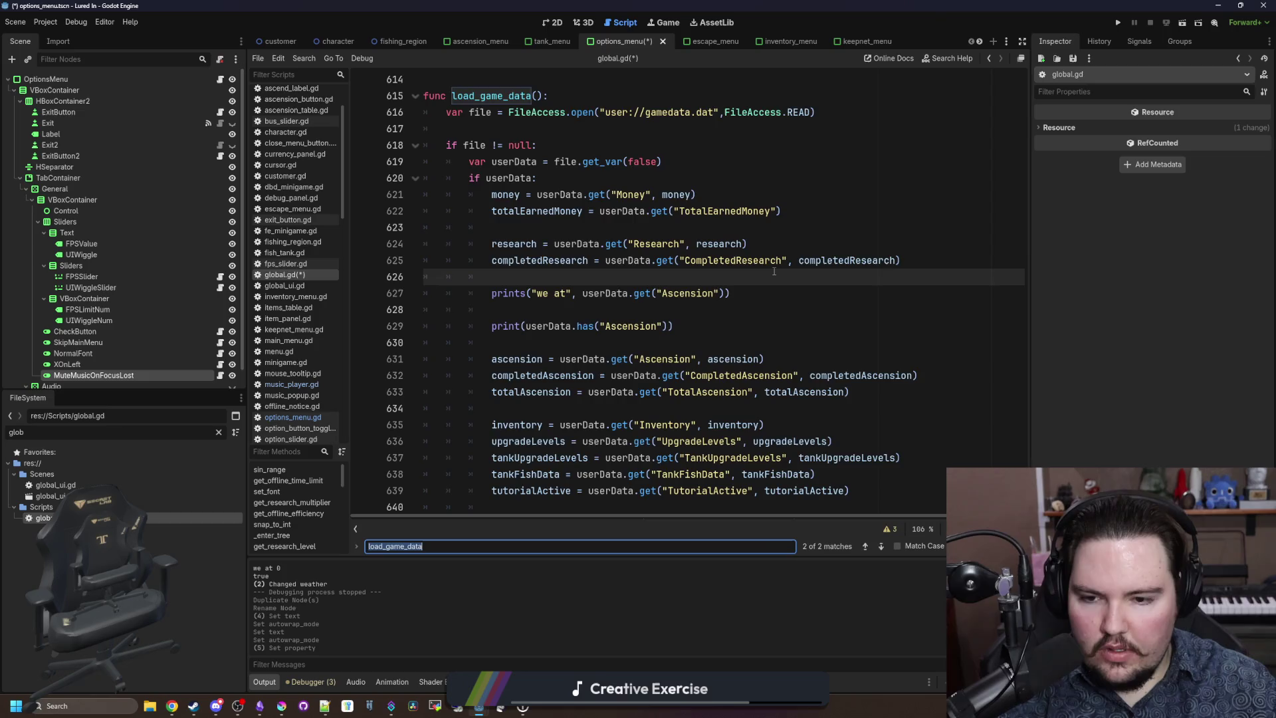
text(save_user_data)
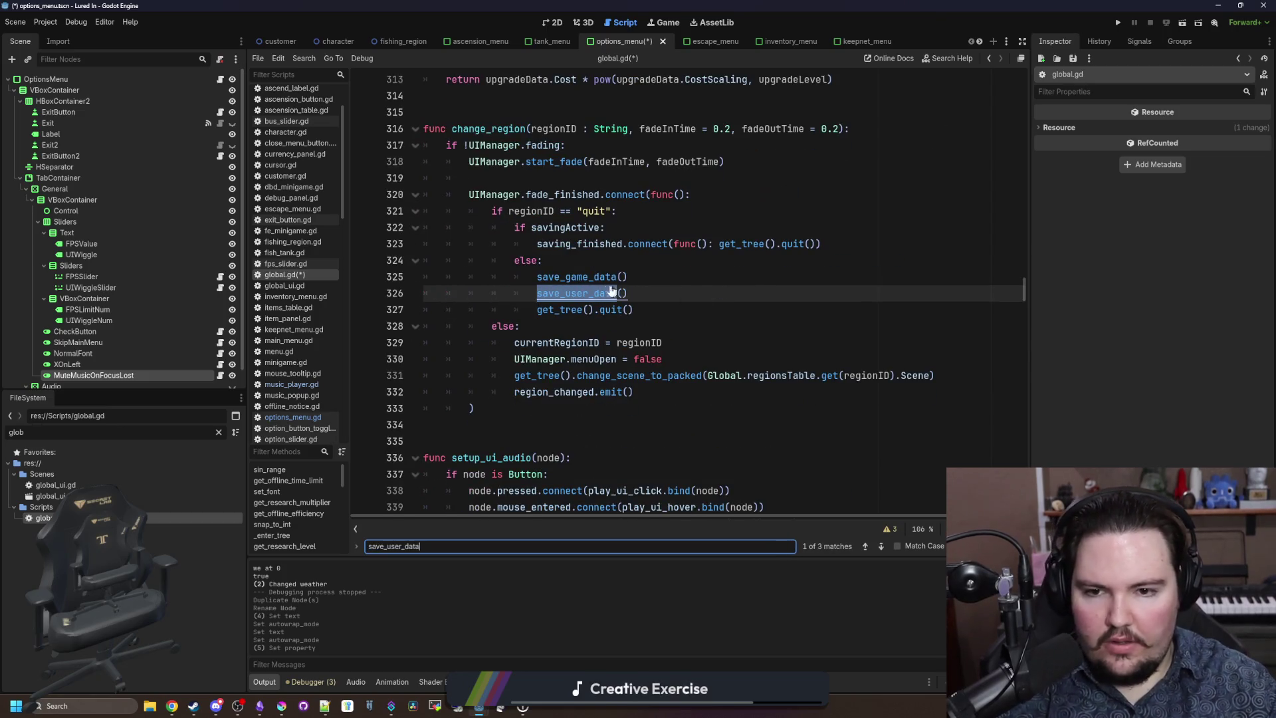
ctrl+click(612, 290)
Step: Rename the save_user_data key and value to muteMusicOnUnfocus and check the resulting errors
double_click(562, 408)
text(muteMusicOnUnfocus)
double_click(683, 408)
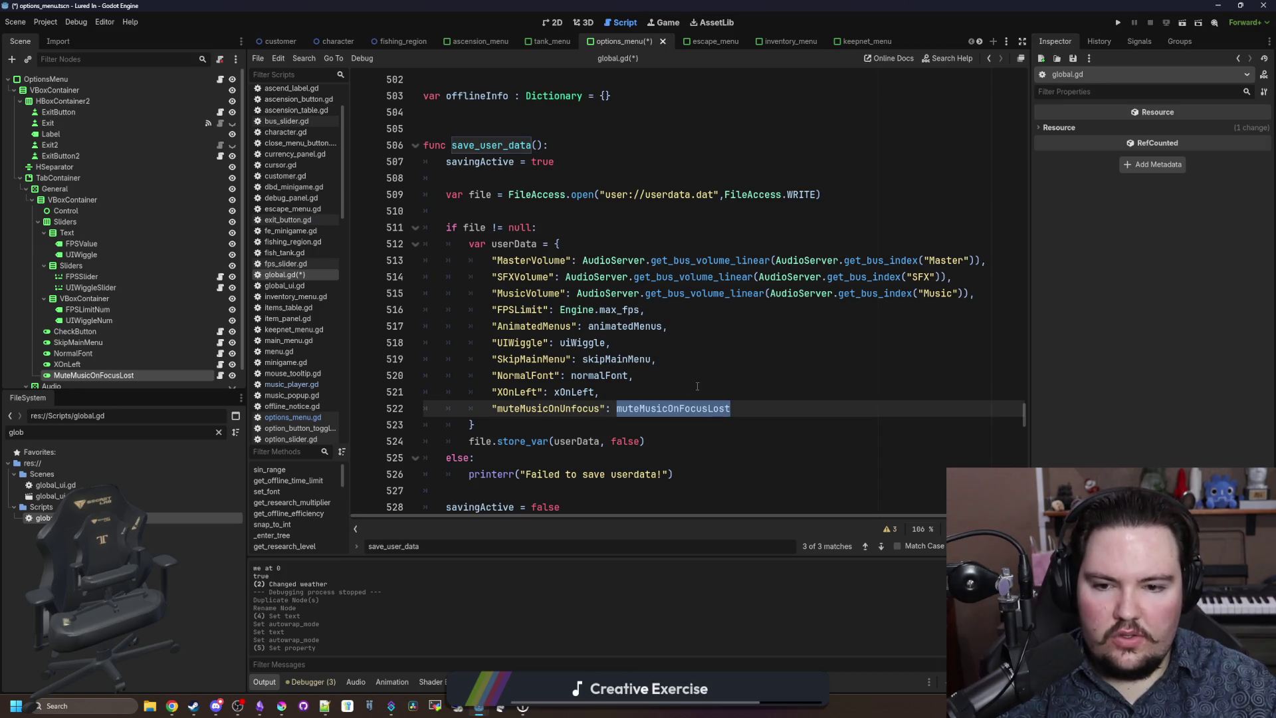
text(muteMusicOnUnfocus)
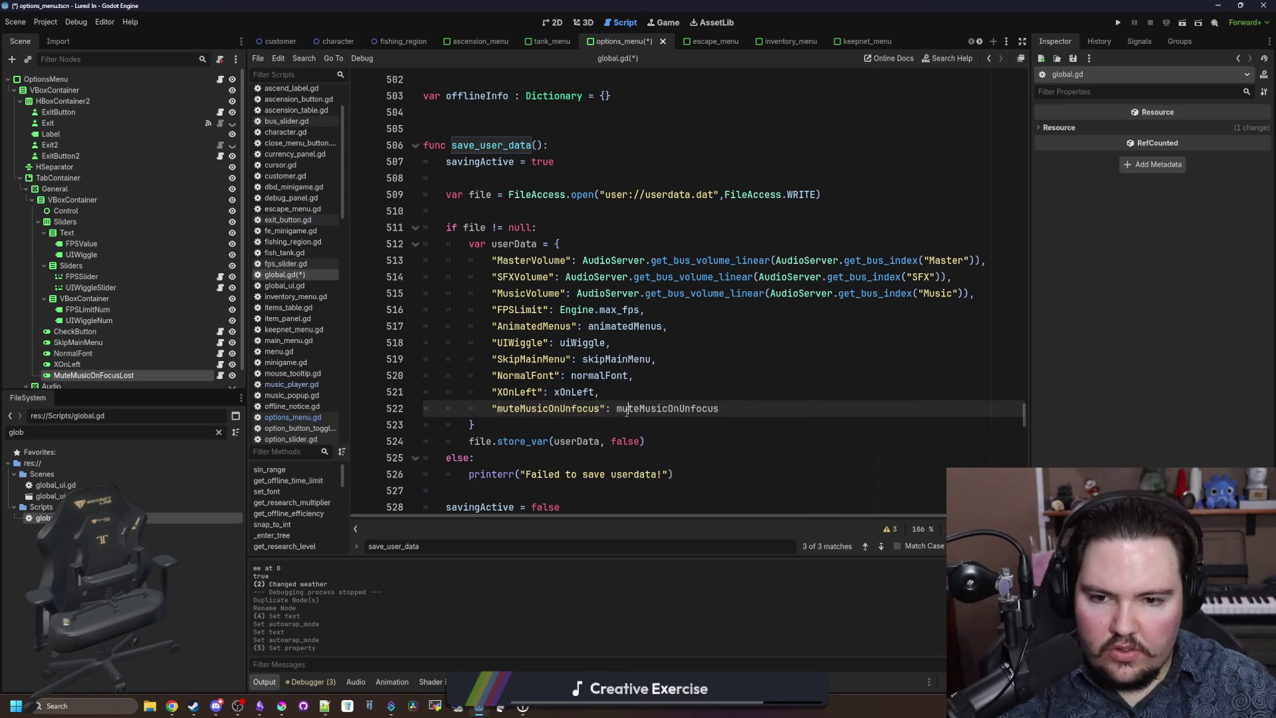
double_click(627, 408)
drag(1025, 410, 1025, 79)
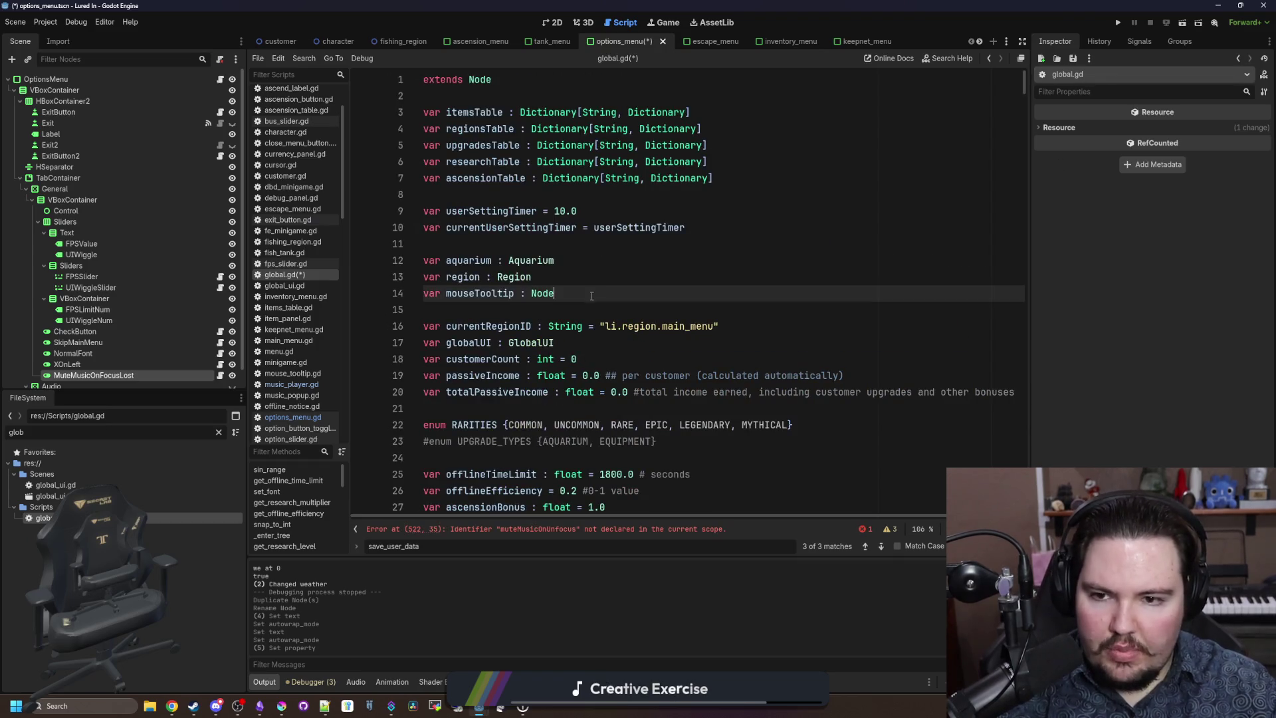
click(564, 529)
double_click(660, 293)
key(Right)
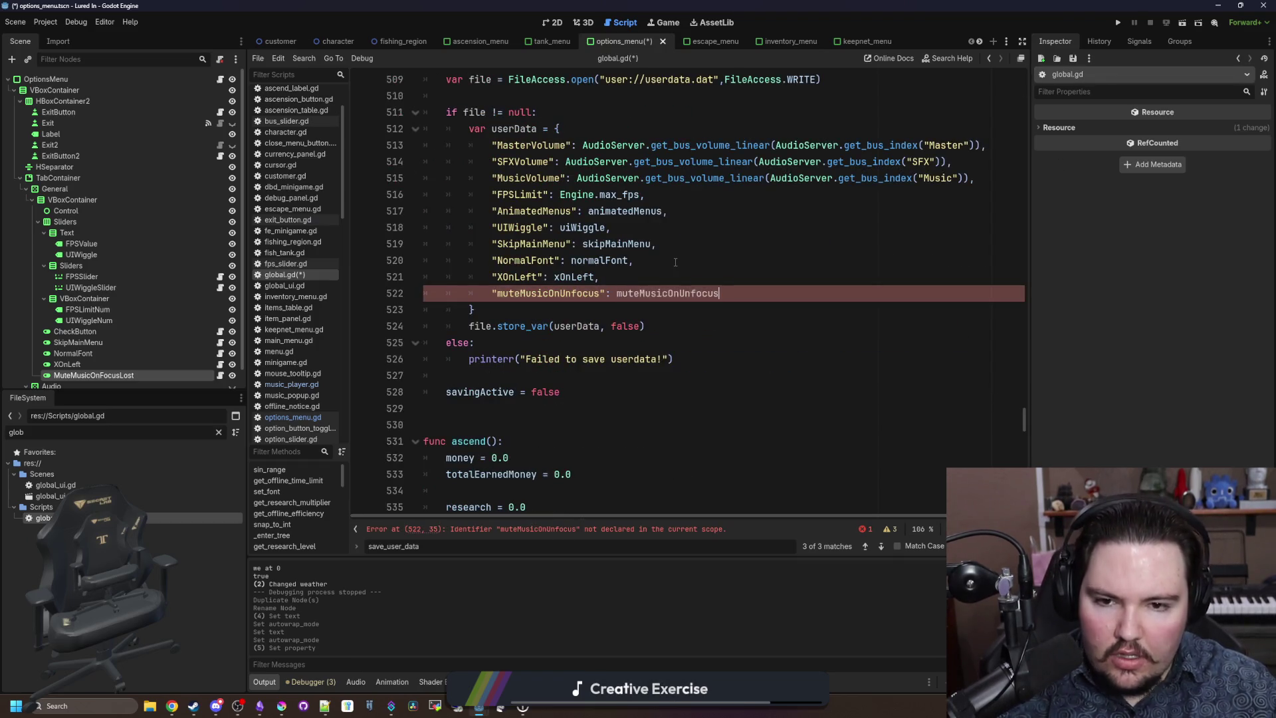
click(667, 264)
click(619, 309)
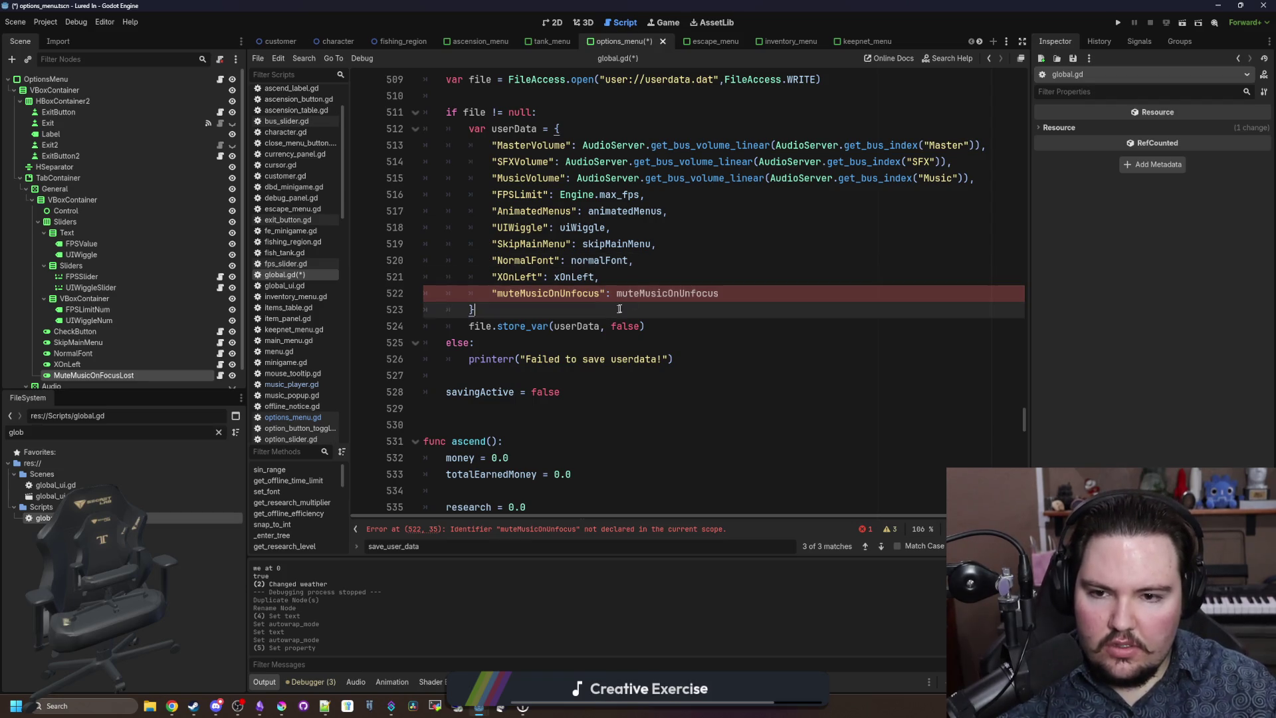
click(661, 529)
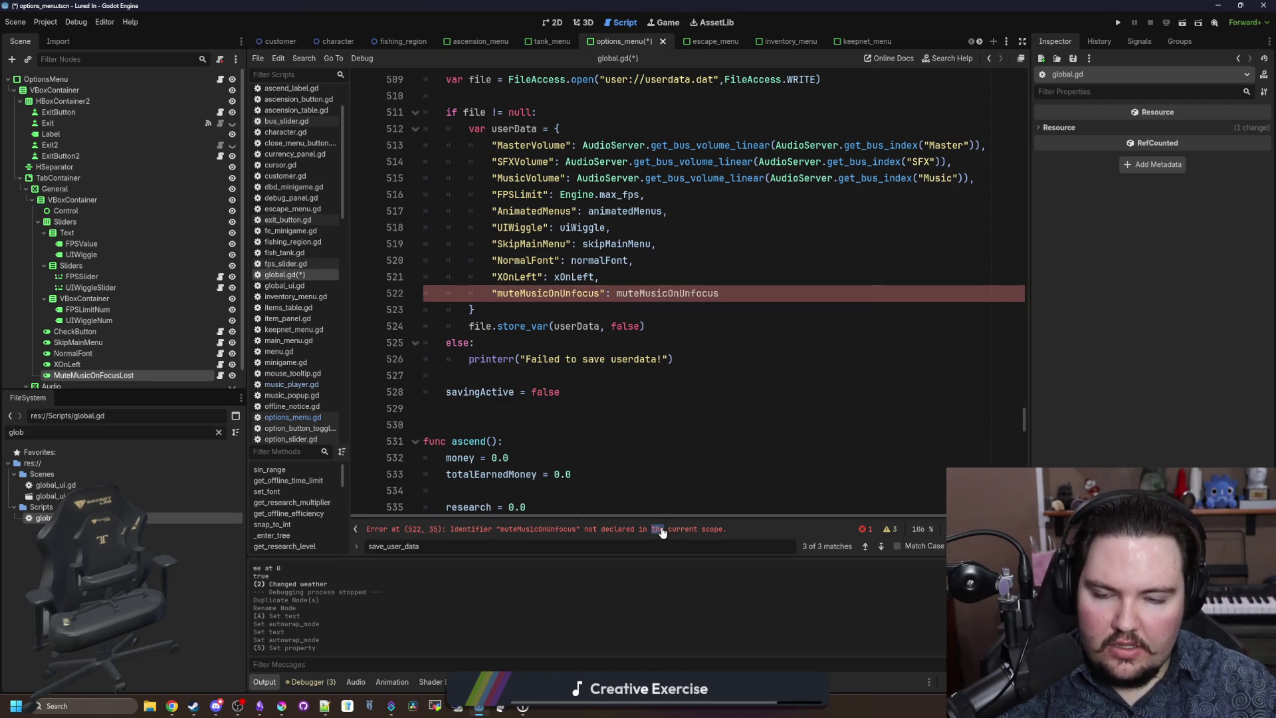
Step: Rename the variable to muteMusicOnUnfocus in the load line, declaration and focus check
click(747, 368)
key(ctrl+f)
text(muteMusic)
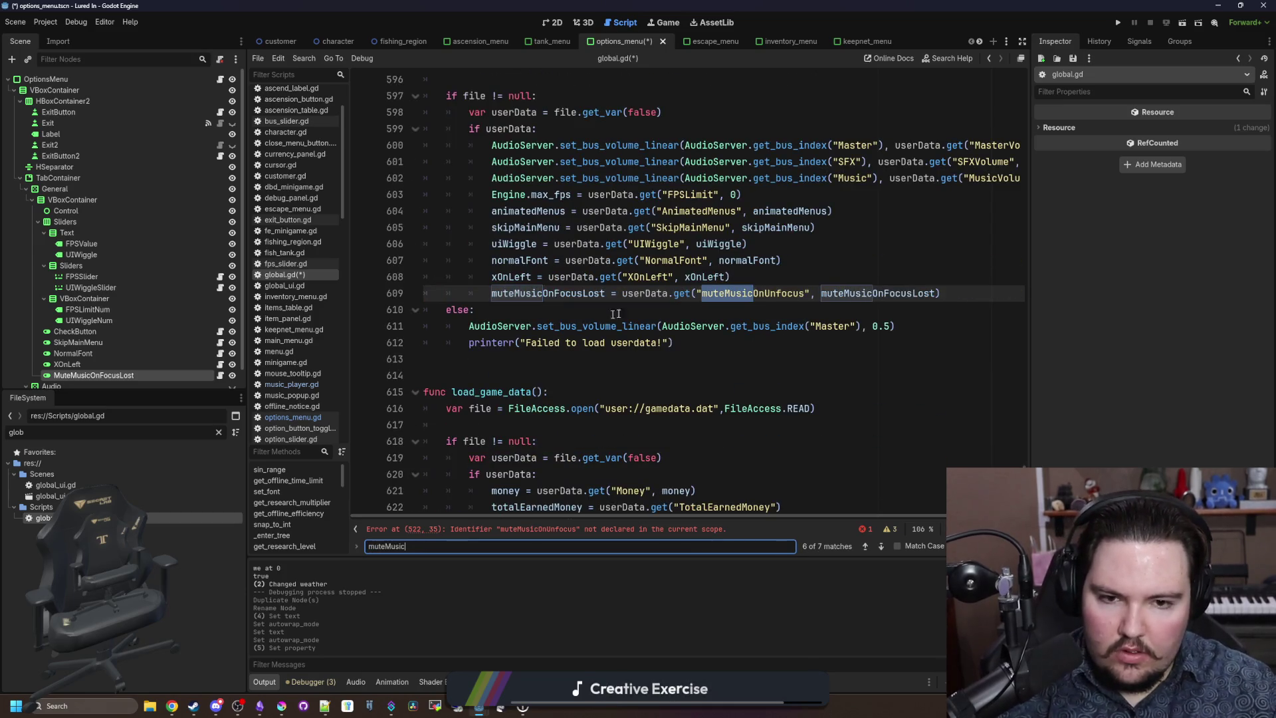
click(575, 293)
key(ctrl+z)
key(ctrl+z)
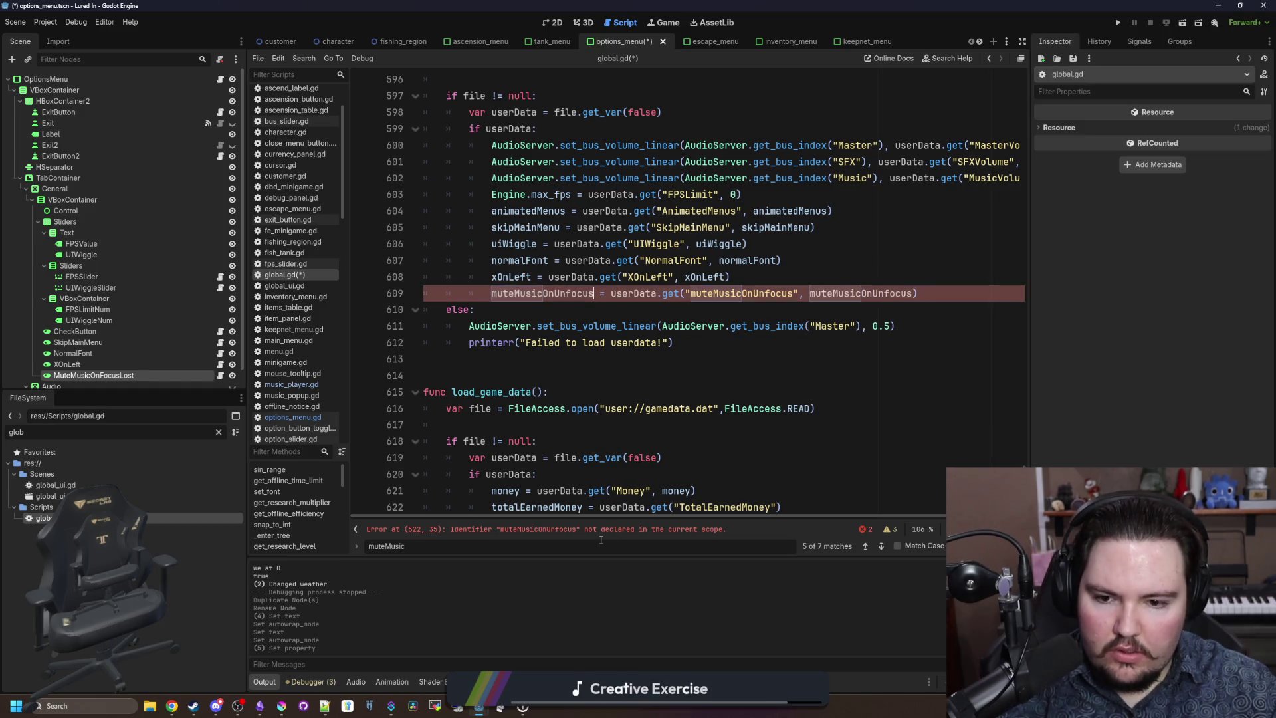
key(F3)
key(F3)
key(F3)
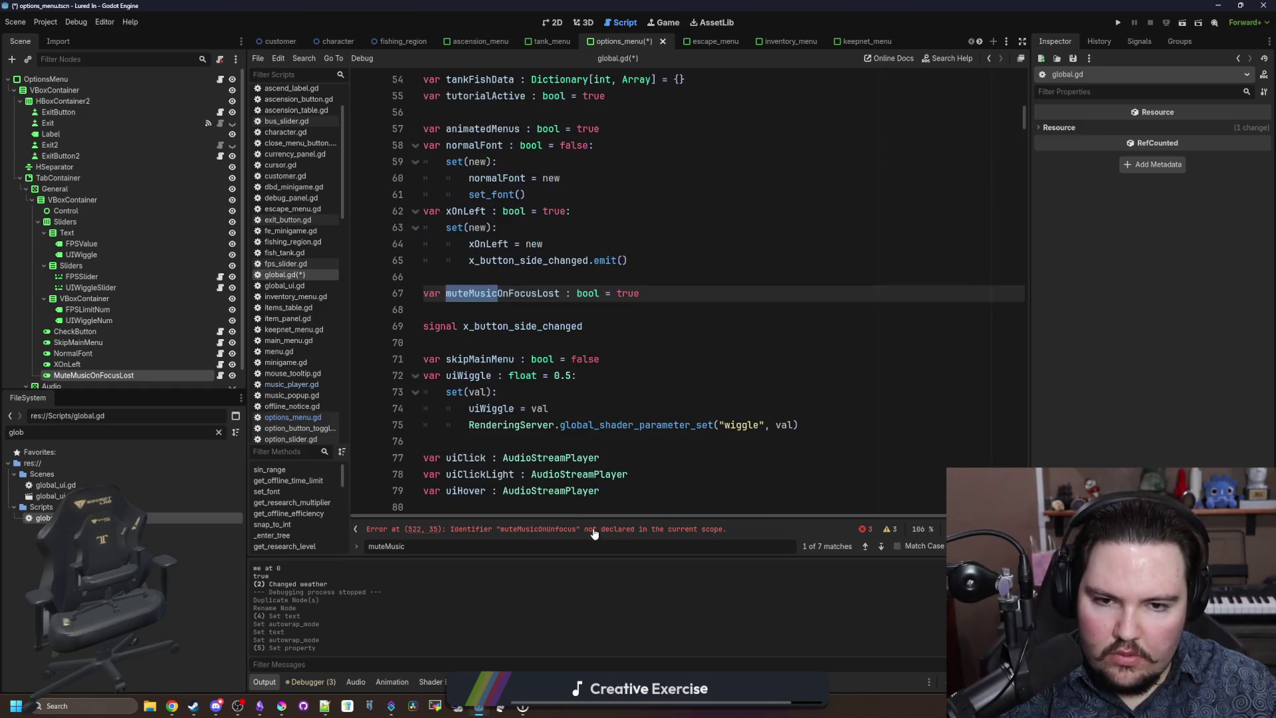
click(522, 293)
key(ctrl+z)
click(535, 305)
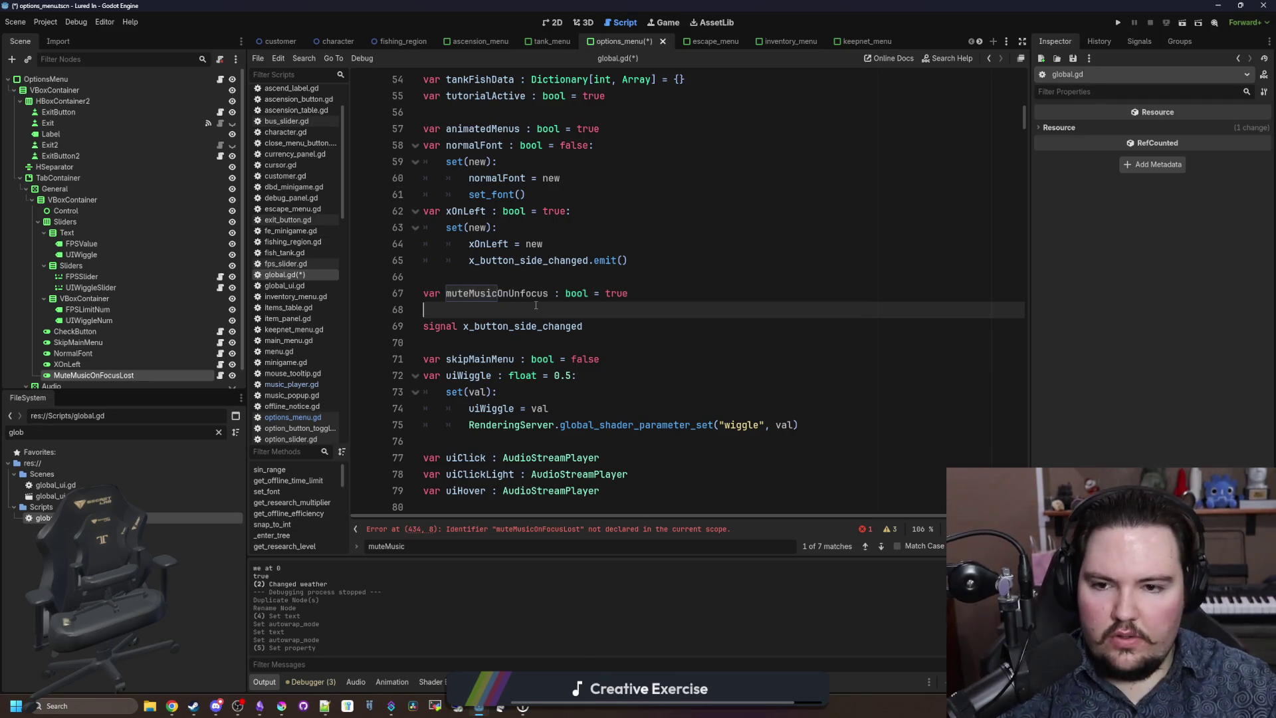
click(569, 530)
key(ctrl+z)
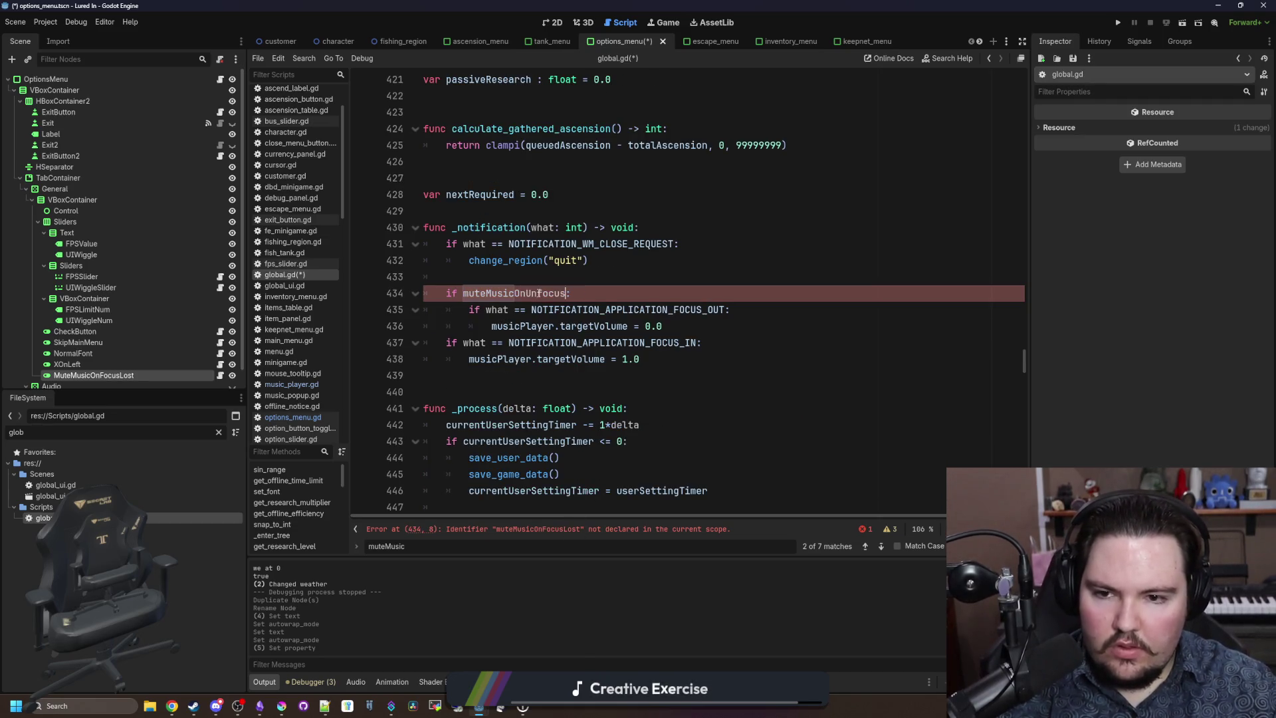
click(715, 341)
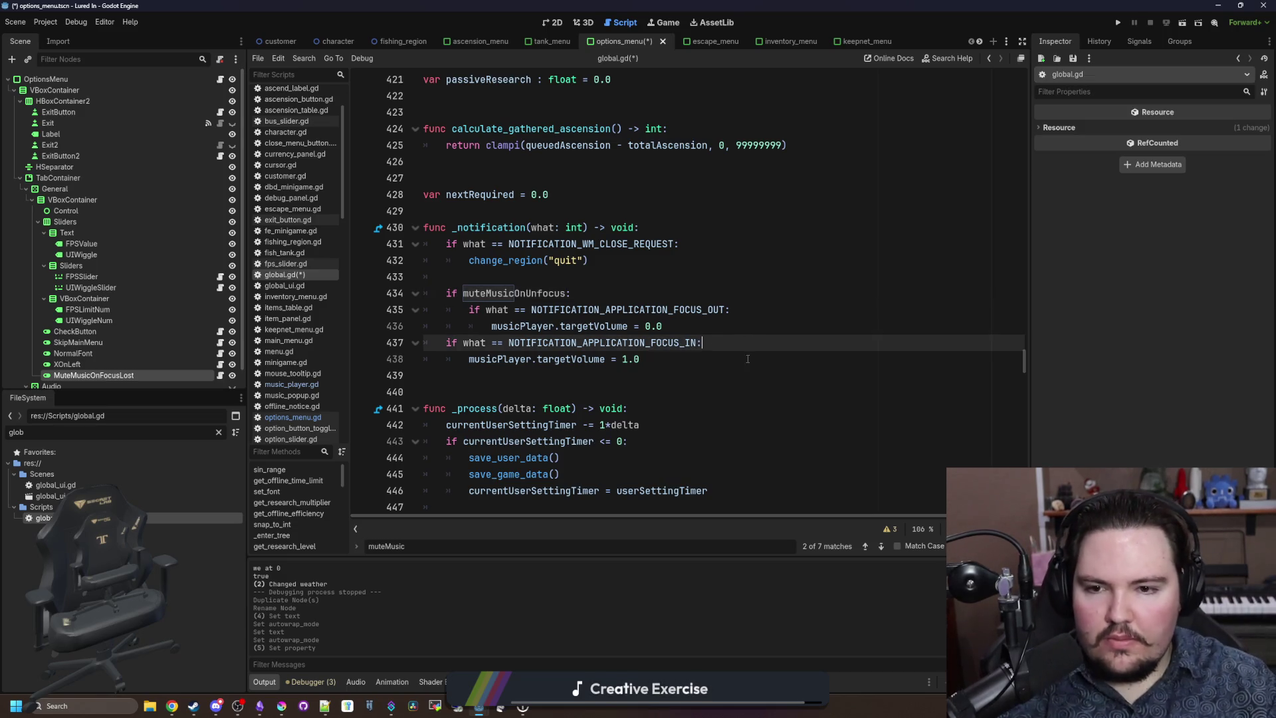
Step: Save global.gd and run the project with F5
key(shift+Down)
key(Tab)
key(ctrl+s)
click(1117, 22)
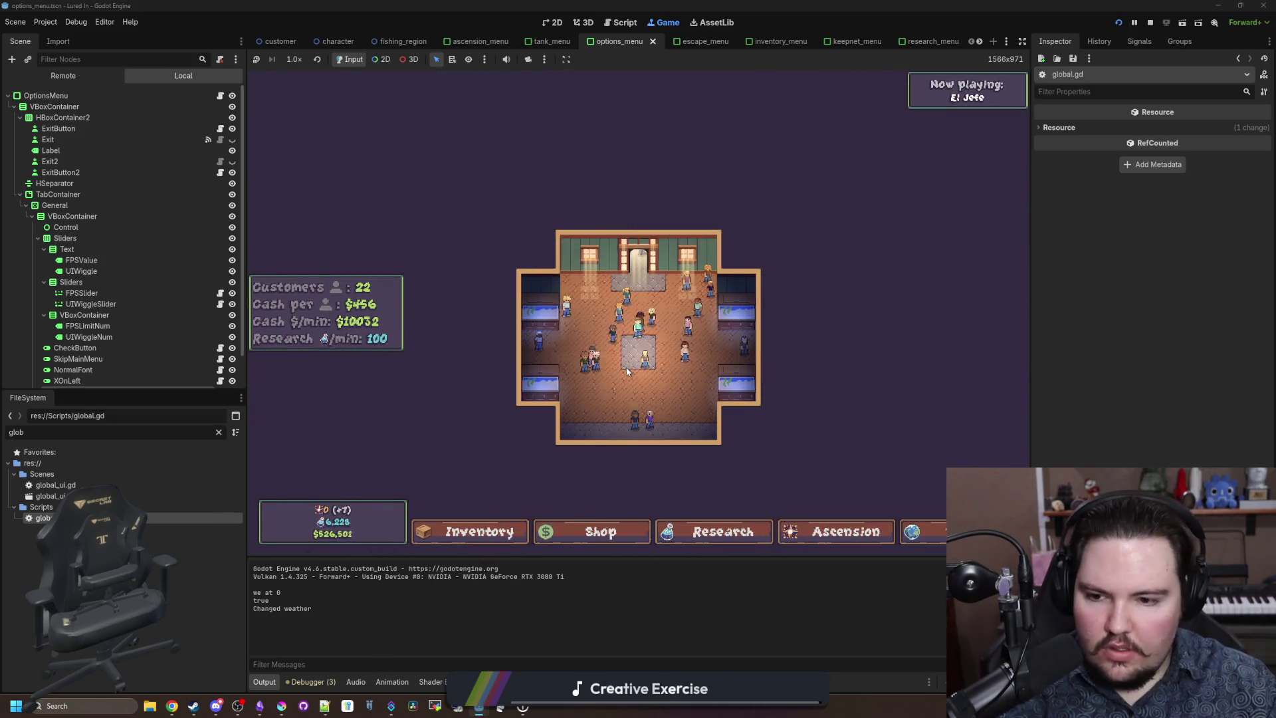
Step: From the pause menu's Options, switch Mute Music On Unfocus on, check Audio, then stop the game
key(Escape)
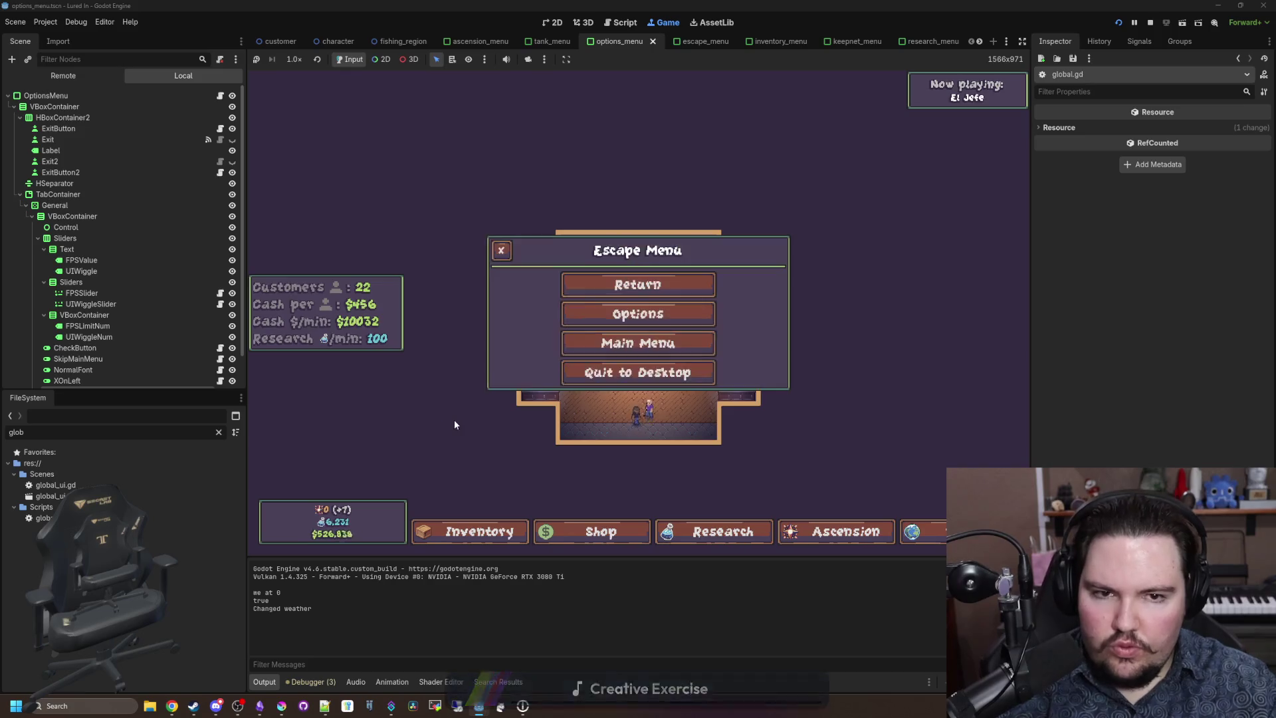
click(637, 316)
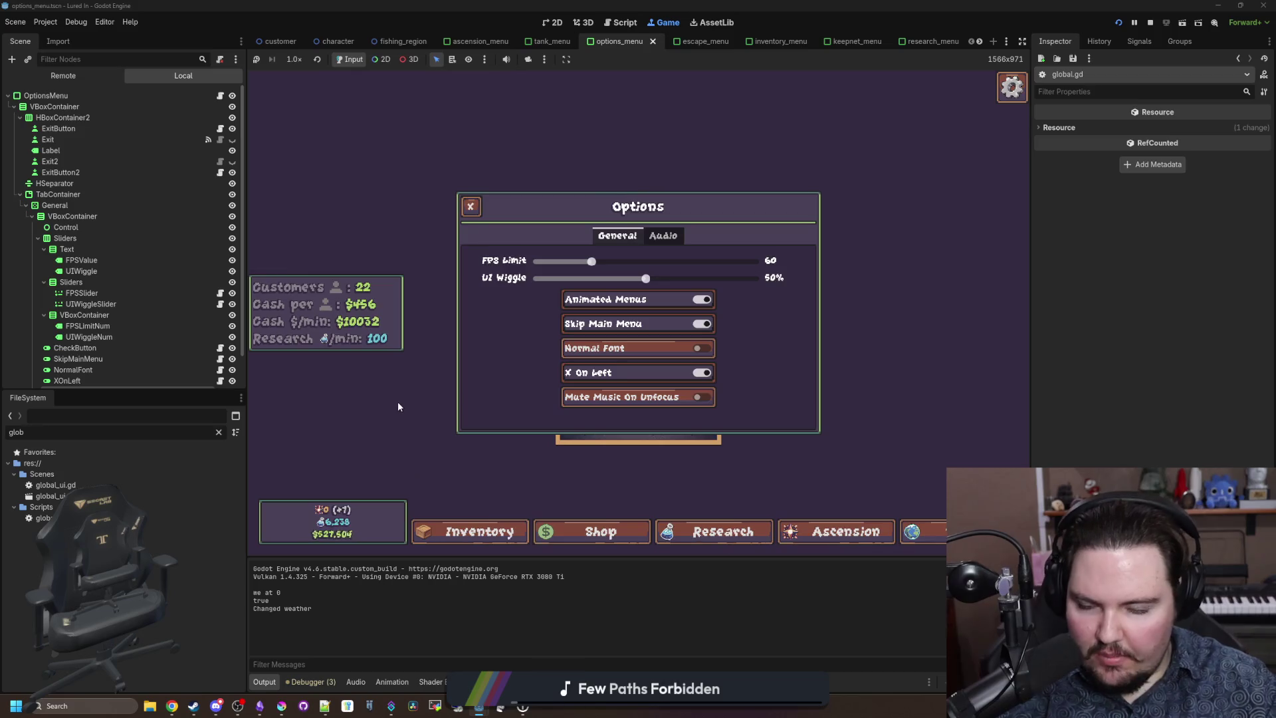
click(636, 399)
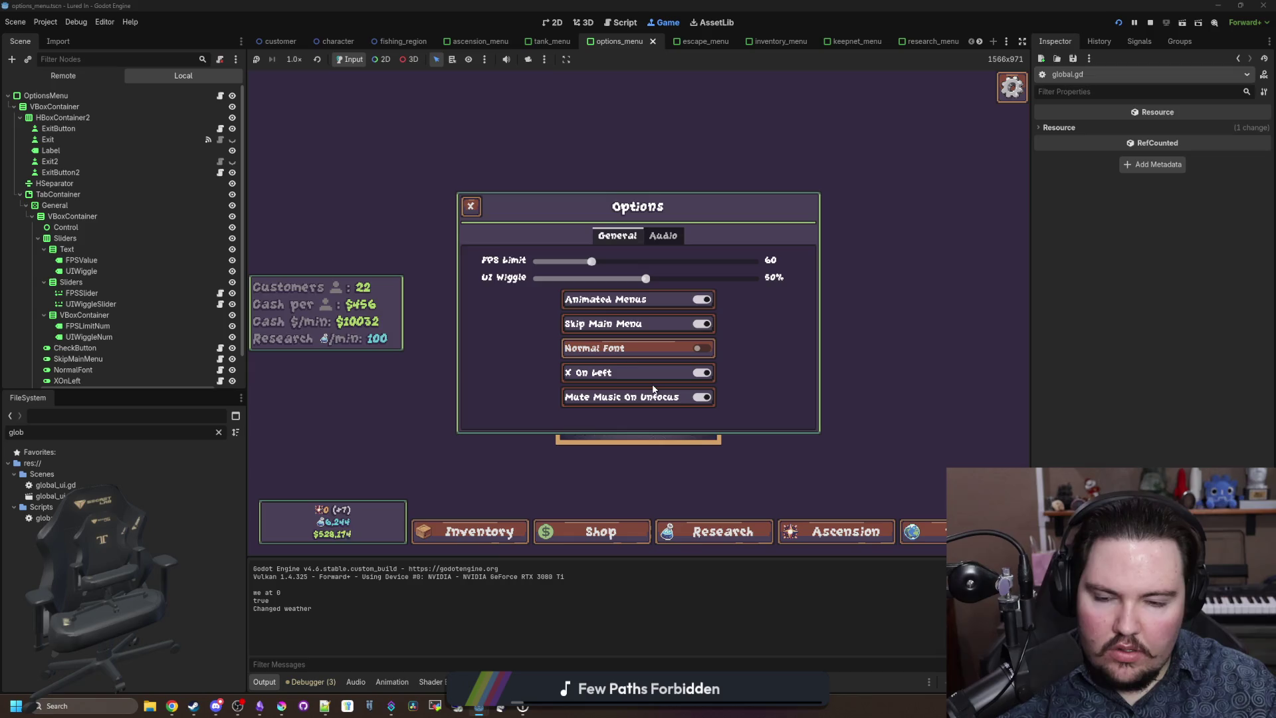
click(663, 235)
click(617, 235)
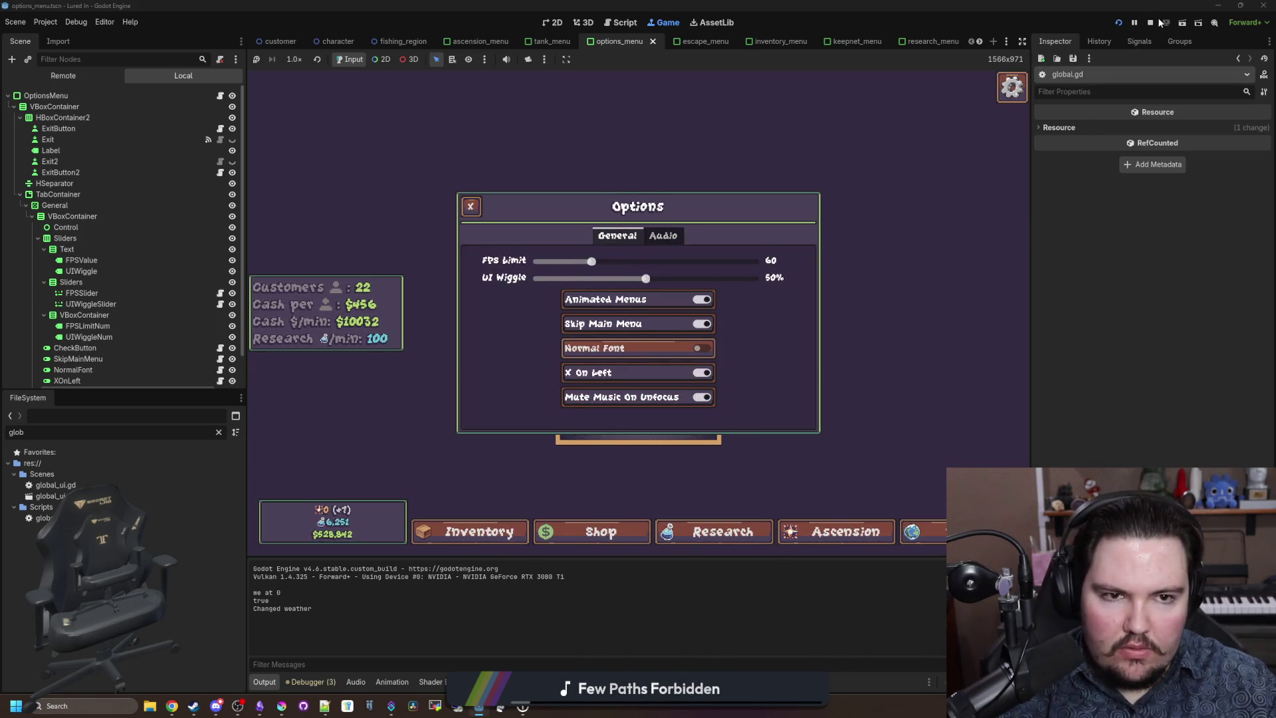
key(F8)
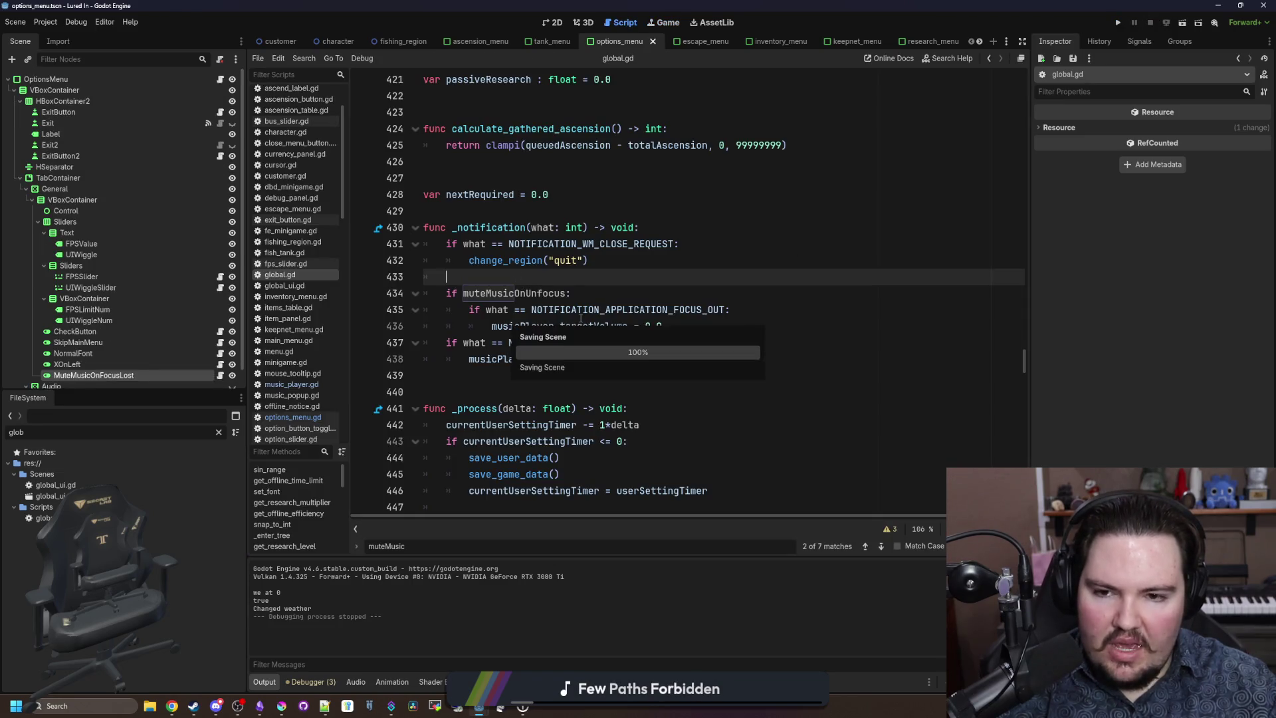
Step: Save the project with Ctrl+S after the test run
mouse_move(565, 307)
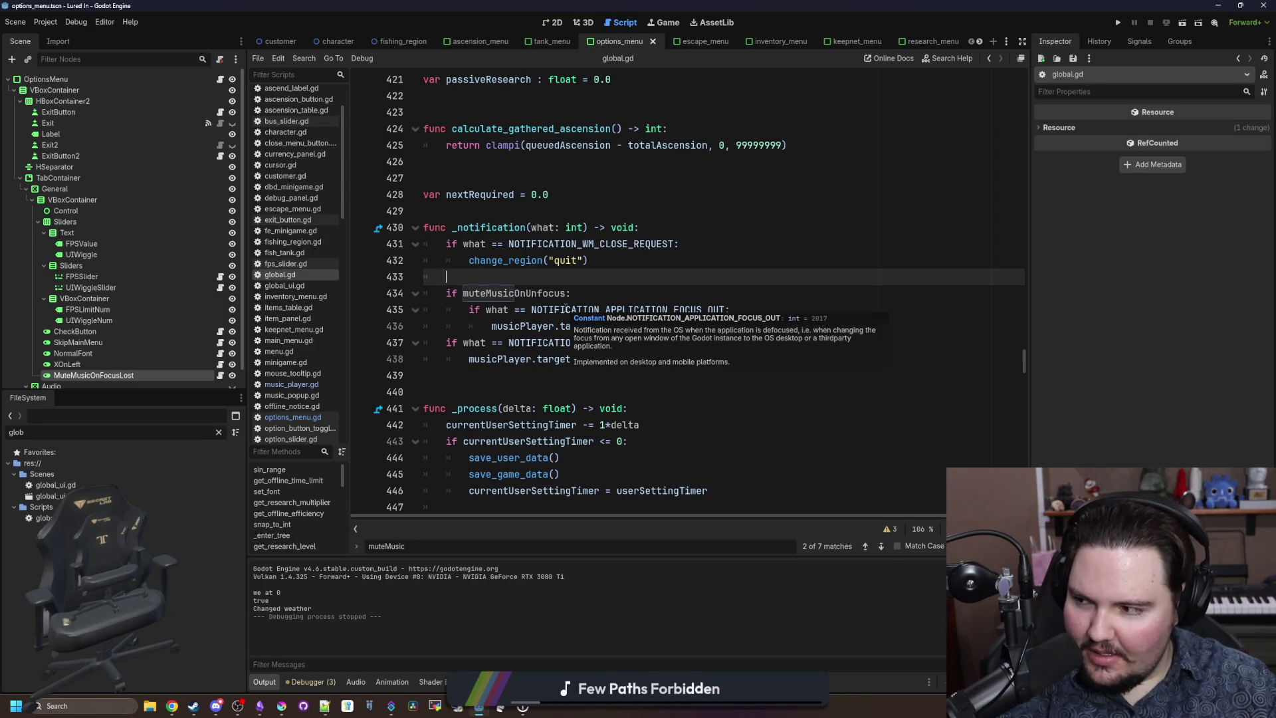
key(ctrl+s)
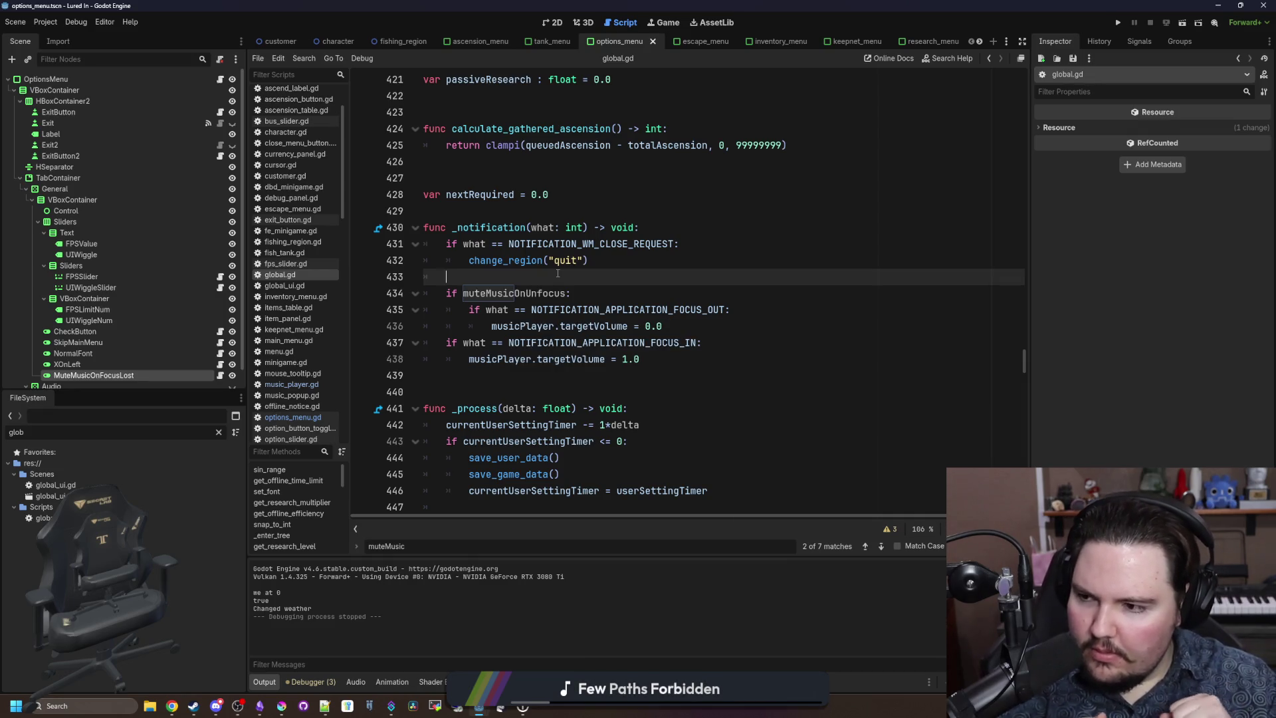
key(ctrl+s)
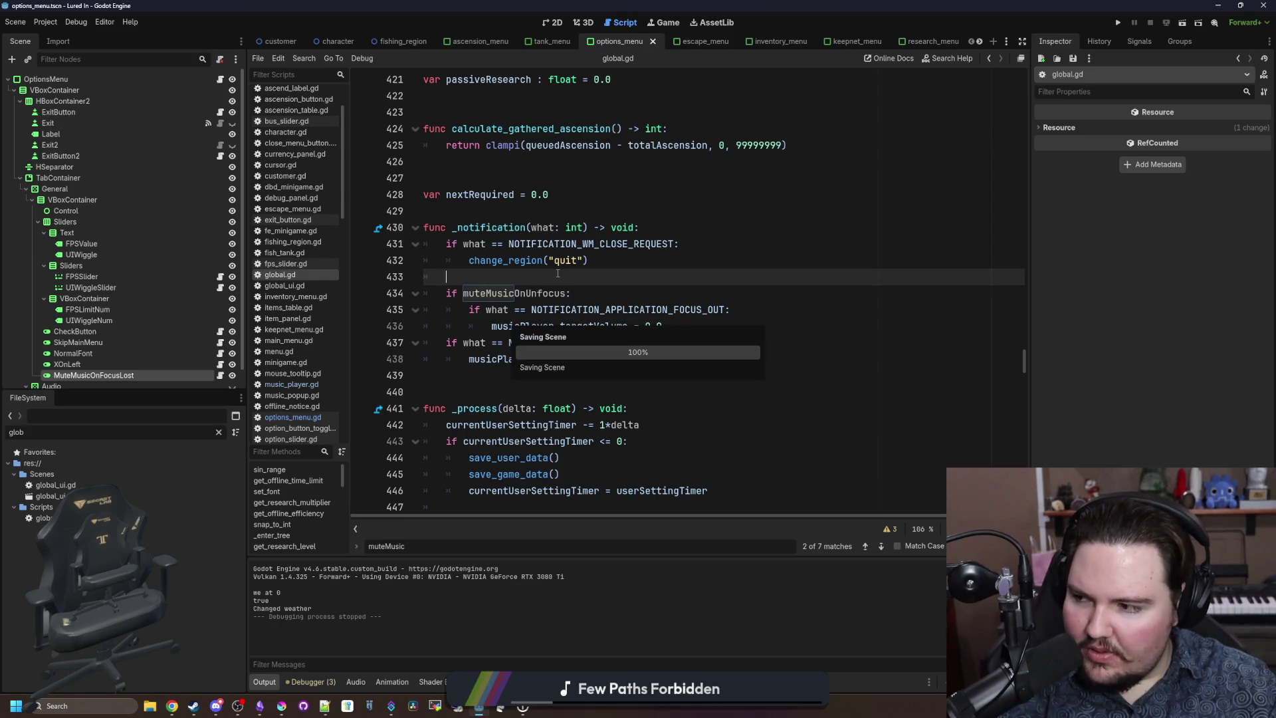
key(ctrl+s)
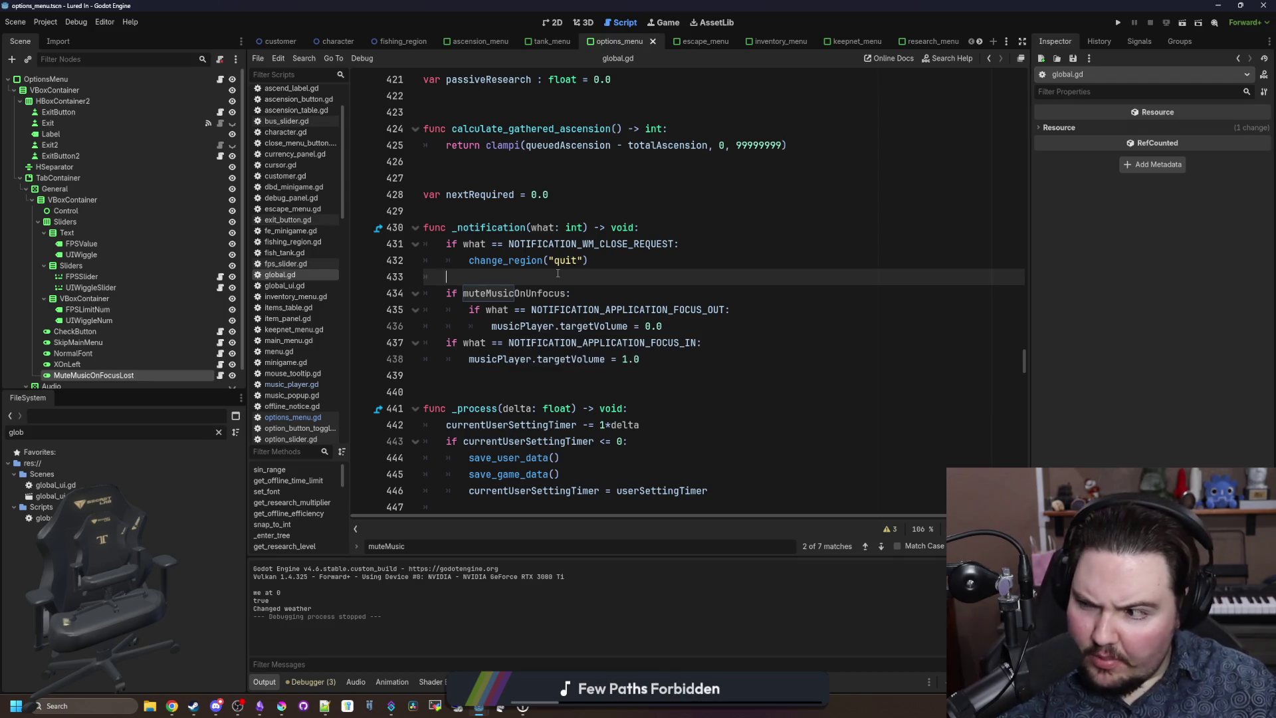
Step: Jump to the muteMusicOnUnfocus declaration on line 67 and delete 'Music' from its name
click(539, 372)
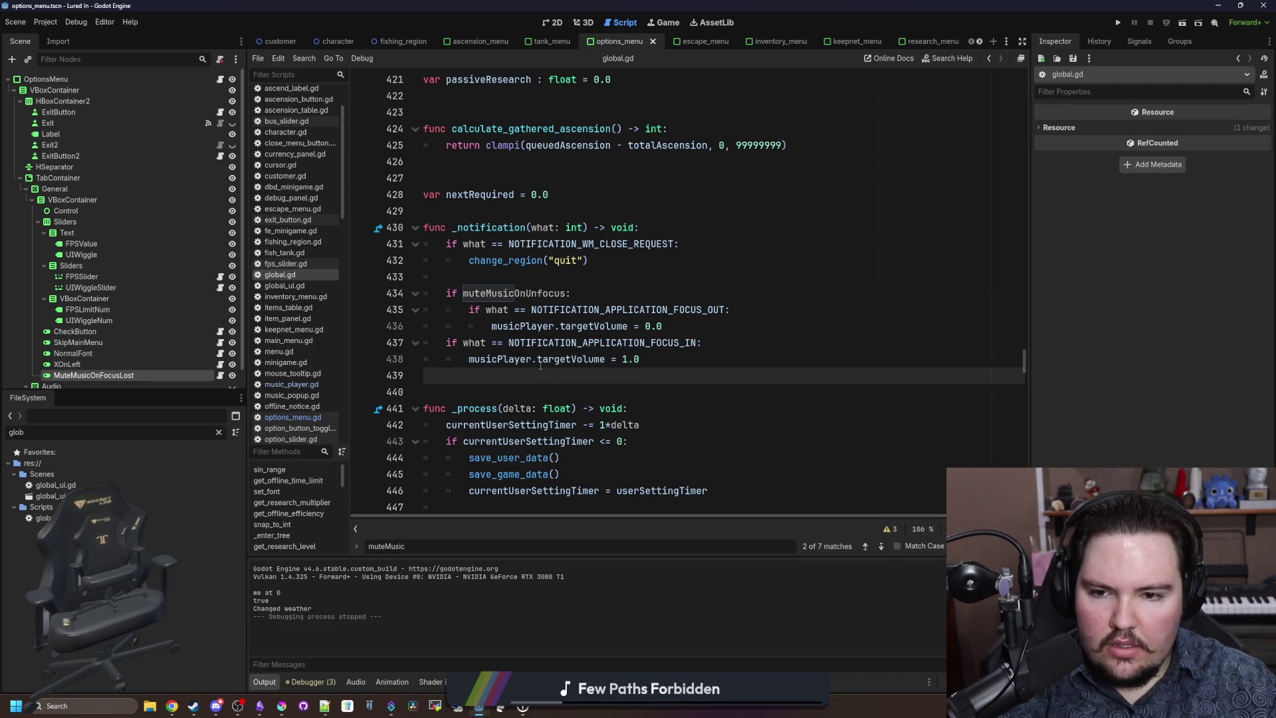
ctrl+click(501, 292)
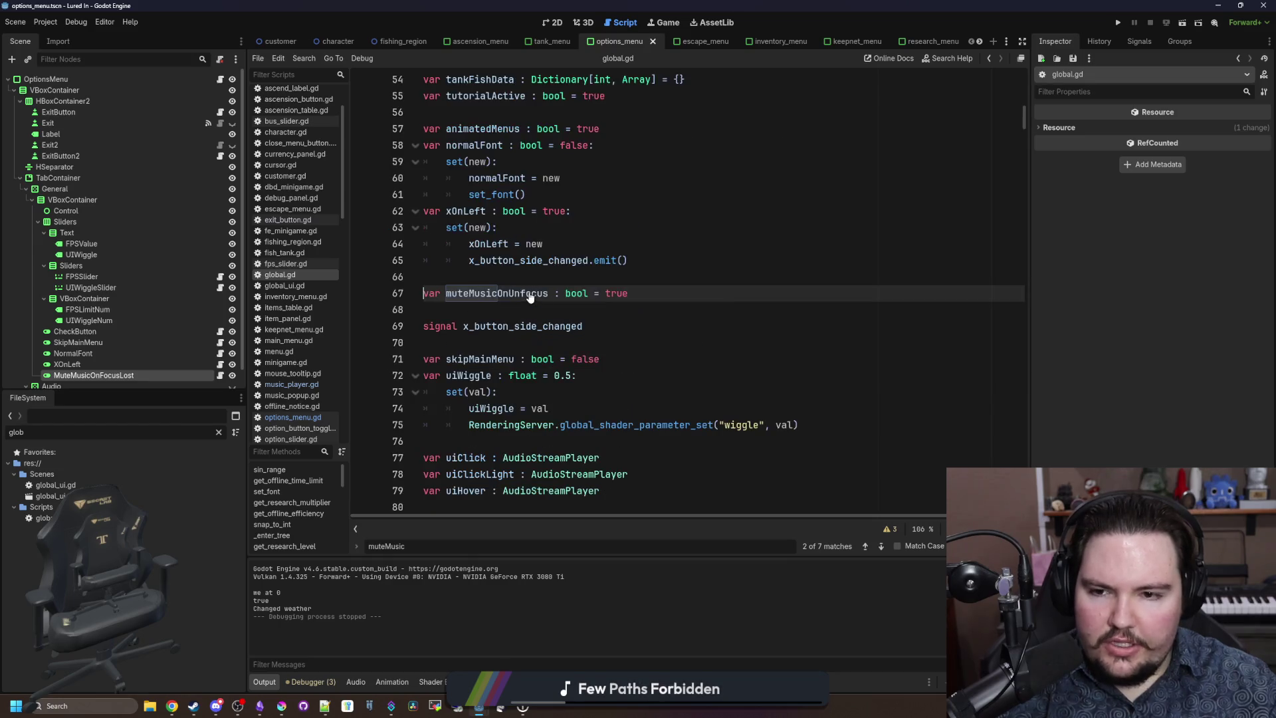
key(Down)
drag(498, 293, 469, 293)
key(BackSpace)
Step: Replace the 'Unfocus' ending of the variable name with 'FocusLost'
click(491, 275)
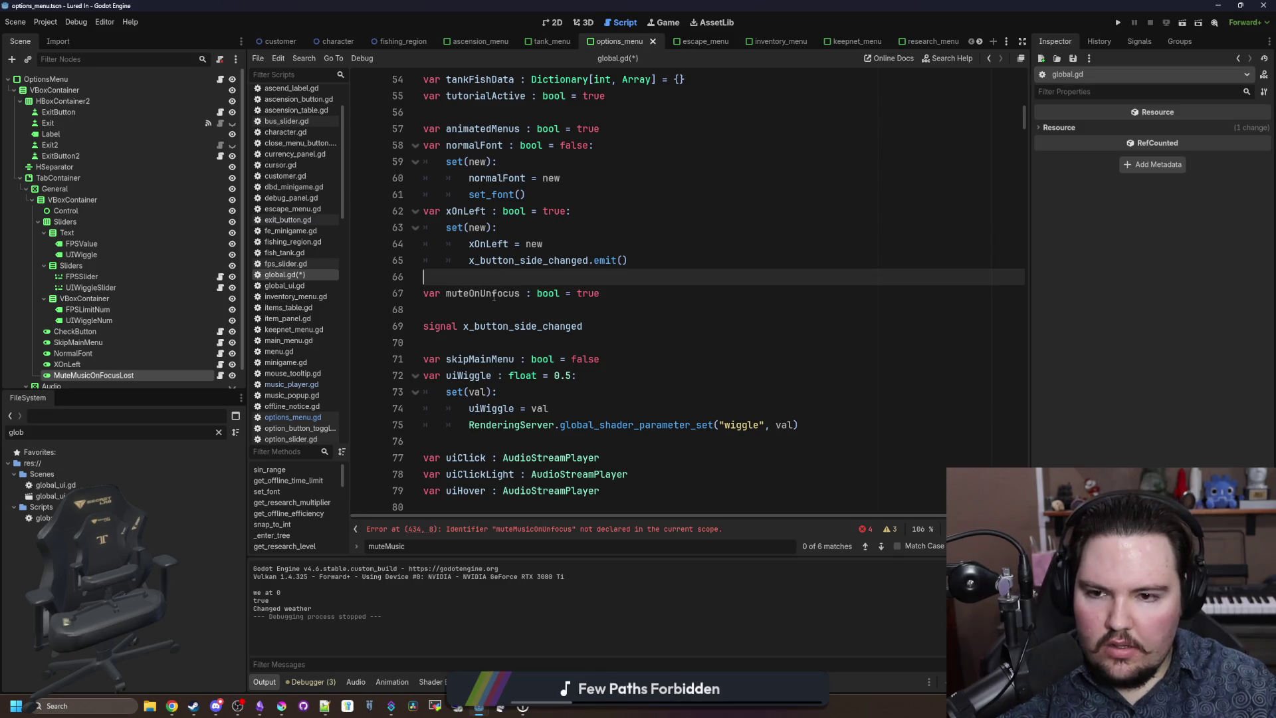
click(488, 299)
click(505, 311)
double_click(482, 293)
click(515, 312)
drag(520, 293, 479, 293)
text(Focus)
text(Lost)
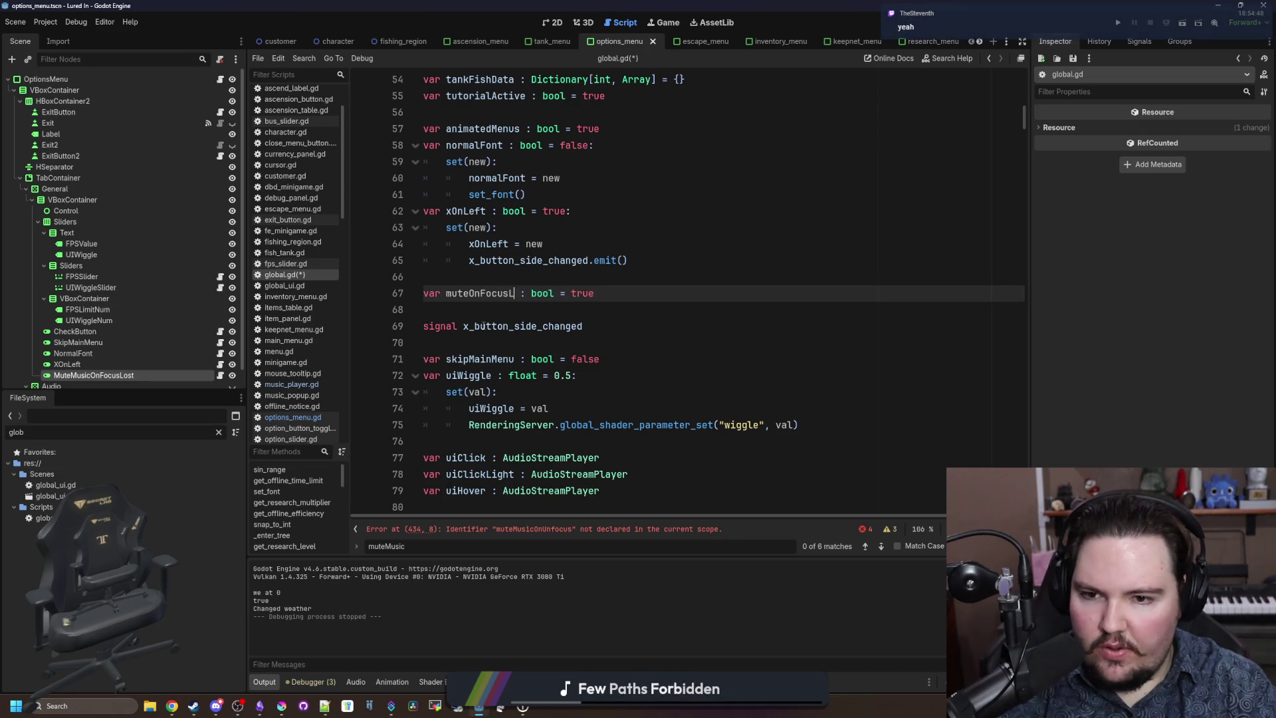